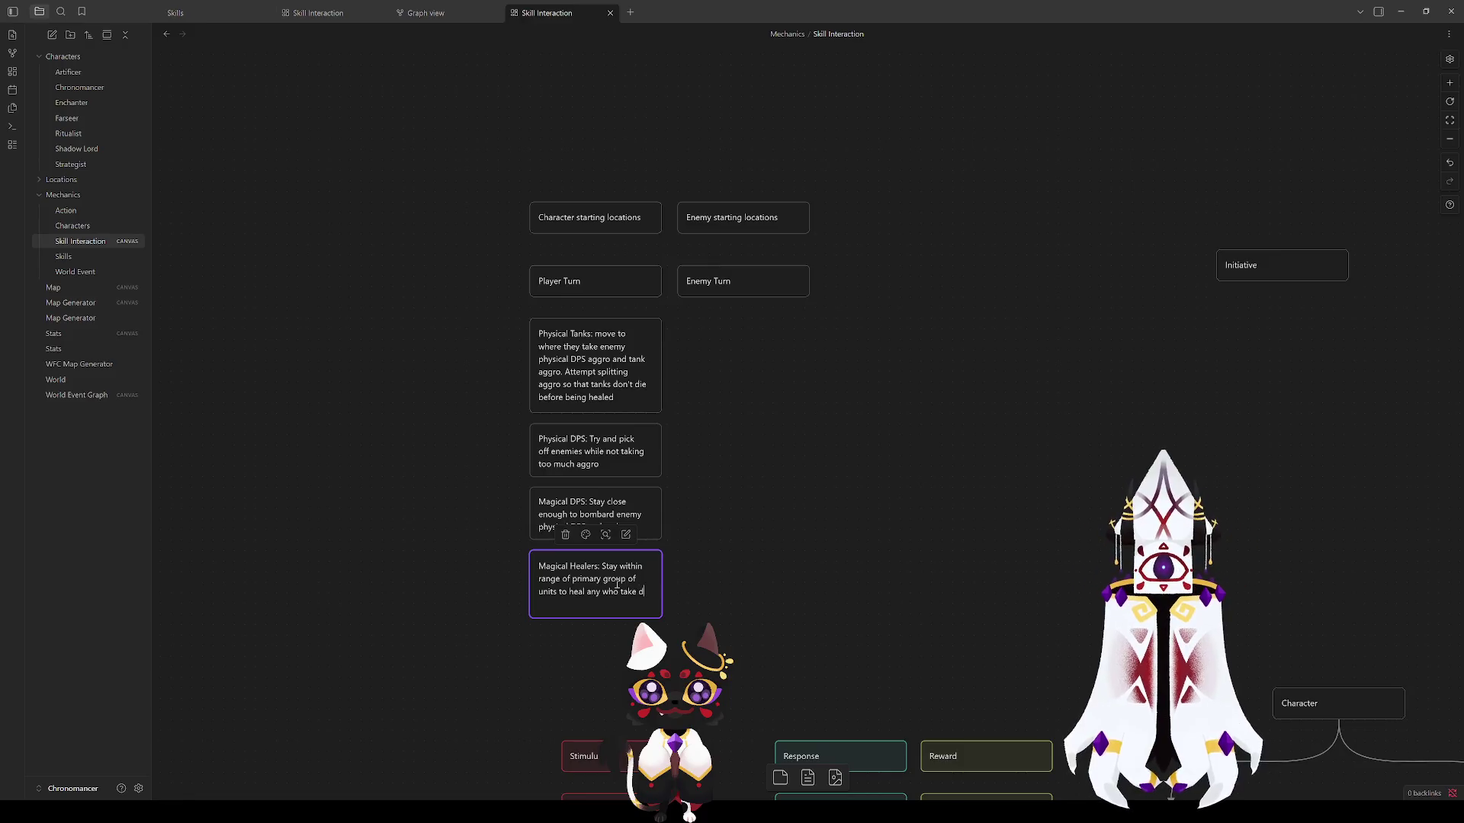
text(amage, and tan)
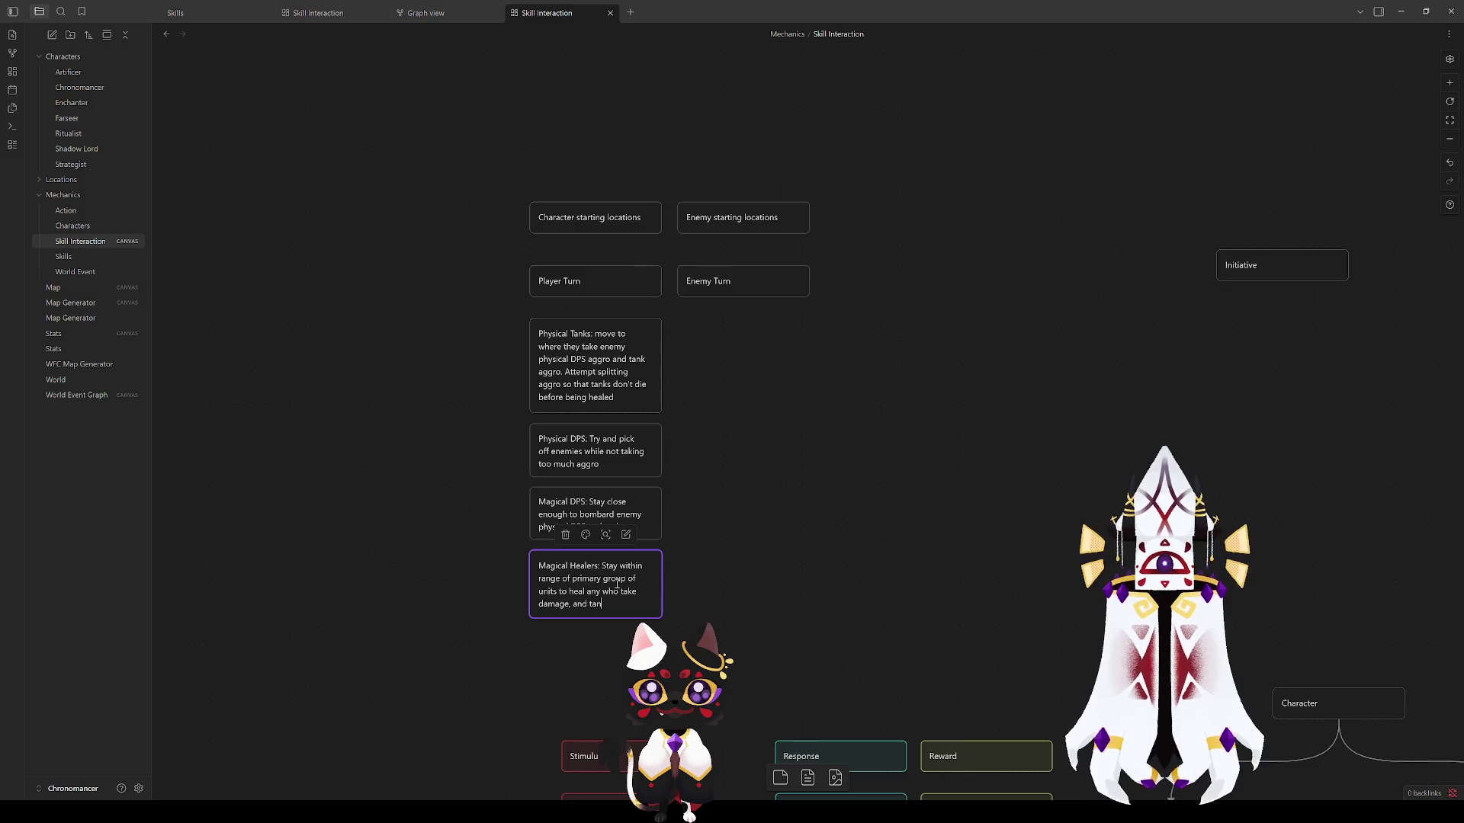
Step: Fix the end of the Magical Healers text and make the card taller
key(BackSpace)
key(BackSpace)
text(o tank enemy)
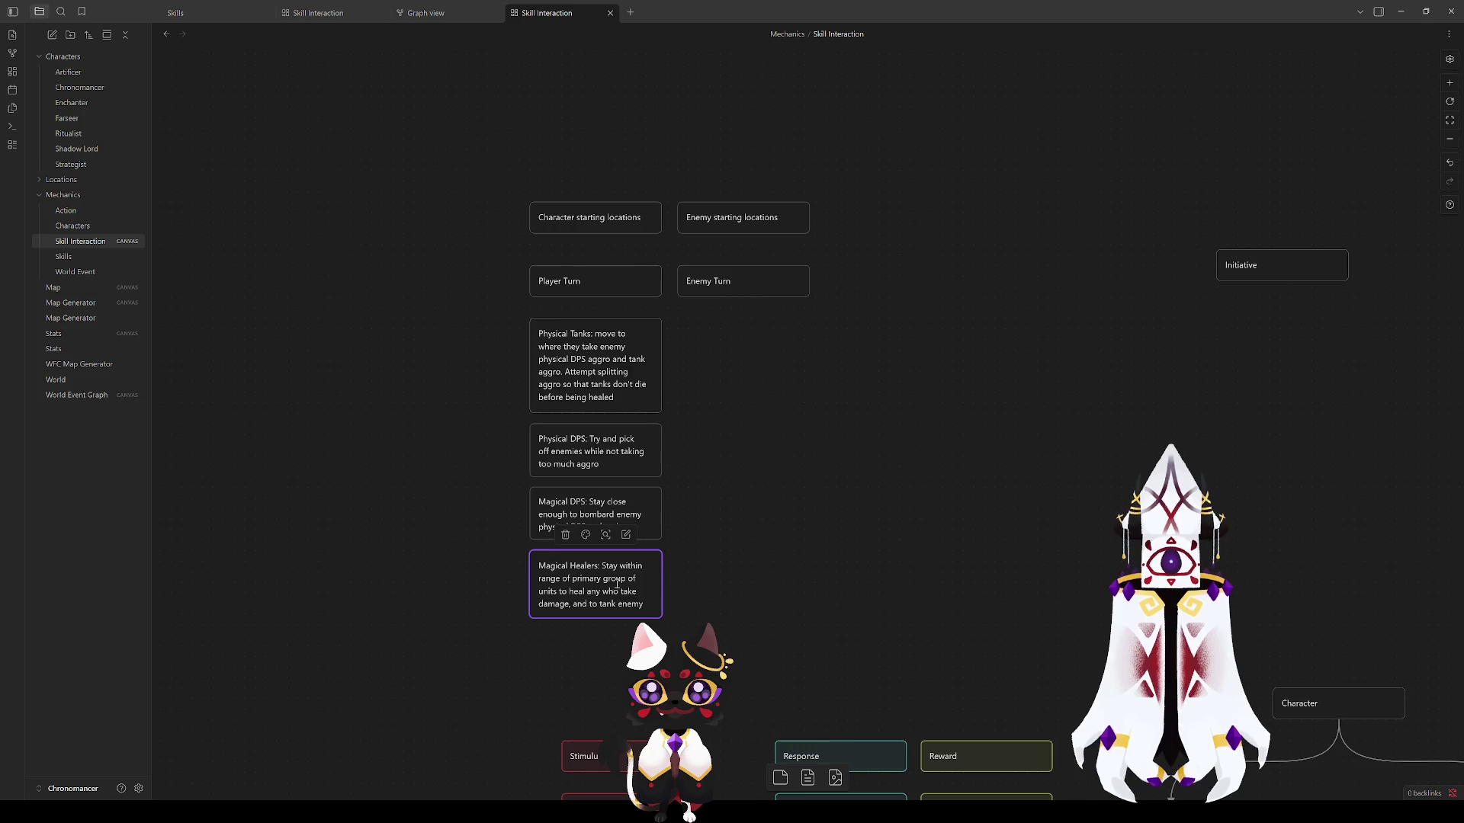
text( magical DPS)
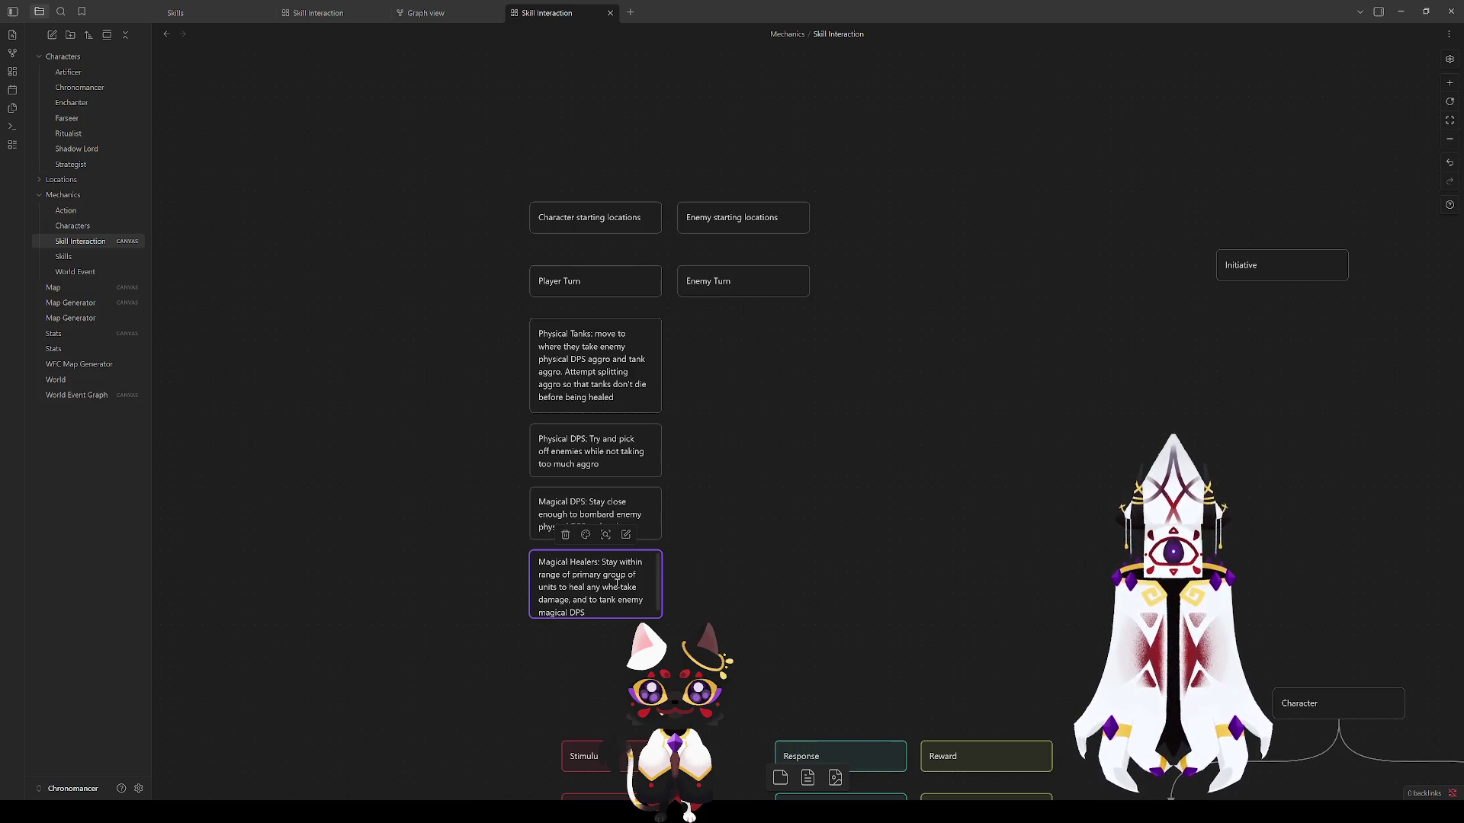
drag(638, 617, 640, 626)
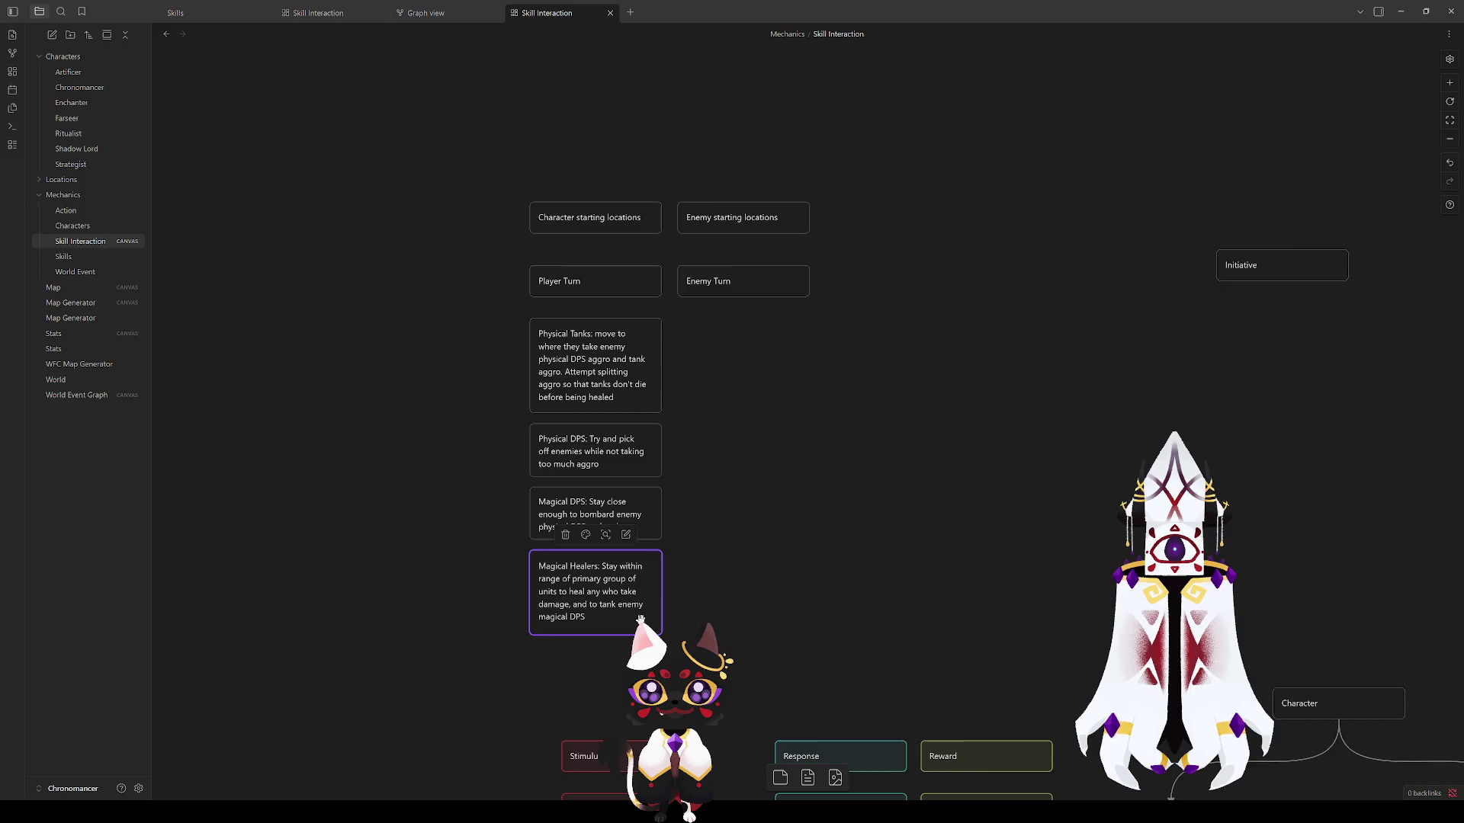
key(Escape)
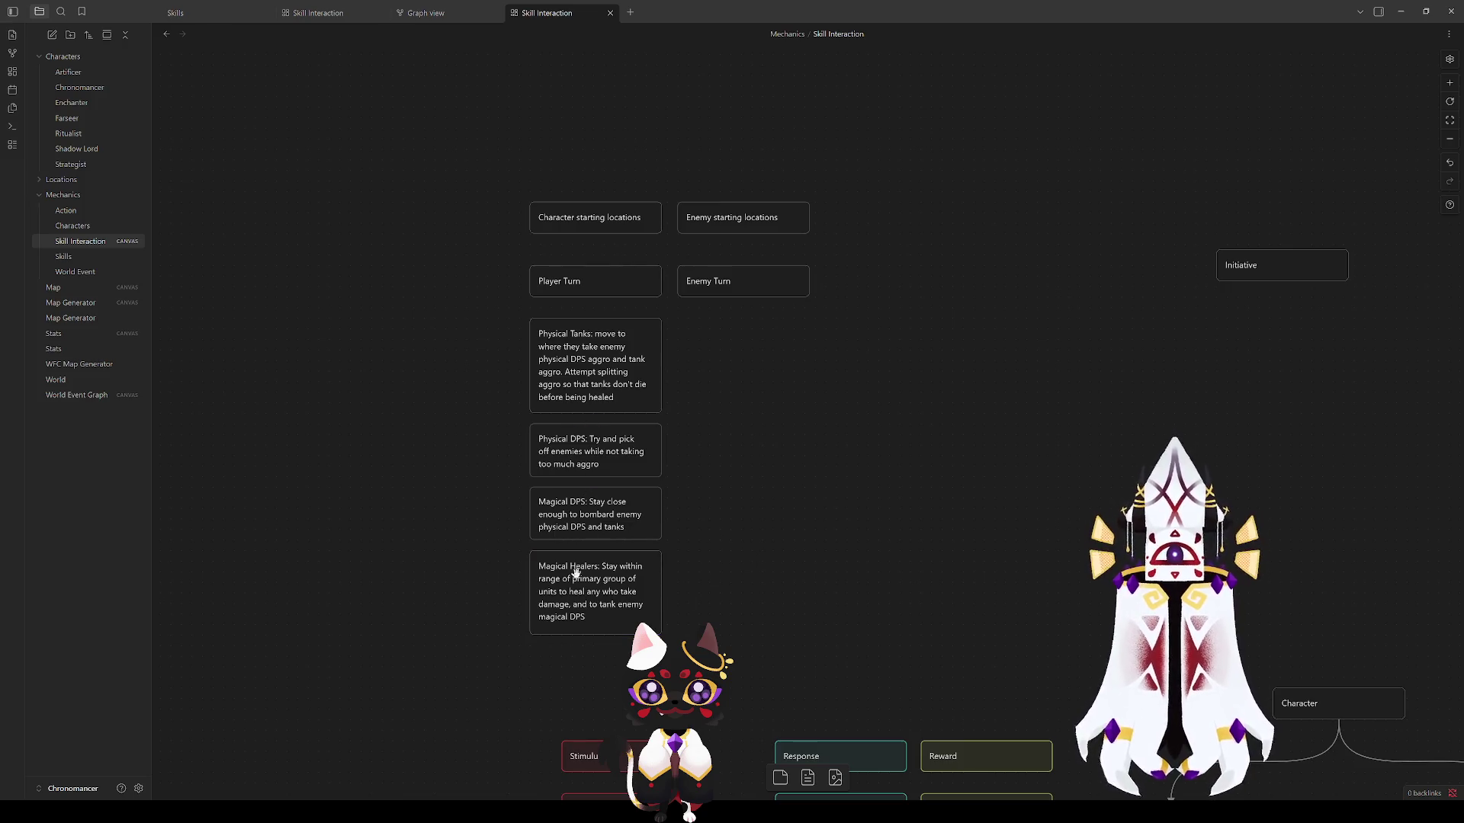
Step: Copy 'and to tank enemy magical DPS' from Magical Healers and paste it at the end of Magical DPS
click(583, 515)
double_click(617, 595)
drag(589, 618, 563, 597)
key(ctrl+c)
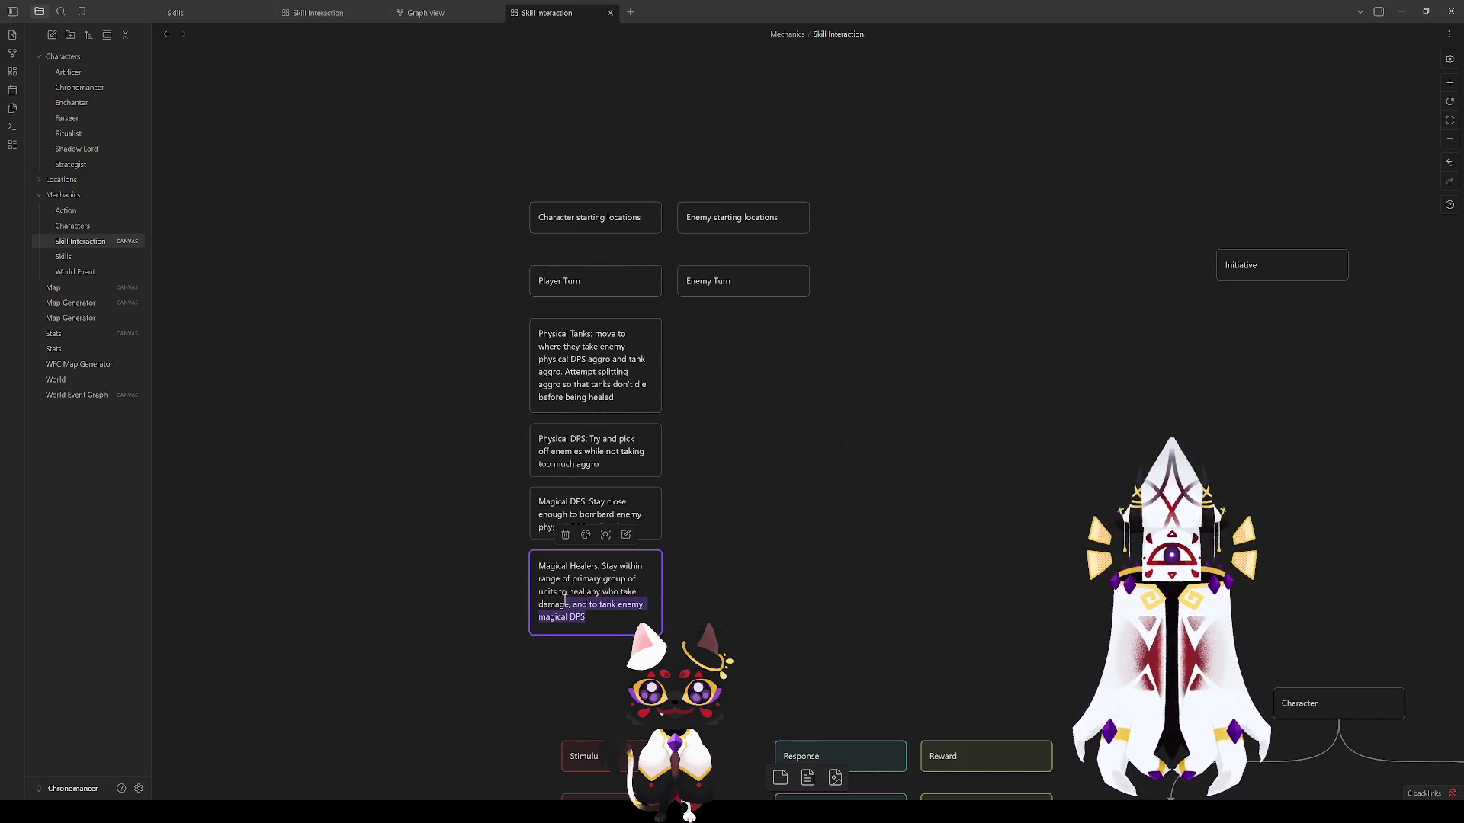
double_click(636, 529)
text(and tanks)
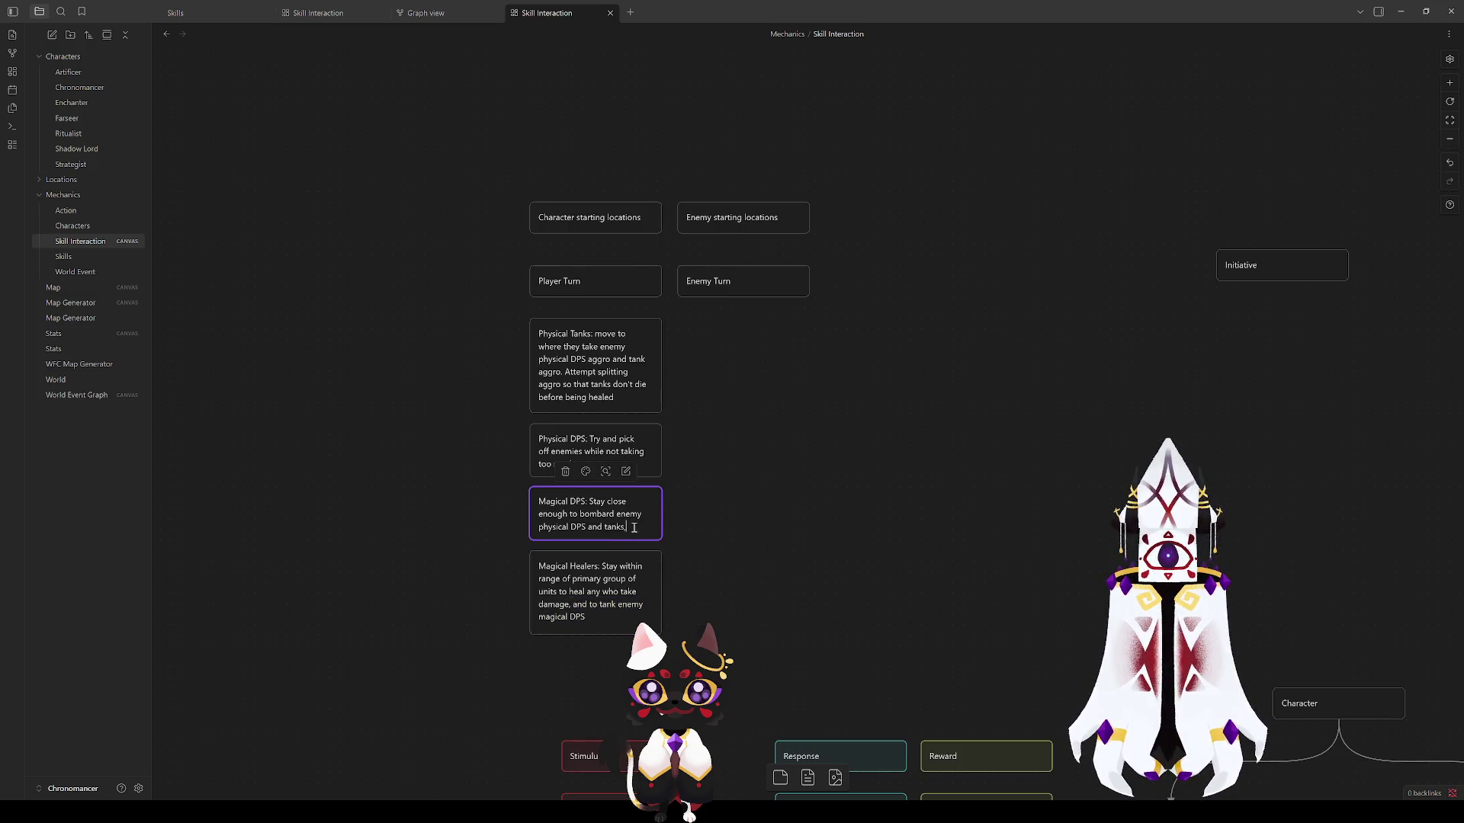
text(,)
key(ctrl+v)
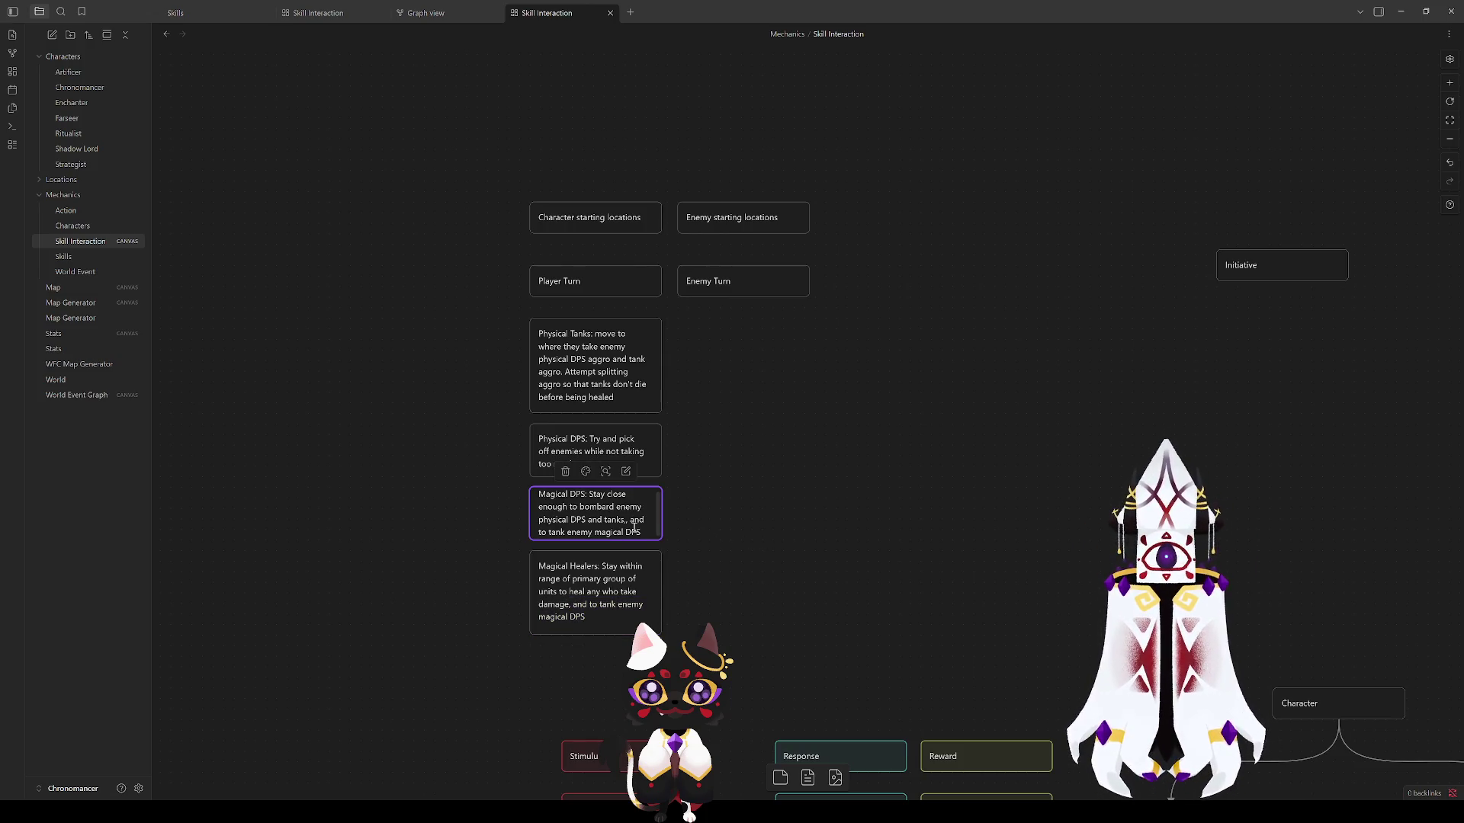
click(834, 539)
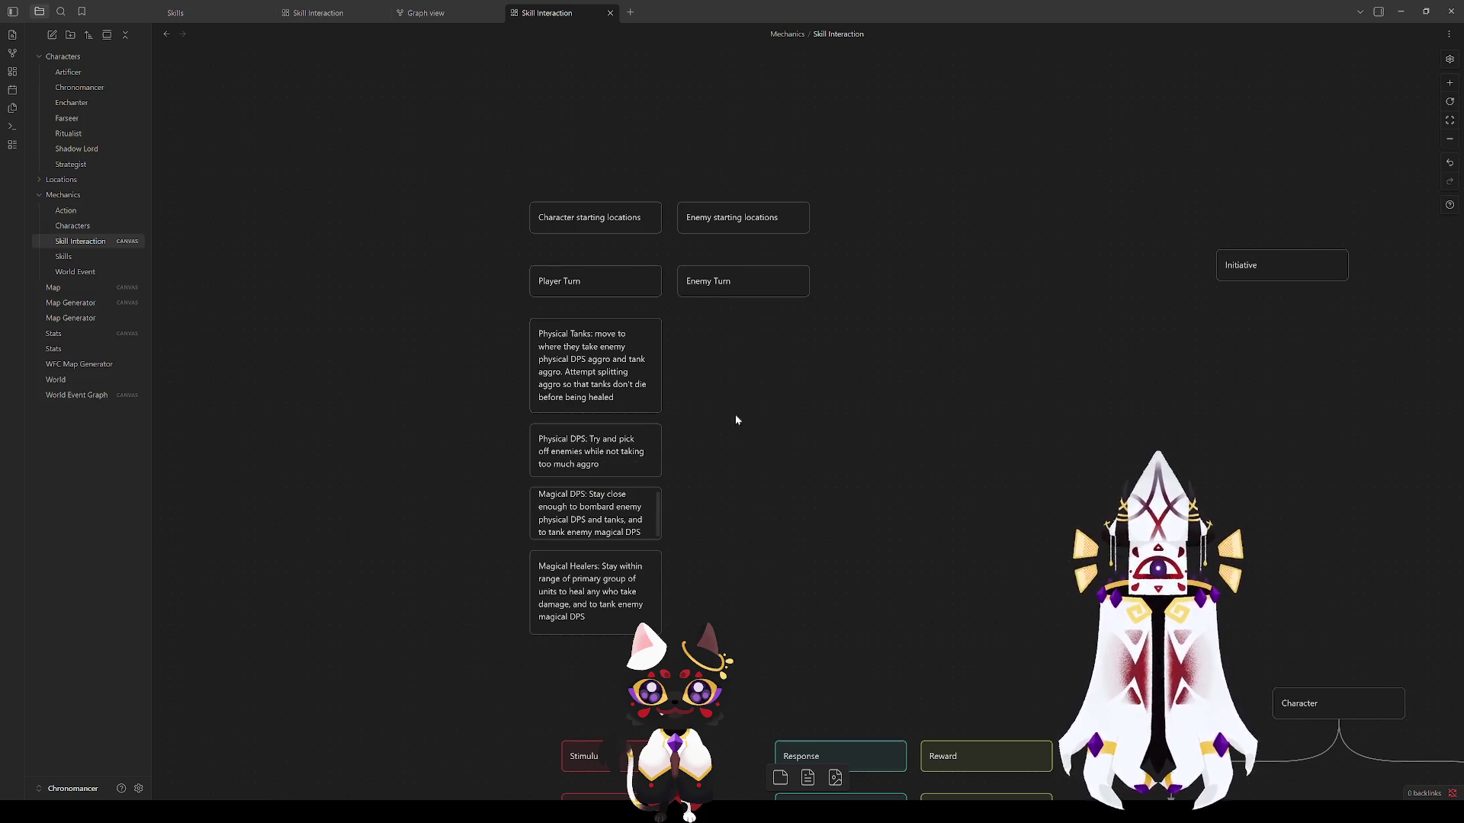
click(607, 539)
Step: Lengthen the Magical DPS card to fit its text and review the four role cards' layout
drag(620, 581, 621, 591)
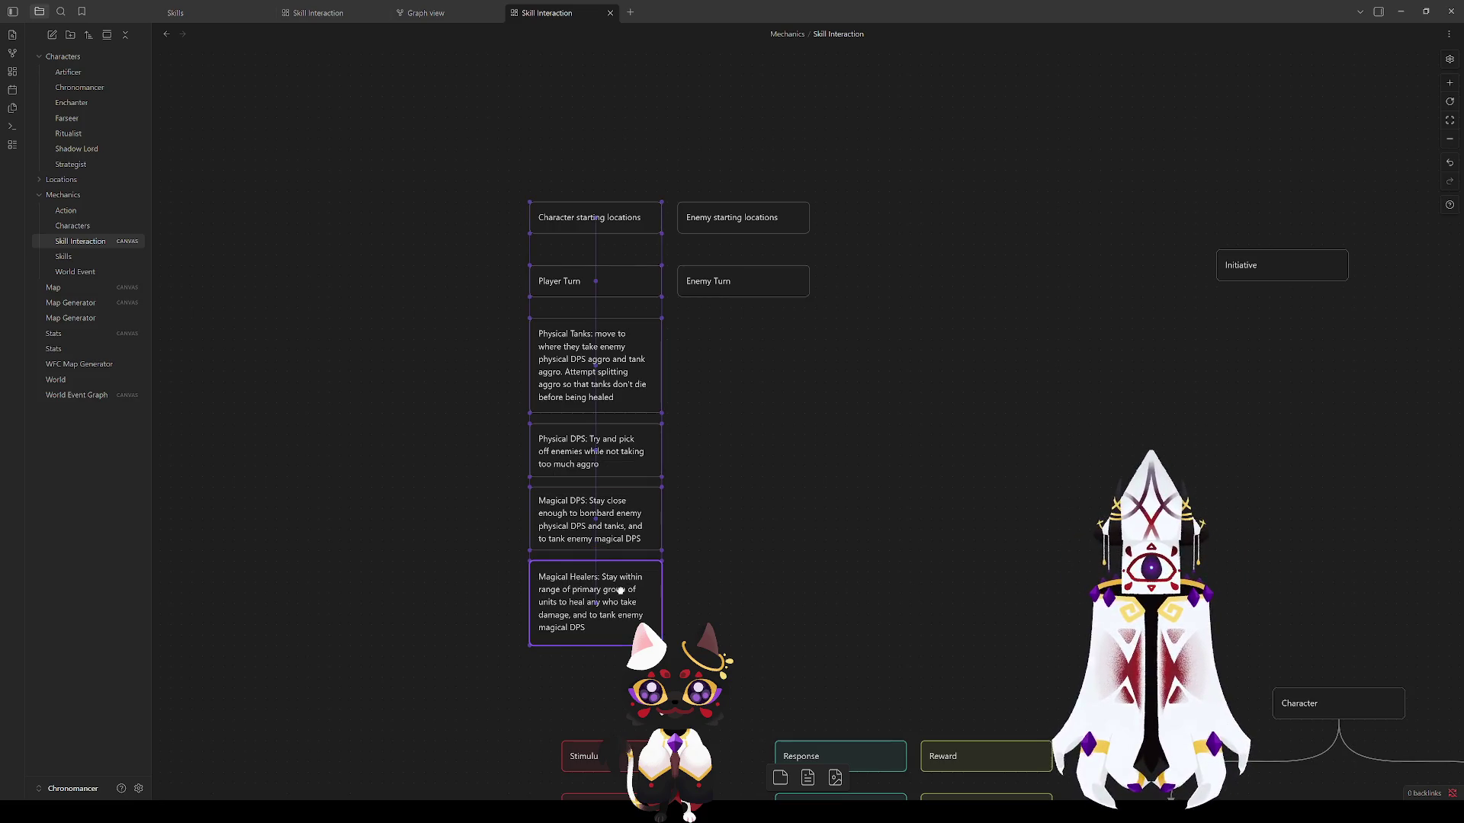
click(754, 564)
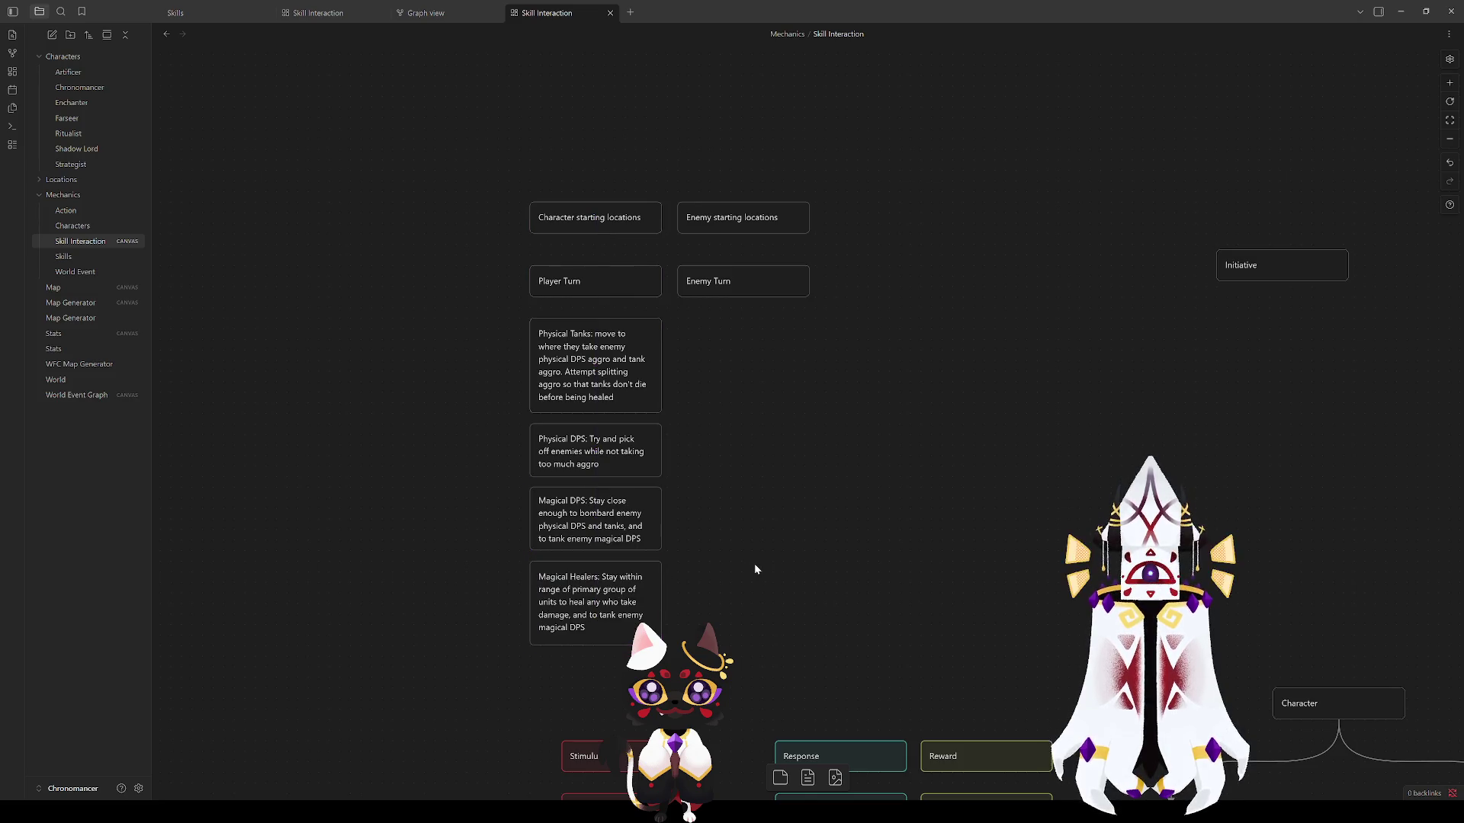
click(646, 441)
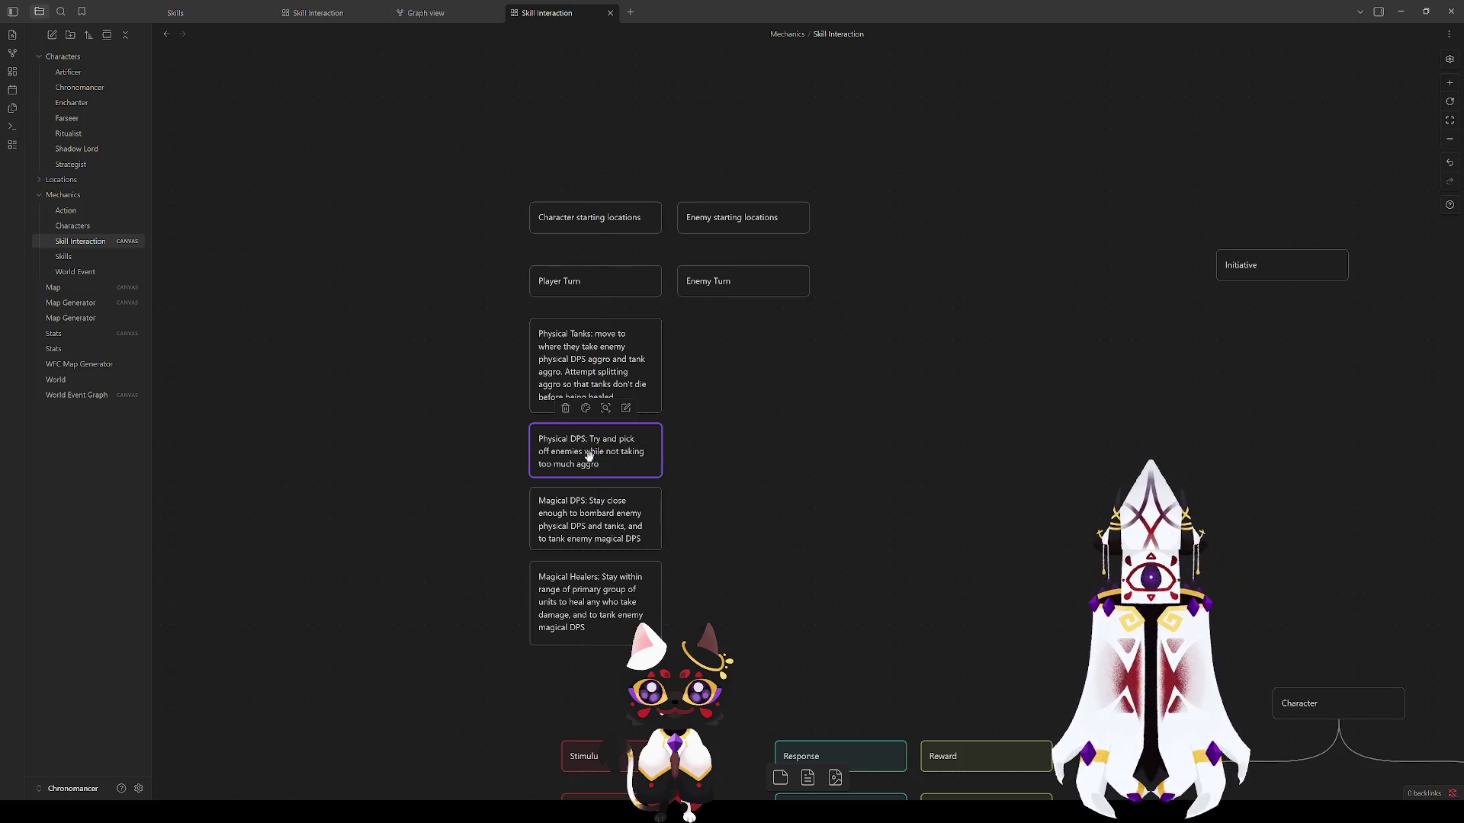
click(800, 486)
click(600, 446)
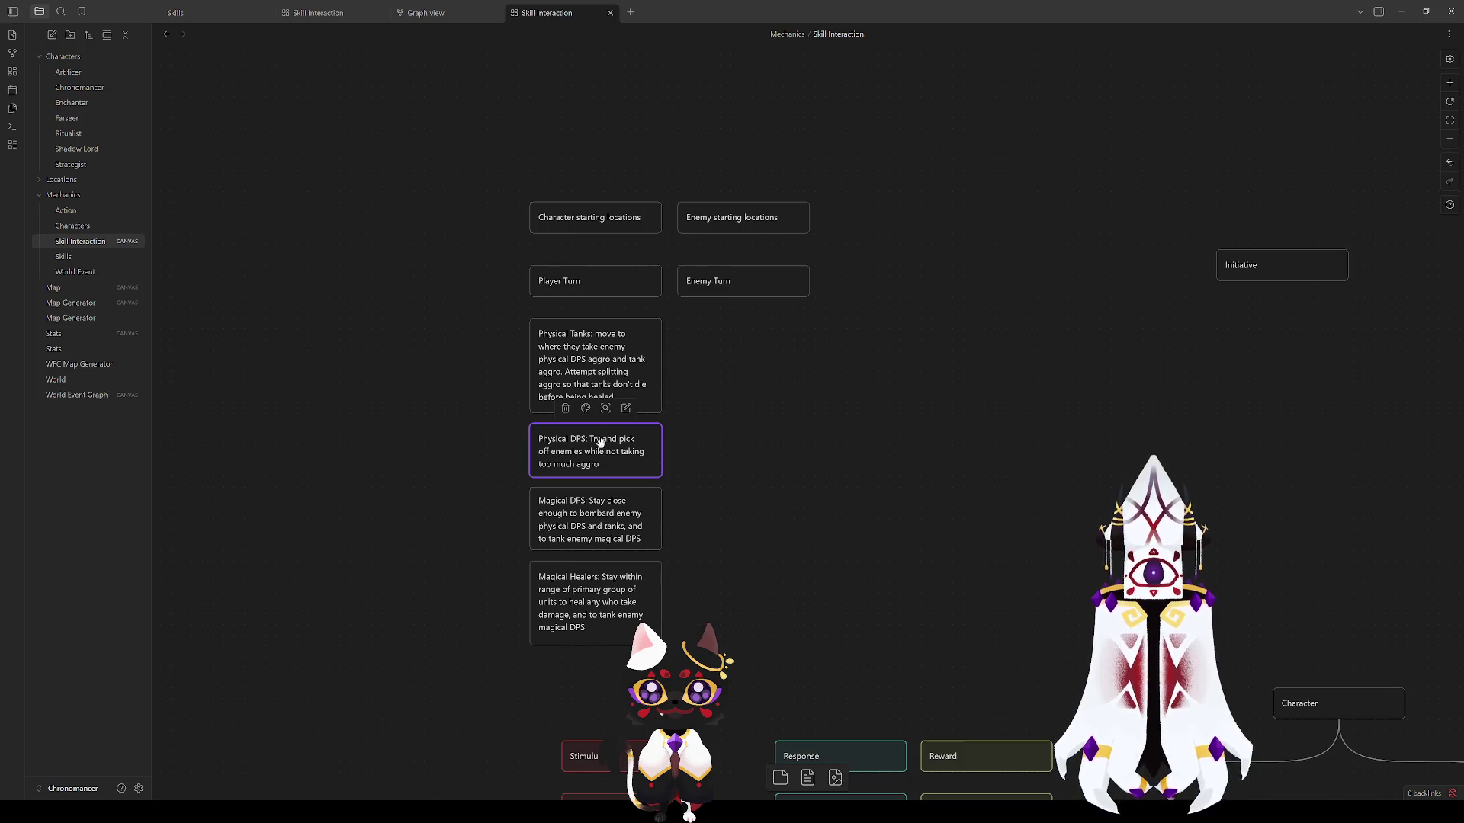
click(765, 541)
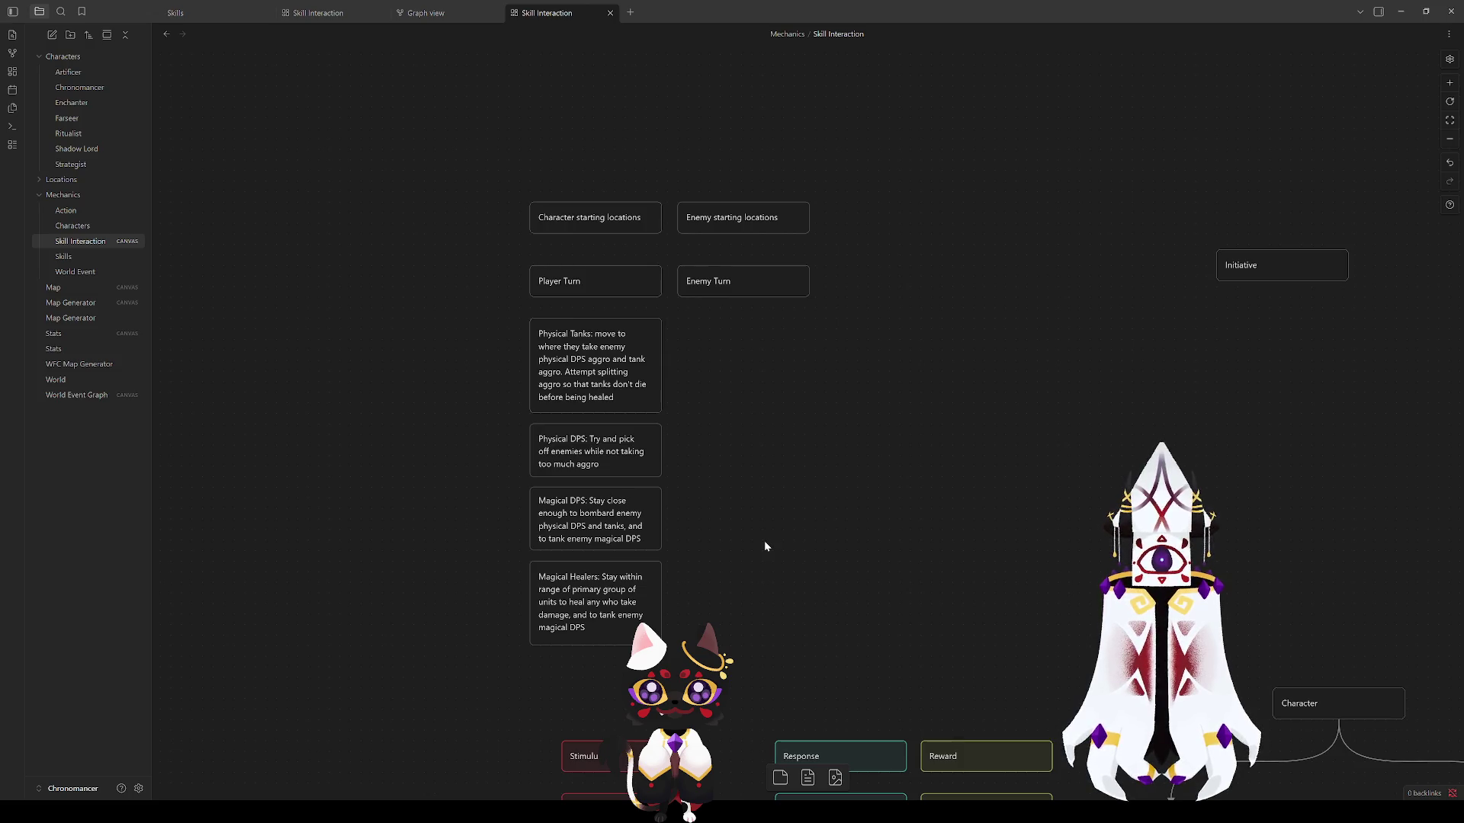
click(570, 371)
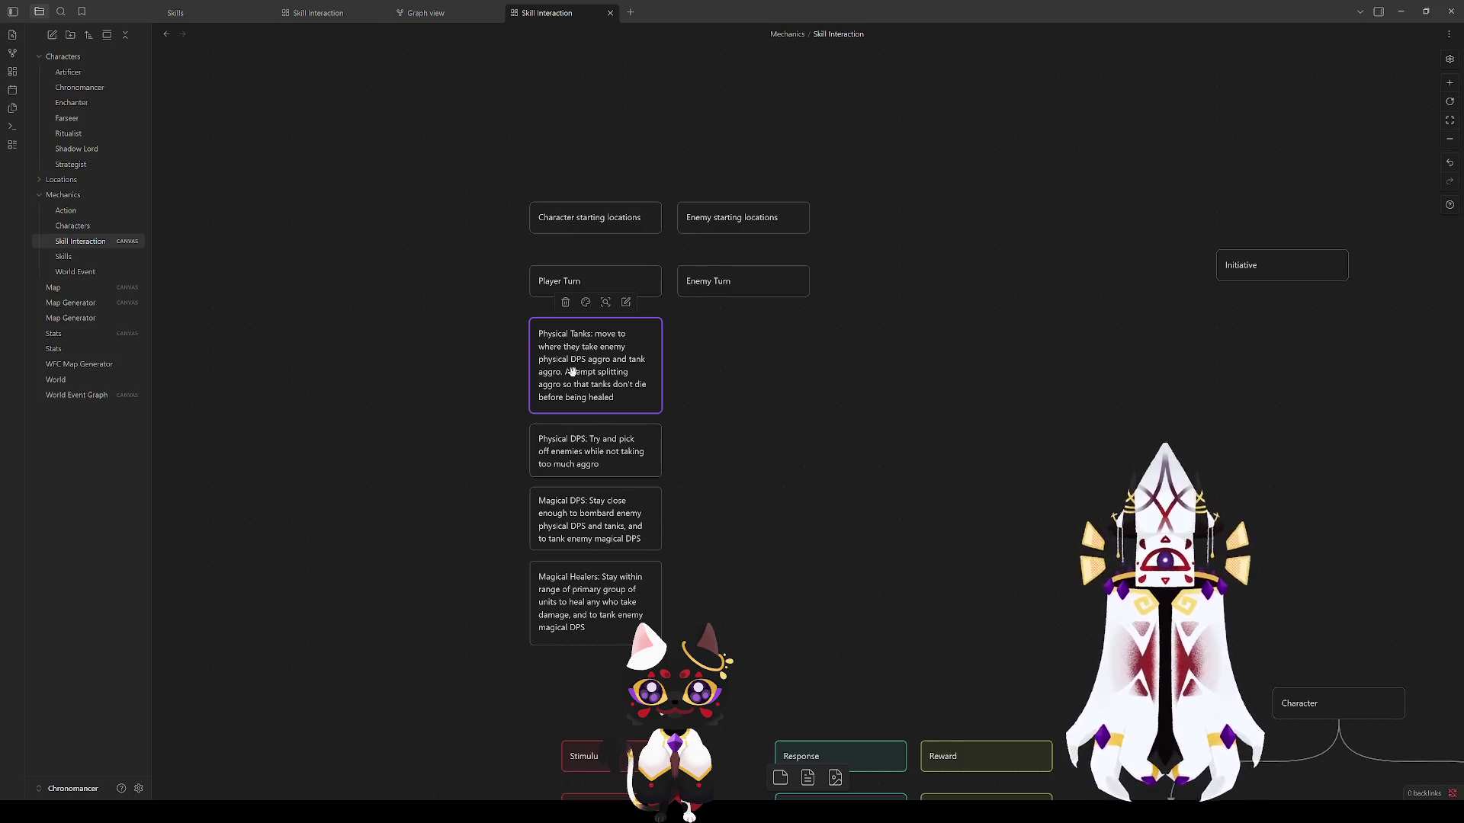
click(736, 429)
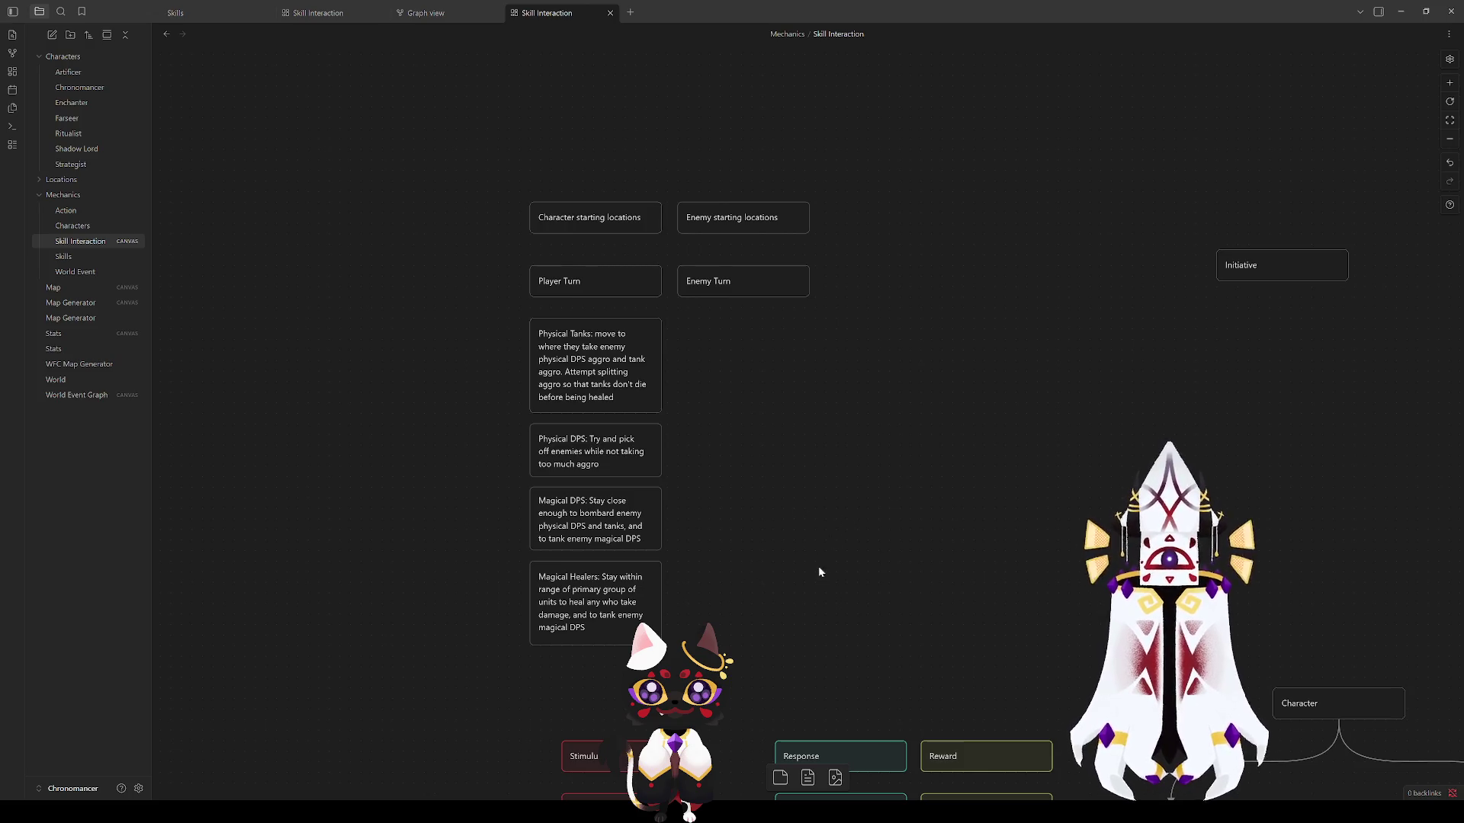
mouse_move(516, 691)
mouse_down()
mouse_move(573, 414)
mouse_move(577, 309)
mouse_up()
click(740, 415)
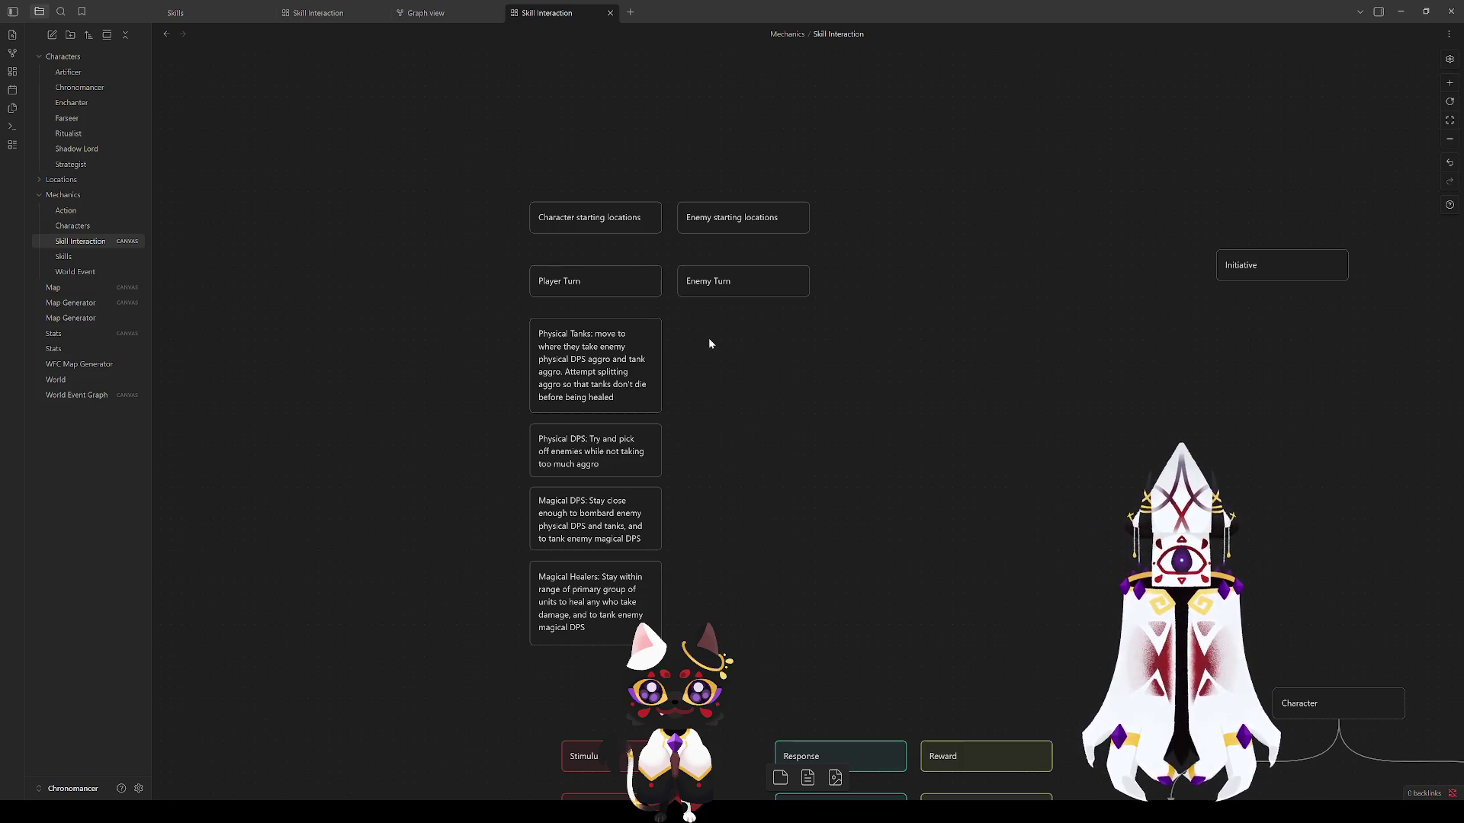
Step: Check the turn and starting-locations cards, keeping the starting-locations pair in place
click(595, 279)
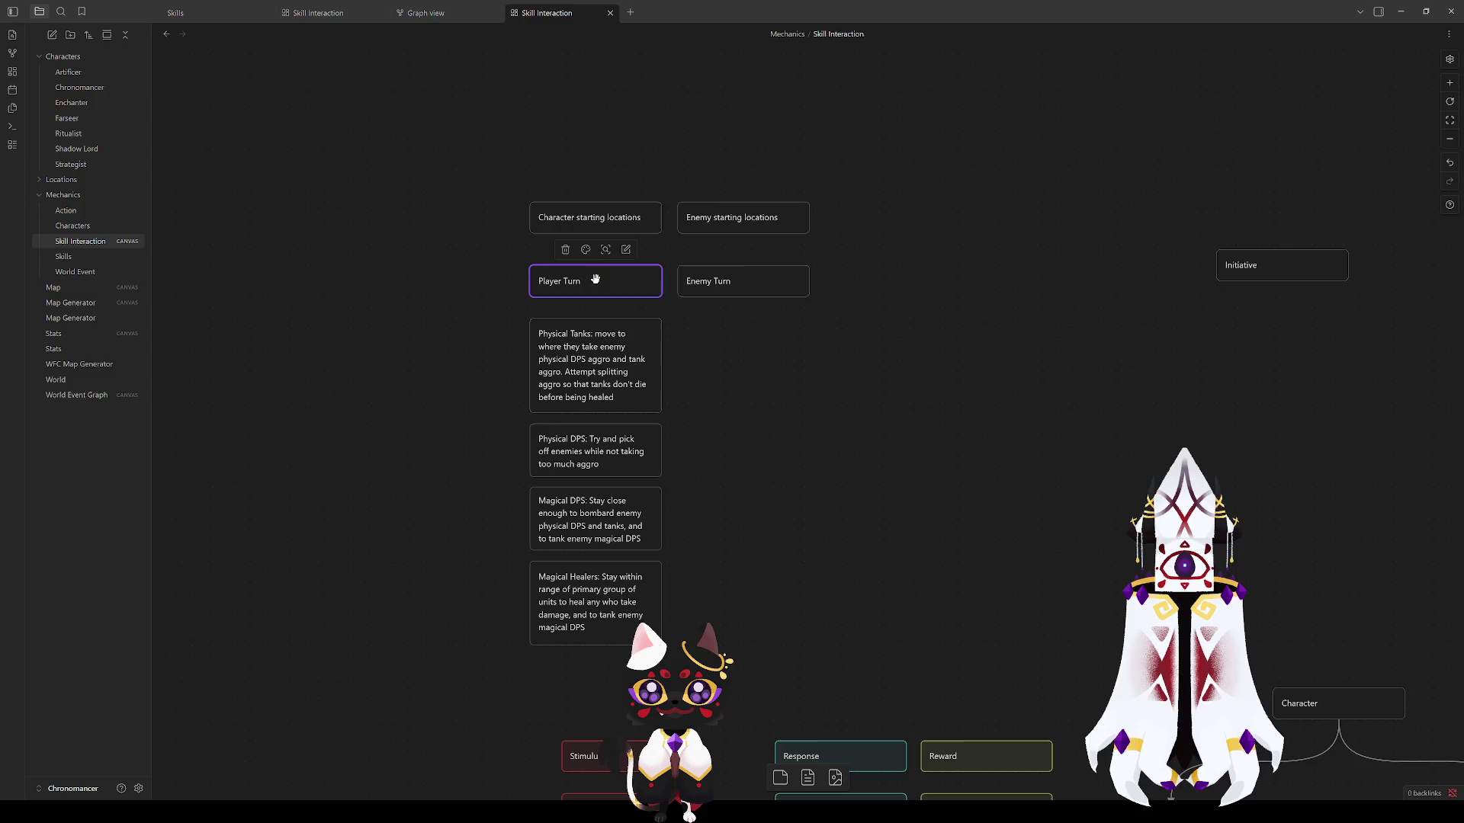
click(762, 279)
click(595, 217)
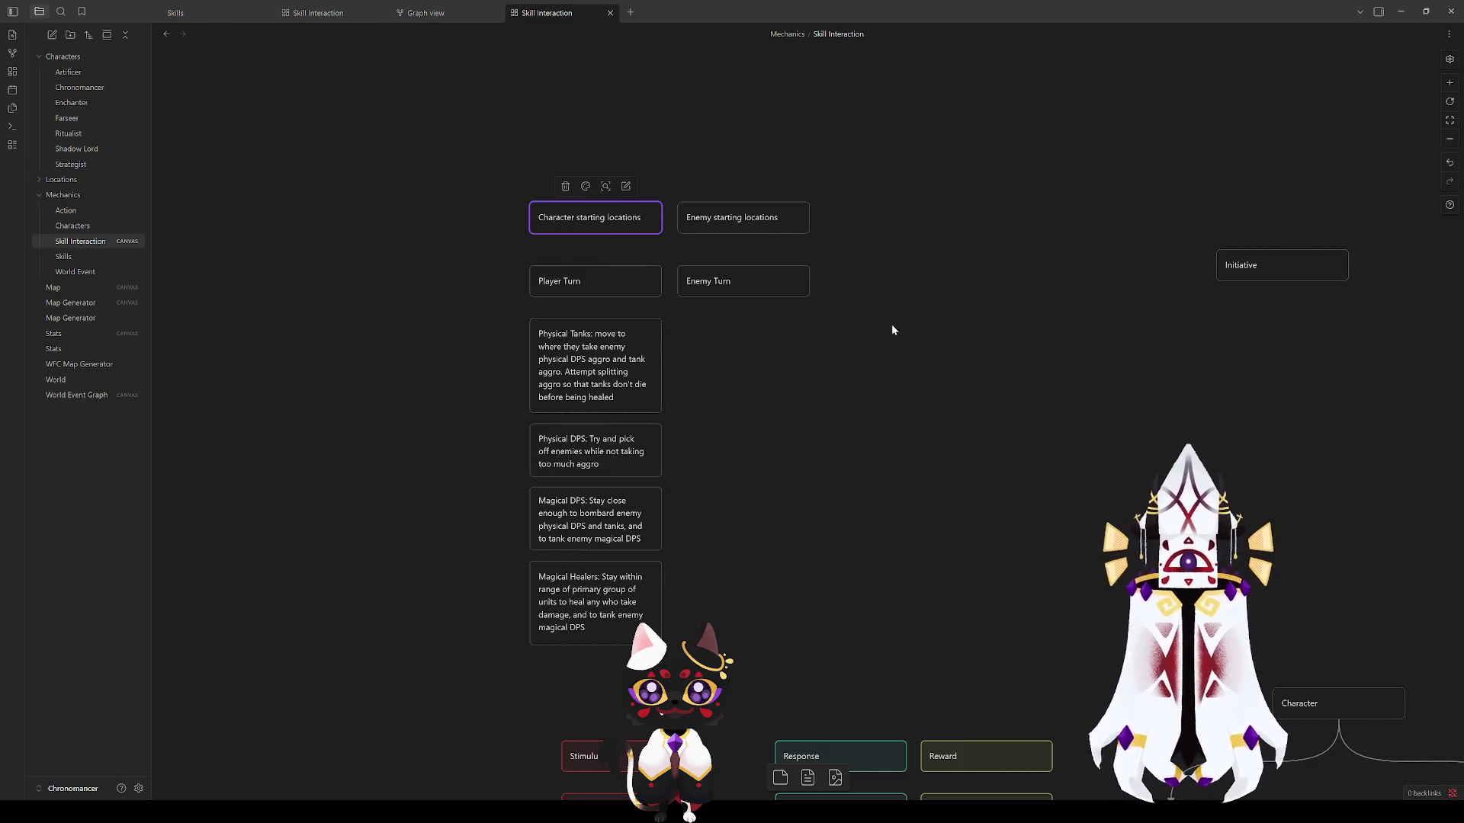
mouse_move(922, 296)
mouse_down()
mouse_move(969, 333)
mouse_move(909, 278)
mouse_up()
click(622, 217)
mouse_move(621, 217)
mouse_down()
mouse_move(621, 232)
mouse_move(621, 217)
mouse_up()
click(916, 363)
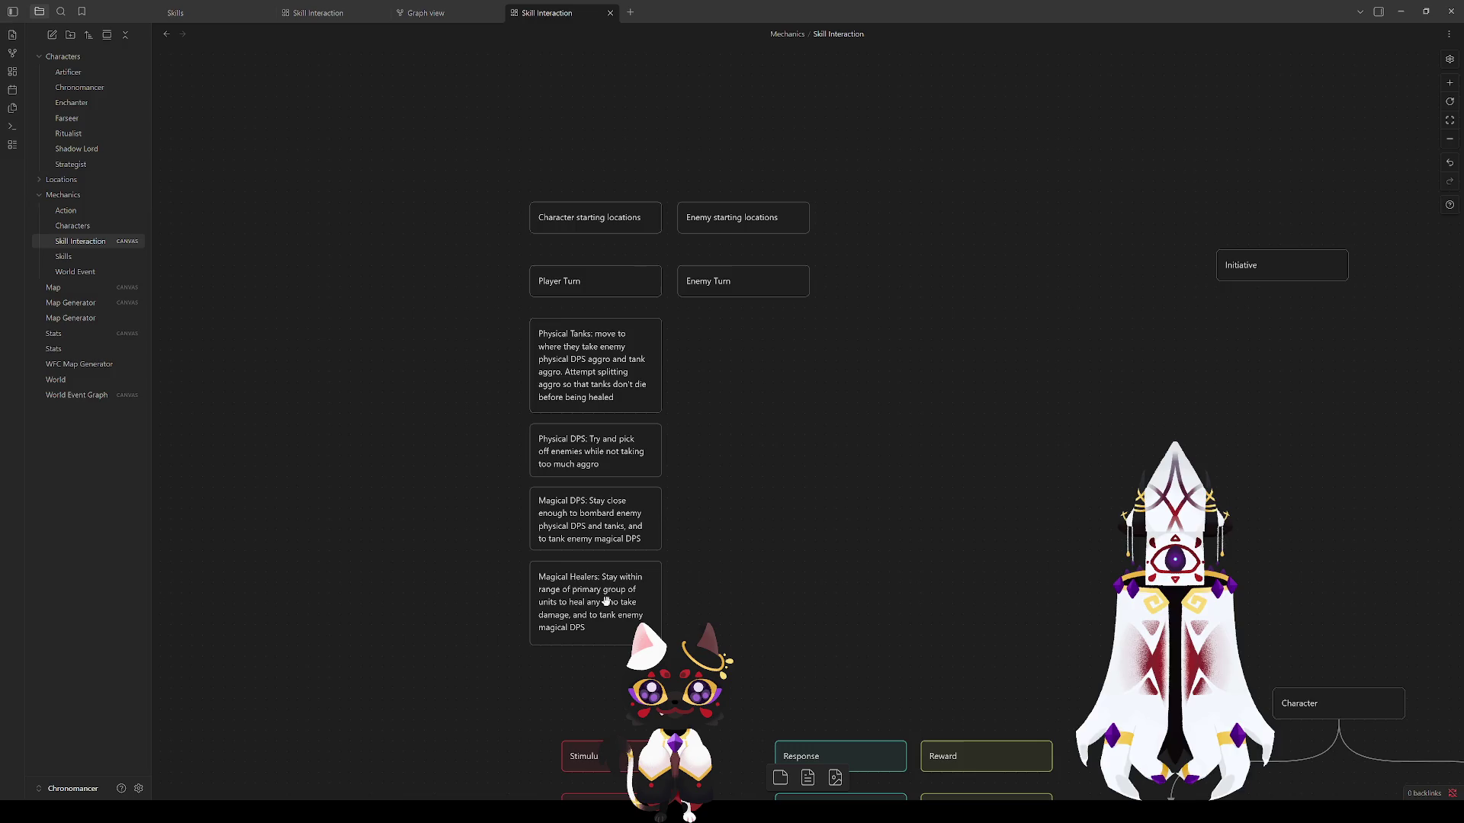
Step: Add a new card reading 'Roles' on empty canvas left of the role cards
right_click(351, 537)
click(377, 555)
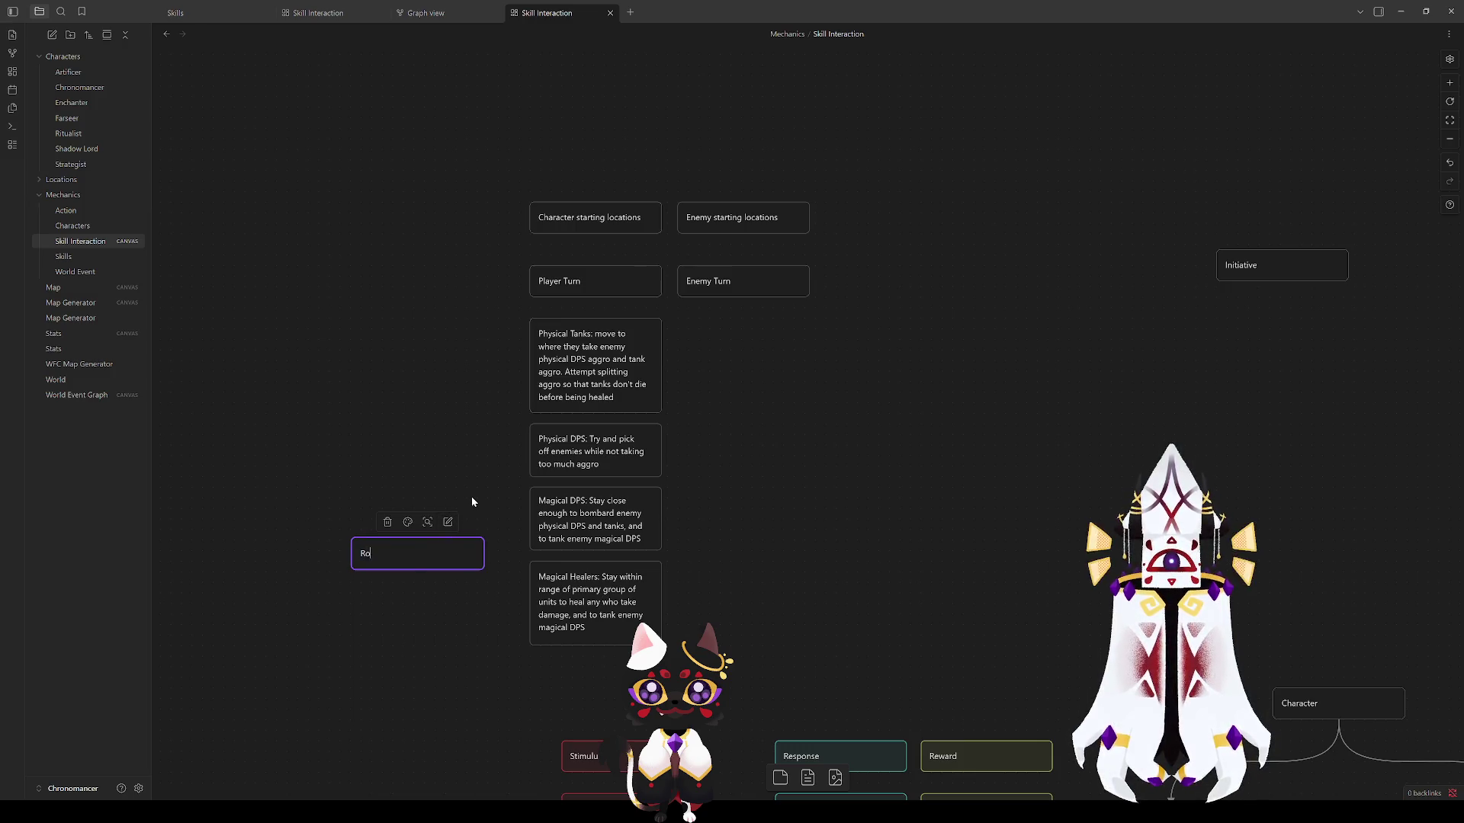
text(Roles)
click(414, 586)
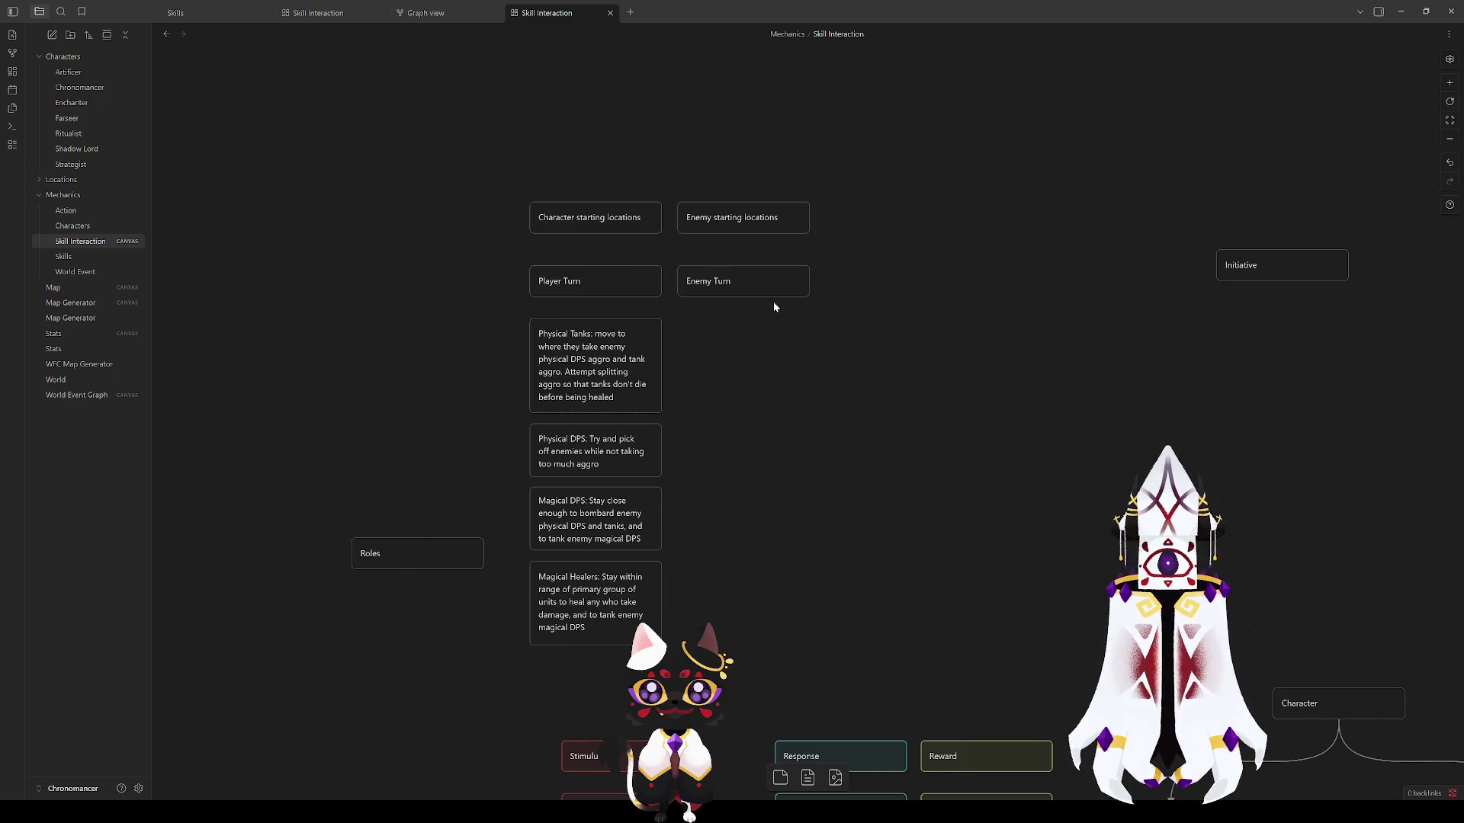
Step: Stack the starting-locations cards above the turn cards in one column and link them with an arrow
drag(728, 289, 759, 326)
mouse_move(582, 283)
mouse_down()
mouse_move(757, 368)
mouse_move(805, 423)
mouse_move(915, 351)
mouse_up()
shift+click(769, 334)
drag(743, 218, 768, 352)
drag(613, 225, 783, 389)
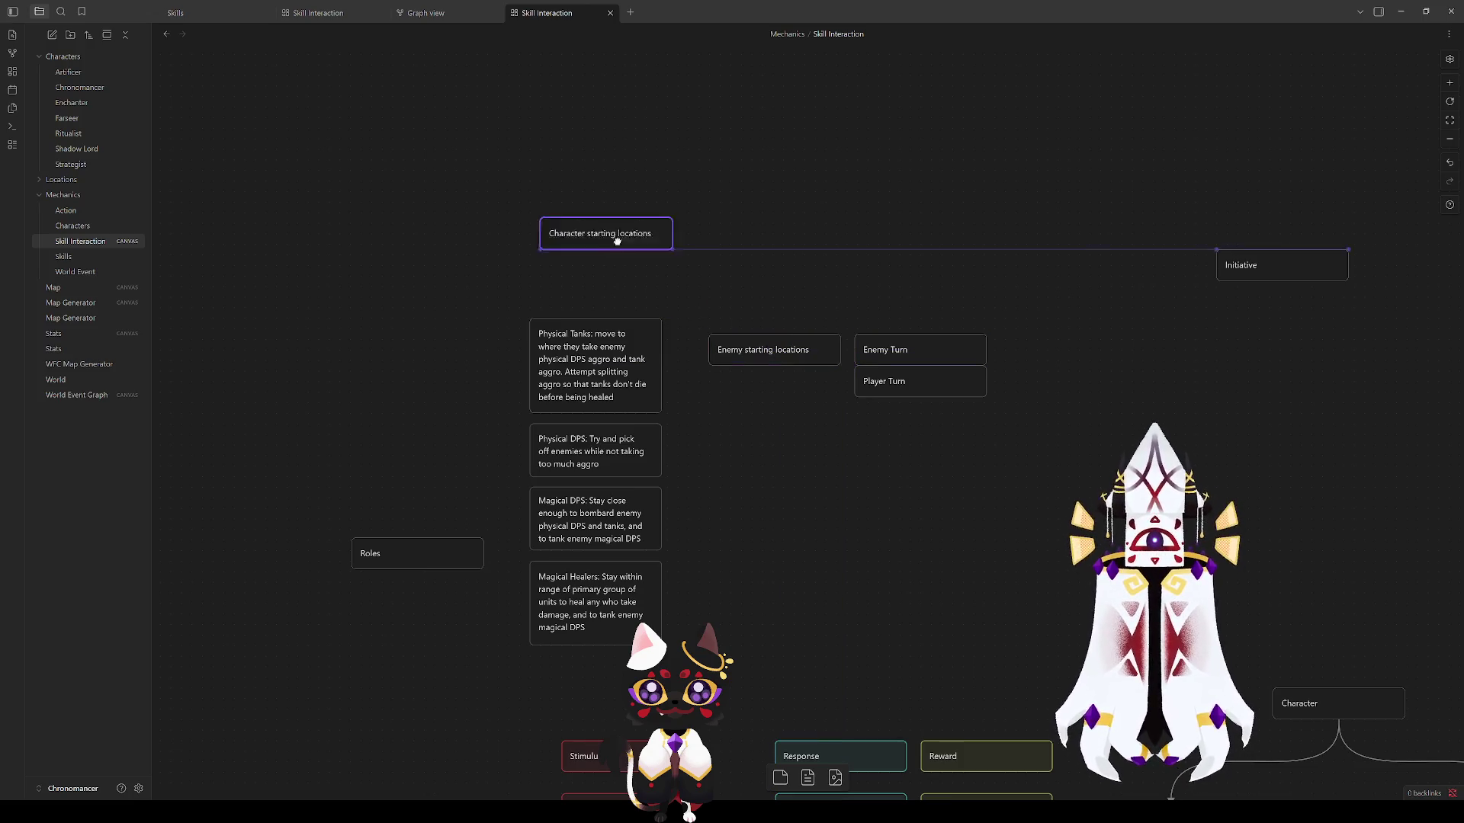
mouse_move(709, 320)
mouse_down()
mouse_move(789, 395)
mouse_move(768, 289)
mouse_up()
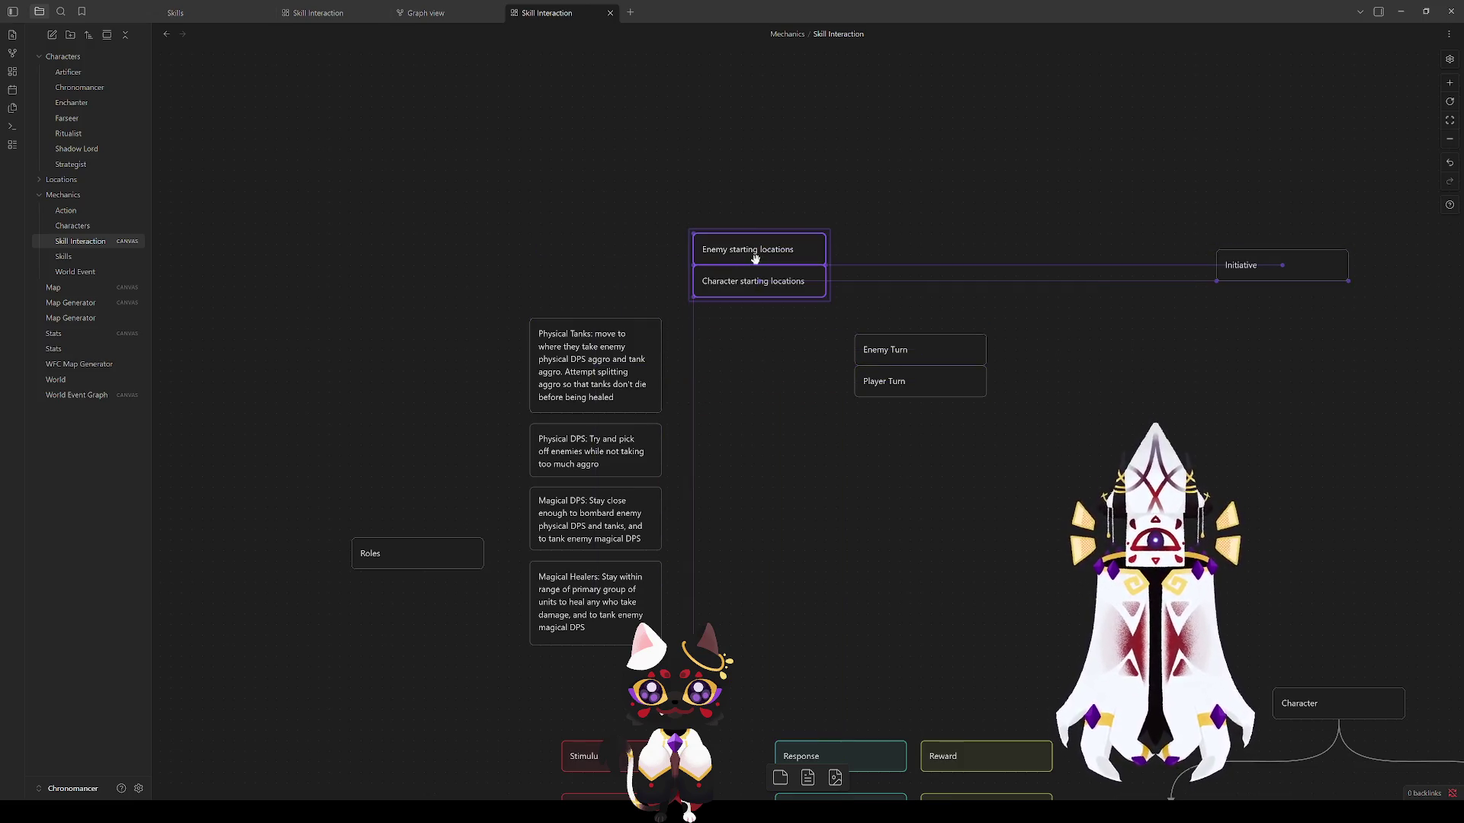
click(945, 472)
mouse_move(990, 424)
mouse_down()
mouse_move(857, 334)
mouse_move(749, 336)
mouse_move(758, 320)
mouse_up()
click(1007, 330)
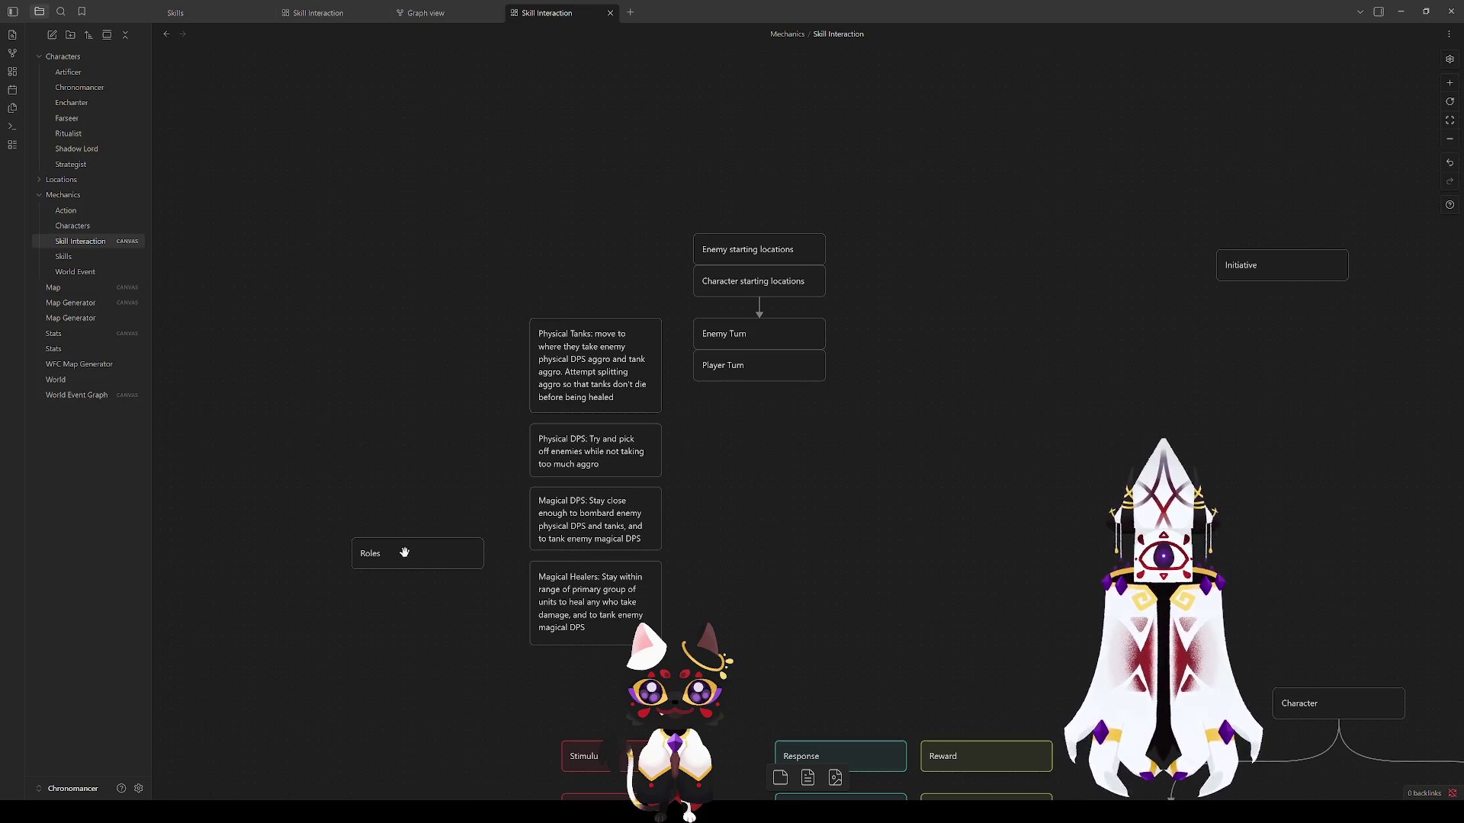
Step: Narrow the Roles card beside the role cards and draw arrows to Physical Tanks, Physical DPS, Magical DPS and Magical Healers
drag(417, 554, 384, 476)
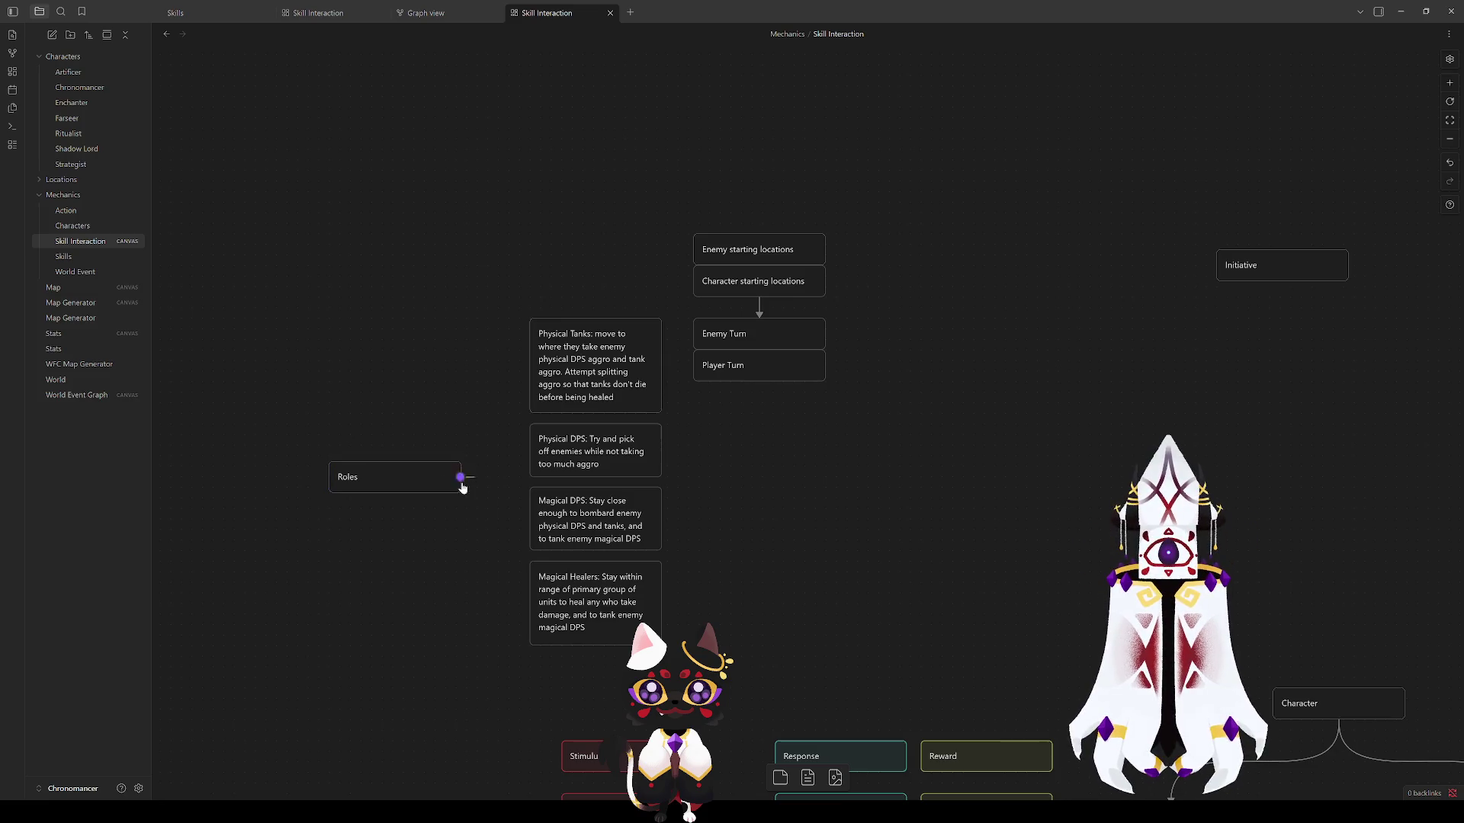
mouse_move(460, 477)
mouse_down()
mouse_move(367, 472)
mouse_move(423, 481)
mouse_move(529, 369)
mouse_up()
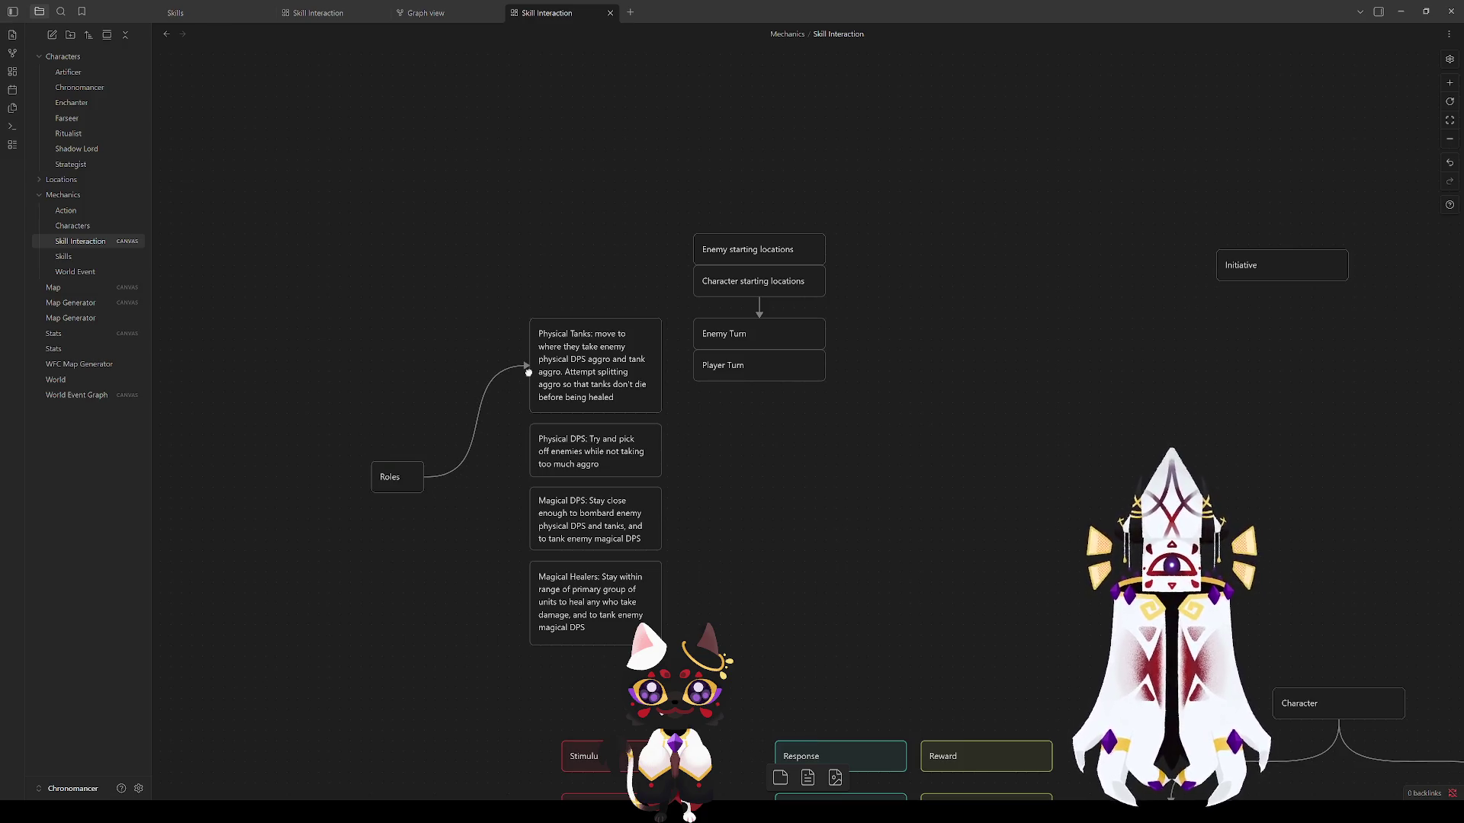
drag(423, 477, 529, 452)
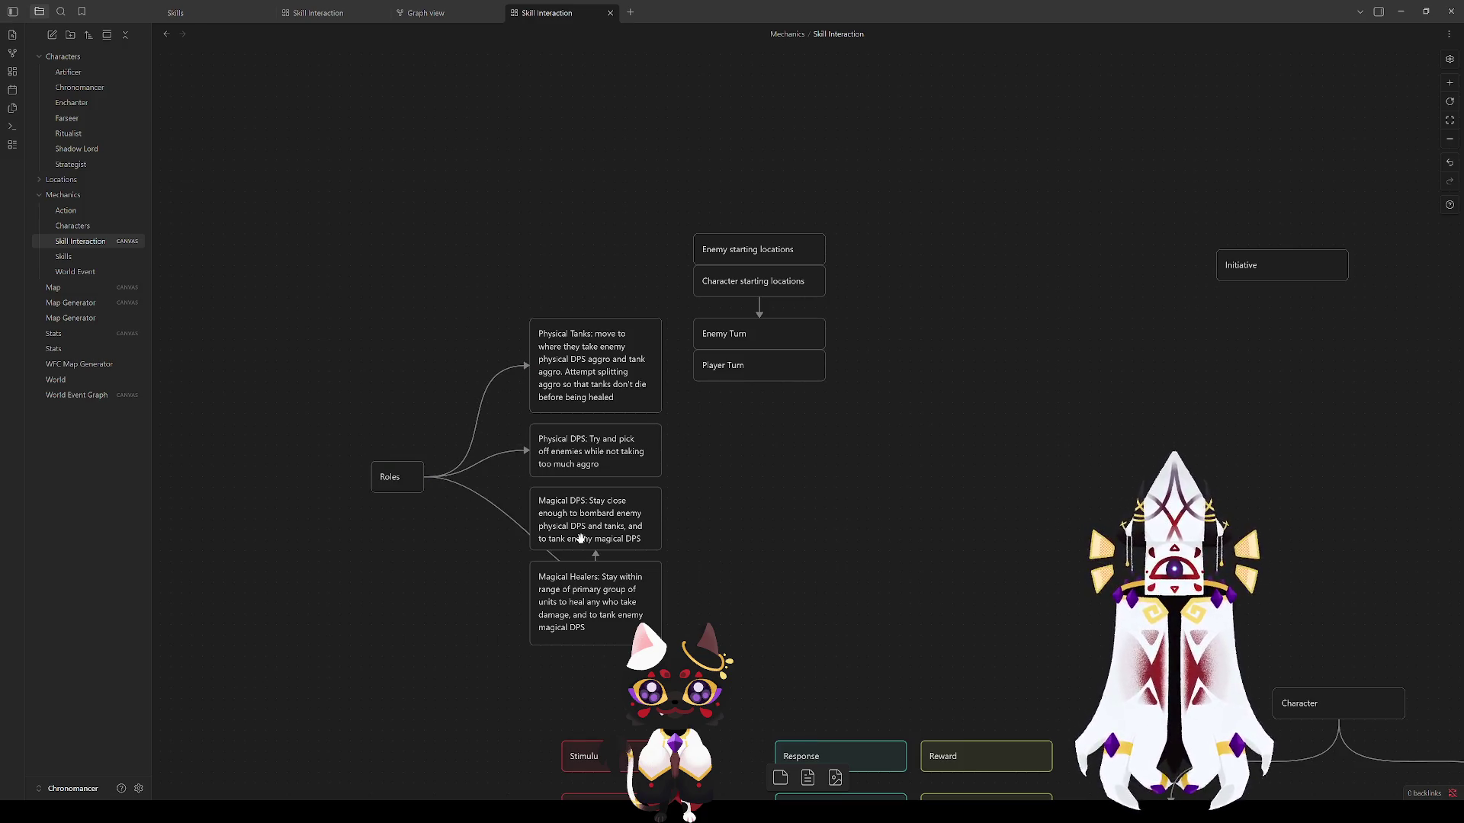
drag(422, 477, 529, 521)
drag(423, 478, 529, 601)
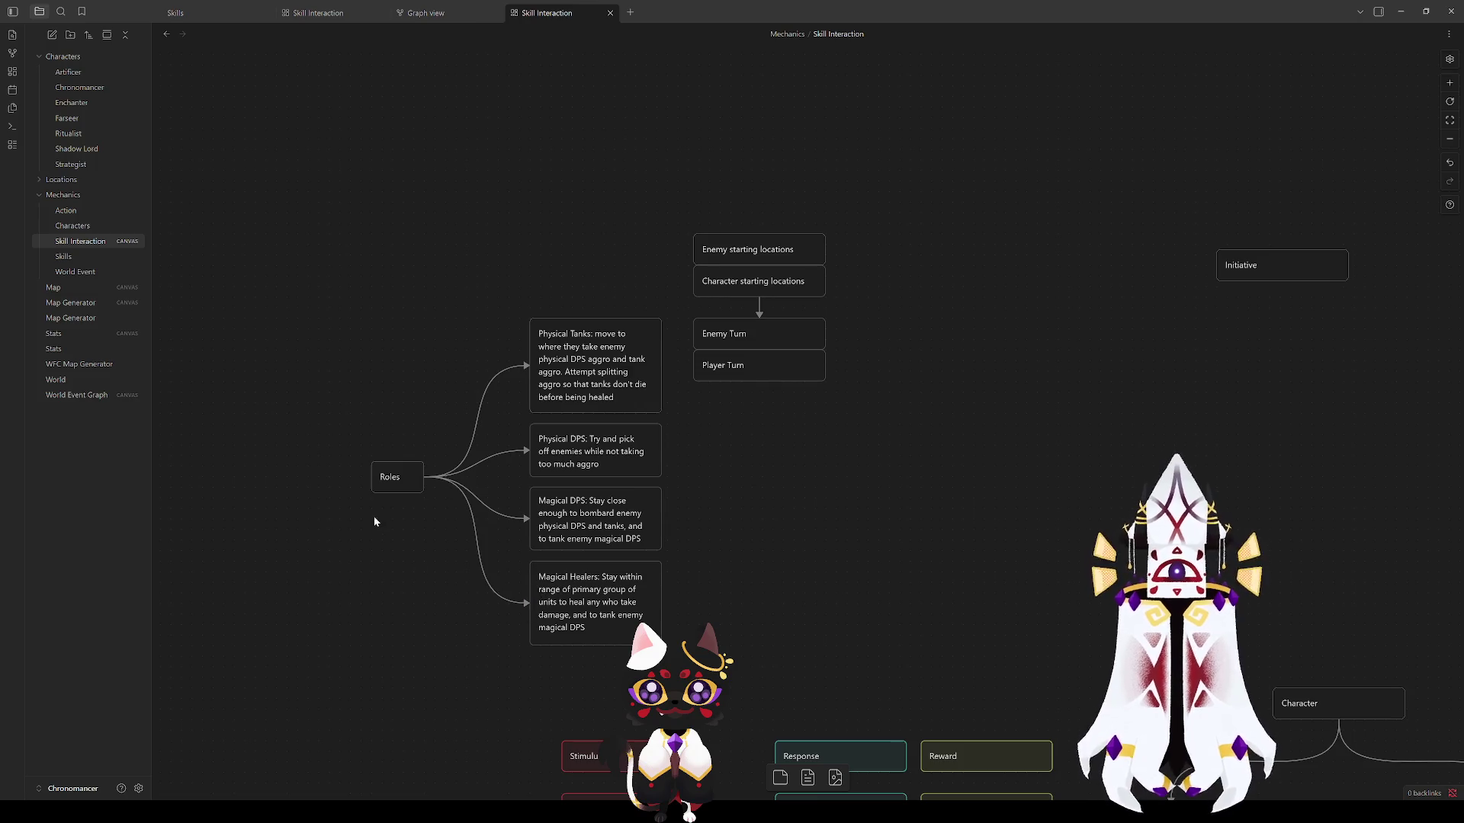
drag(390, 489, 411, 488)
click(818, 482)
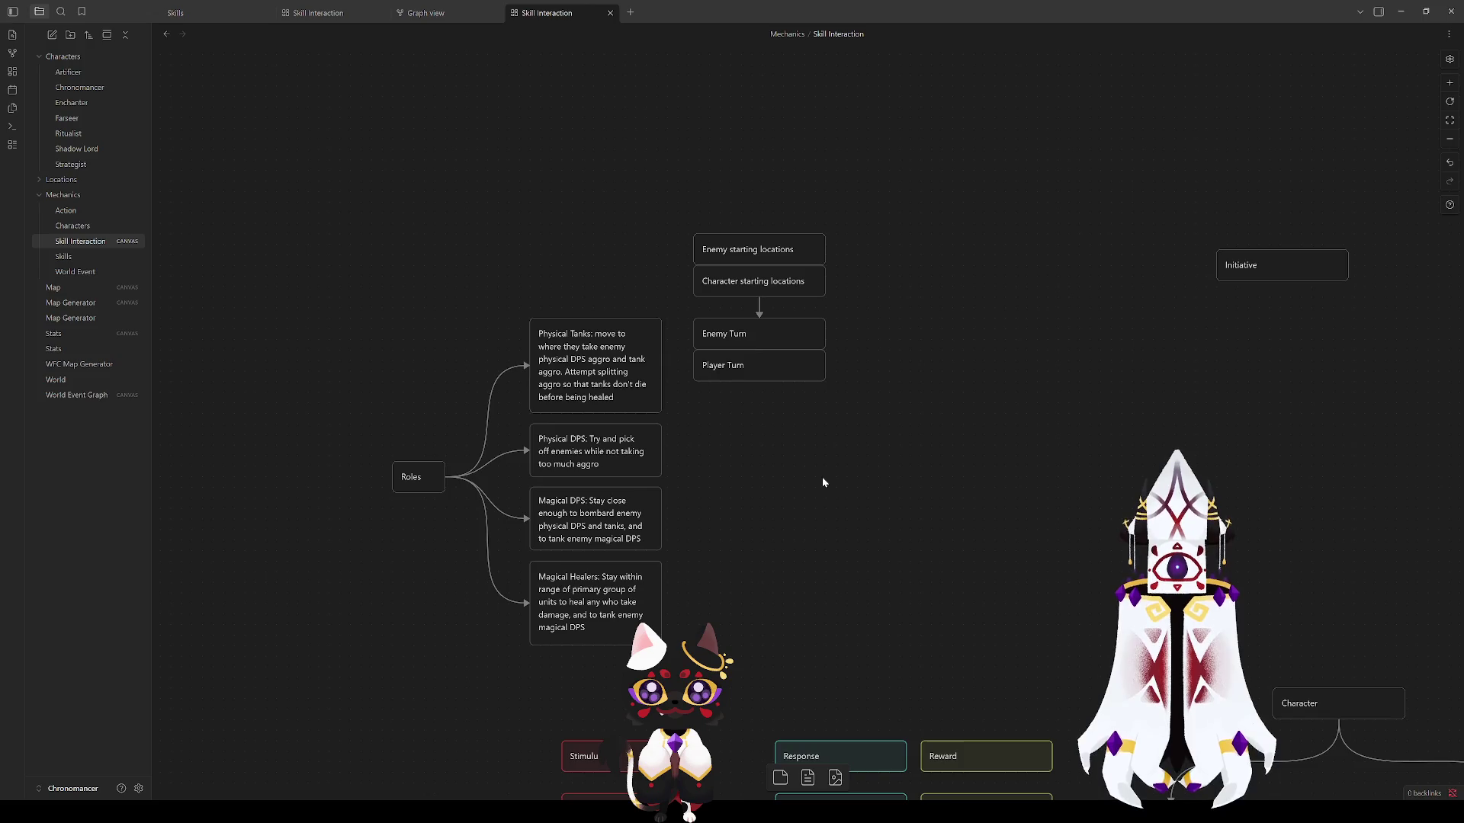
Step: Add a note card explaining spreading aggro with ally-then-enemy turns, sized to fit and placed under Player Turn
right_click(769, 508)
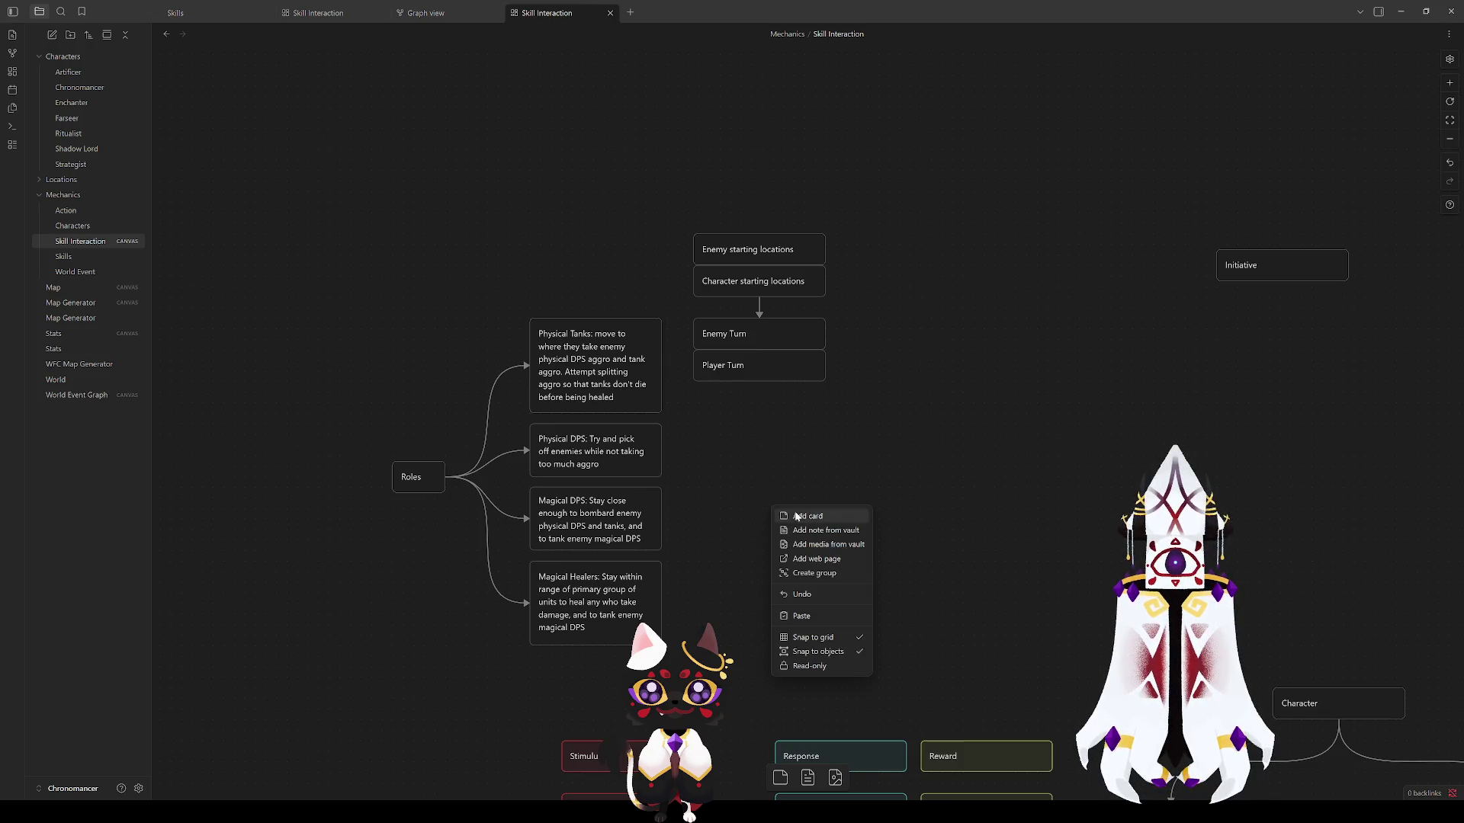
click(807, 514)
text(Note: be)
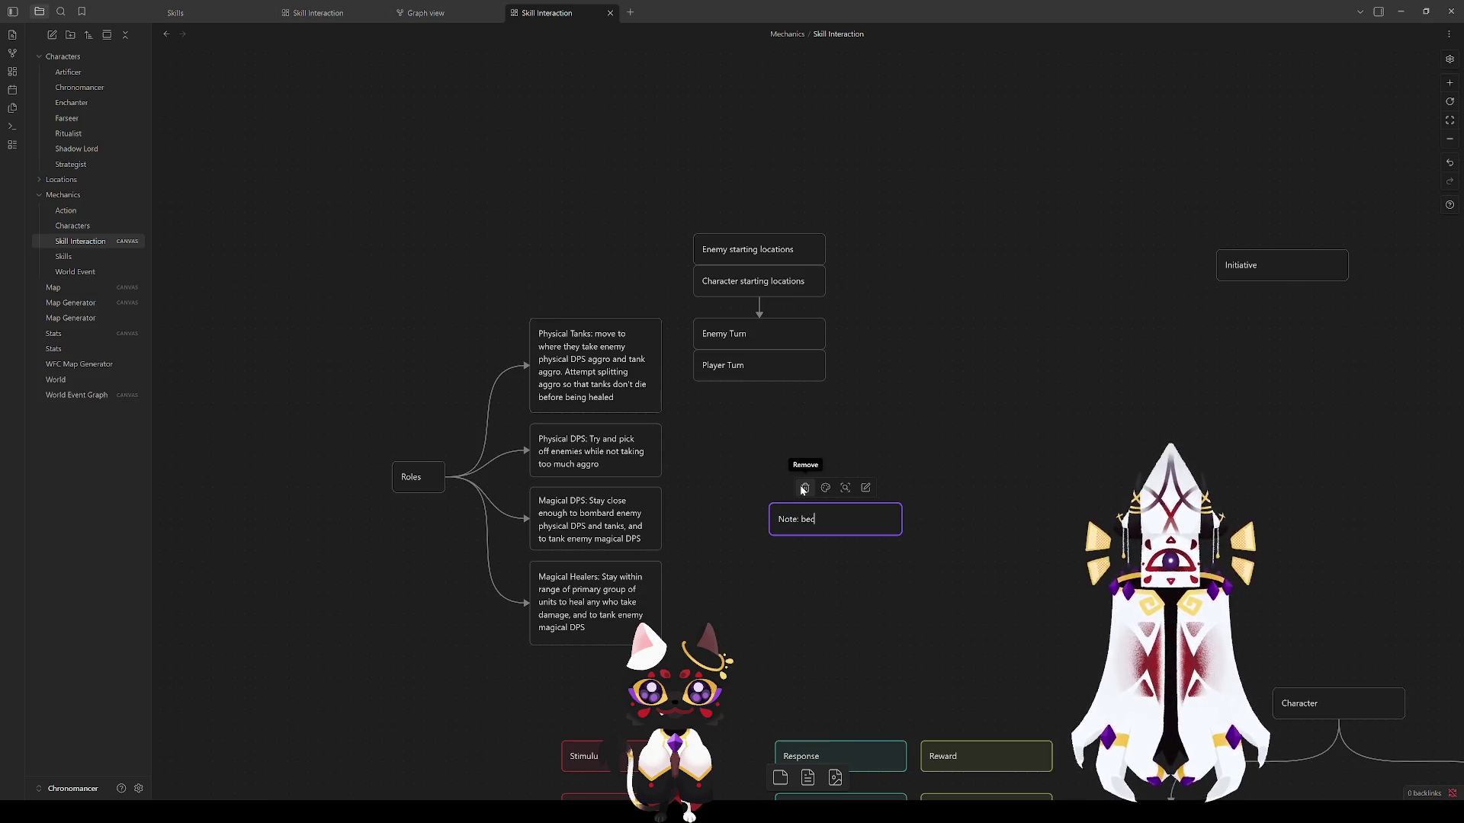
text(ause tu)
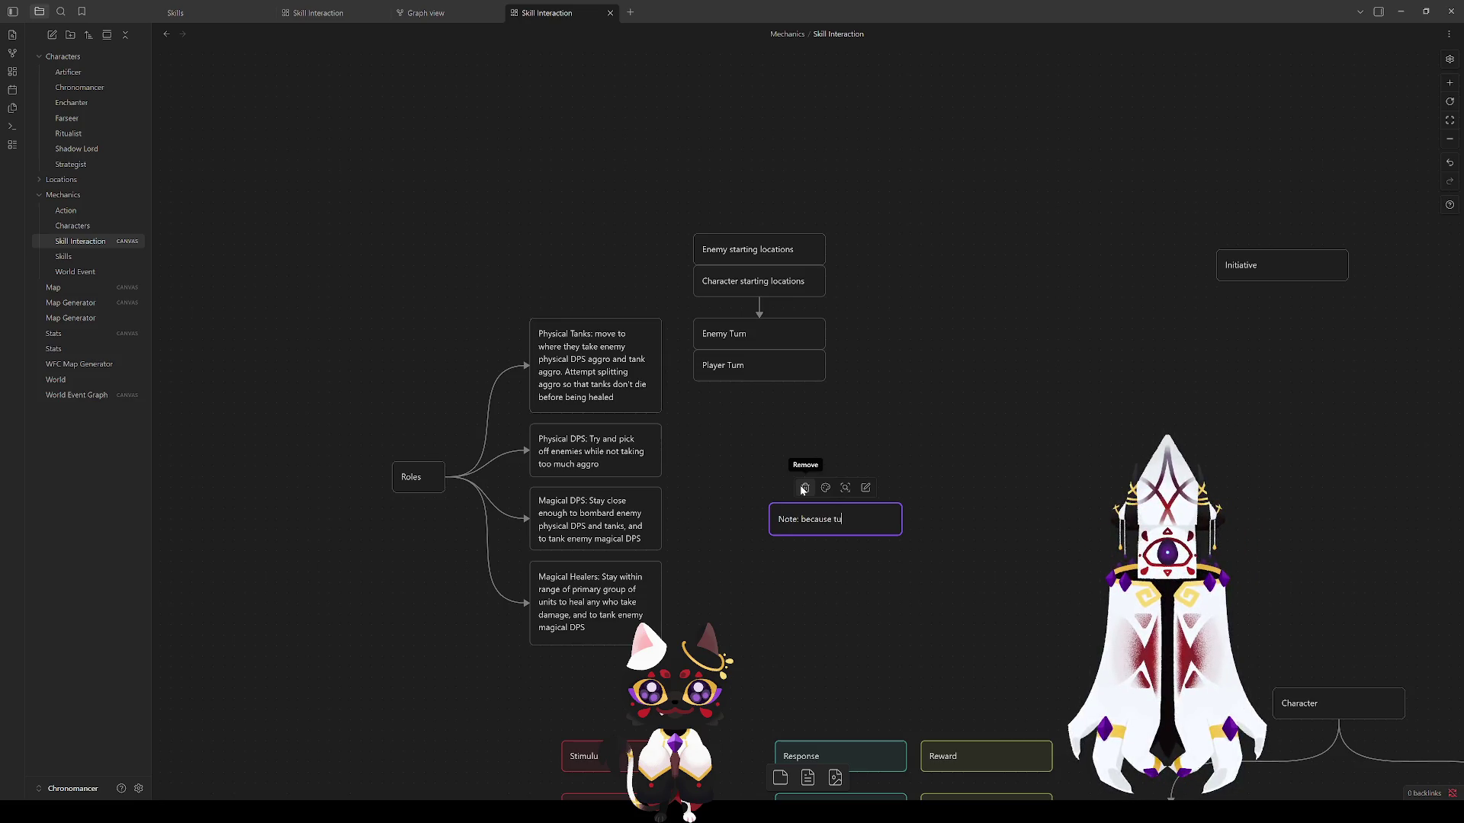
text(rns are ally and then enemy,)
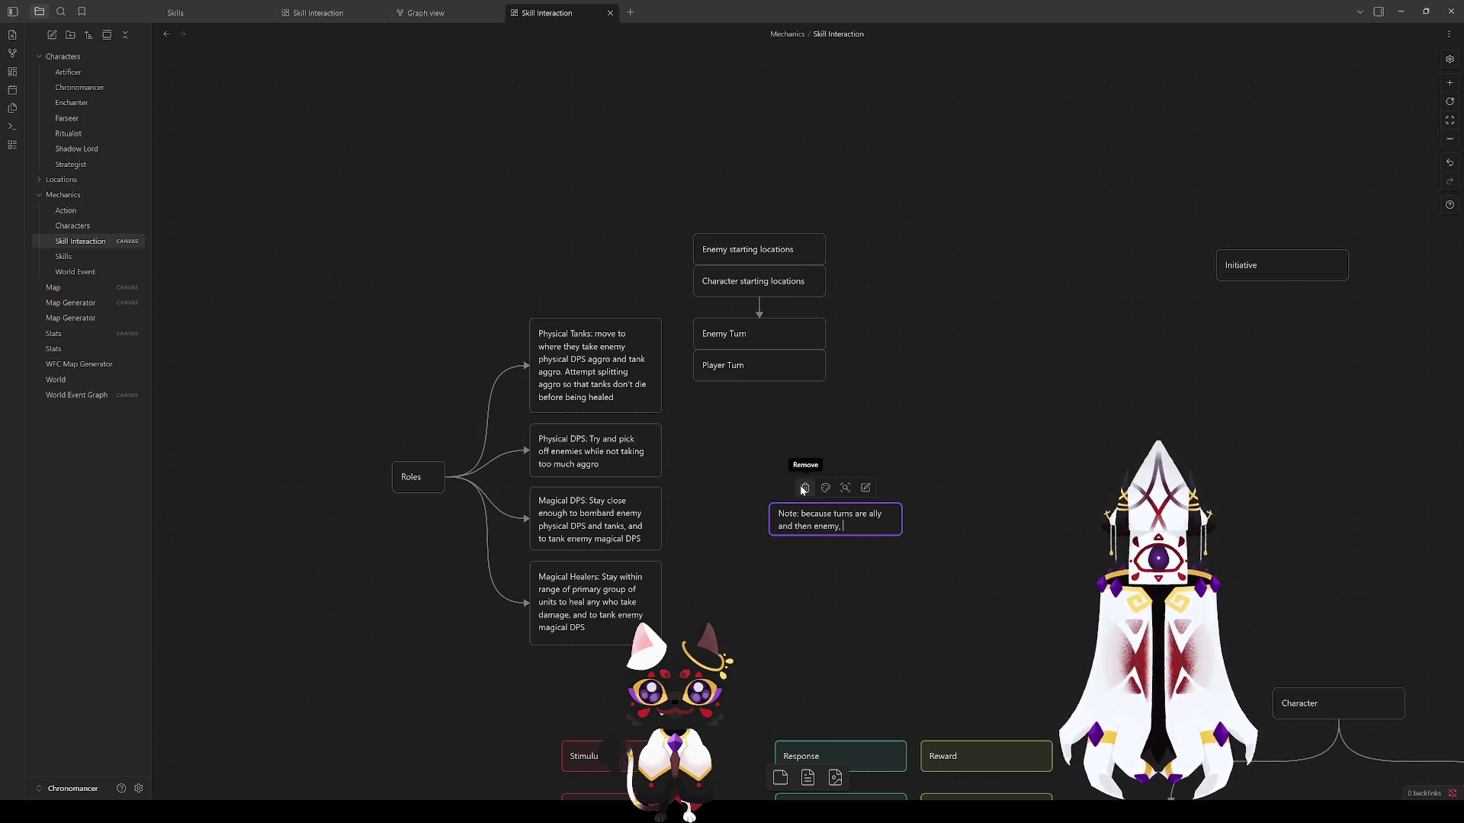
text(ensuring tha)
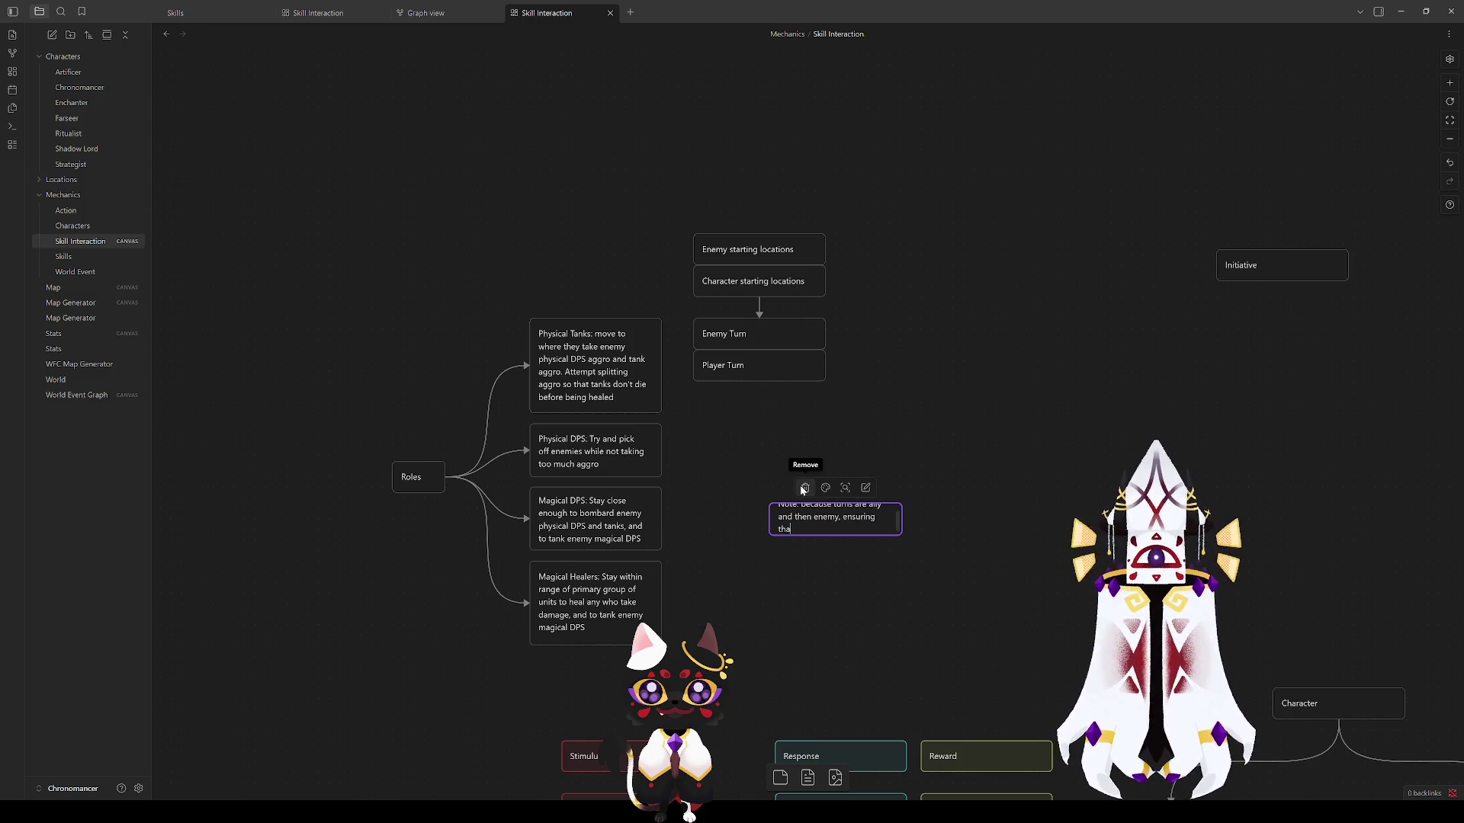
text(one u)
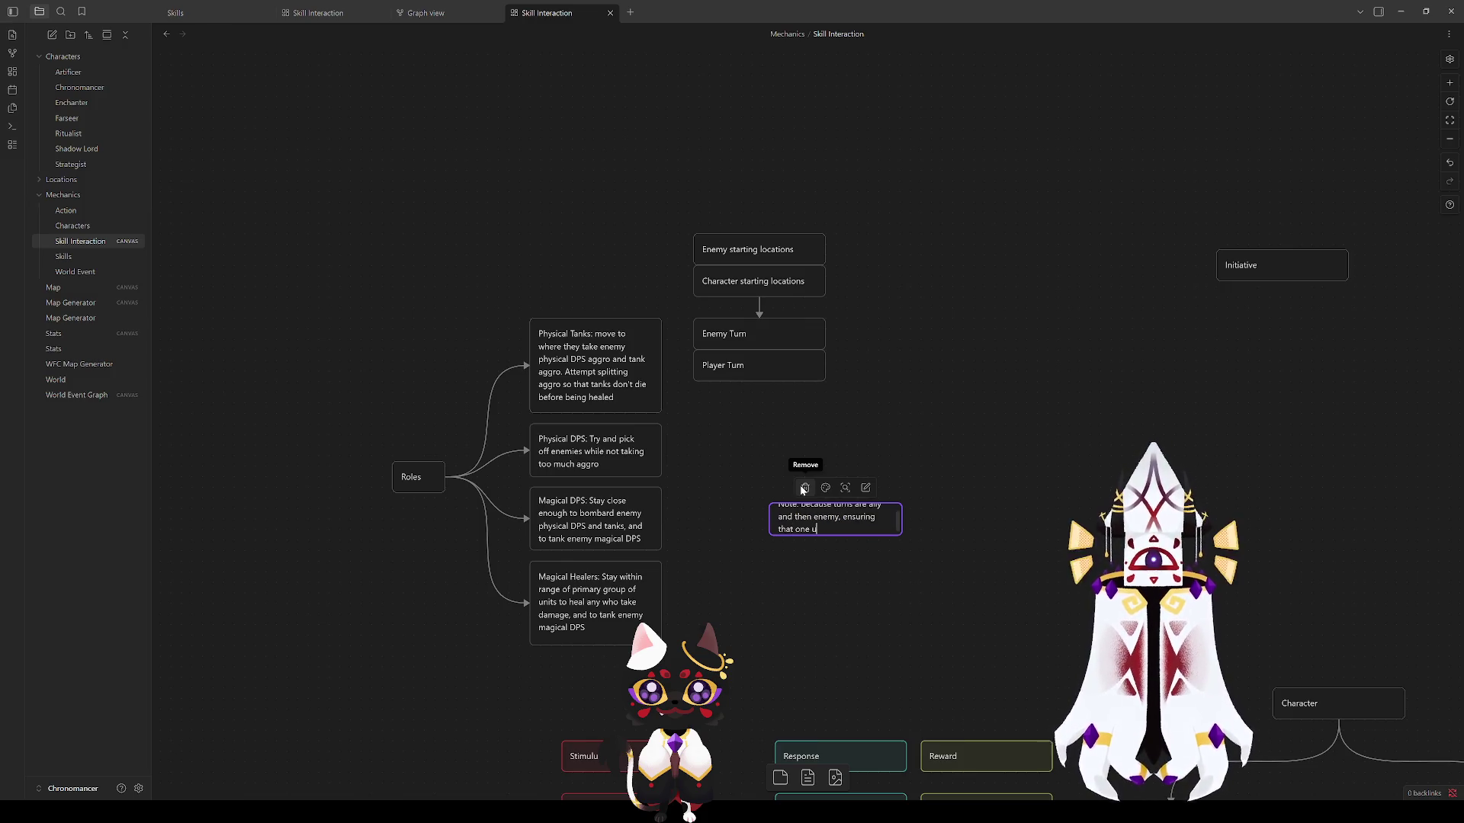
text(nit doesn't tak)
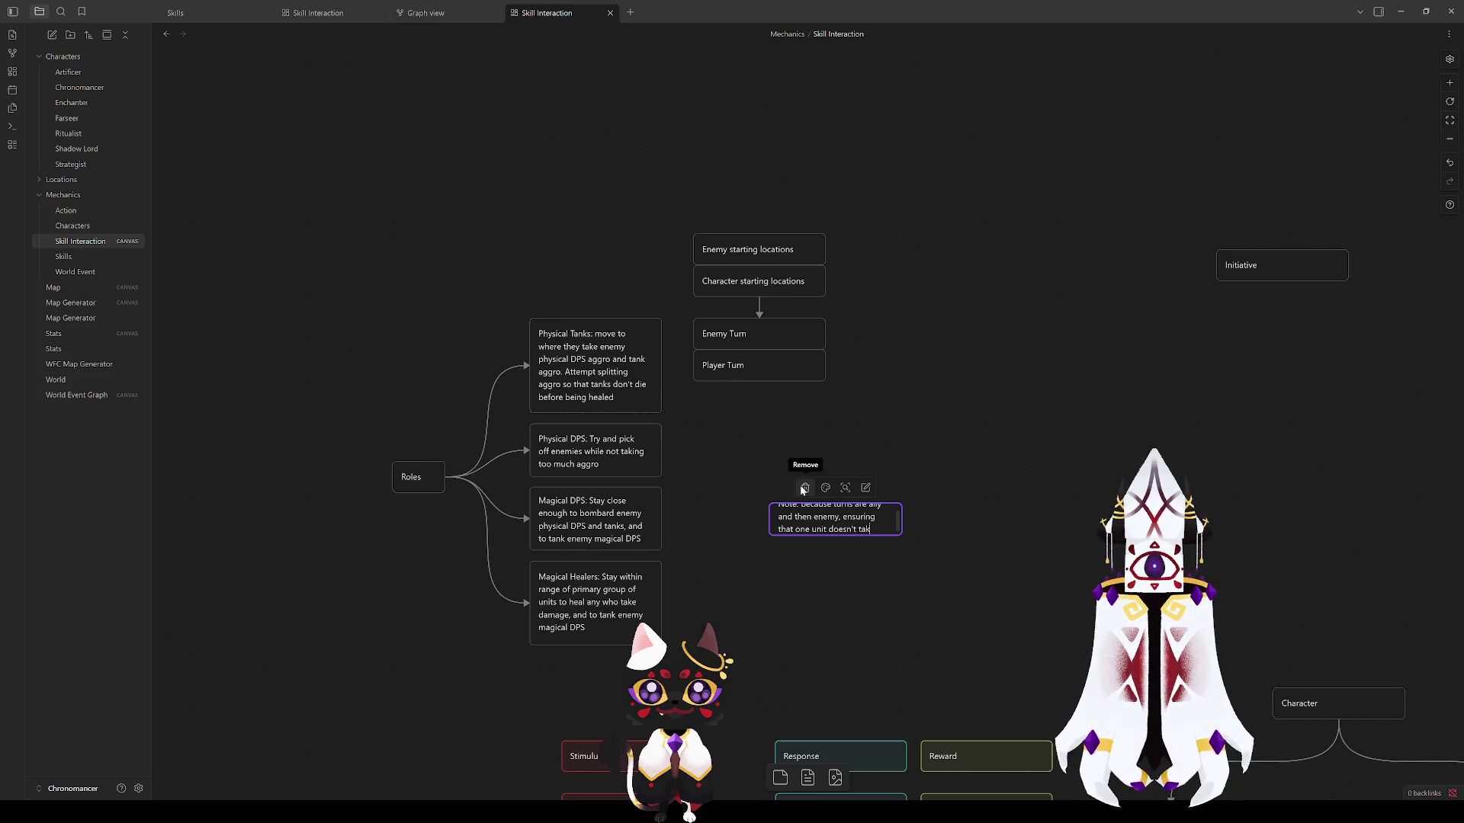
text(e too much aggro )
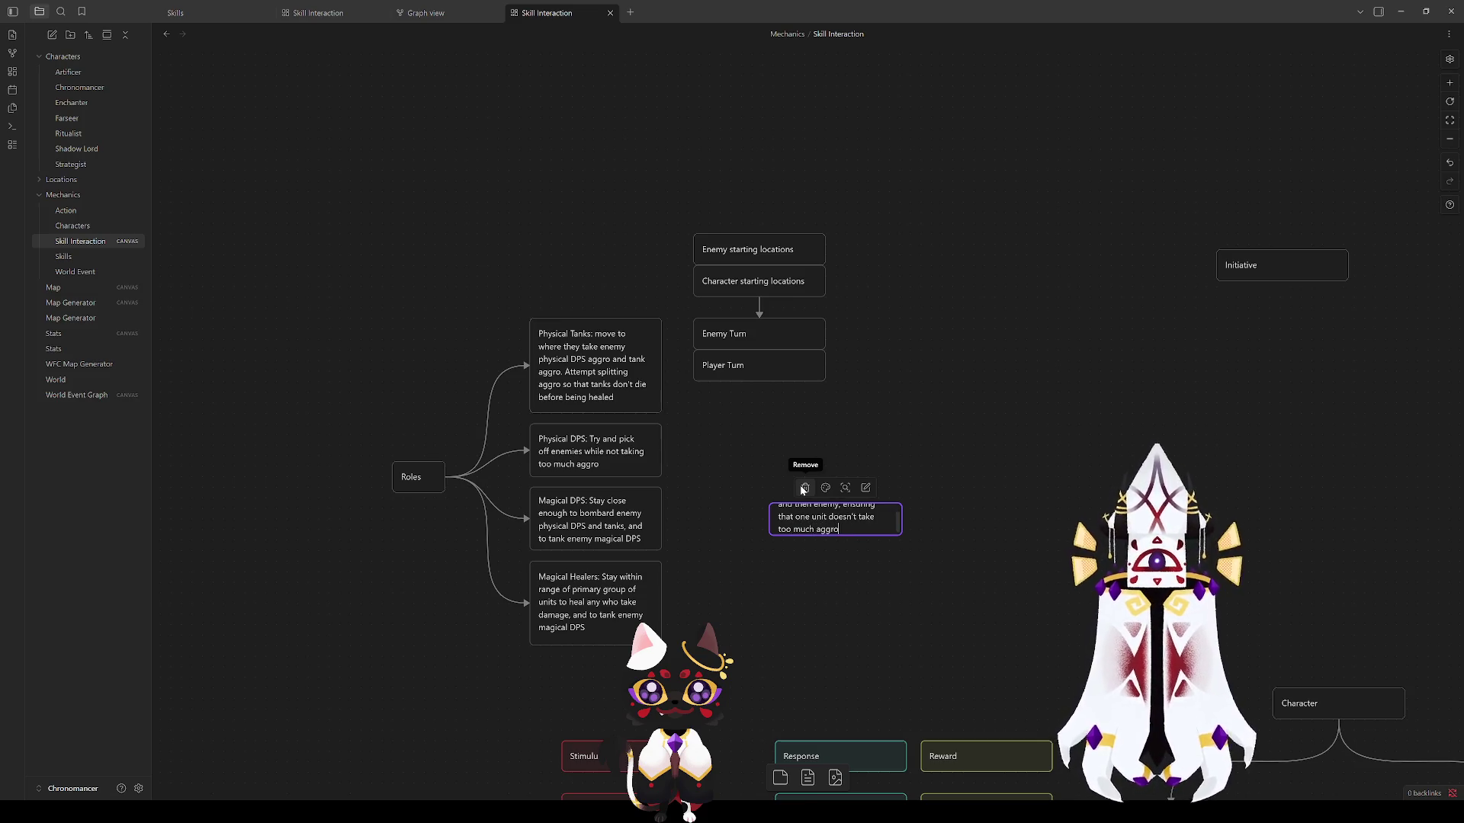
text(is key t)
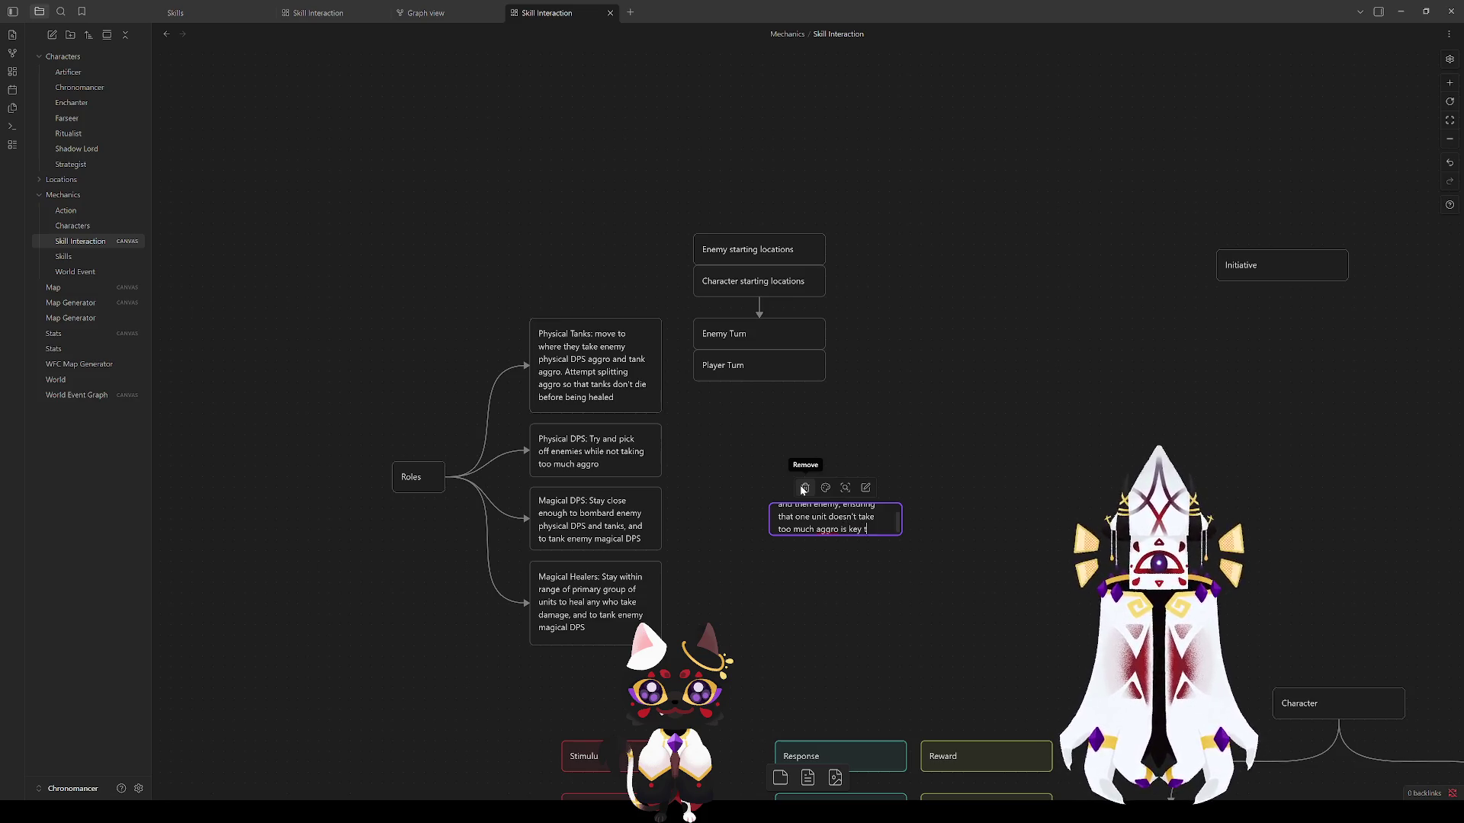
text(o surviving)
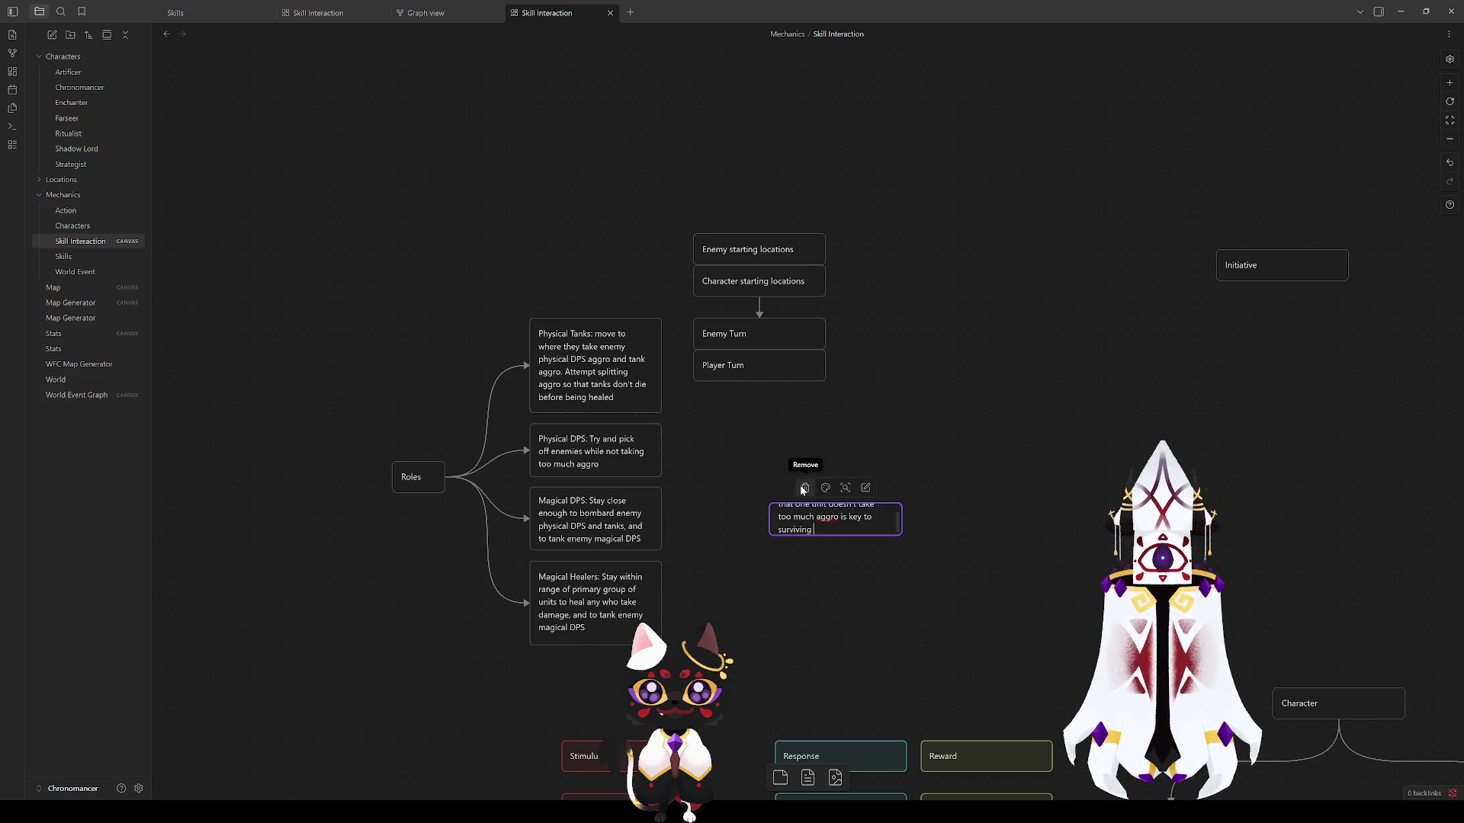
mouse_move(835, 535)
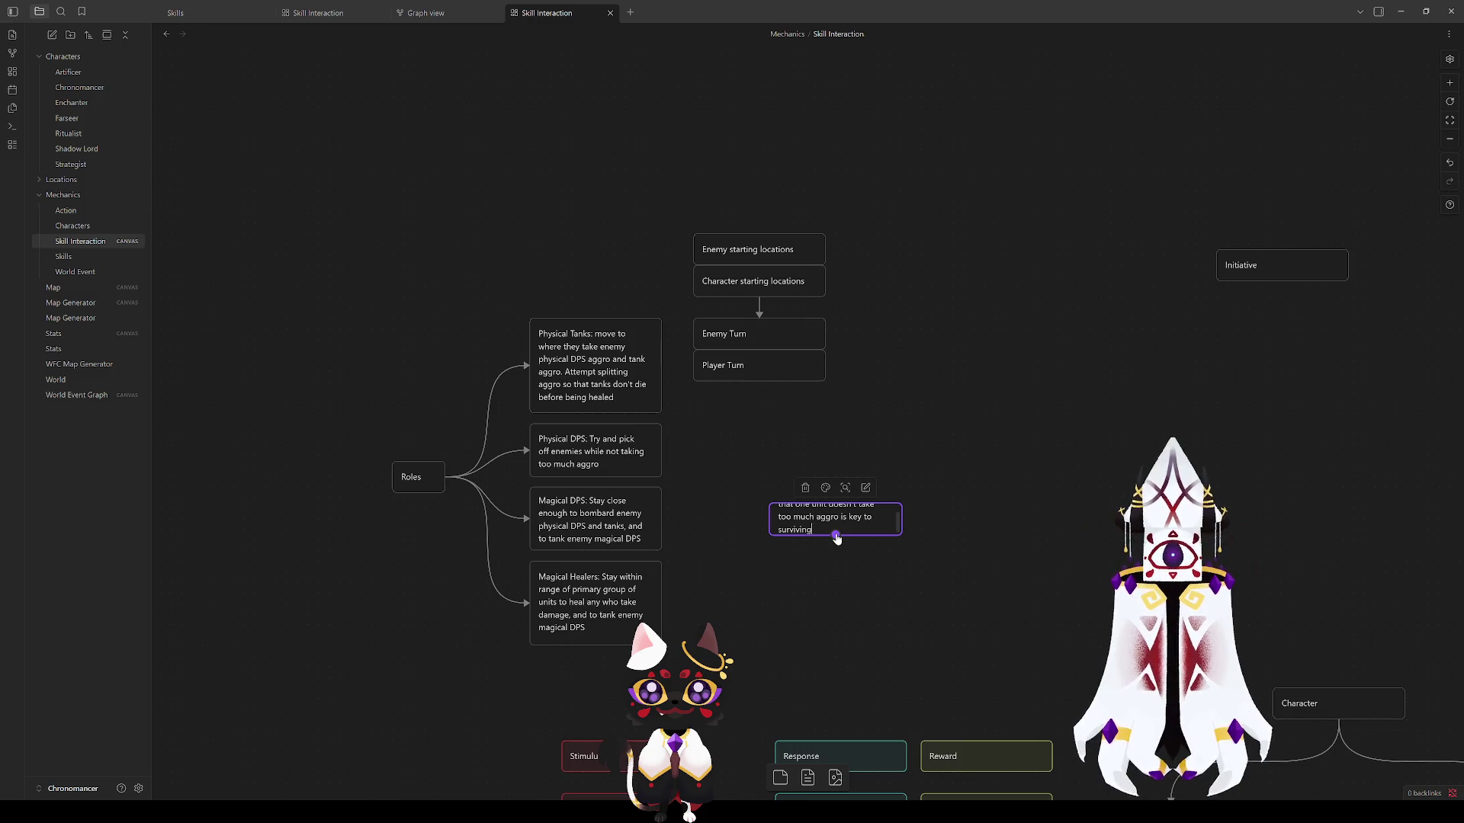
drag(870, 537, 875, 597)
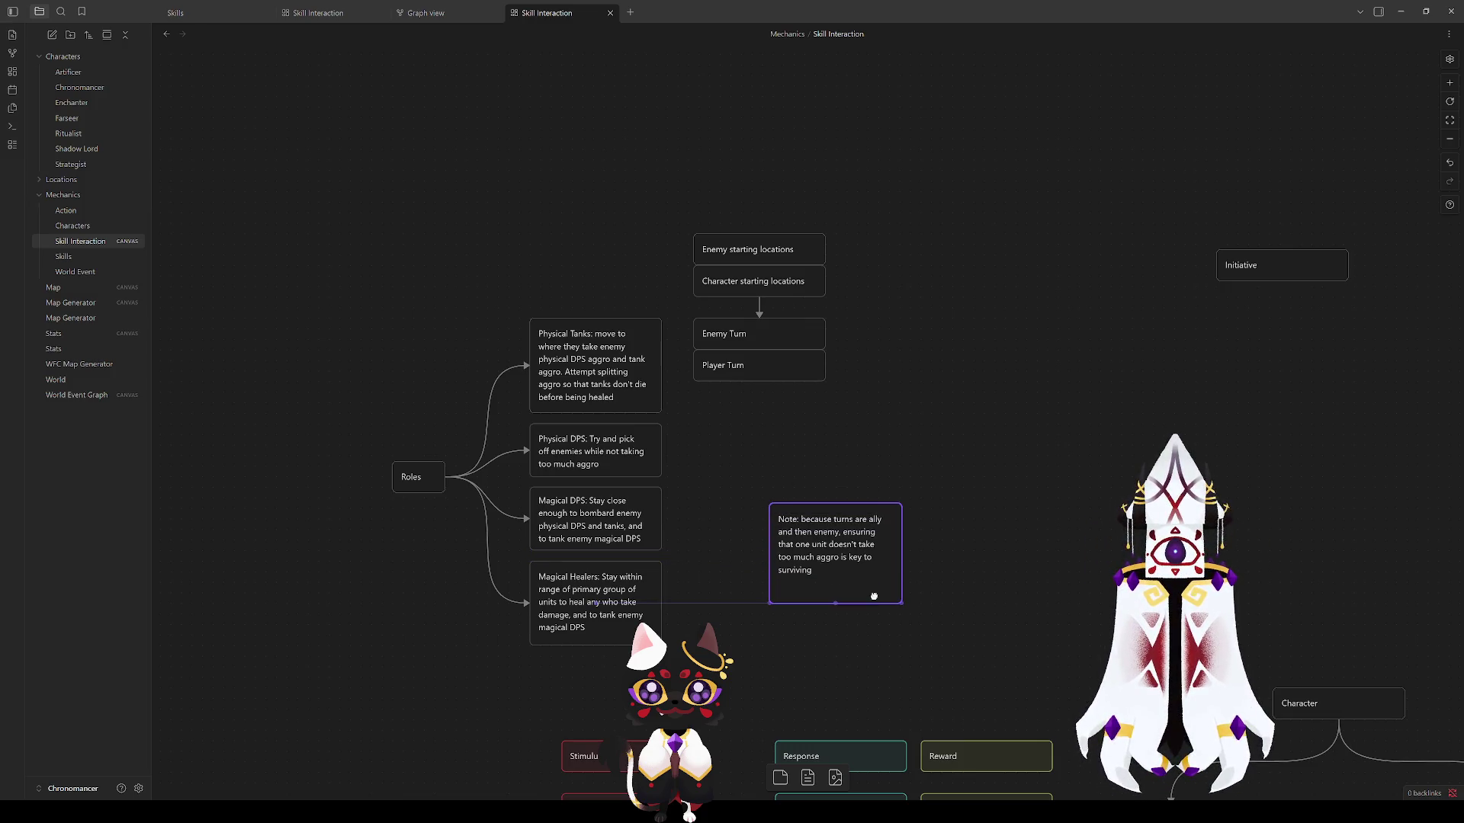
drag(852, 544, 779, 427)
click(1006, 532)
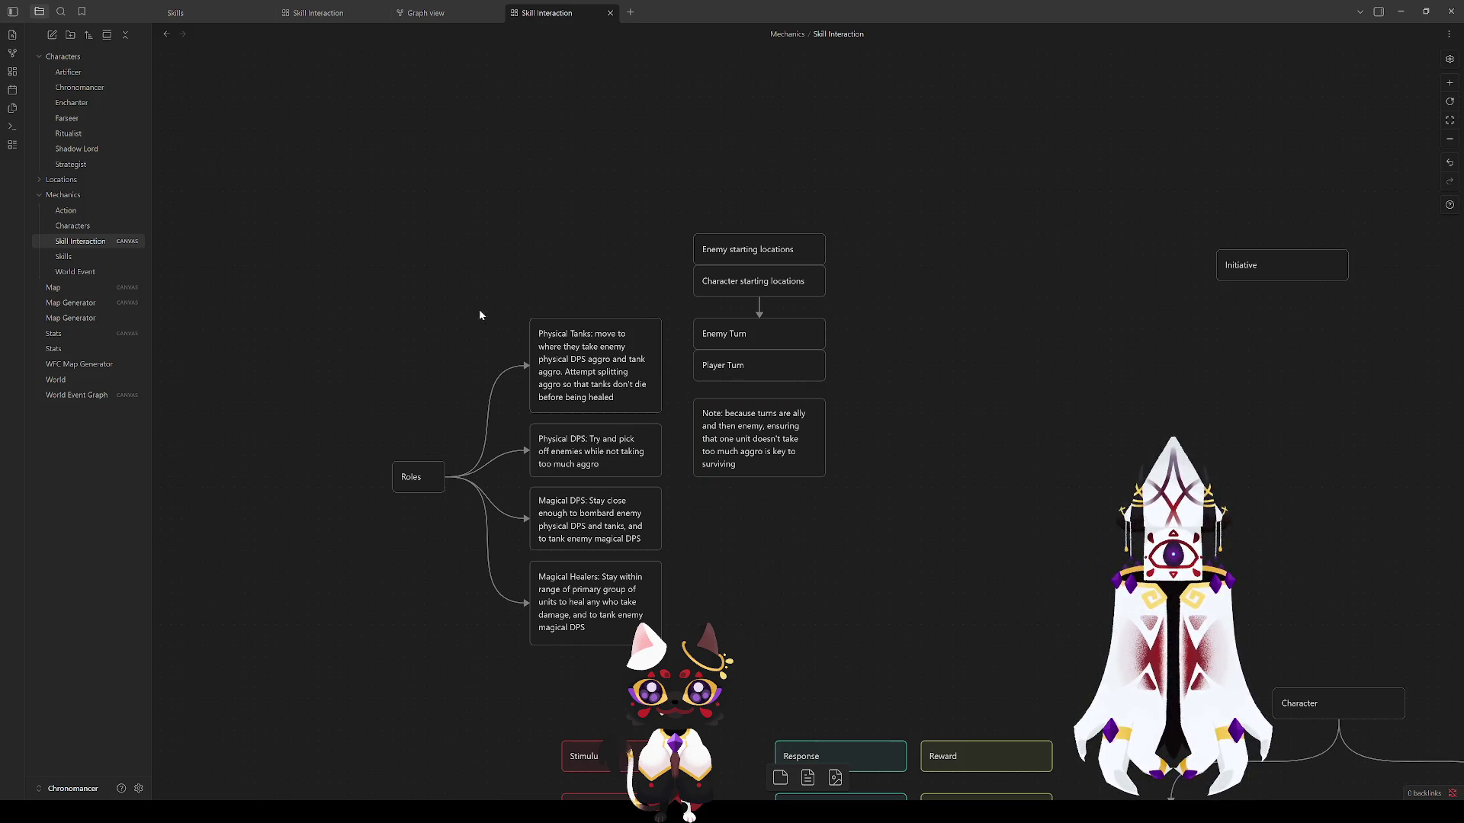
Step: Move the Roles mind map higher up the canvas
drag(386, 254, 670, 691)
drag(599, 365, 598, 242)
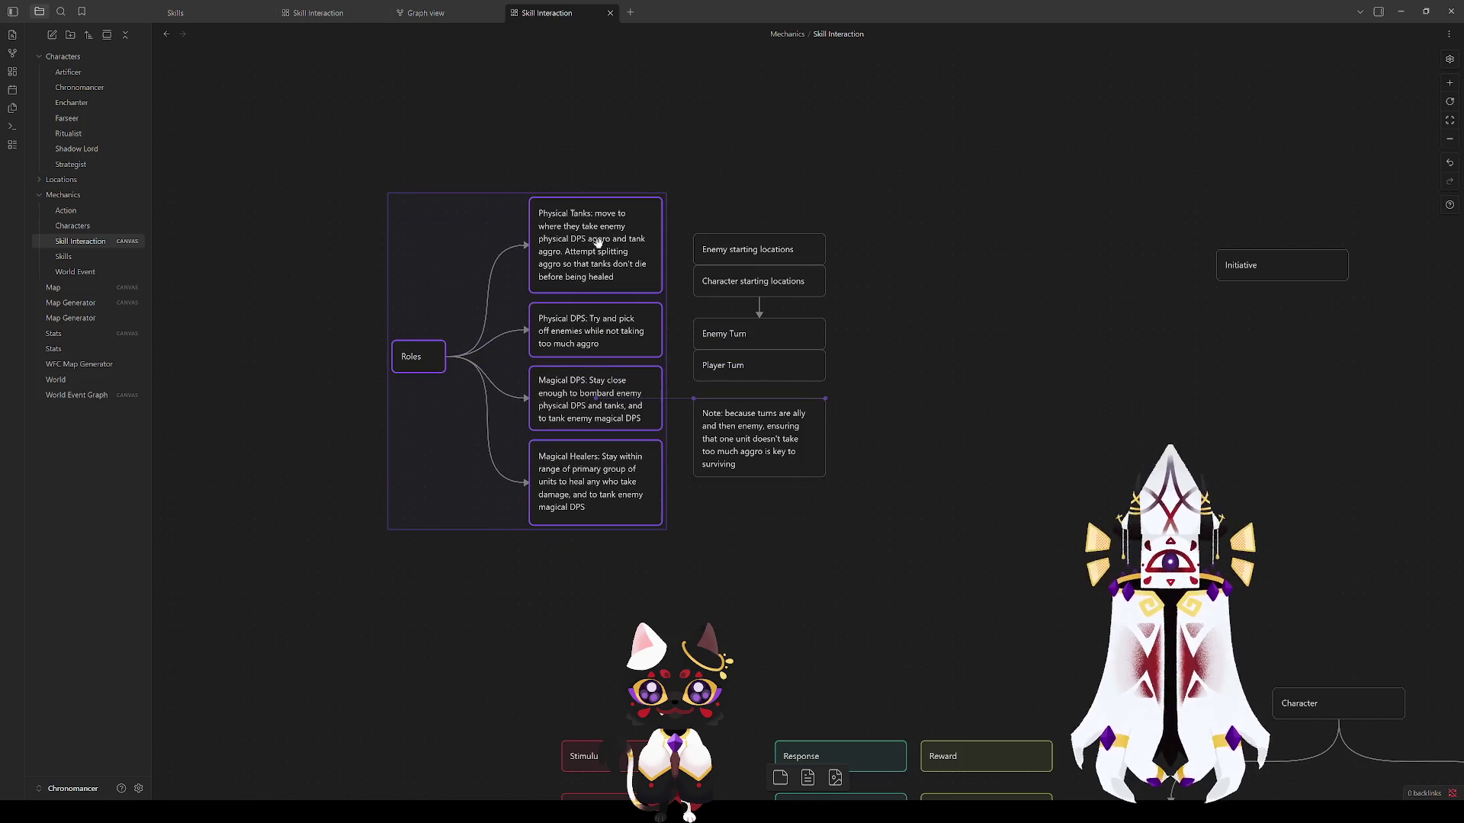
click(811, 588)
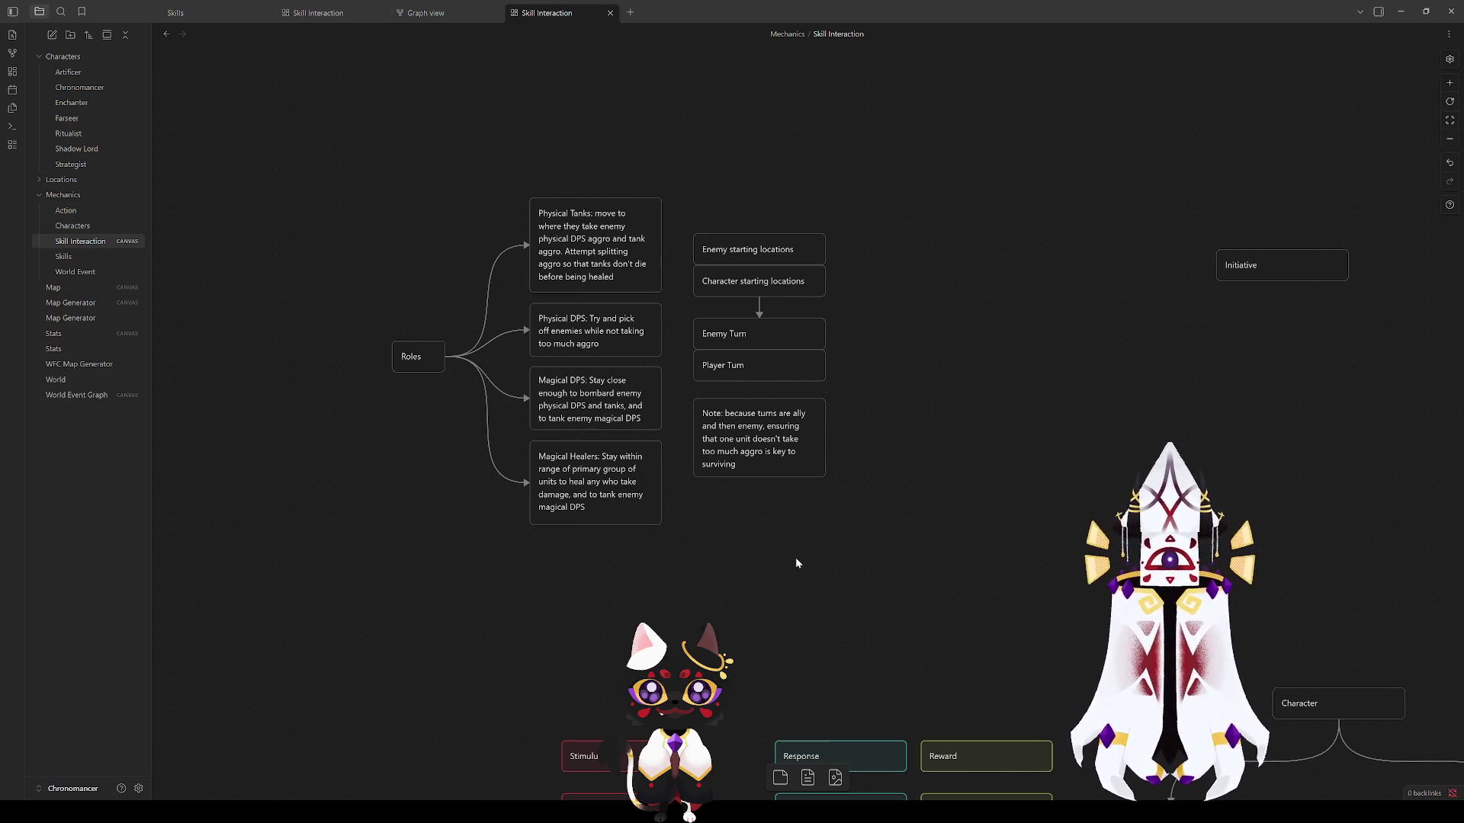
Step: Discard an accidentally added blank card and make the turn-order note taller
right_click(798, 563)
click(829, 570)
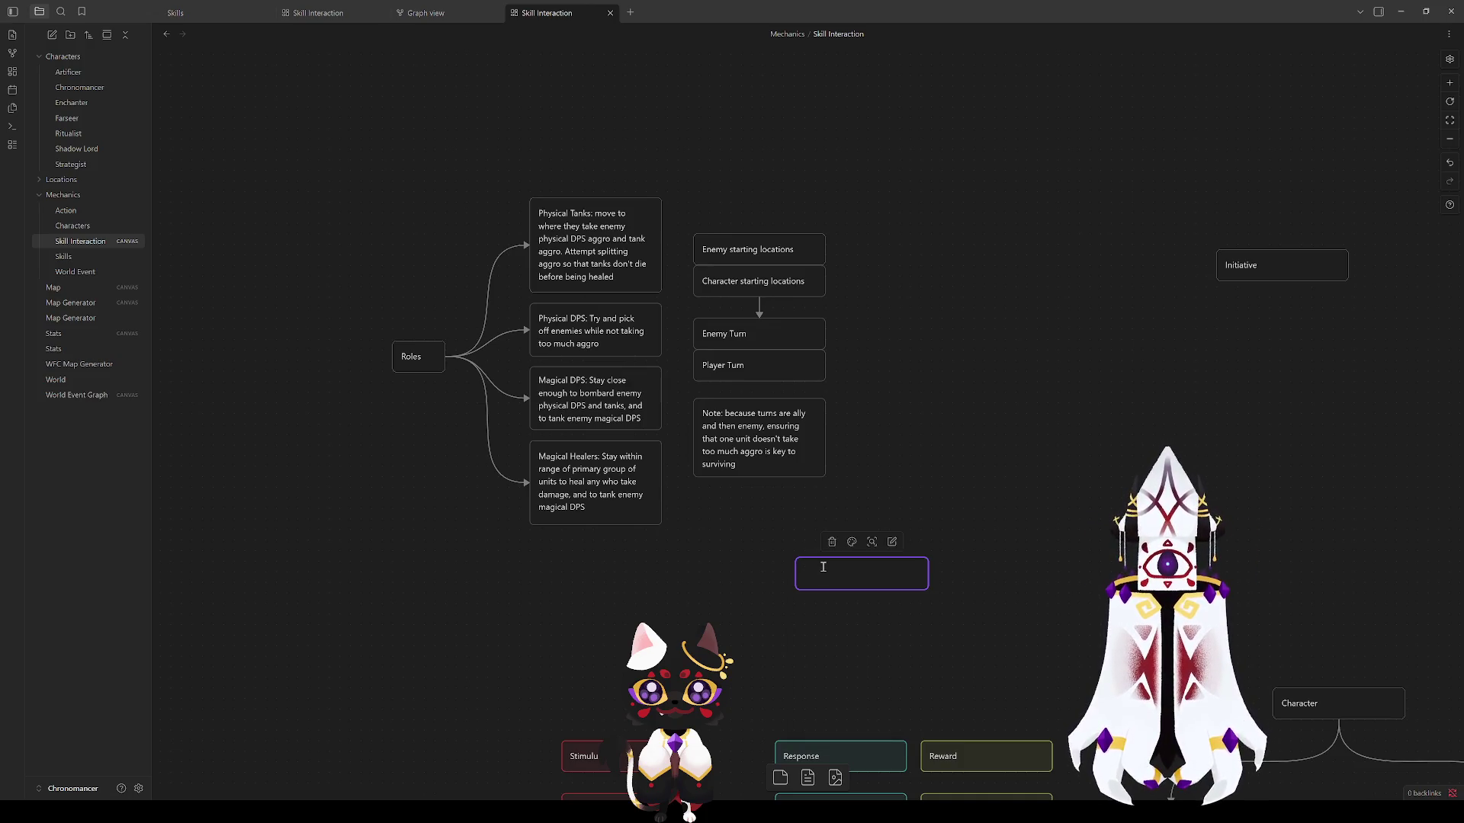
key(Escape)
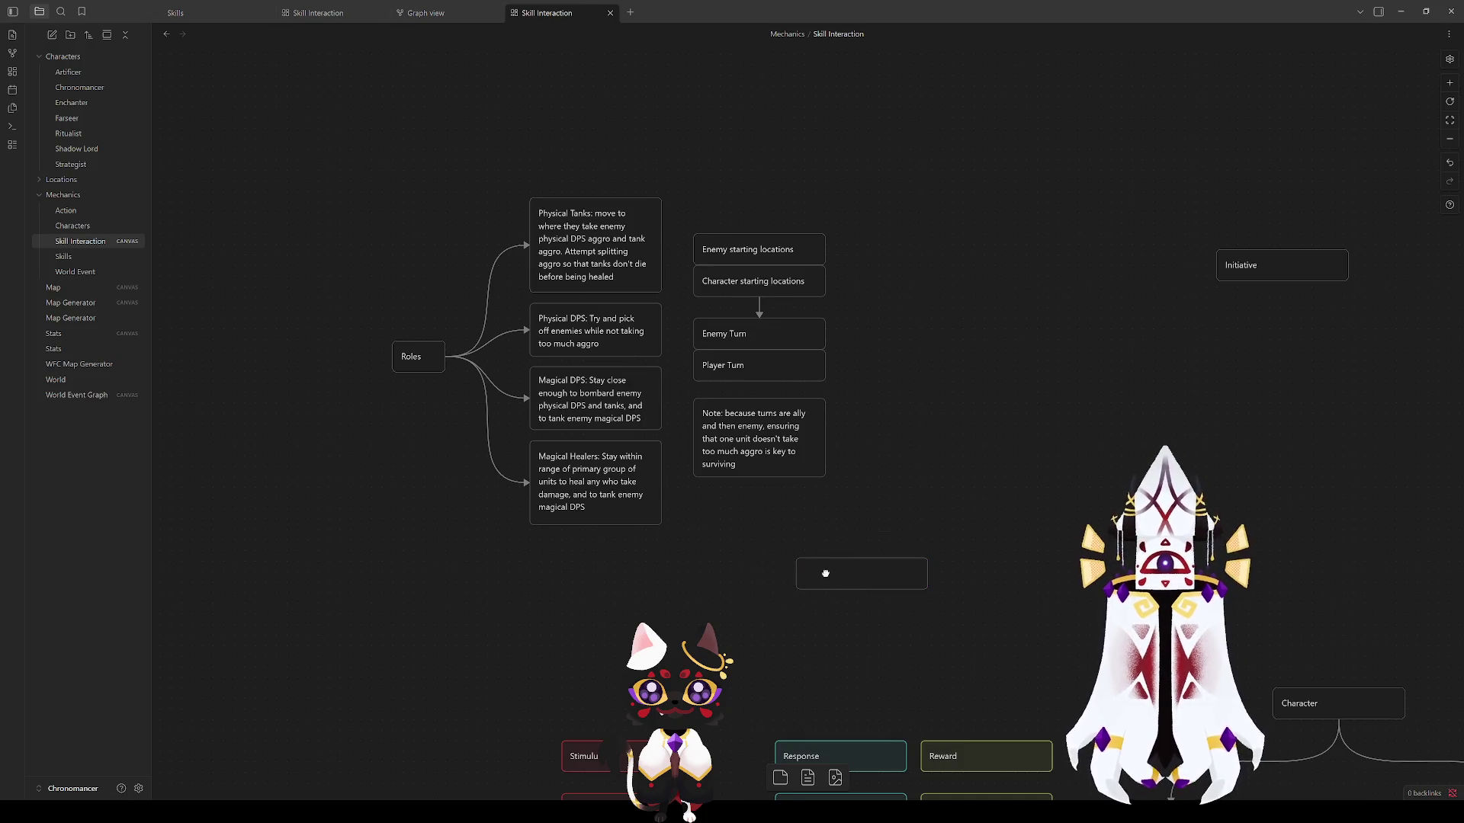
drag(774, 478, 775, 523)
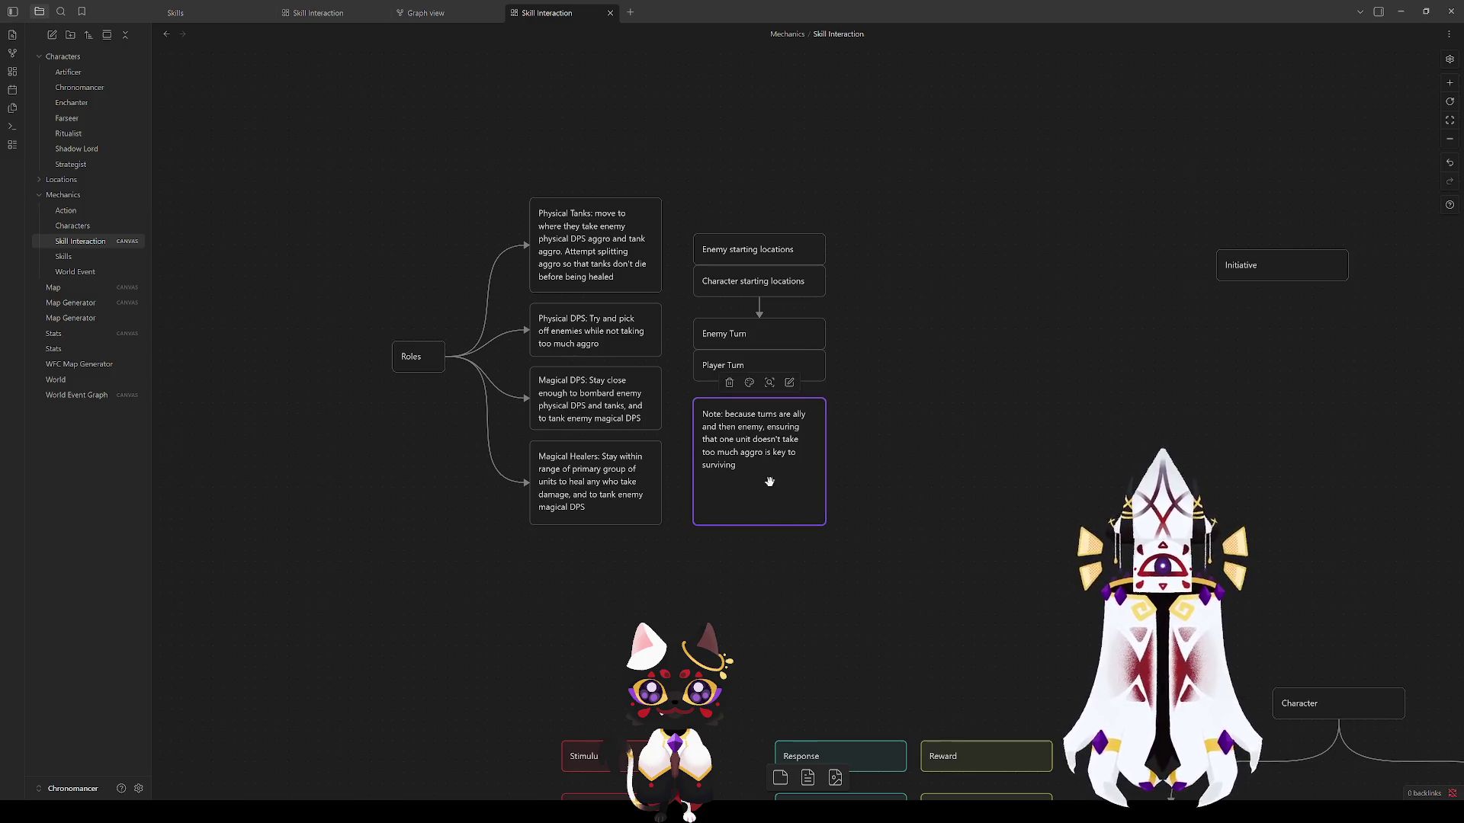
Step: Append 'Use terrain and movement distances to your advantage while damaging the enemies' to the note and lengthen it
double_click(719, 465)
key(BackSpace)
key(ctrl+z)
text(. Using)
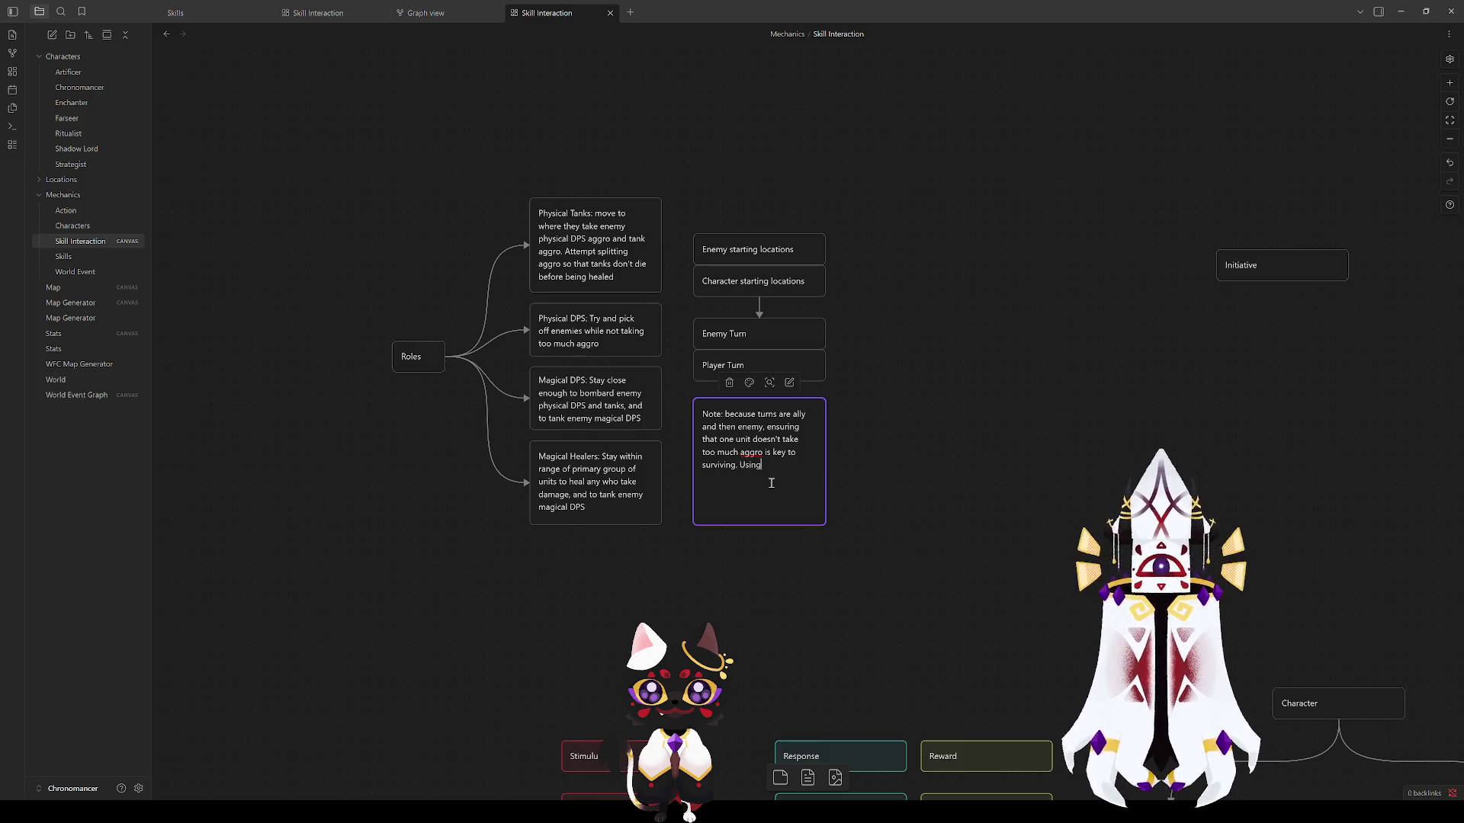
text( terrain and movement distances)
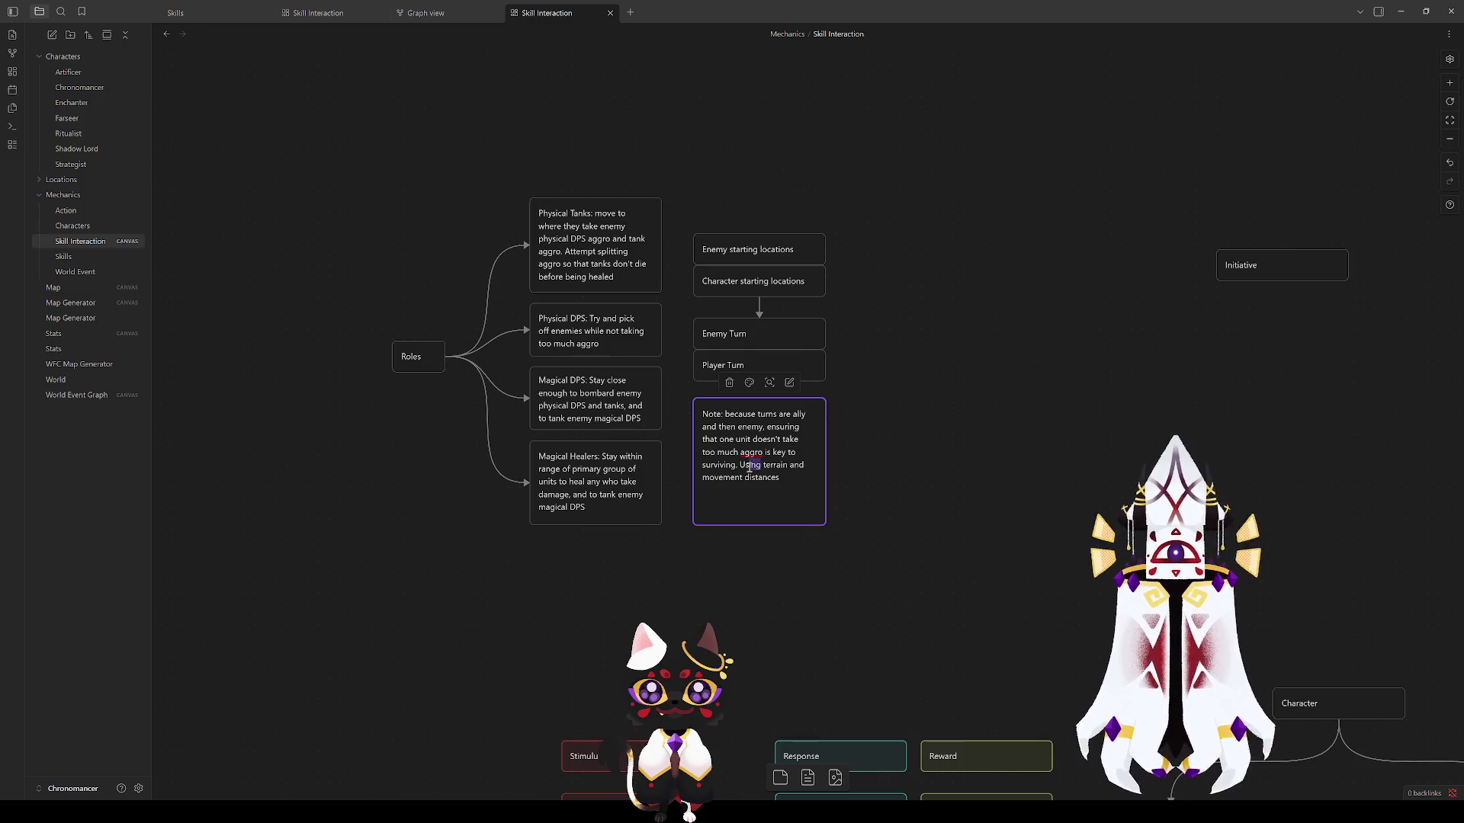
key(BackSpace)
key(BackSpace)
key(BackSpace)
text(e)
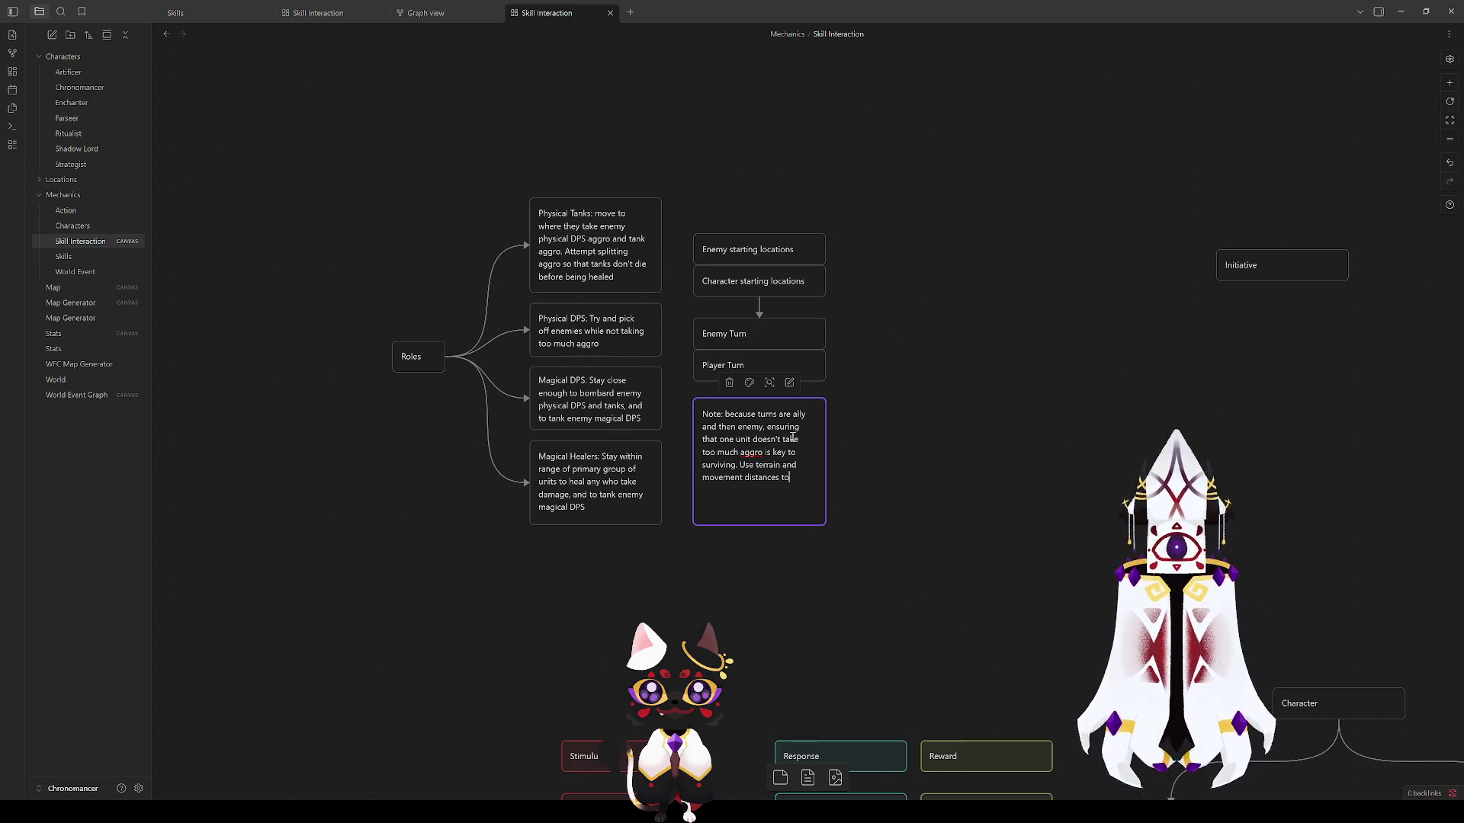
text( to your advantage to accom)
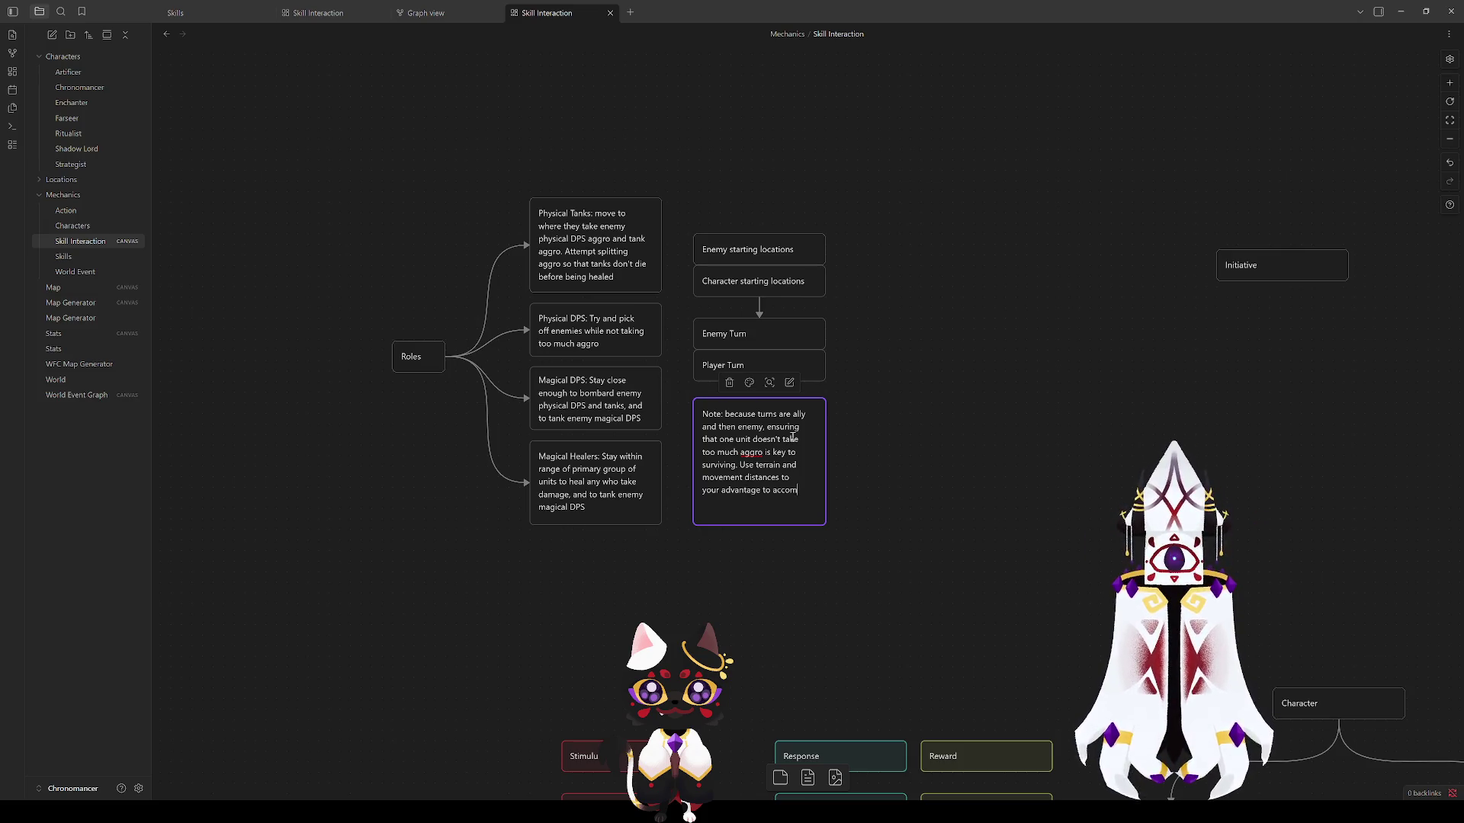
text(plish this while d)
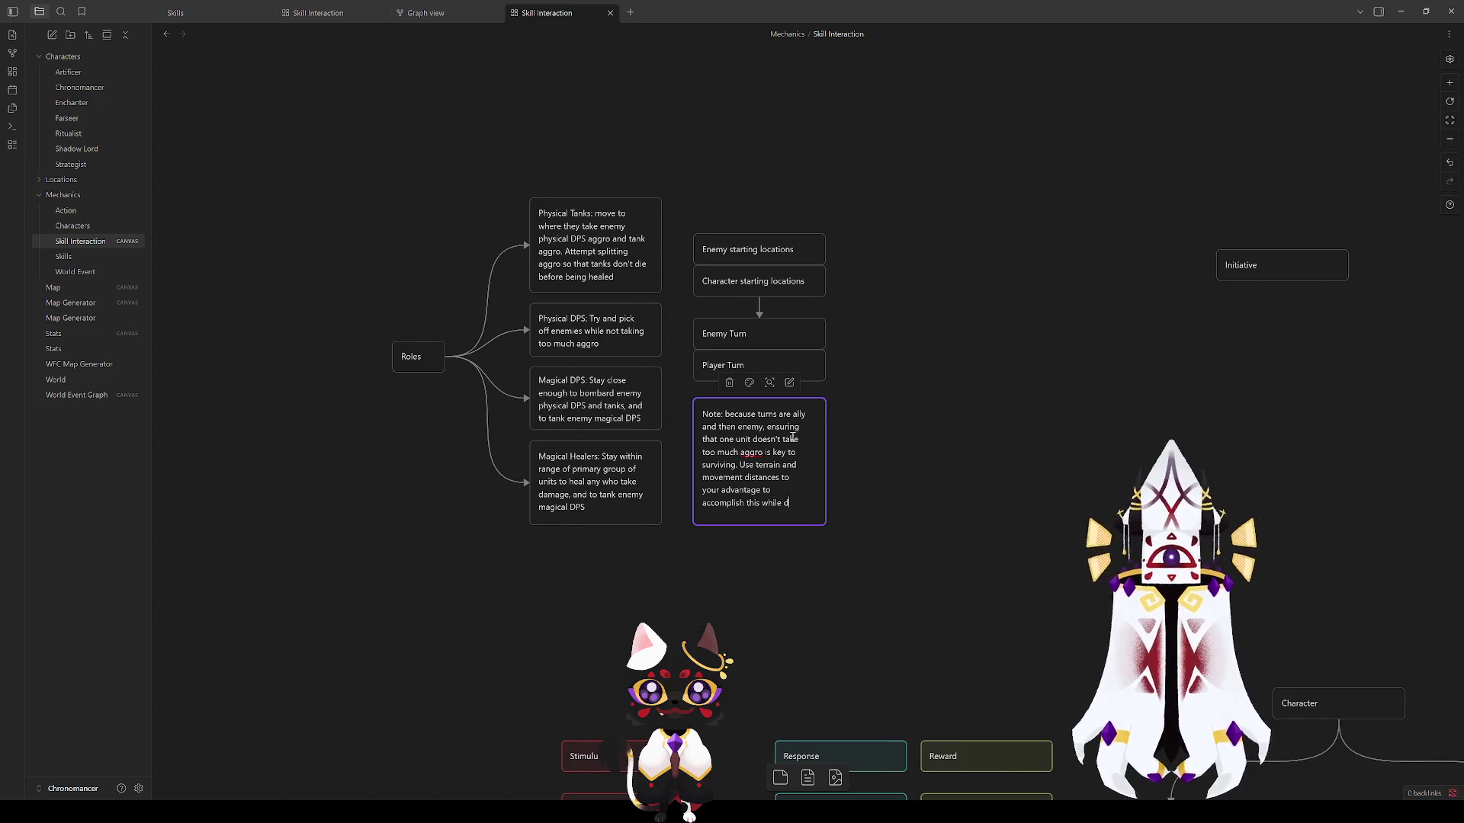
text(amaging the enemies.)
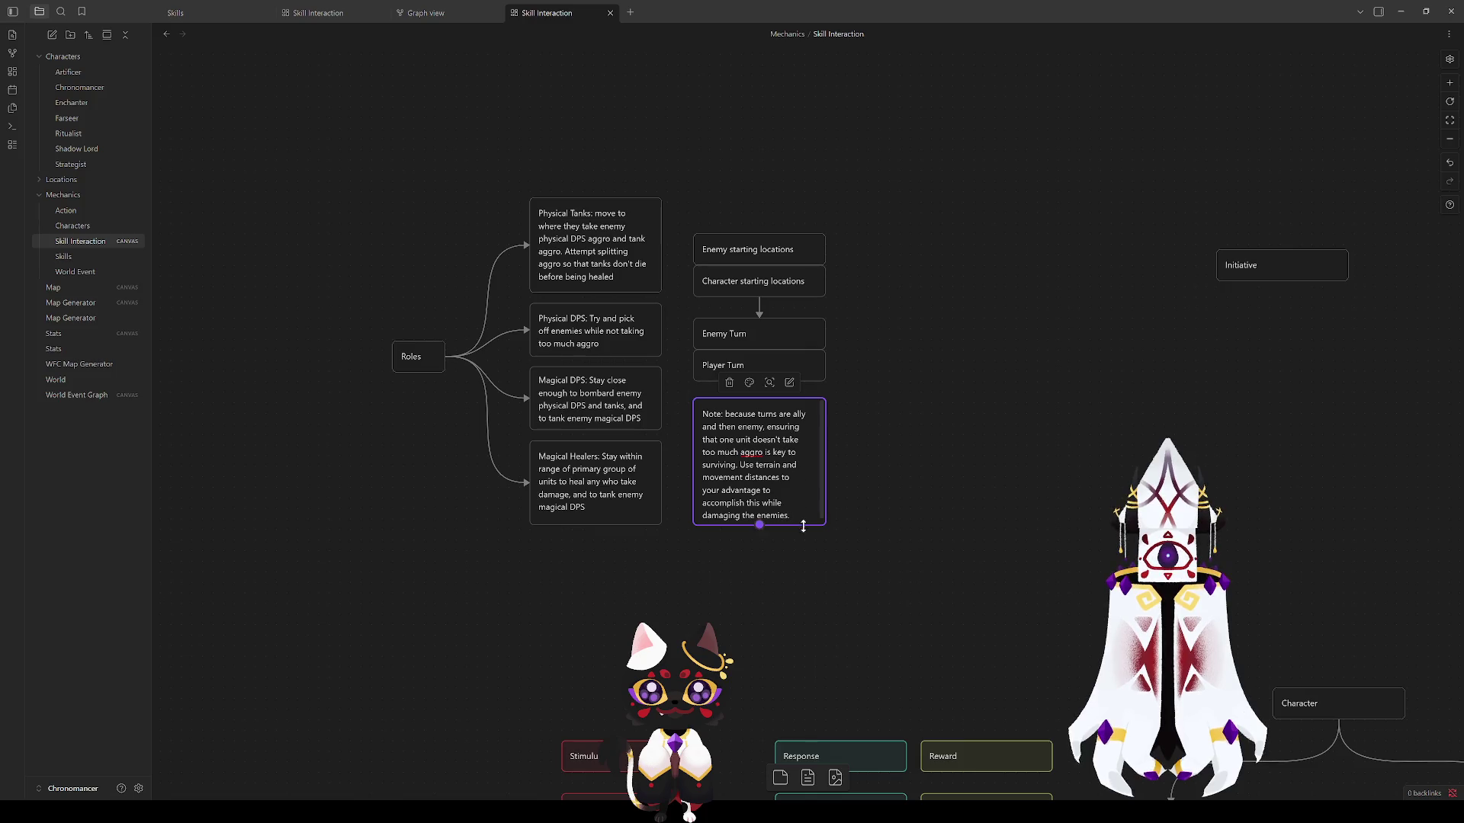
drag(801, 529, 801, 539)
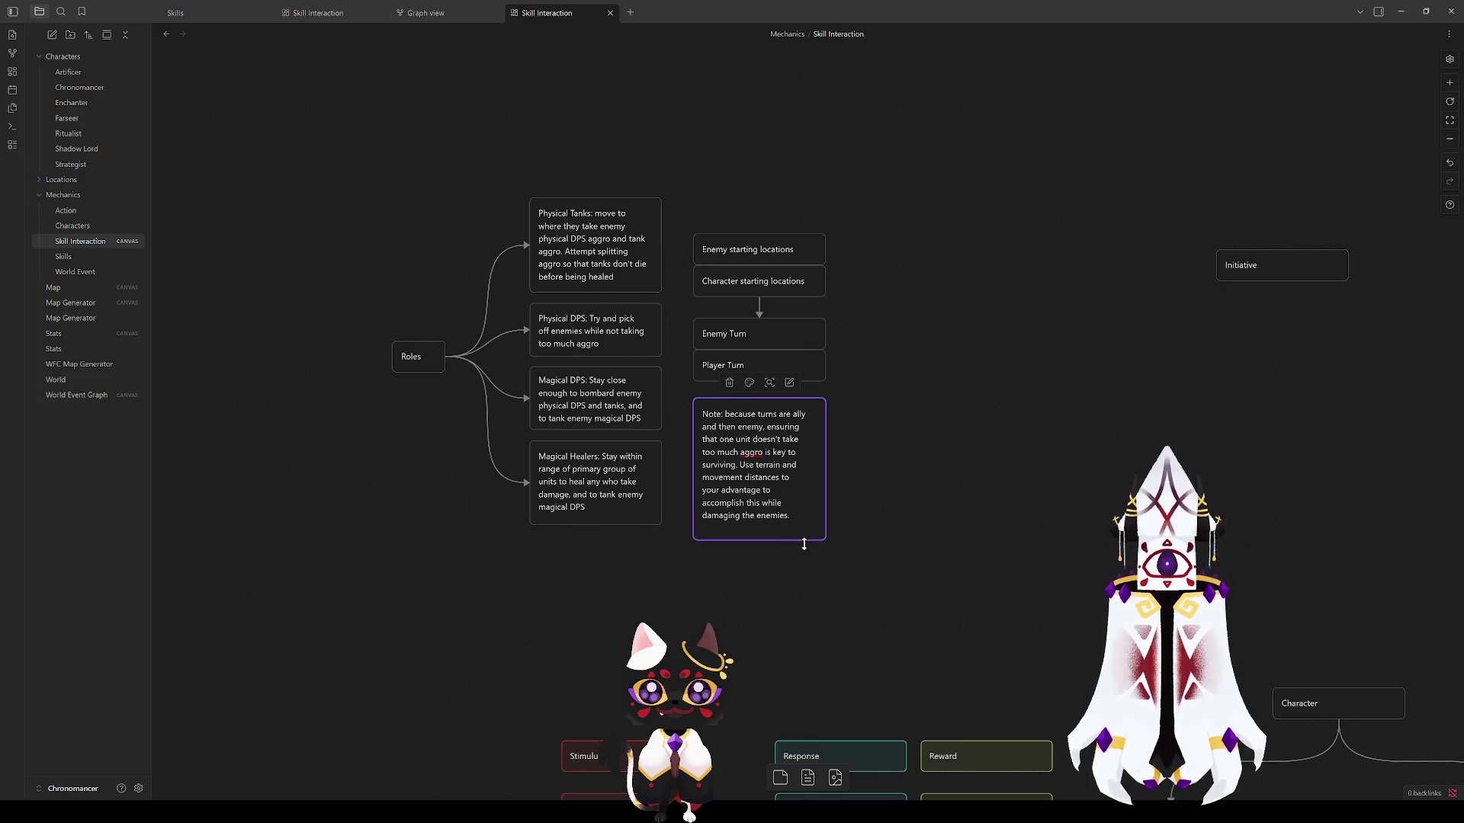
Step: Shift the Roles mind map down slightly and make the note card a bit taller
click(570, 574)
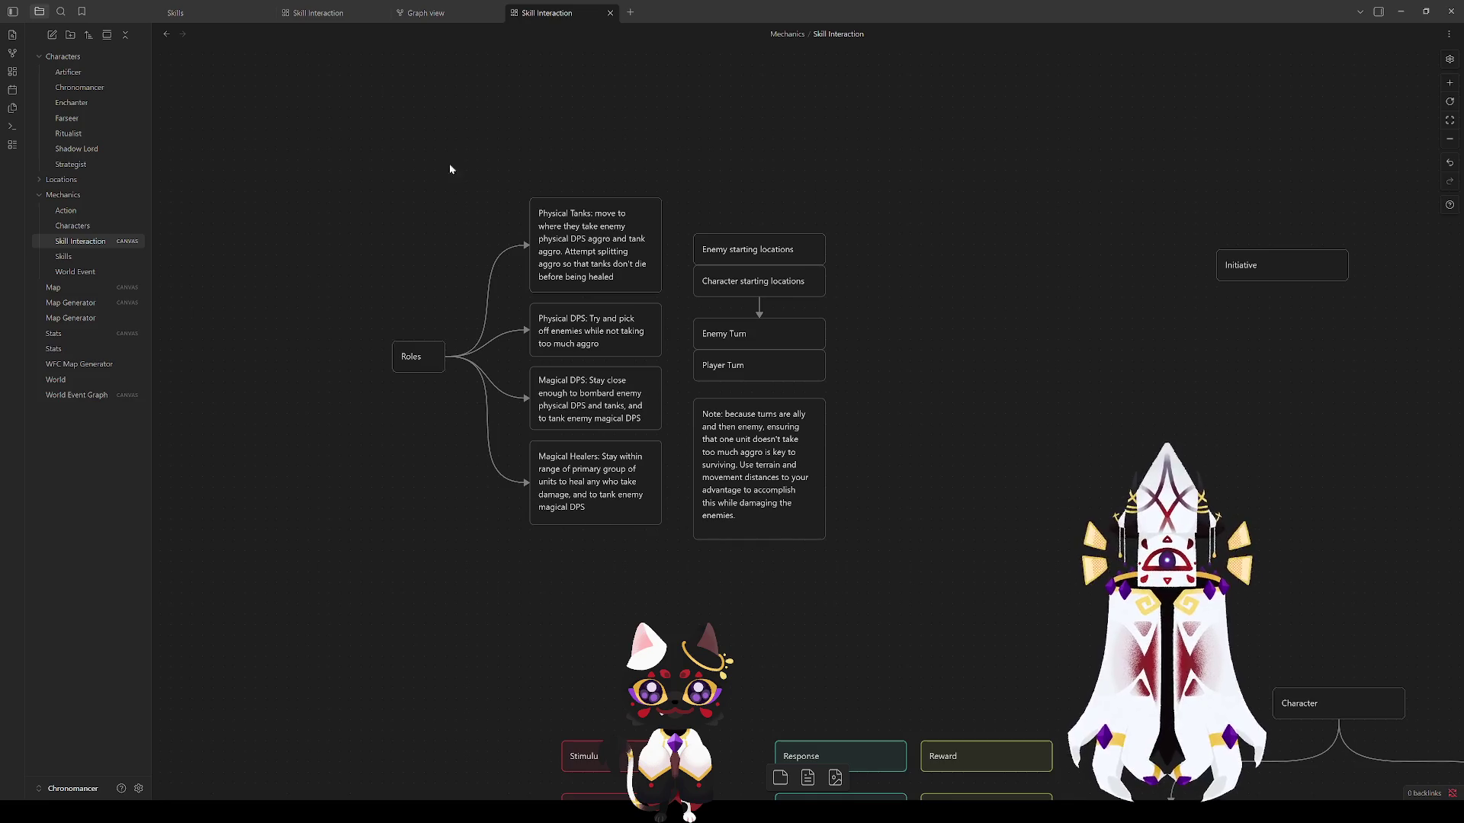
drag(386, 128, 668, 531)
drag(627, 406, 636, 435)
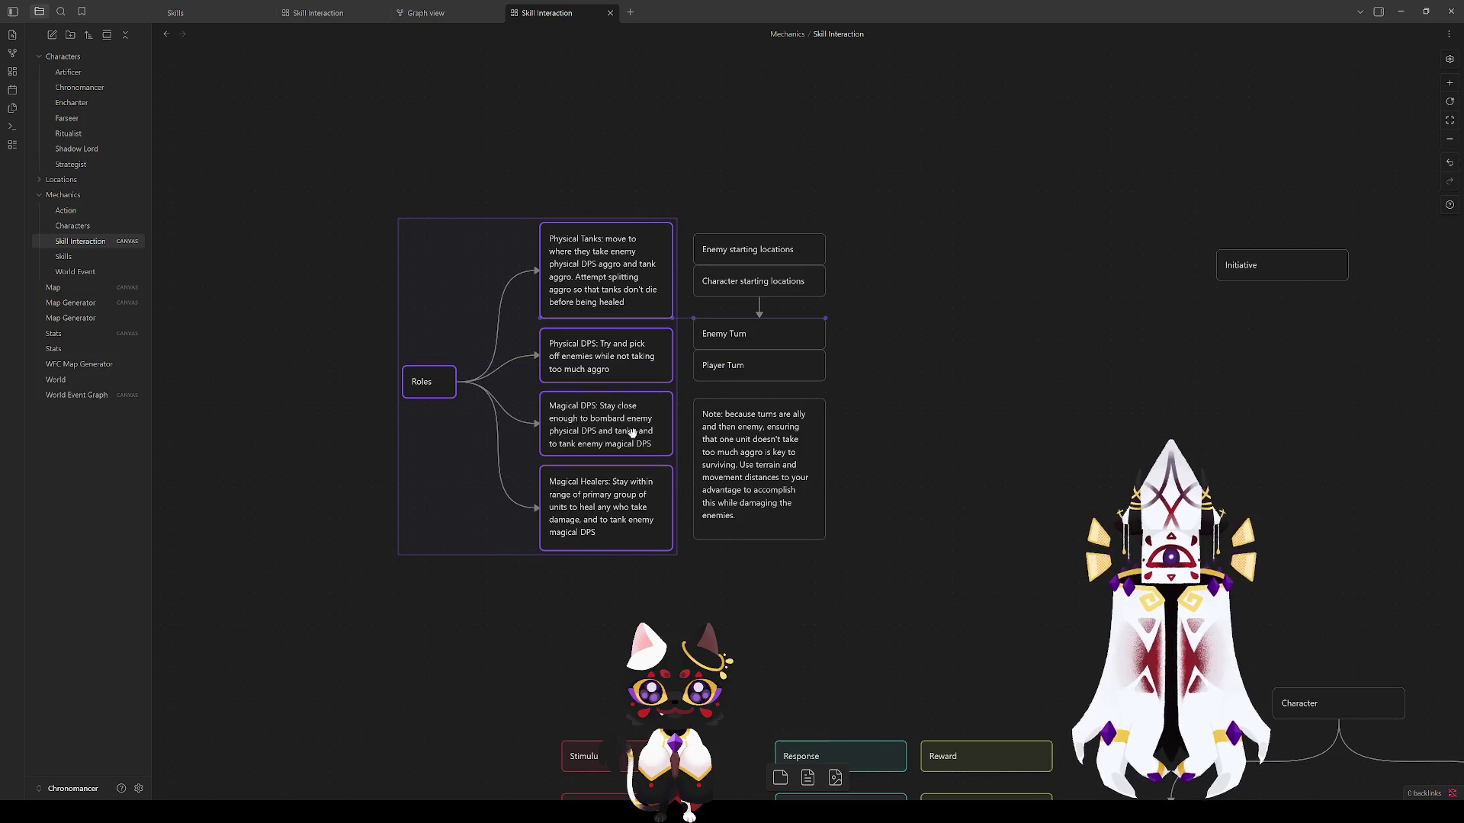
click(798, 622)
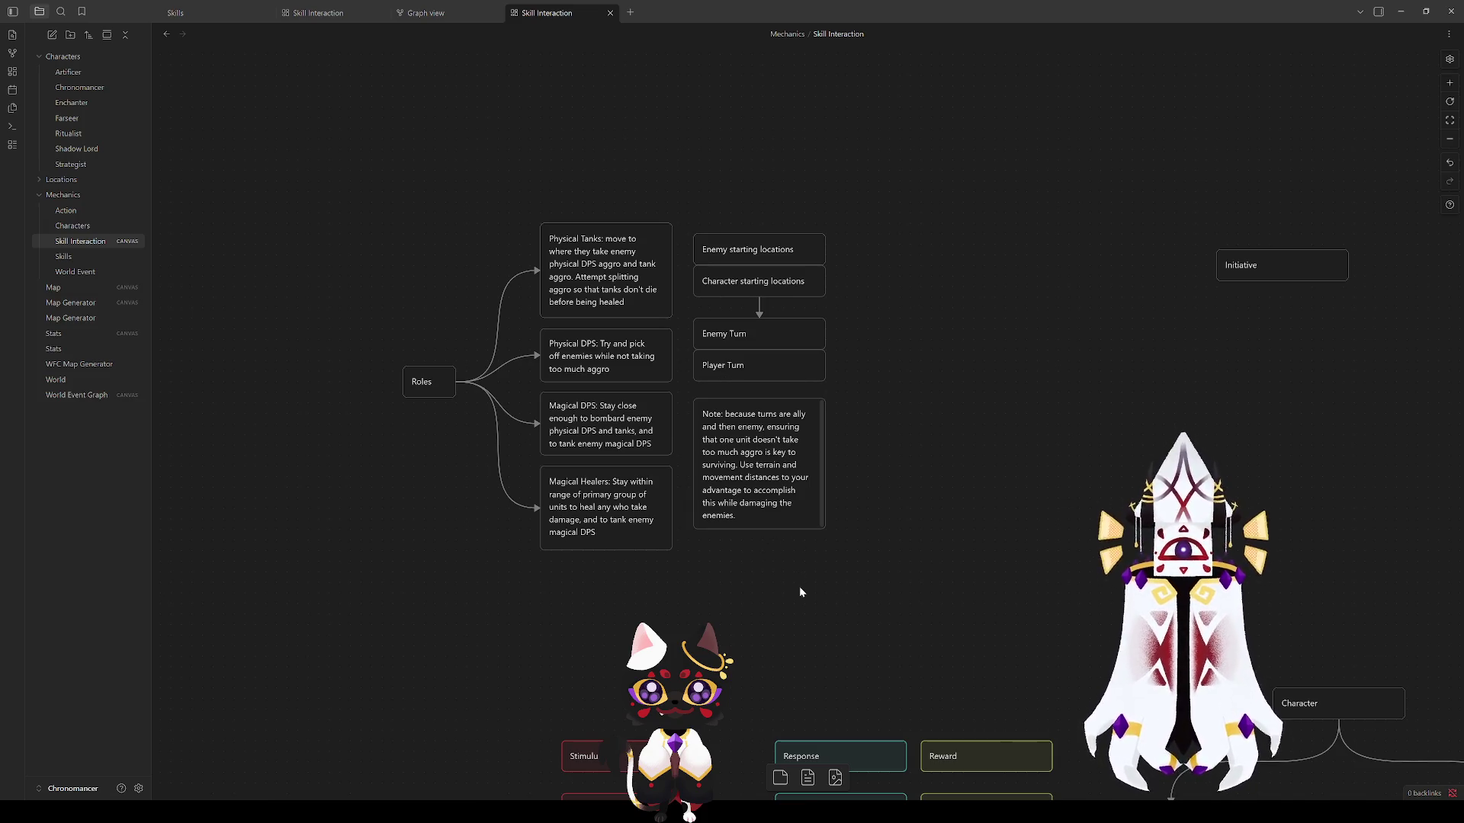
drag(788, 527, 788, 537)
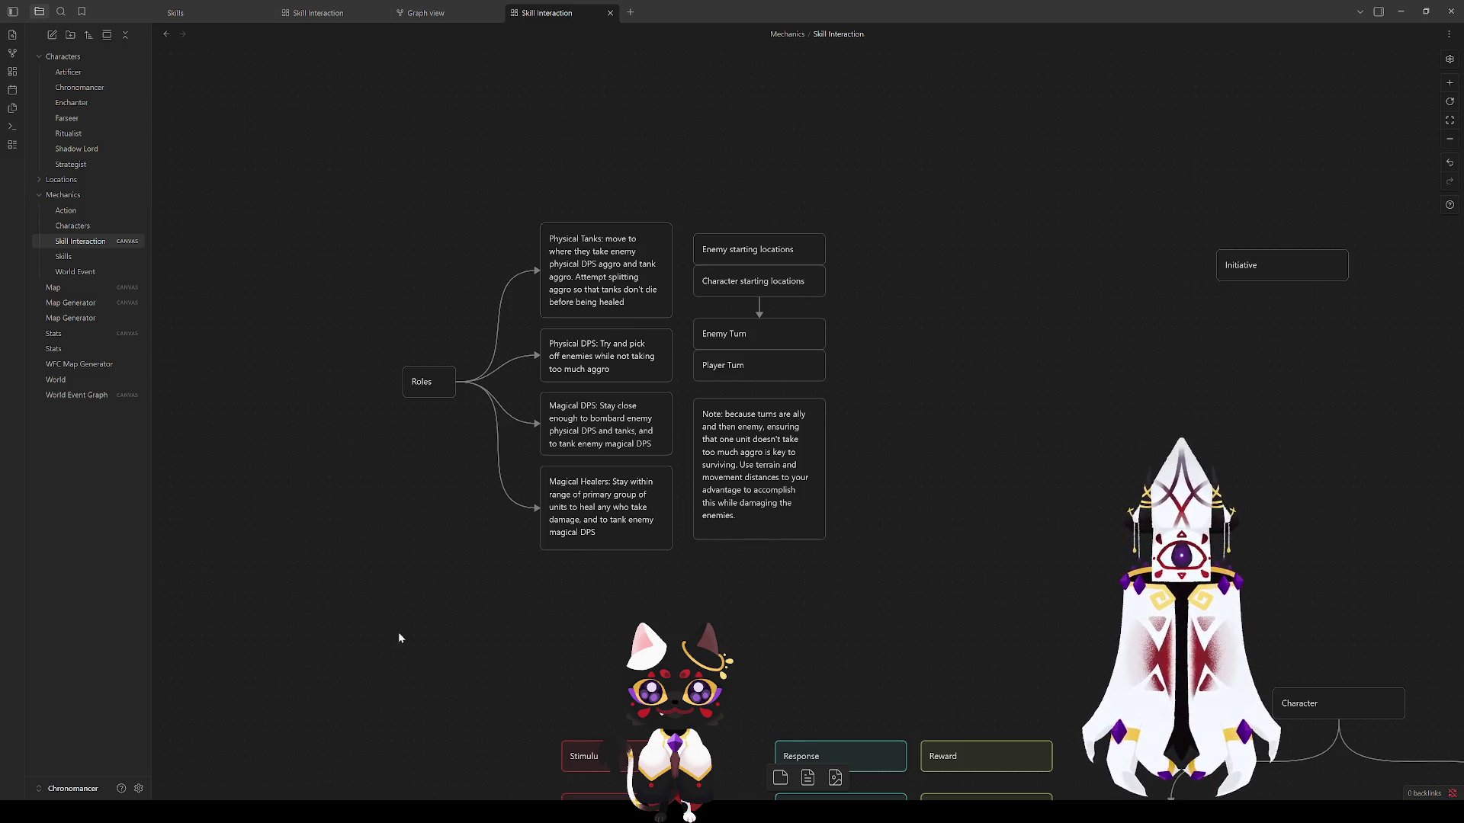
Step: Delete the connector arrows from Roles and move the Roles card above the four role cards
drag(870, 525, 352, 162)
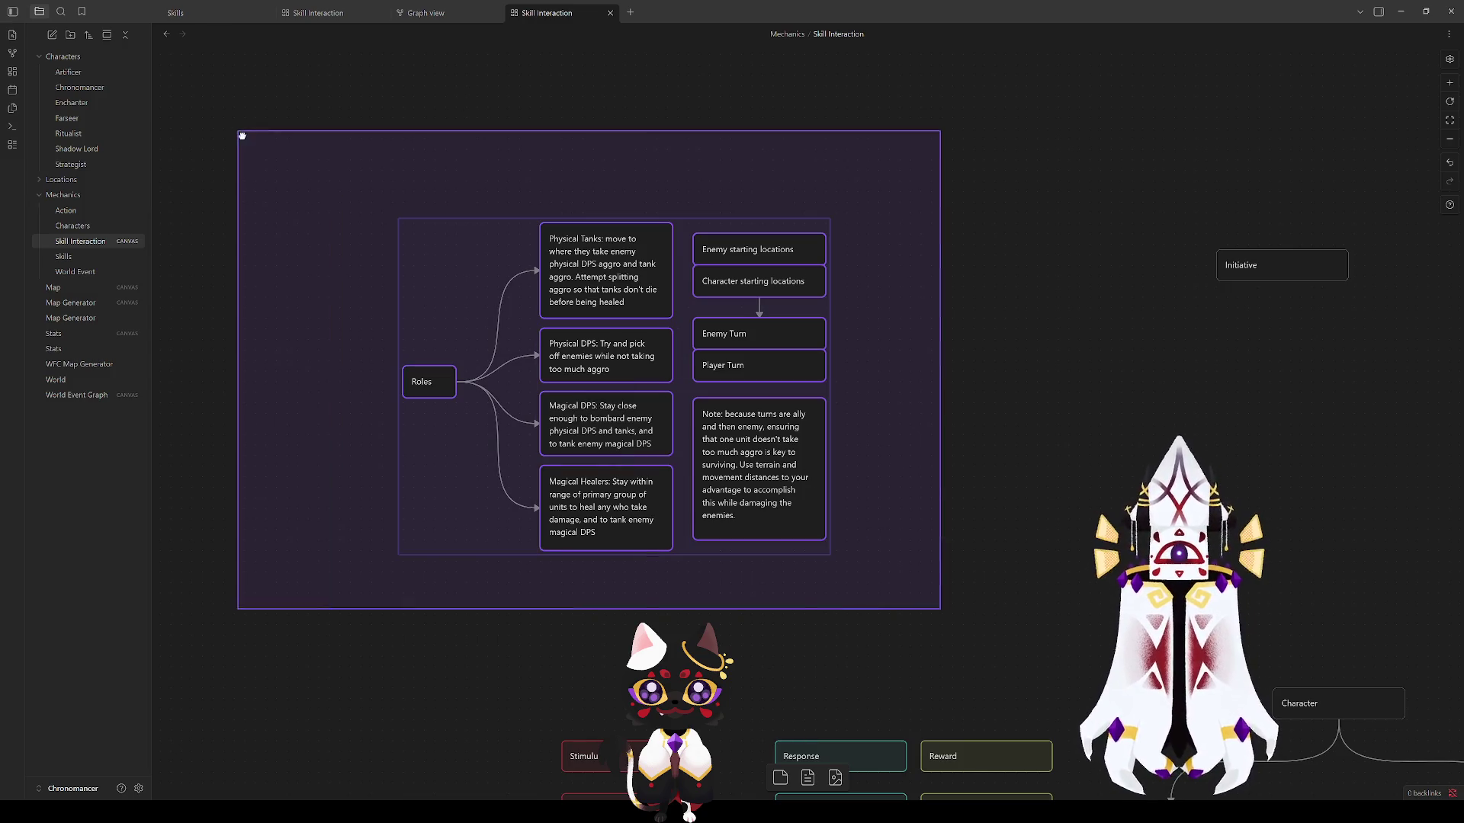
click(358, 179)
drag(427, 378, 450, 378)
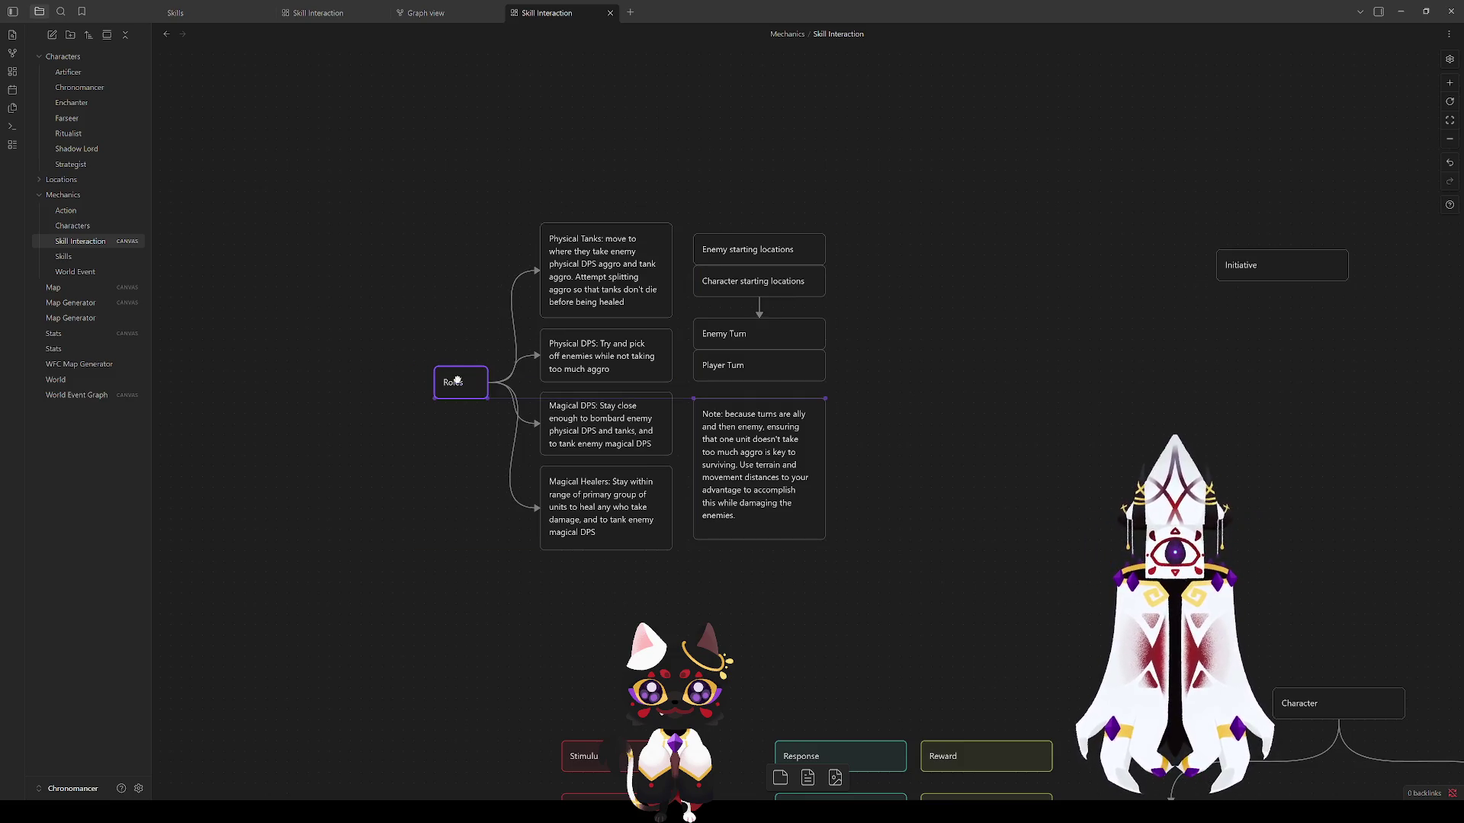
key(Delete)
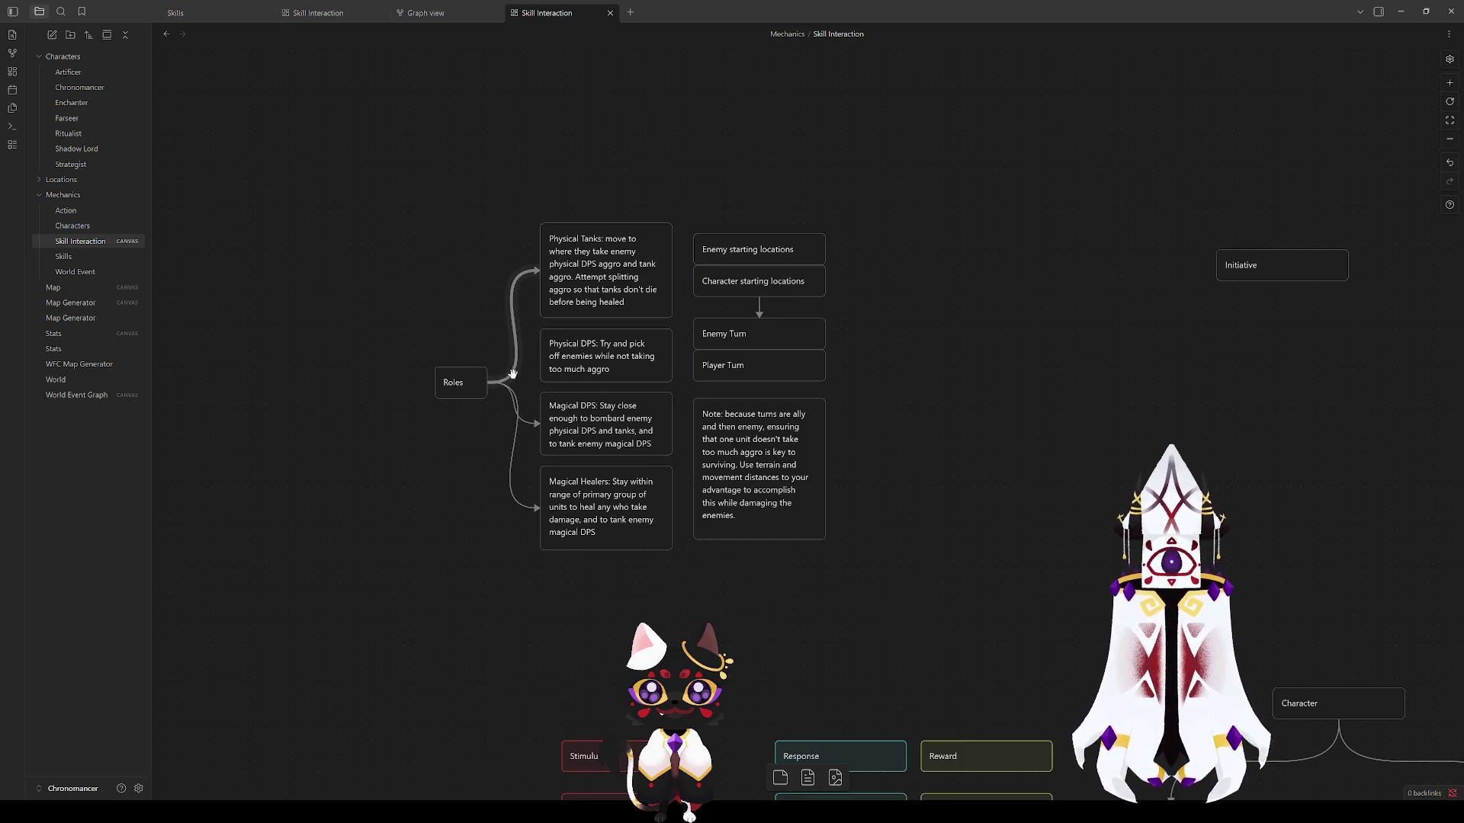
click(514, 274)
key(Delete)
click(515, 458)
key(Delete)
drag(464, 382, 570, 189)
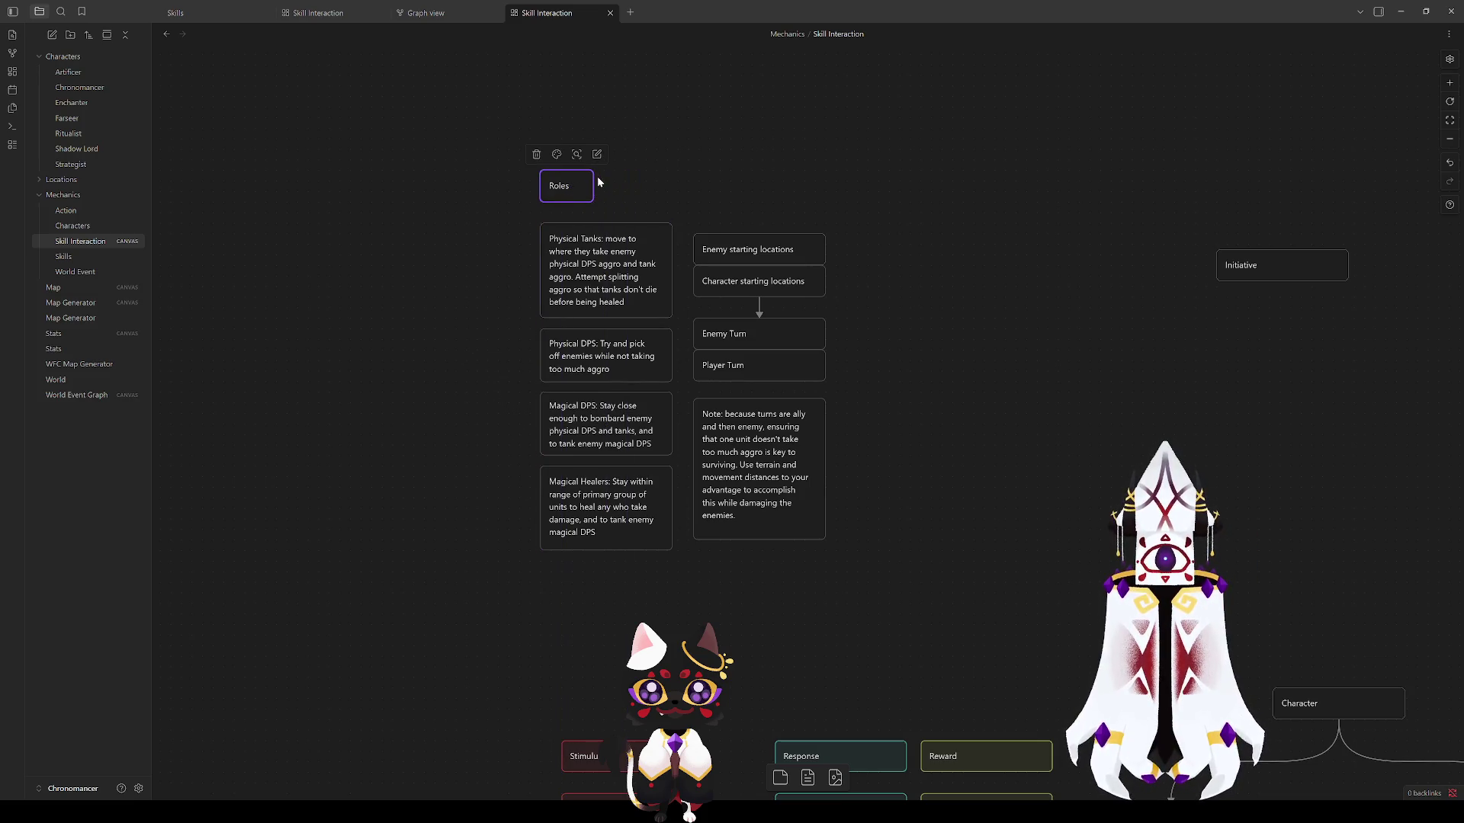
Step: Widen Roles to match the role cards and colour Roles and the role cards green
mouse_move(592, 183)
mouse_down()
mouse_move(673, 188)
mouse_move(597, 200)
mouse_move(676, 555)
mouse_up()
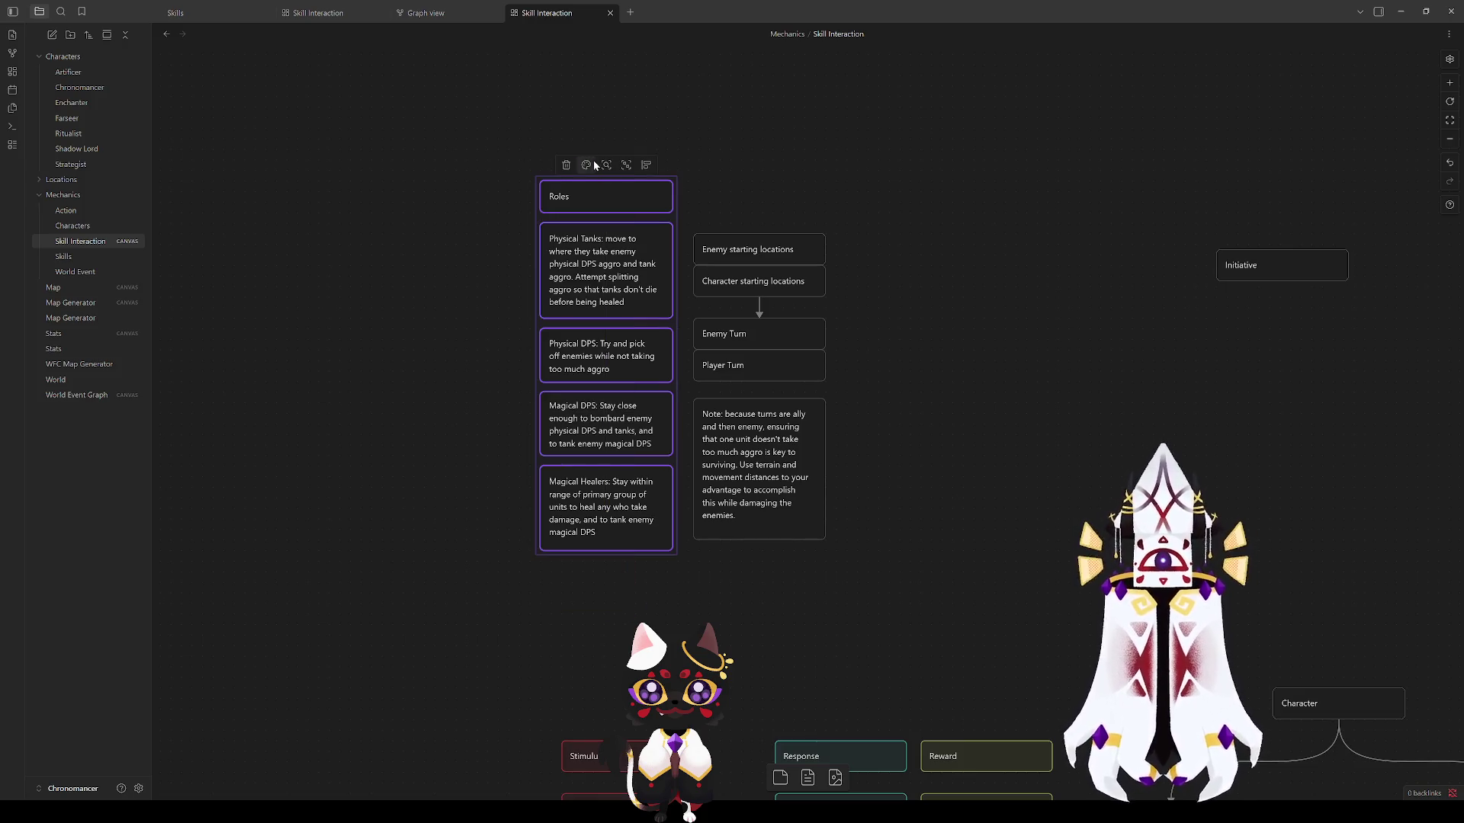
click(587, 165)
click(614, 192)
click(926, 270)
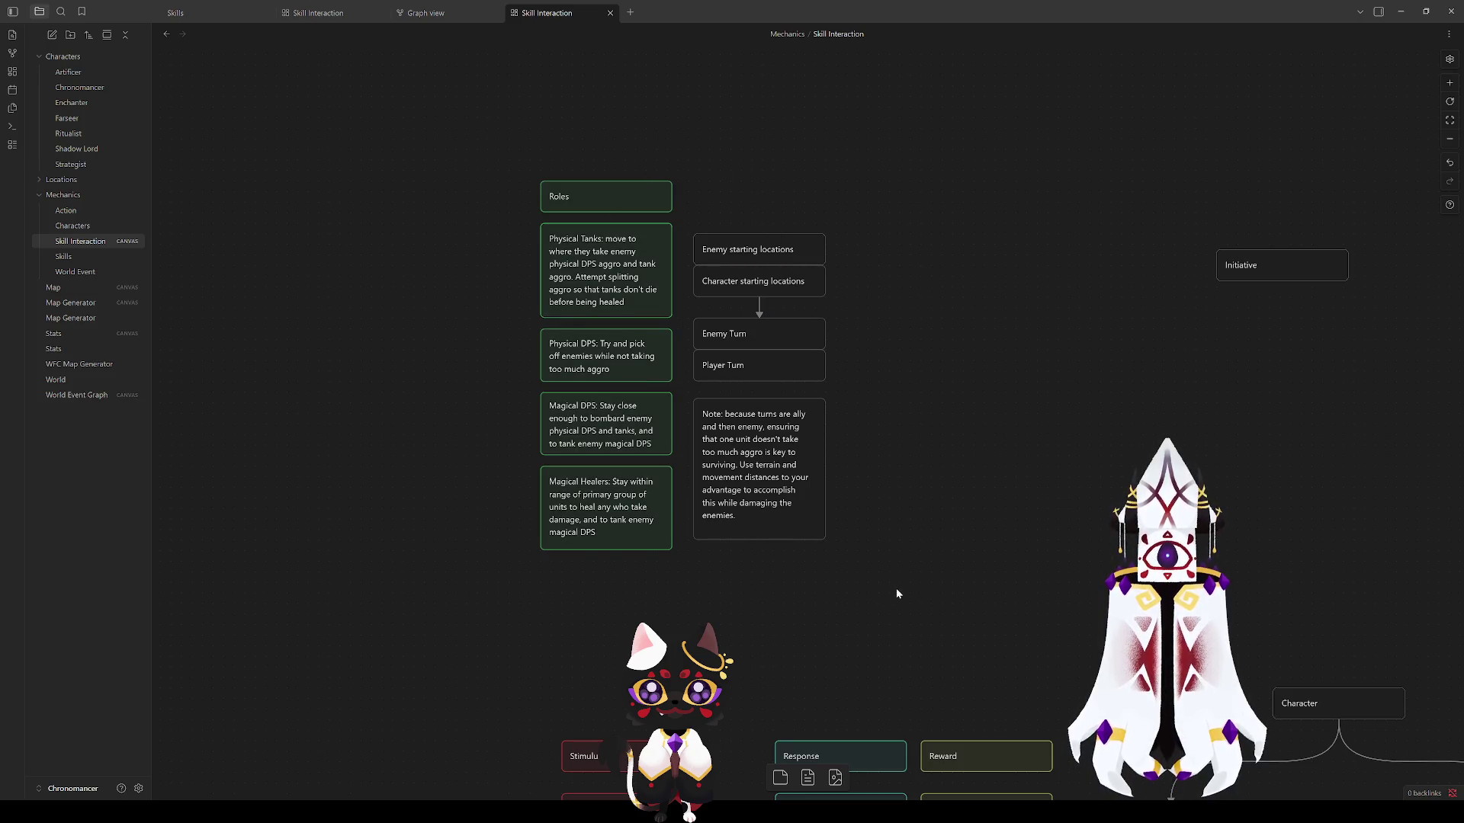
Step: Move the right column of cards up-left and bring the Initiative card beside the turn-flow cards
mouse_move(896, 588)
mouse_down()
mouse_move(687, 228)
mouse_move(712, 196)
mouse_move(728, 222)
mouse_up()
click(1040, 318)
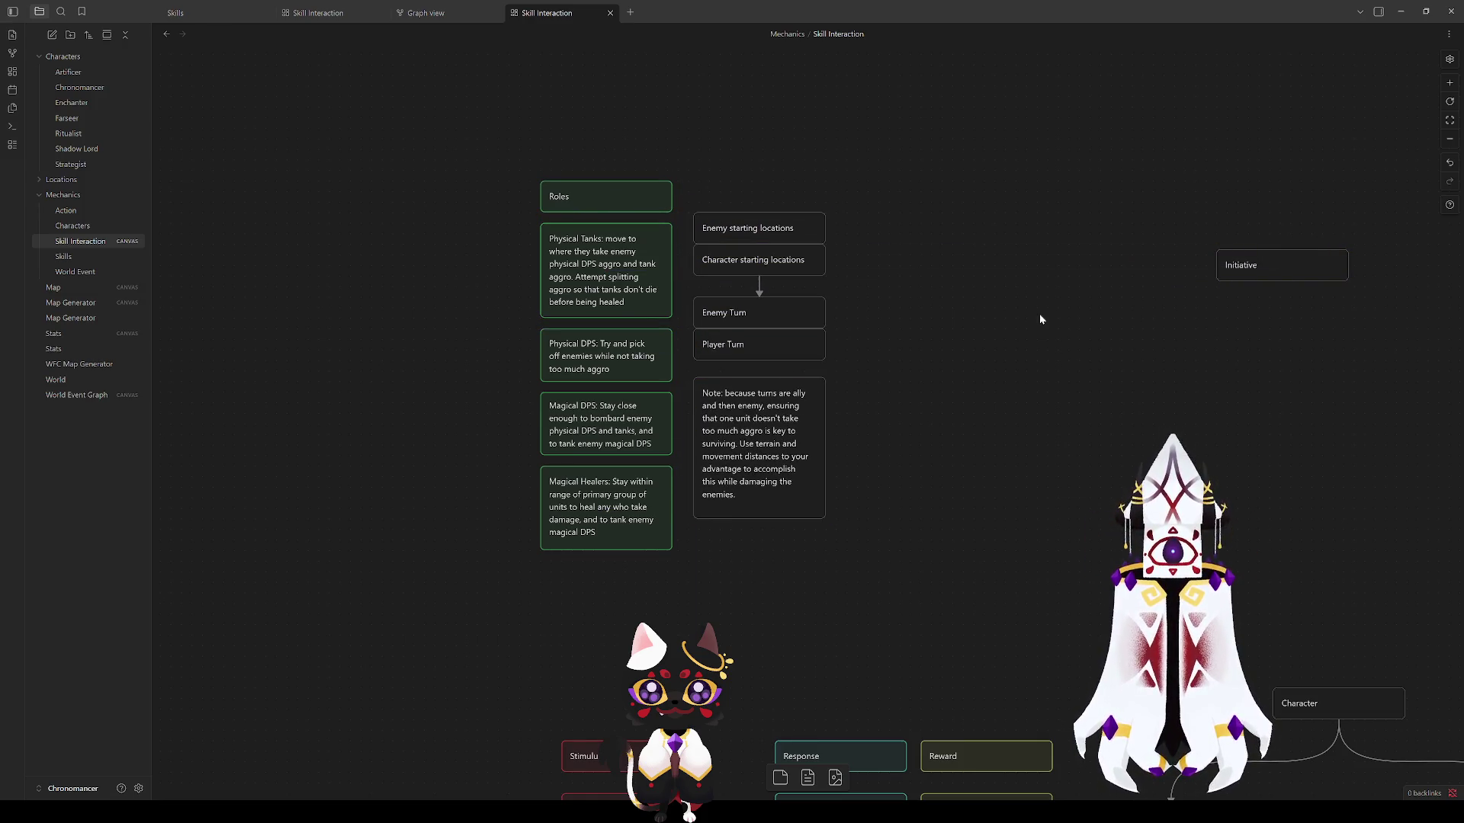
mouse_move(1040, 319)
mouse_down()
mouse_move(858, 382)
mouse_move(1056, 208)
mouse_move(892, 595)
mouse_up()
mouse_move(875, 348)
mouse_down()
mouse_move(605, 288)
mouse_move(636, 335)
mouse_move(593, 289)
mouse_up()
click(621, 369)
Step: Settle the Initiative card near the turn-flow cards and add an empty card further right
click(586, 362)
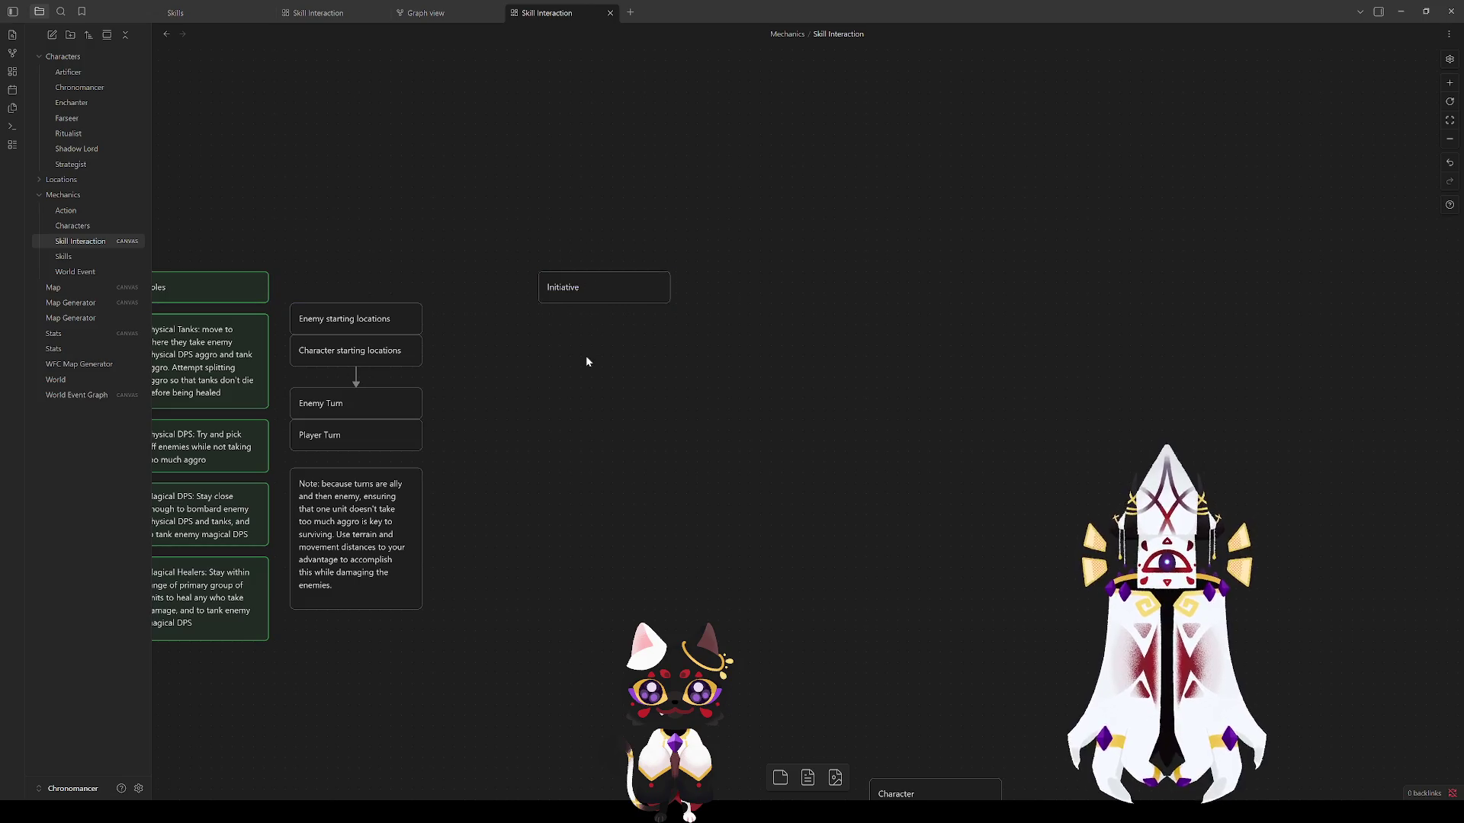
right_click(587, 363)
click(618, 372)
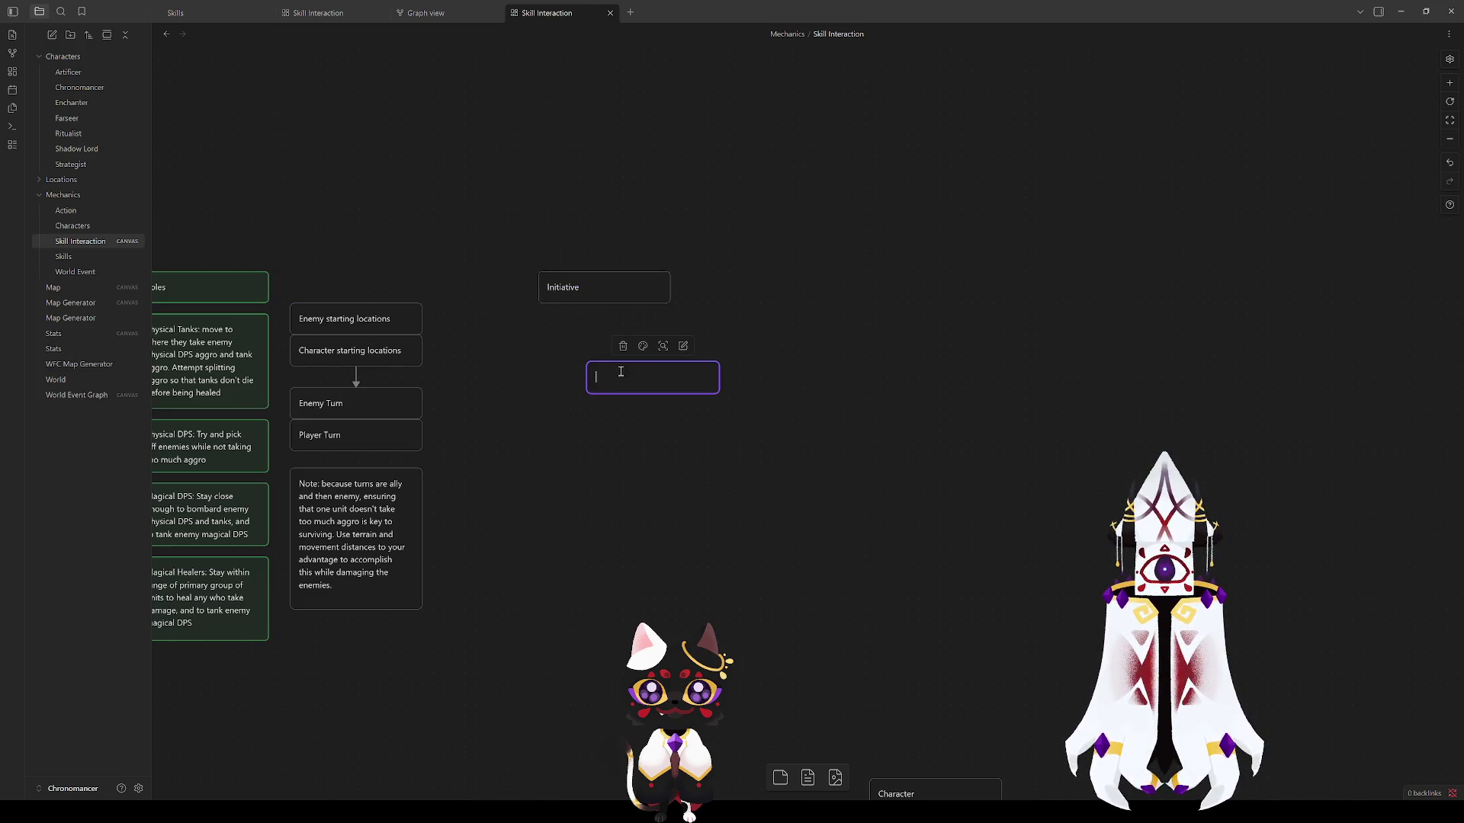
click(558, 435)
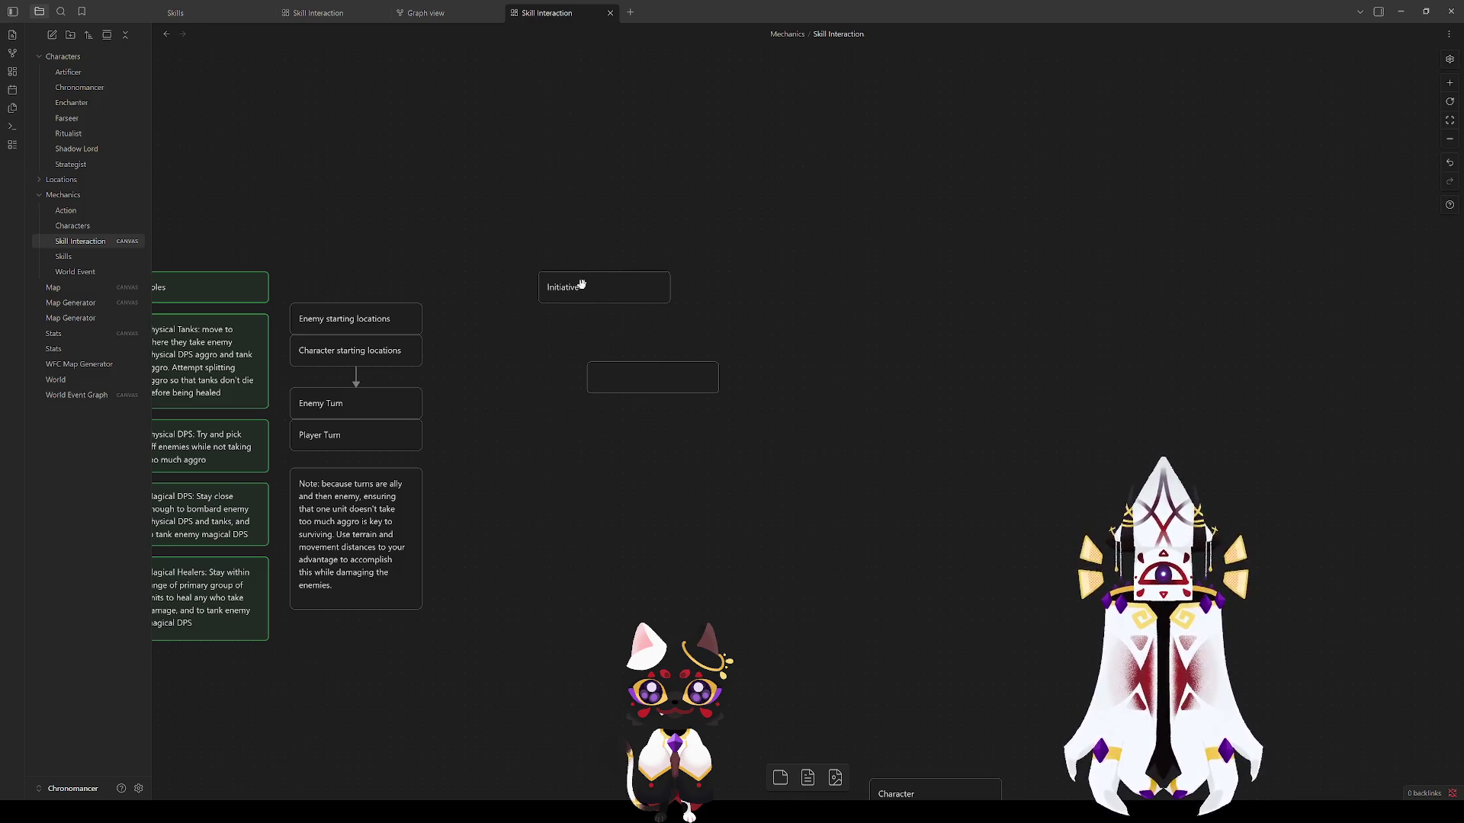
drag(619, 374, 785, 375)
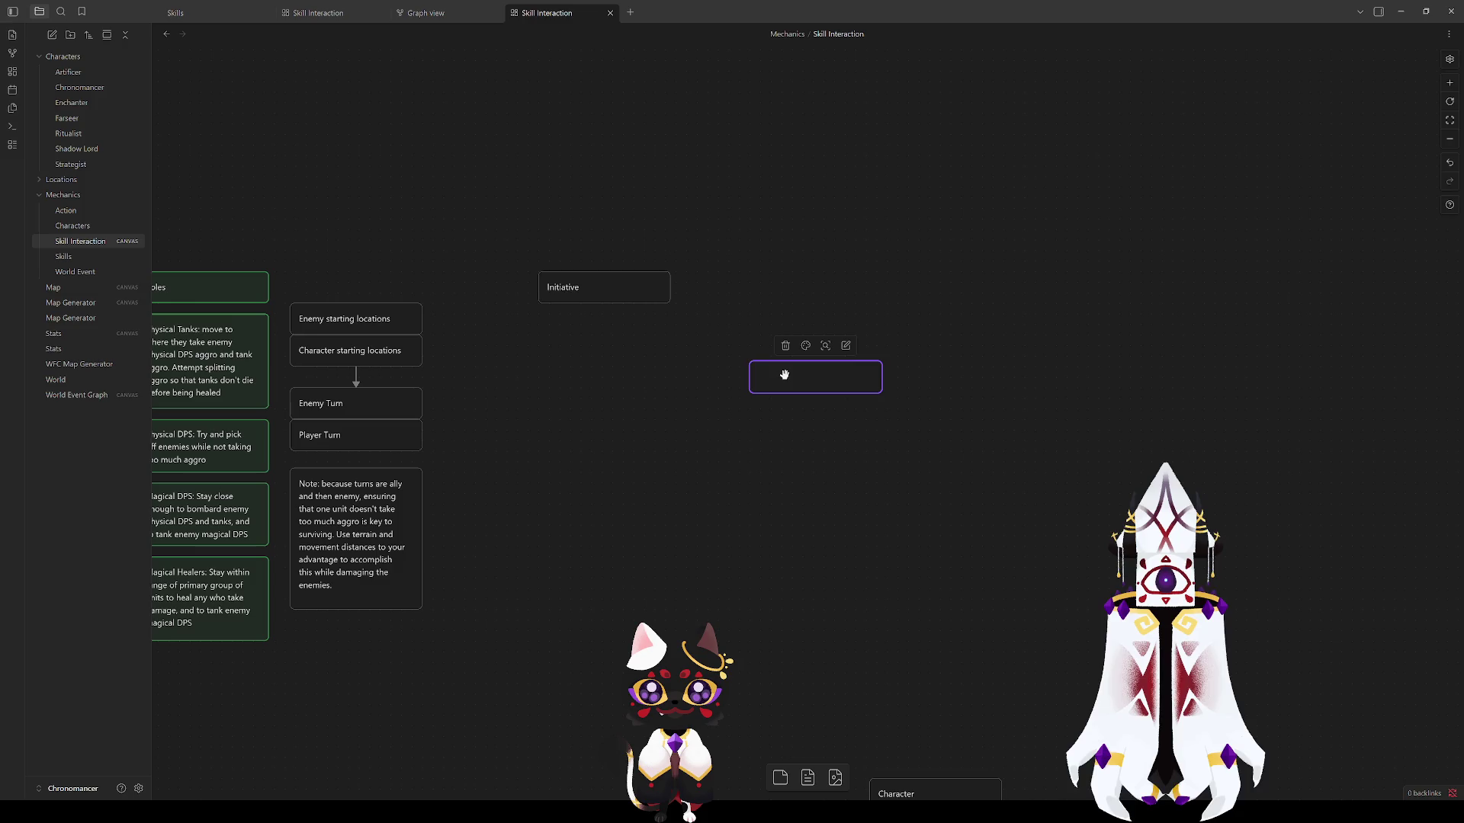
Step: Rename Initiative to 'Initiative Order' and move it level with Player Turn
double_click(571, 287)
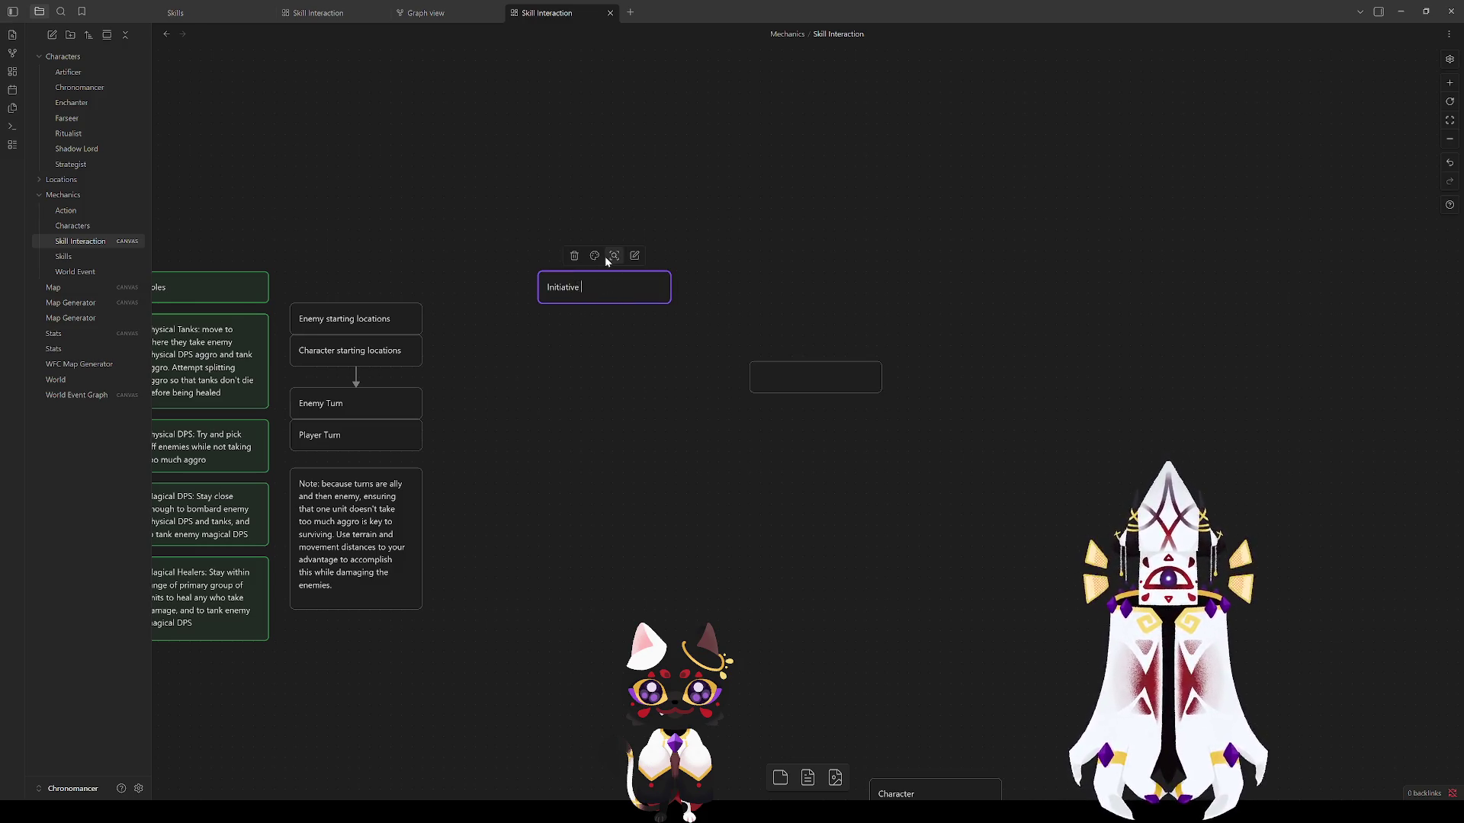
text(Order)
drag(566, 288, 547, 437)
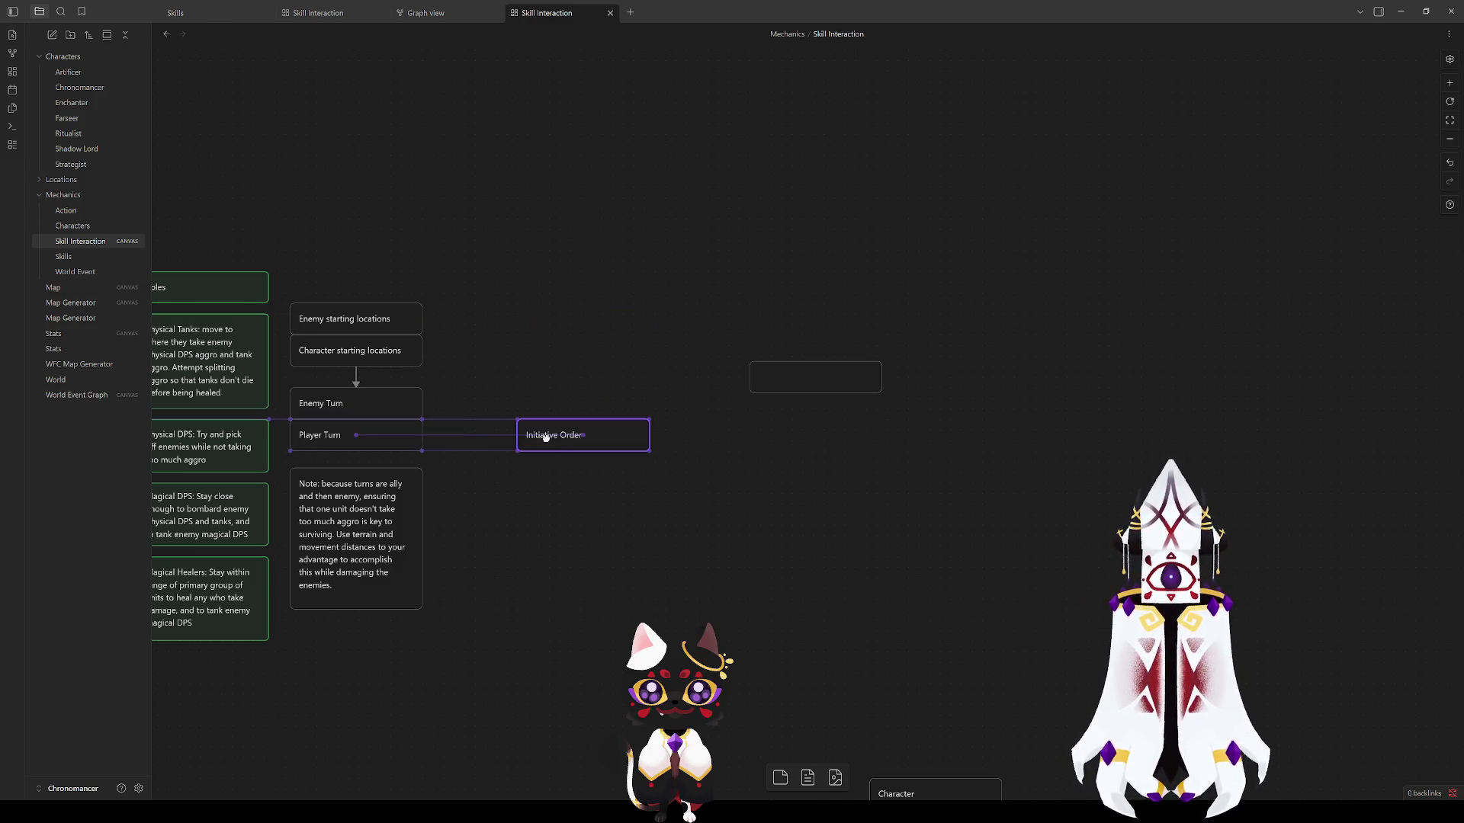
click(481, 375)
Step: Duplicate both starting-locations cards with Ctrl+D and place the copies above Initiative Order
drag(490, 301, 281, 385)
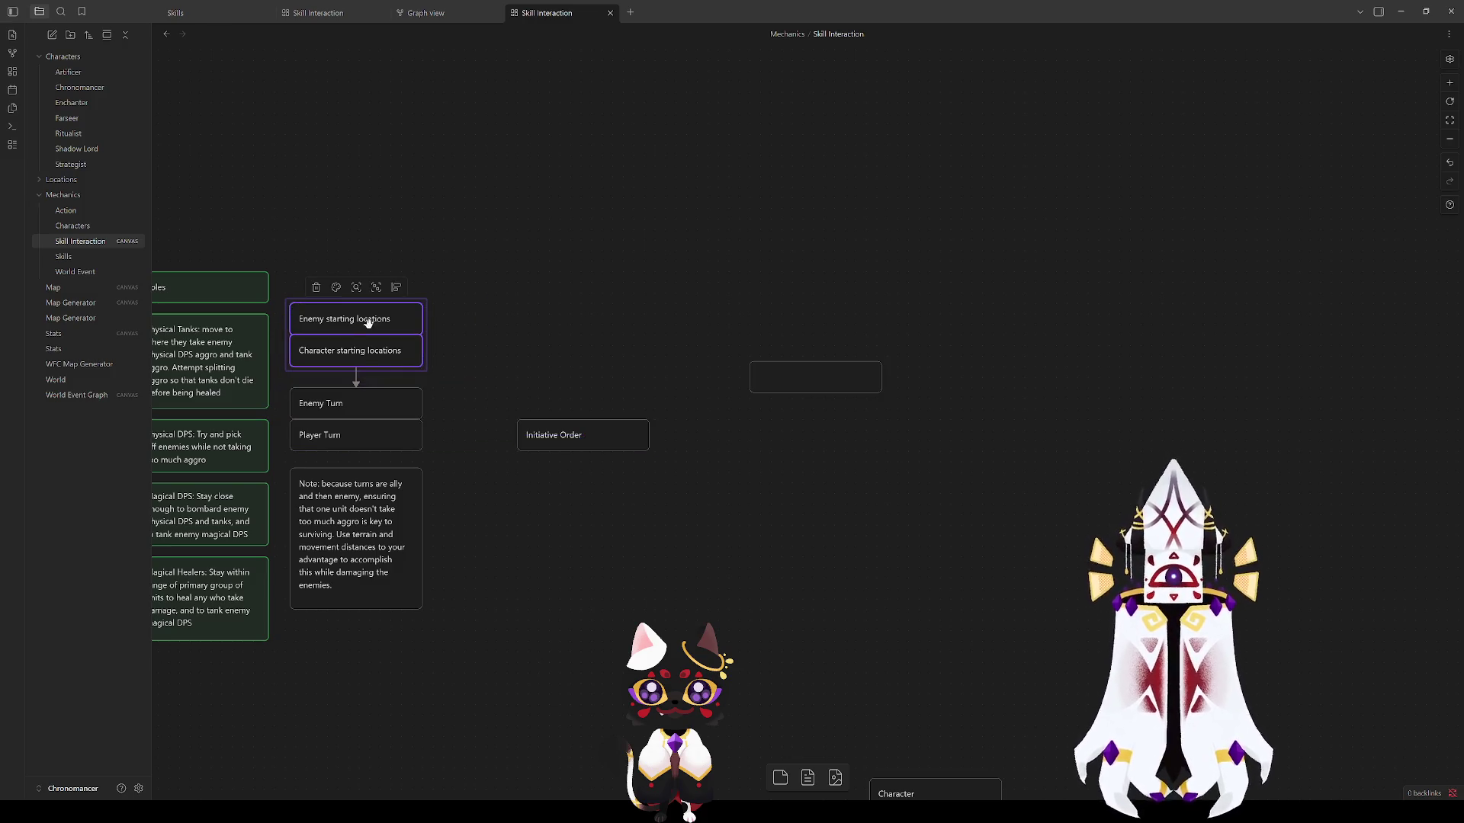
key(ctrl+d)
drag(774, 412, 572, 327)
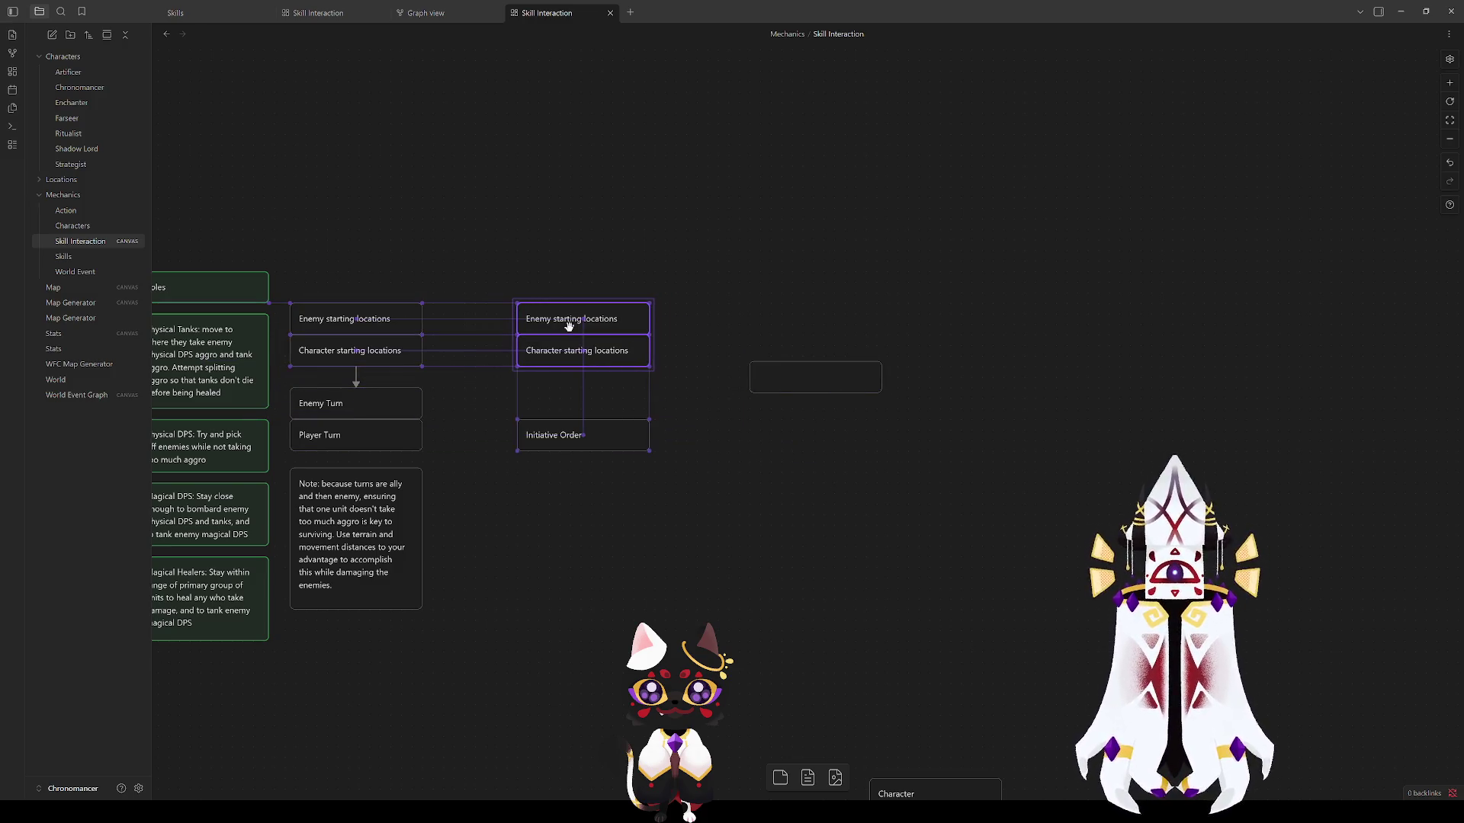
click(683, 404)
click(583, 350)
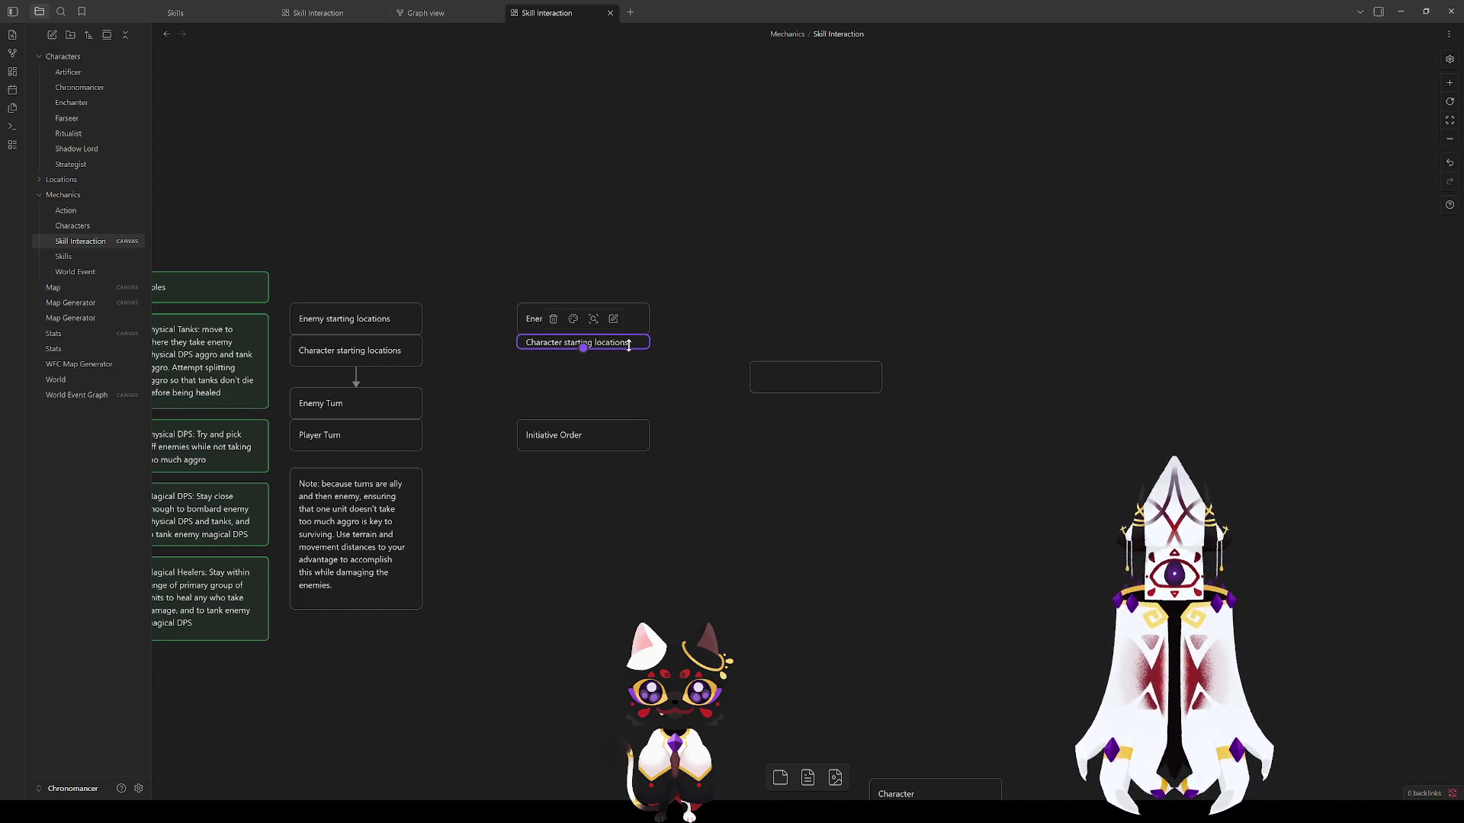
drag(583, 373, 627, 377)
double_click(606, 350)
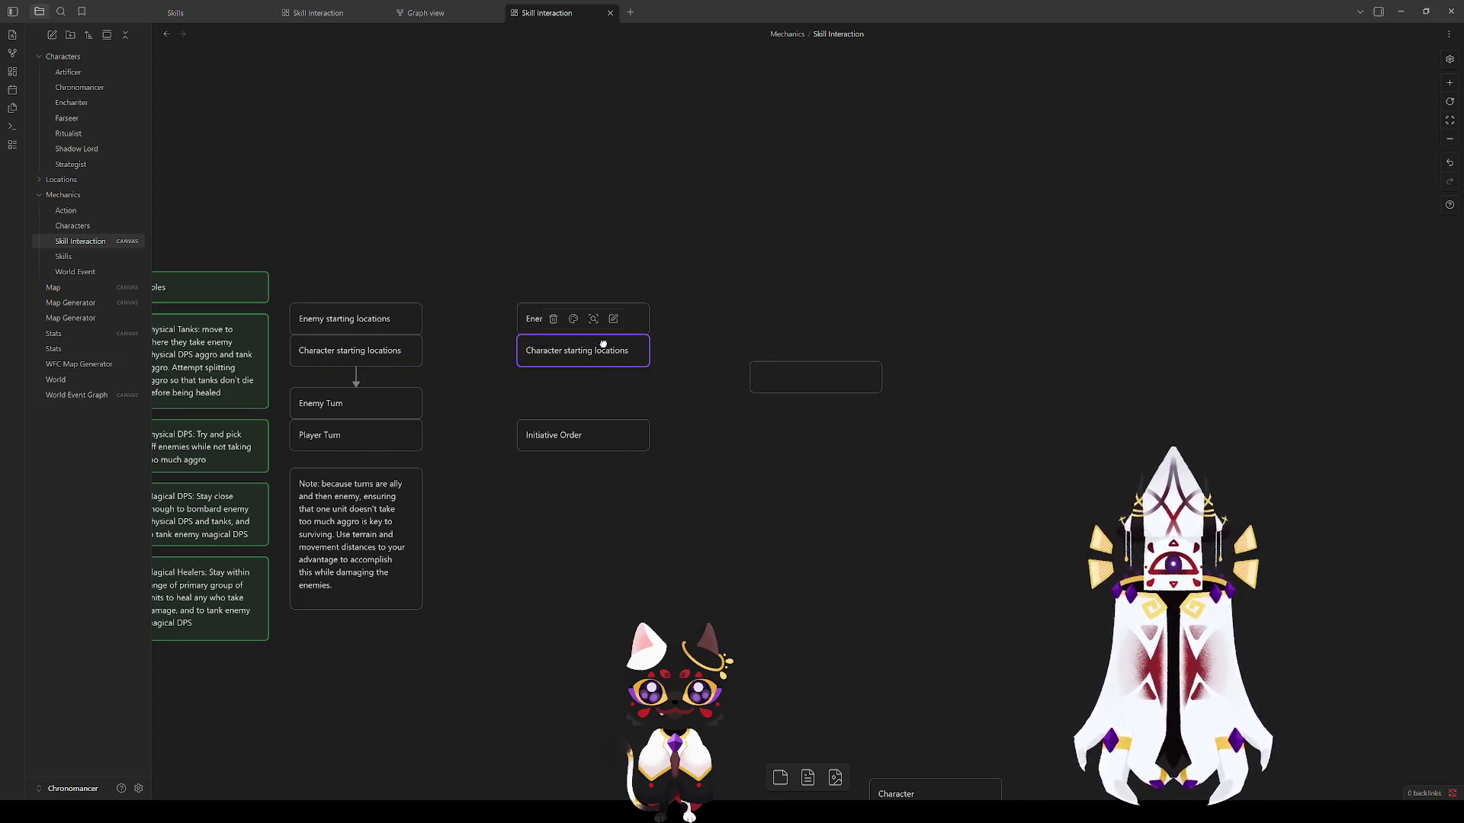
click(695, 362)
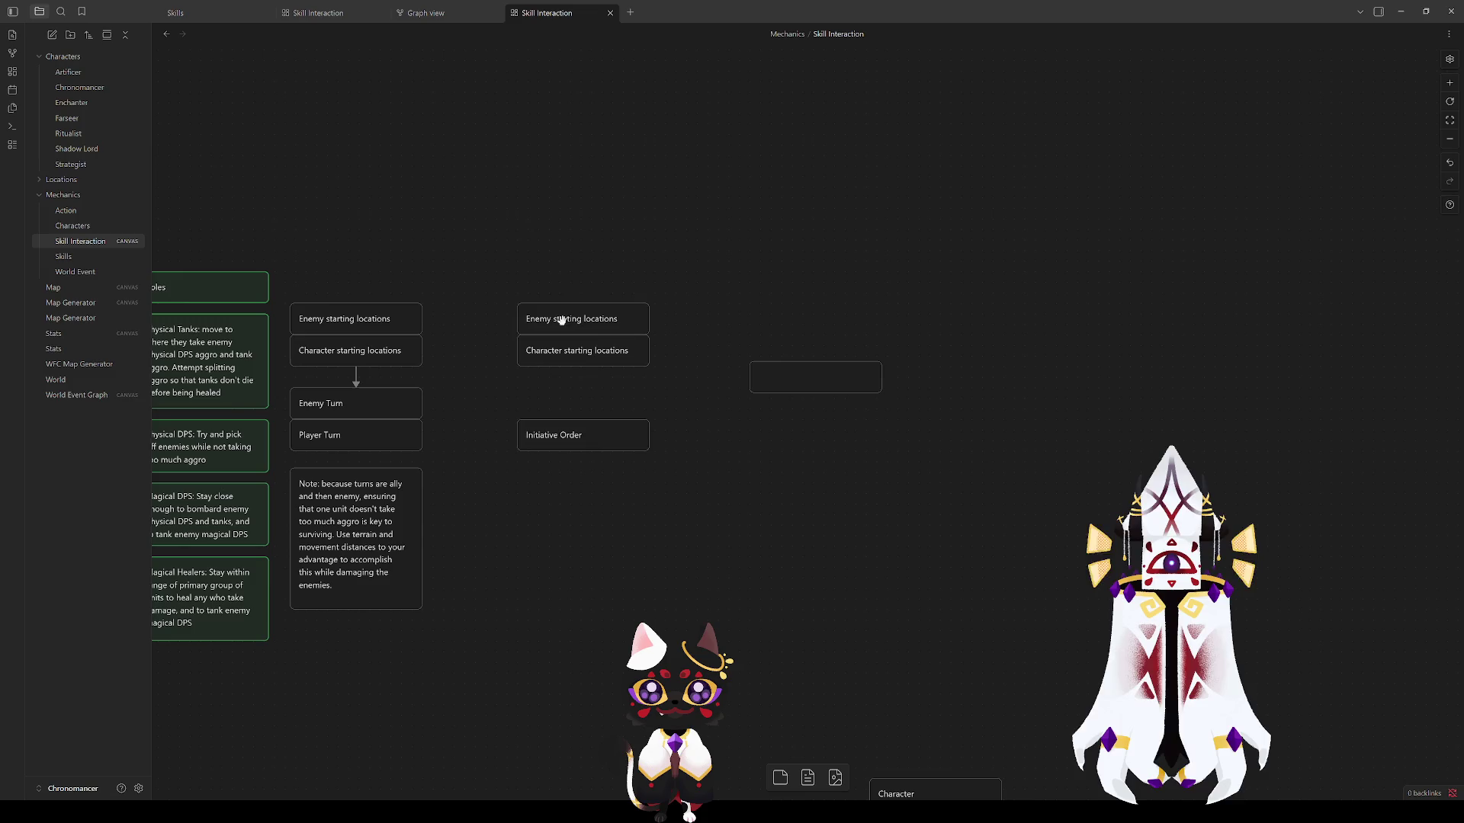
Step: Delete the left Character starting locations card and nudge the left Enemy card
click(346, 350)
key(Delete)
drag(350, 320, 386, 319)
Step: Rename the left card to 'Strict starting locations' and shift it down into place
double_click(376, 320)
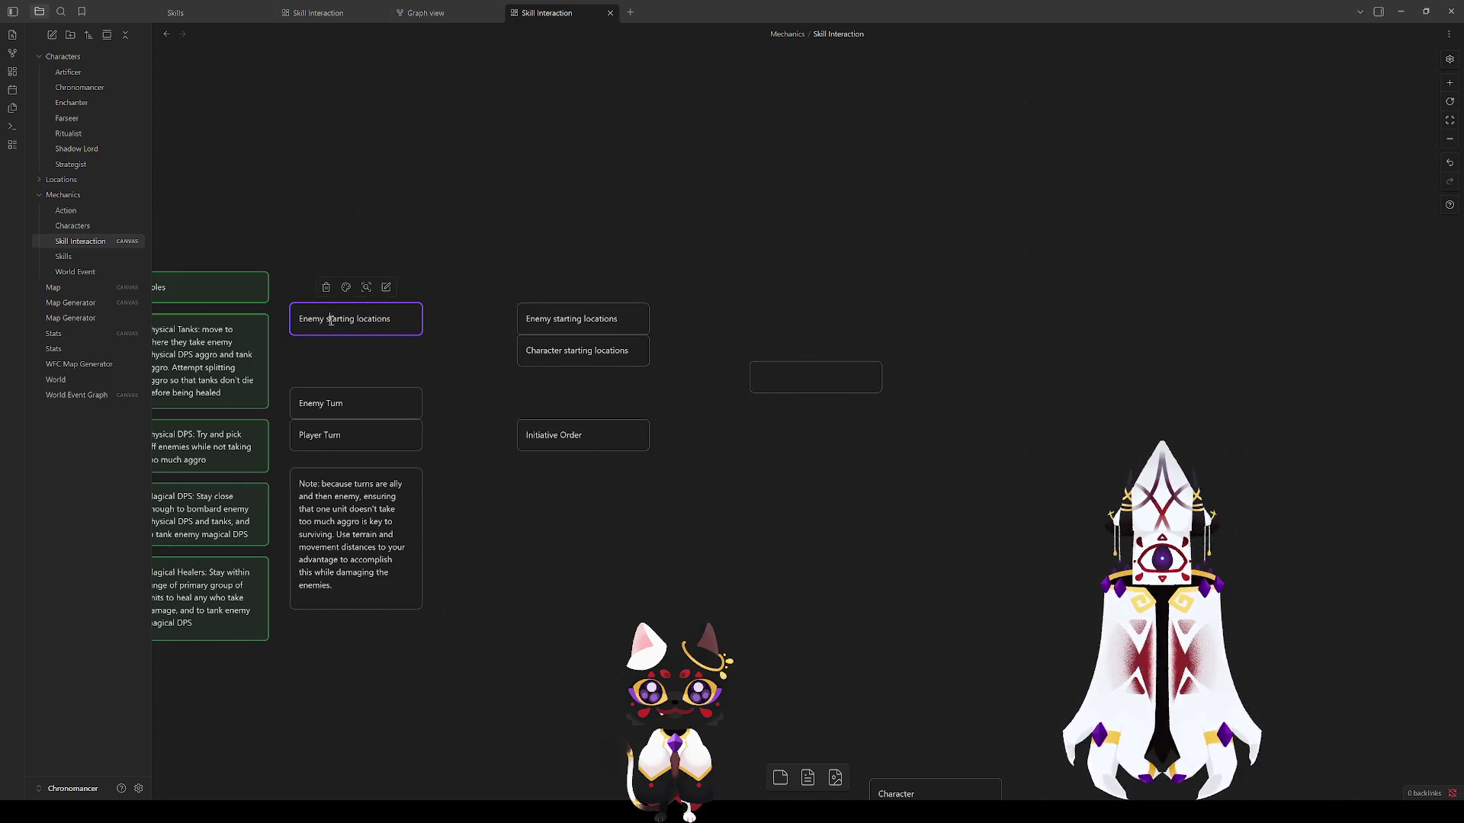
text(Strict)
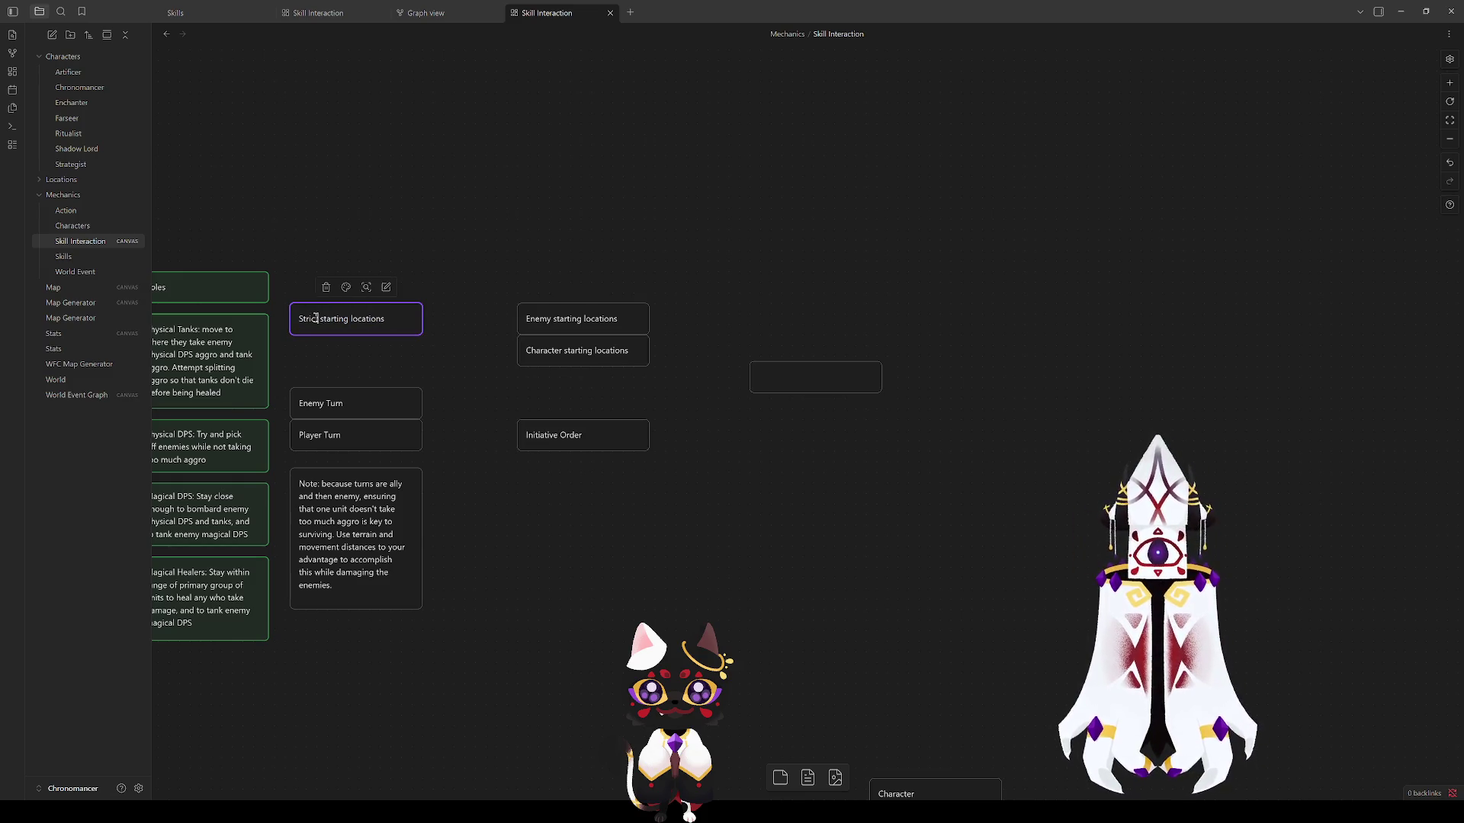
key(Escape)
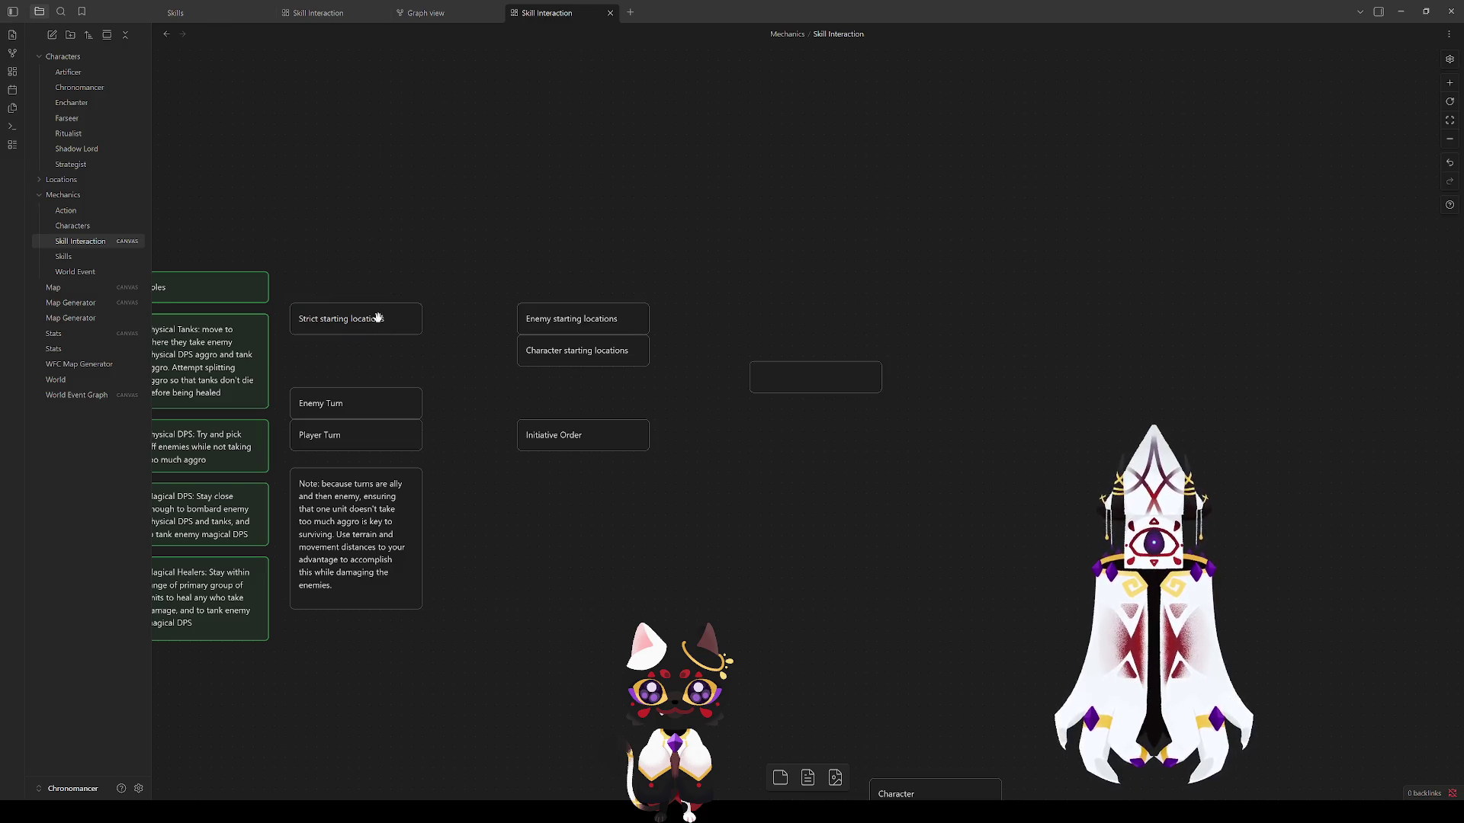
drag(377, 319, 355, 390)
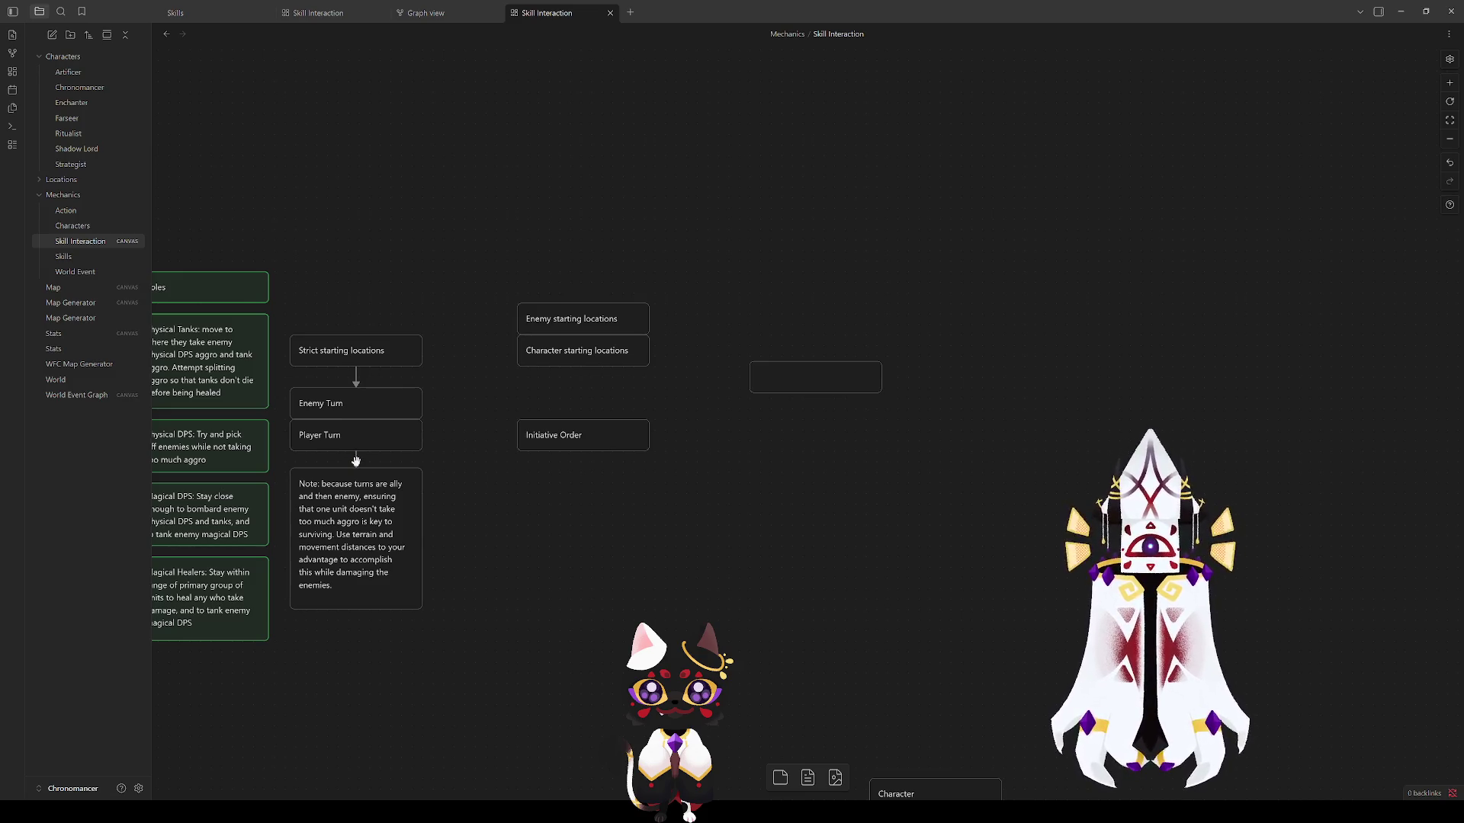
Step: Remove the Player Turn card and rename Enemy Turn to 'Player/Enemy Turns'
click(348, 434)
key(Delete)
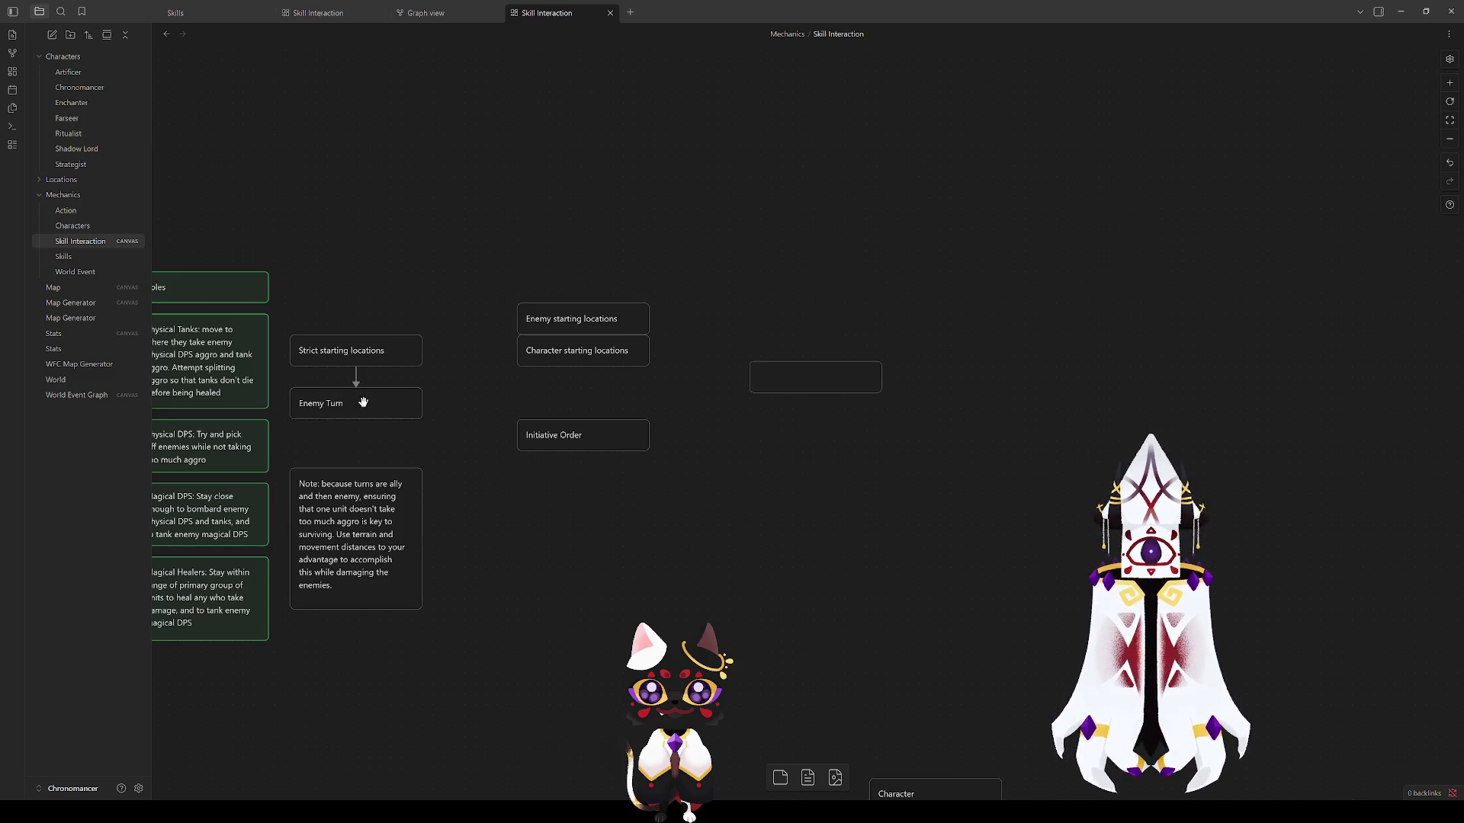
double_click(327, 403)
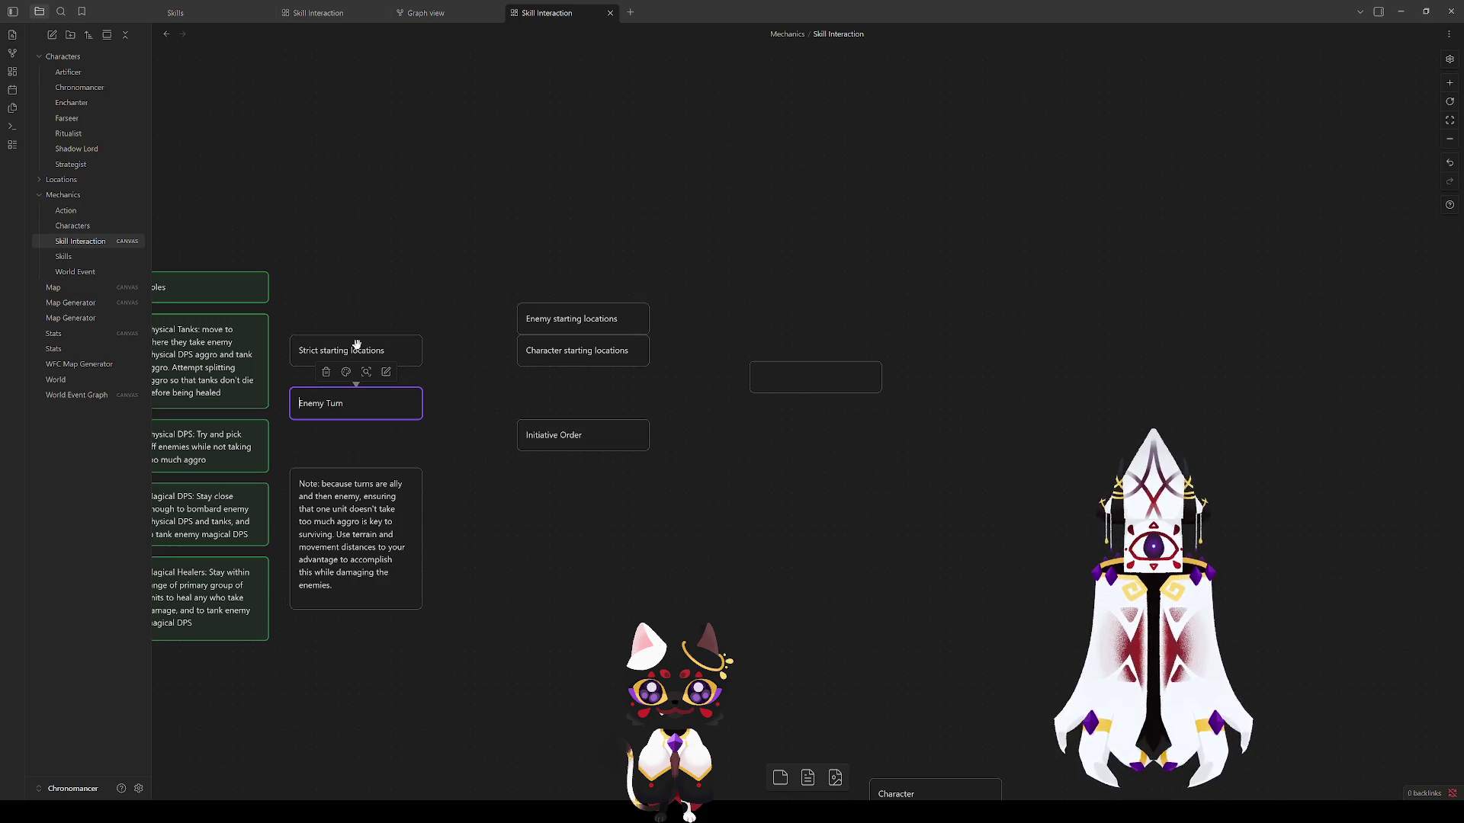
text(Player/)
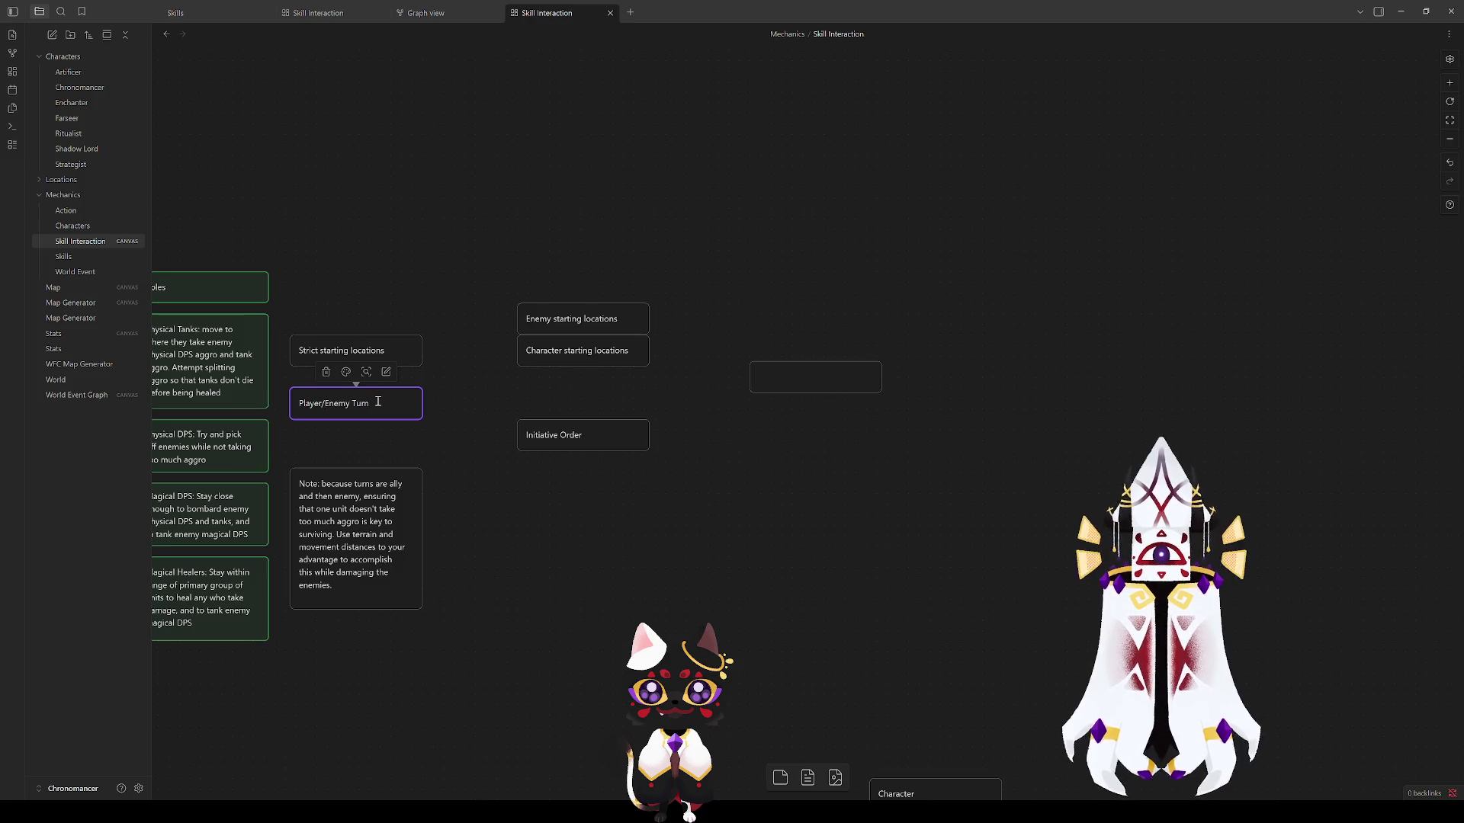
click(355, 492)
Step: Tuck the aggro note card directly beneath Player/Enemy Turns
drag(355, 515, 356, 479)
click(480, 467)
click(355, 504)
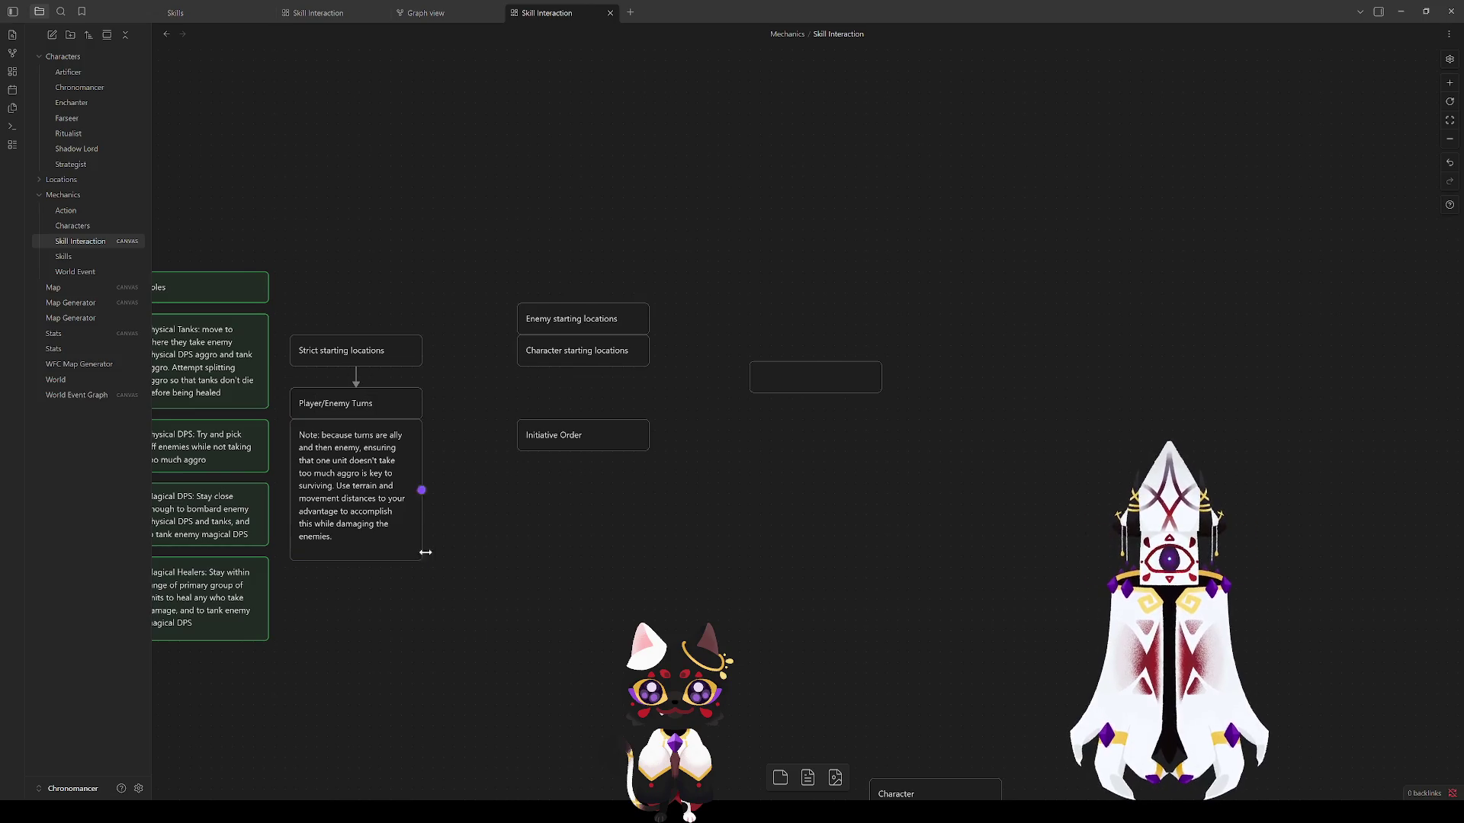
click(582, 508)
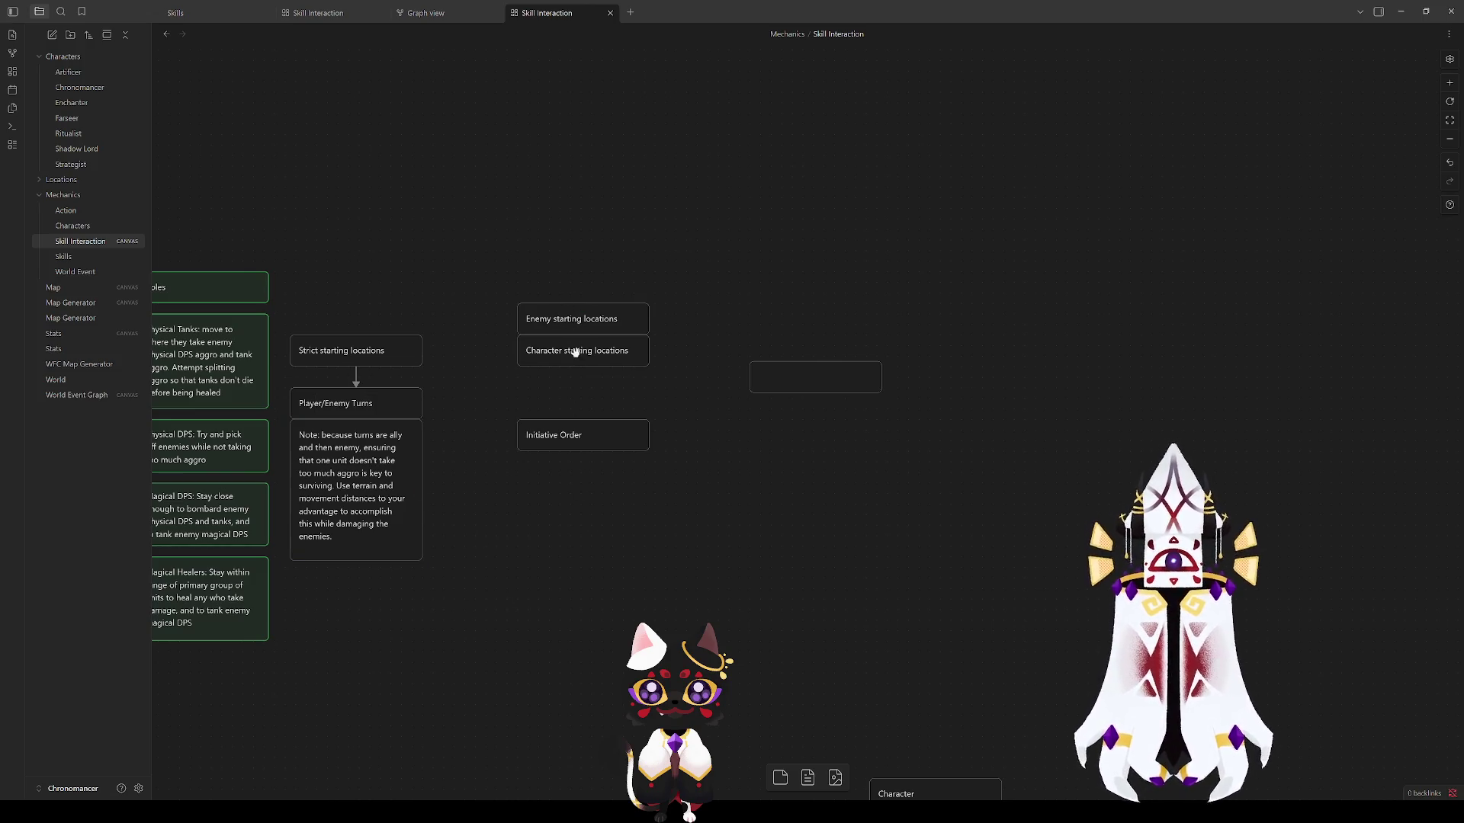
Step: Rename the right card to 'Freeform starting locations' and remove Character starting locations
double_click(566, 320)
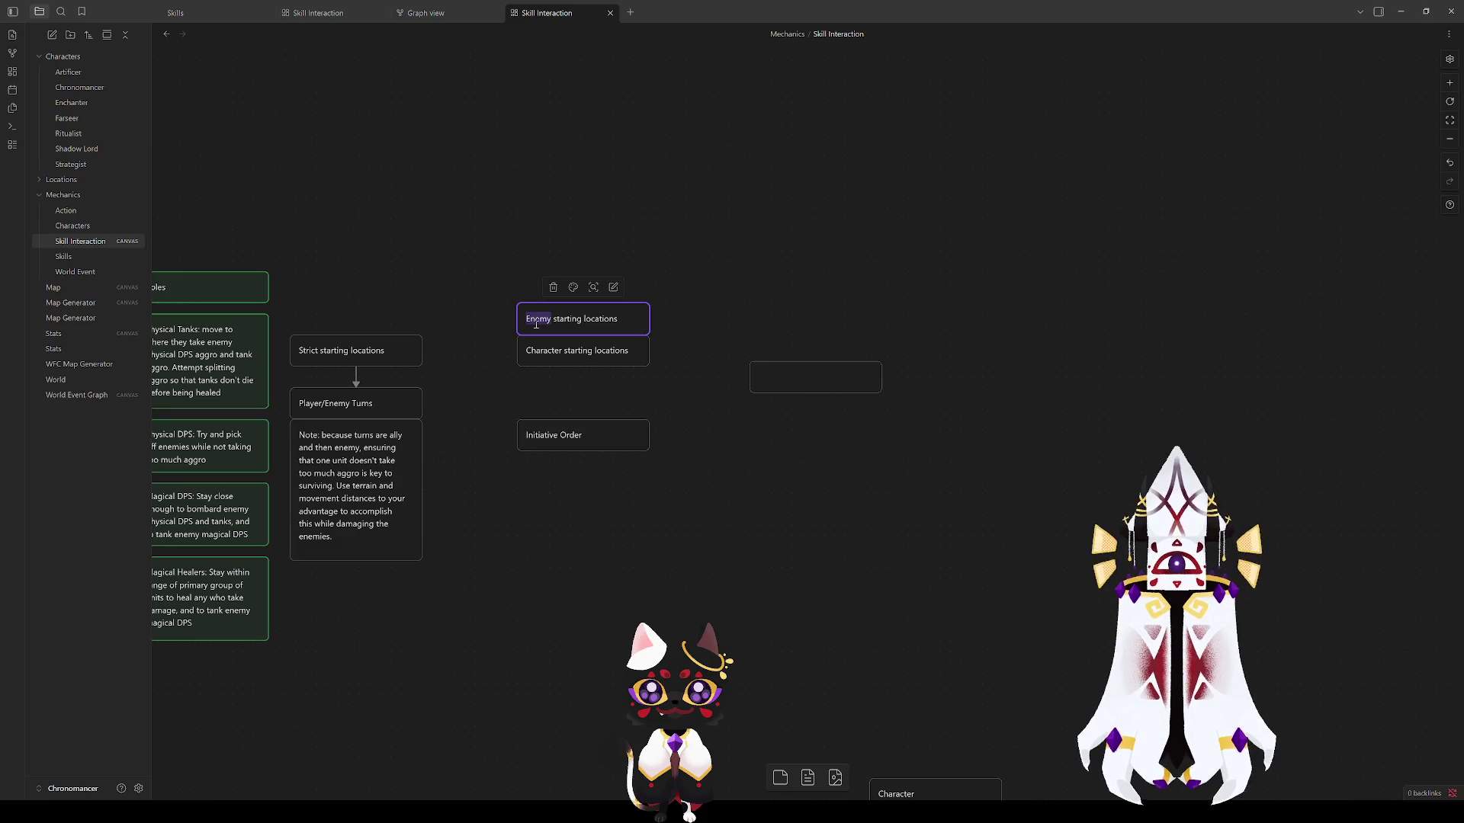
text(Freeform)
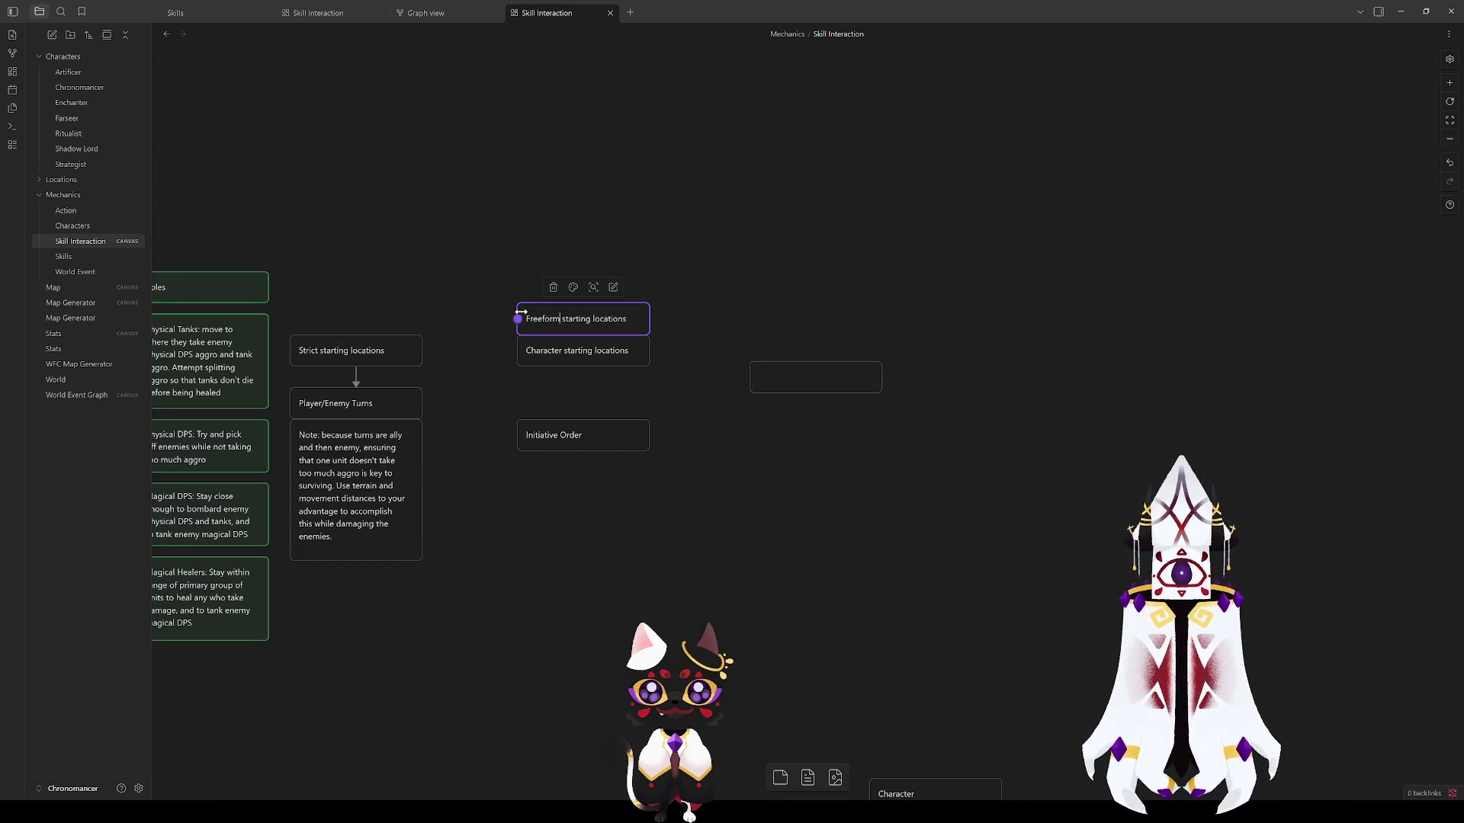
click(701, 411)
click(619, 356)
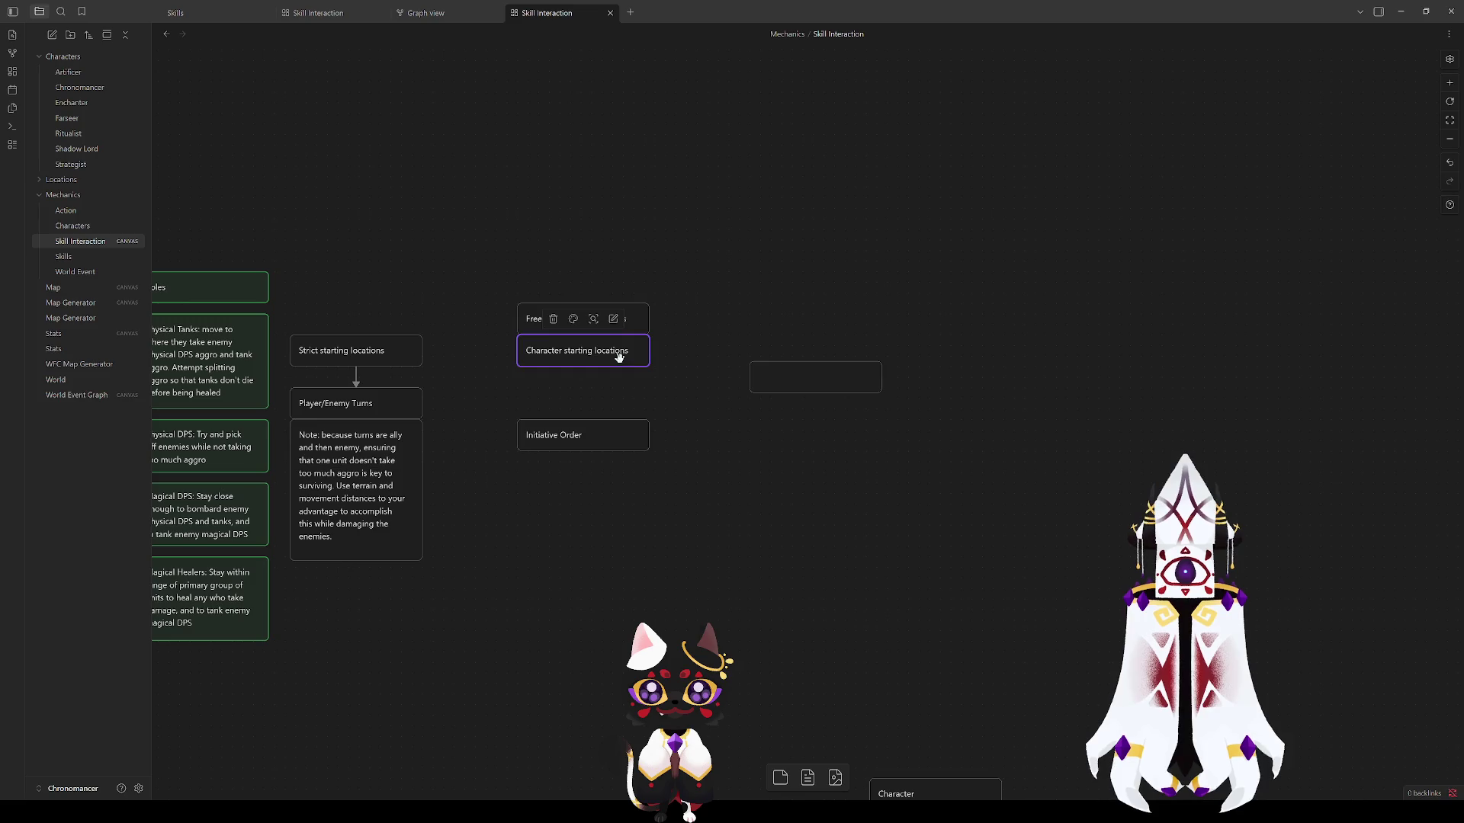
key(Delete)
Step: Line up Freeform starting locations above Initiative Order and bring the Roles cards into view
mouse_move(578, 324)
mouse_down()
mouse_move(570, 355)
mouse_move(539, 351)
mouse_up()
mouse_move(568, 437)
mouse_down()
mouse_move(513, 397)
mouse_move(533, 407)
mouse_up()
click(540, 453)
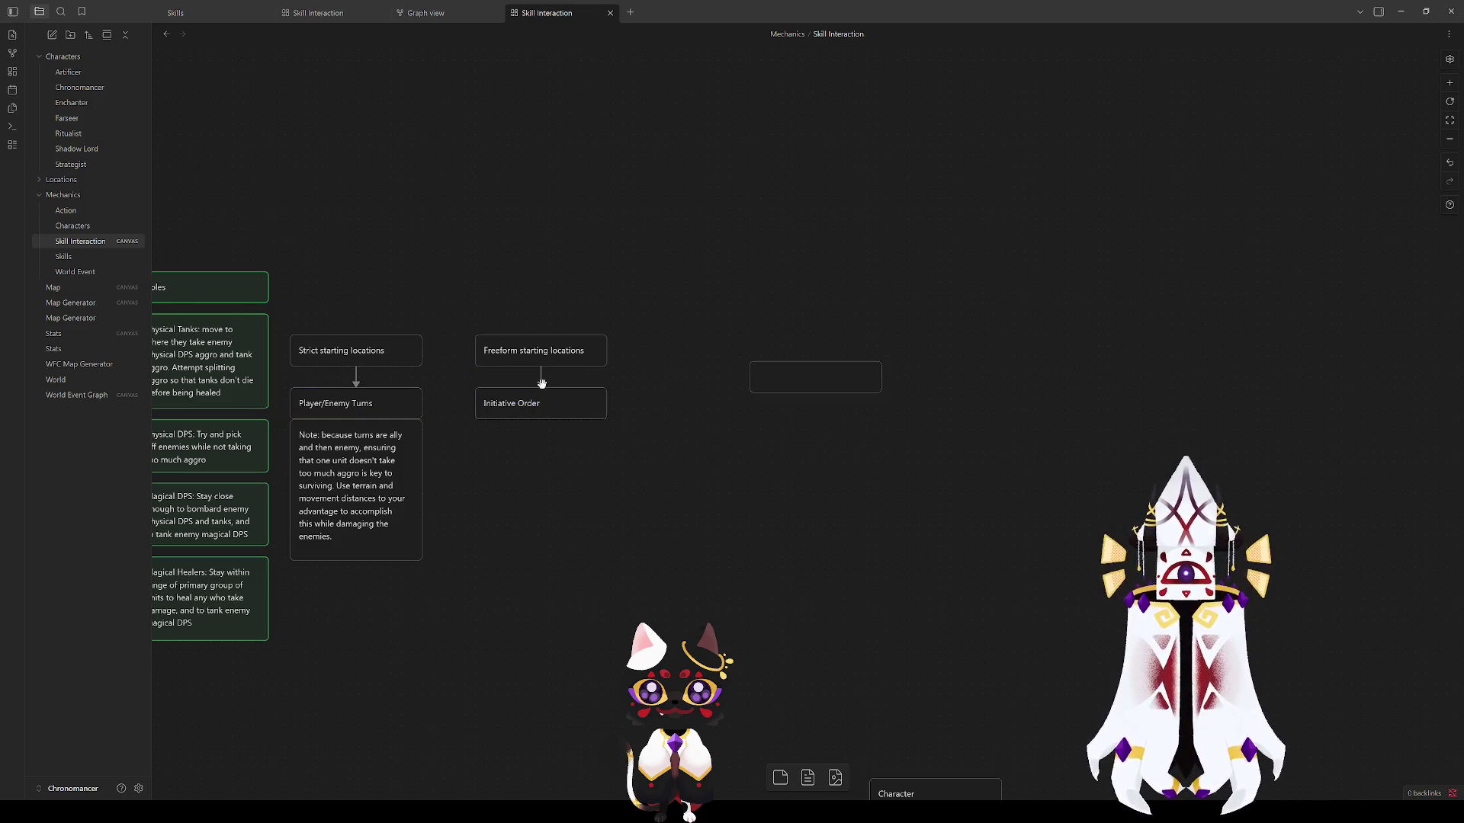
drag(498, 462, 691, 549)
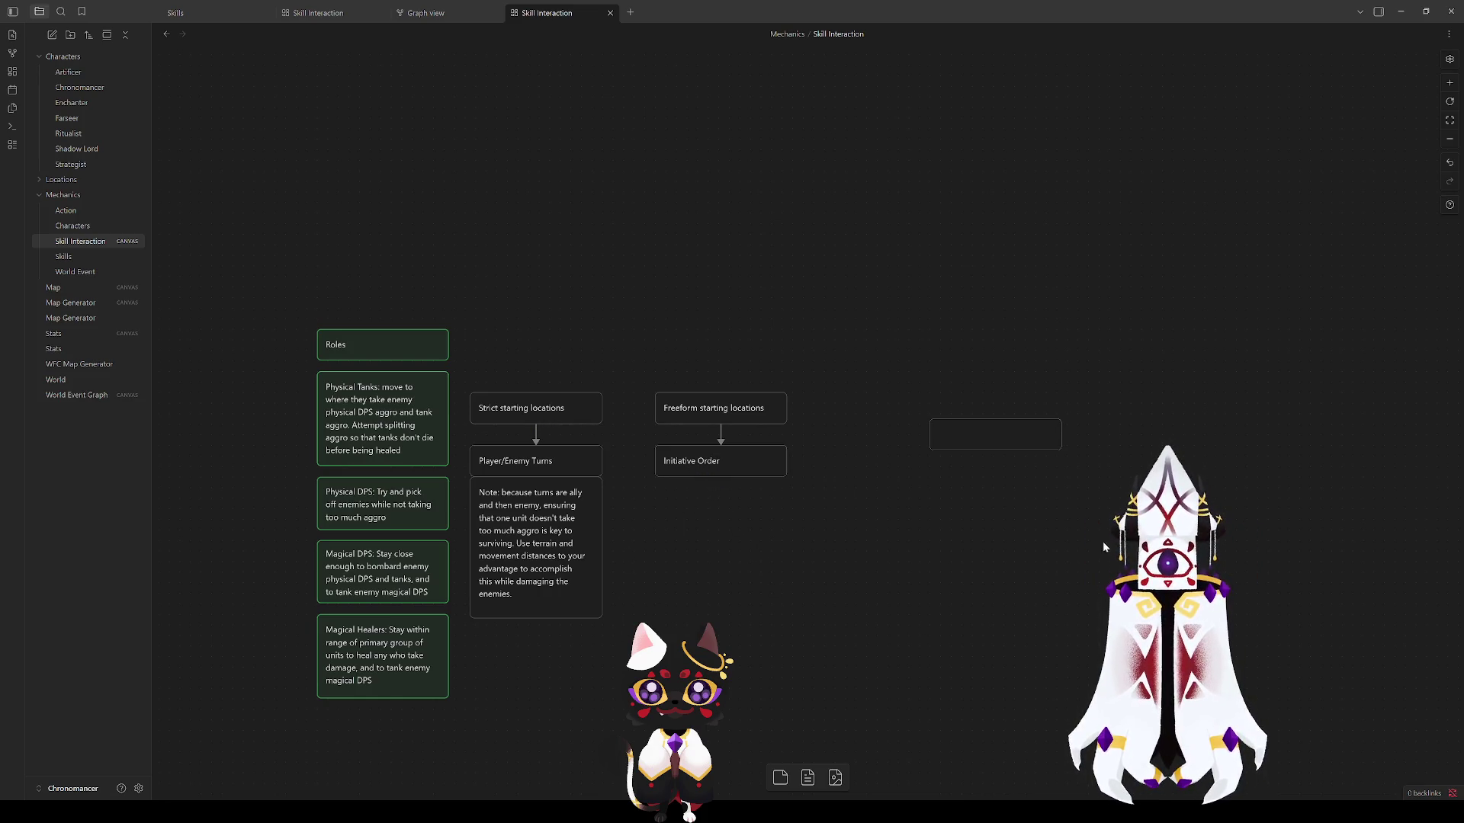
double_click(980, 432)
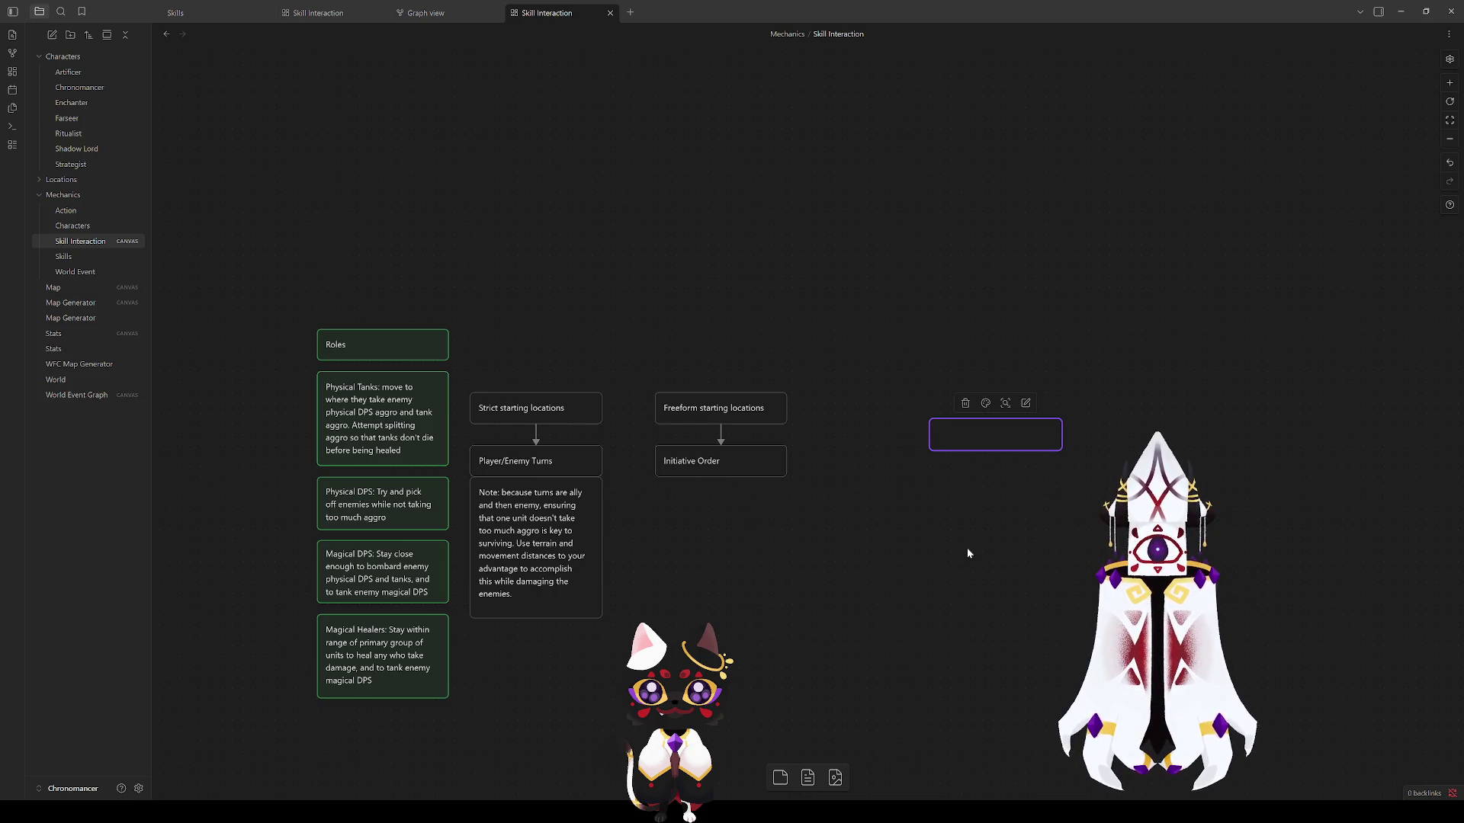
click(728, 570)
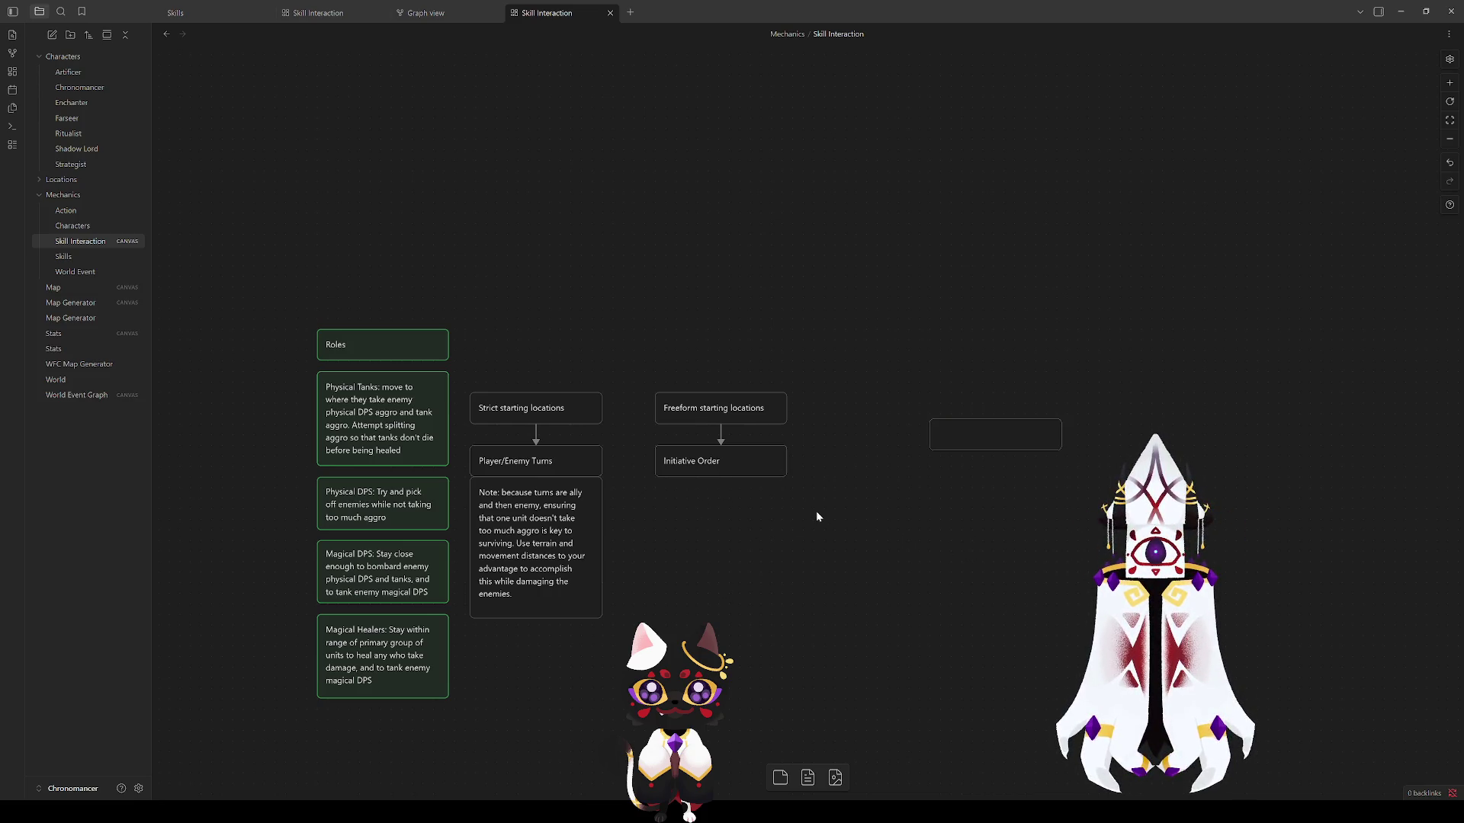
drag(832, 533, 647, 332)
click(584, 351)
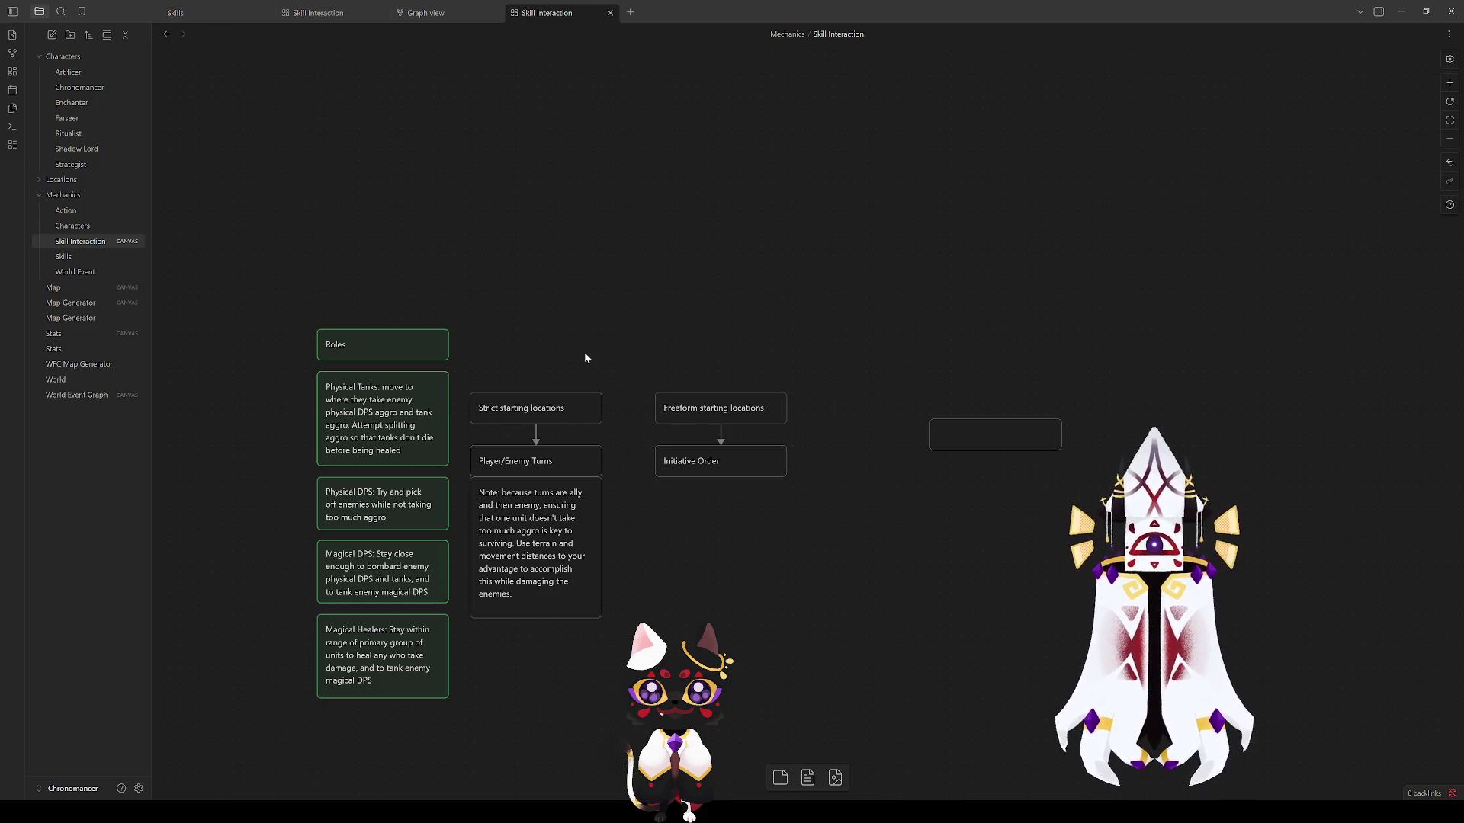
drag(641, 266, 286, 747)
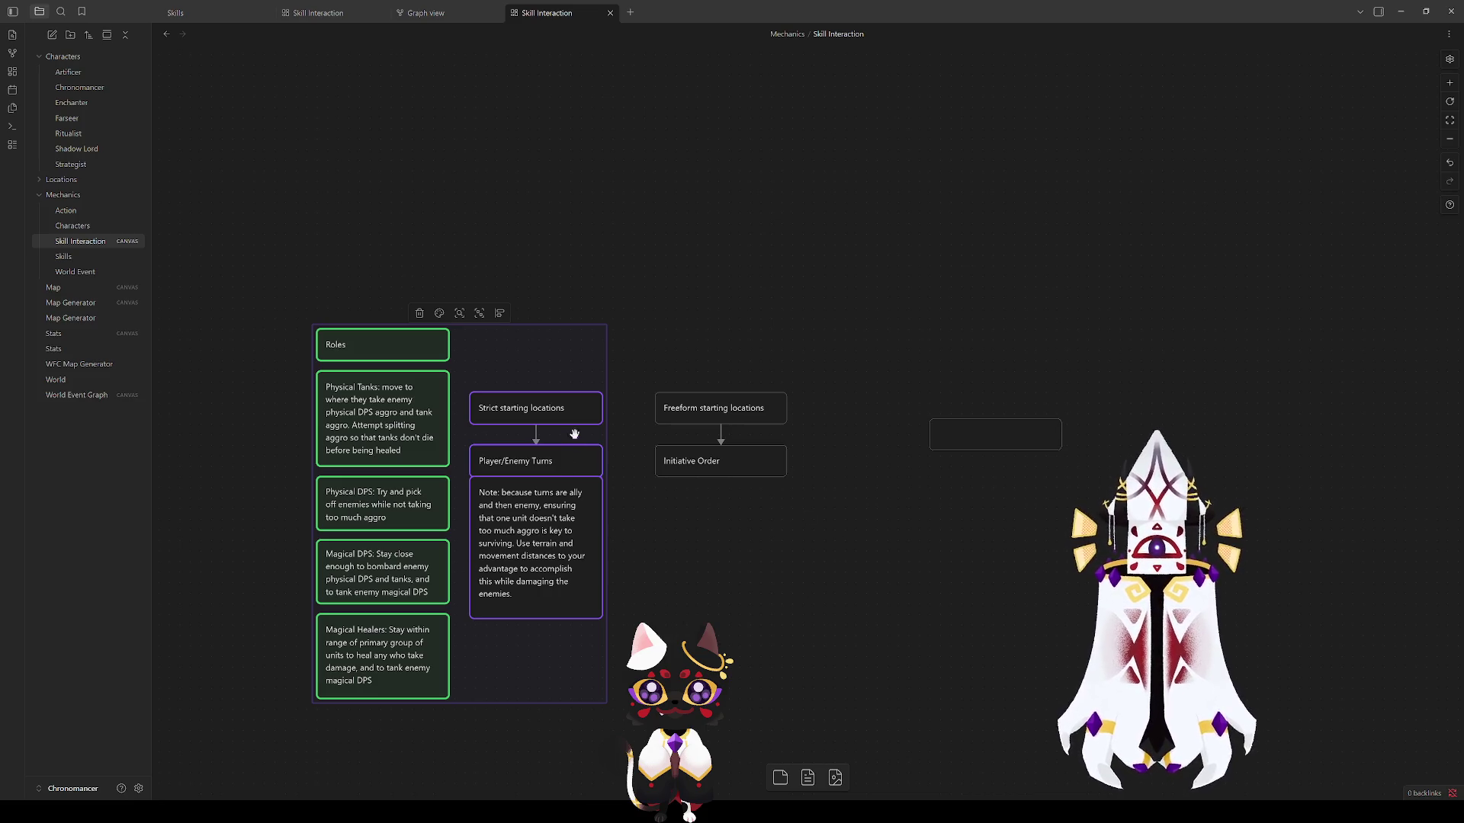
click(628, 367)
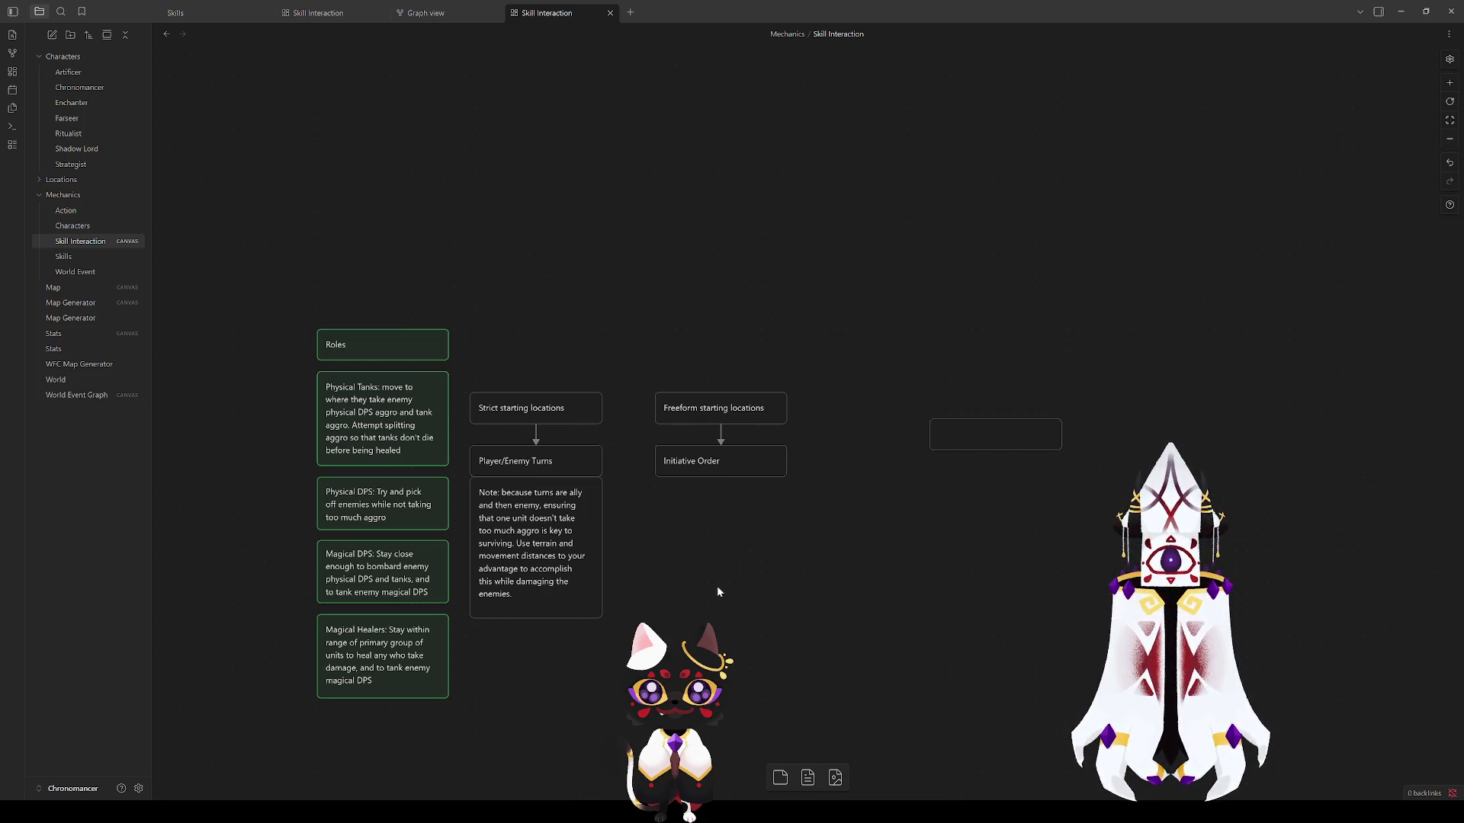
Step: Place an empty card under Initiative Order and begin typing 'Note: because of initiative order, grou'
mouse_move(995, 435)
mouse_down()
mouse_move(717, 589)
mouse_move(769, 575)
mouse_up()
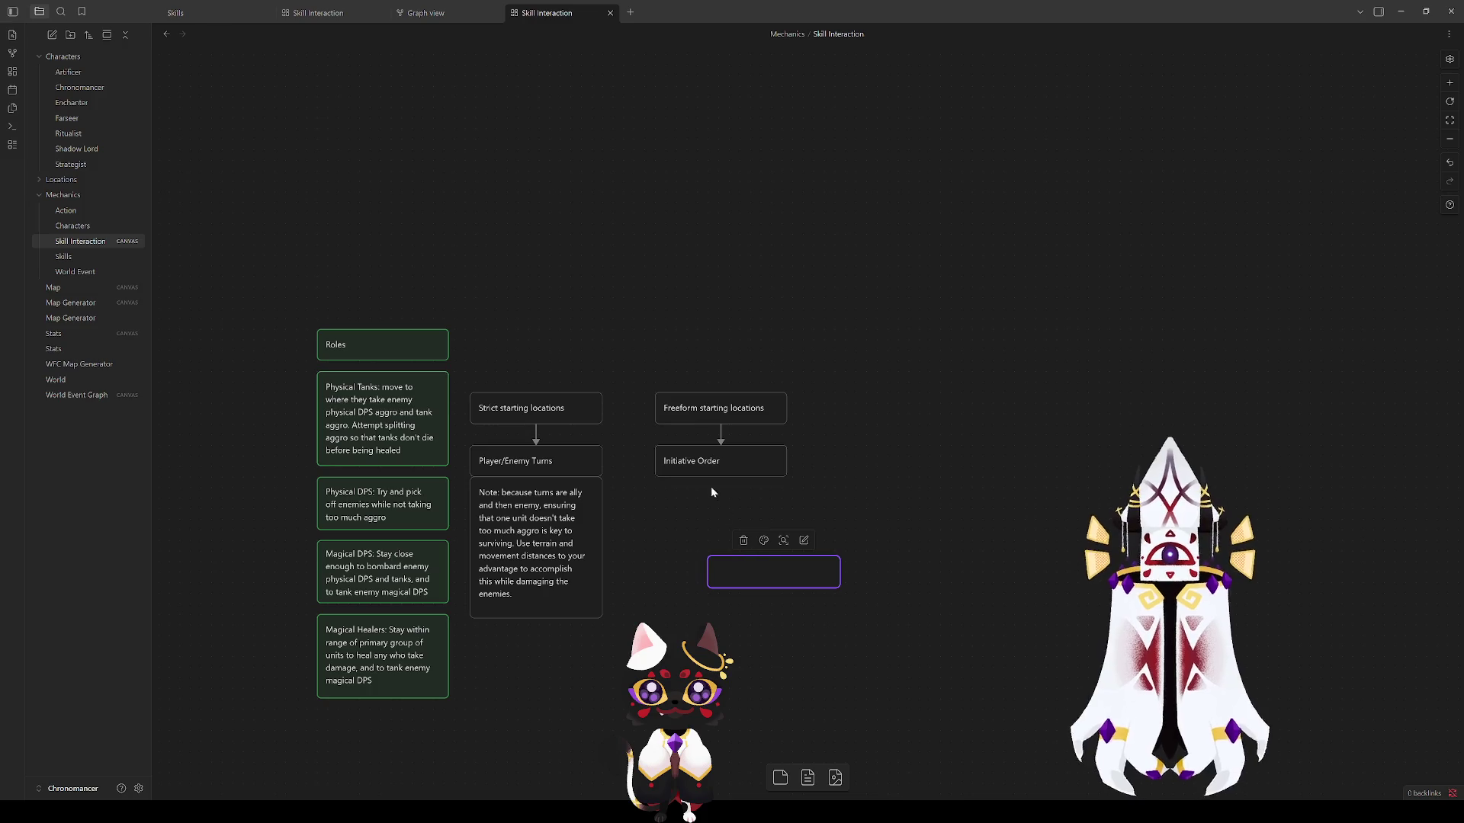
double_click(755, 572)
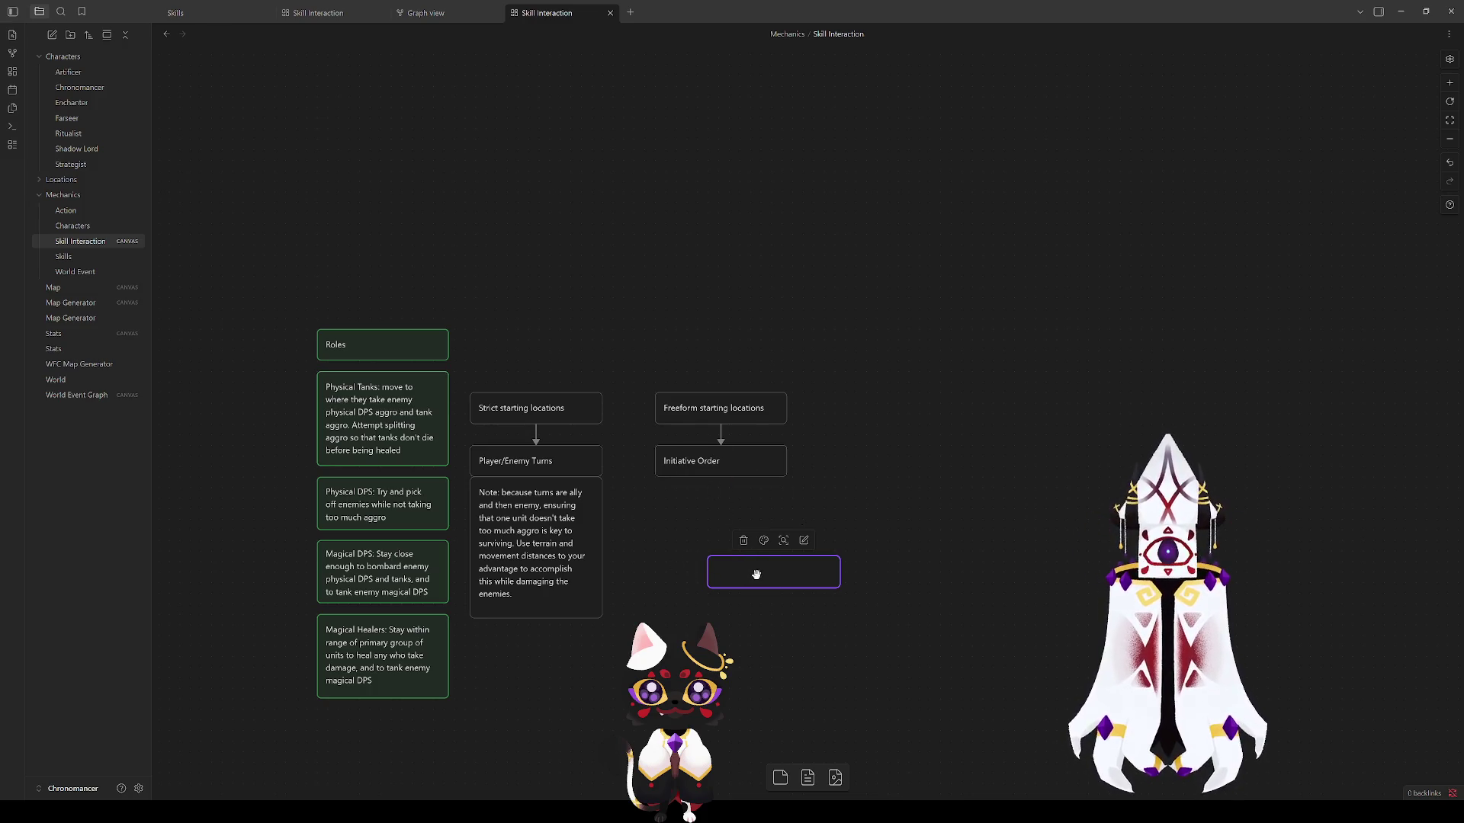
text(Note: because of i)
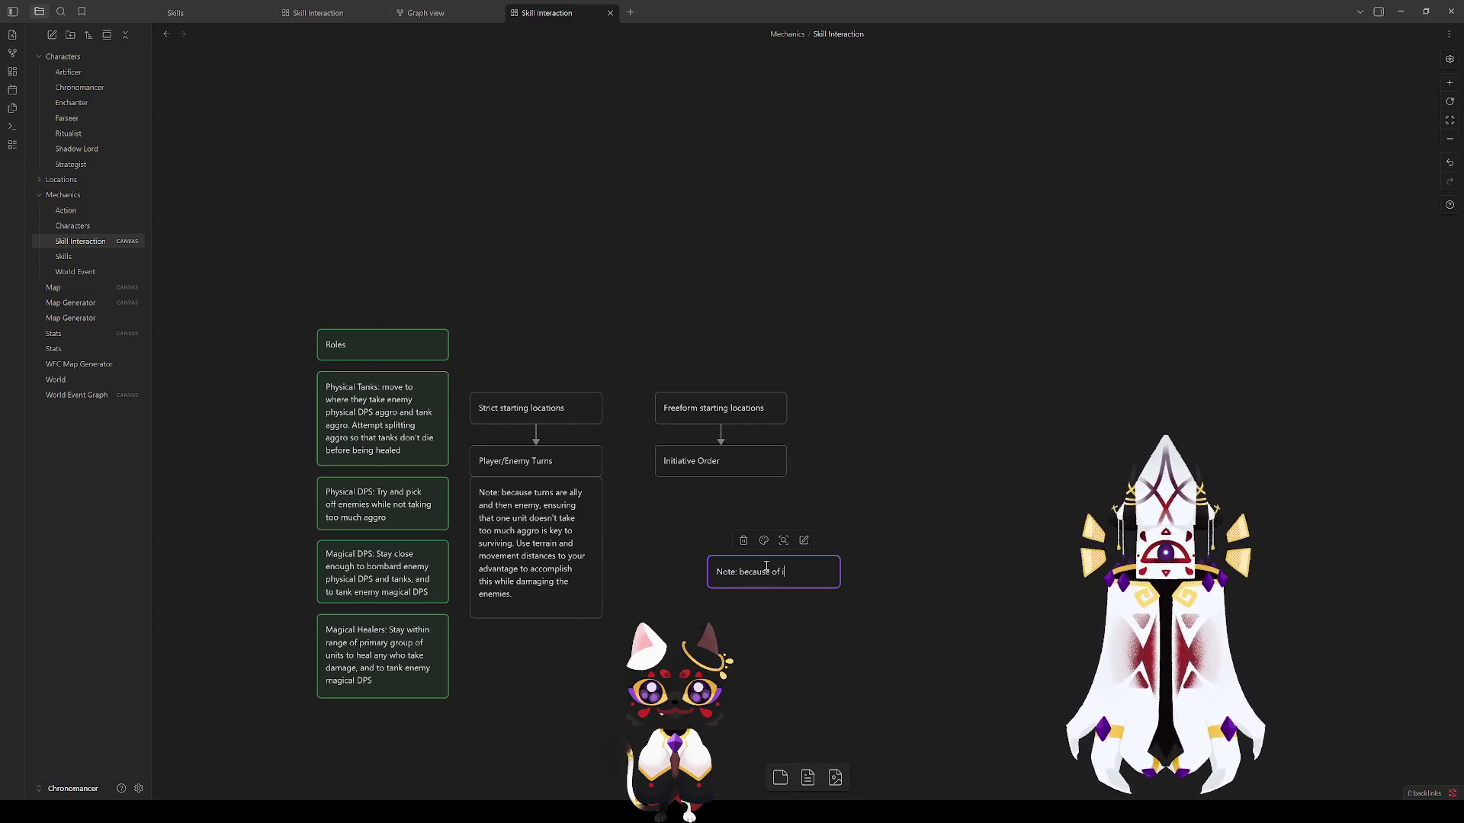
text(nitiative or)
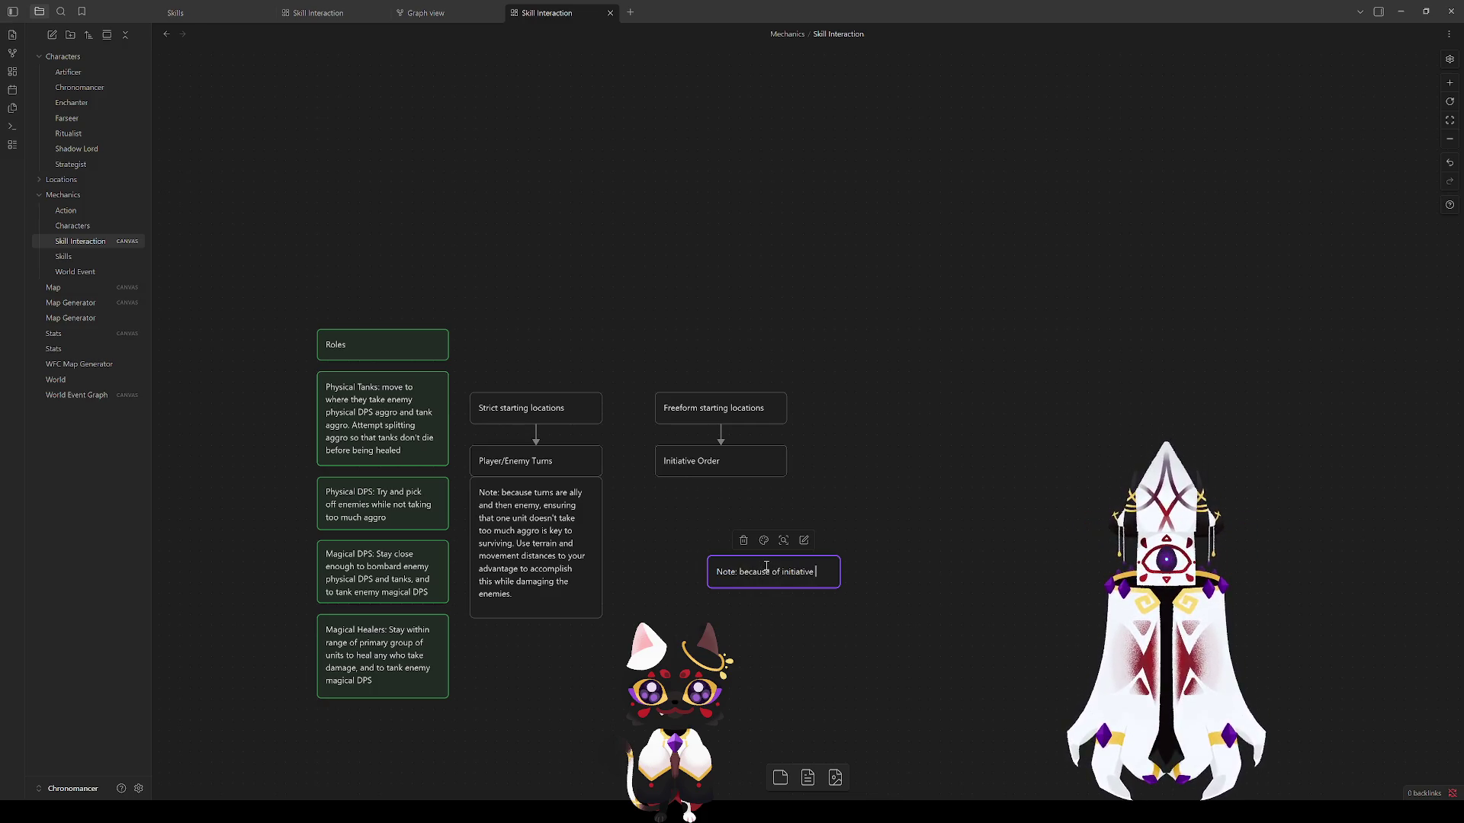
text(der, )
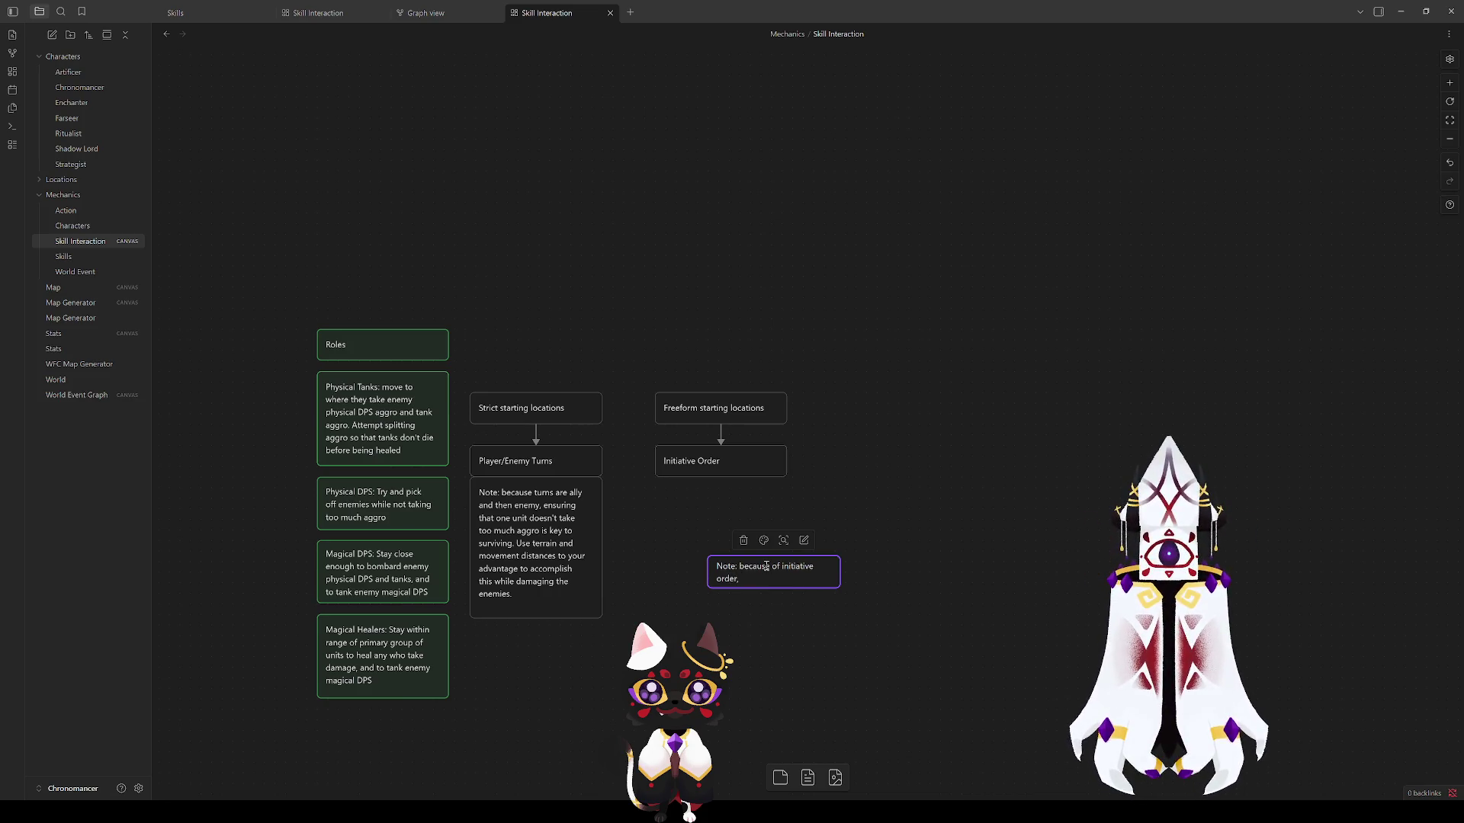
text(grou)
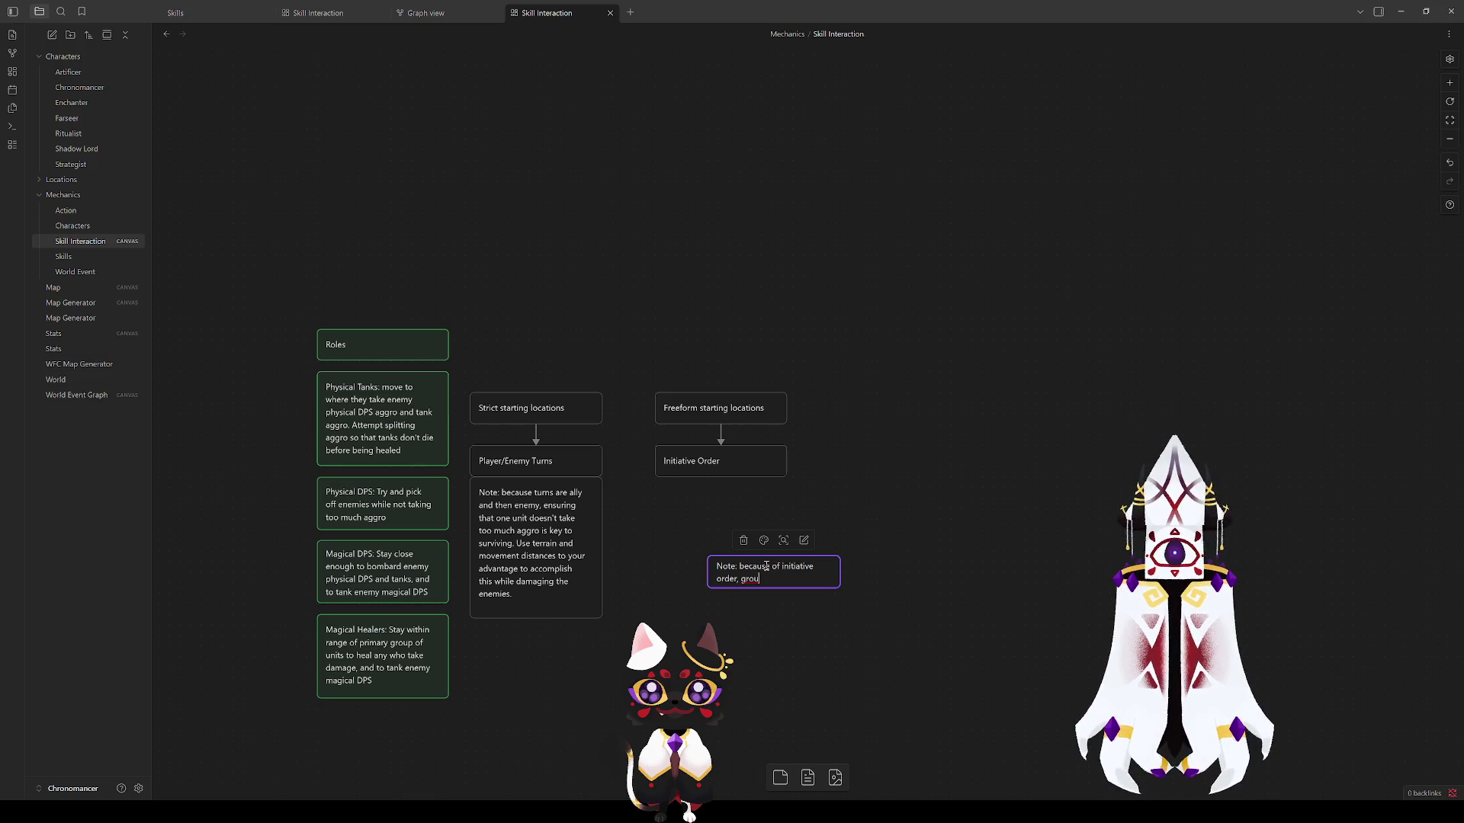
Step: Replace 'Note:' with a 'Threat of Aggro:' heading above the turn-order explanation
double_click(538, 527)
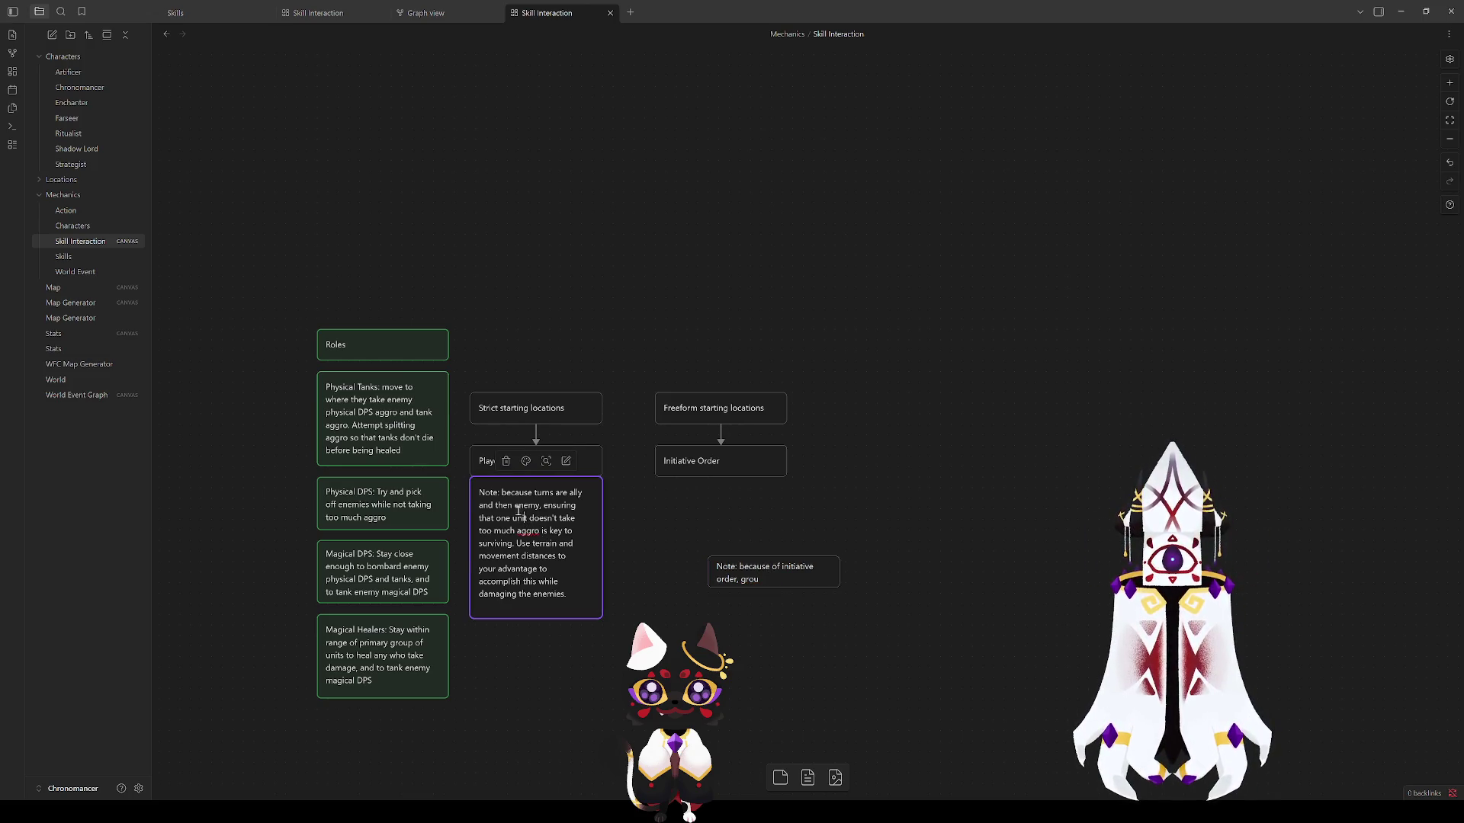
key(BackSpace)
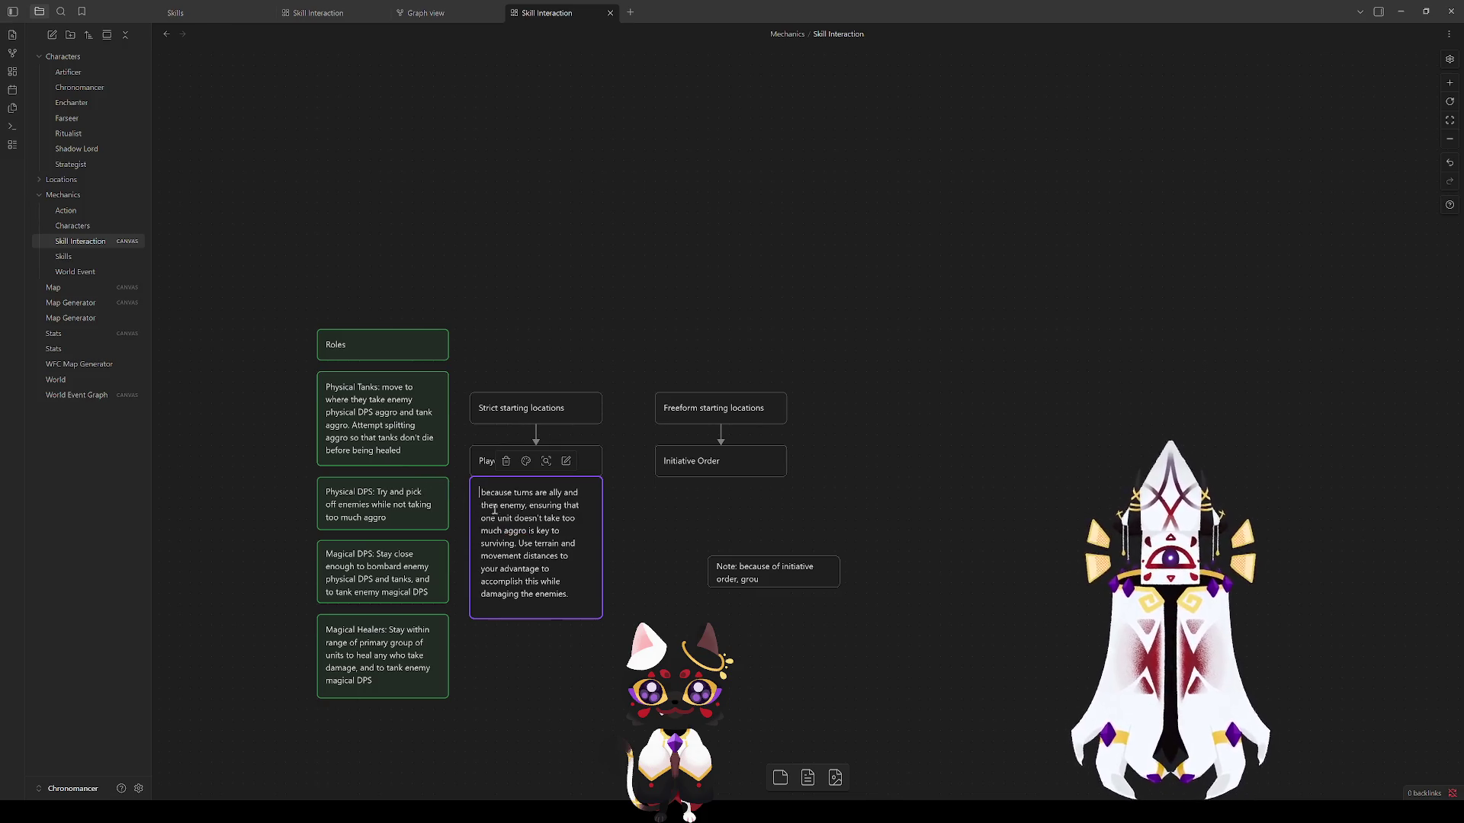
key(Return)
text(T)
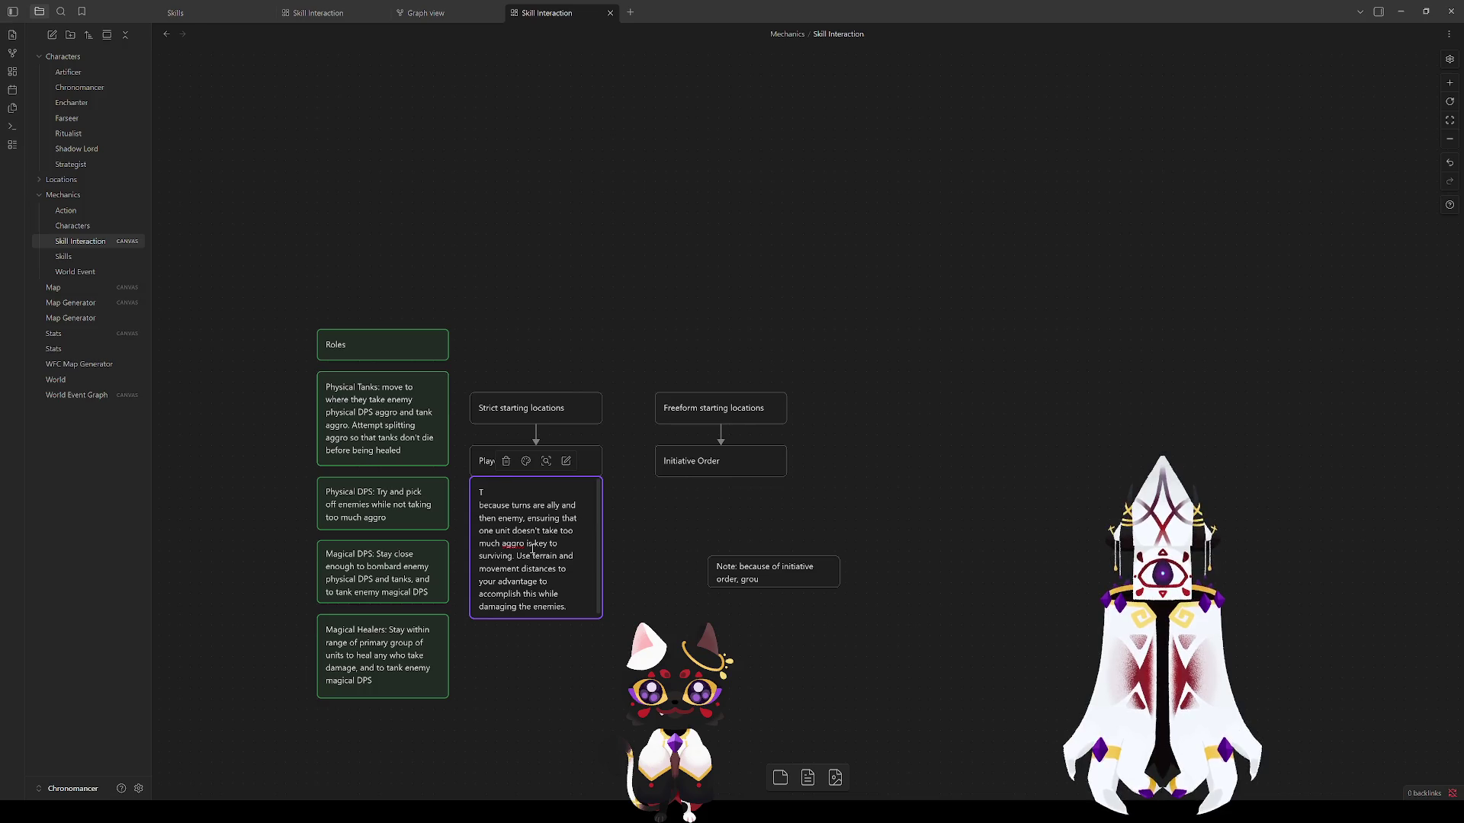
text(hreat of Aggr)
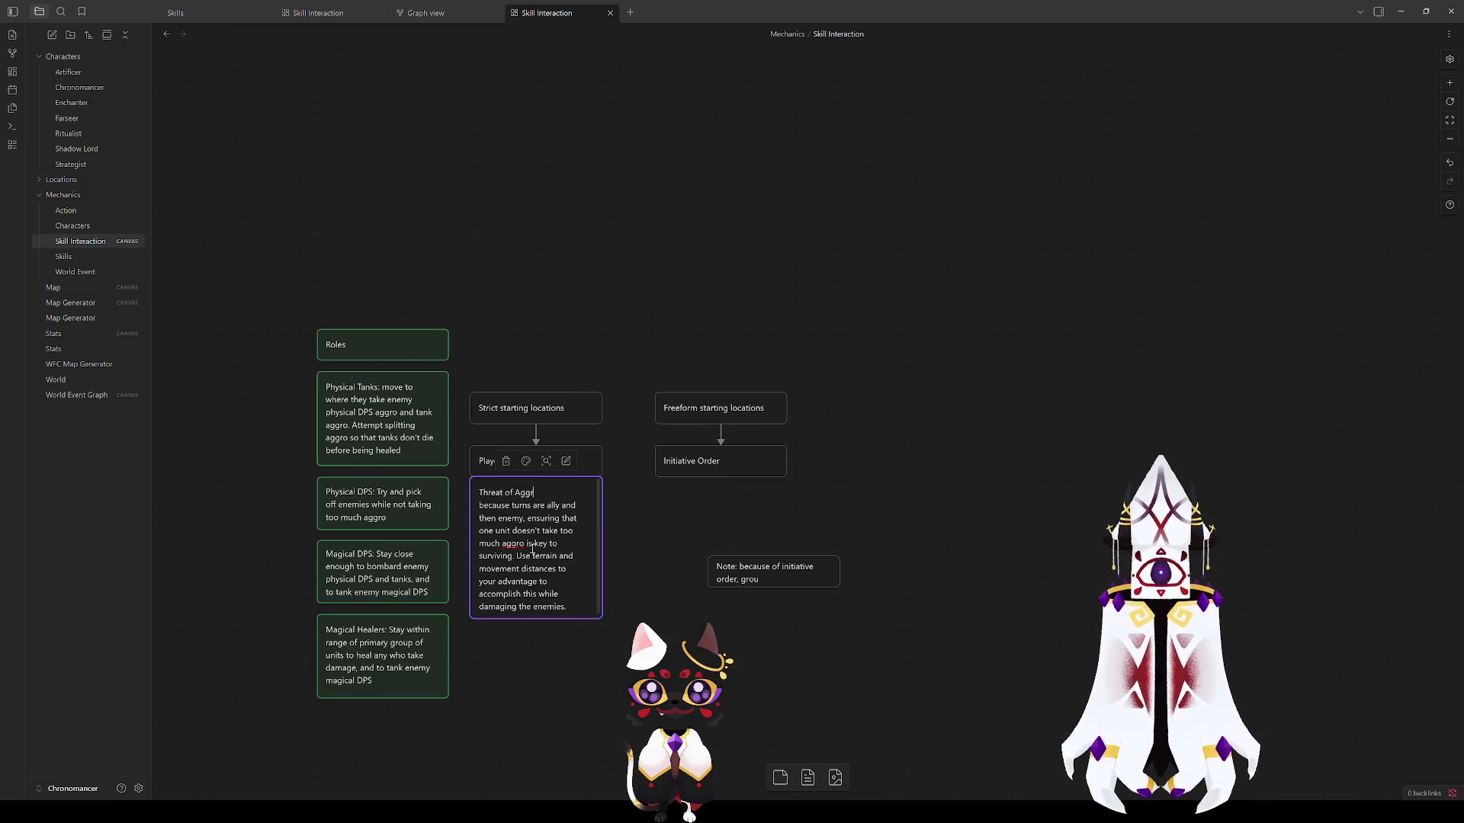
text(o:)
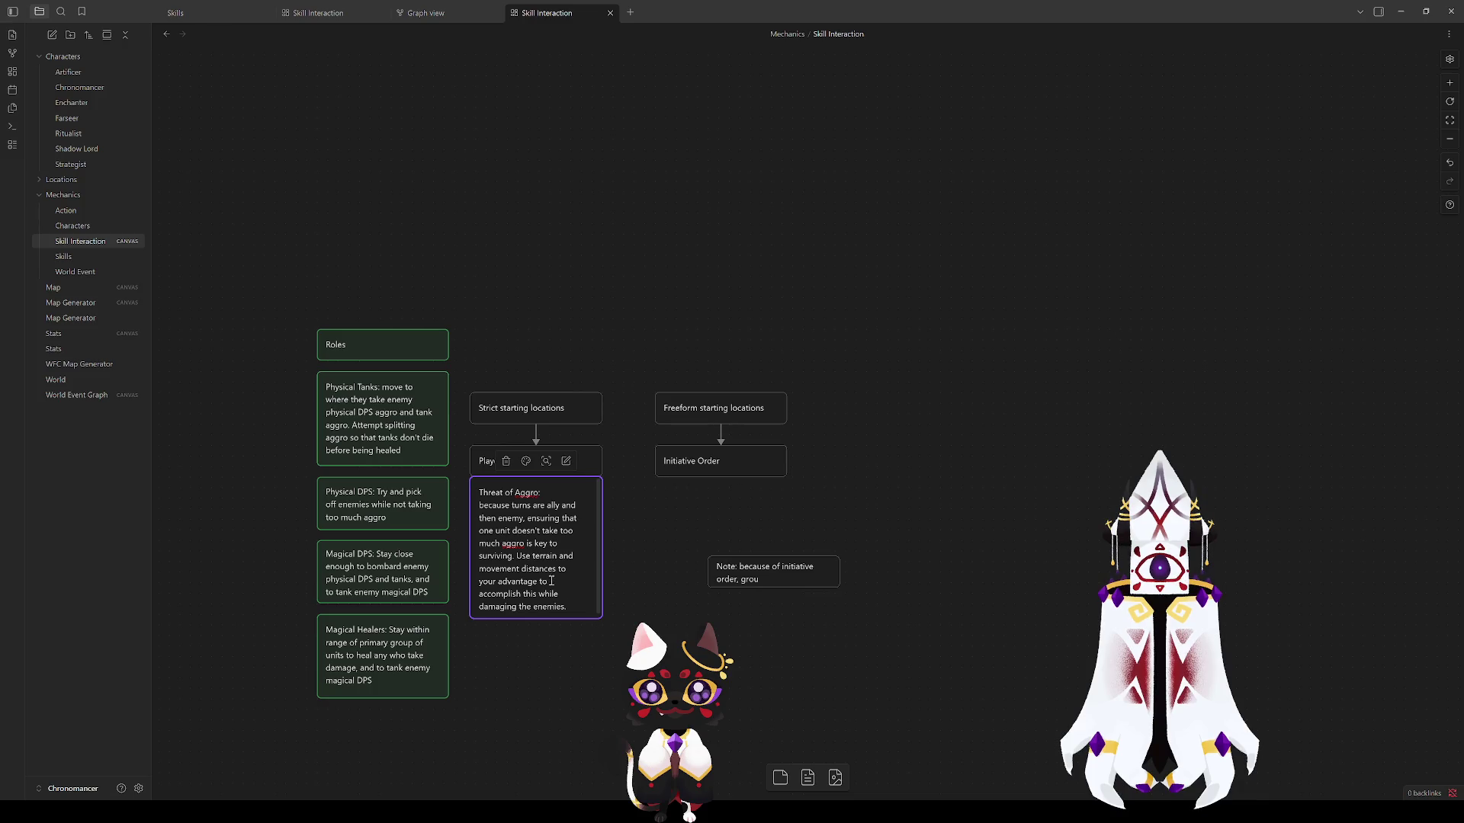
key(Escape)
Step: Extend the Threat of Aggro card slightly downward and select the unfinished note card
drag(565, 618, 564, 624)
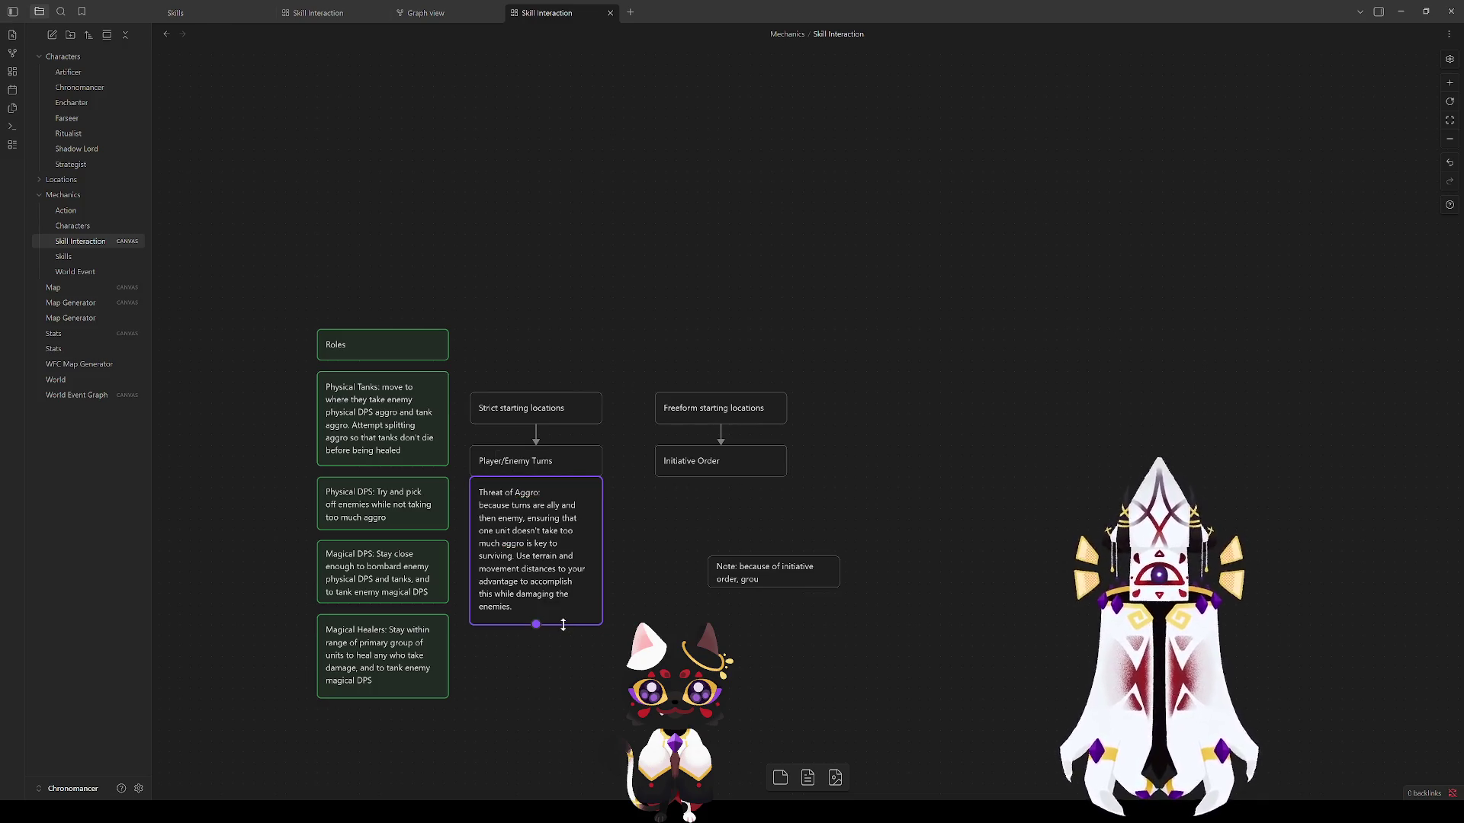
click(740, 523)
click(776, 568)
Step: Replace the unfinished note with 'Action Economy' and make it a tall card under Initiative Order
double_click(776, 568)
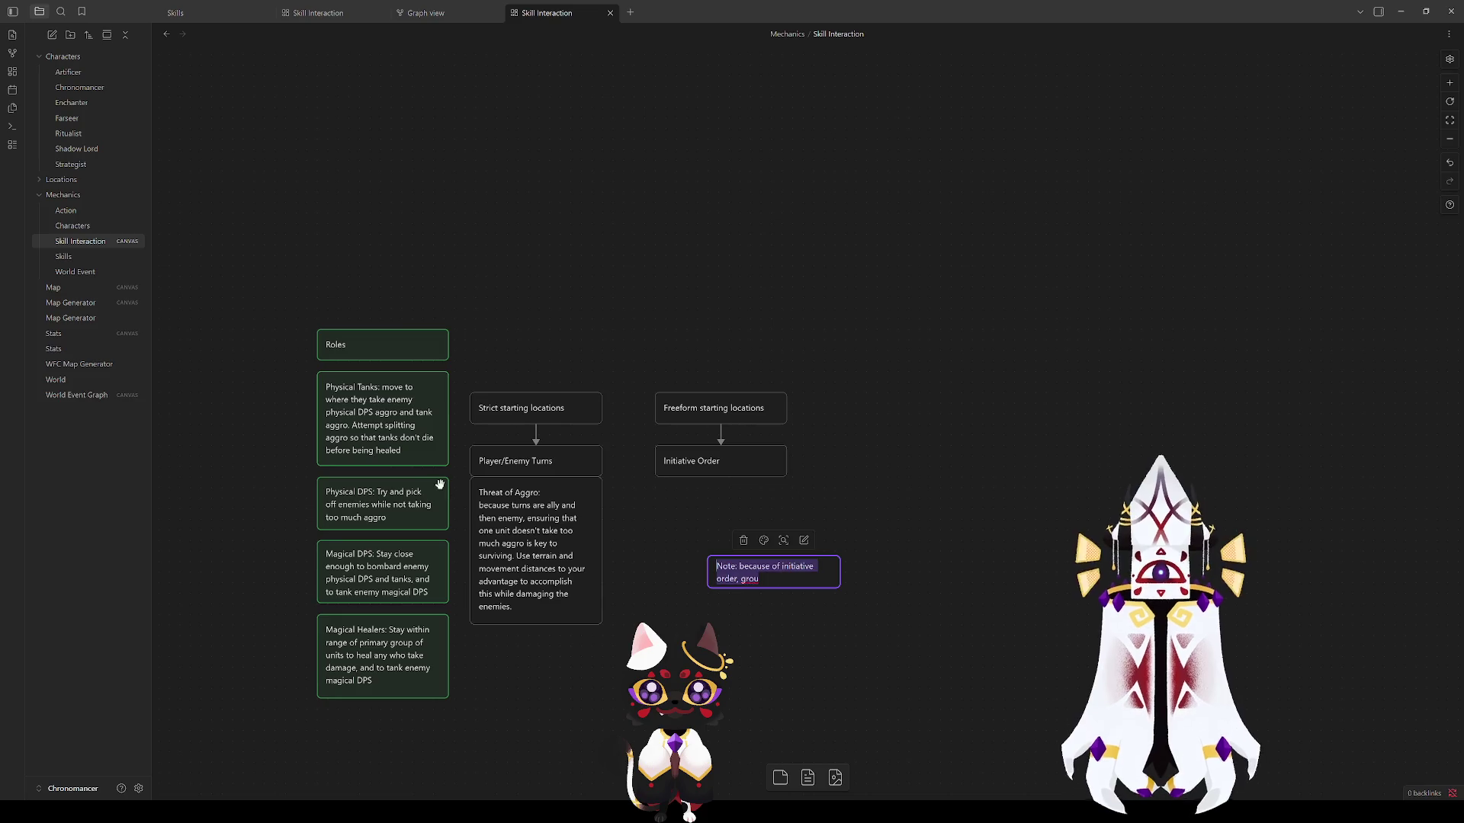
key(BackSpace)
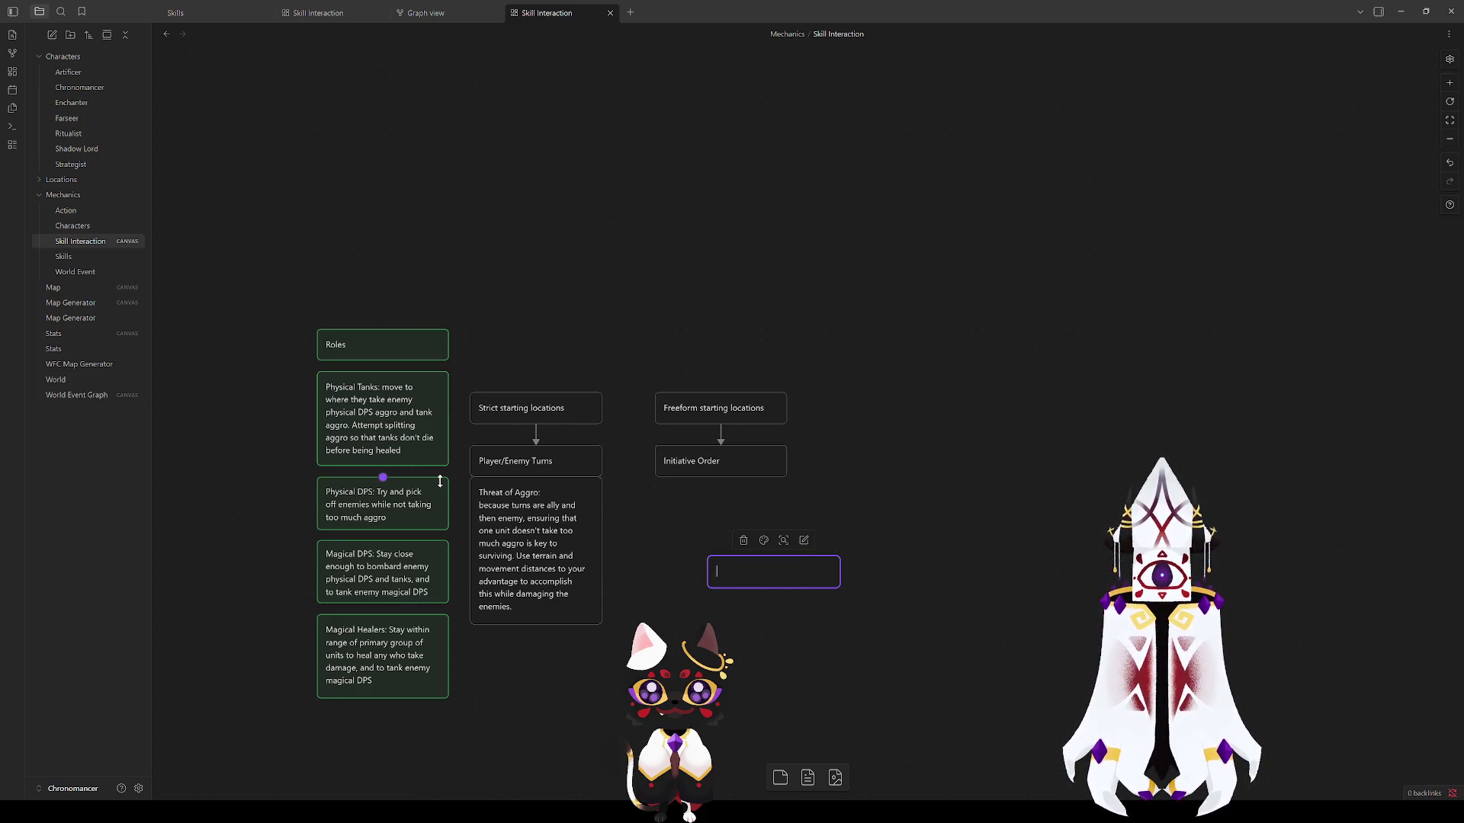
text(Action E)
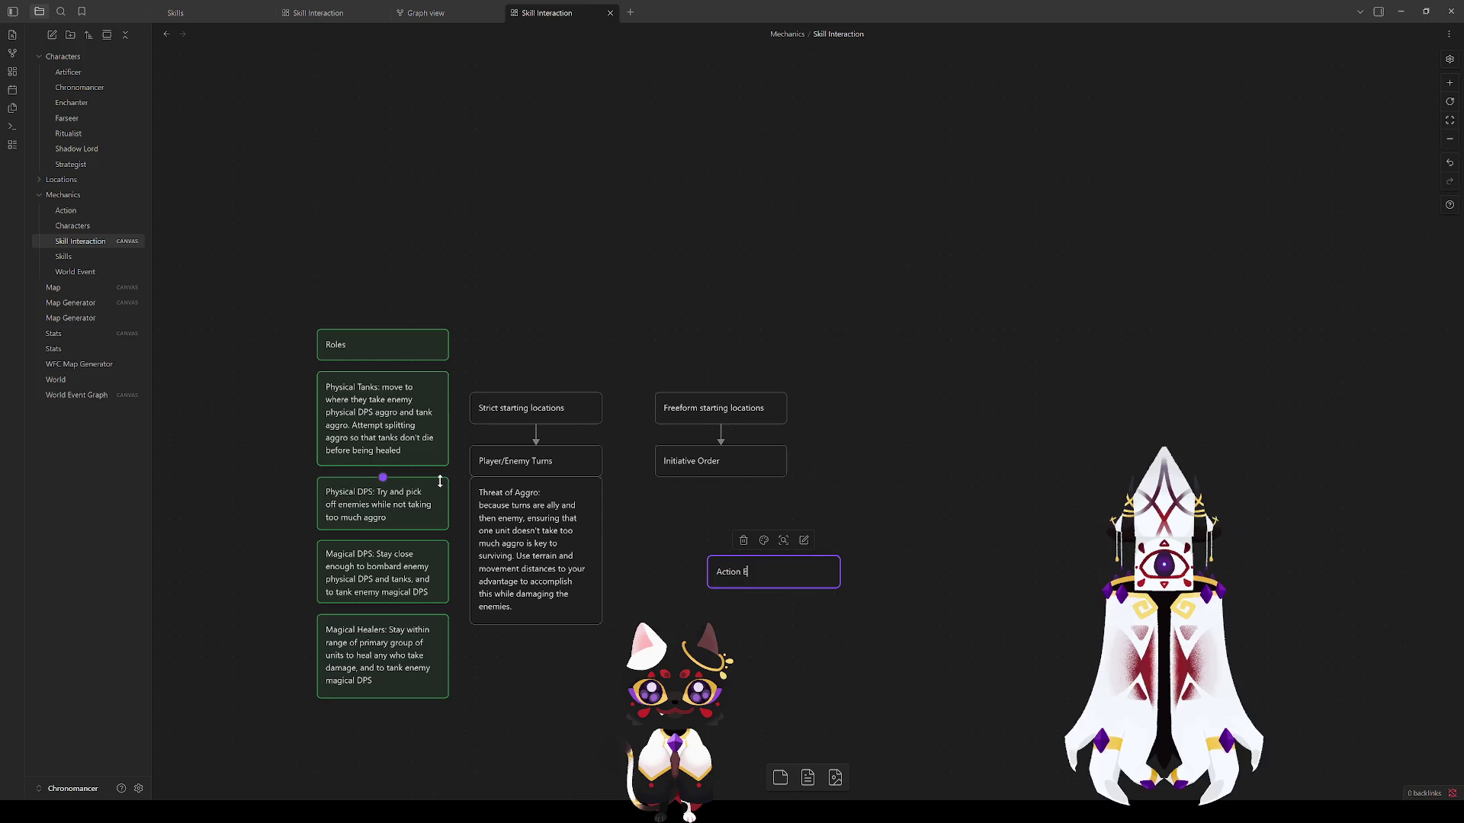
text(conomy)
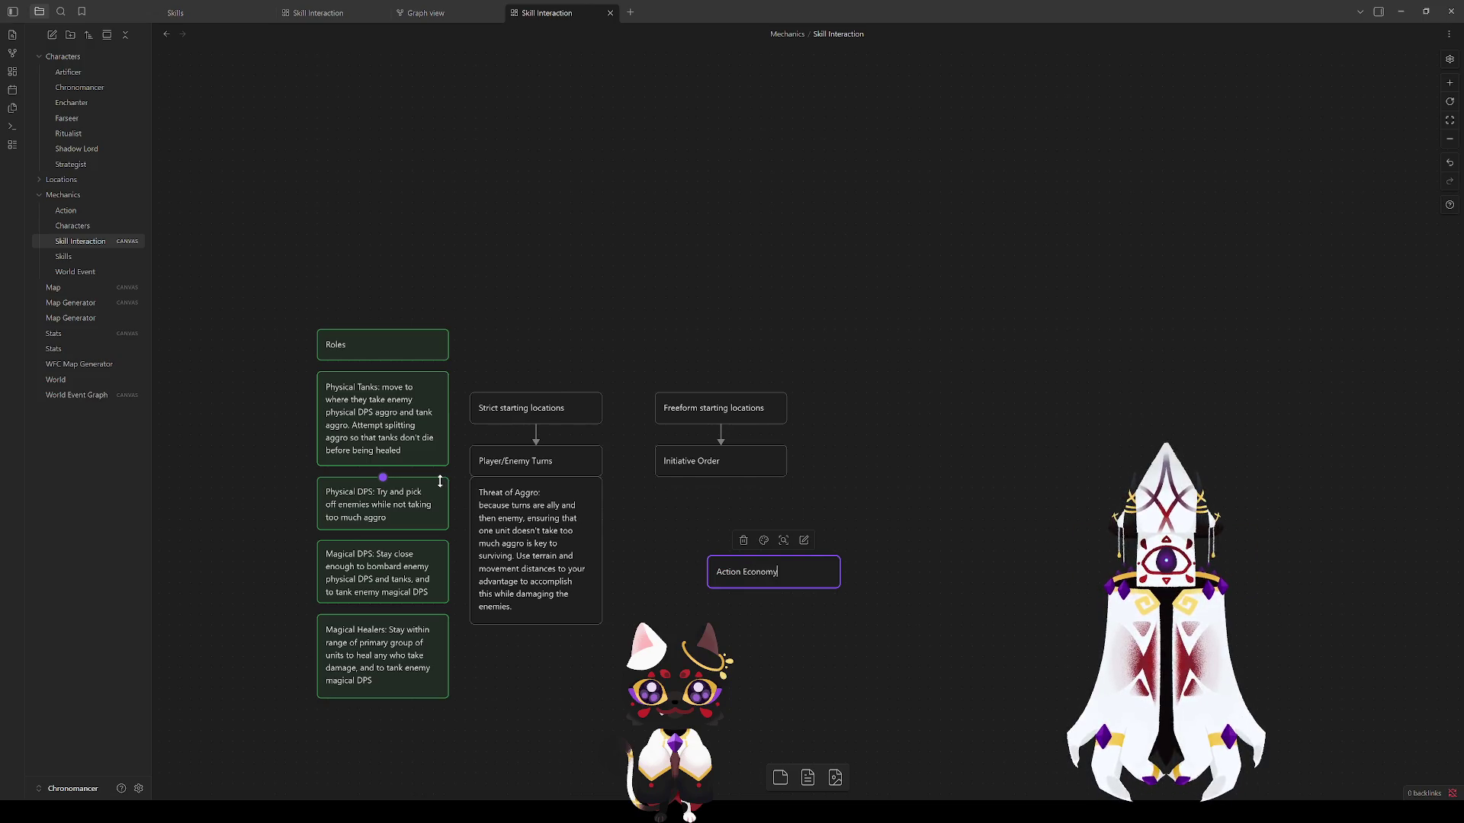
click(769, 596)
drag(774, 588, 800, 663)
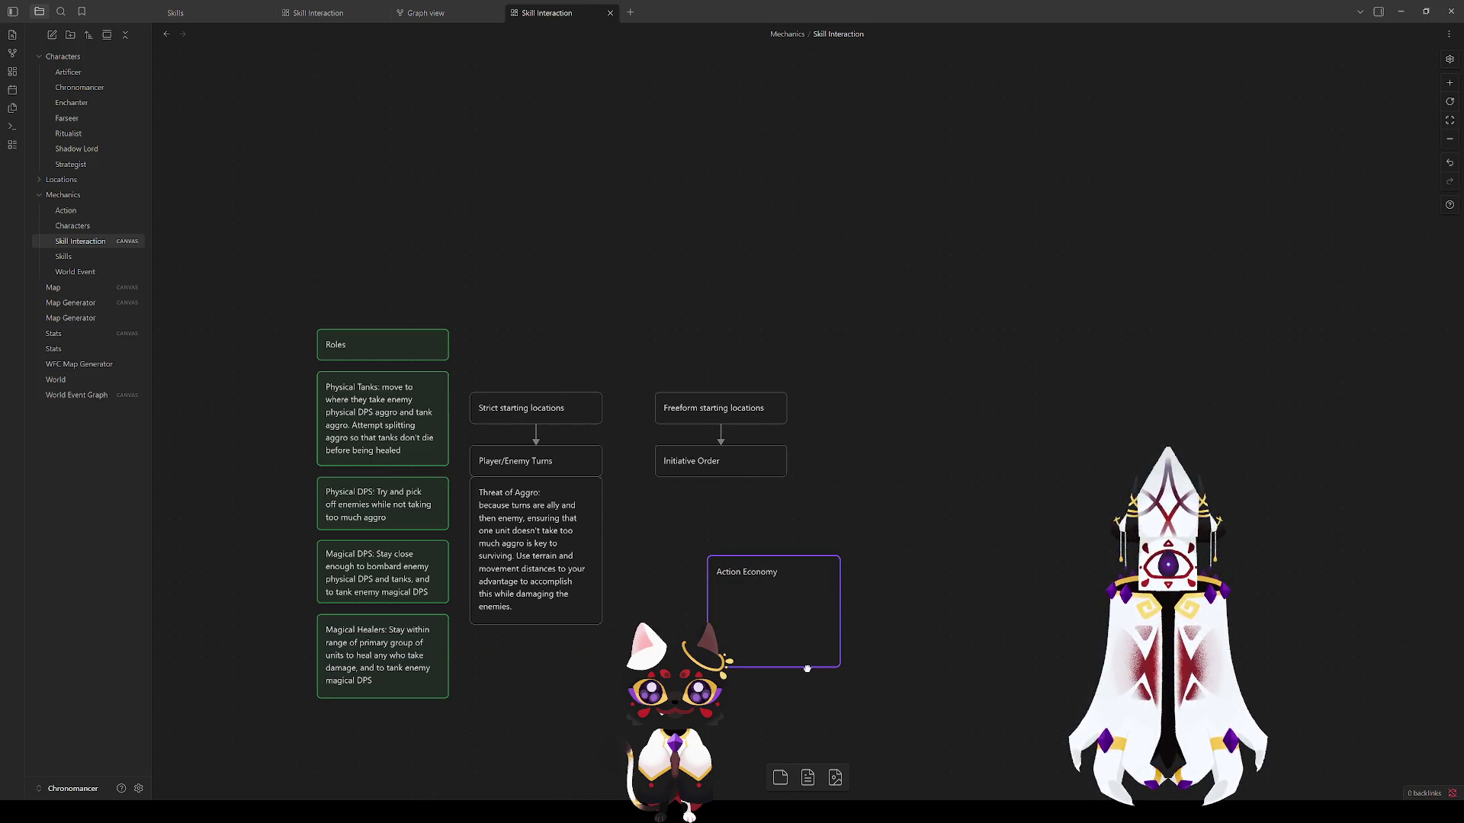
drag(760, 606, 740, 539)
click(740, 539)
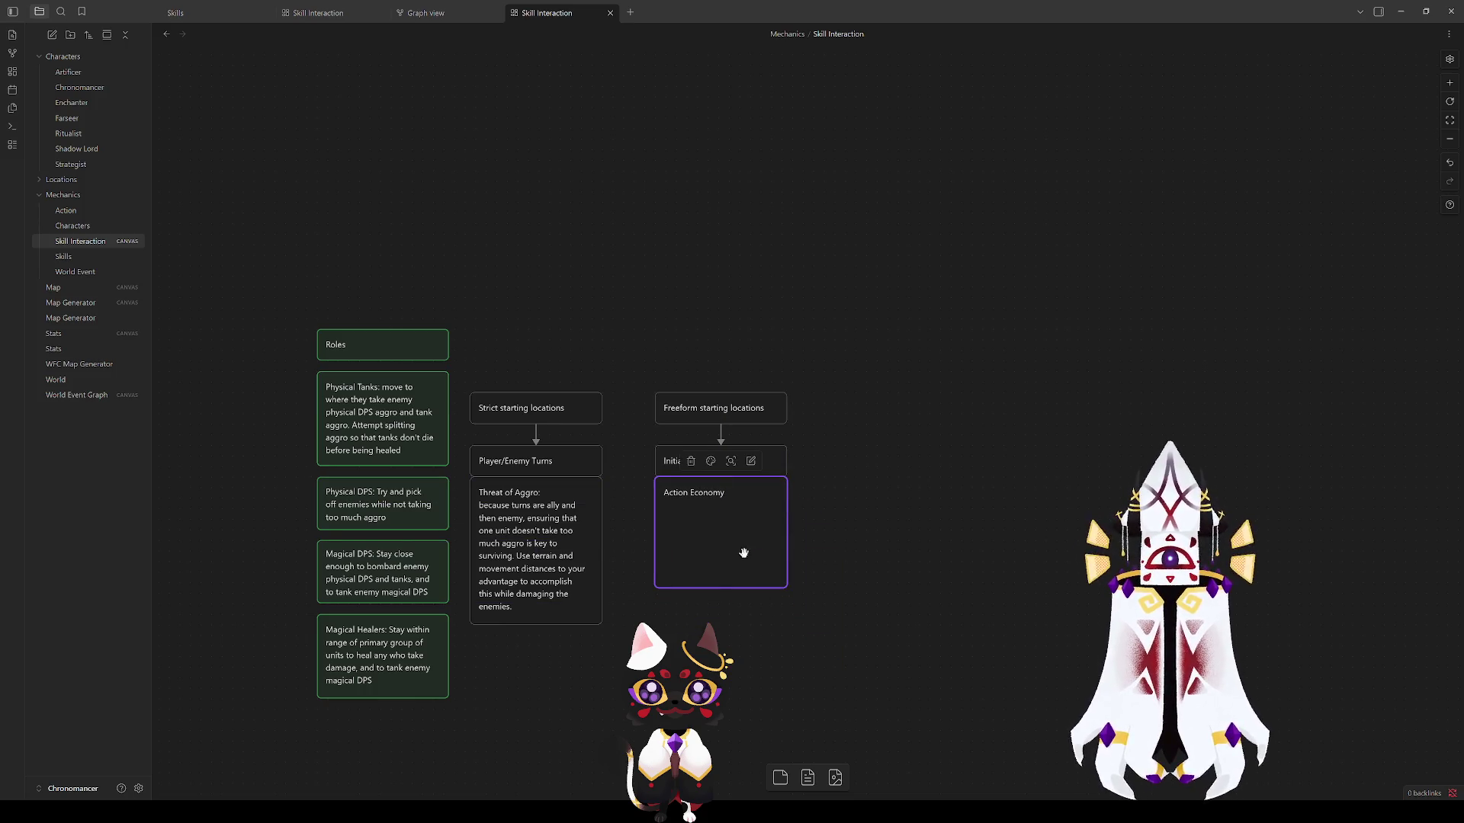
Step: Add a colon after Action Economy and start a new line beneath the title
double_click(749, 493)
click(750, 493)
text(:)
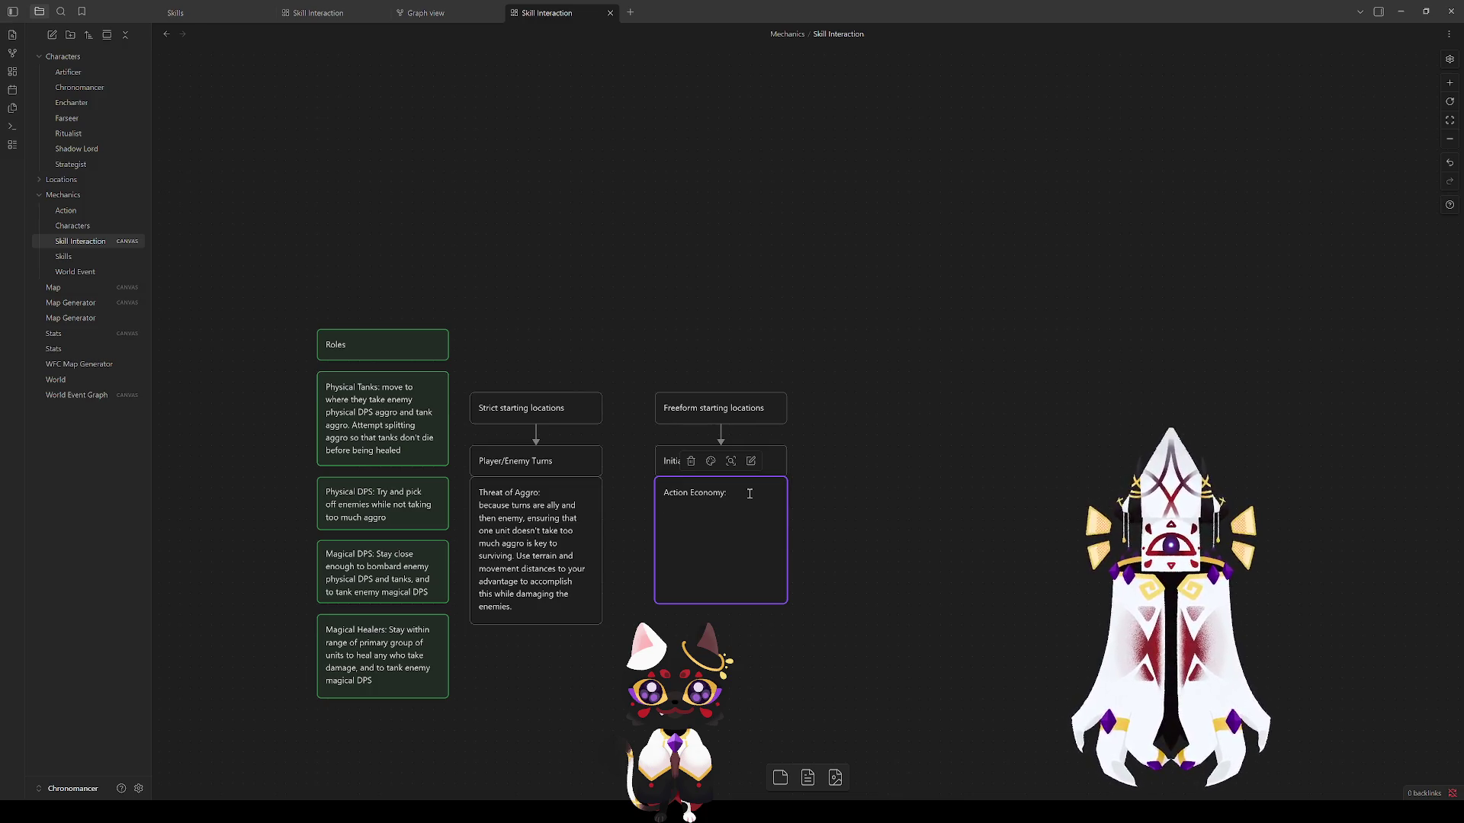
key(Return)
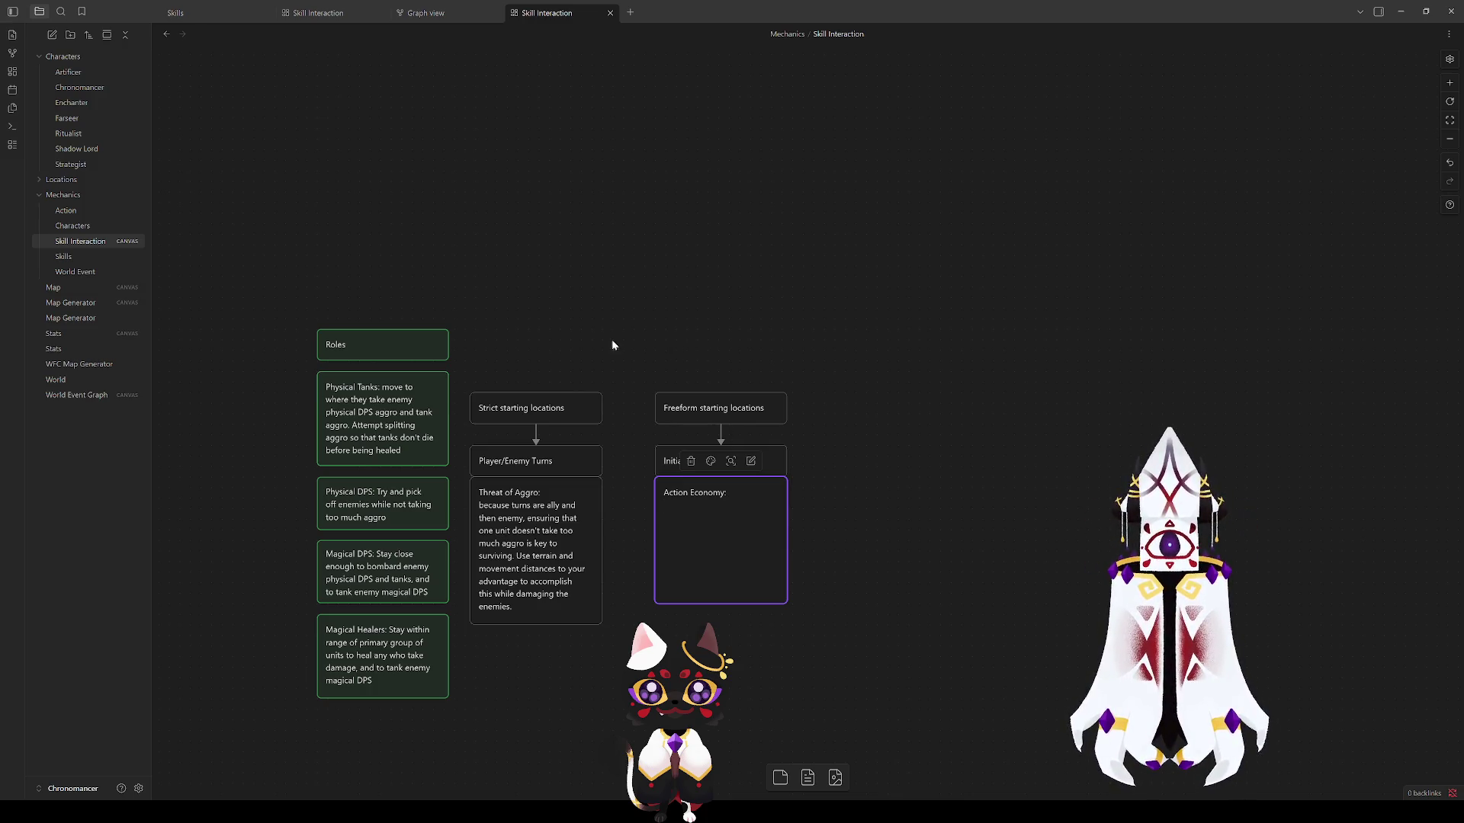
click(579, 641)
right_click(529, 501)
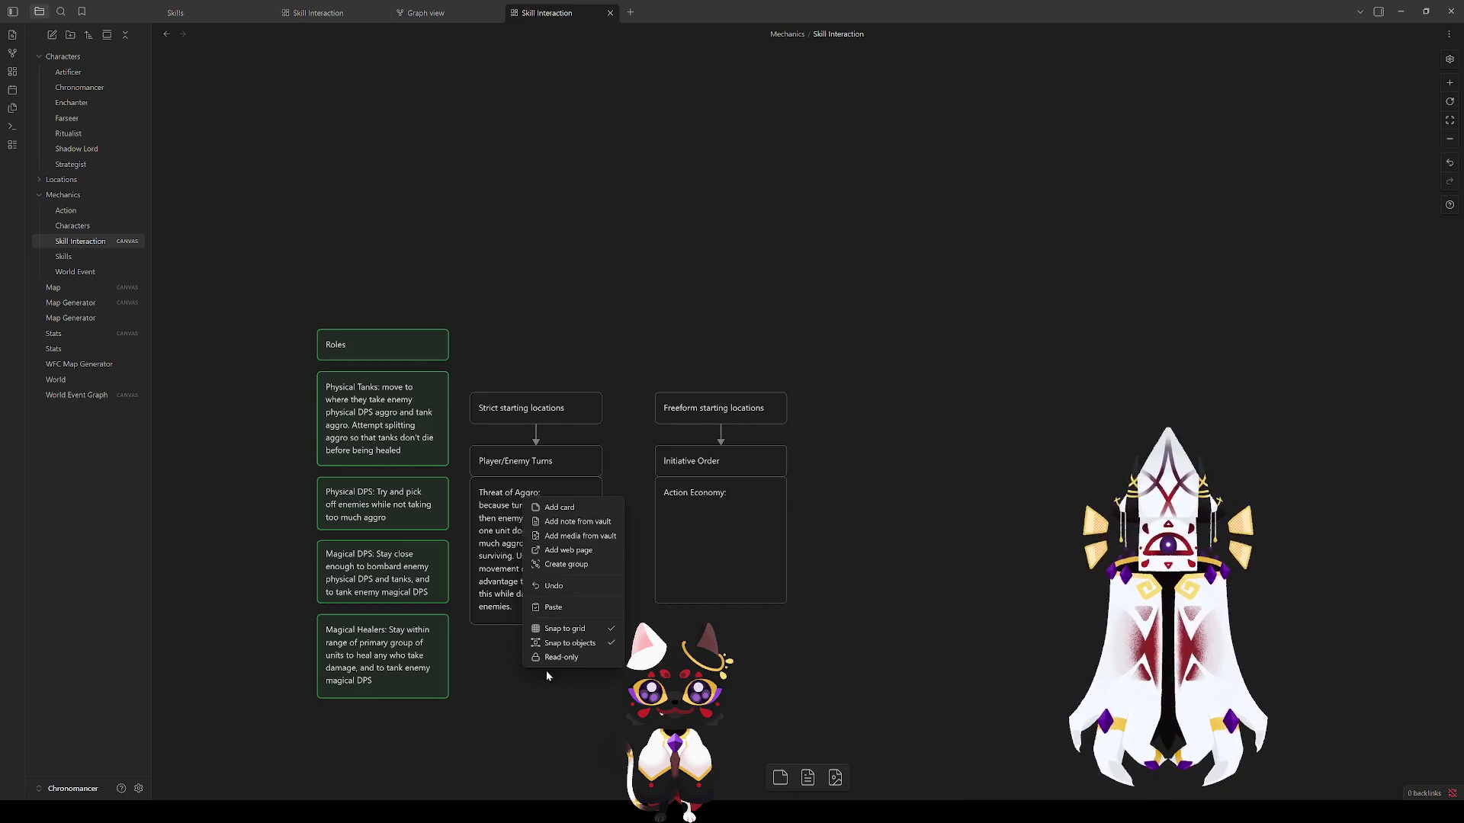
Step: Add a 'Weapon Triangle' card and position it beneath the Threat of Aggro card
click(559, 507)
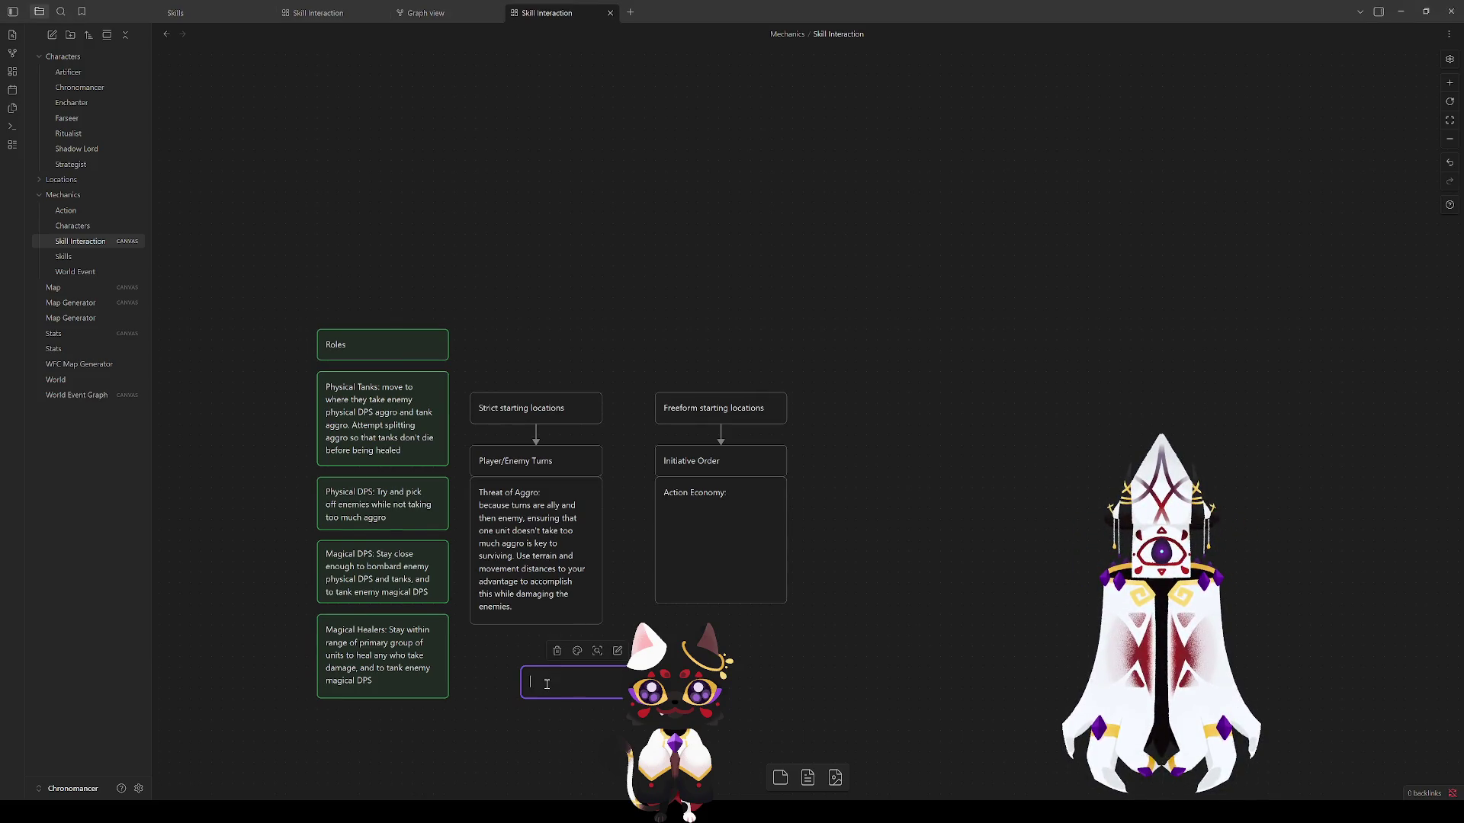
text(Weapon Triangle)
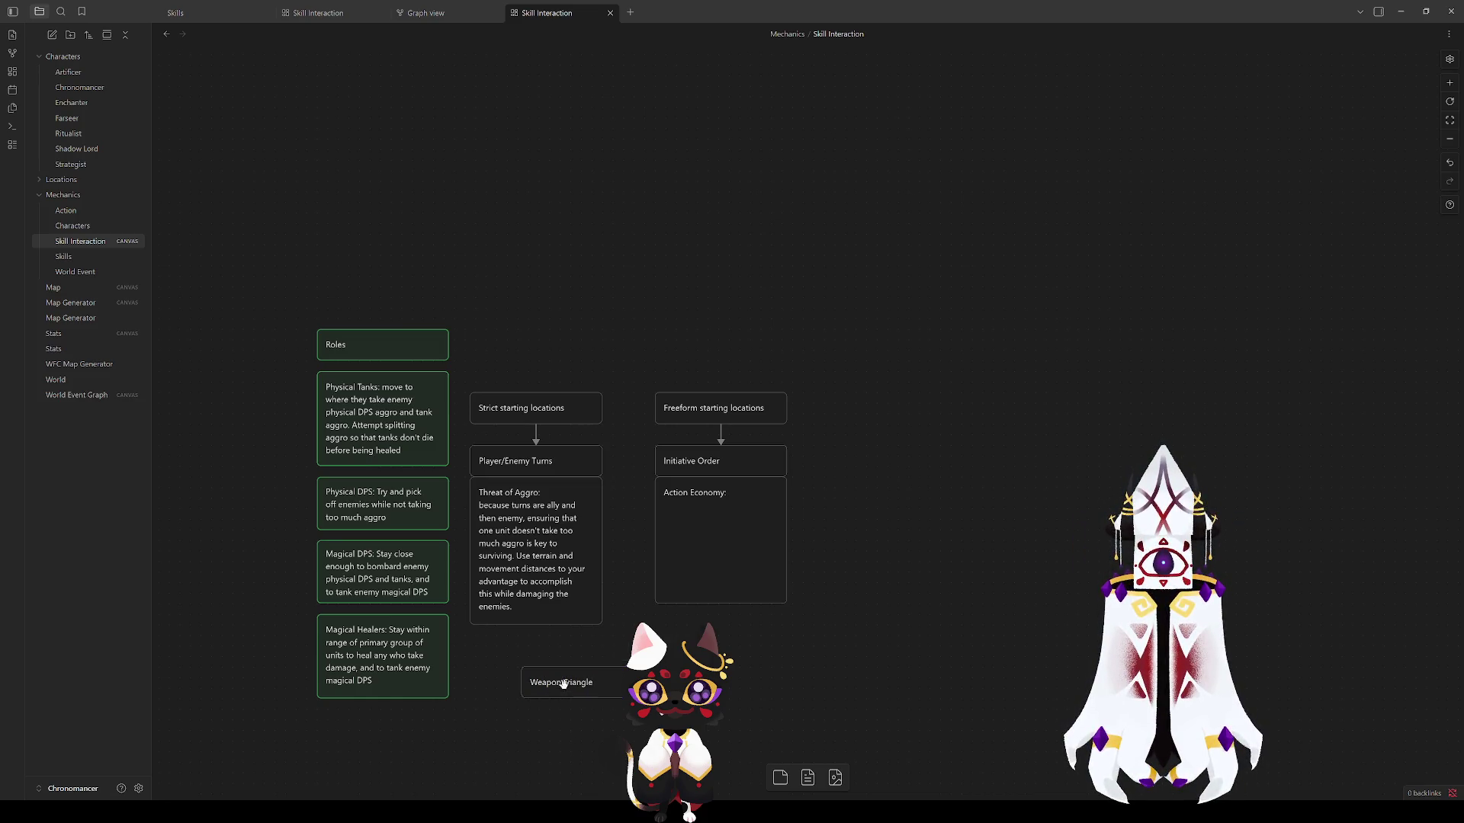
click(565, 700)
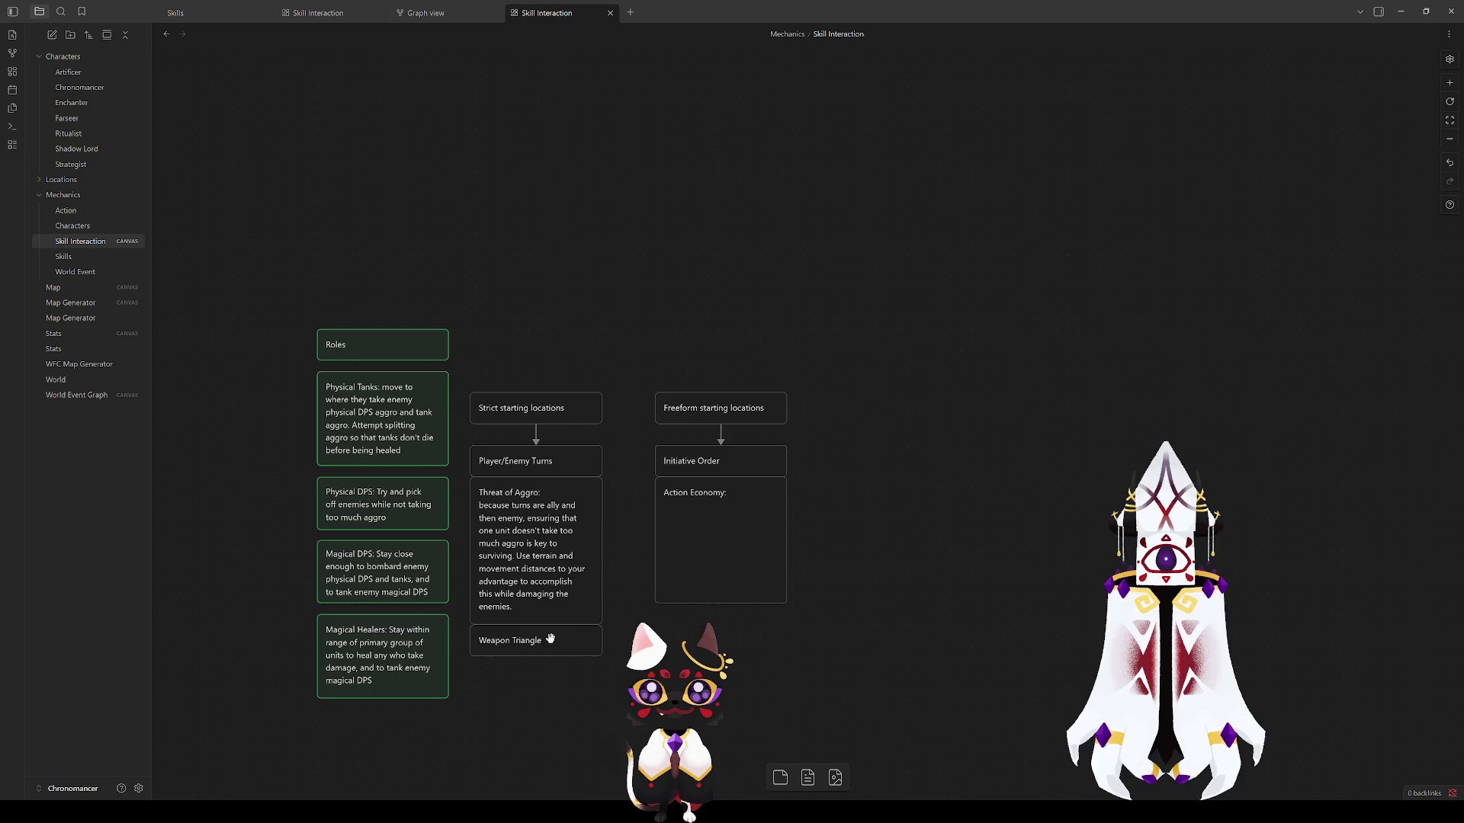
mouse_move(647, 693)
mouse_down()
mouse_move(532, 568)
mouse_move(532, 584)
mouse_up()
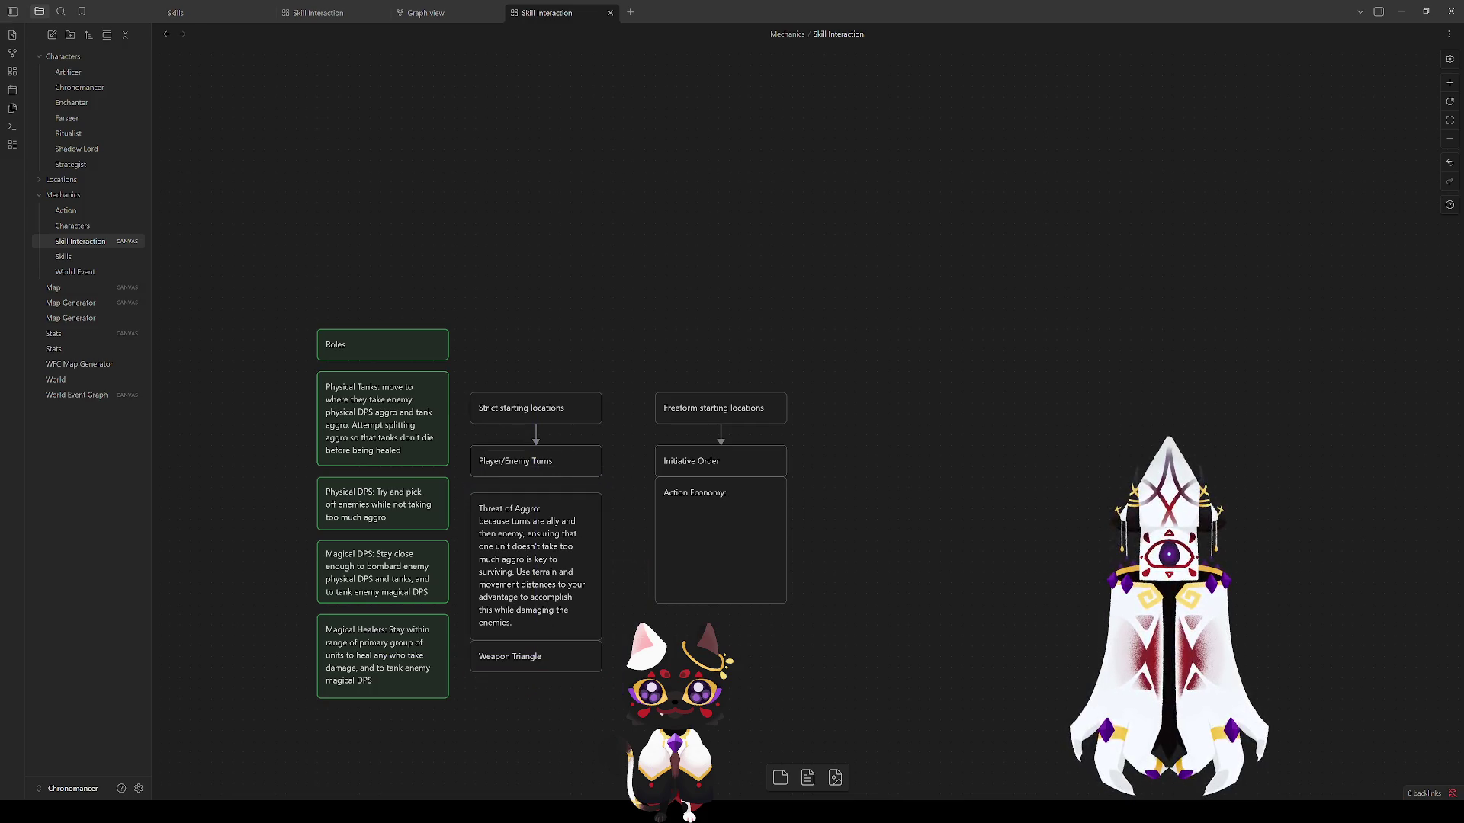
drag(617, 686, 686, 537)
Step: Adjust the title lines of the Threat of Aggro and Weapon Triangle cards
click(536, 378)
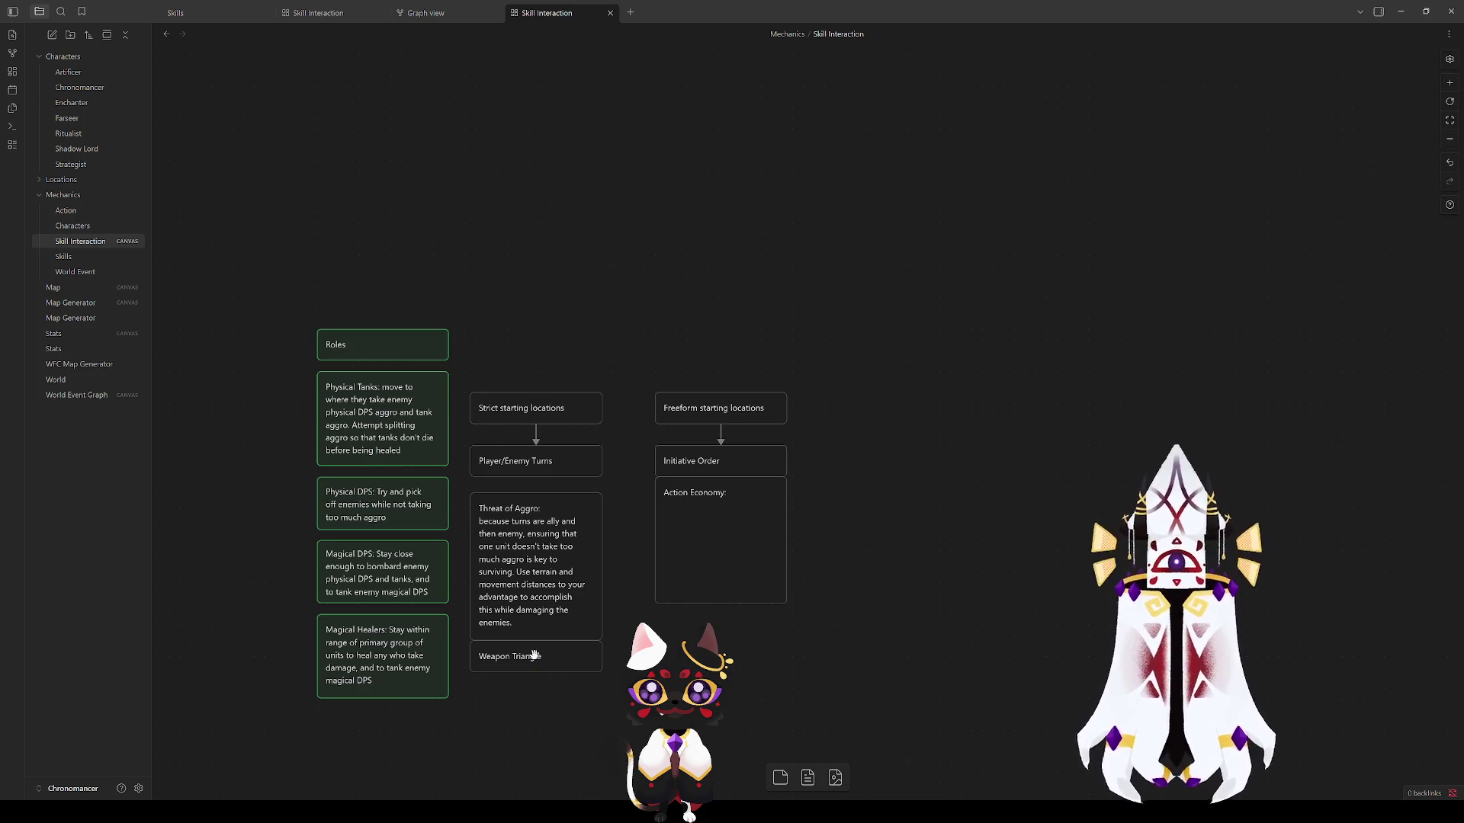
double_click(545, 510)
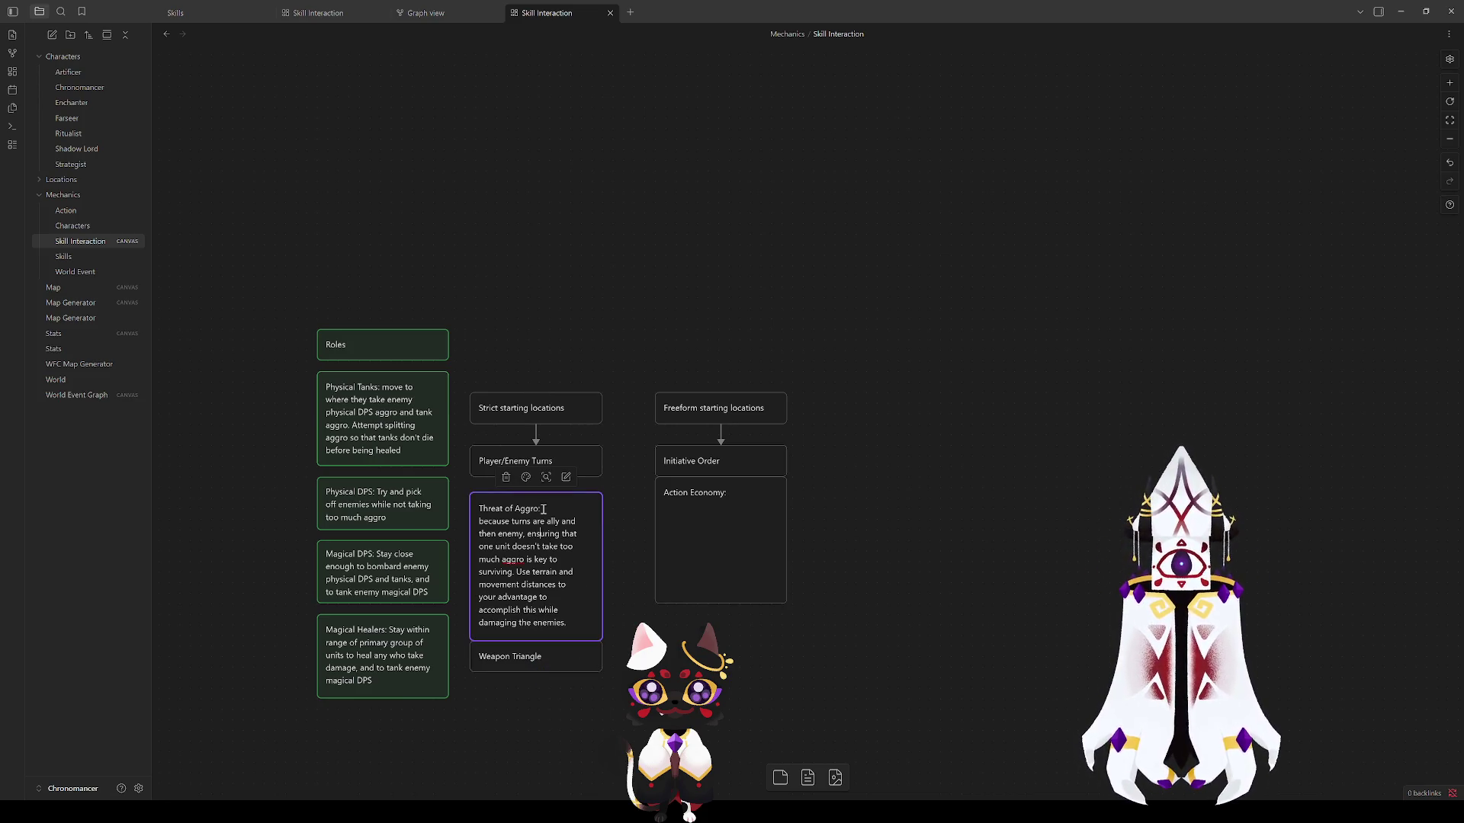
key(Home)
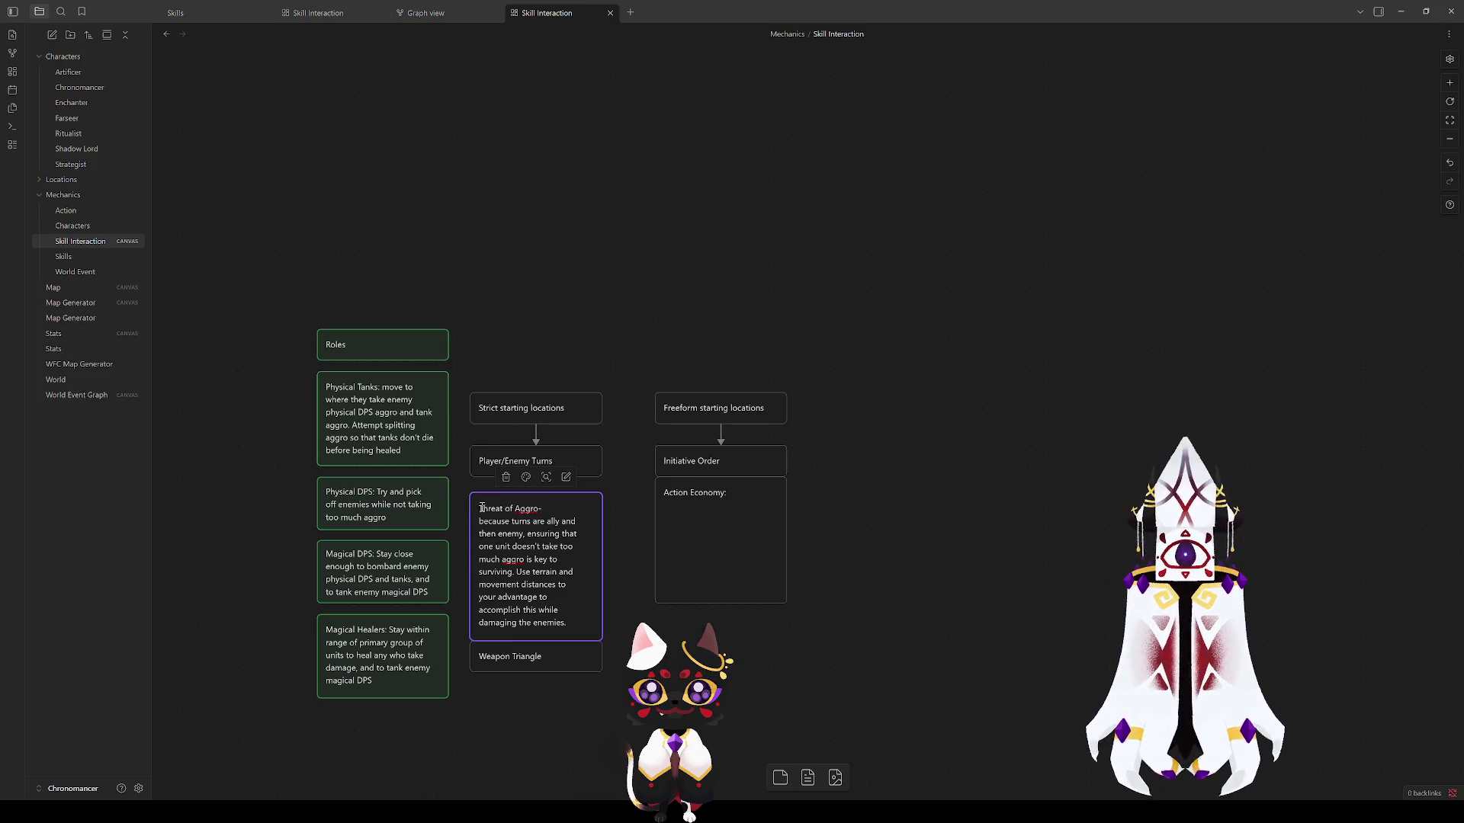
double_click(536, 657)
key(End)
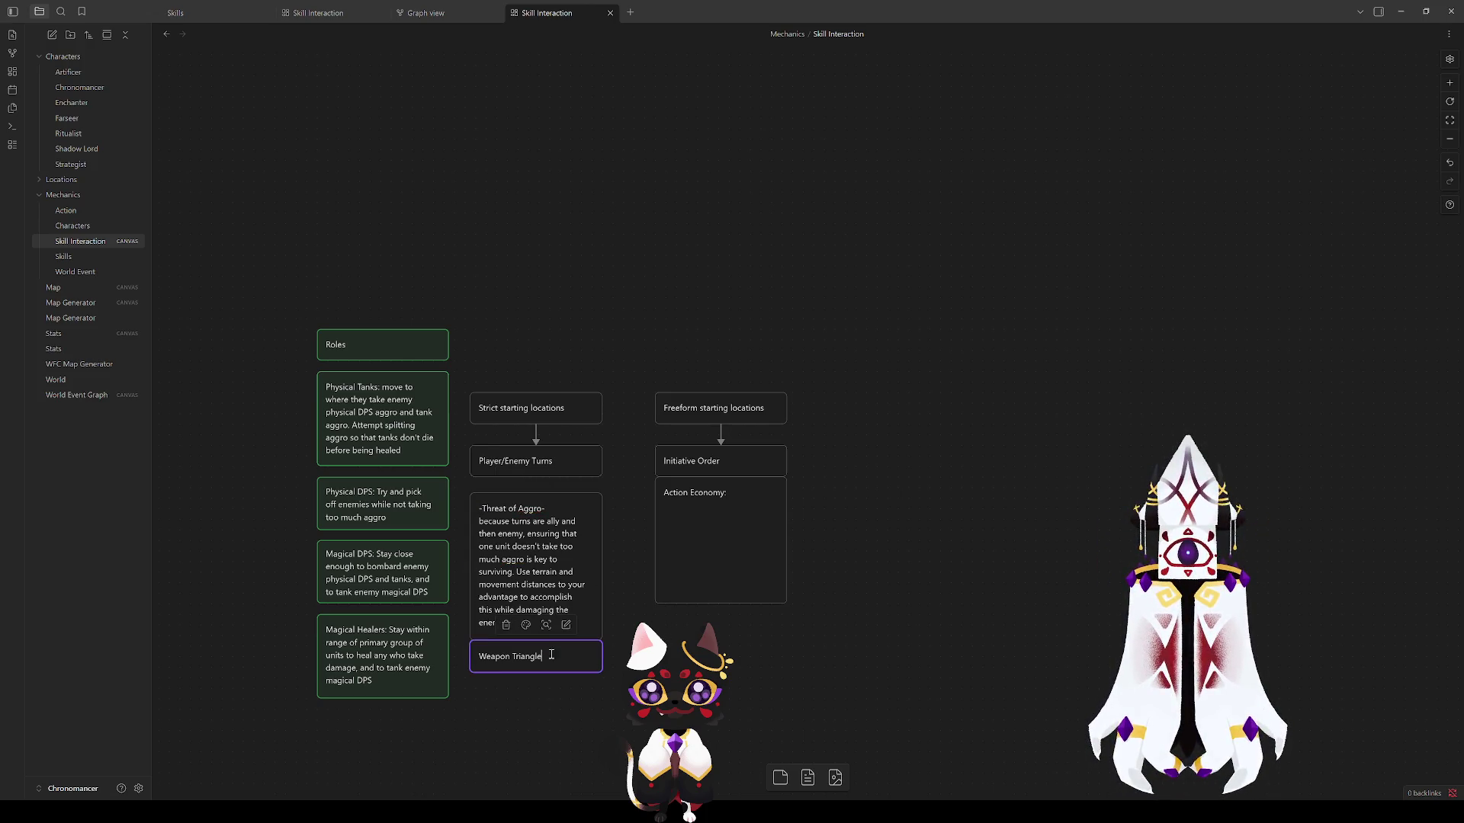
text(-)
key(Home)
text(-)
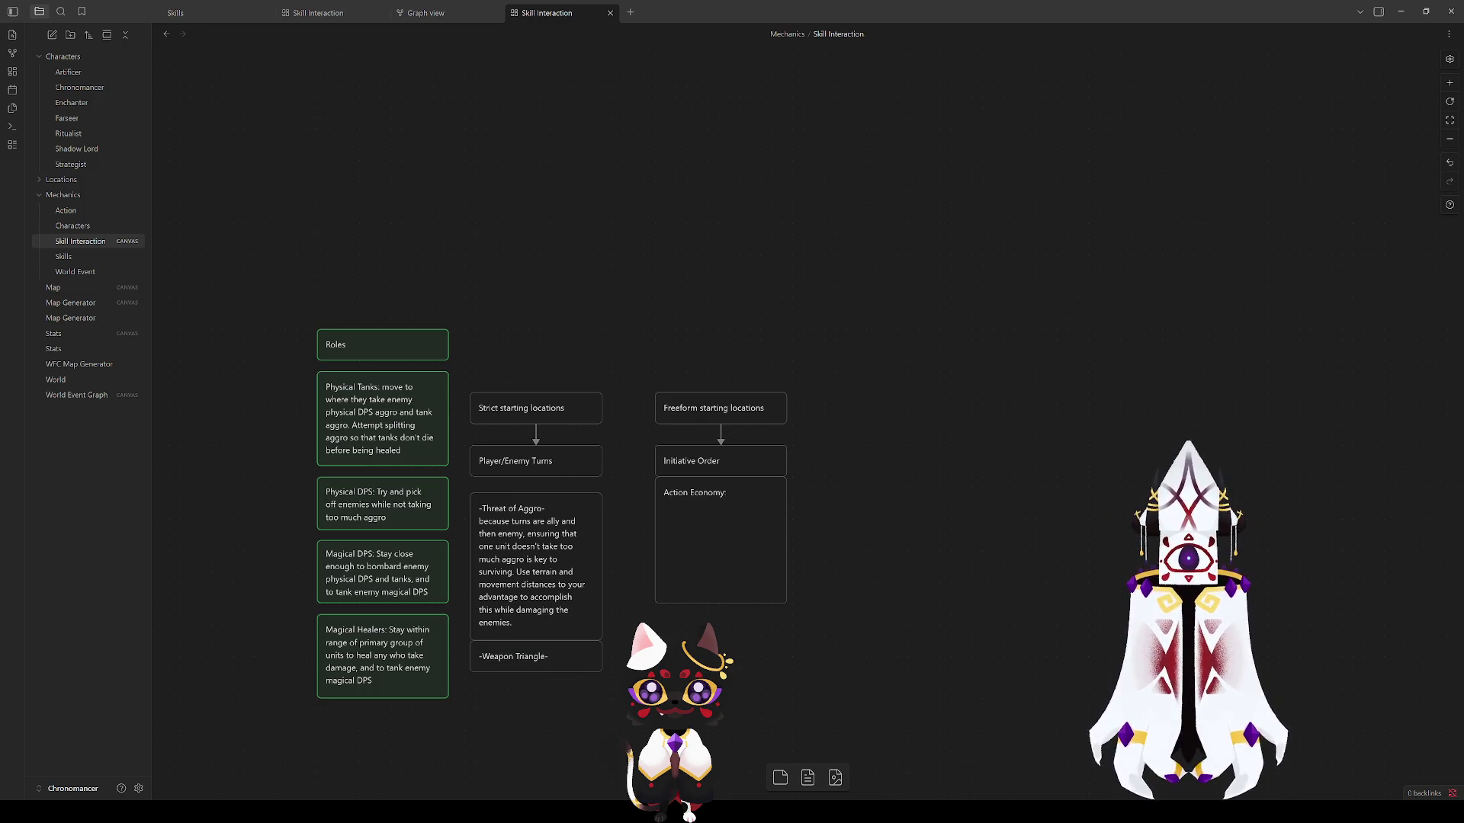
Step: Wrap the Action Economy title in dashes, then duplicate the left Roles heading card
double_click(731, 504)
key(BackSpace)
text(-)
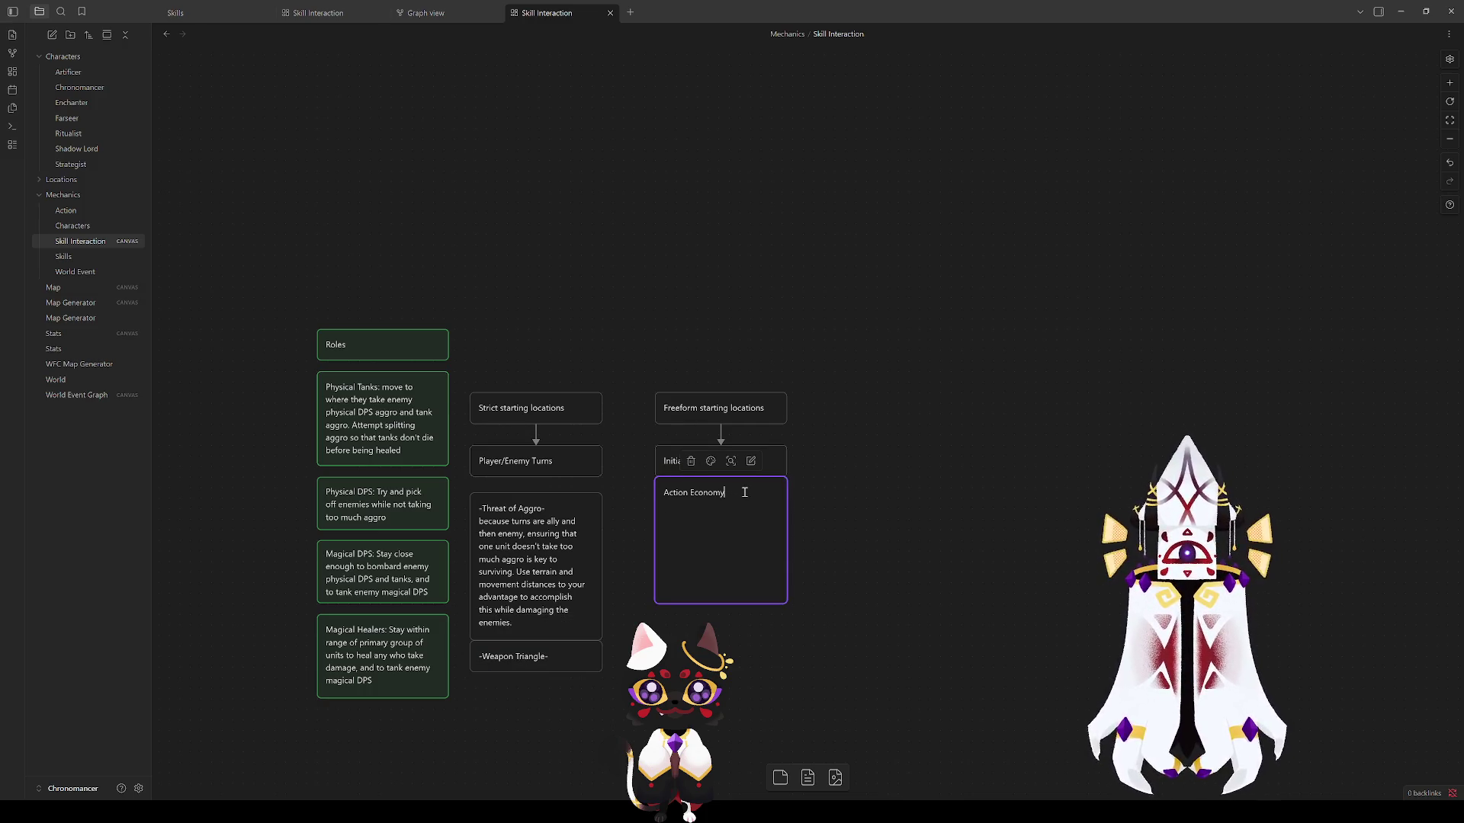
key(Home)
text(-)
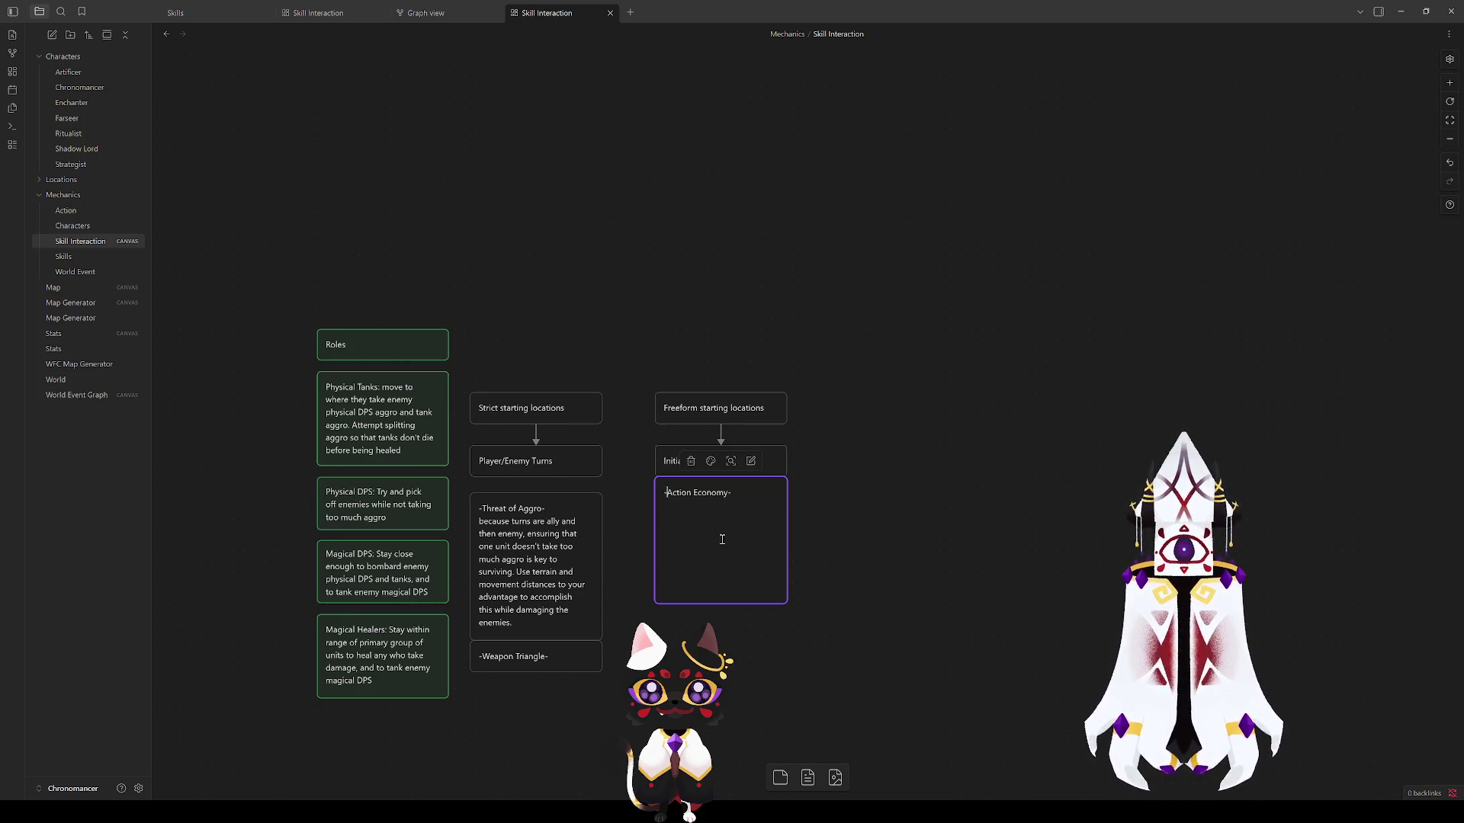
key(Escape)
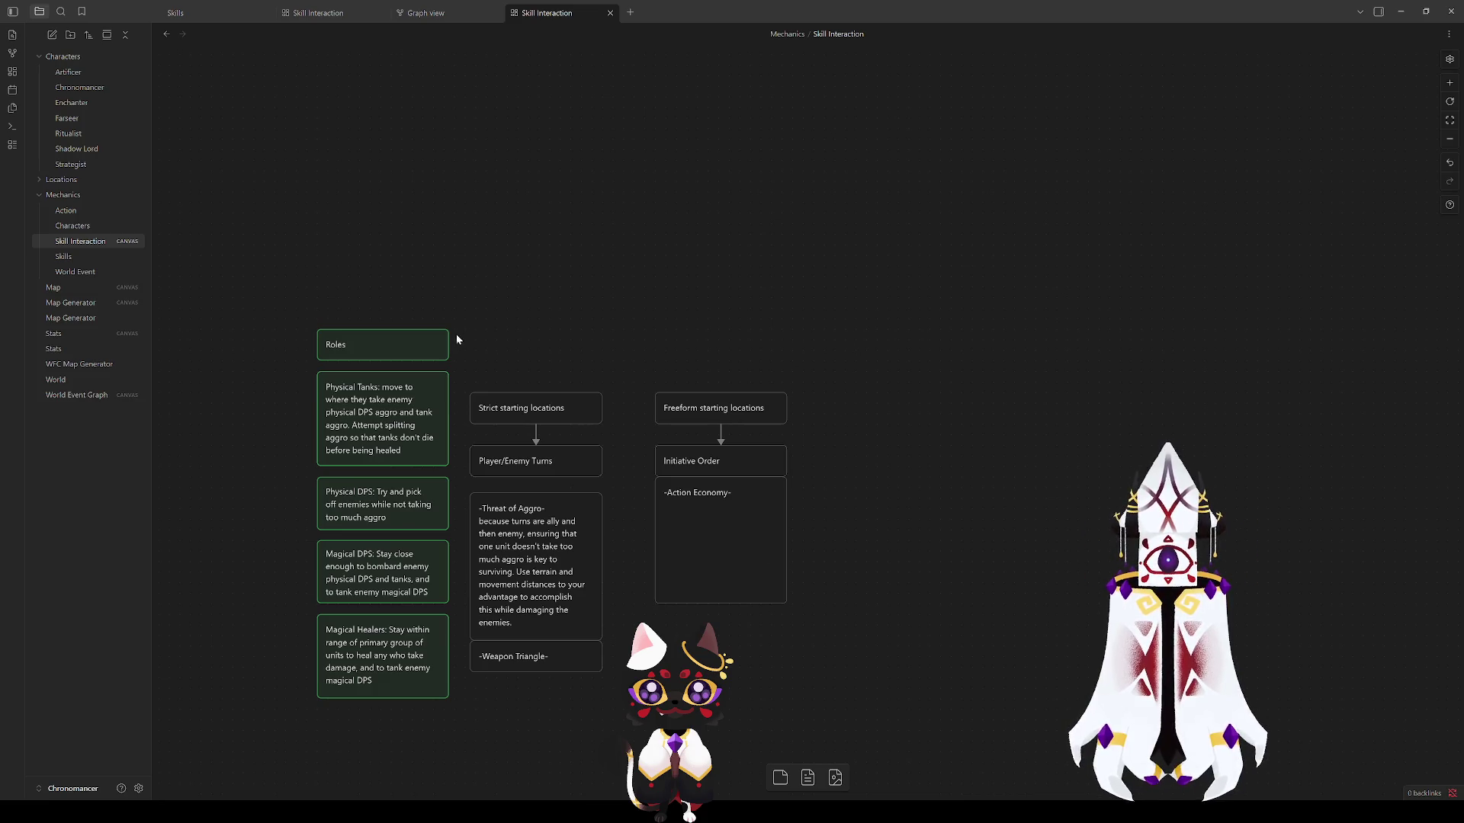
click(383, 344)
key(ctrl+d)
Step: Move the Roles copy to the right side and duplicate it again just below
drag(808, 423, 866, 344)
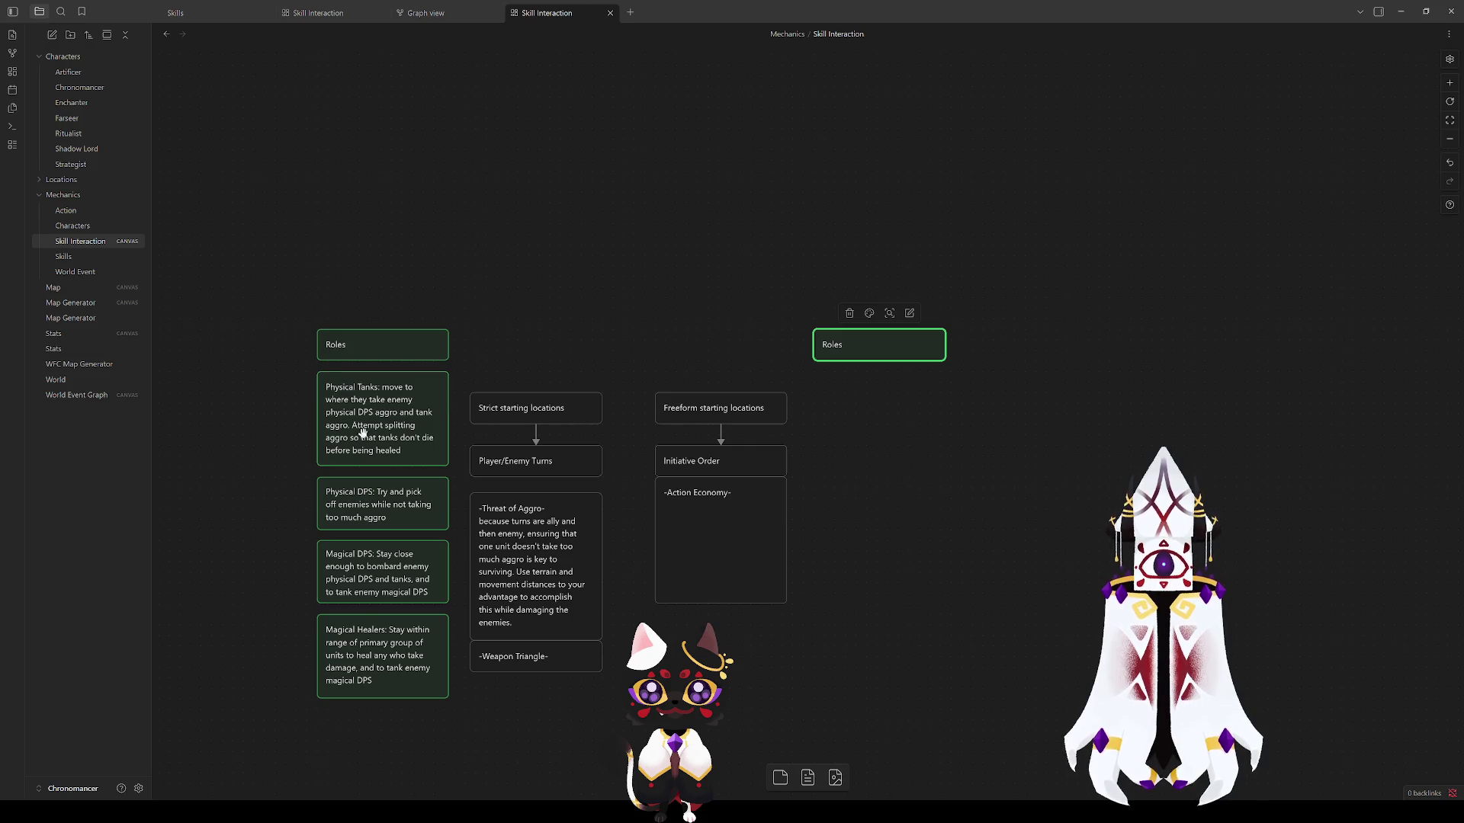
click(359, 434)
click(873, 344)
key(ctrl+d)
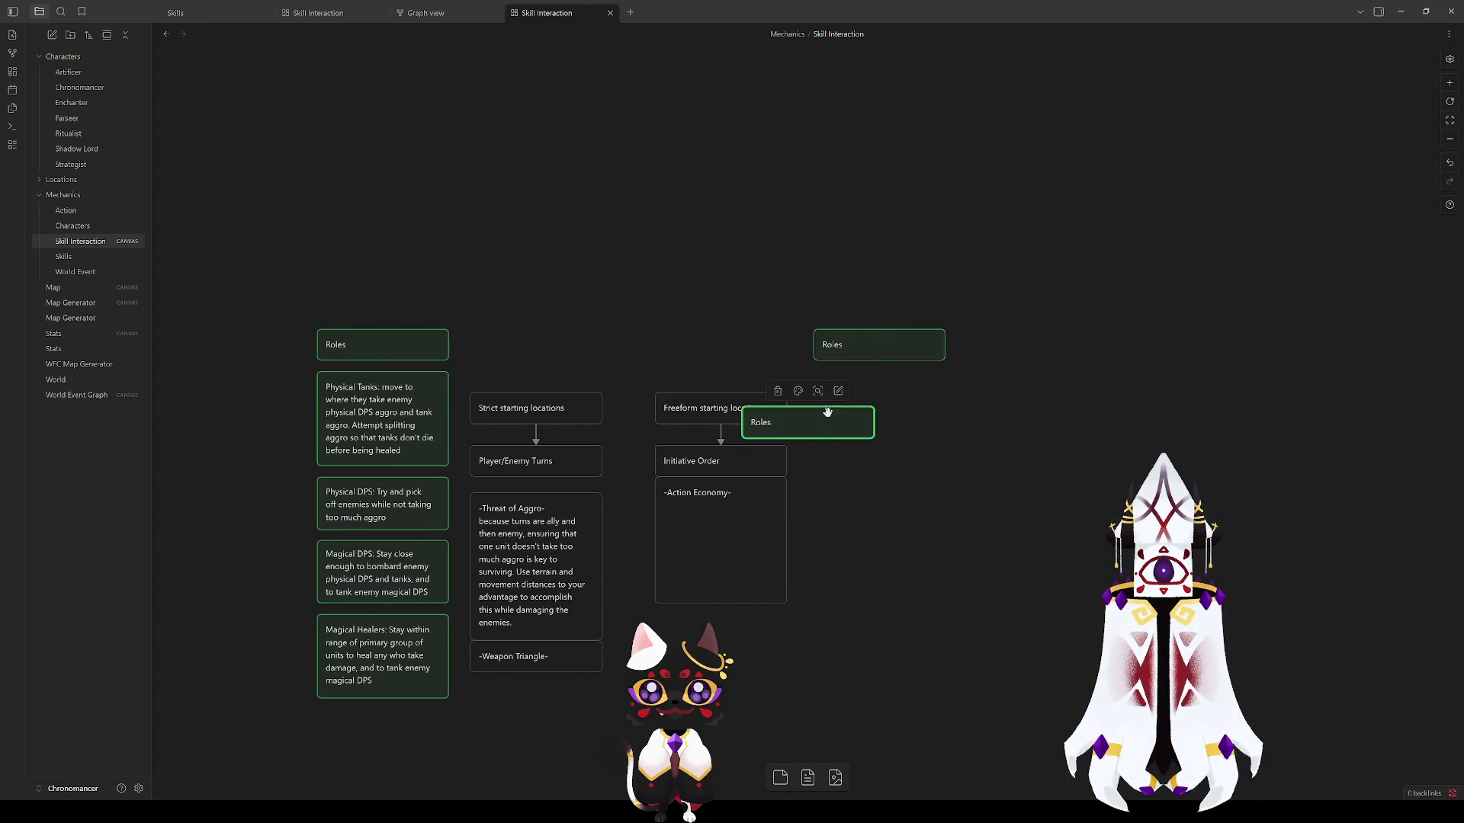
drag(808, 423, 892, 411)
Step: Enlarge the lower copy into a taller card under the right Roles heading and start editing it
click(870, 469)
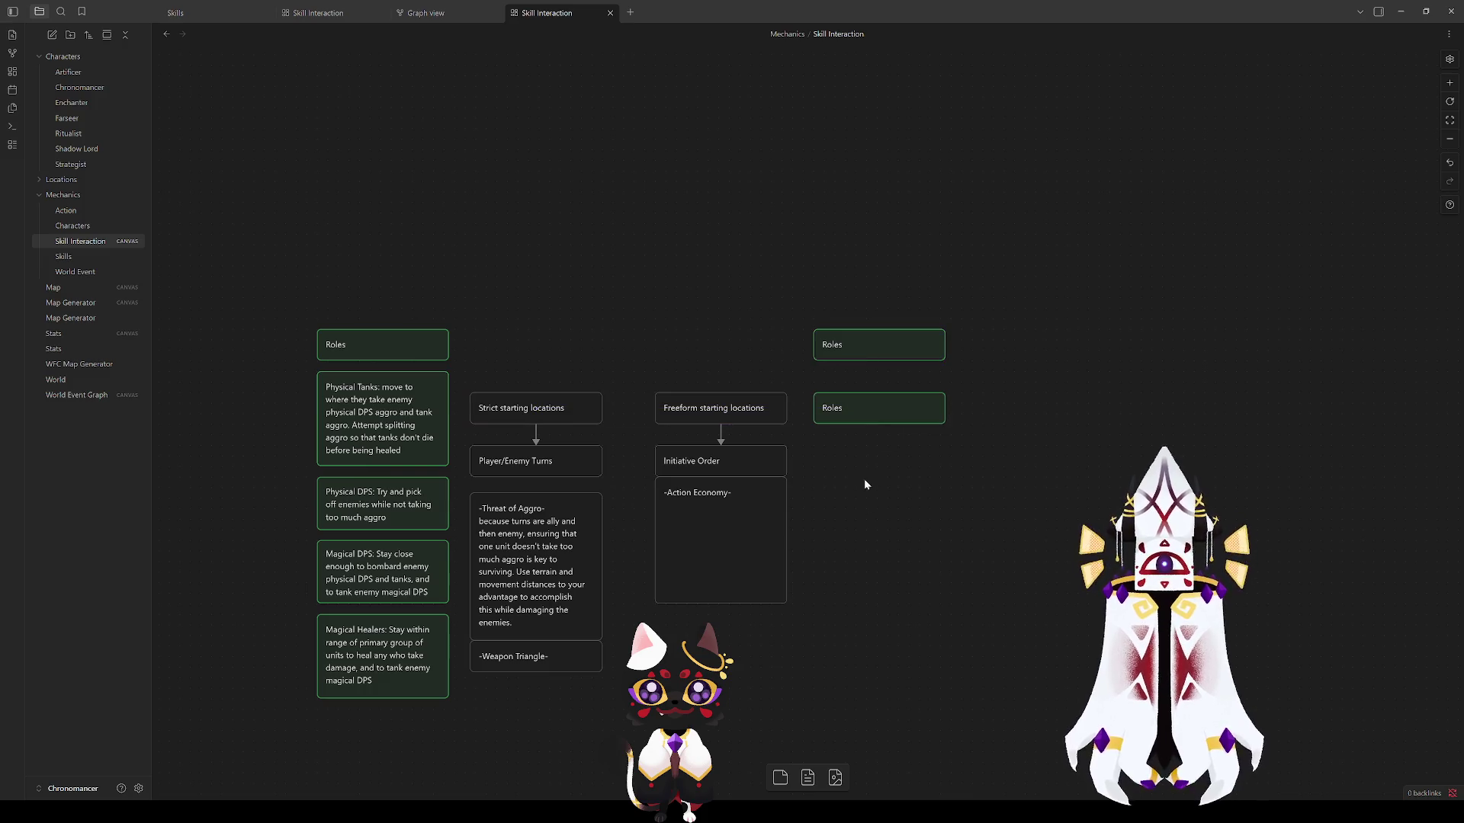
click(870, 345)
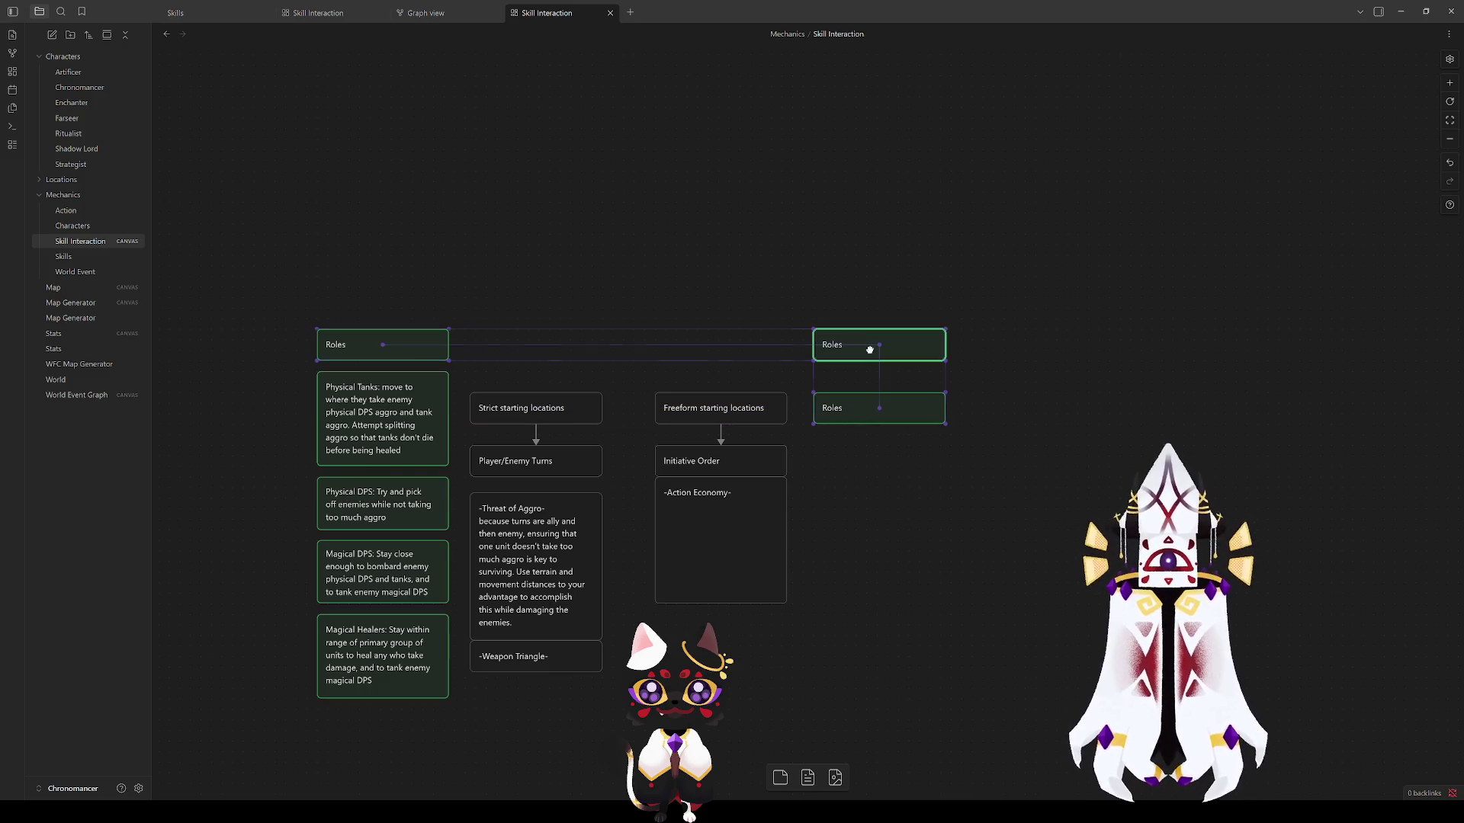
click(884, 493)
mouse_move(868, 414)
mouse_down()
mouse_move(865, 389)
mouse_move(911, 471)
mouse_up()
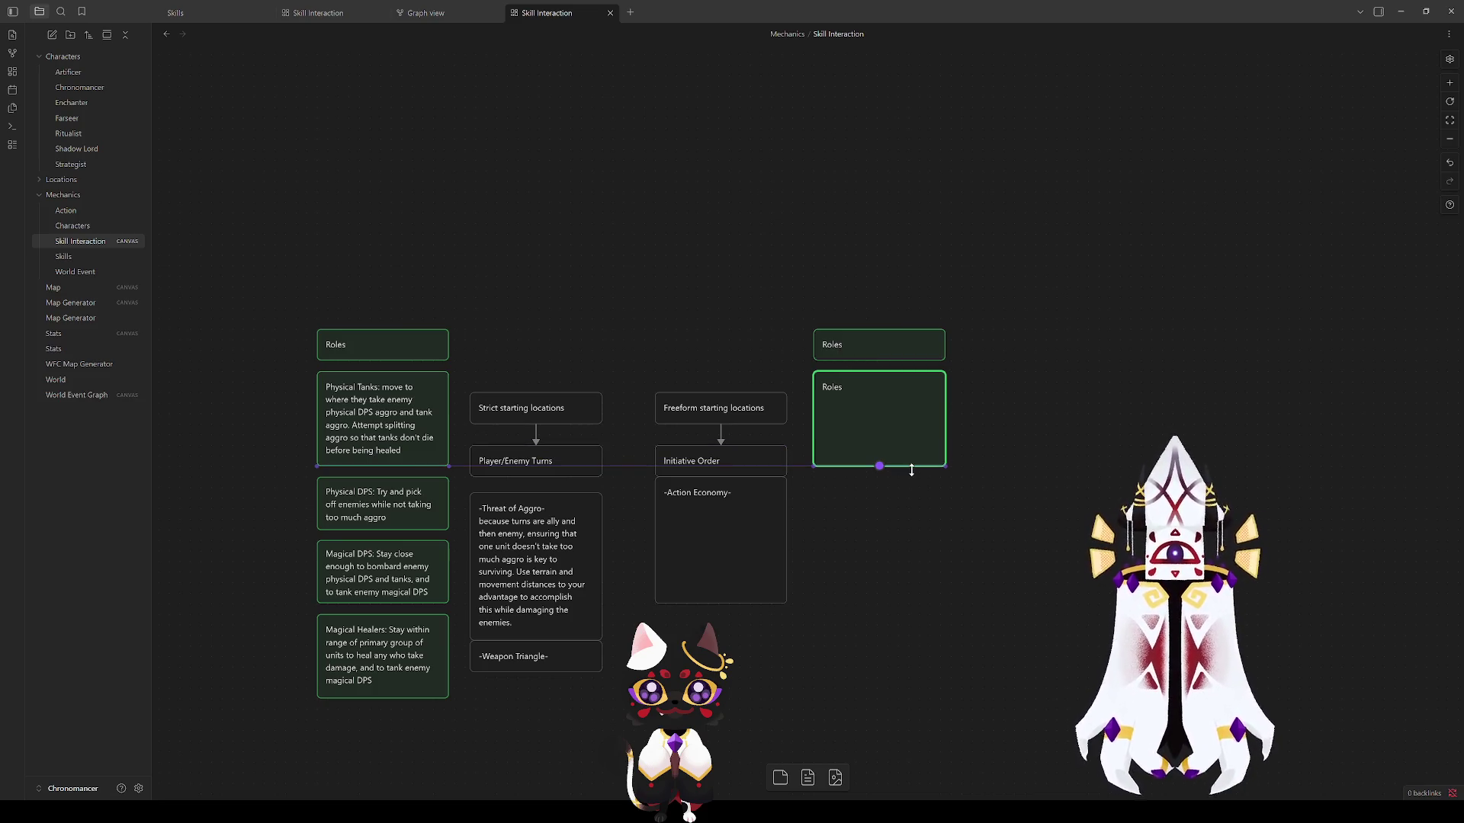
double_click(899, 425)
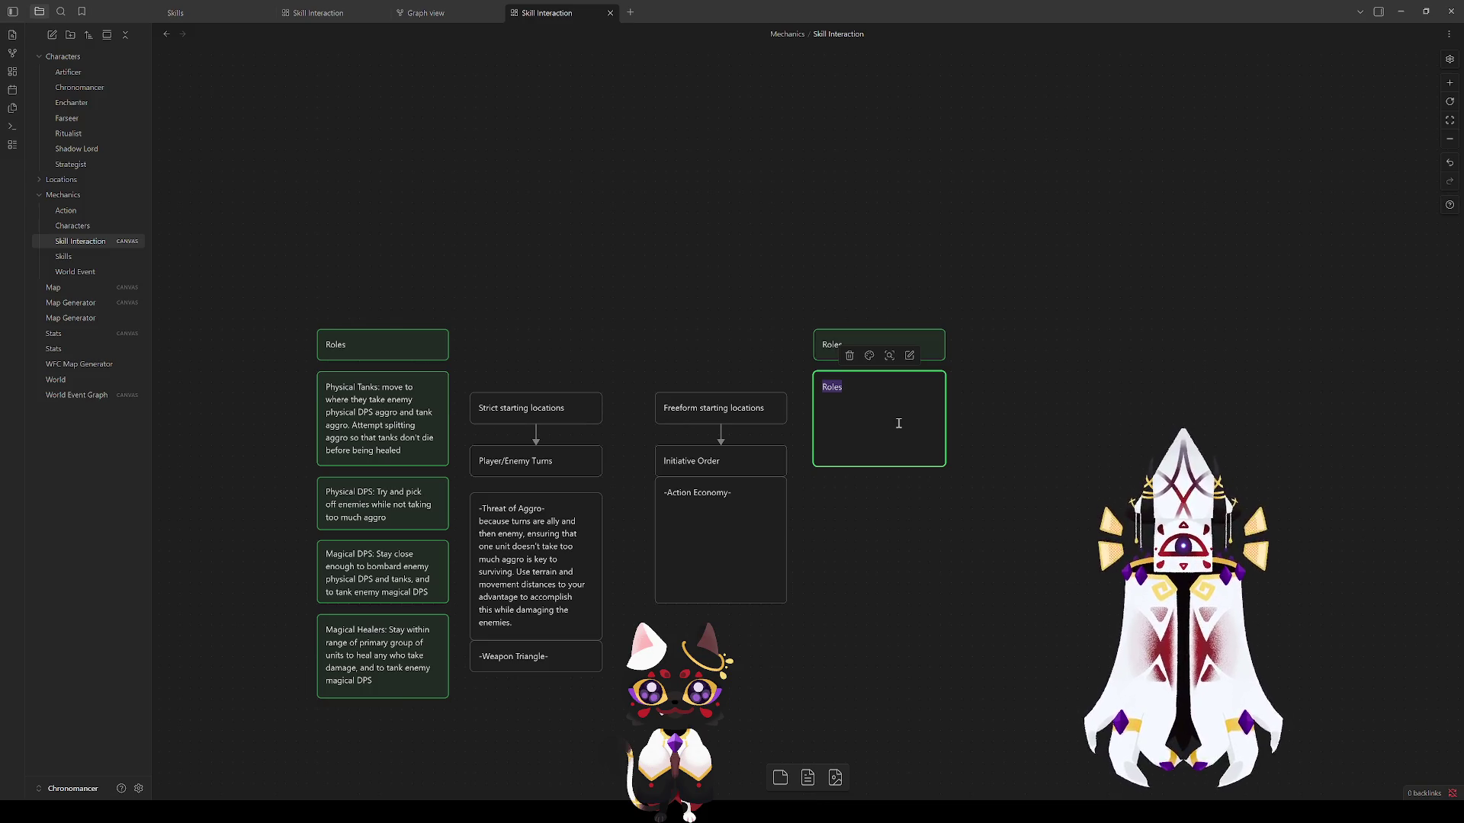
Step: Replace the placeholder Roles text with a Main Tank description citing high health and high AC
key(BackSpace)
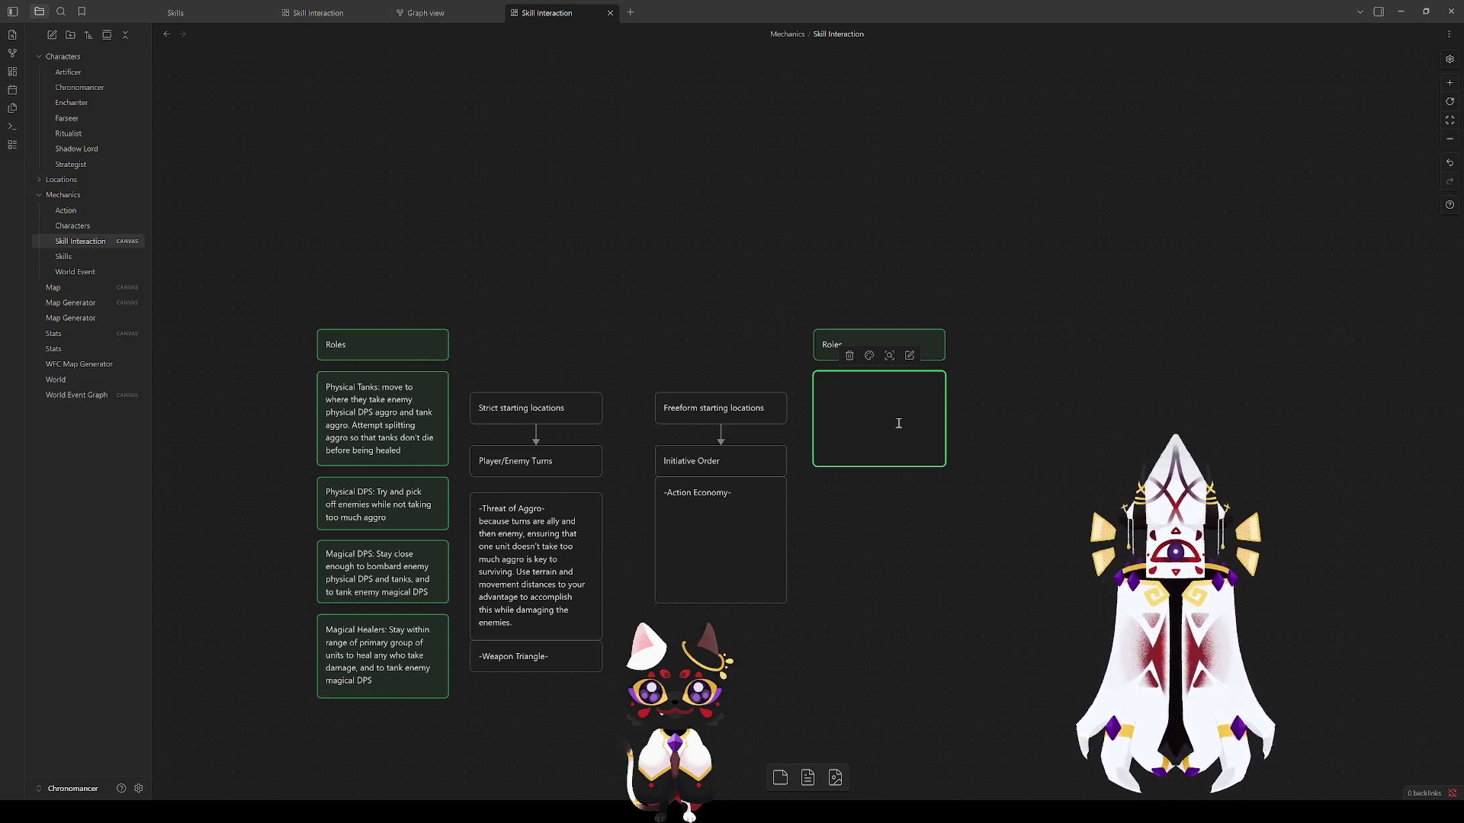
text(Main Than)
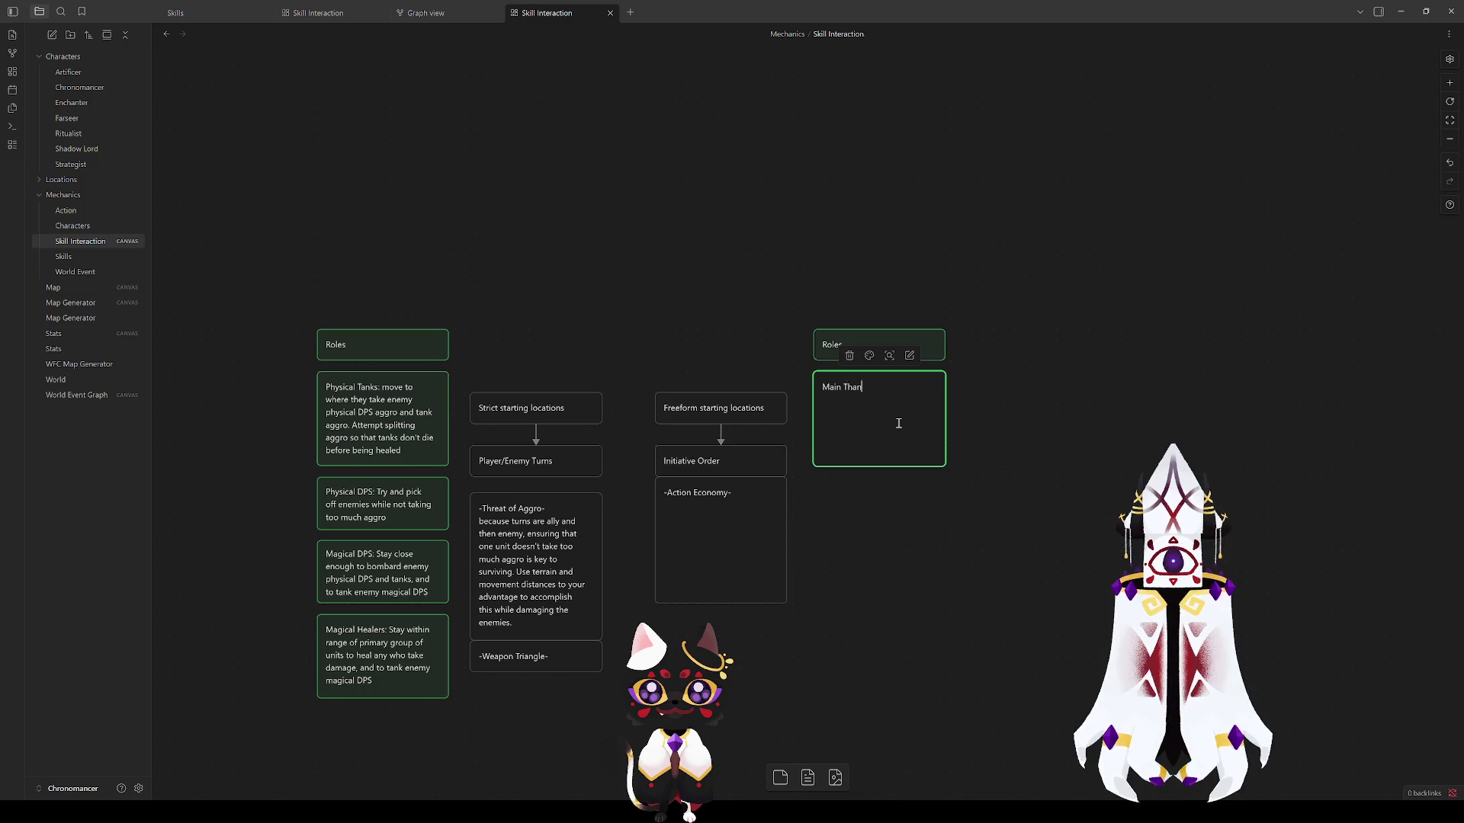
key(BackSpace)
key(BackSpace)
key(BackSpace)
text(ank)
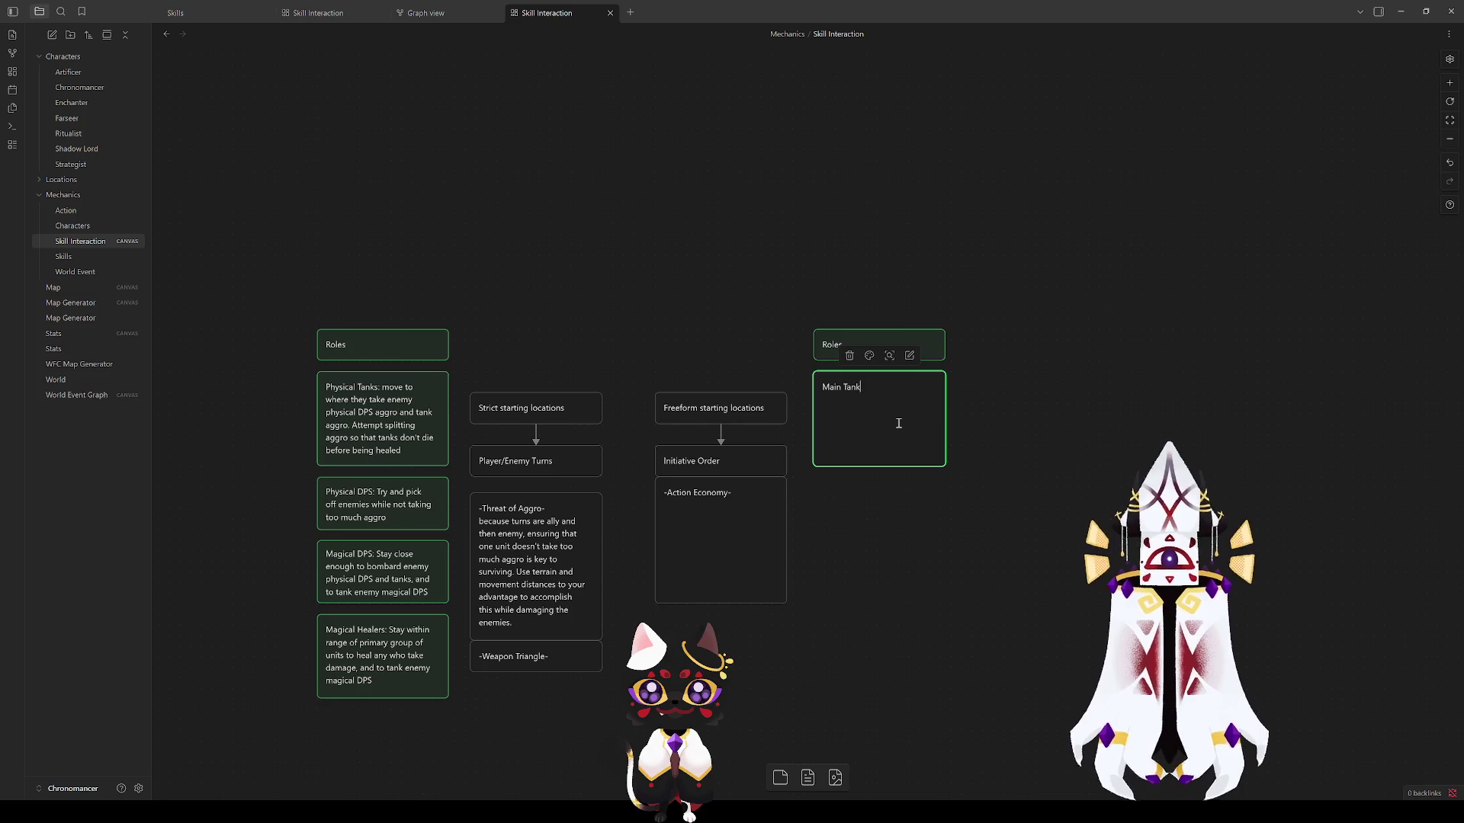
text(: )
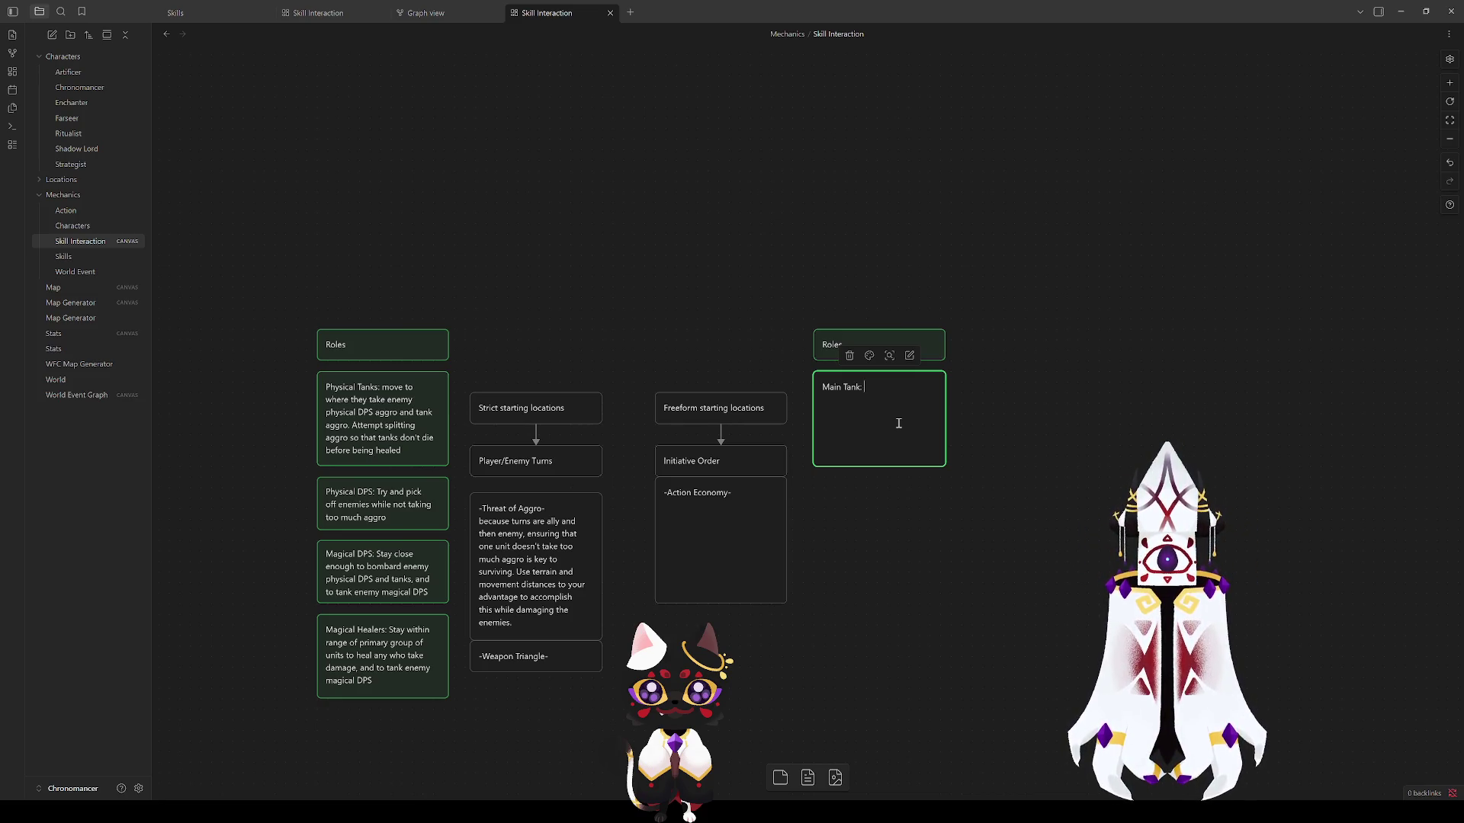
text(intent)
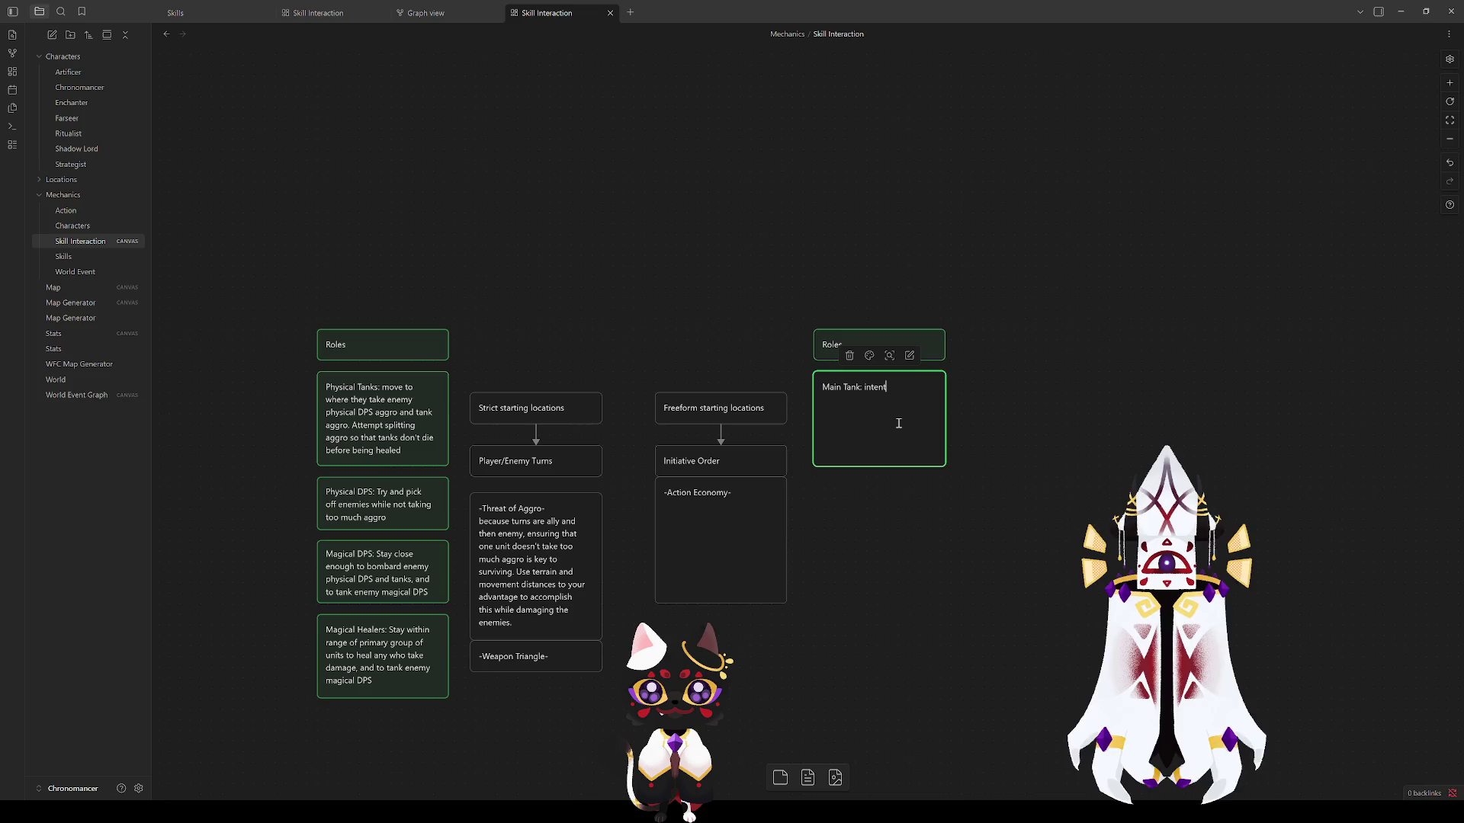
key(BackSpace)
text(ded )
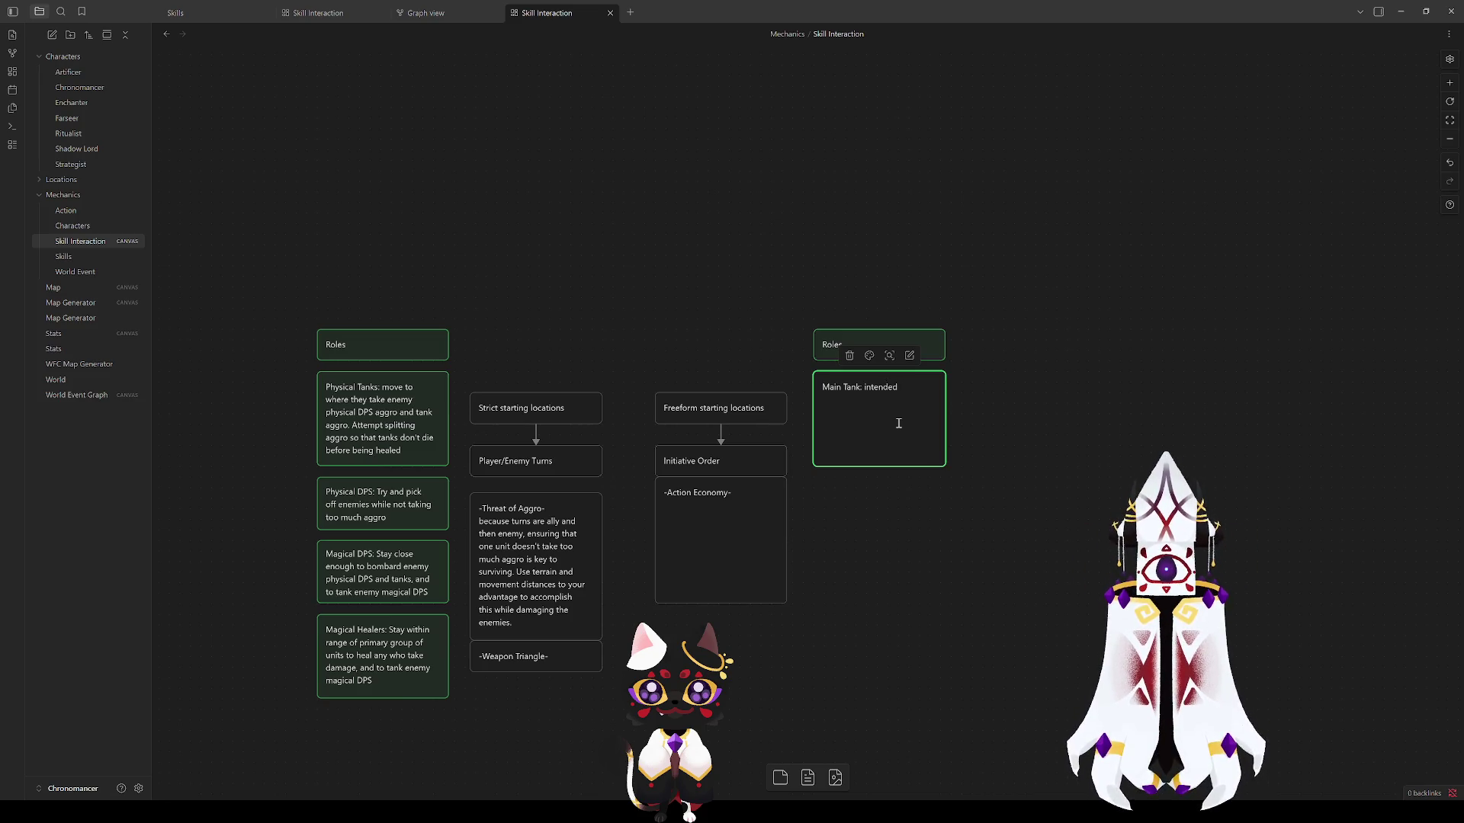
text(to )
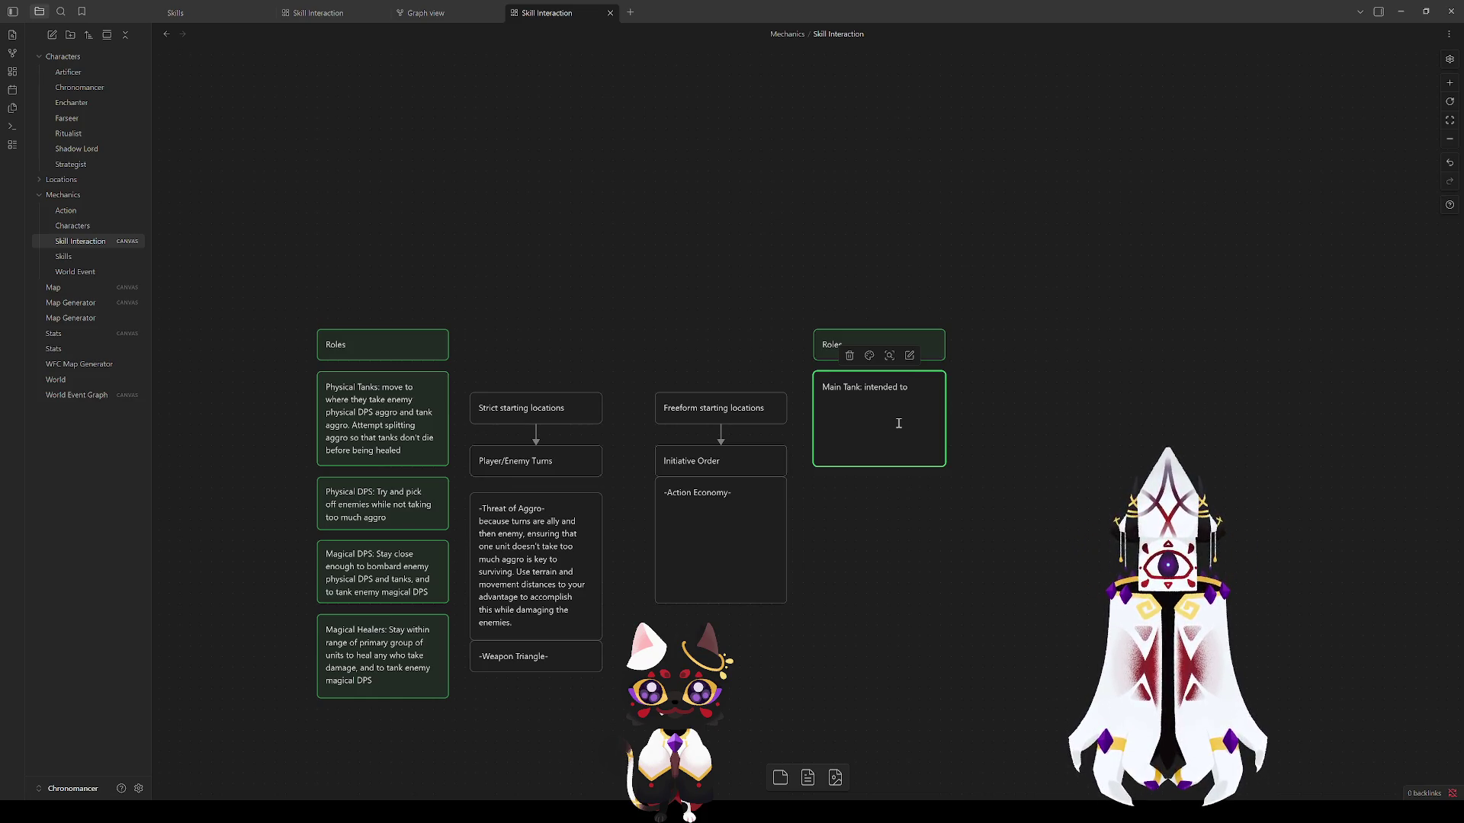
text(stop enemie)
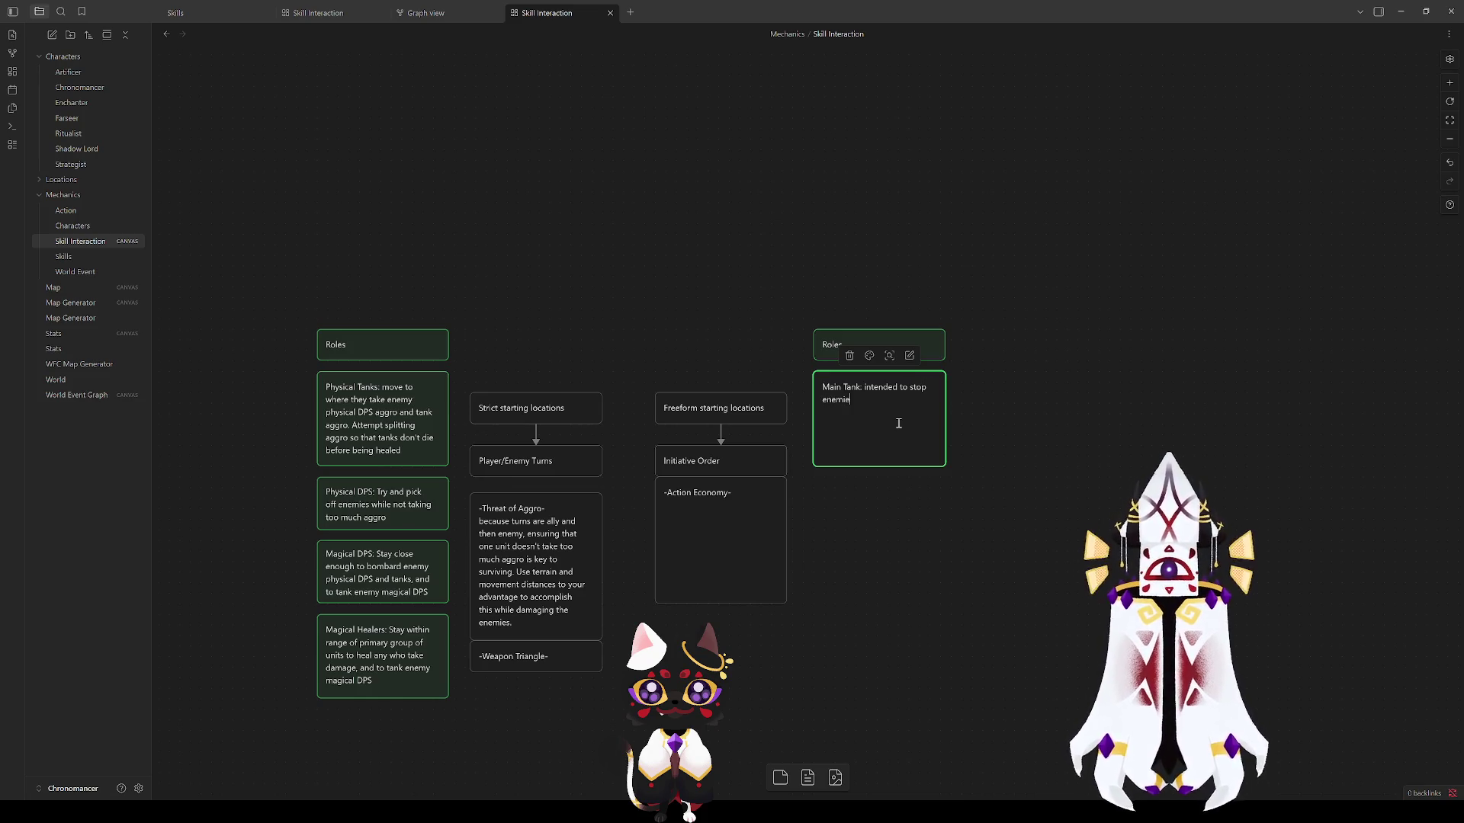
text(s from)
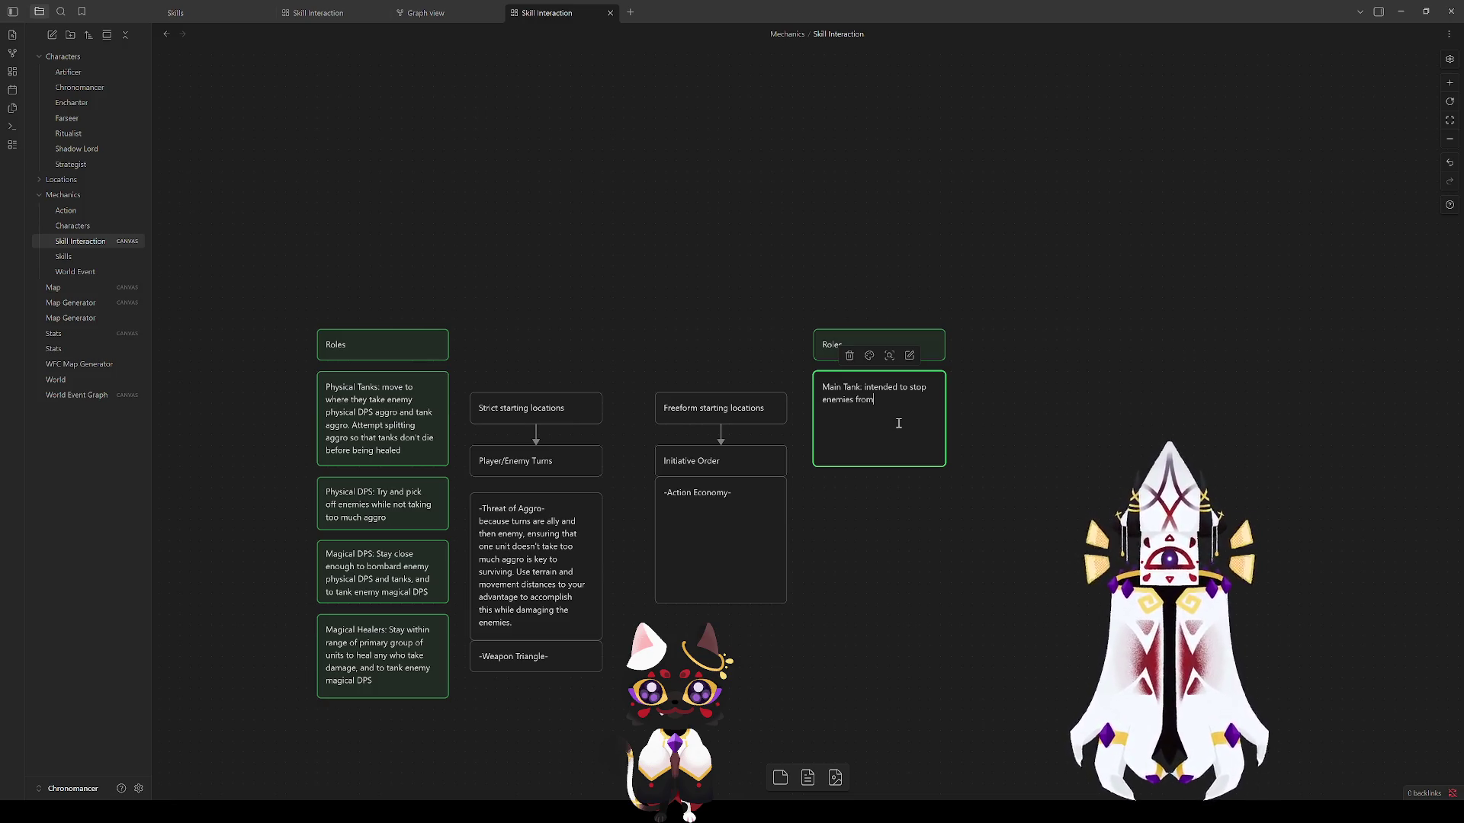
text( reaching)
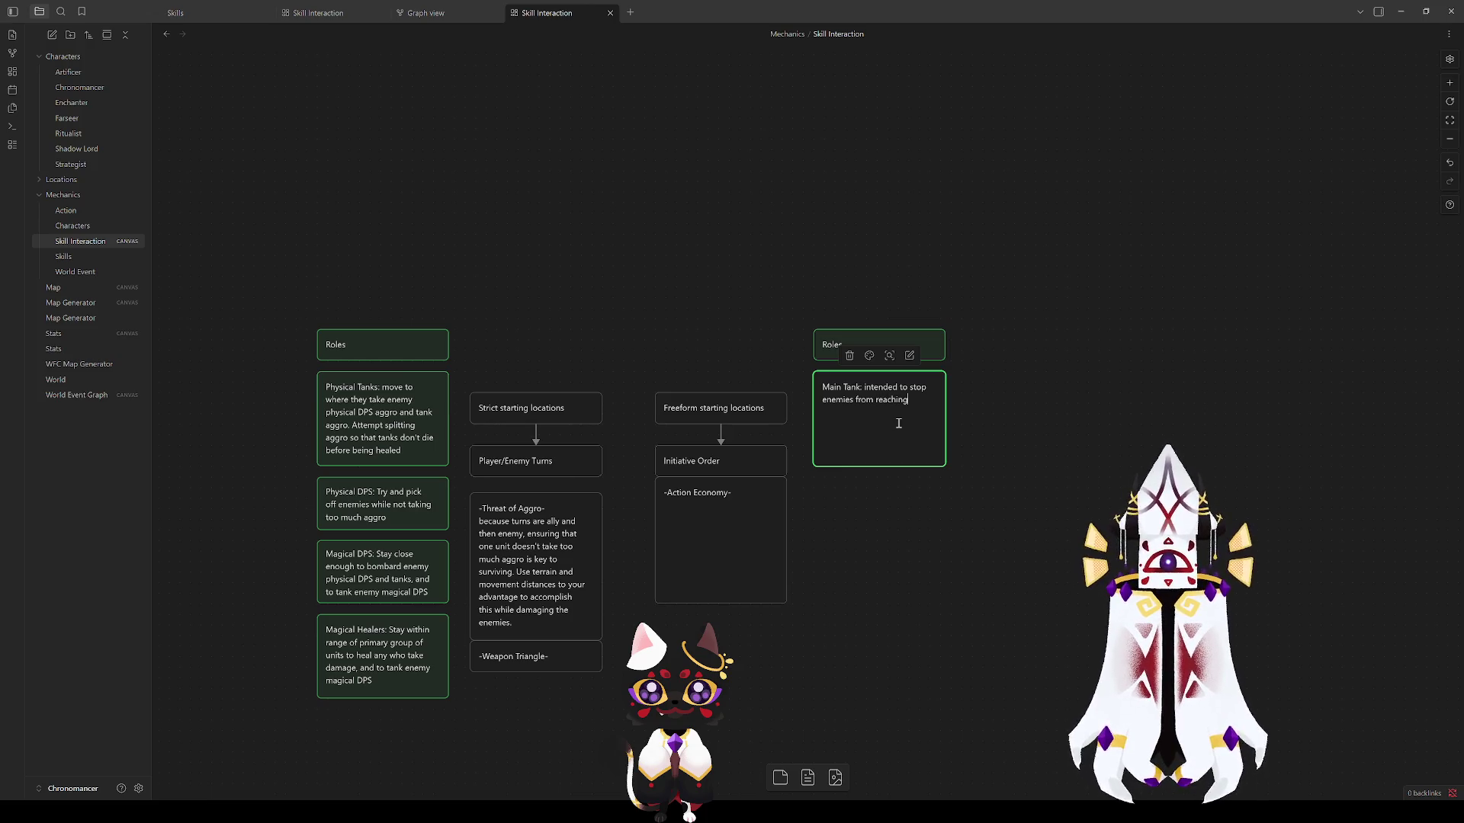
text( squish)
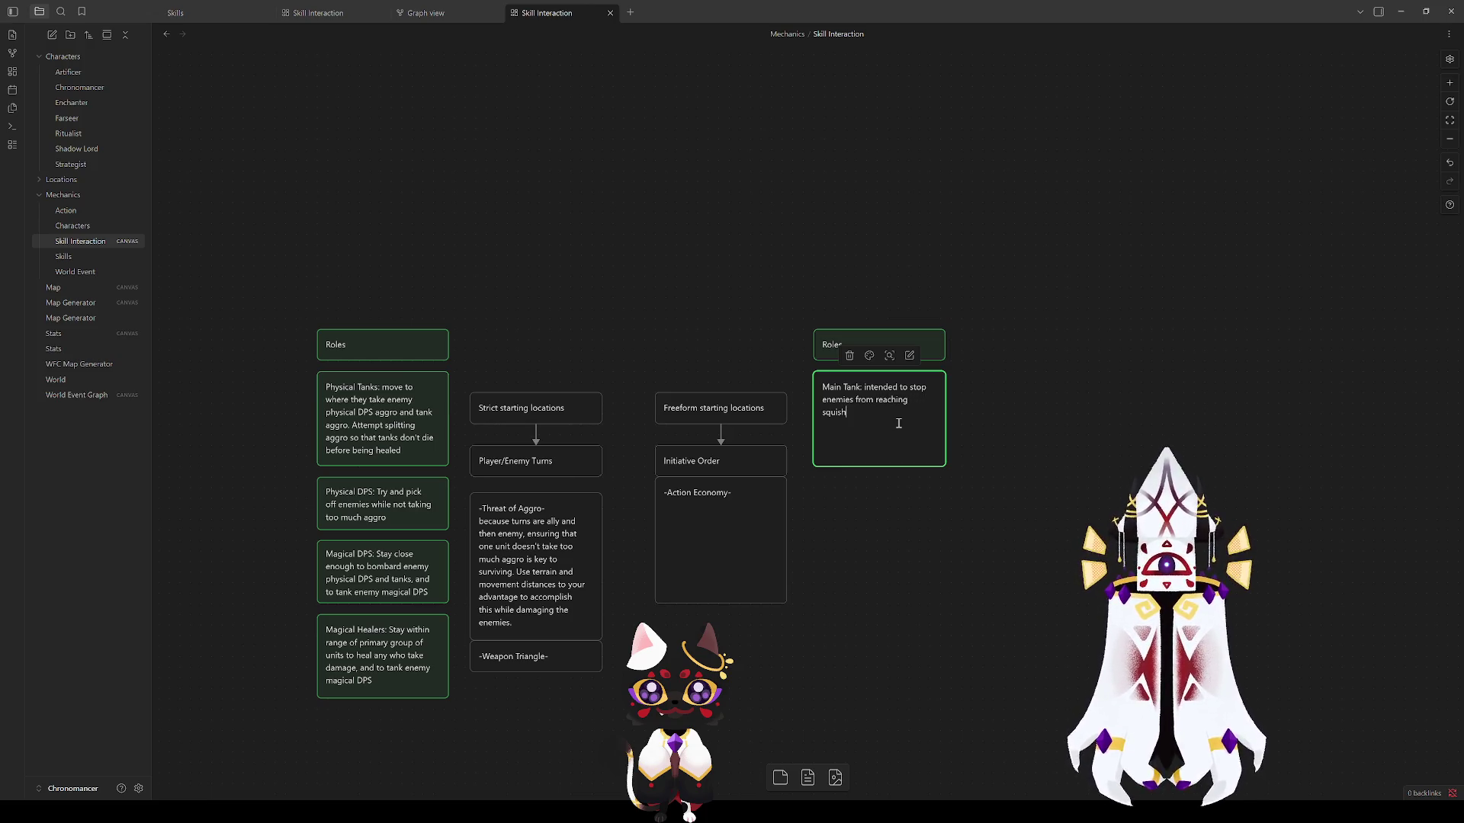
text(ier party members. T)
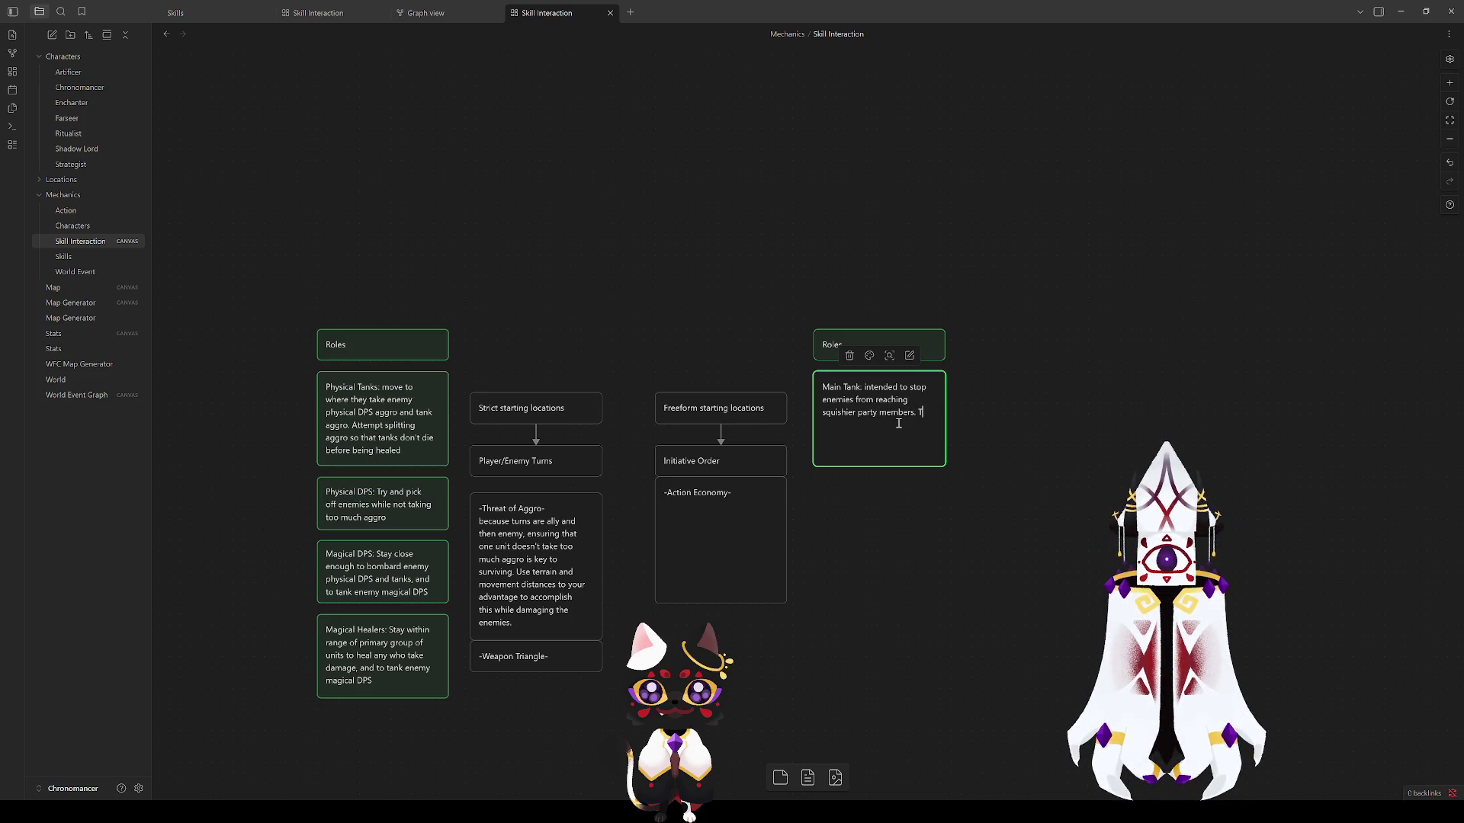
text(hey have )
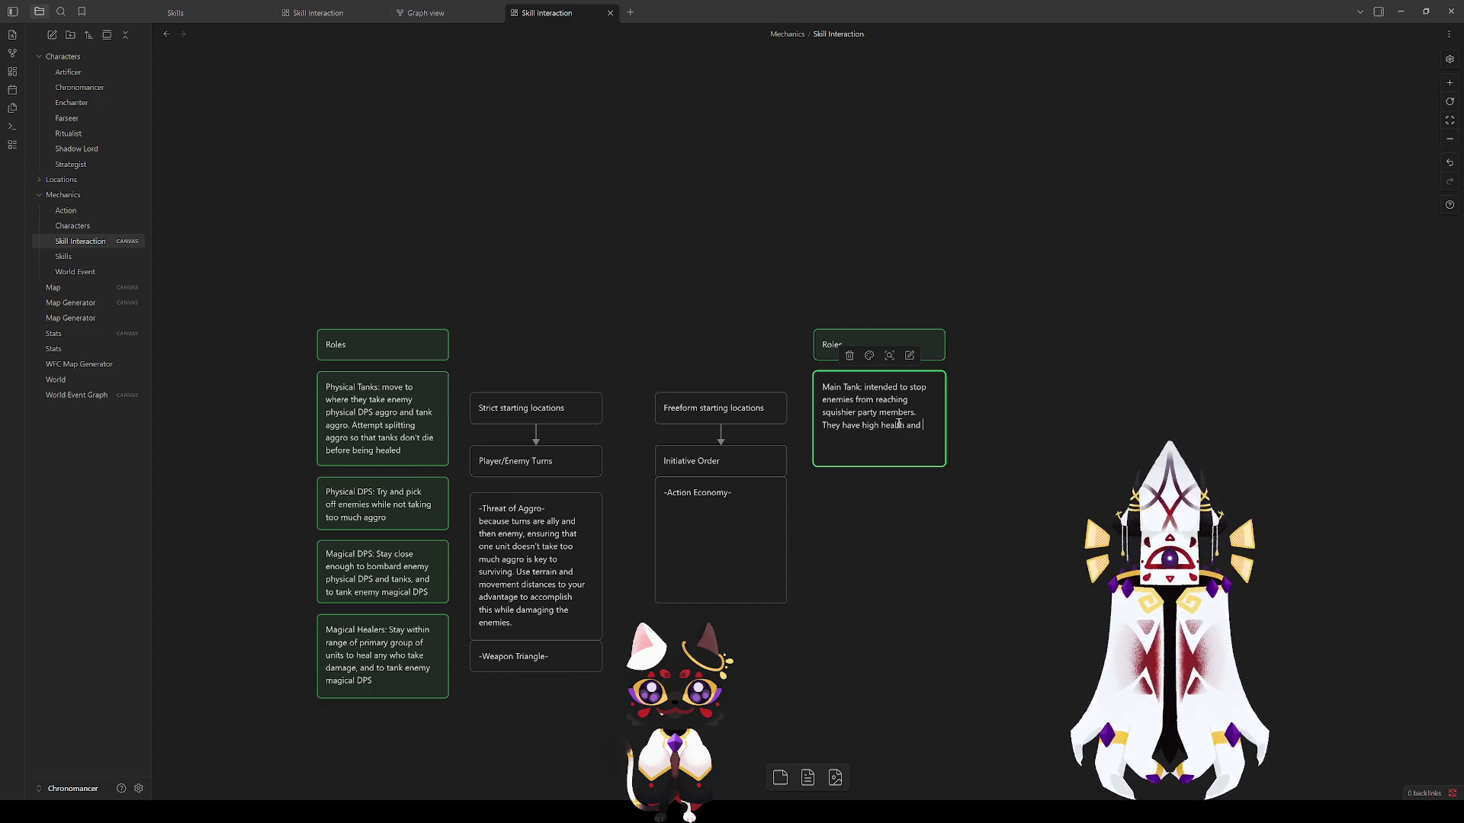
text(high AC.)
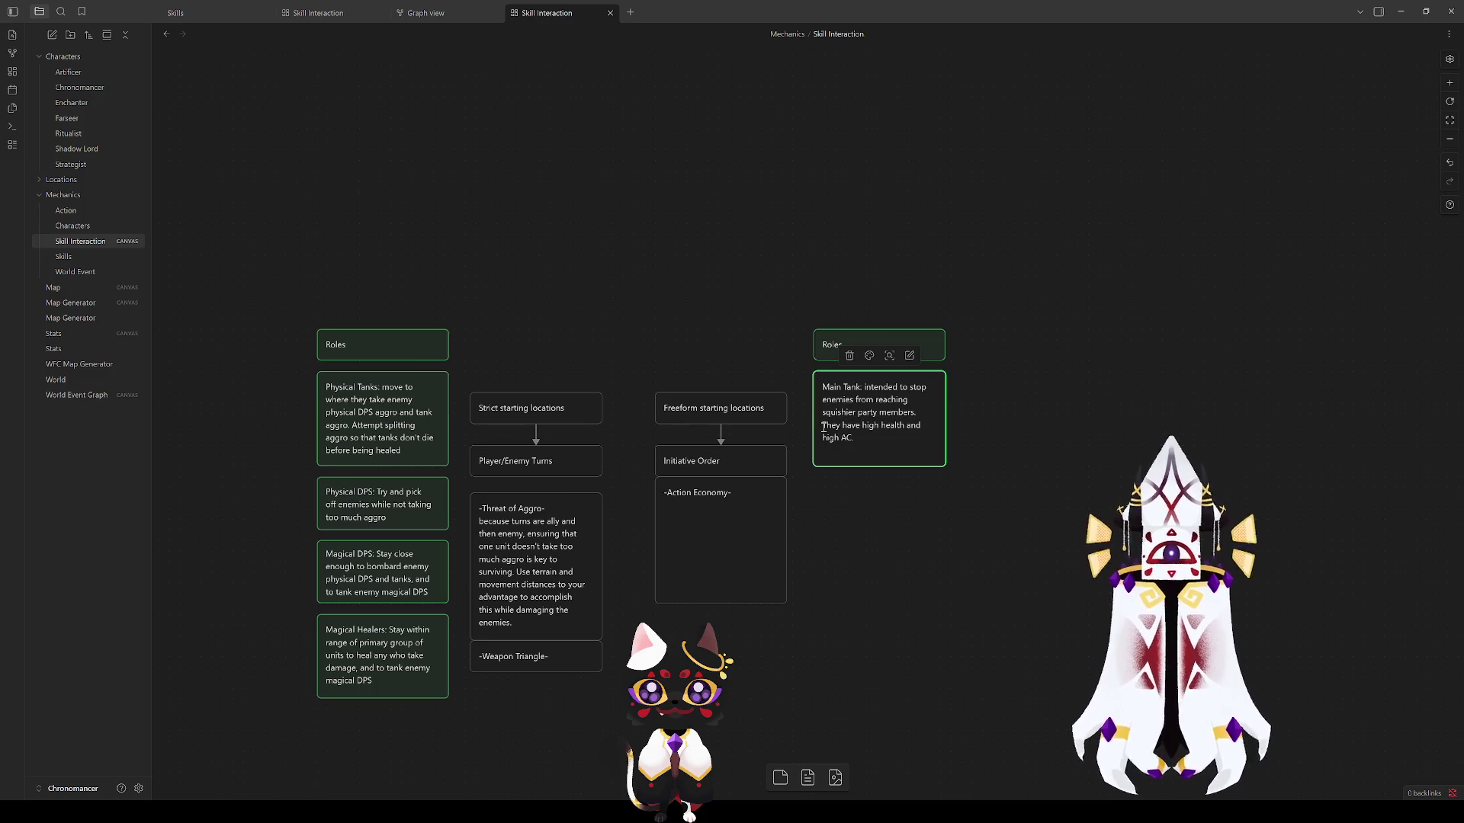
Step: Shift Physical DPS, Magical DPS and Healers down and resume writing in Physical Tanks
drag(383, 471, 405, 686)
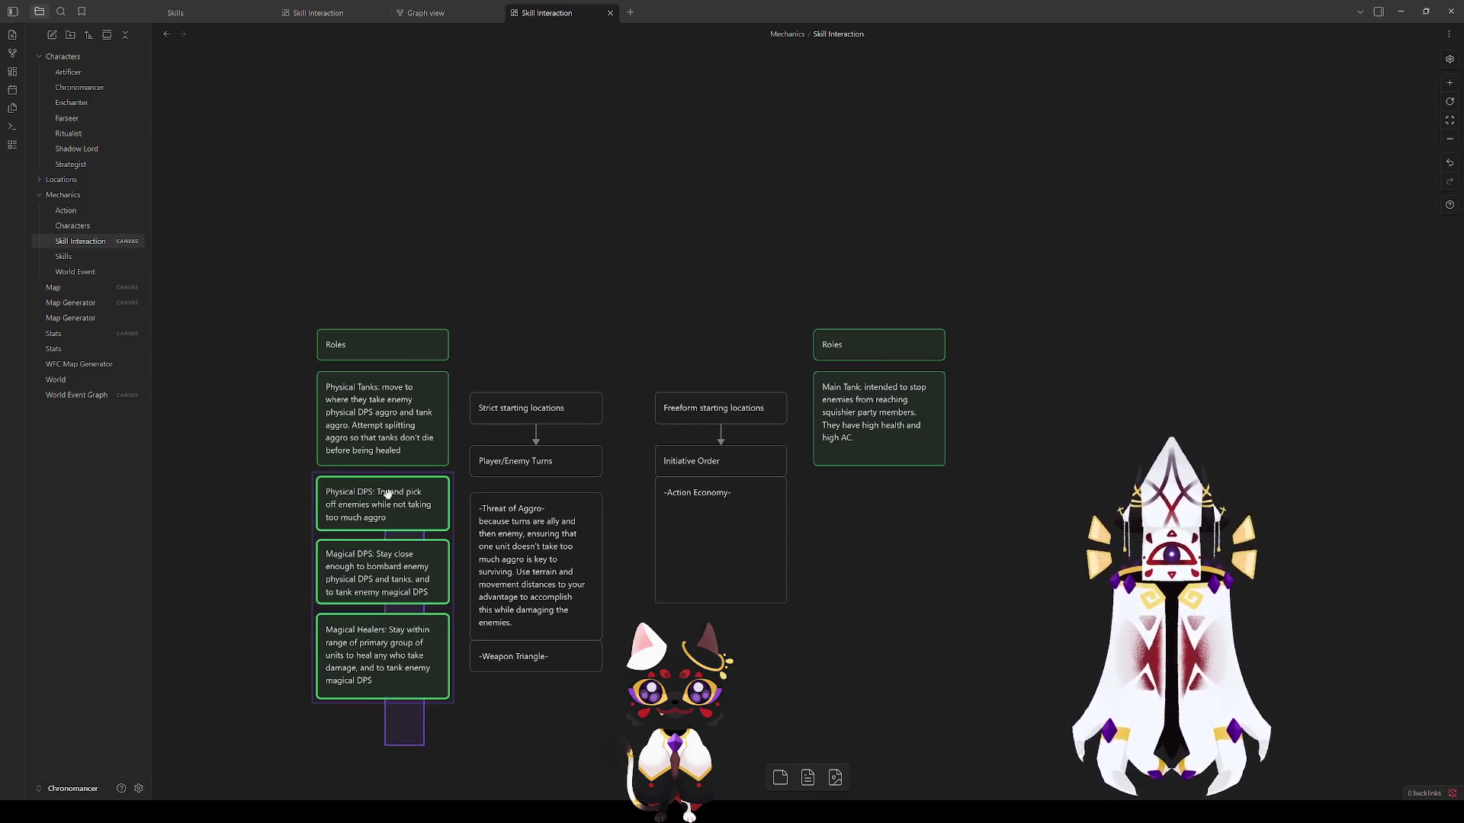
drag(384, 499, 406, 558)
double_click(389, 449)
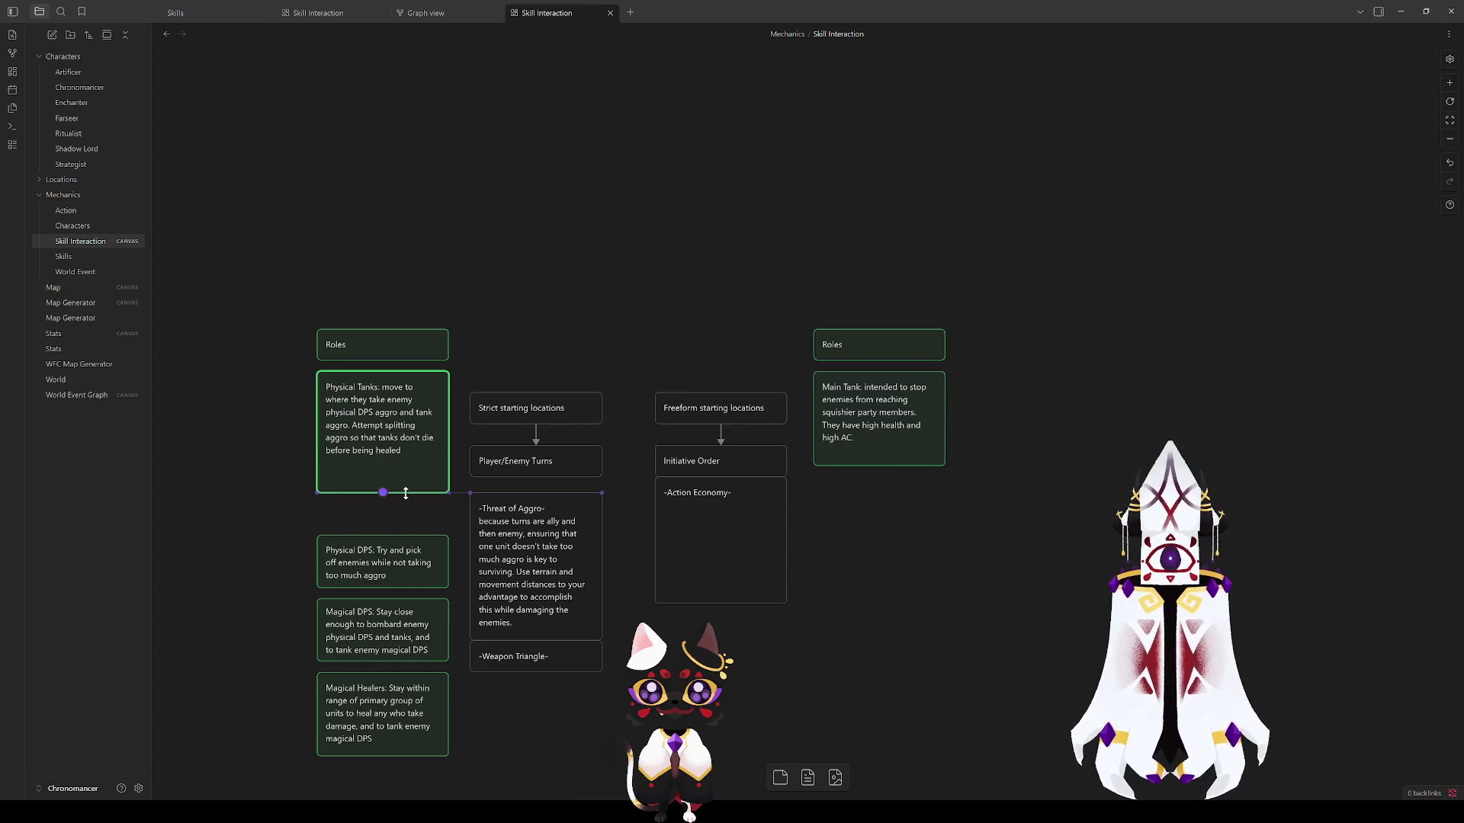
click(404, 478)
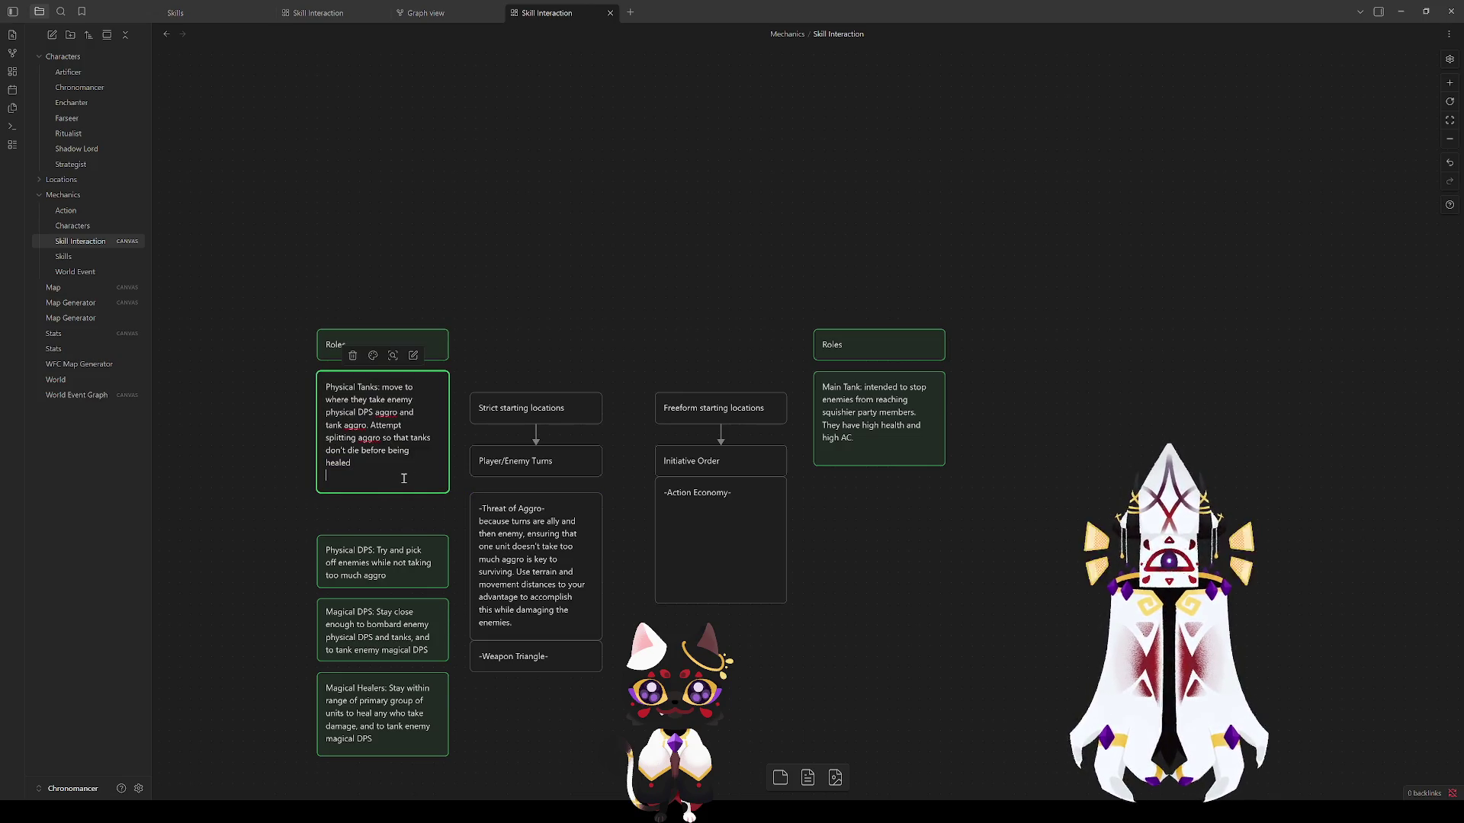
Step: Add 'High physical damage reduction' and 'High Health' bullets, then move Physical DPS back up
key(Return)
text(High physical da)
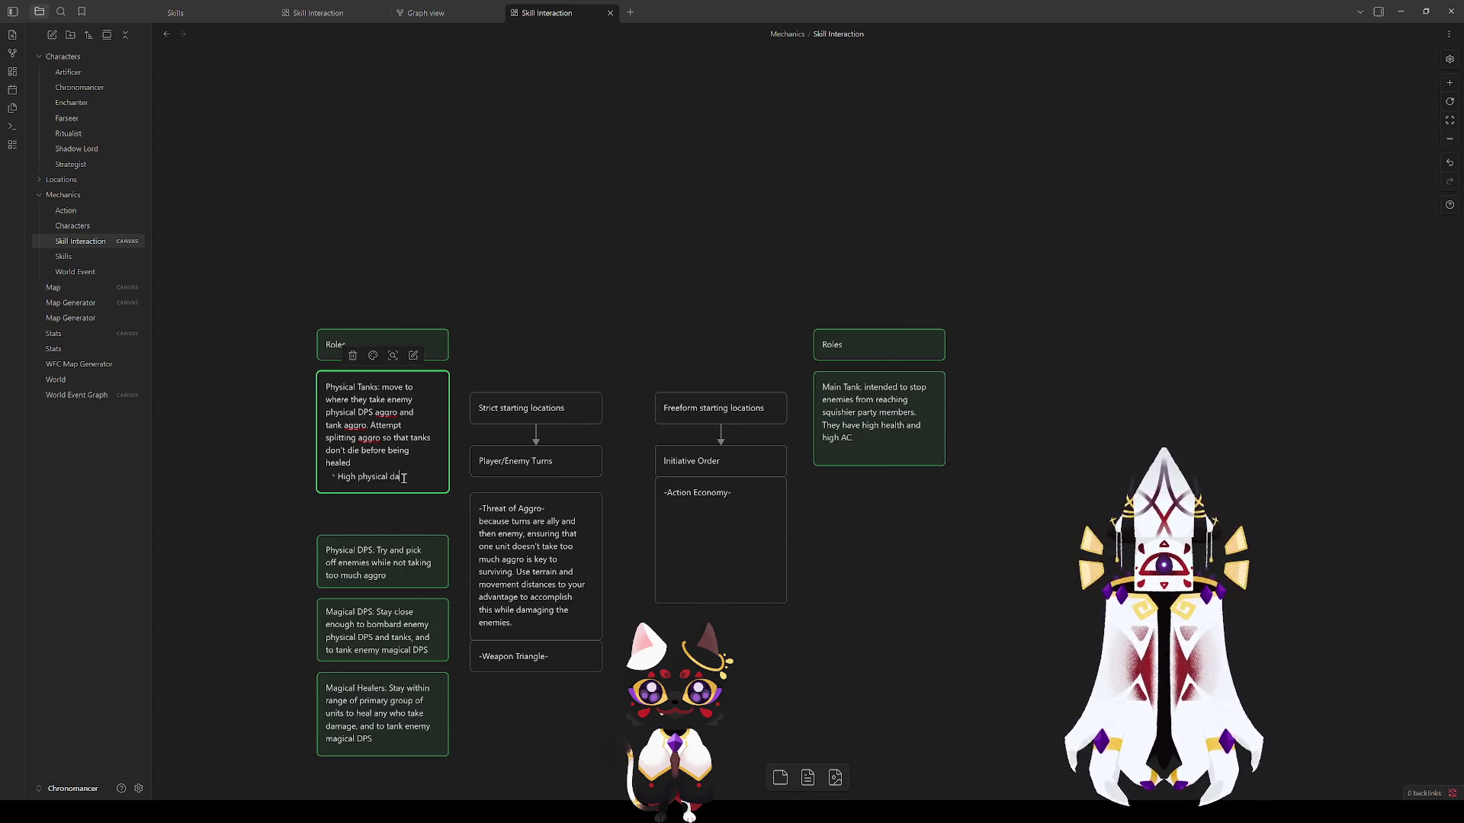
text(mage reduction)
key(Return)
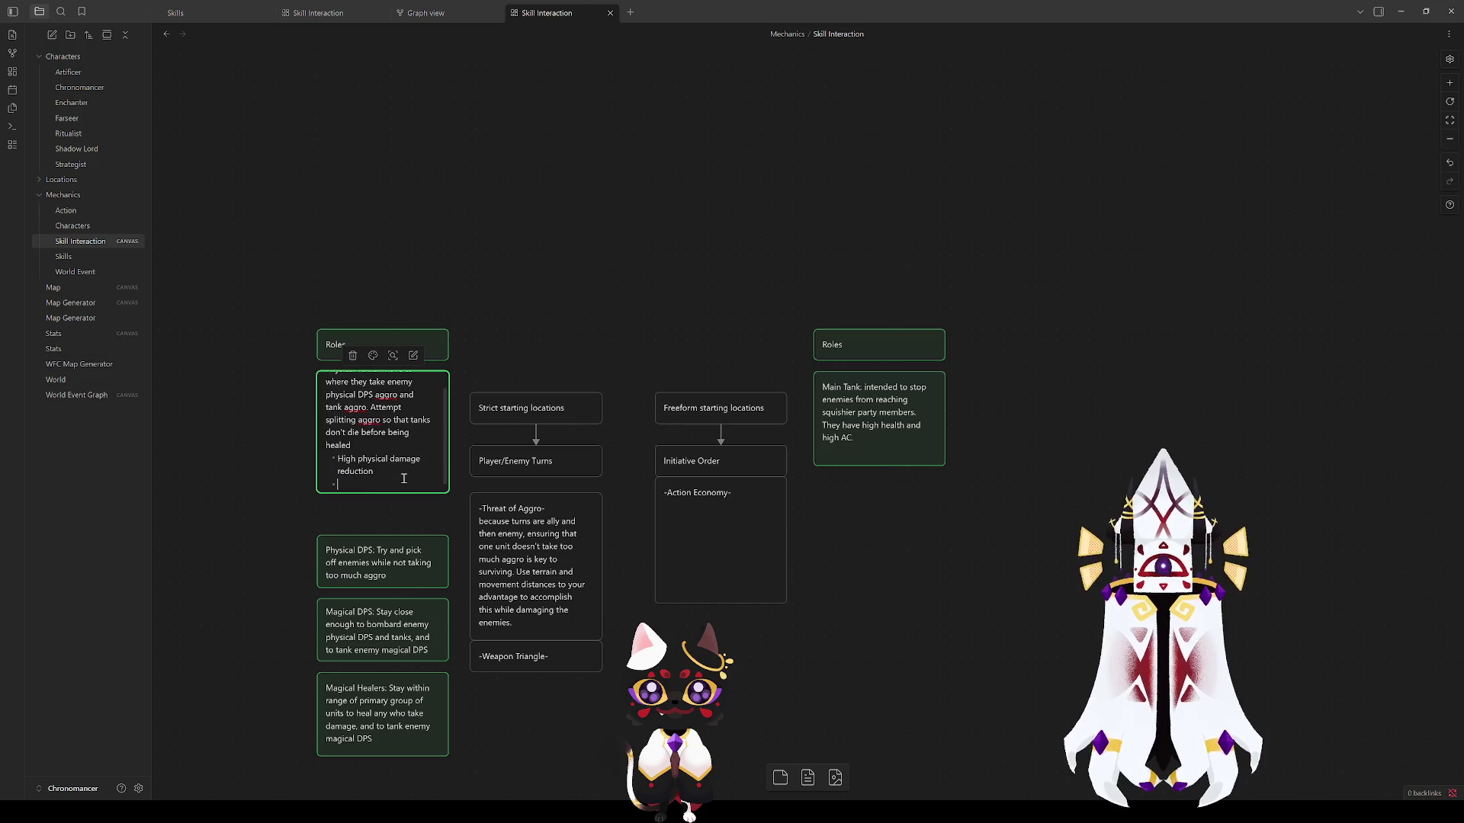
text(High Health)
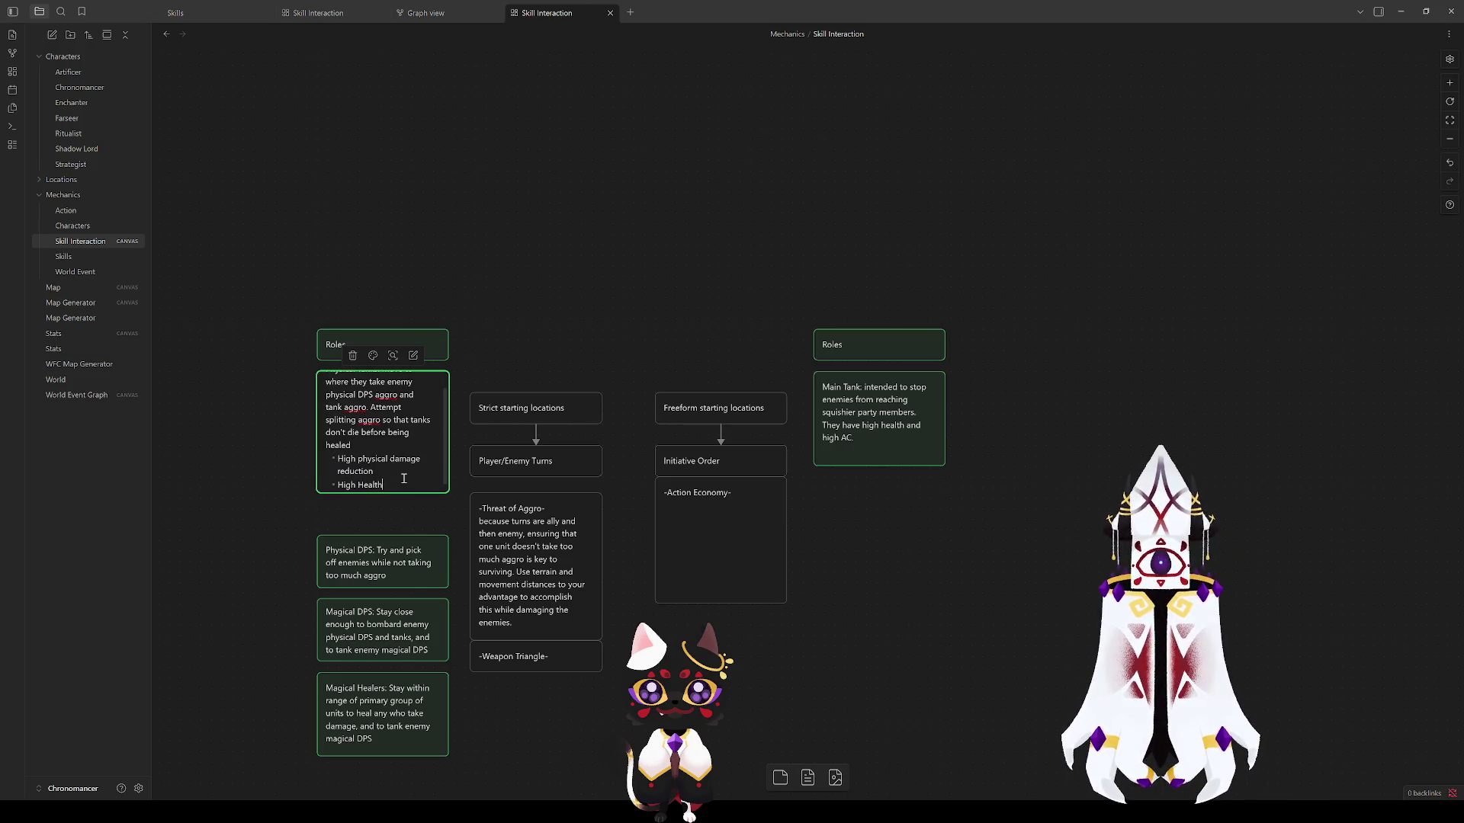
drag(387, 575, 394, 537)
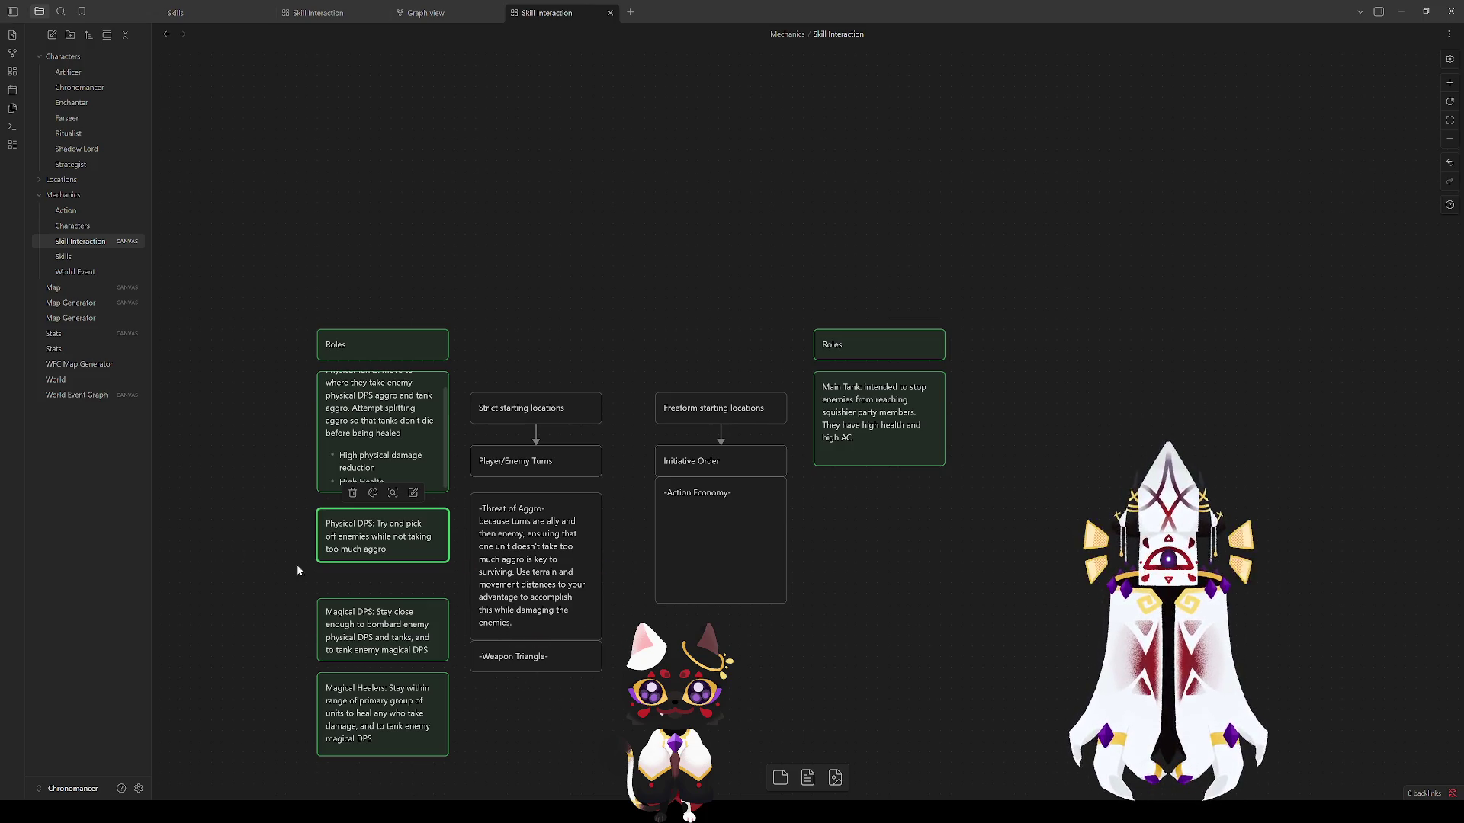
Step: Start a new bullet line in the Physical DPS card
click(250, 572)
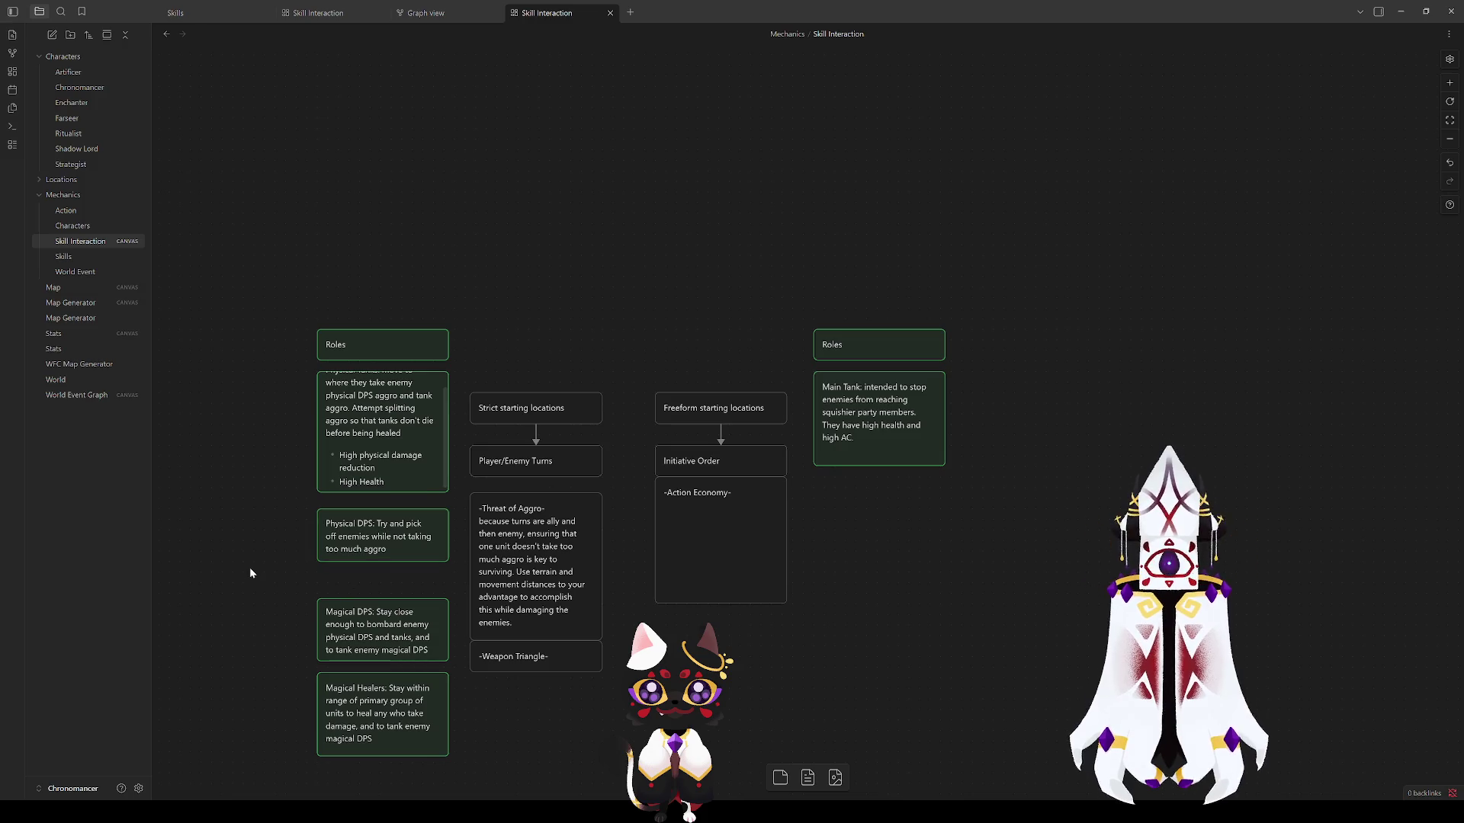
click(385, 548)
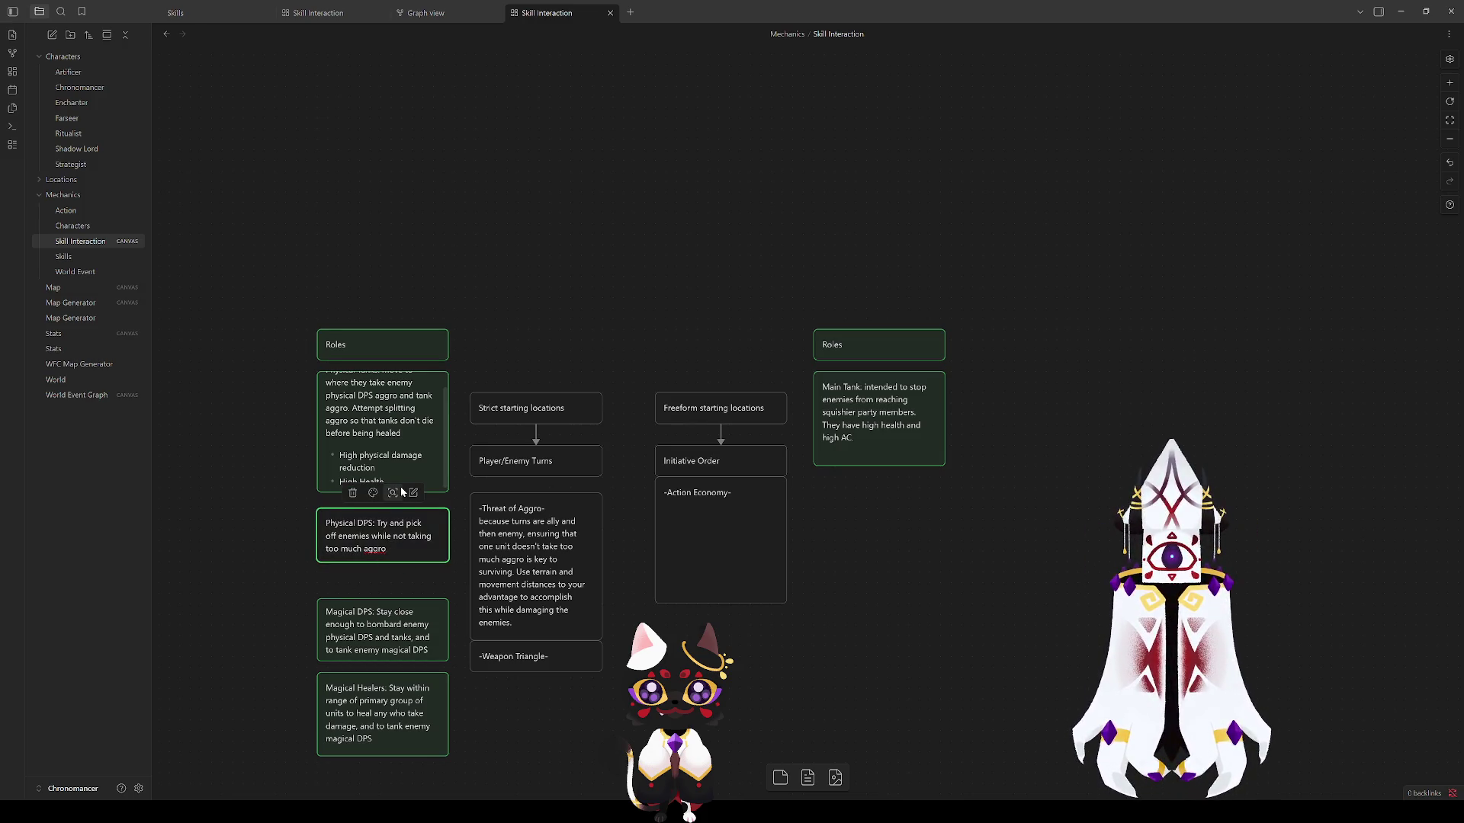
key(Return)
text(-)
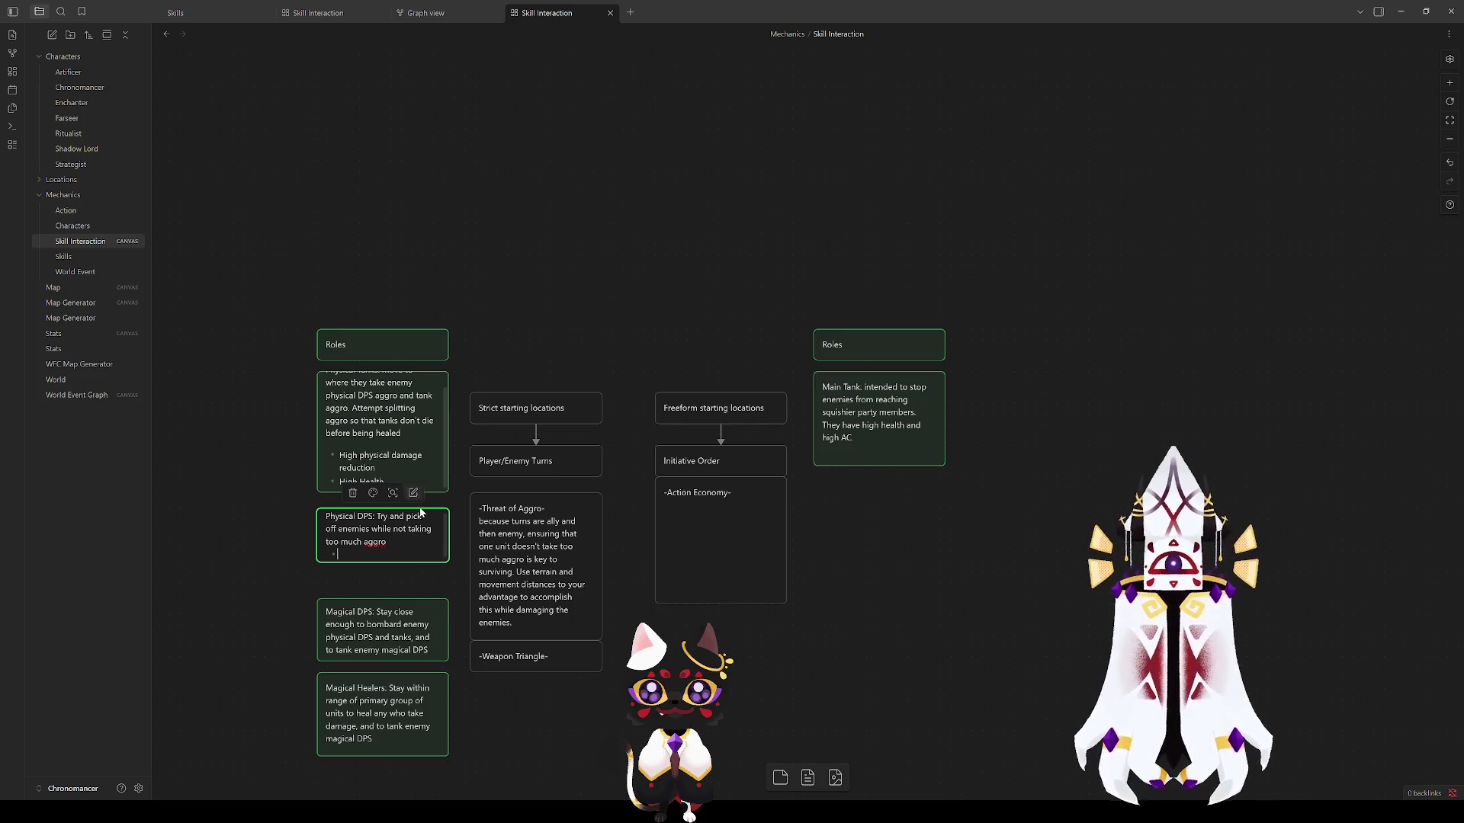
Step: Reopen the Physical Tanks card and stretch it taller to fit its bullet list
click(383, 454)
double_click(383, 455)
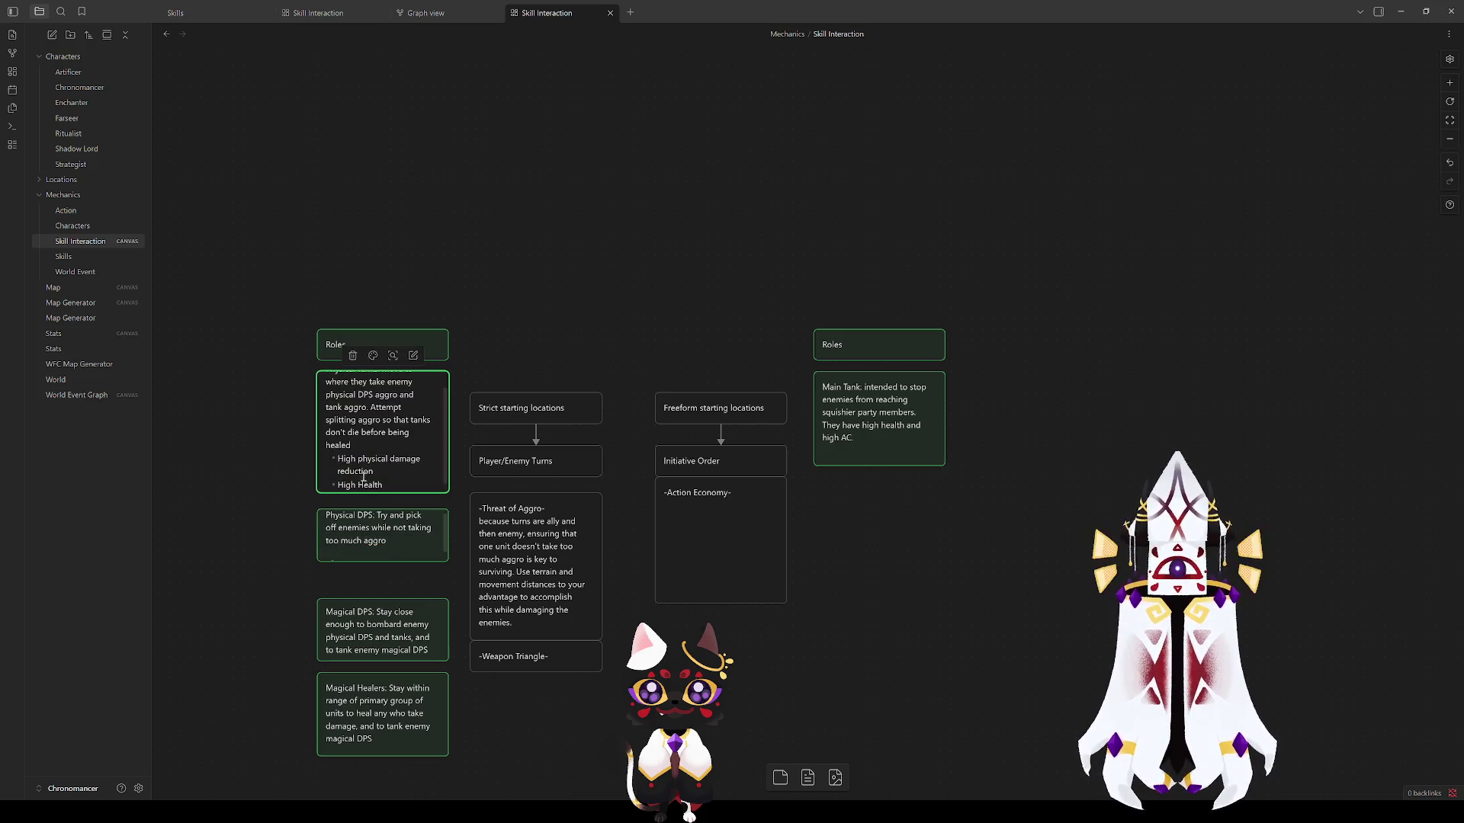
click(374, 583)
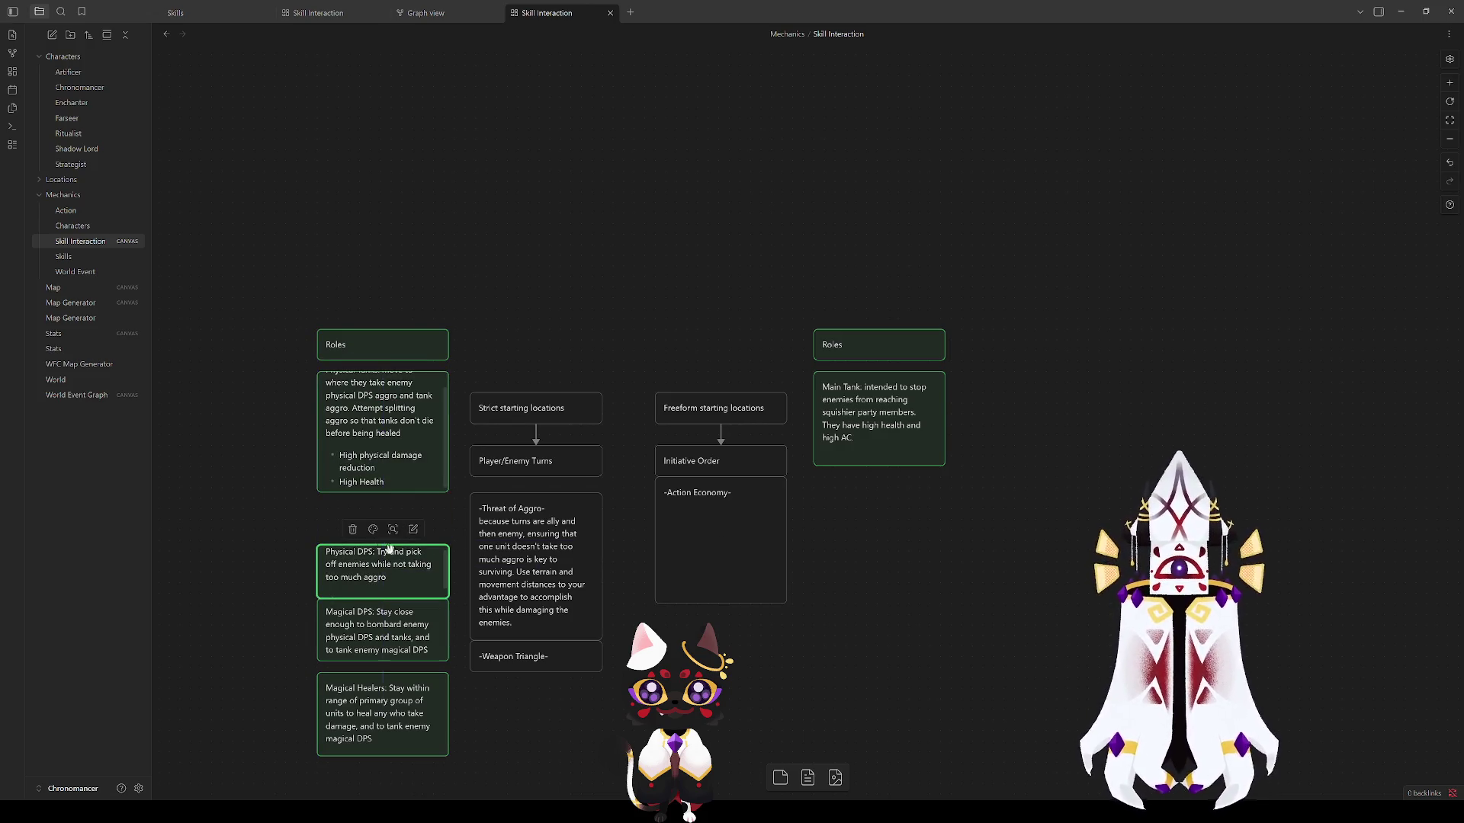
drag(409, 495, 408, 512)
Step: Replace the draft High damage / Slow bullets in Physical Tanks with one third bullet 'Slow, inaccurate, high damage attacks'
double_click(394, 504)
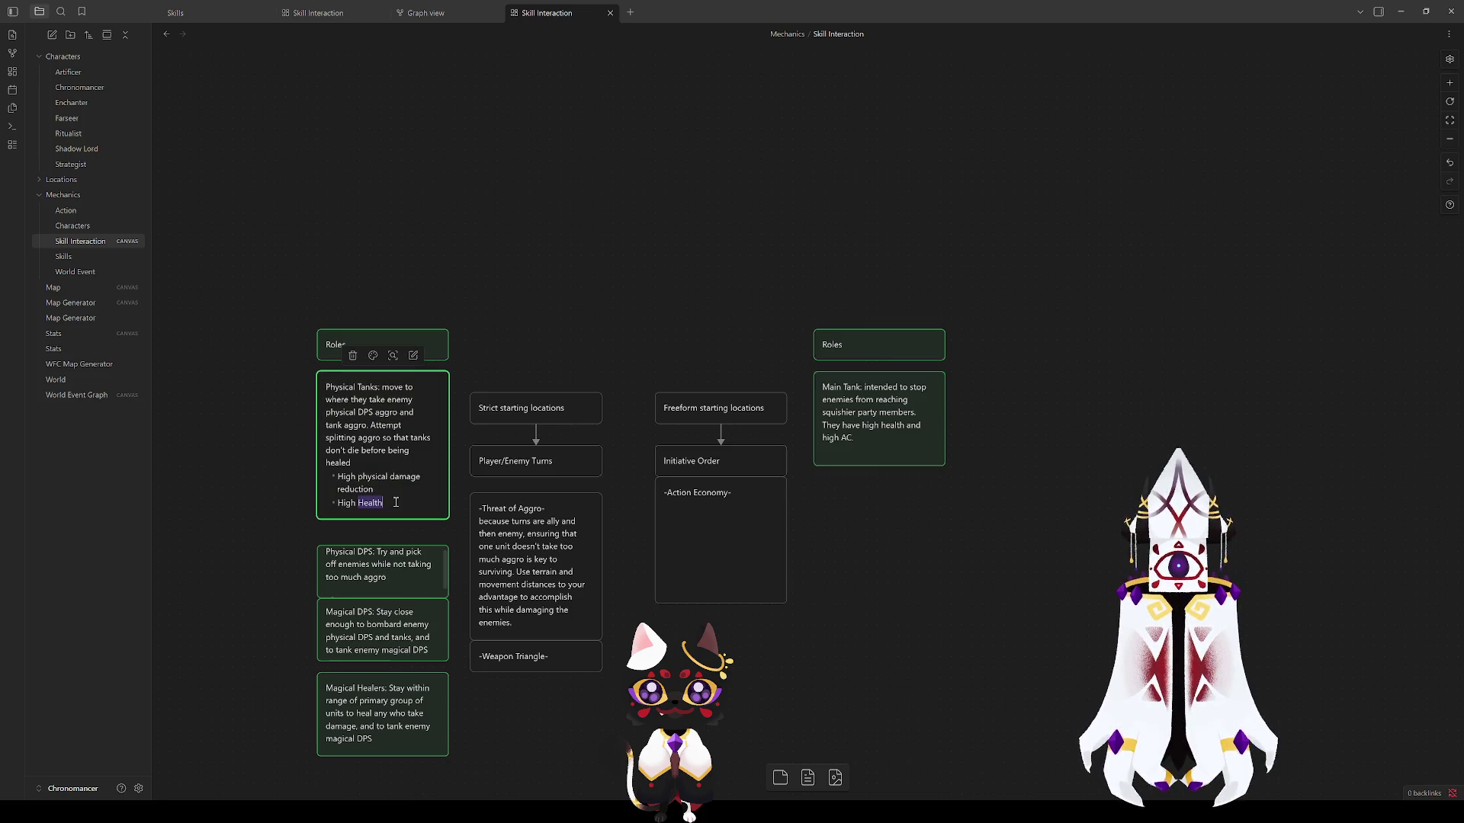
key(Return)
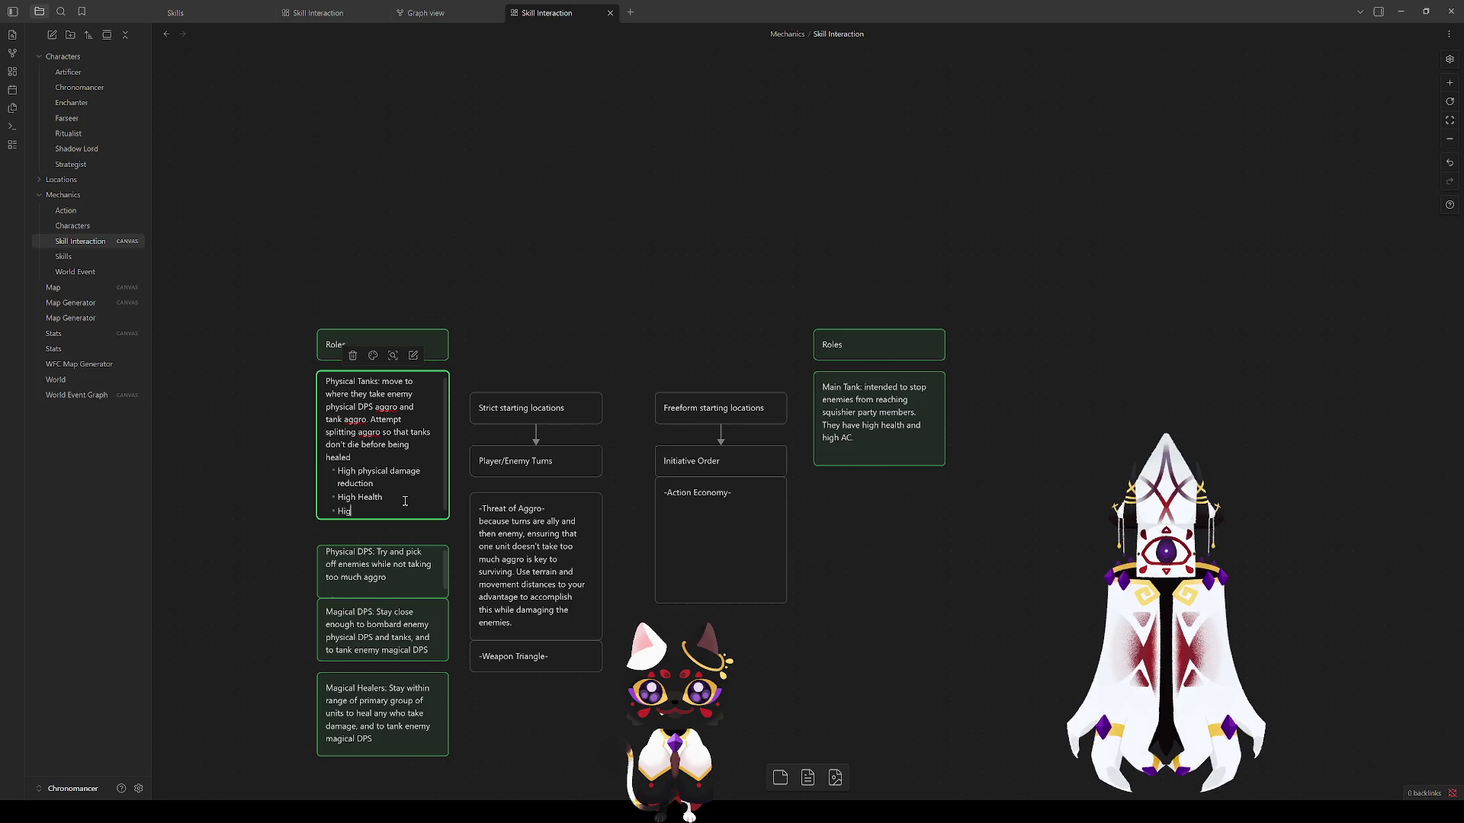
text(High damage)
key(Return)
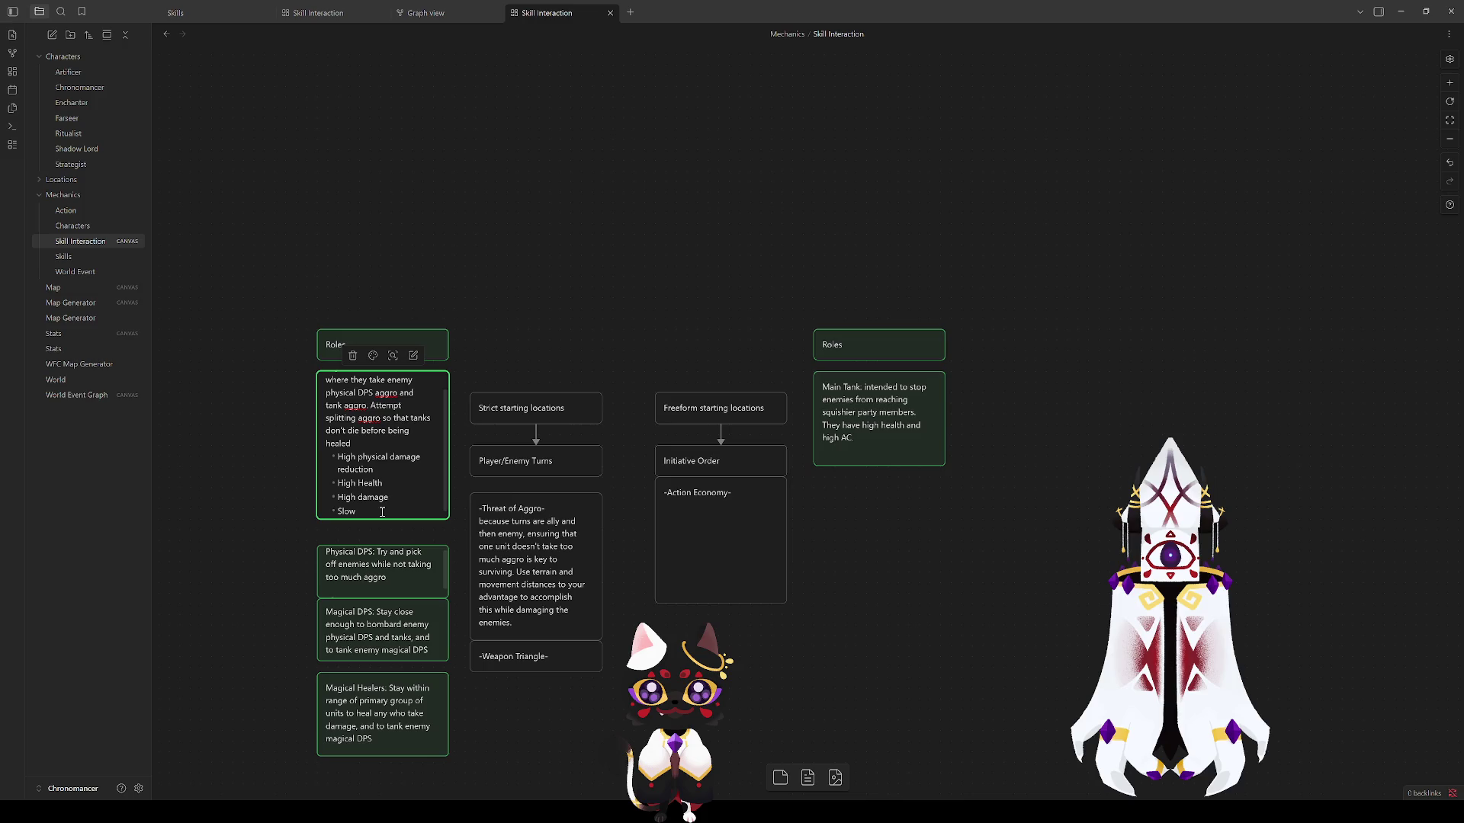
drag(382, 511, 339, 499)
key(BackSpace)
text(,)
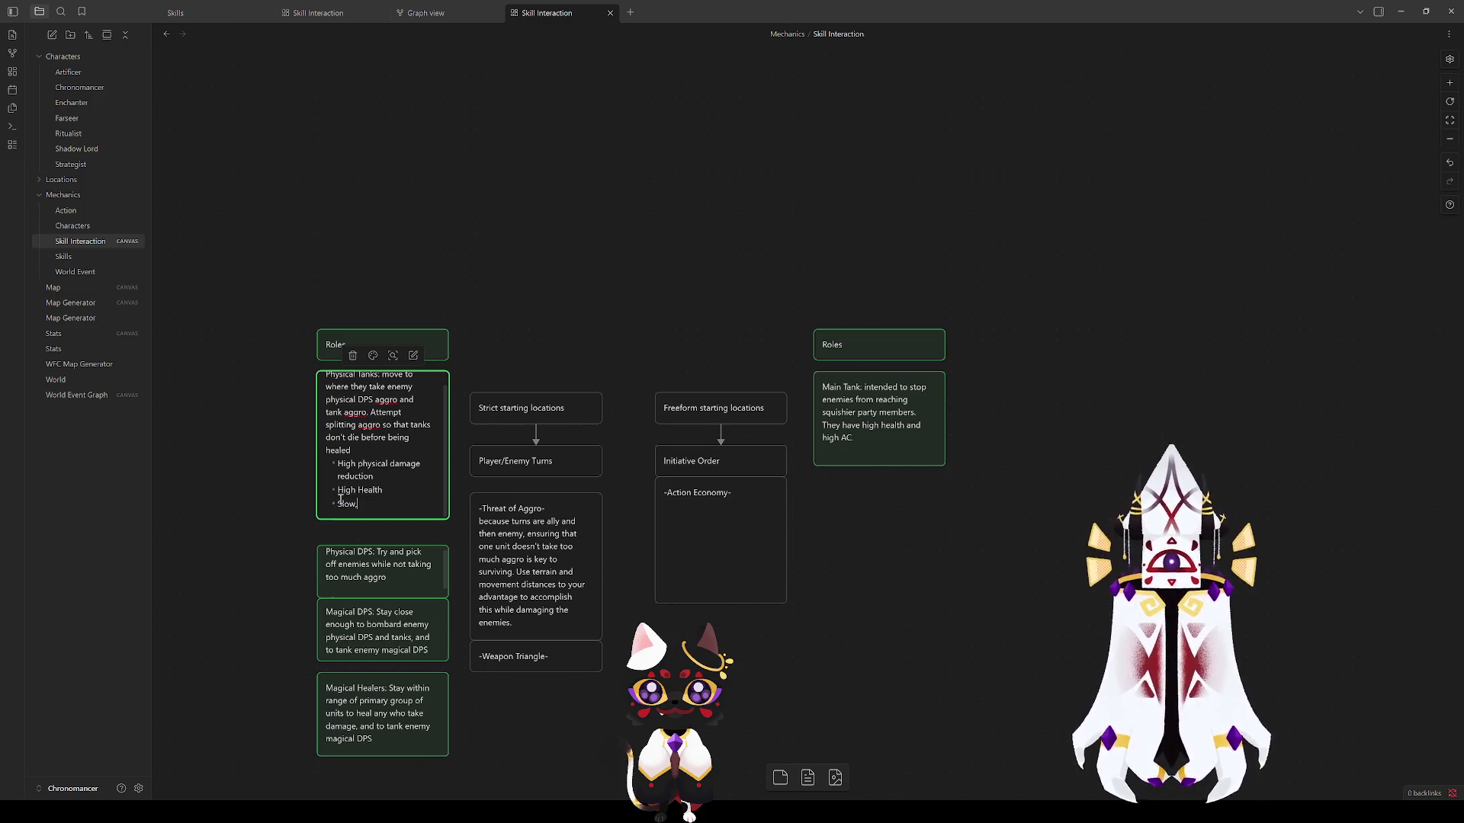
text( inac)
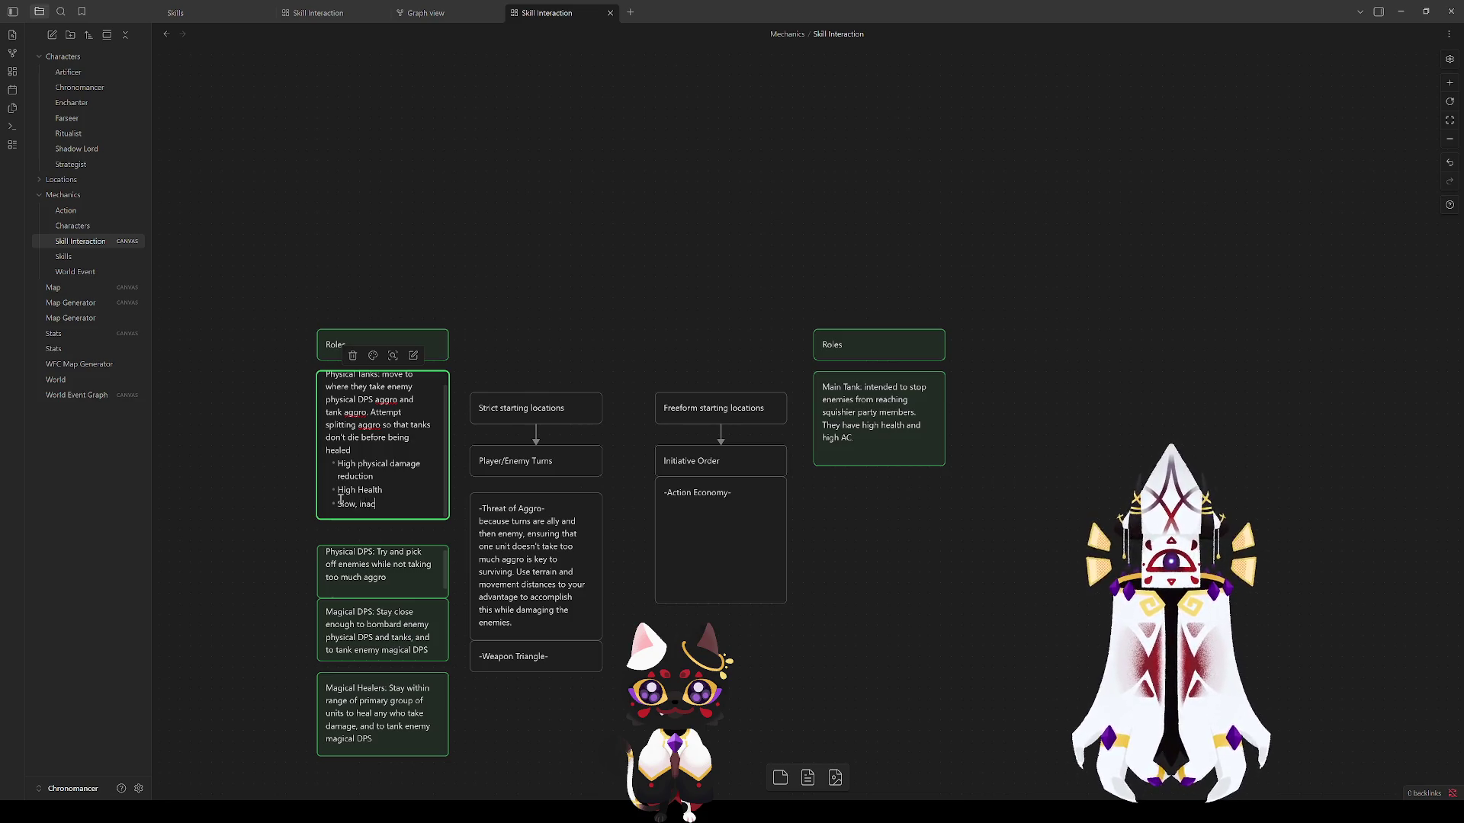
text(curate, high dama)
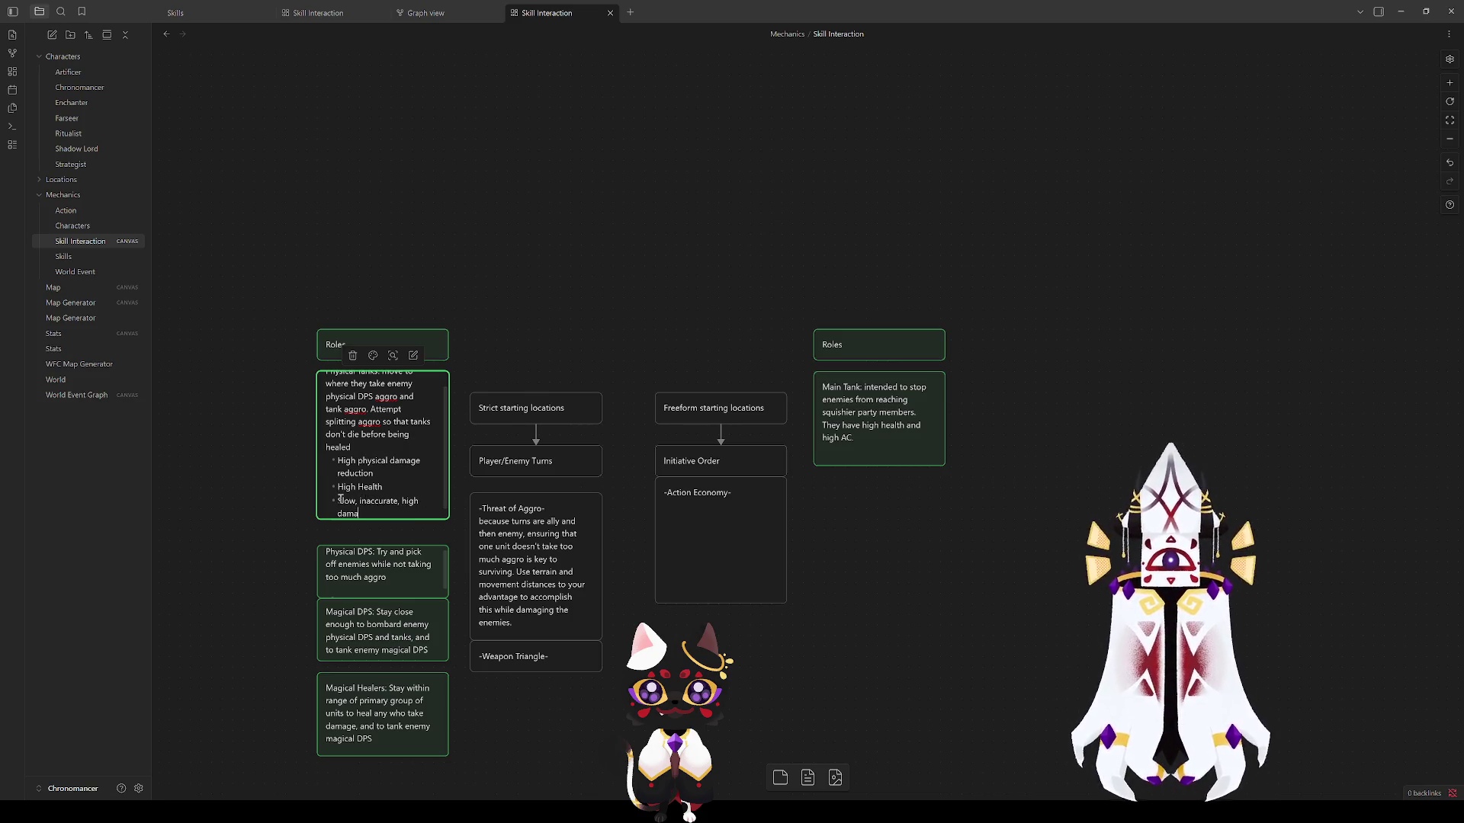
text(ge attacks)
Step: Shift the three lower role cards down below the enlarged Physical Tanks card and nudge Physical DPS into place
click(251, 475)
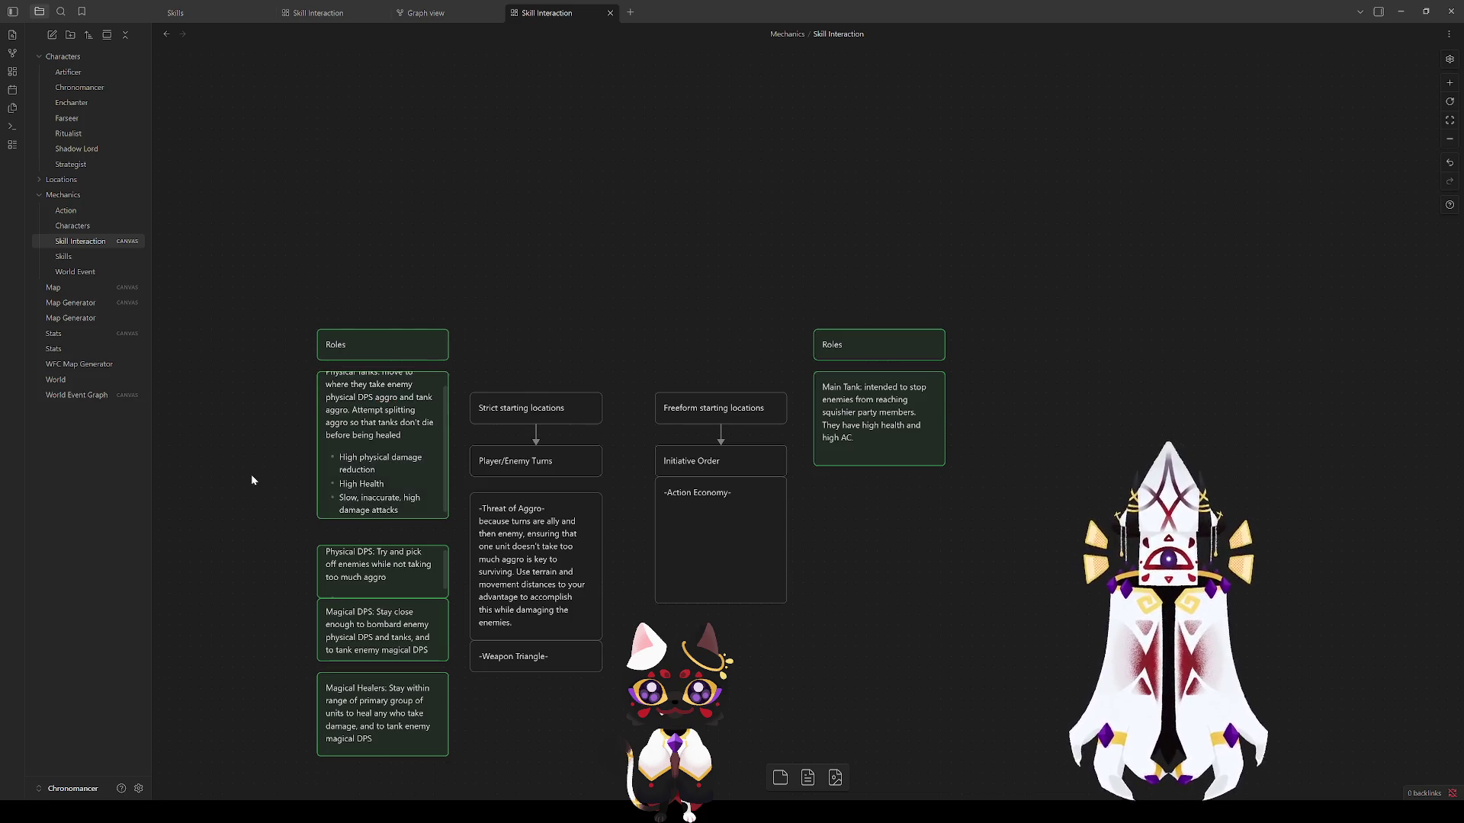
drag(411, 518, 410, 537)
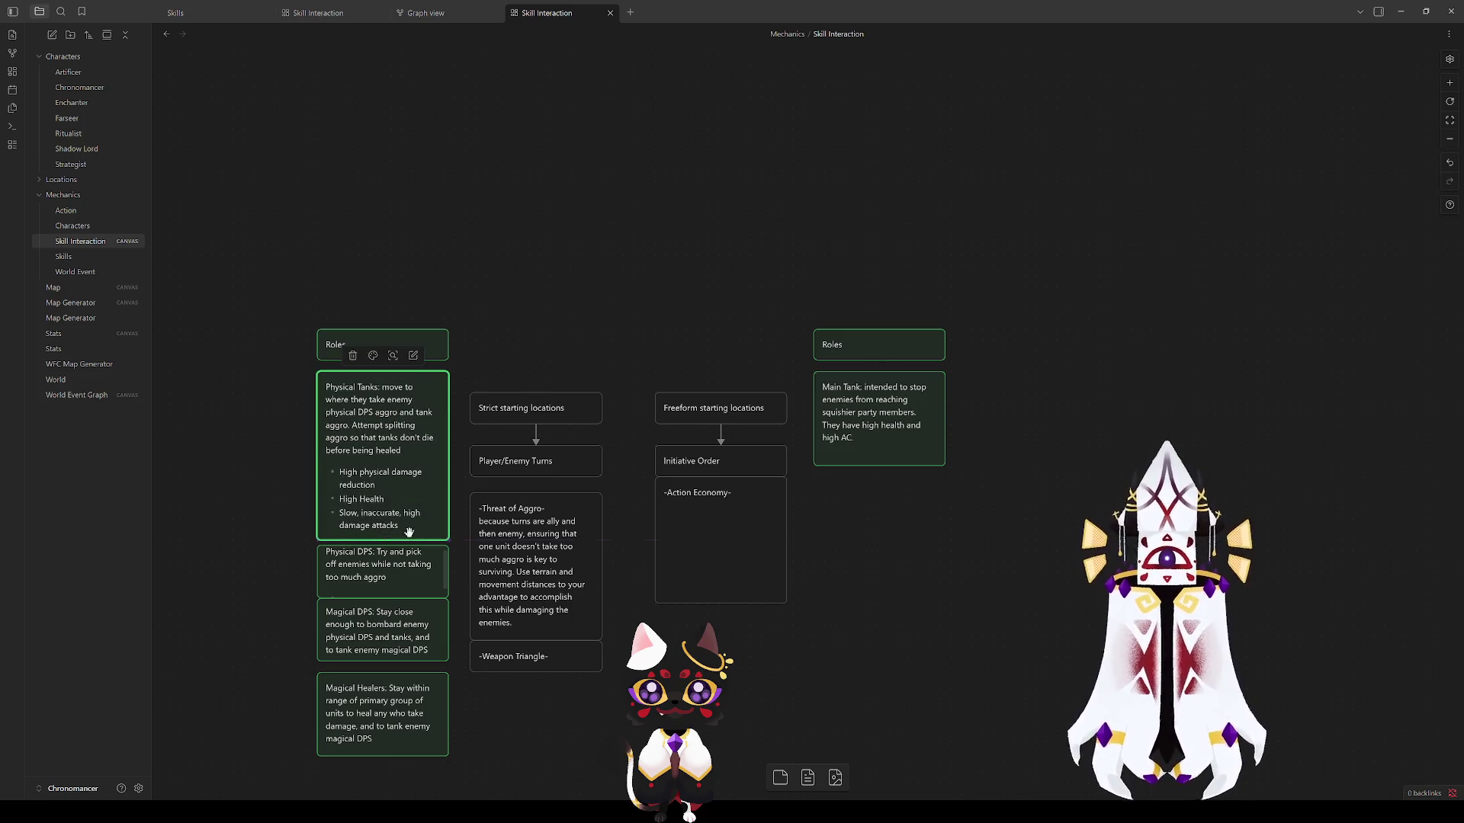
drag(275, 543, 457, 760)
drag(378, 686, 378, 696)
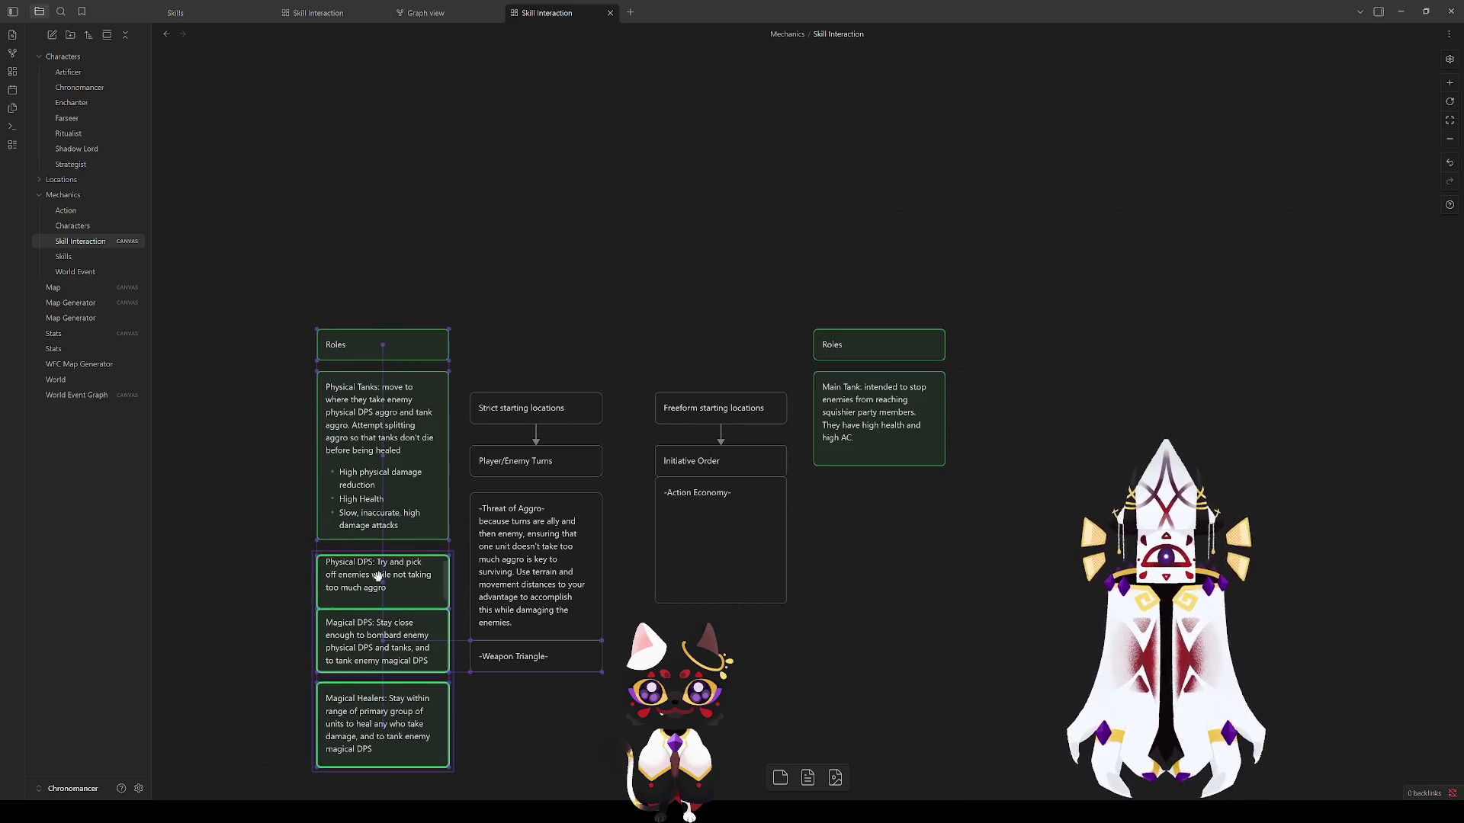
click(257, 552)
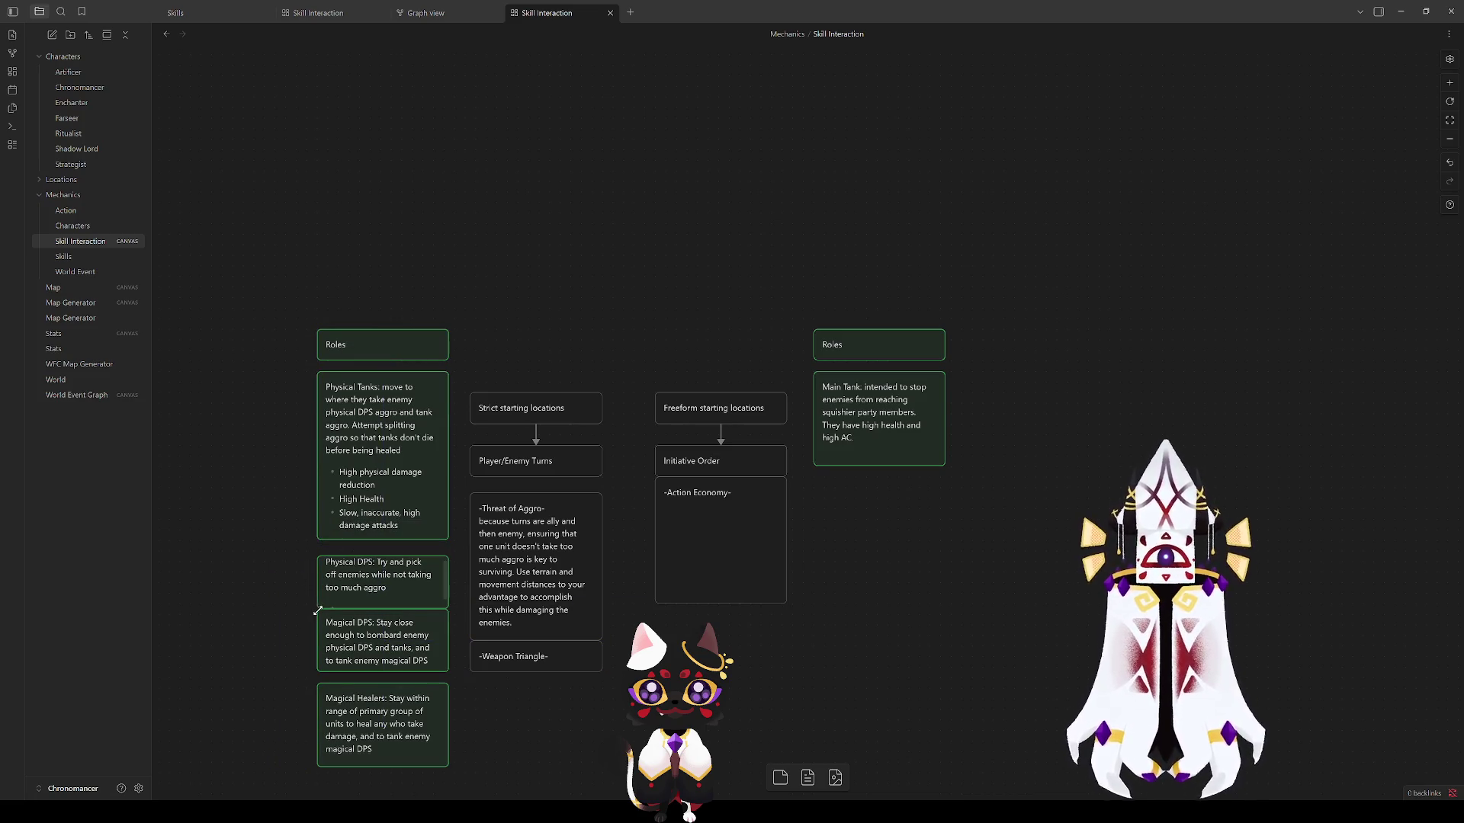
drag(378, 578, 377, 573)
click(285, 609)
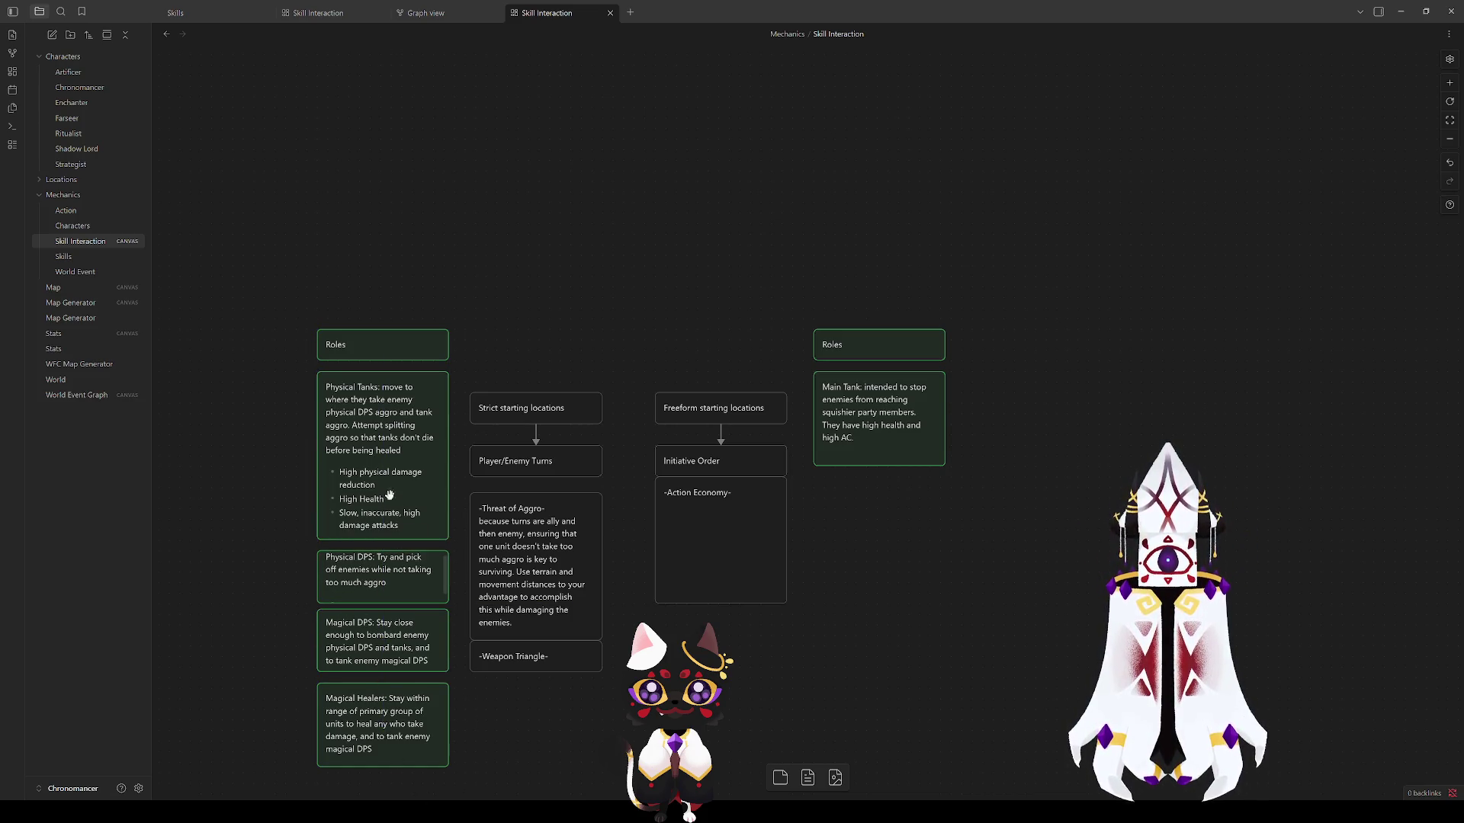
scroll(504, 648, down, 5)
scroll(503, 648, up, 5)
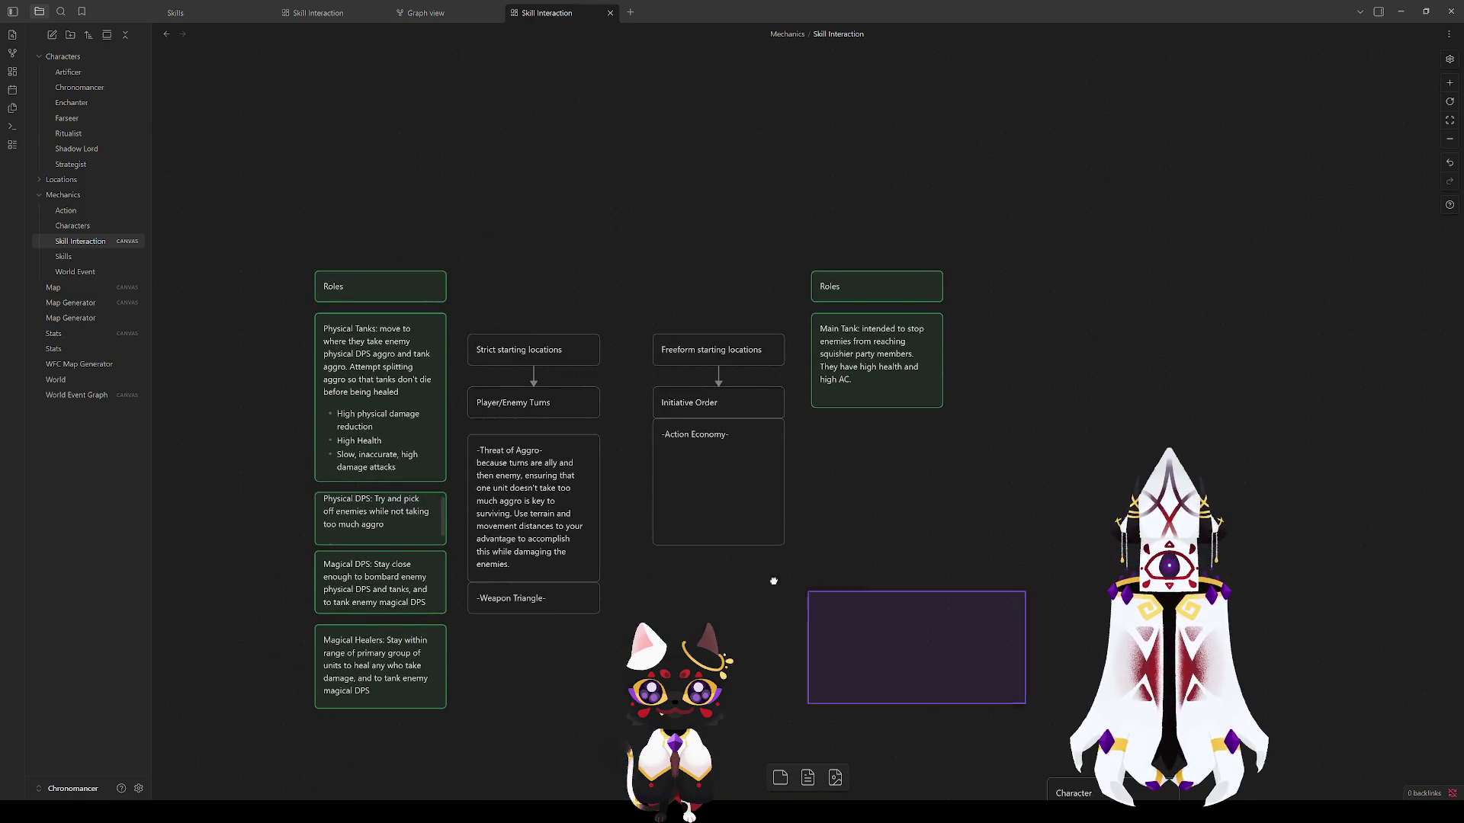
Step: Select the Magical DPS and Magical Healers cards to move them further down
drag(947, 710, 310, 265)
scroll(378, 343, down, 5)
click(269, 304)
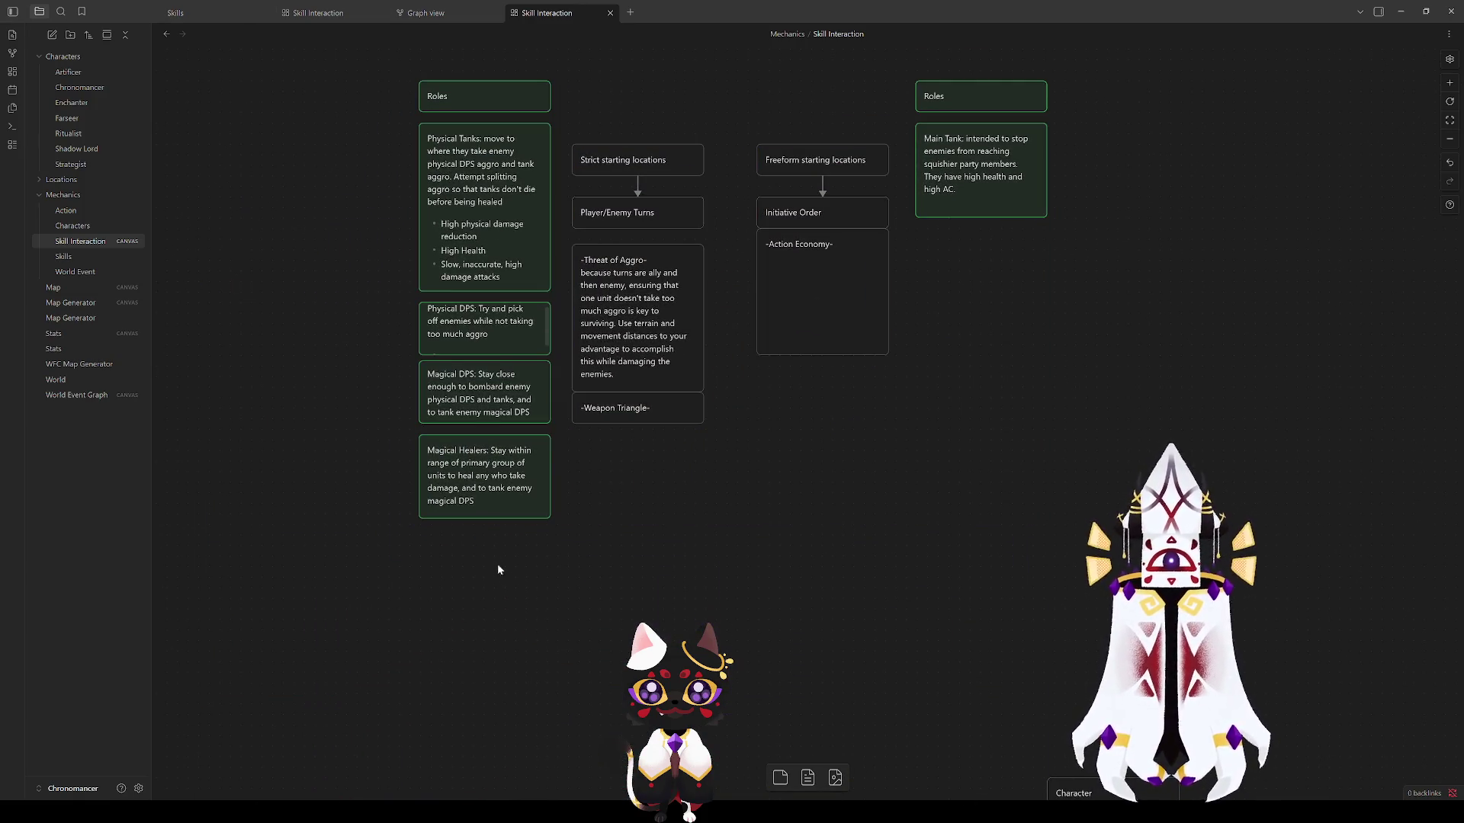
mouse_move(452, 606)
mouse_down()
mouse_move(452, 401)
mouse_move(452, 522)
mouse_up()
Step: Enlarge the Physical DPS card and add the bullet 'Very high accuracy and damage attacks'
click(481, 326)
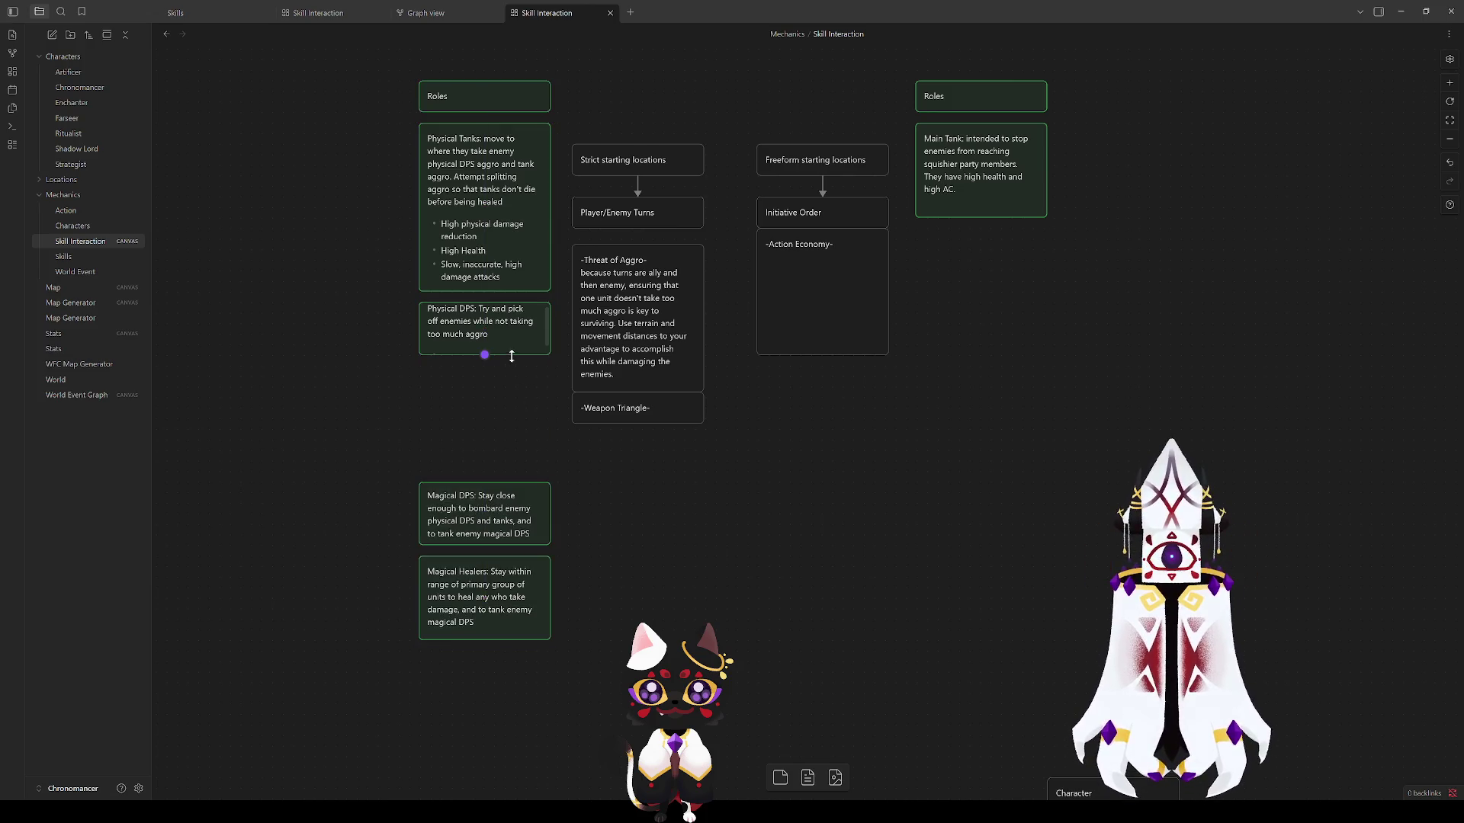
drag(514, 354, 513, 410)
double_click(485, 363)
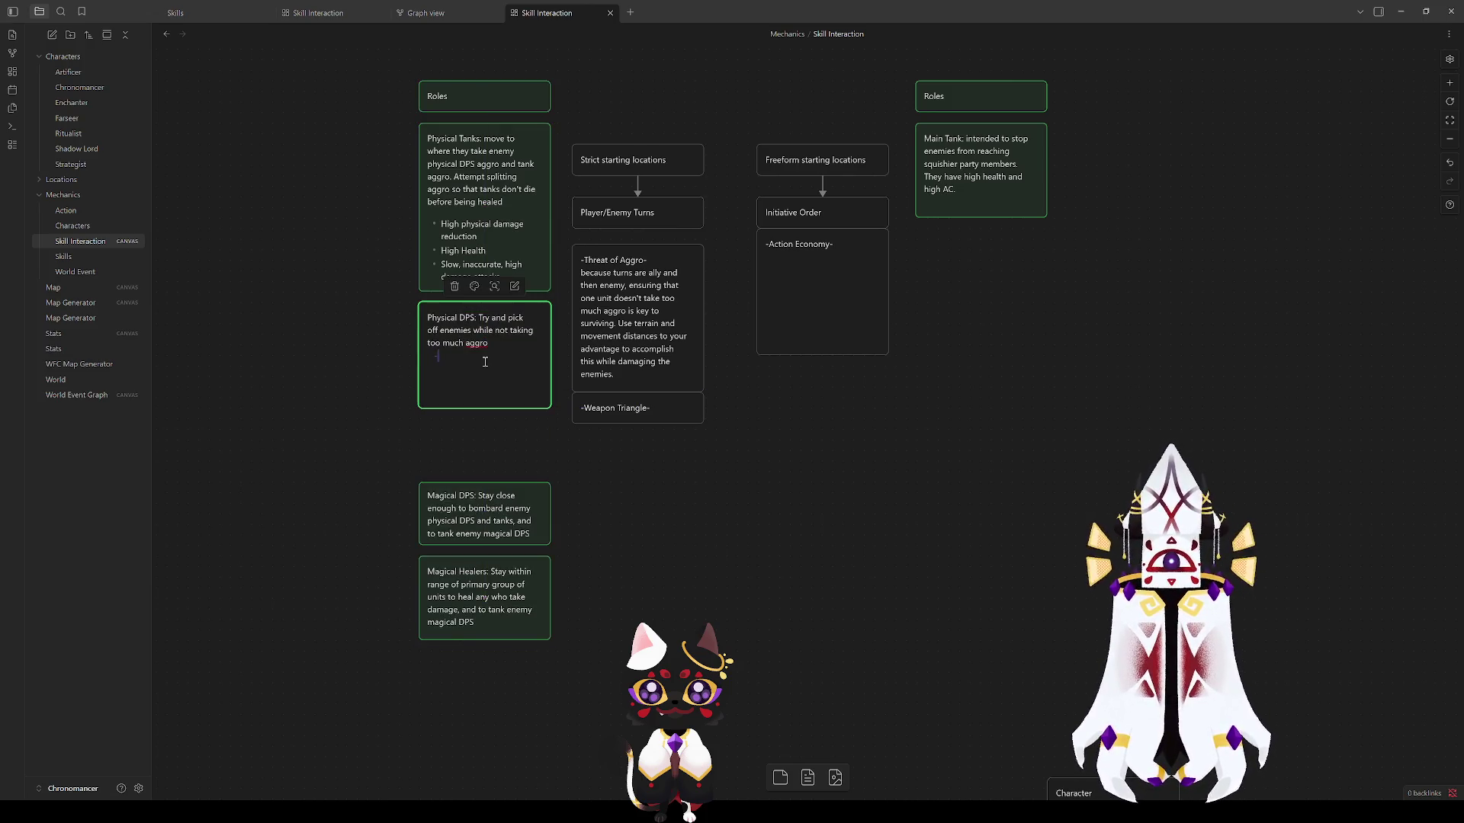
text(-Very)
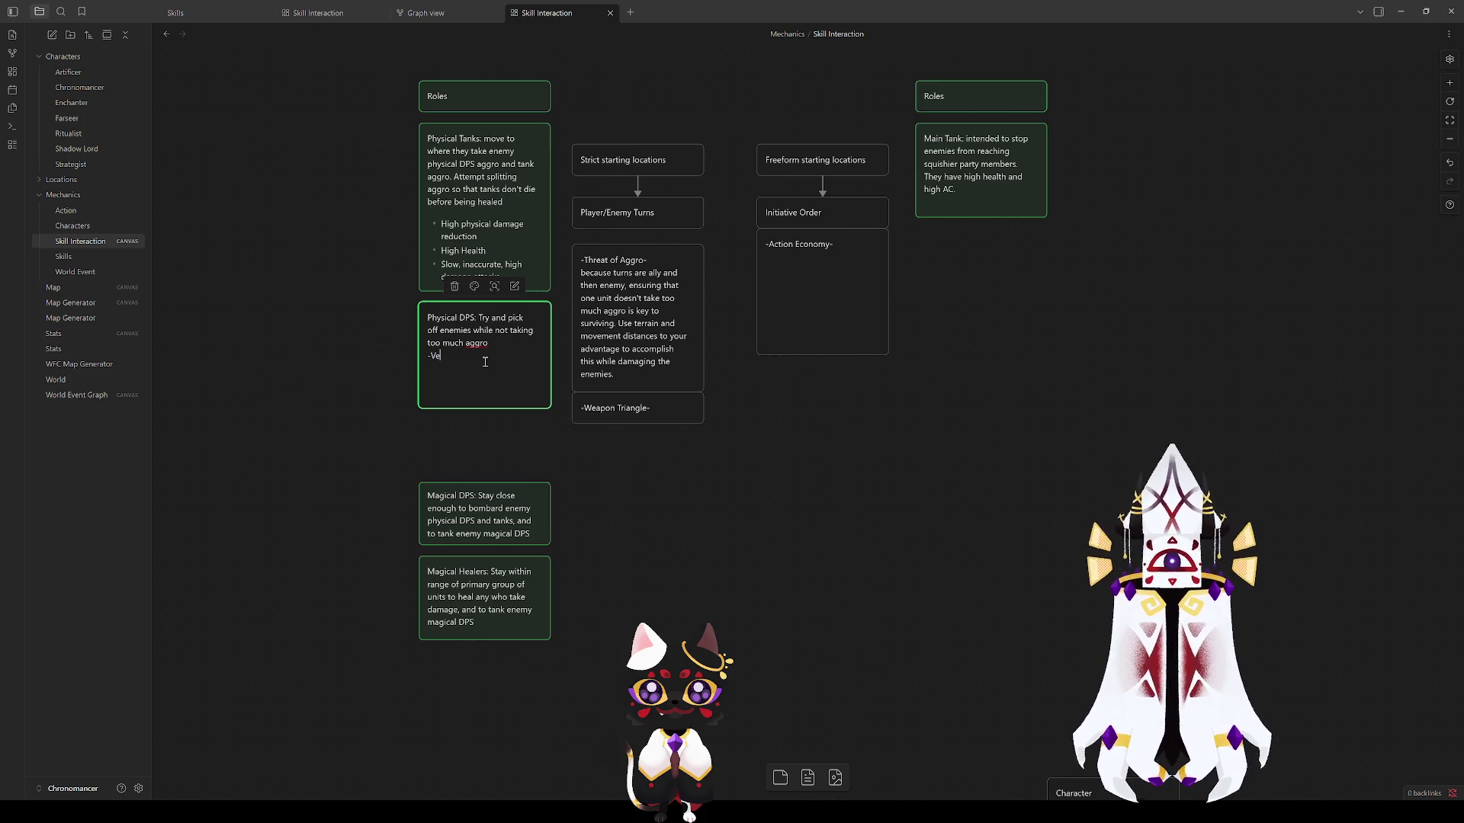
key(BackSpace)
key(BackSpace)
key(BackSpace)
text(- V)
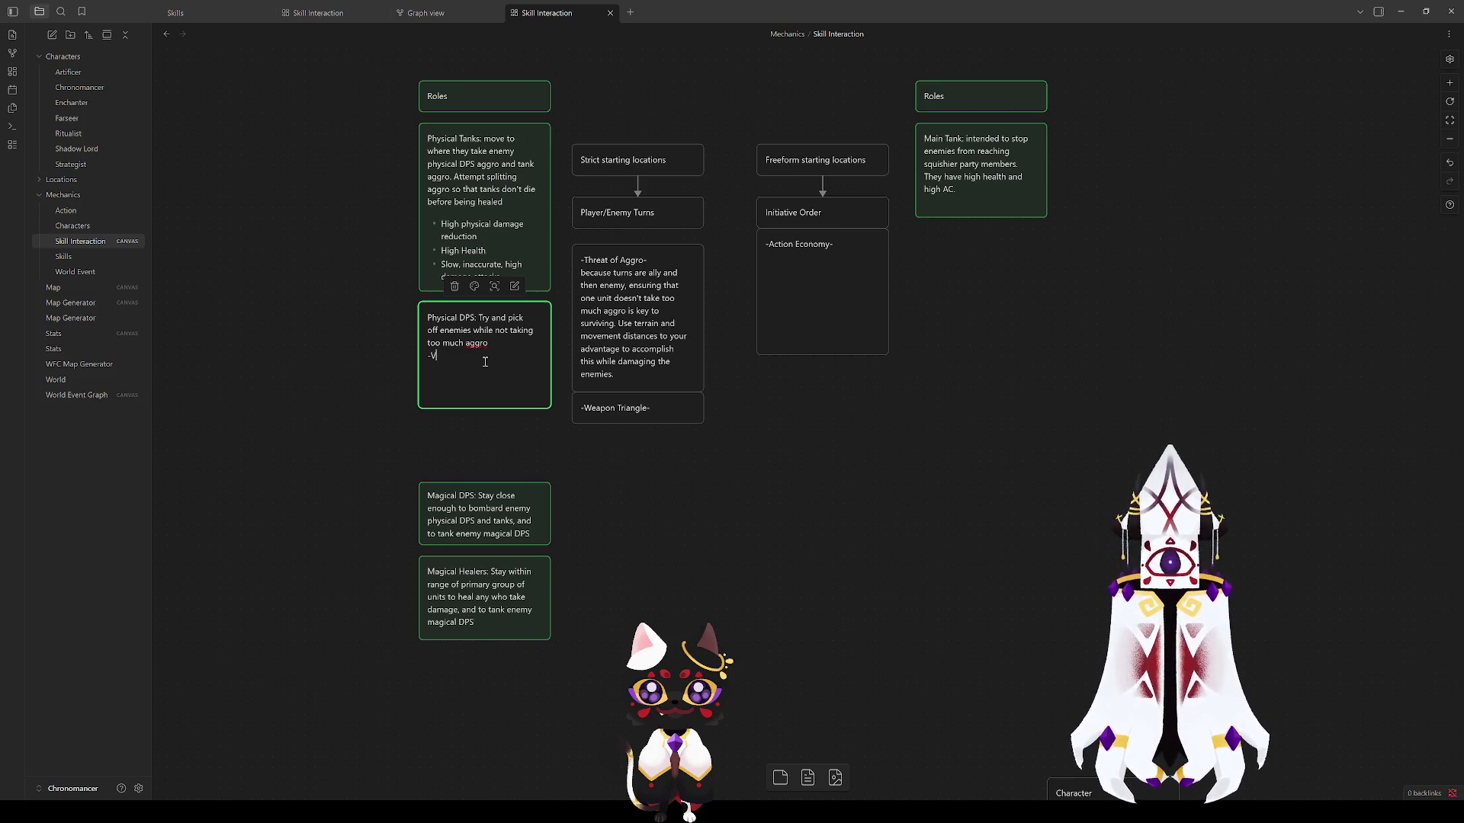
text(ery high, )
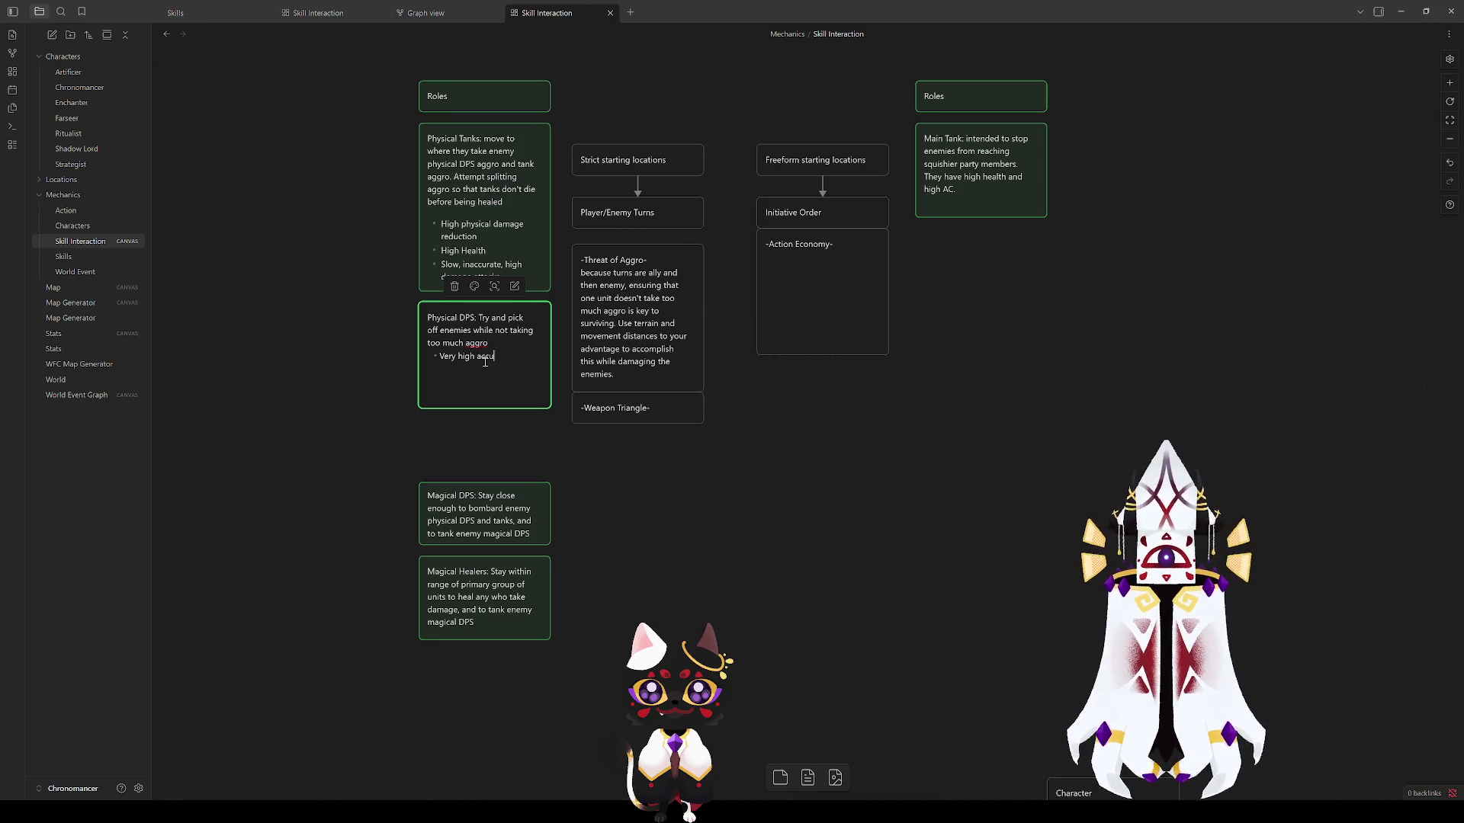
text(a)
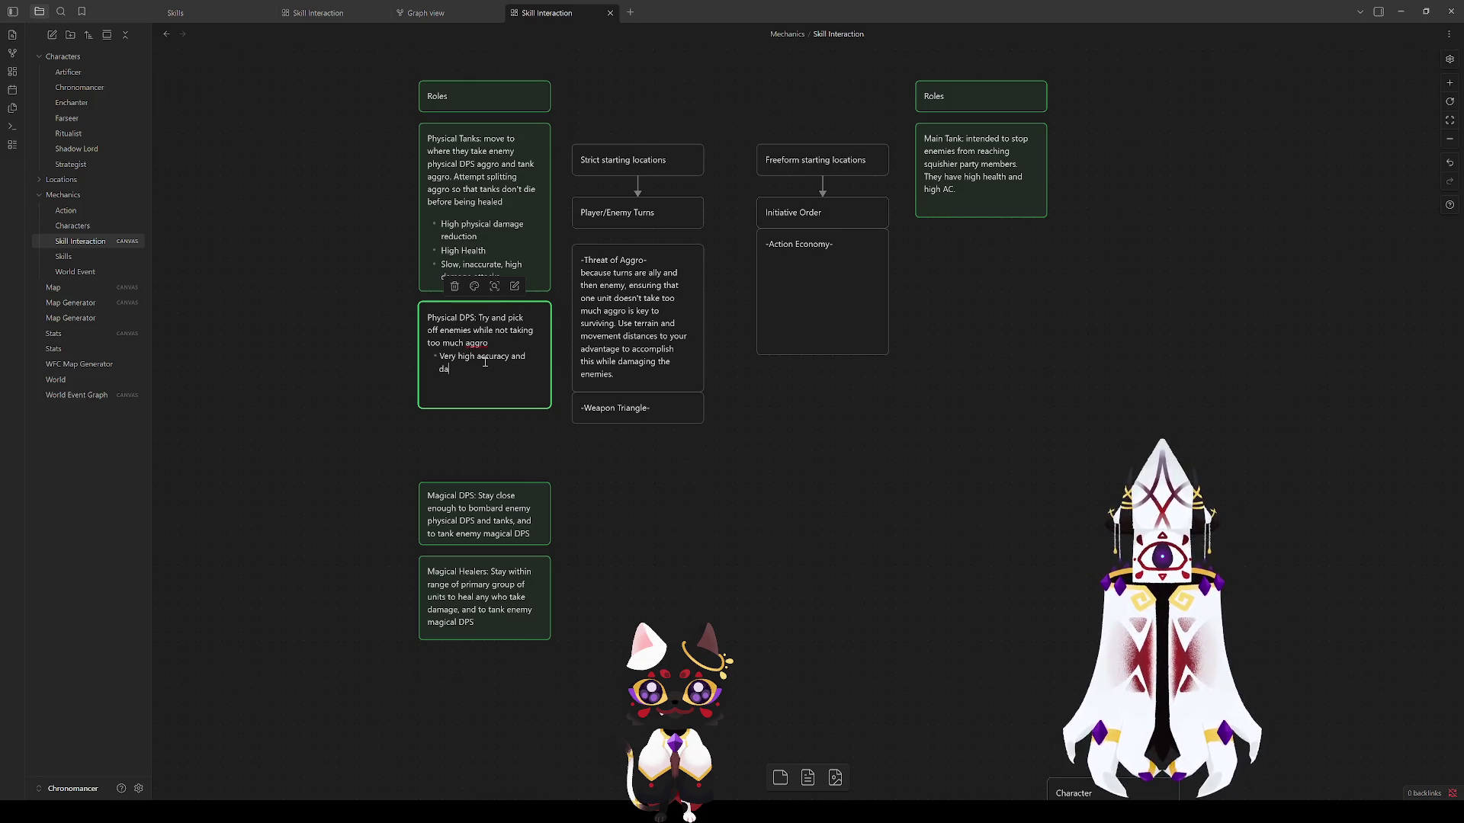
text(giuramage attacks)
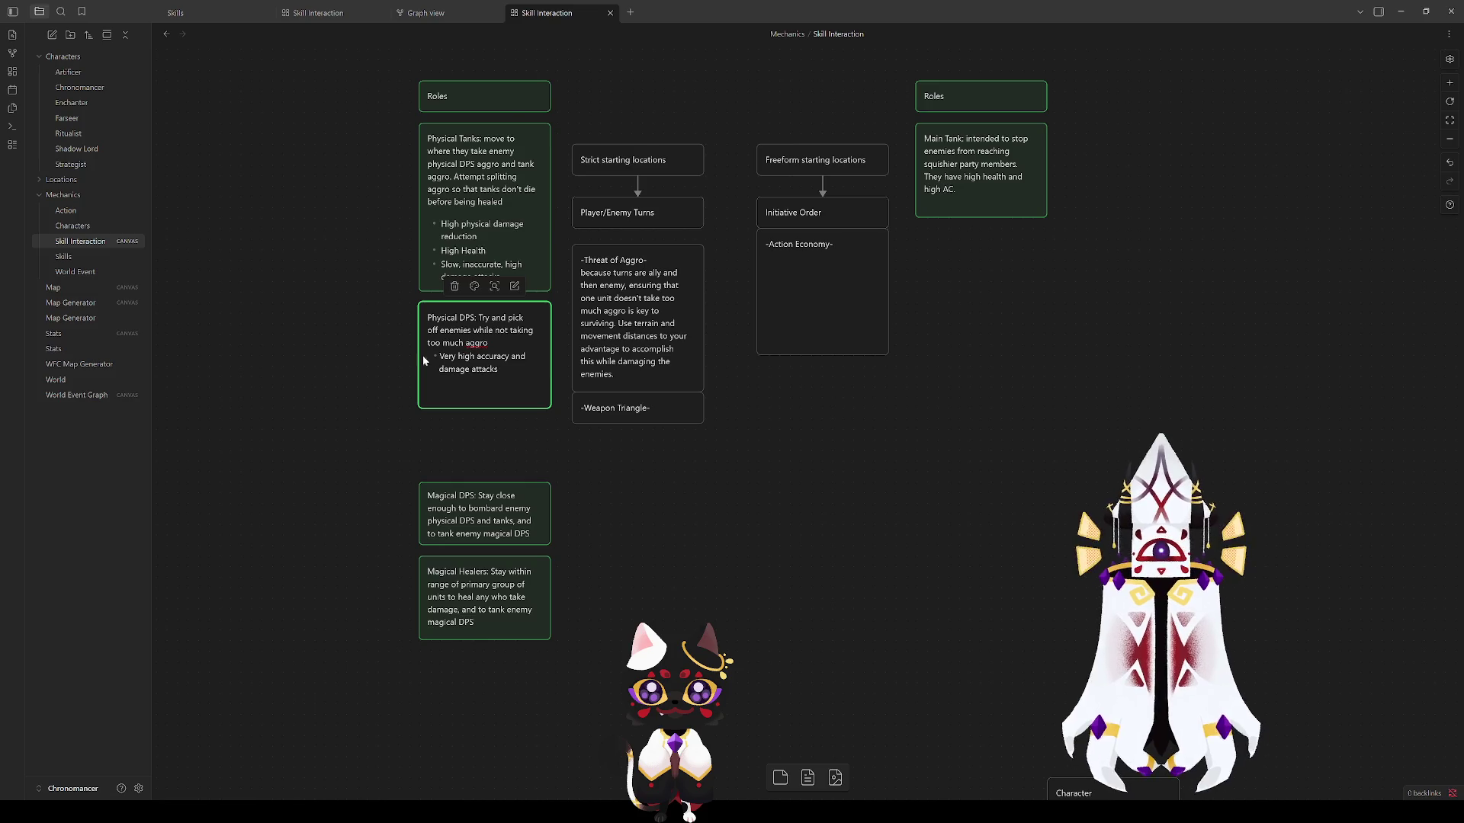
click(480, 261)
double_click(480, 261)
Step: Delete 'Slow, ' so the Physical Tanks third bullet reads 'Inaccurate, high damage attacks'
drag(463, 267, 439, 266)
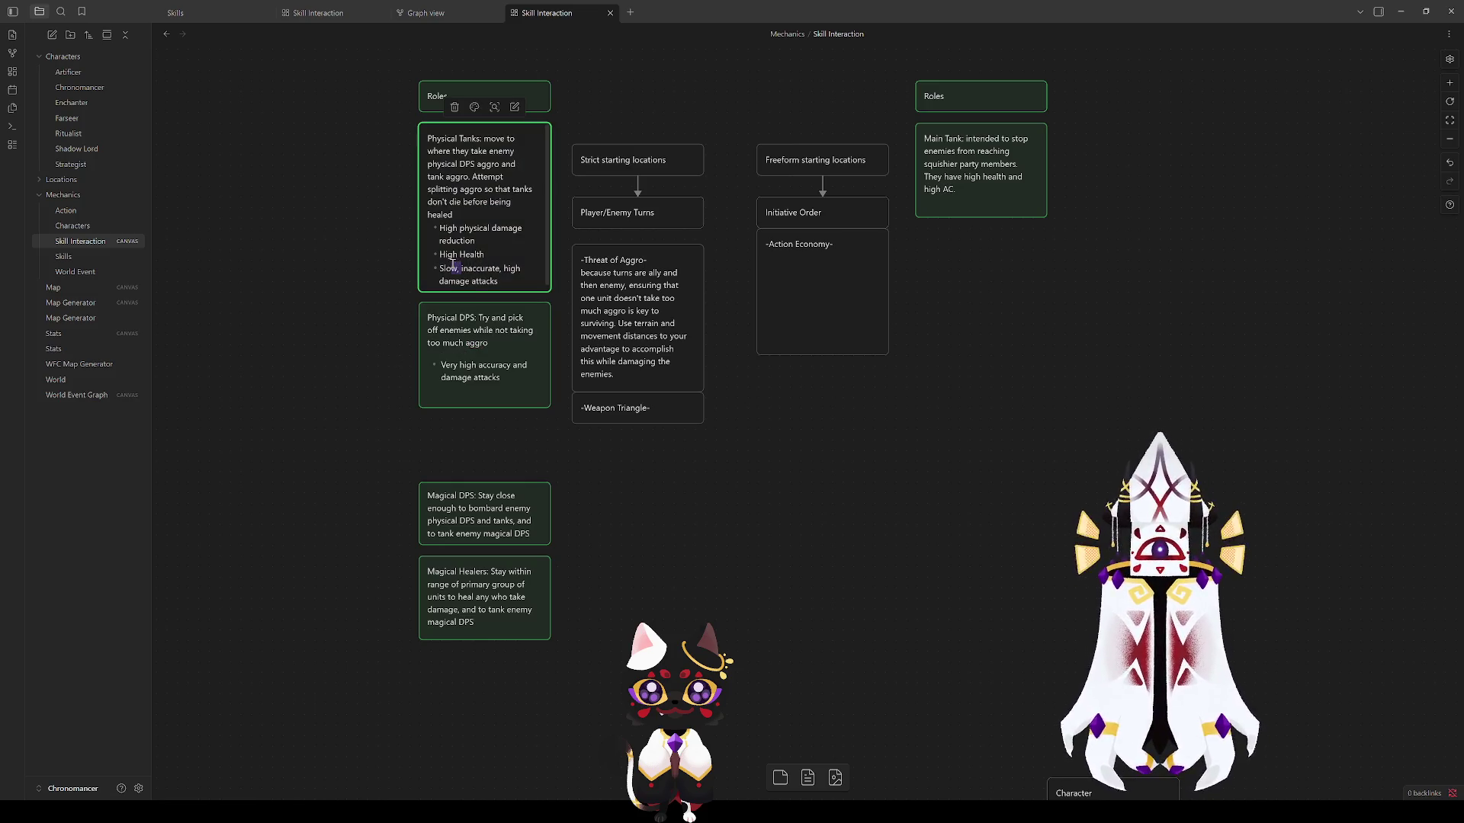
key(BackSpace)
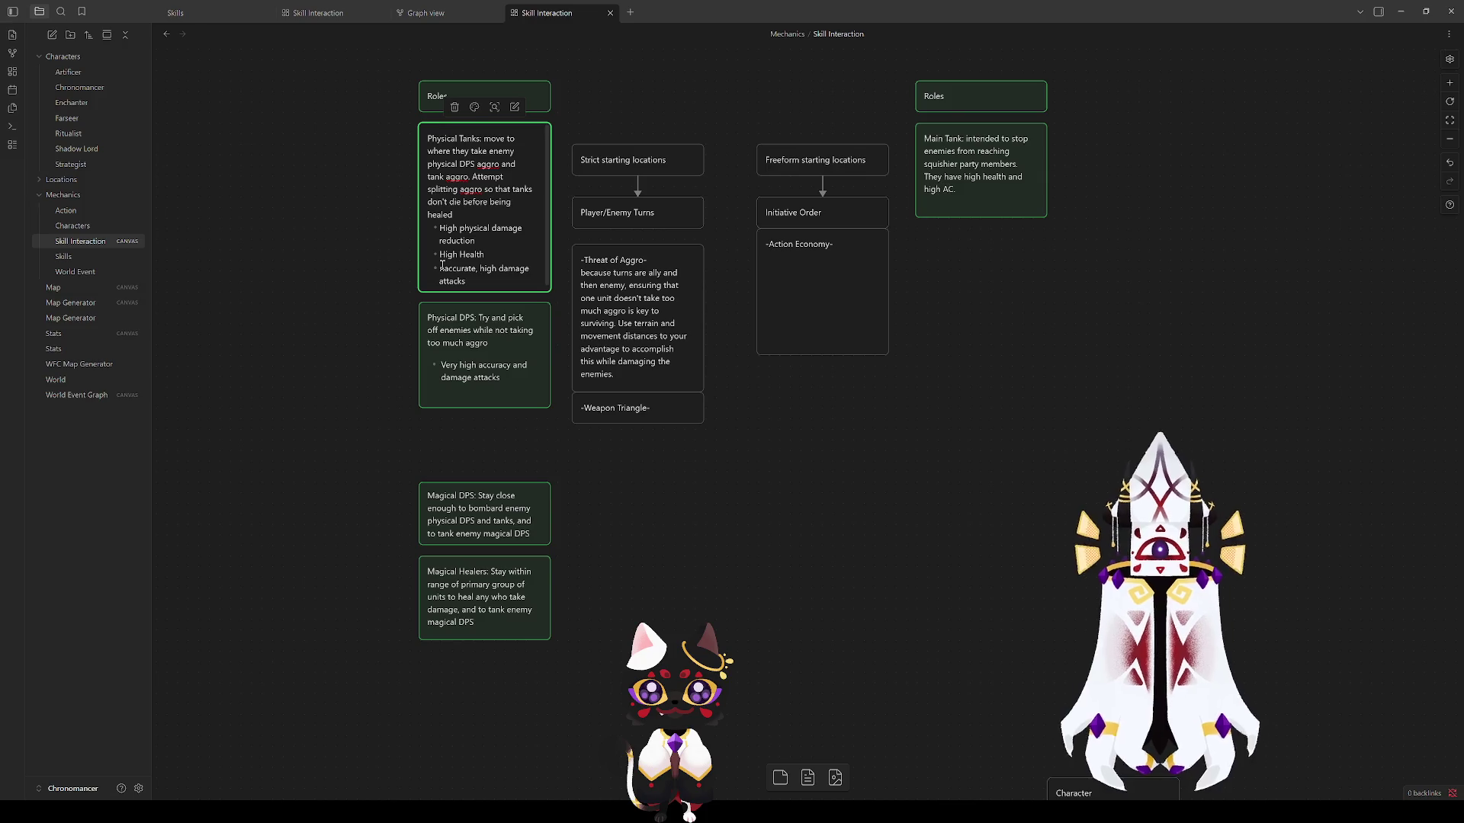
text(In)
click(395, 381)
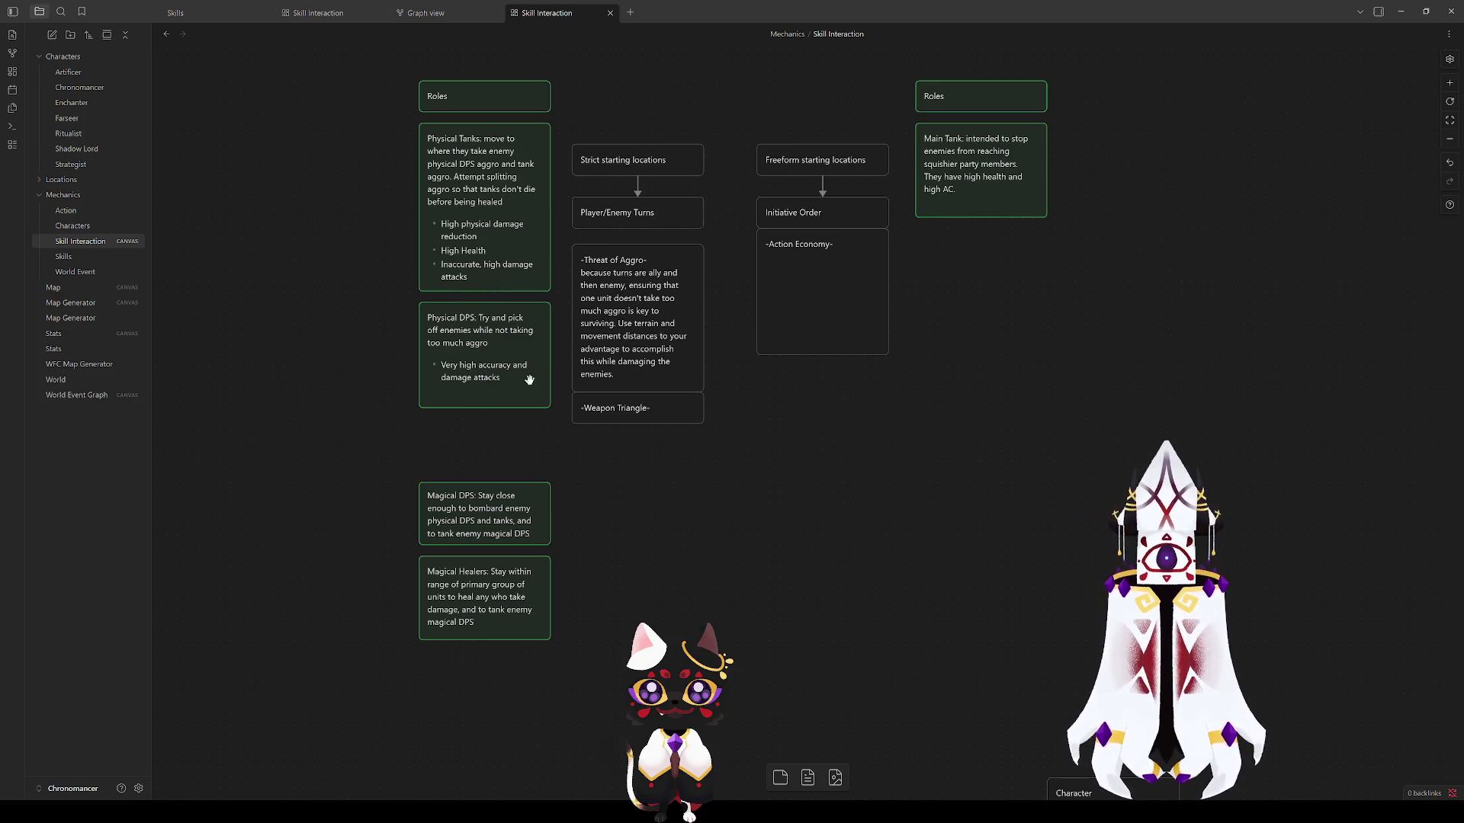
Step: Add a Medium health bullet to Physical DPS and lowercase 'health' in the Physical Tanks card
click(490, 379)
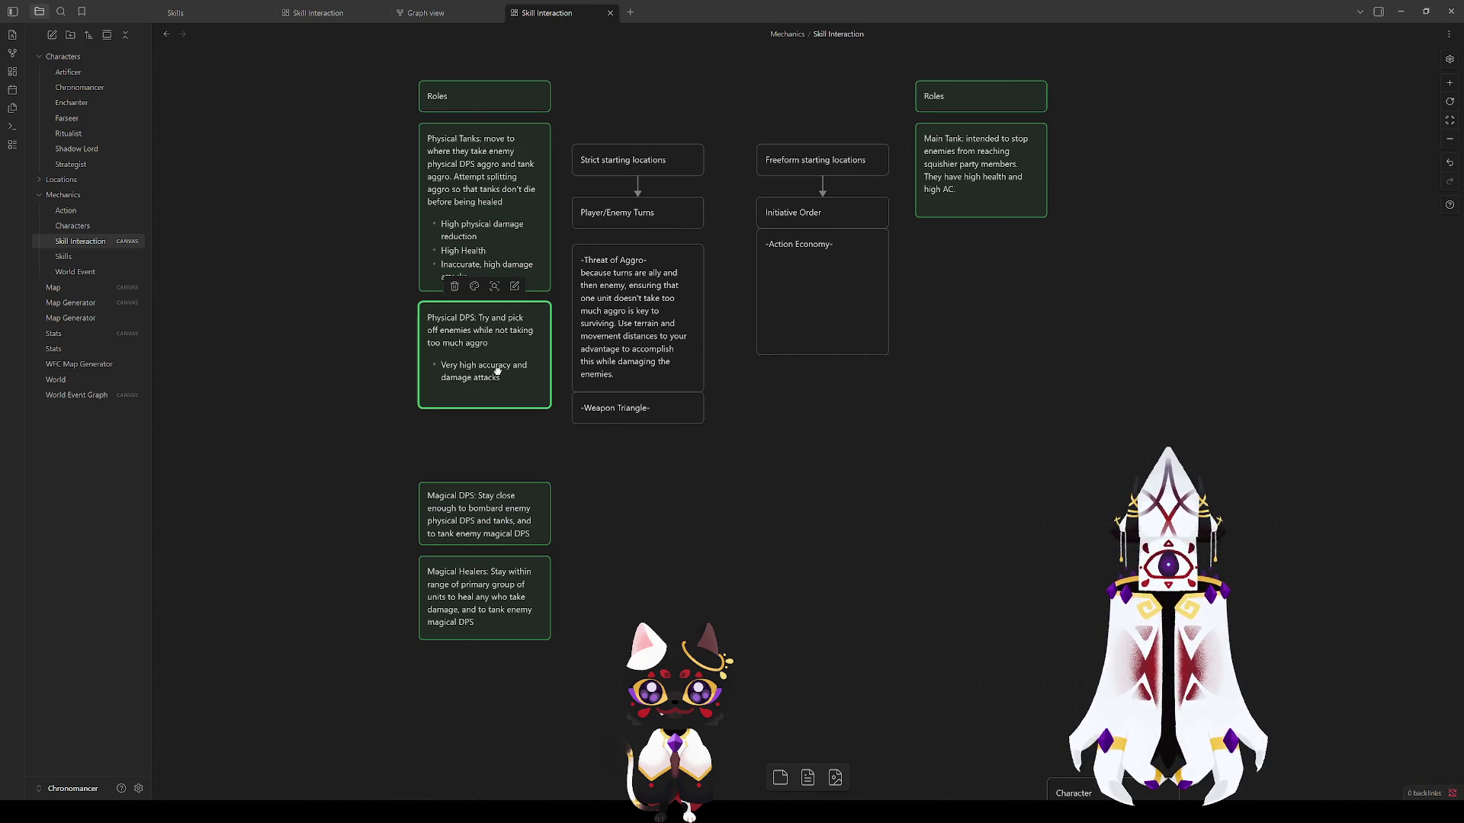
double_click(489, 377)
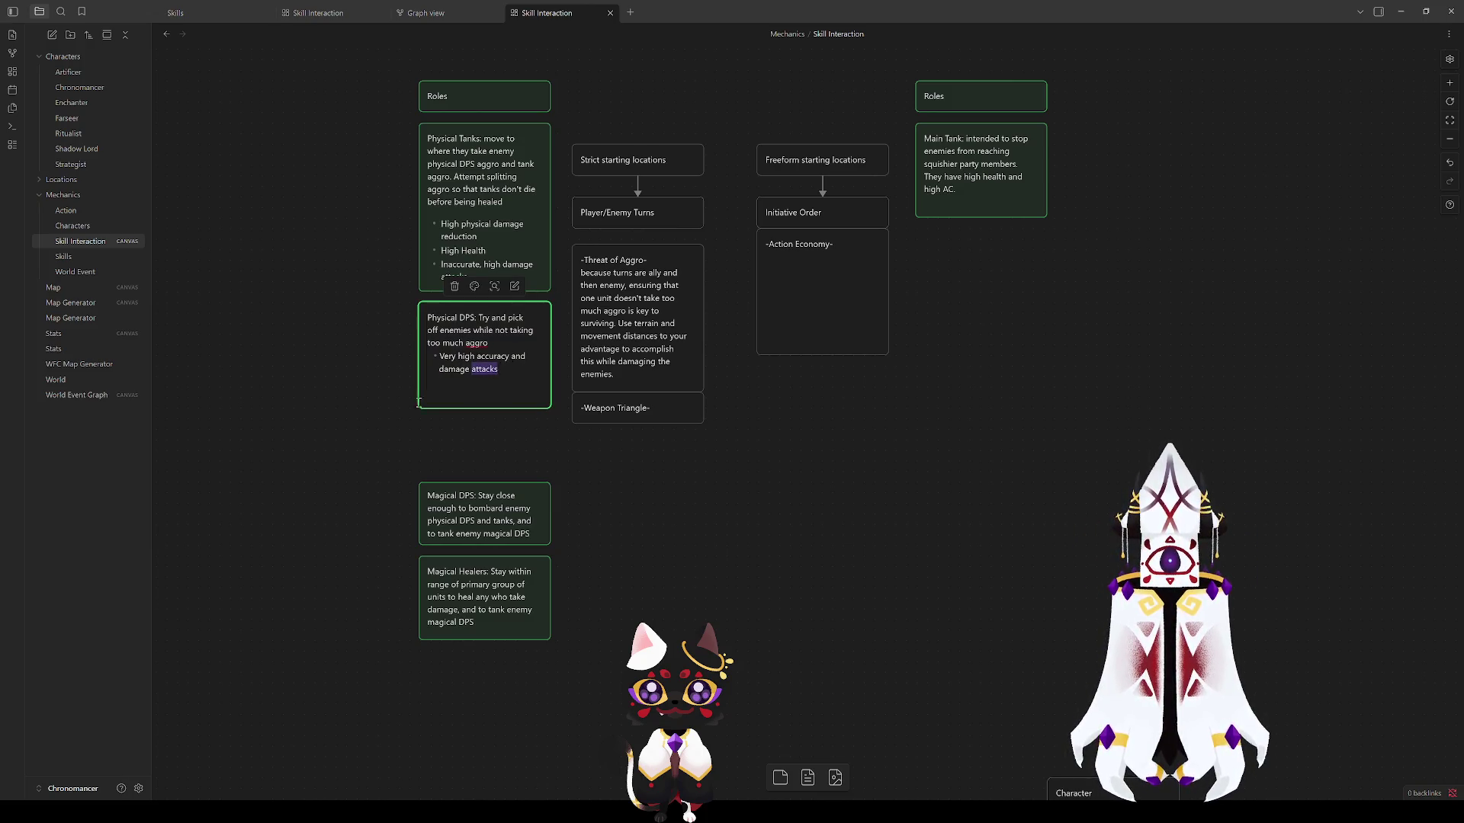
click(504, 370)
text(-)
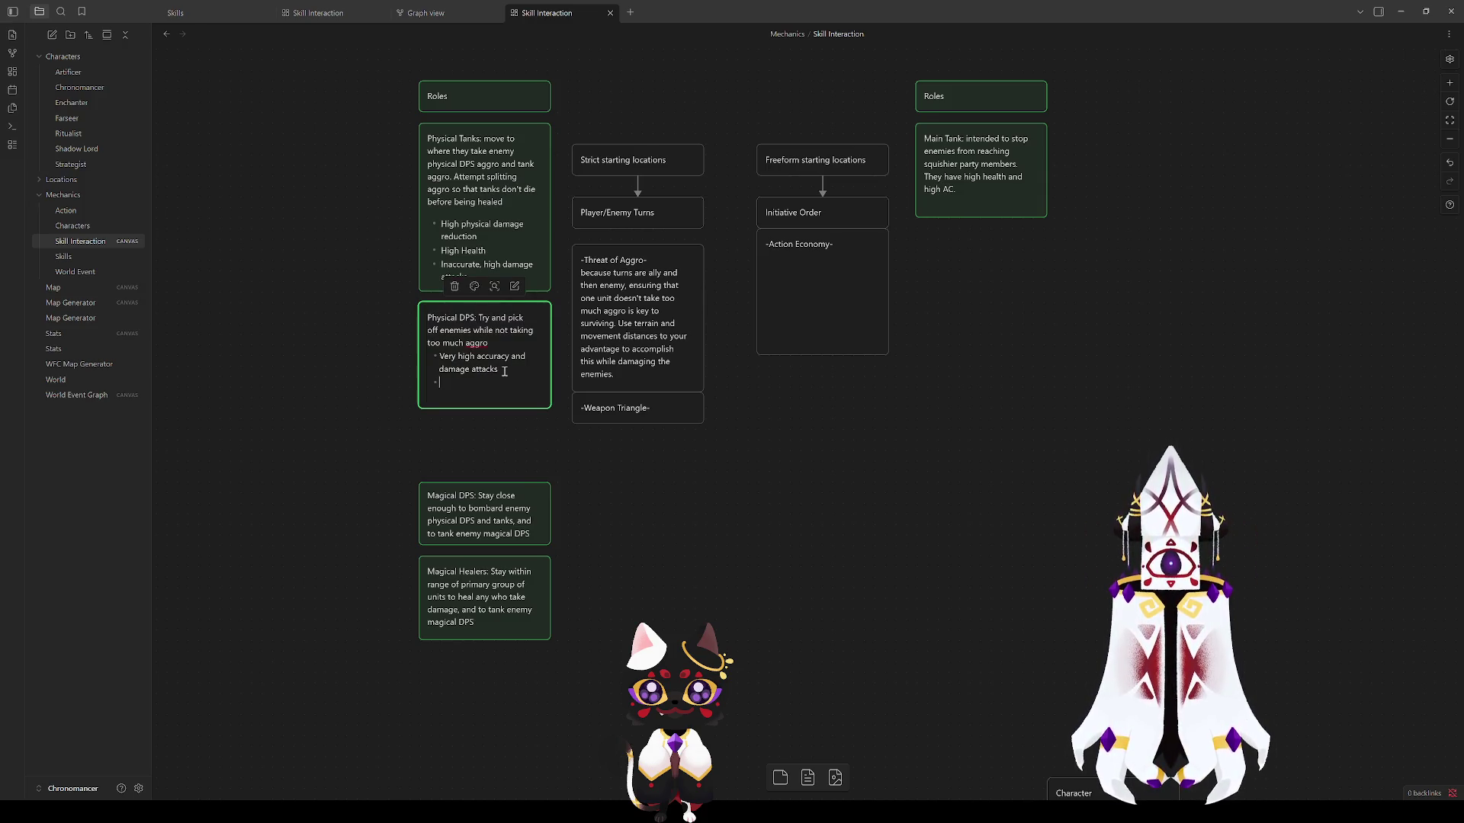
text(Medium He)
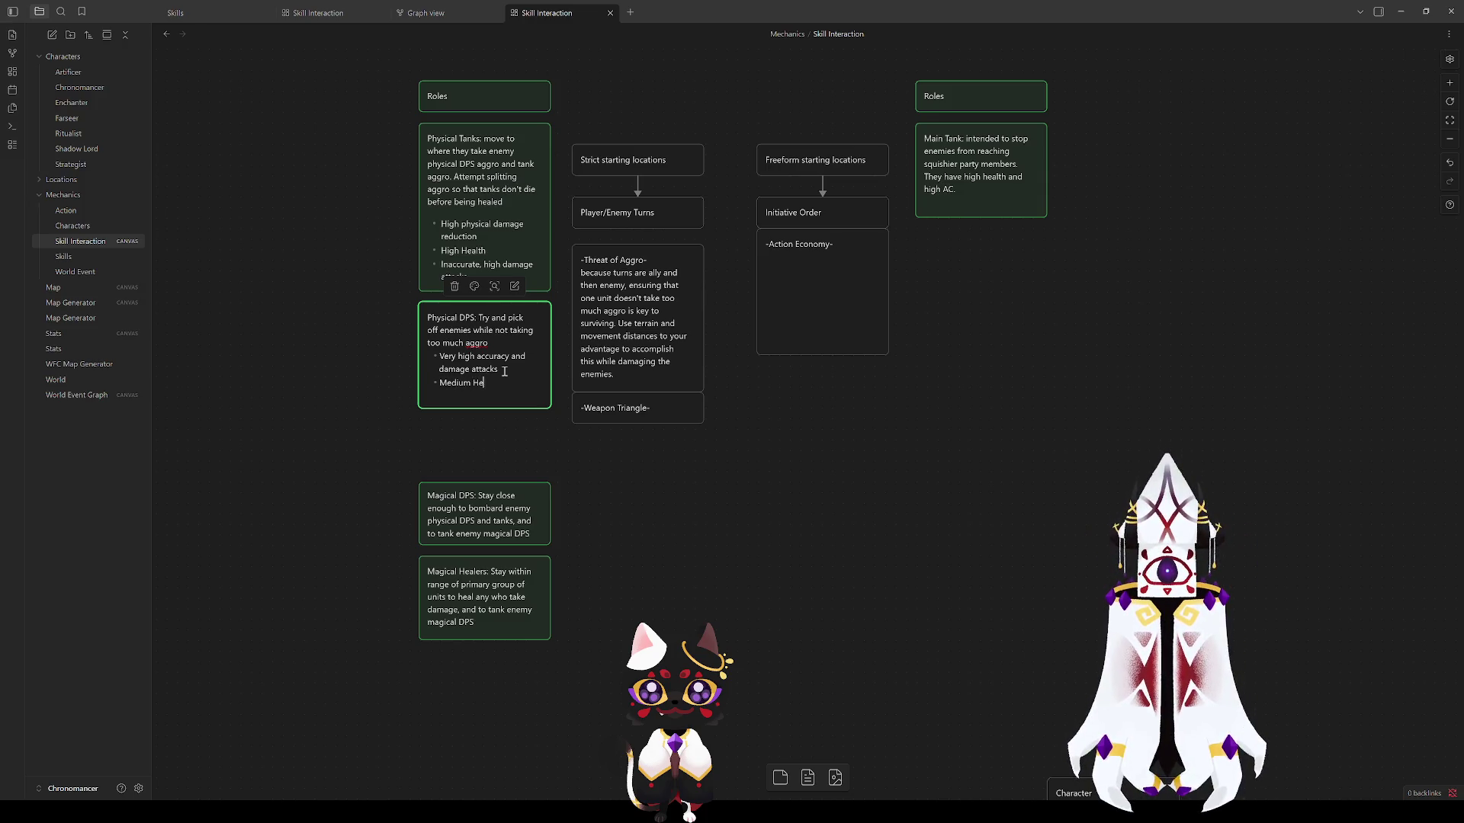
key(BackSpace)
key(BackSpace)
text(health)
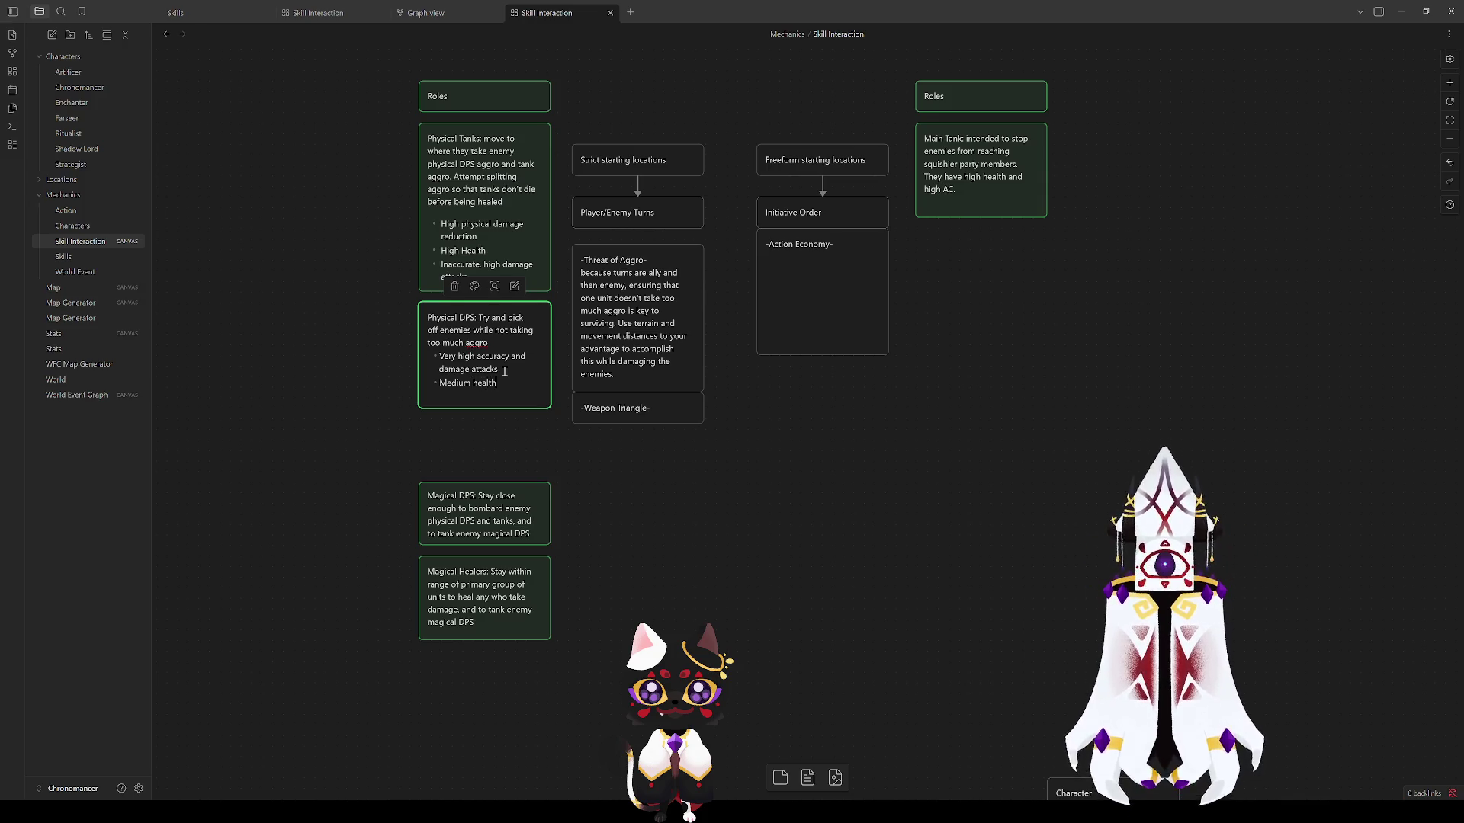
click(459, 254)
key(BackSpace)
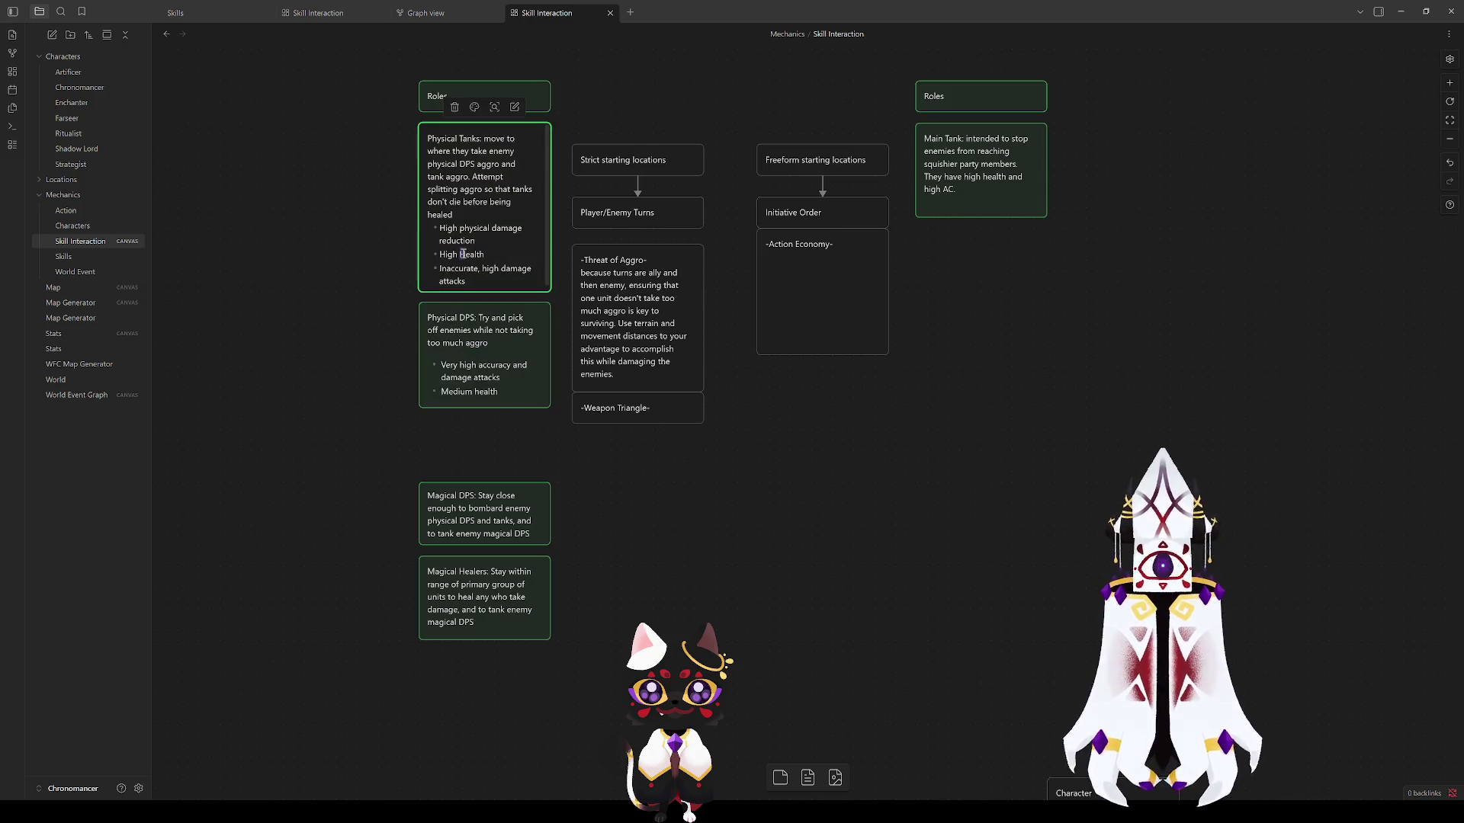
text(h)
click(435, 357)
Step: Move the Magical DPS card up under Physical DPS and extend its text
mouse_move(503, 538)
mouse_down()
mouse_move(503, 474)
mouse_move(529, 532)
mouse_up()
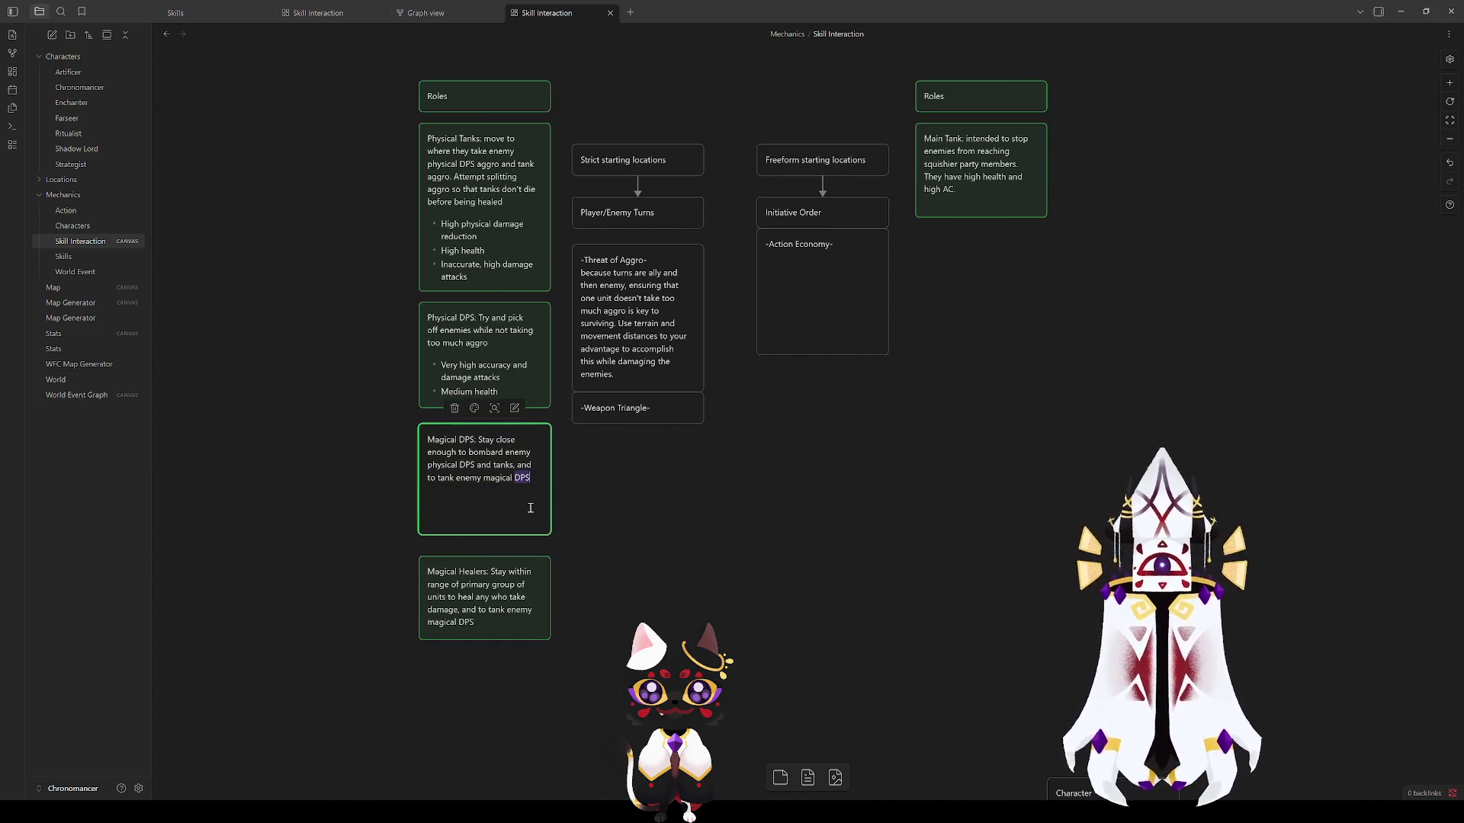
double_click(524, 476)
click(532, 478)
text(High)
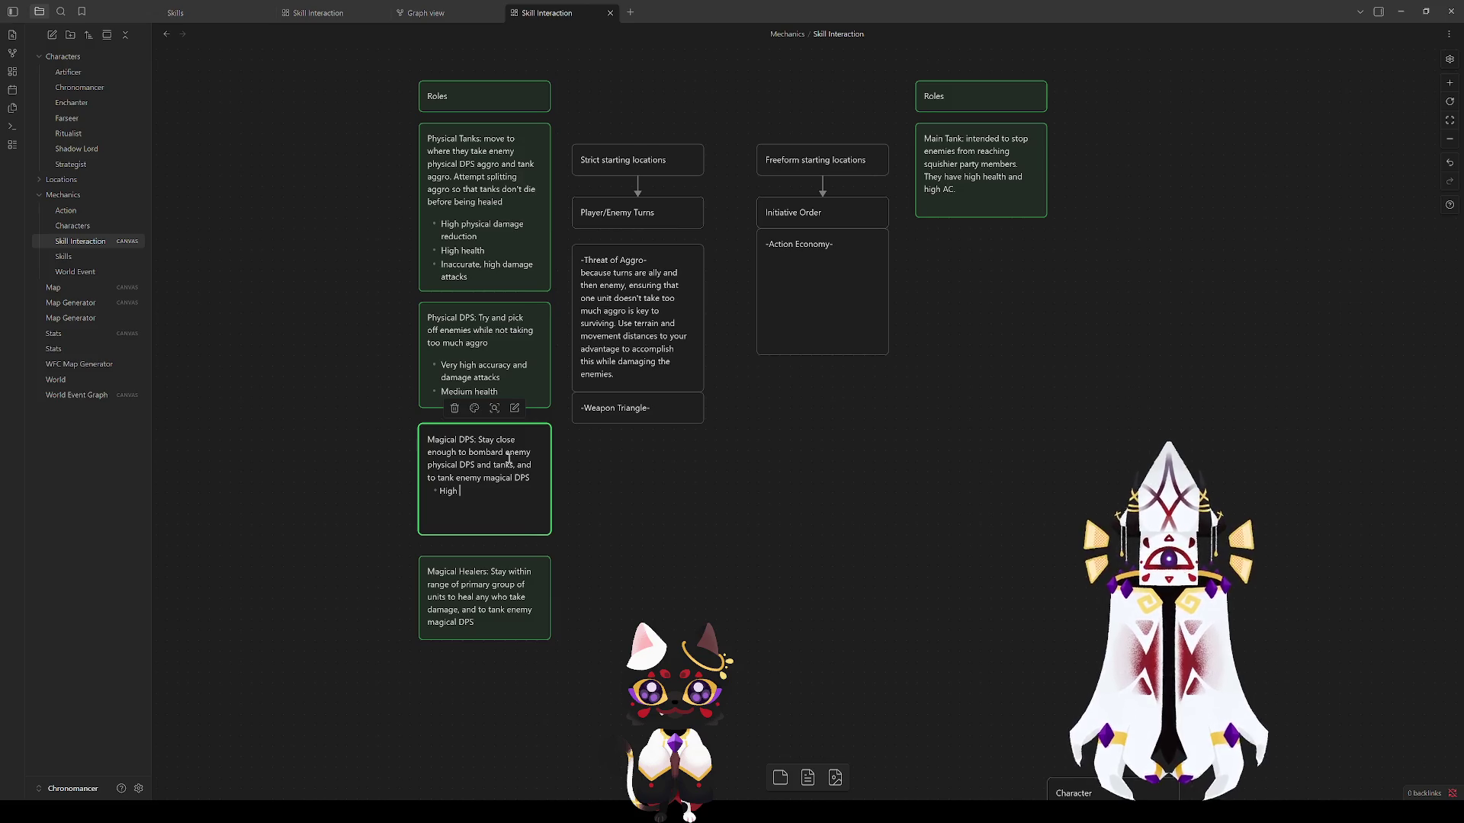
click(389, 308)
Step: Make the Physical Tanks bullet say melee attacks and the Physical DPS bullet melee/ranged attacks
double_click(492, 282)
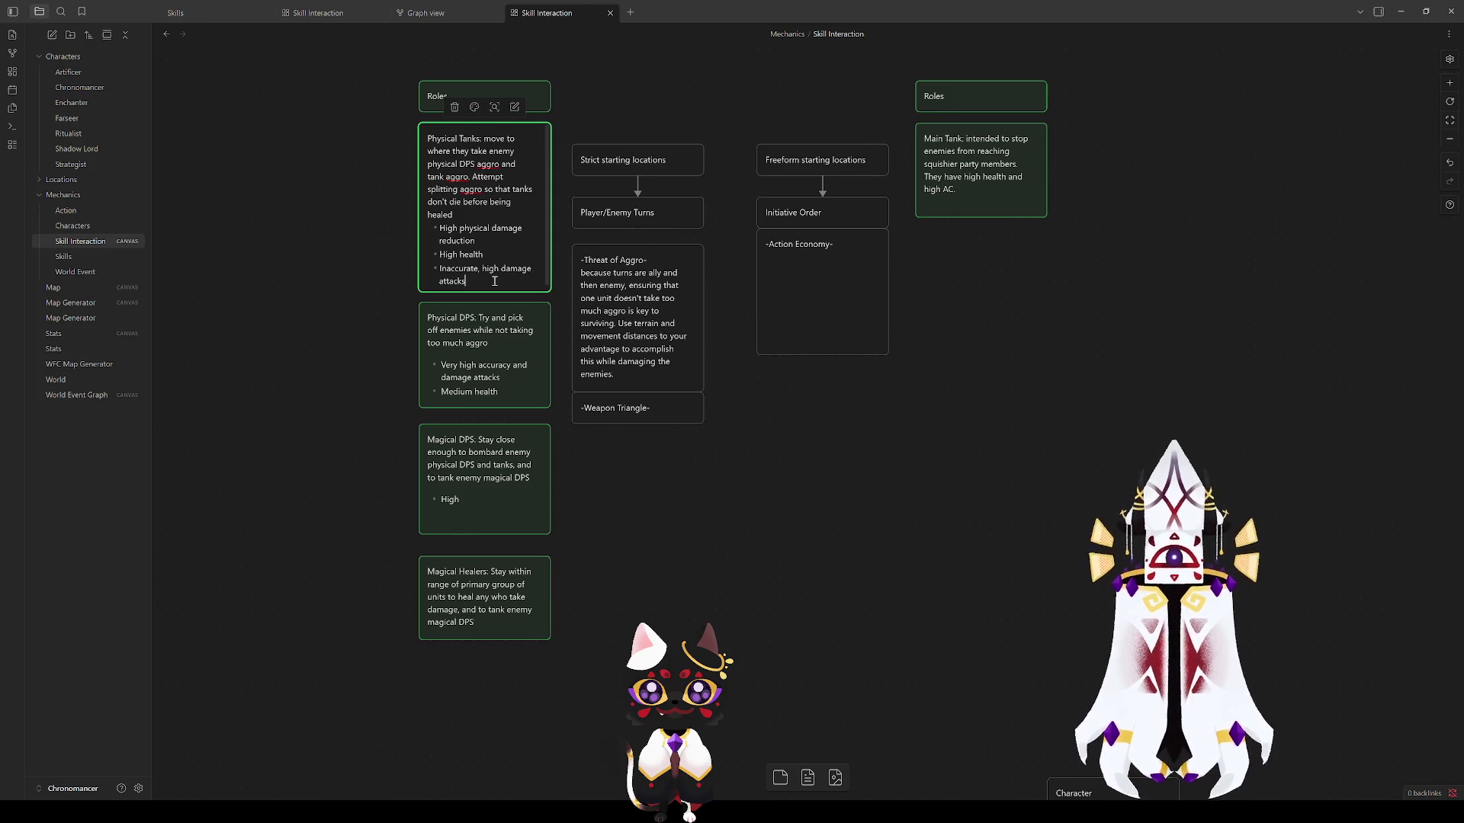
text(melee)
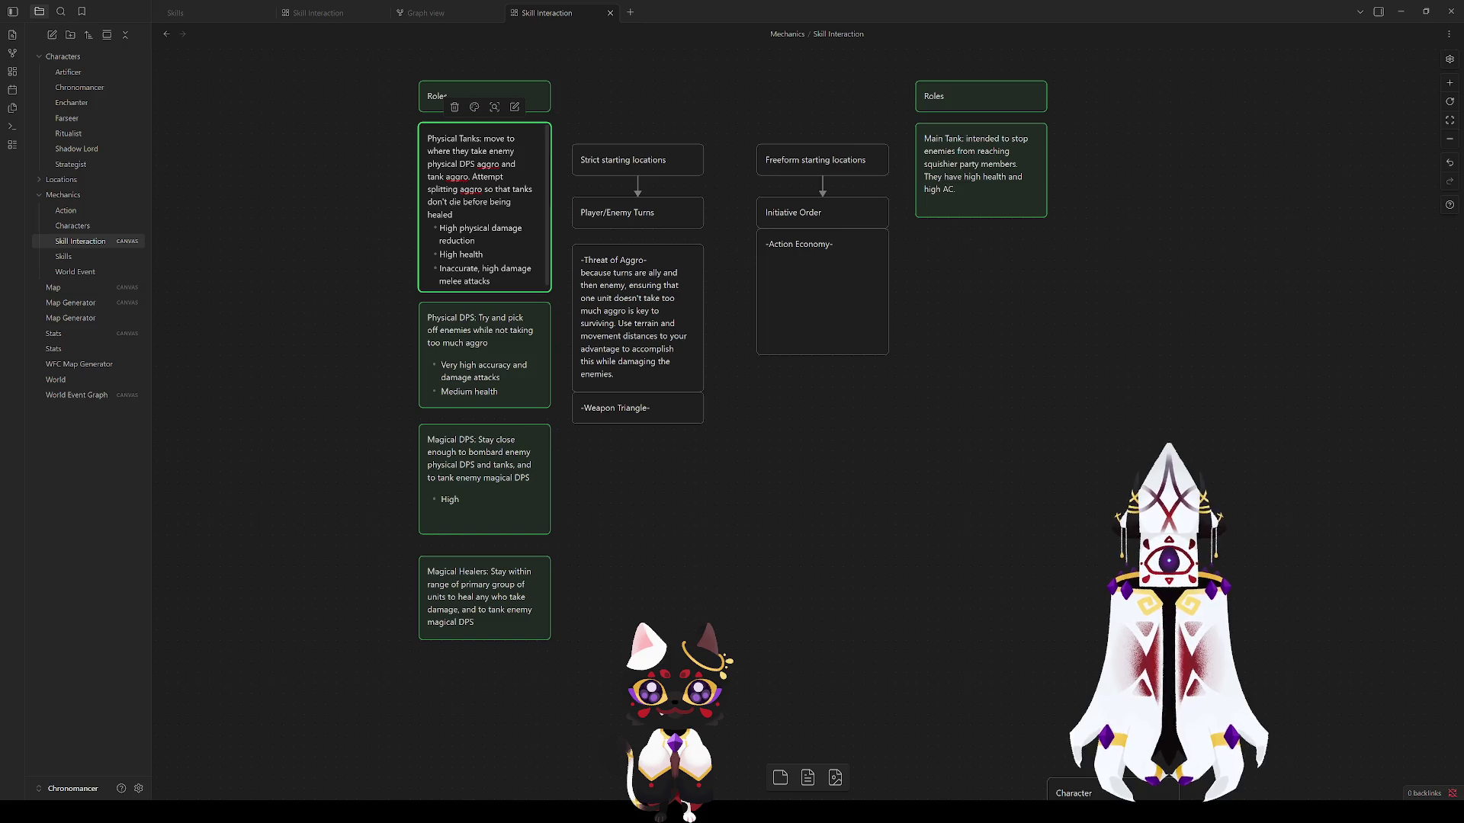
key(Escape)
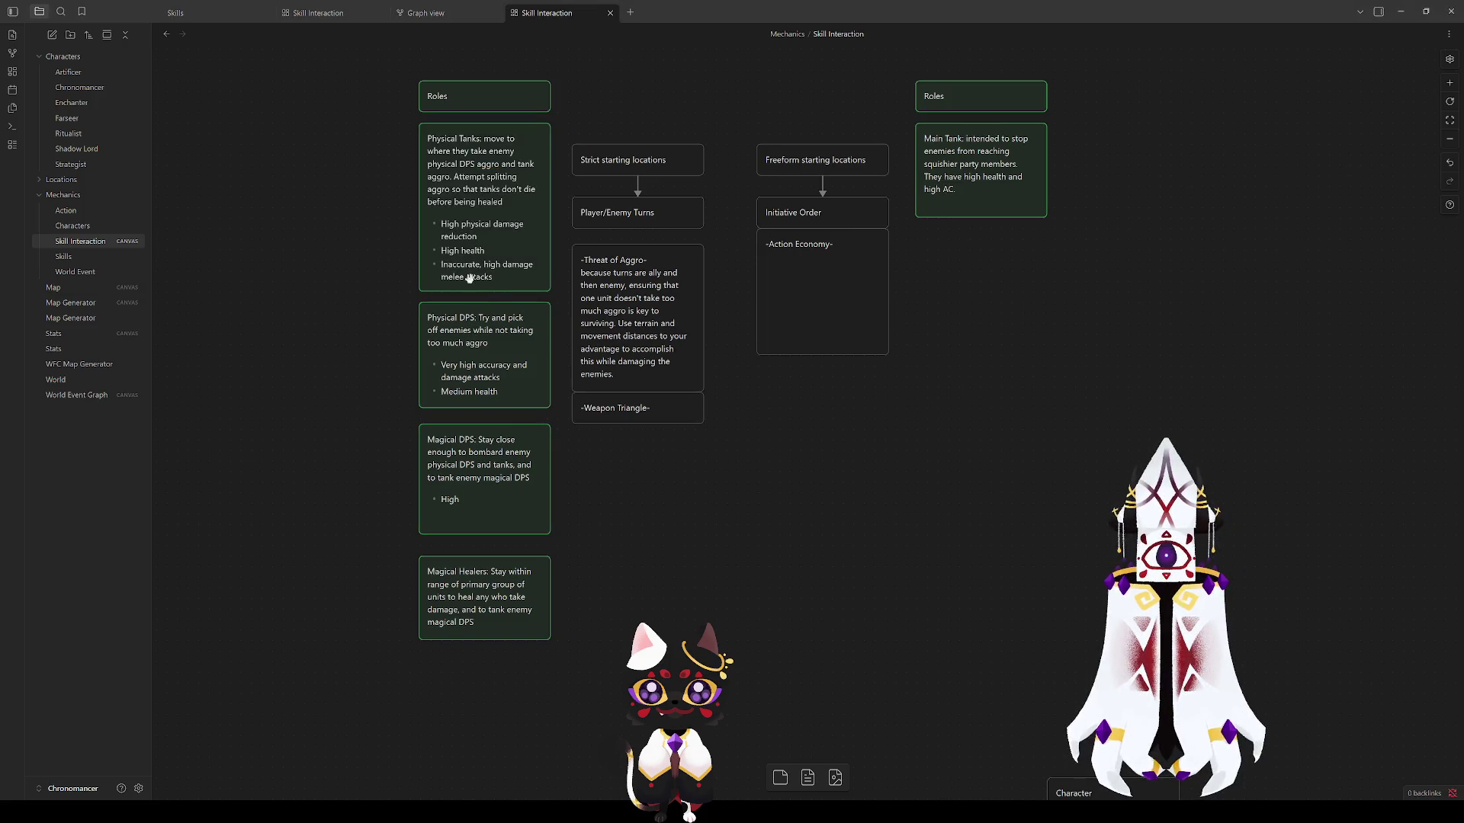
click(499, 386)
text(melee)
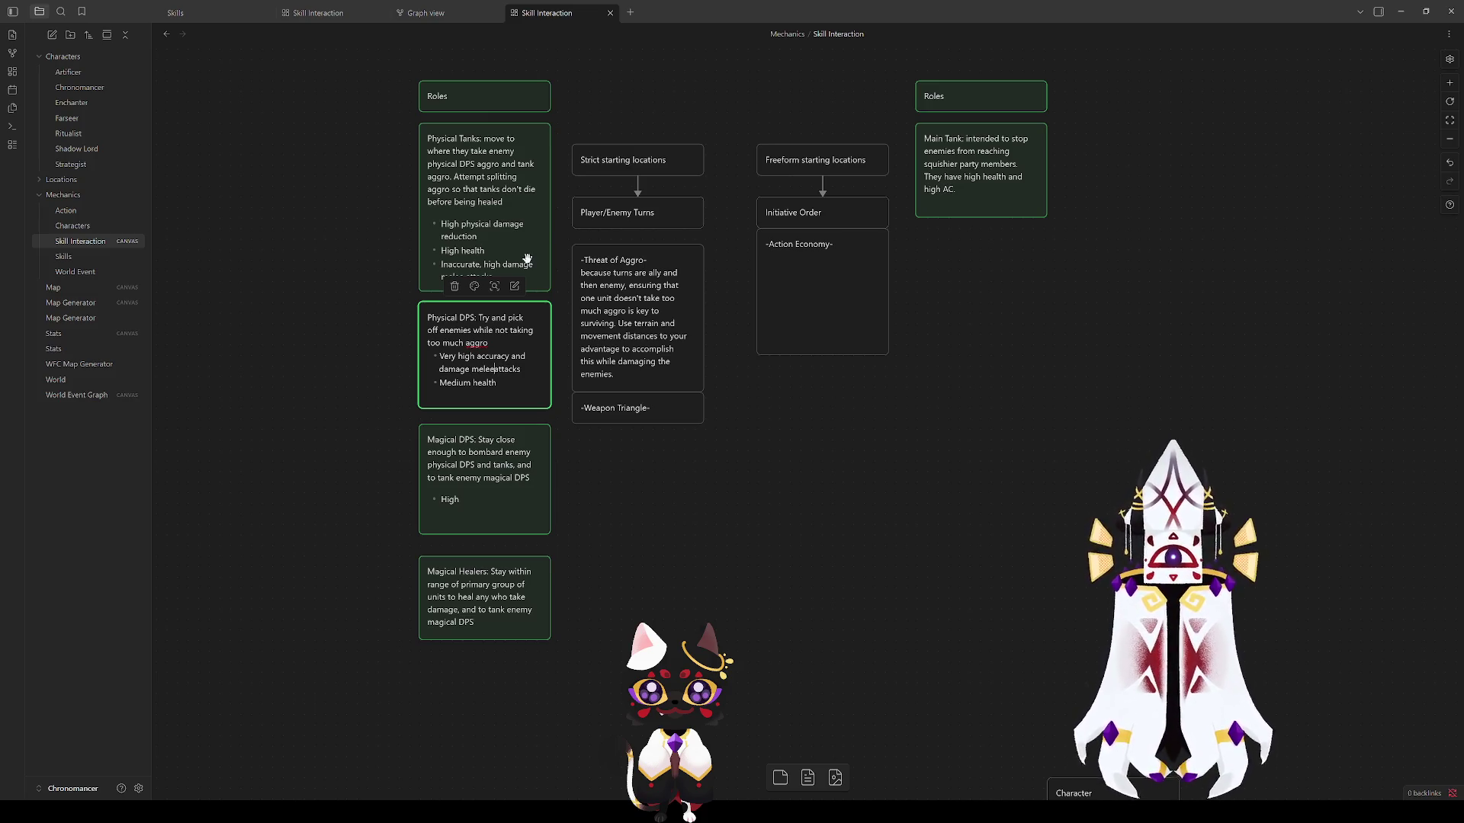
text(ranged)
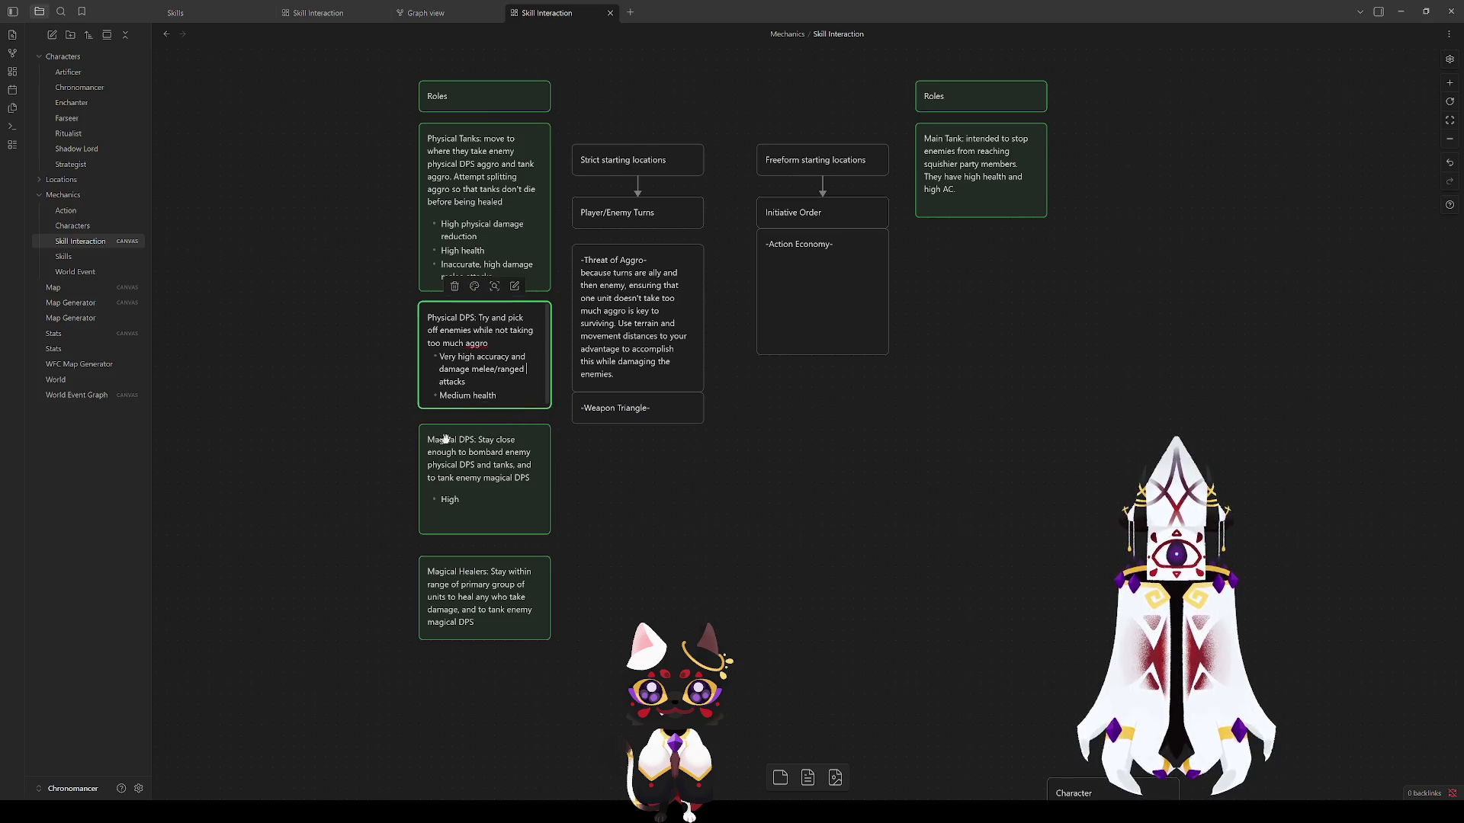
Step: Make the Physical DPS card taller to fit its text, pushing Magical DPS down to clear it
click(509, 444)
drag(504, 446, 504, 467)
drag(520, 407, 522, 424)
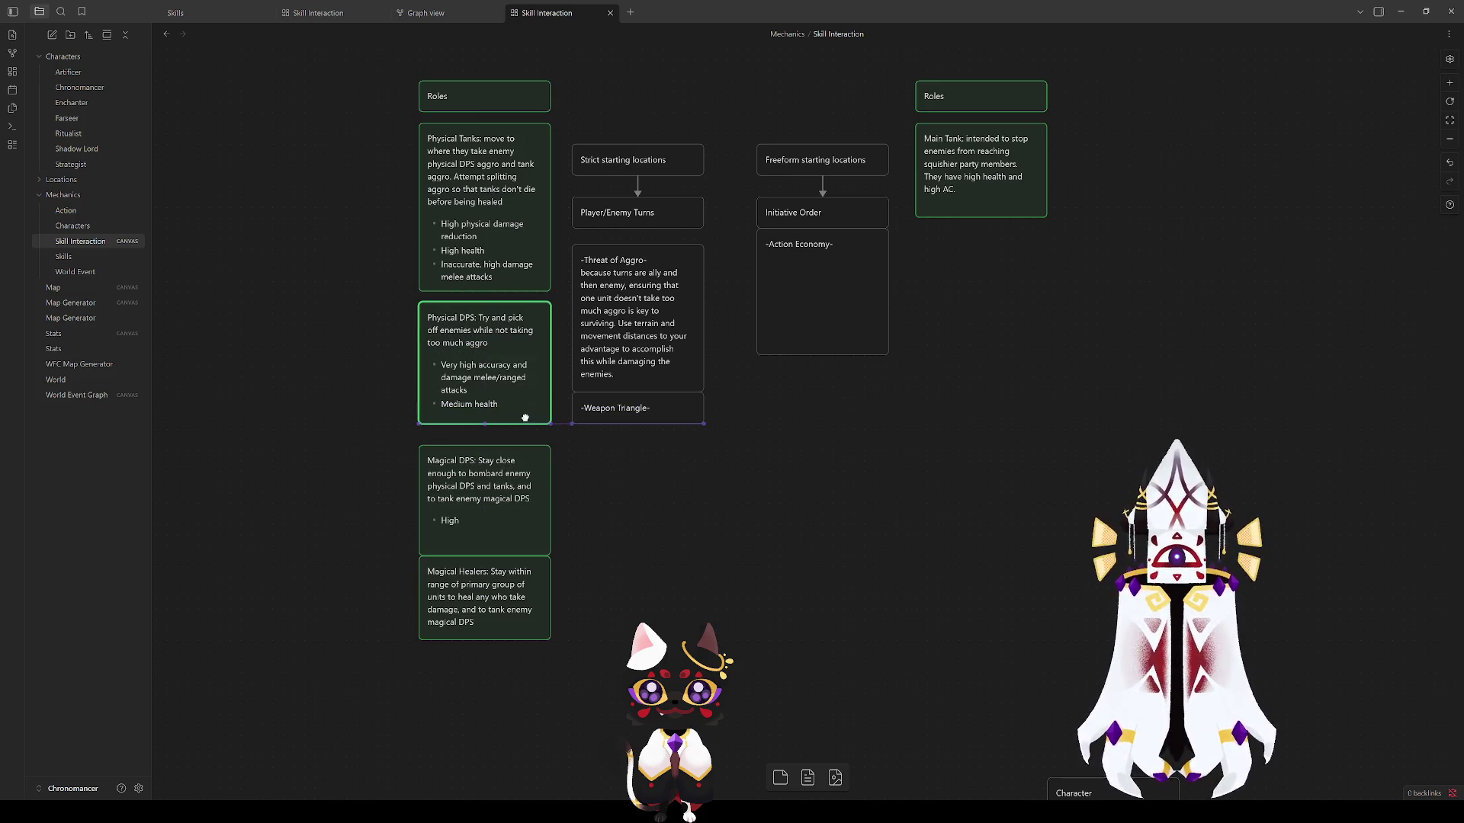
click(314, 486)
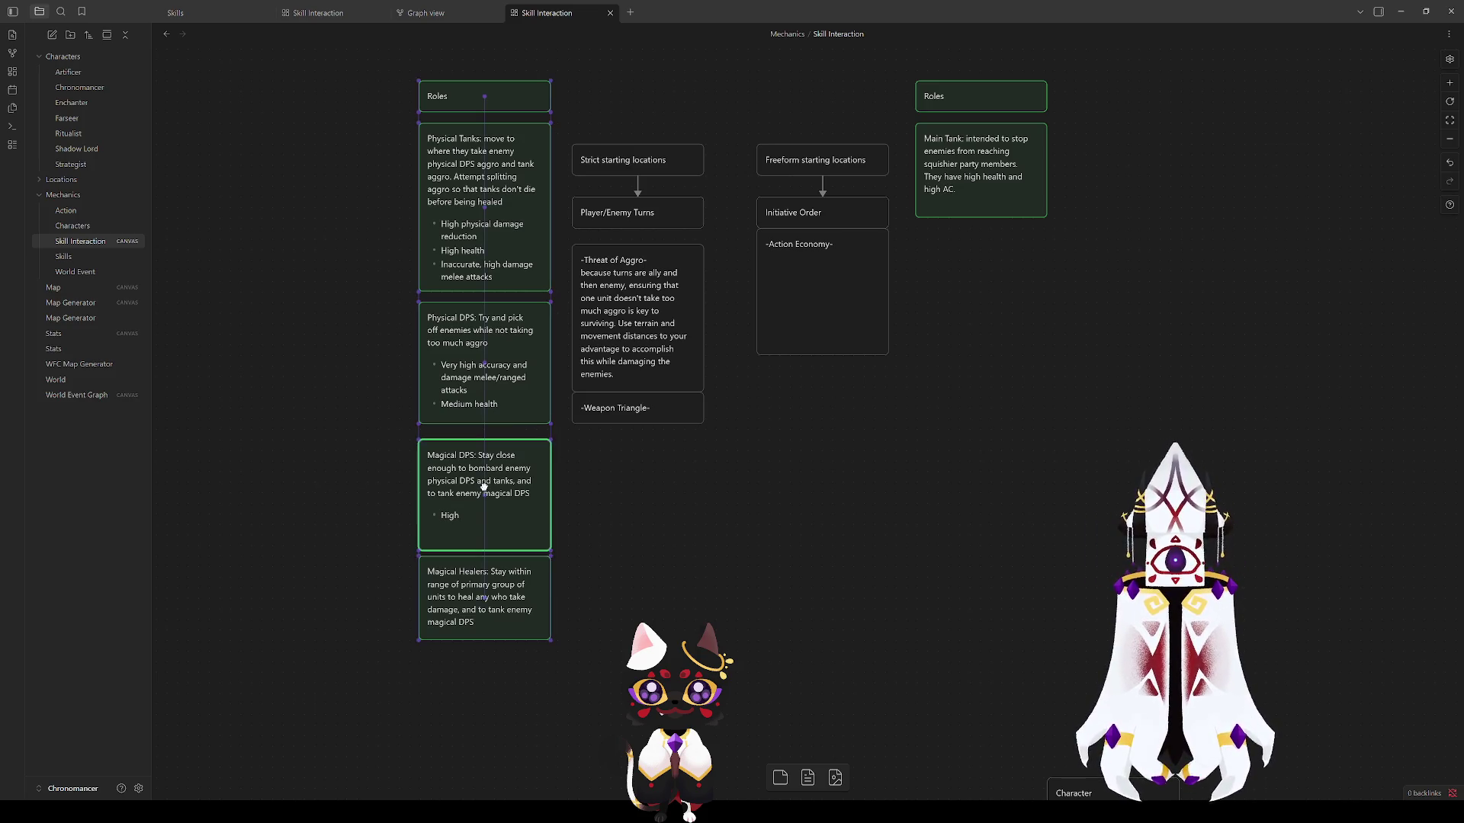
Step: Close up Physical DPS, Magical DPS and Roles into a flush column and begin rewording the Magical DPS bullet
drag(483, 494, 482, 479)
drag(488, 350, 488, 339)
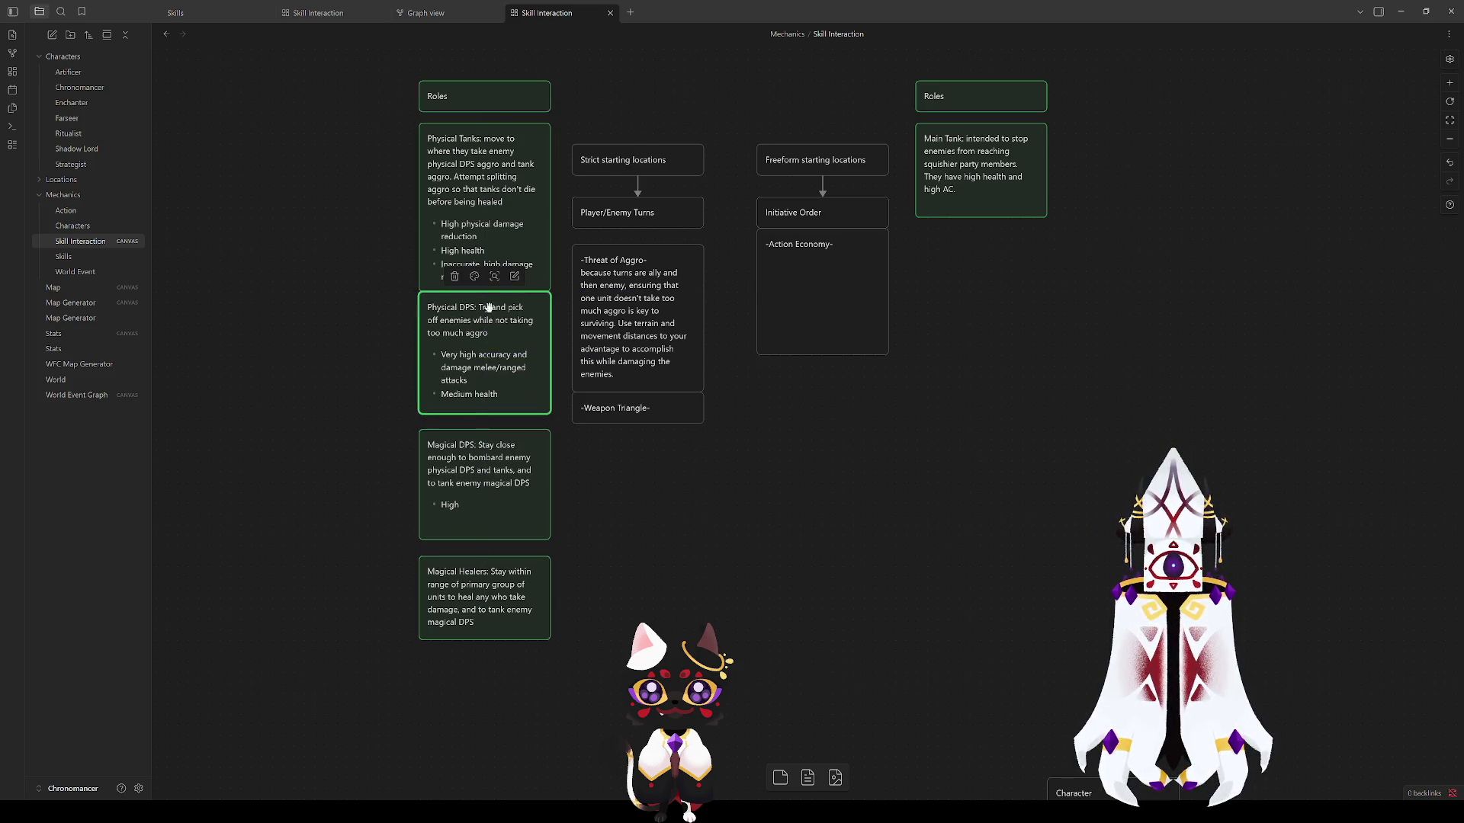
drag(490, 98, 492, 107)
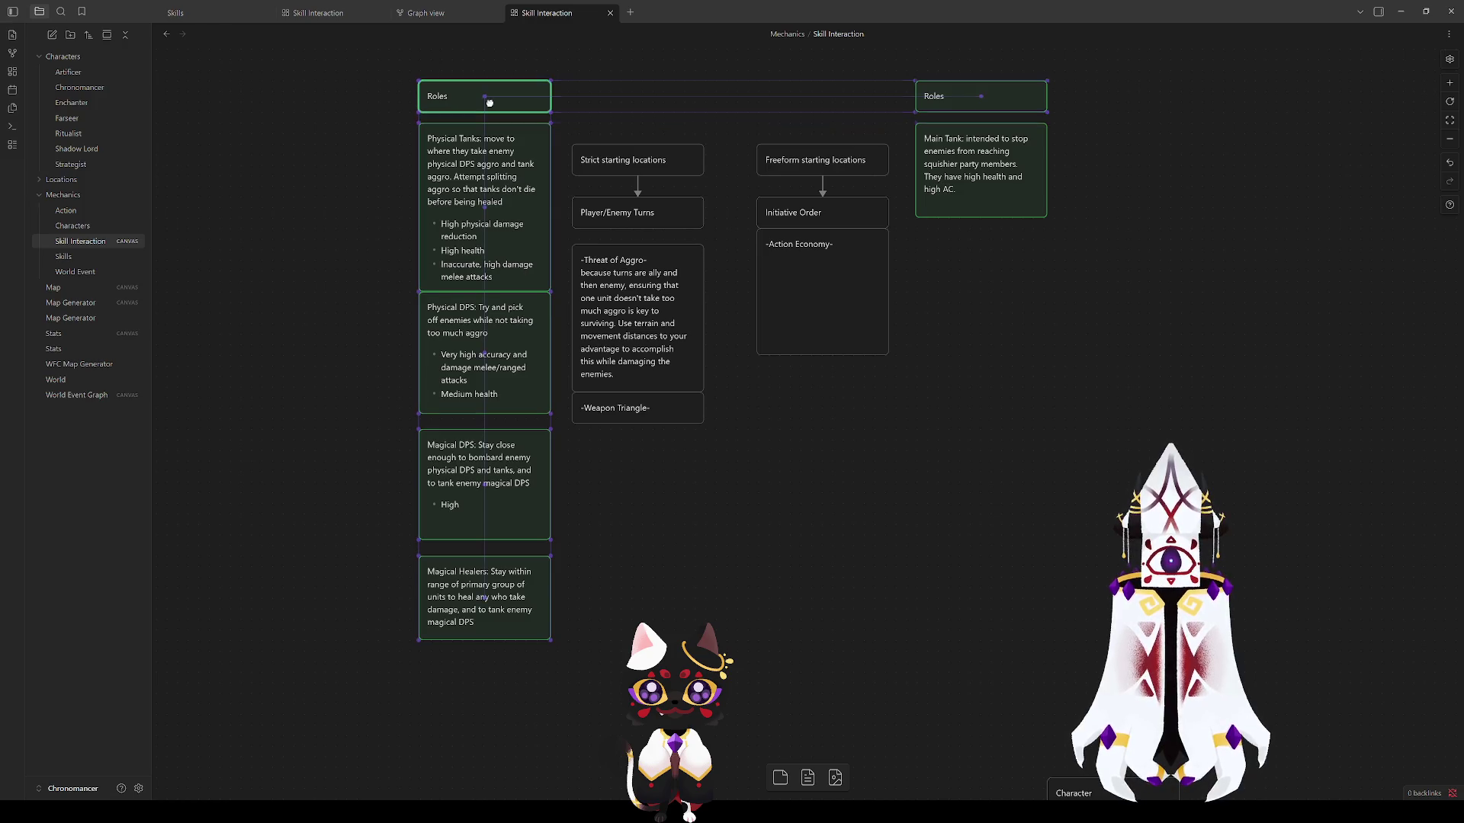
drag(485, 488, 486, 483)
double_click(487, 481)
text(ma)
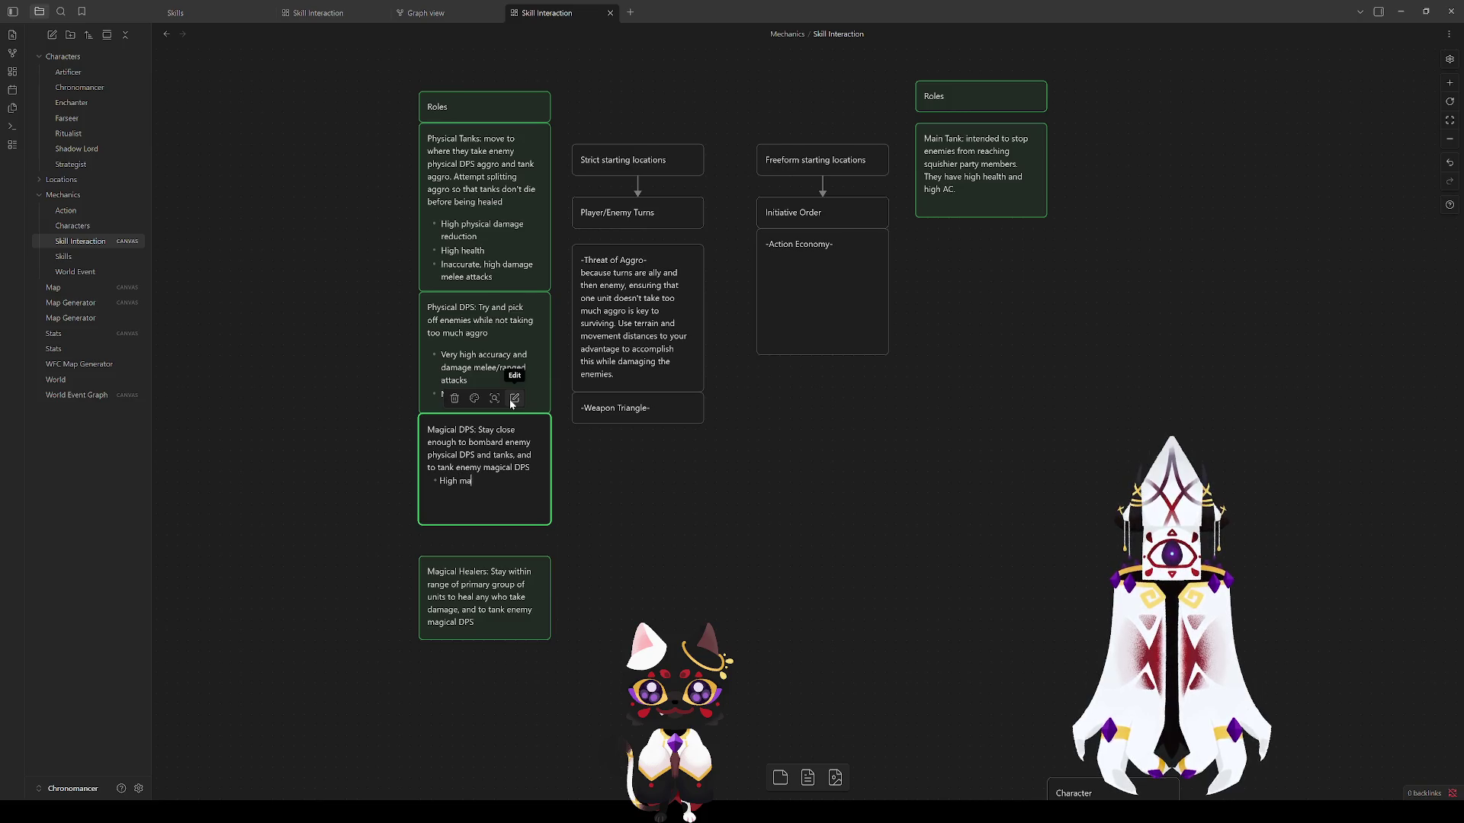
text(gical ranged dama)
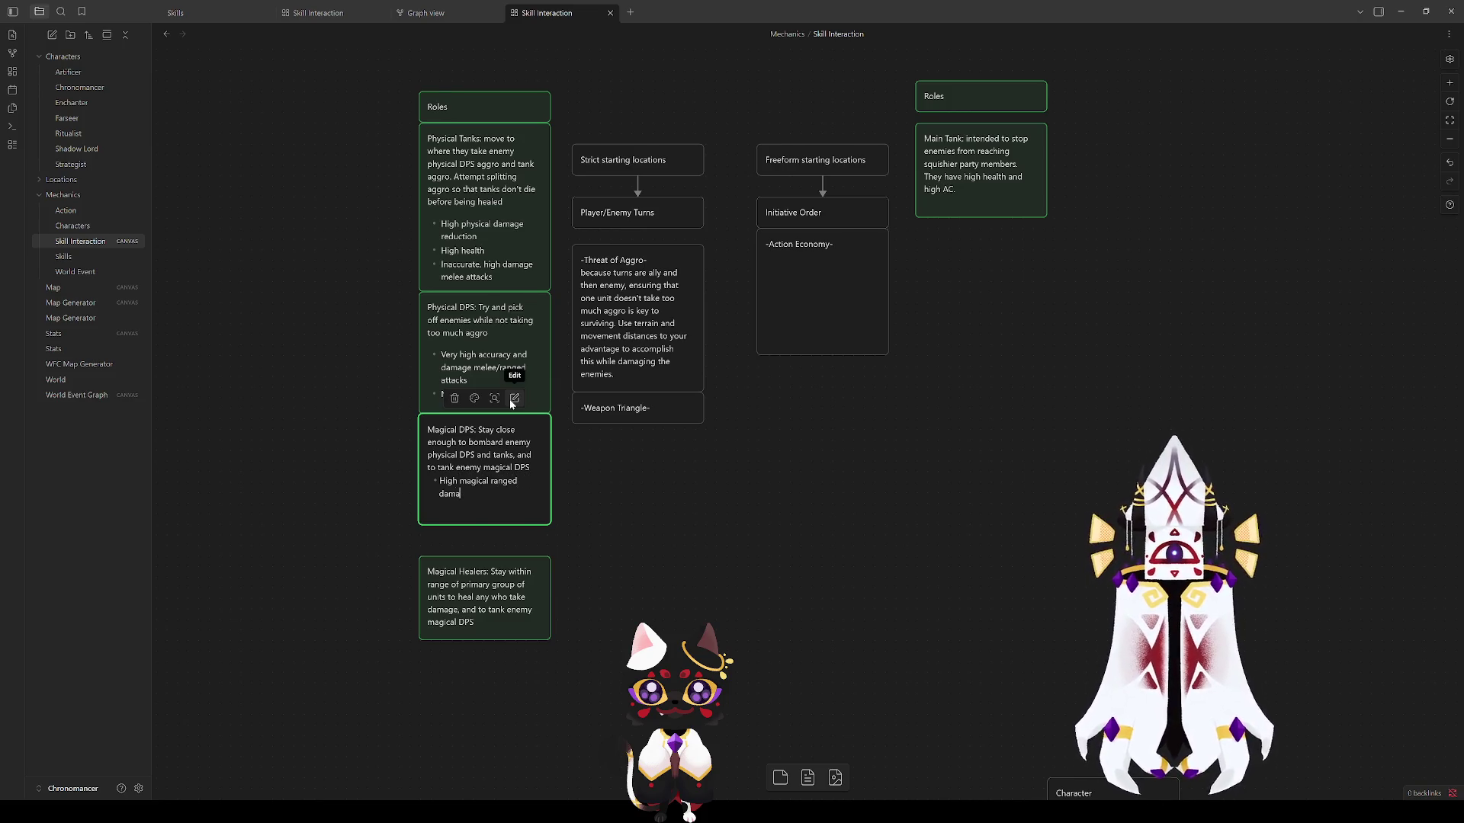
text(ge)
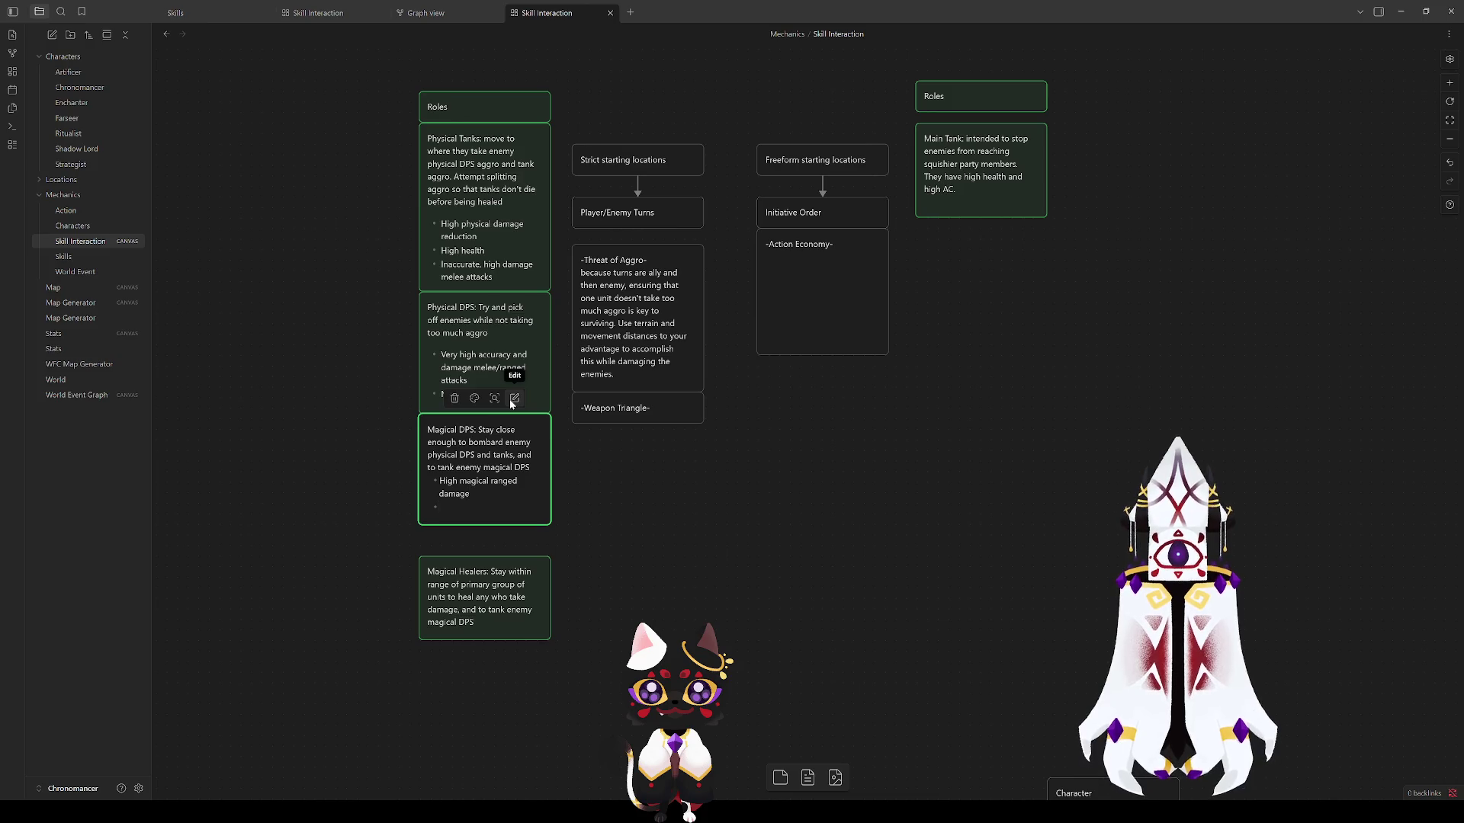
text(Squishy)
Step: Finish the Magical DPS text and move Magical Healers up directly beneath it
click(687, 564)
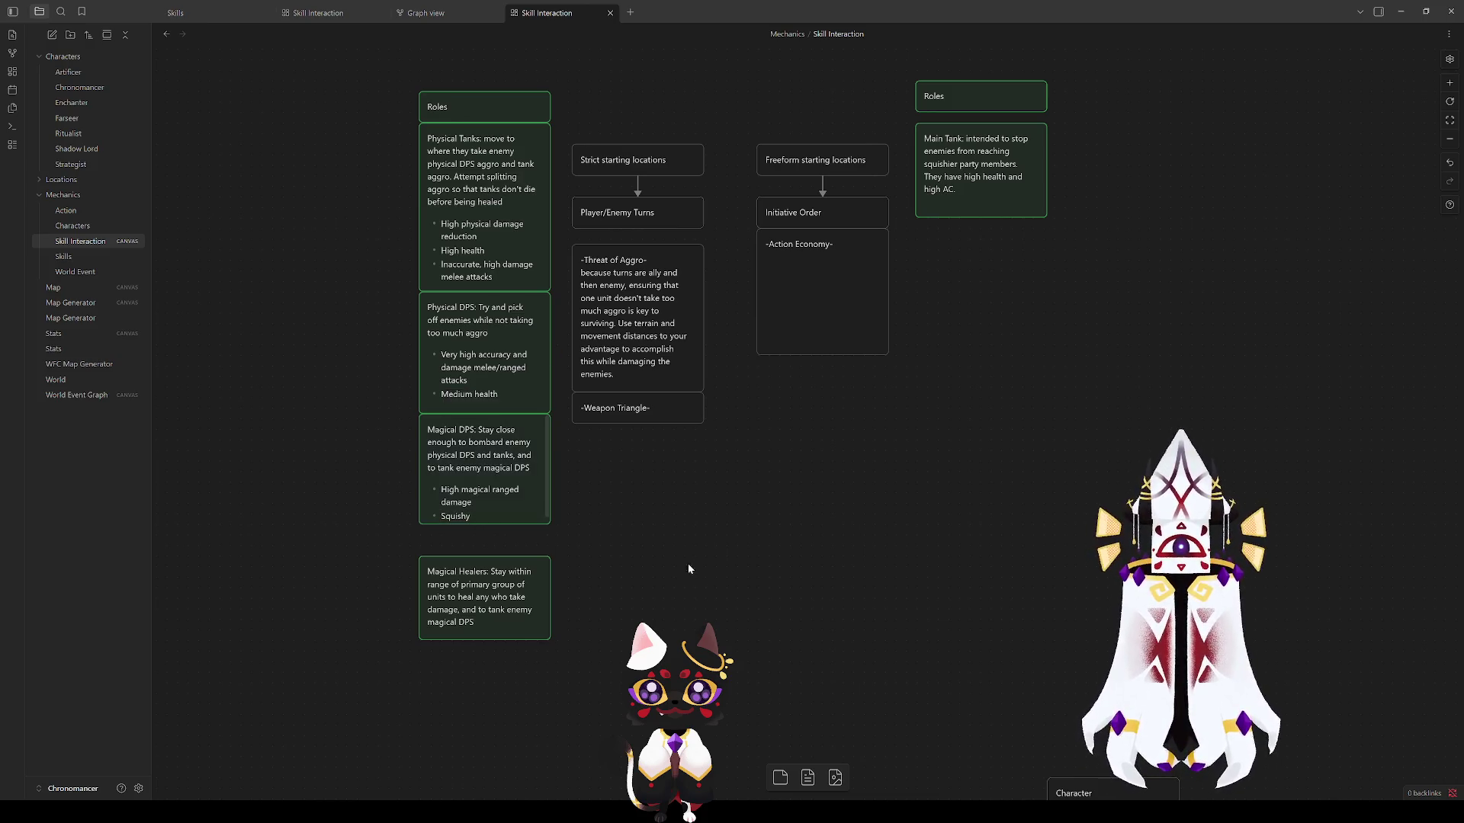
click(468, 609)
click(506, 528)
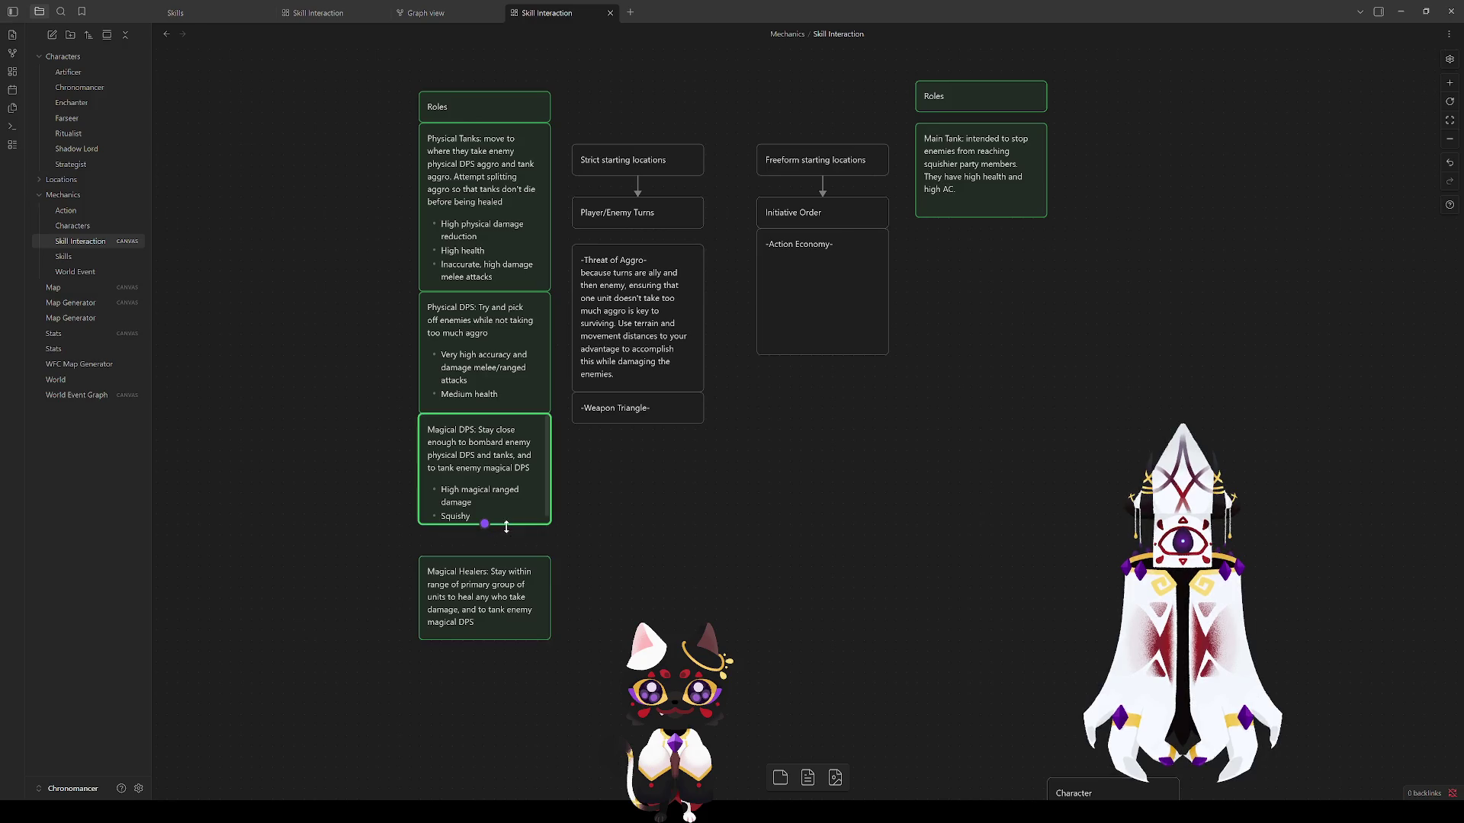
drag(485, 592, 485, 572)
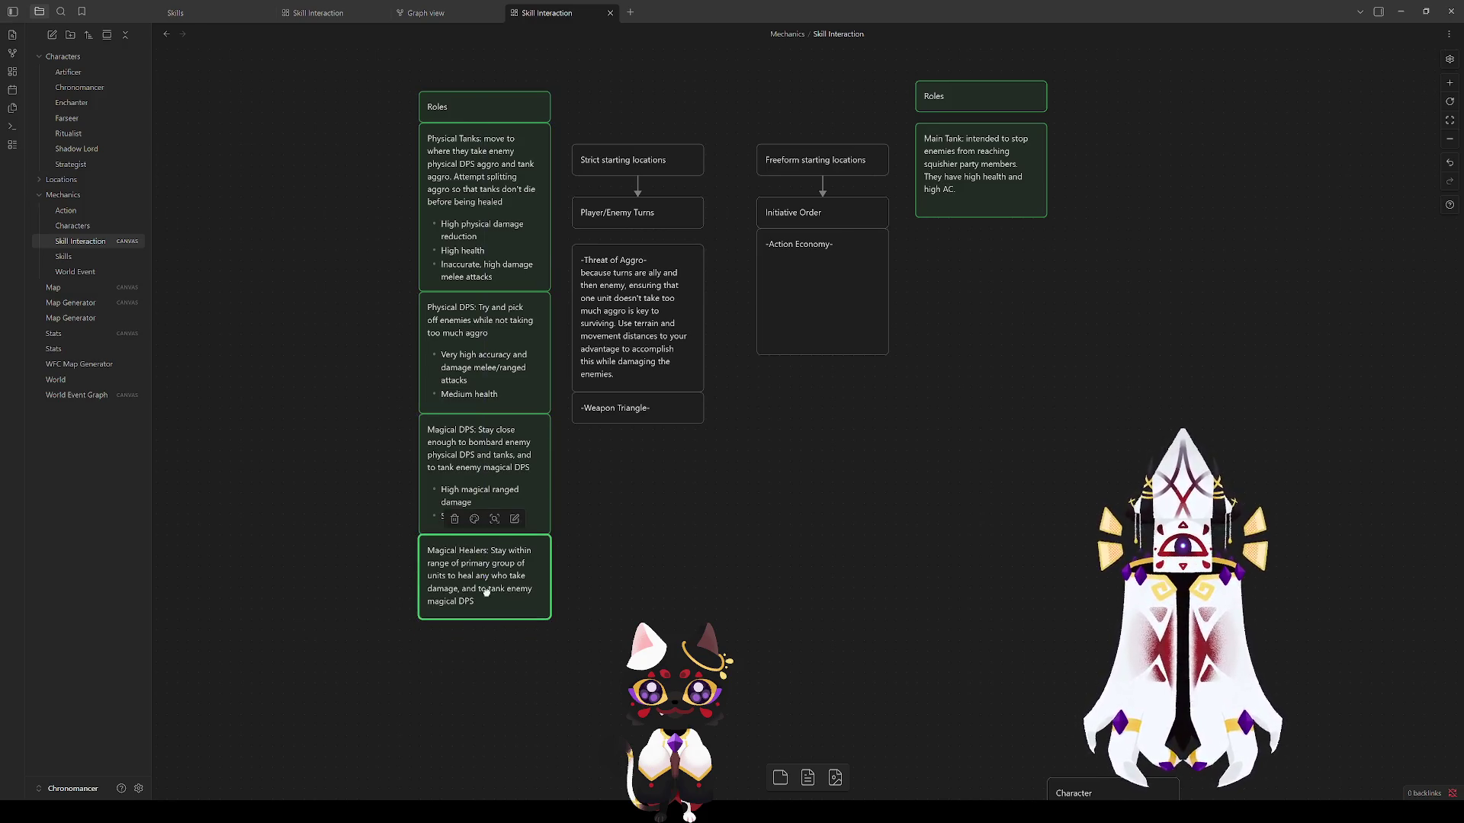
click(490, 609)
click(713, 584)
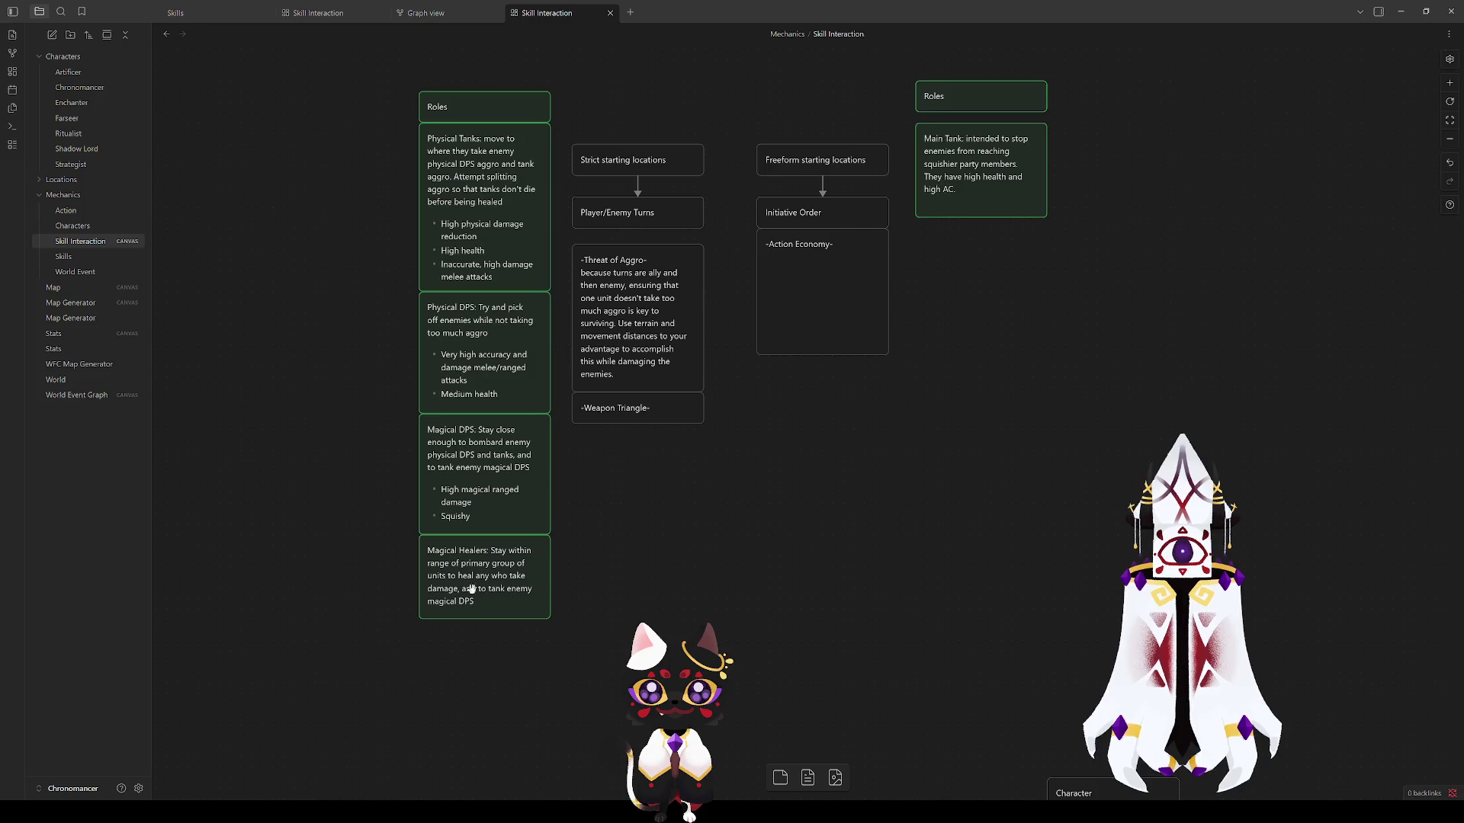
Step: Enlarge Magical DPS to list High magical ranged damage, Squishy, High magic resistance, then select 'damage reduction' in Physical Tanks
drag(496, 570, 497, 624)
drag(485, 536, 485, 555)
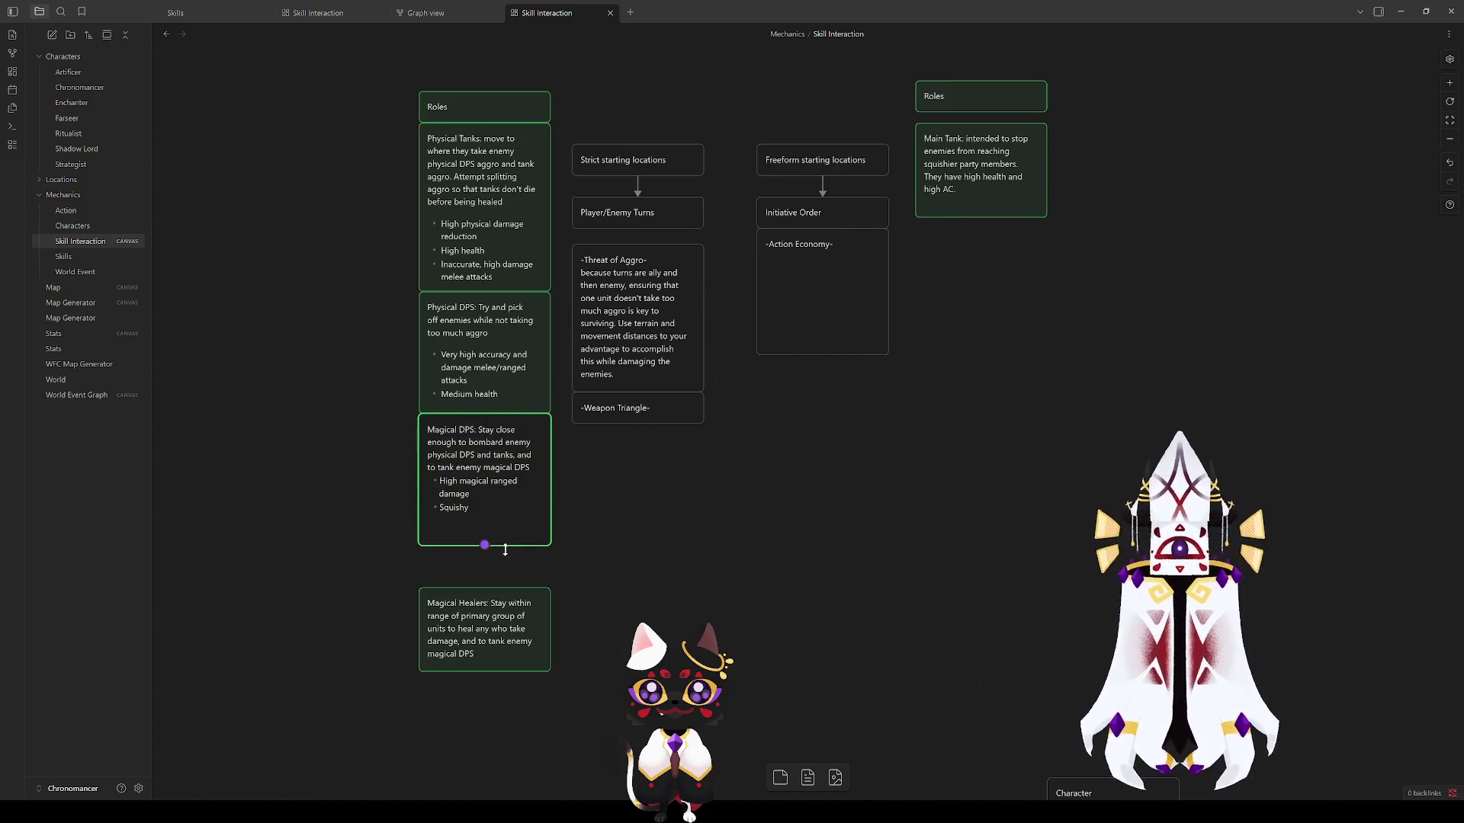
double_click(487, 527)
text(High M)
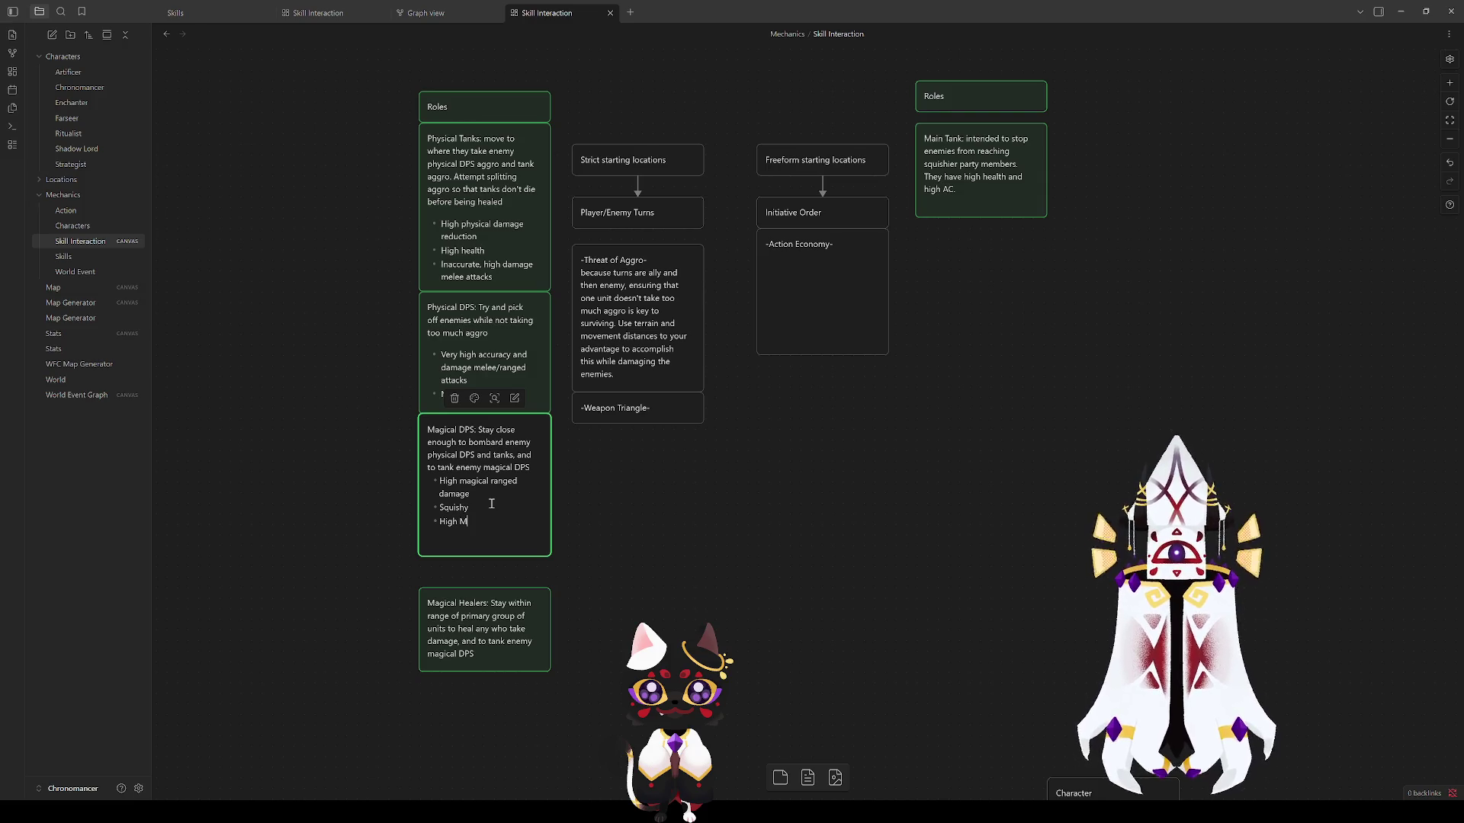
text(agic resistan)
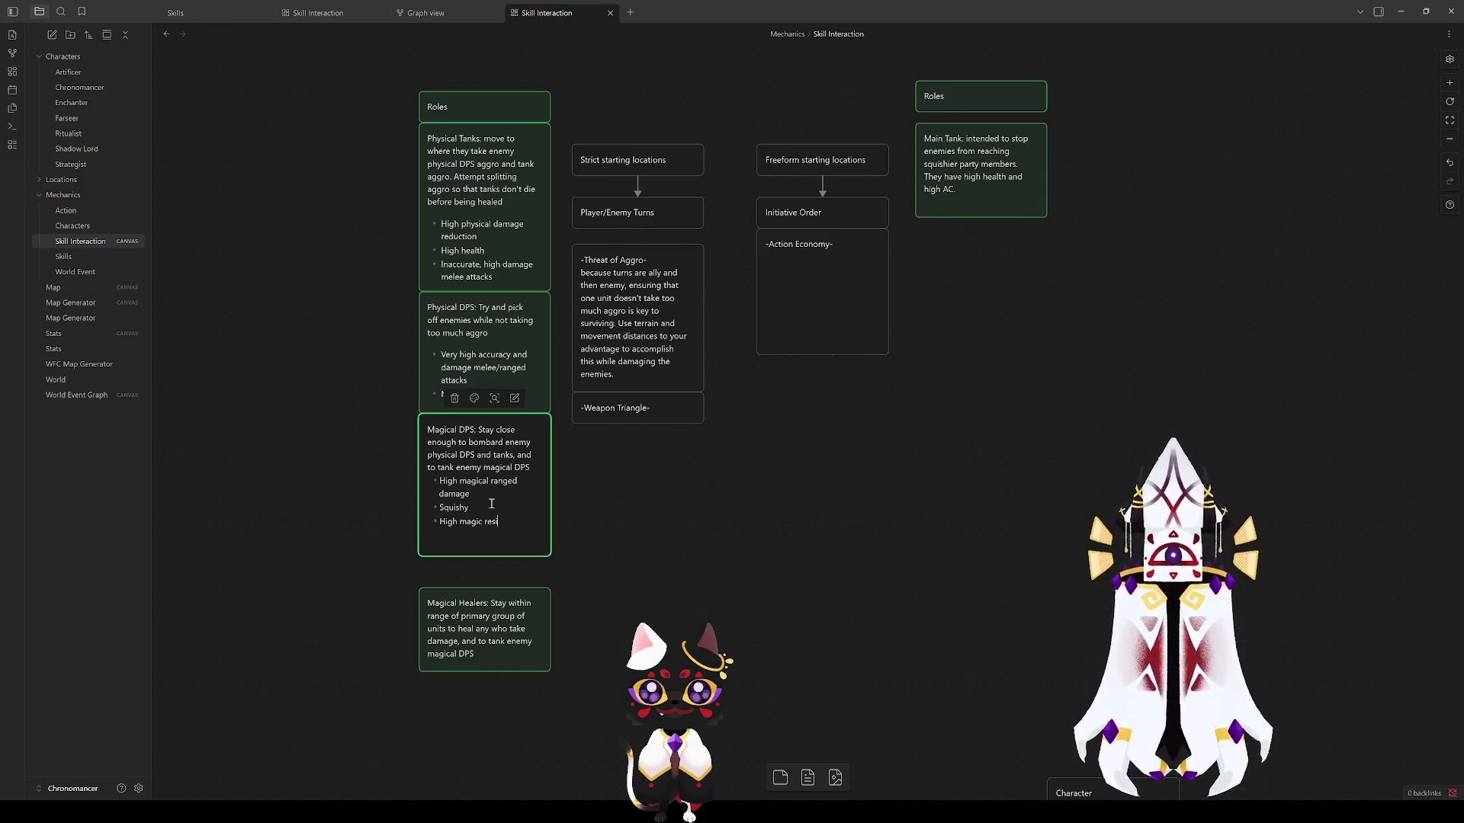
text(ce)
click(610, 560)
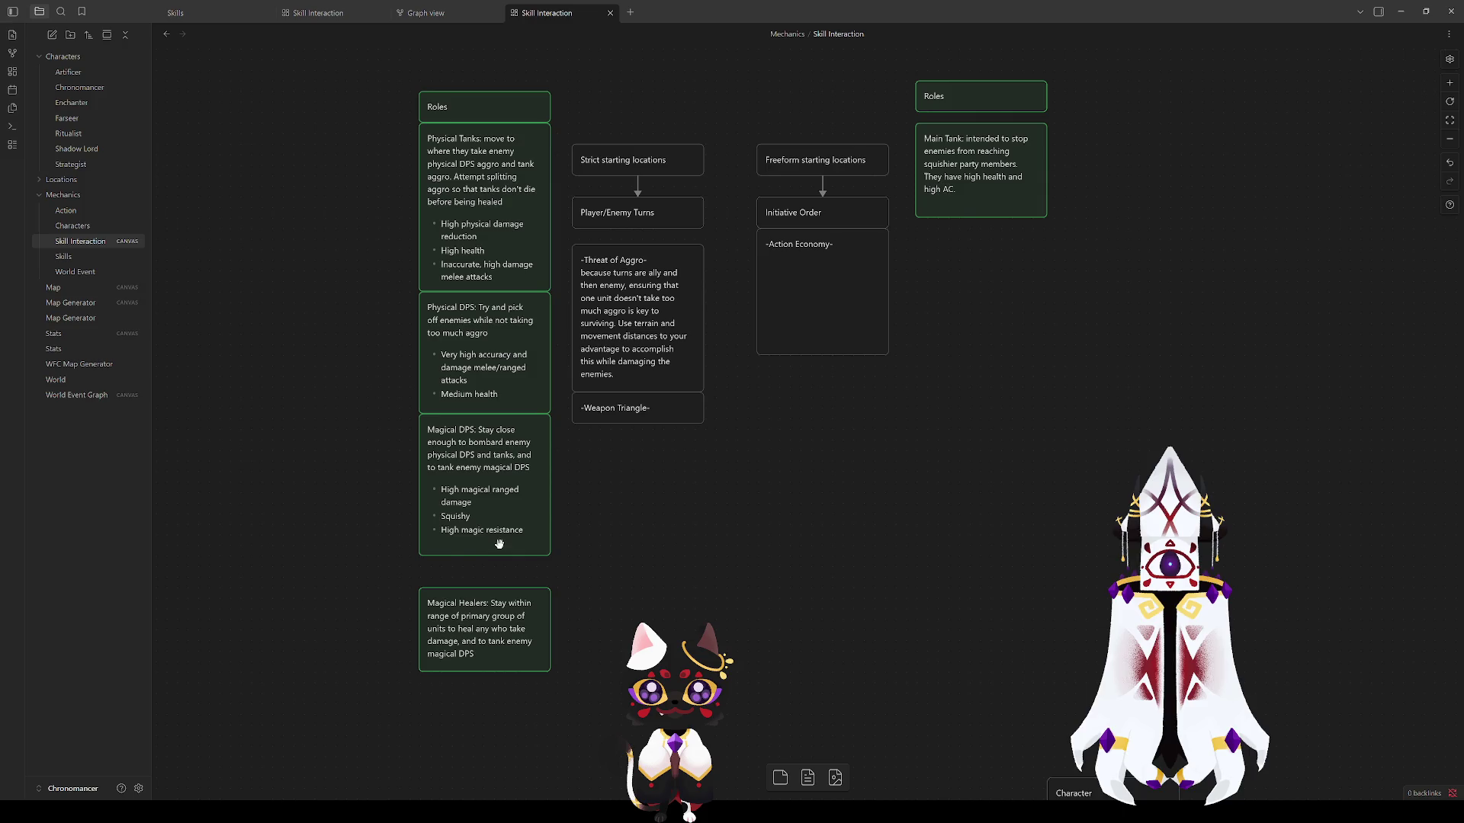
double_click(466, 261)
drag(523, 225, 478, 237)
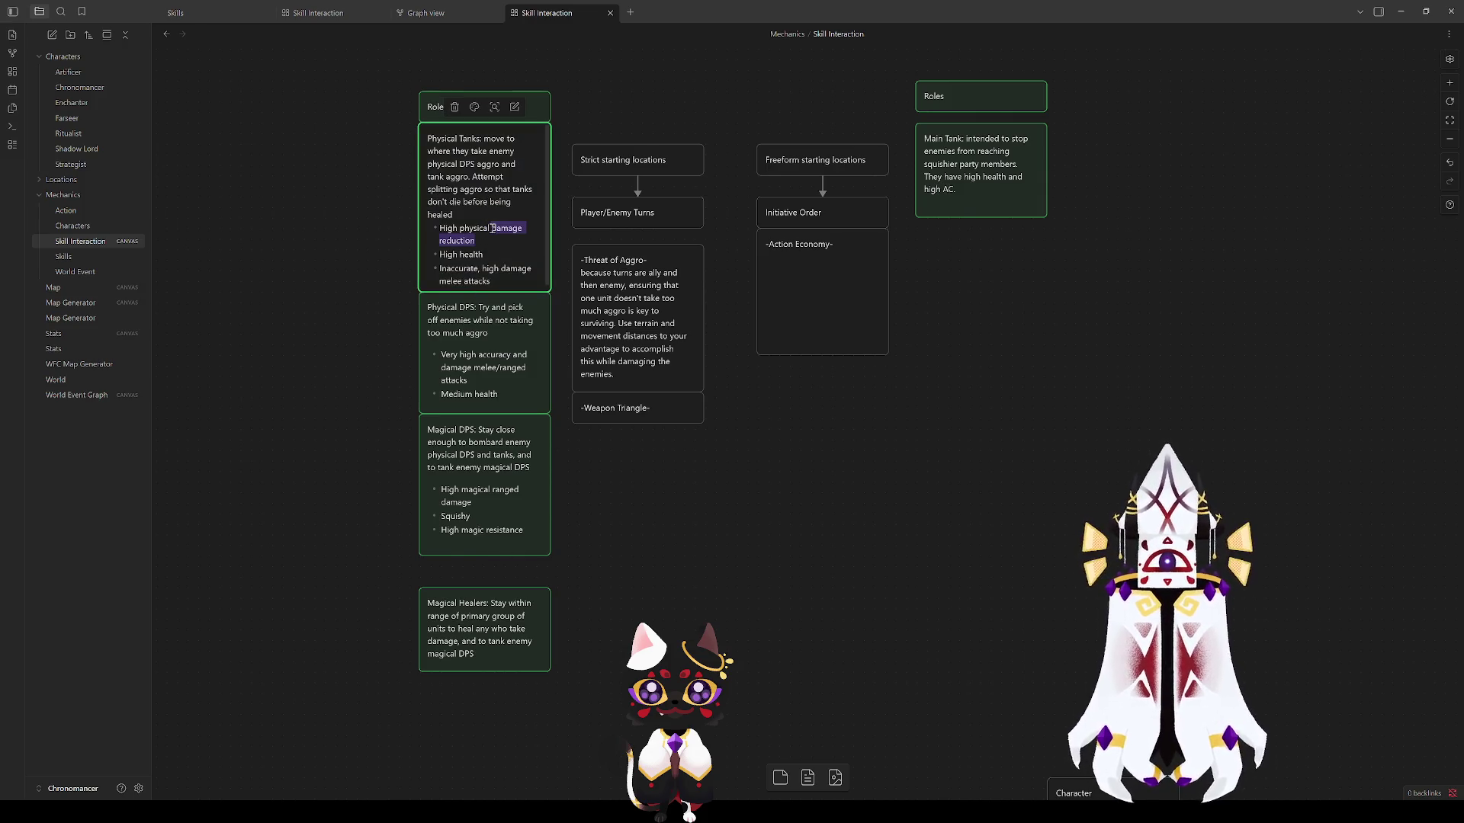
text(re)
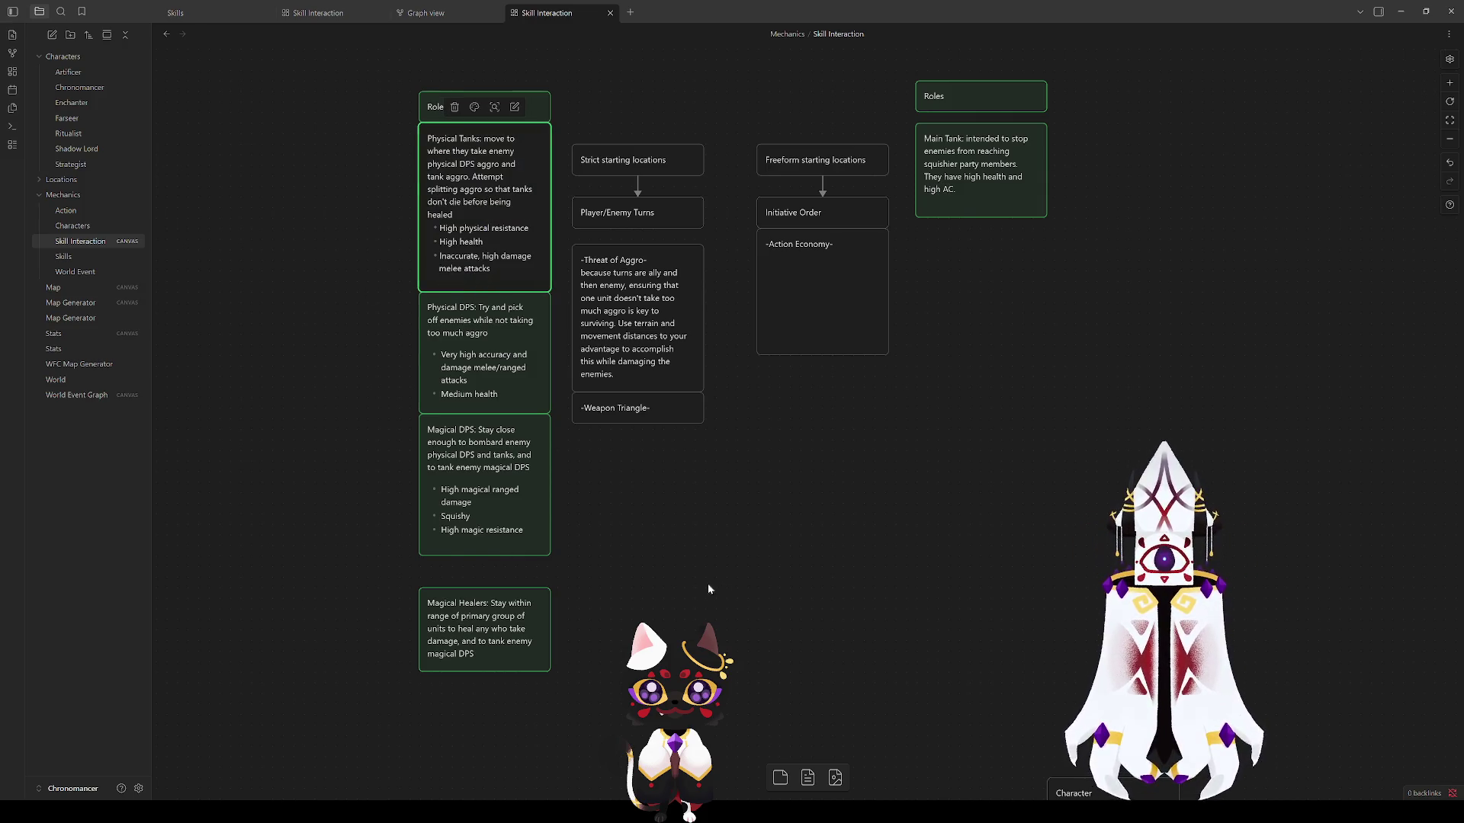
Step: Change the Physical Tanks bullet to High physical resistance and move Physical DPS up beneath it
click(708, 584)
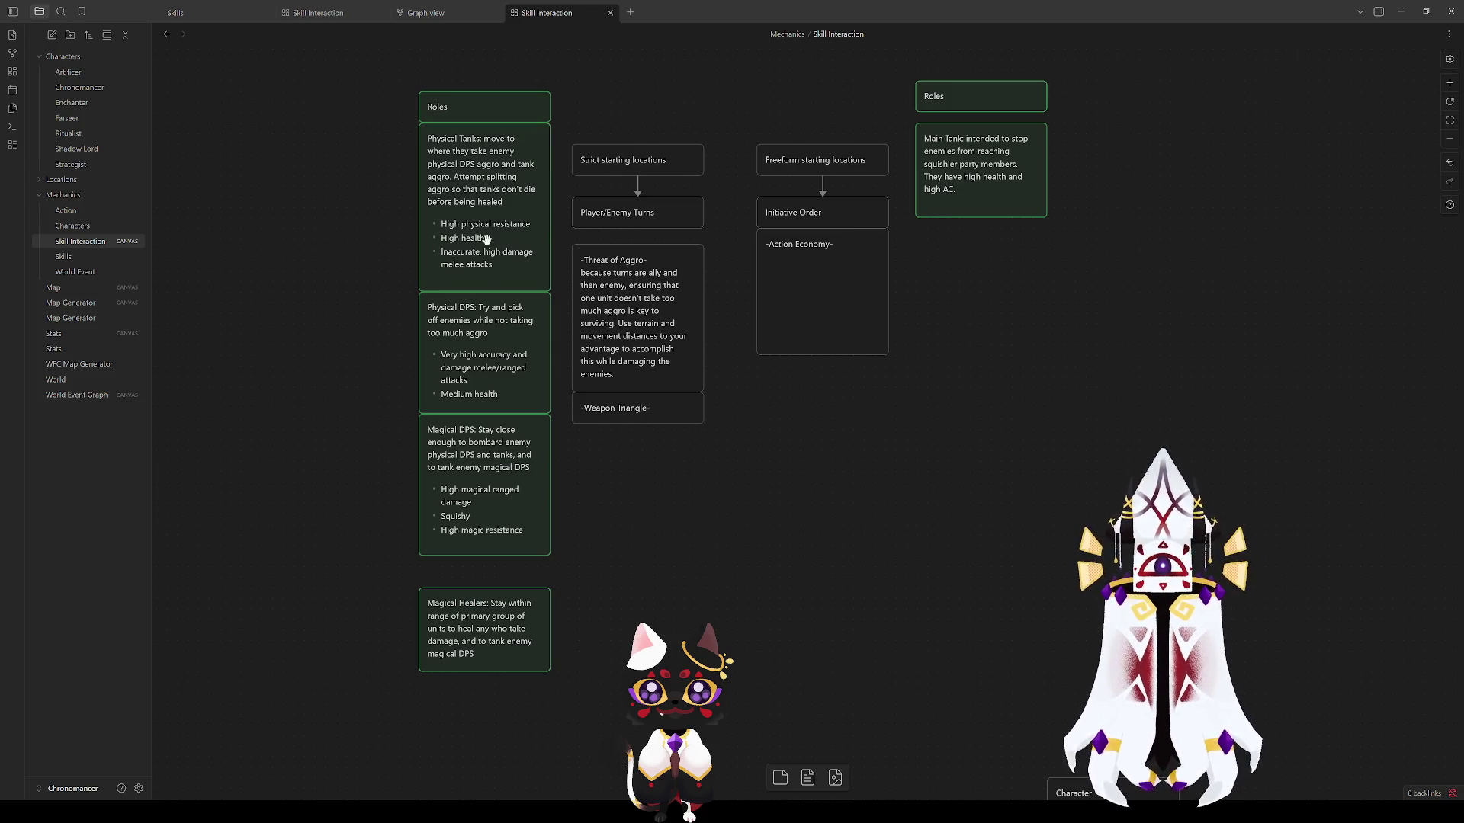
click(504, 300)
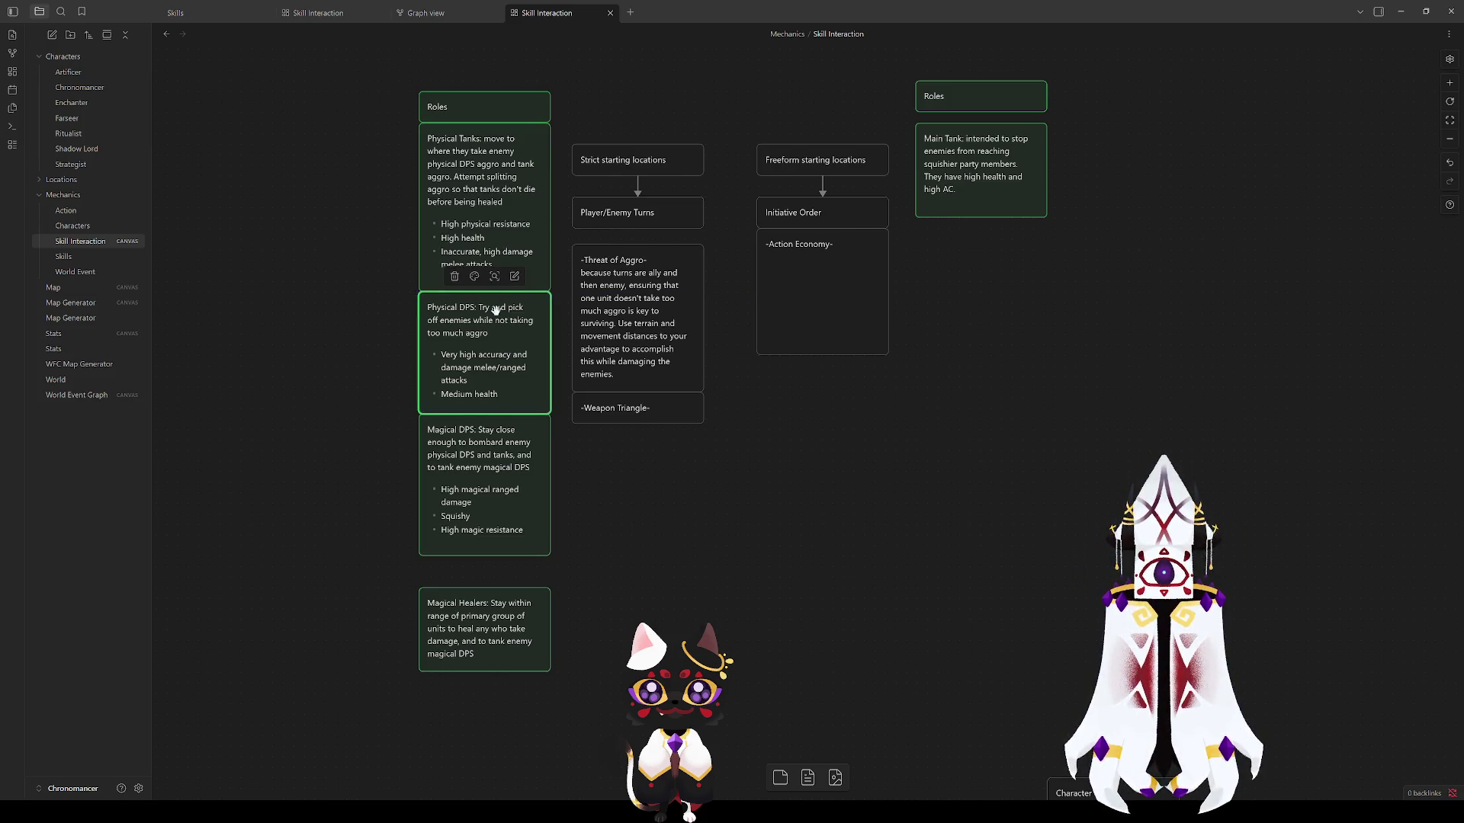
drag(504, 309, 504, 330)
Step: Move Magical DPS and Magical Healers up so the role cards stack flush with no gaps
click(518, 471)
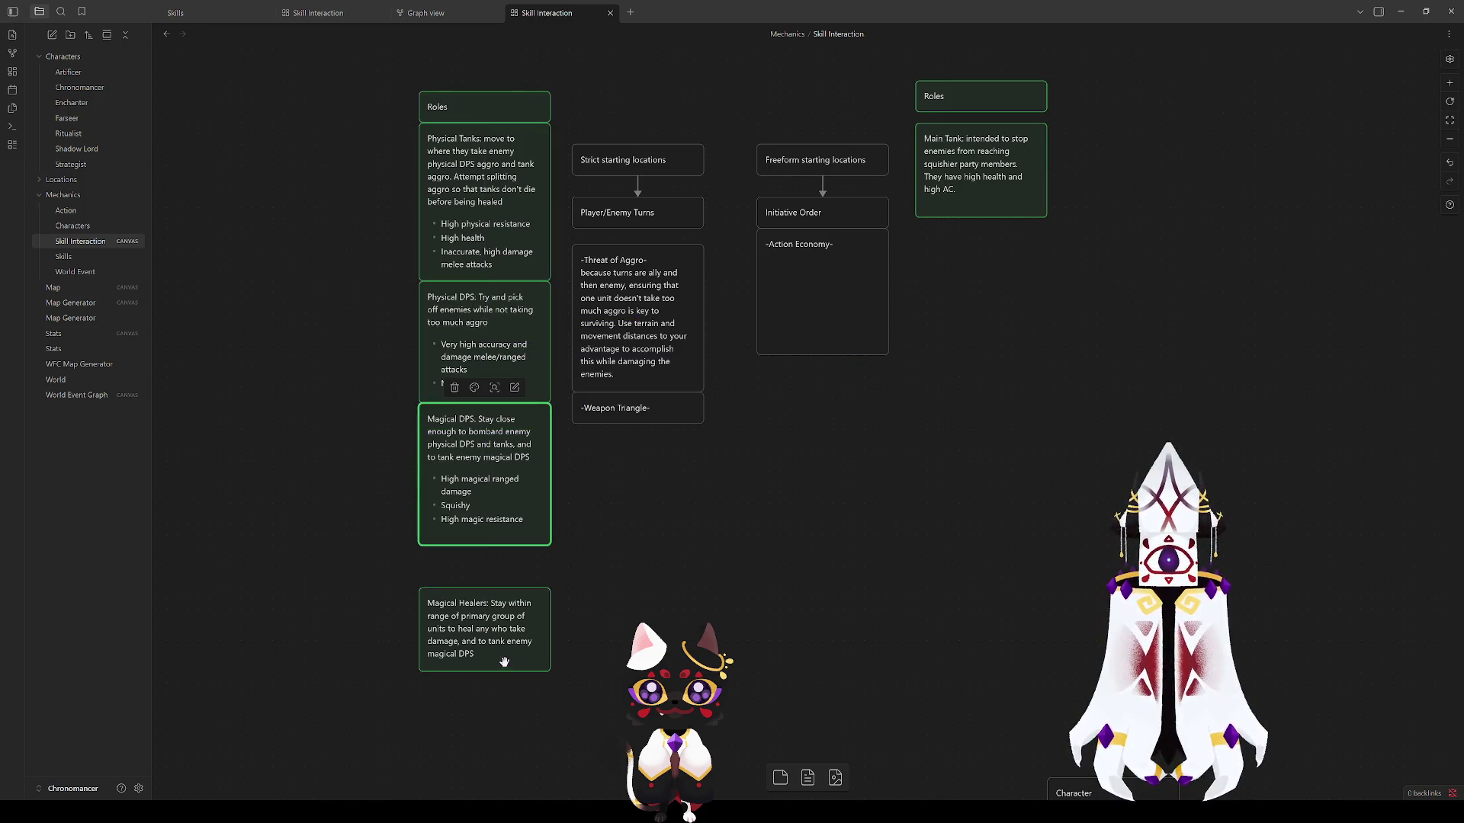
drag(504, 661, 504, 619)
click(561, 553)
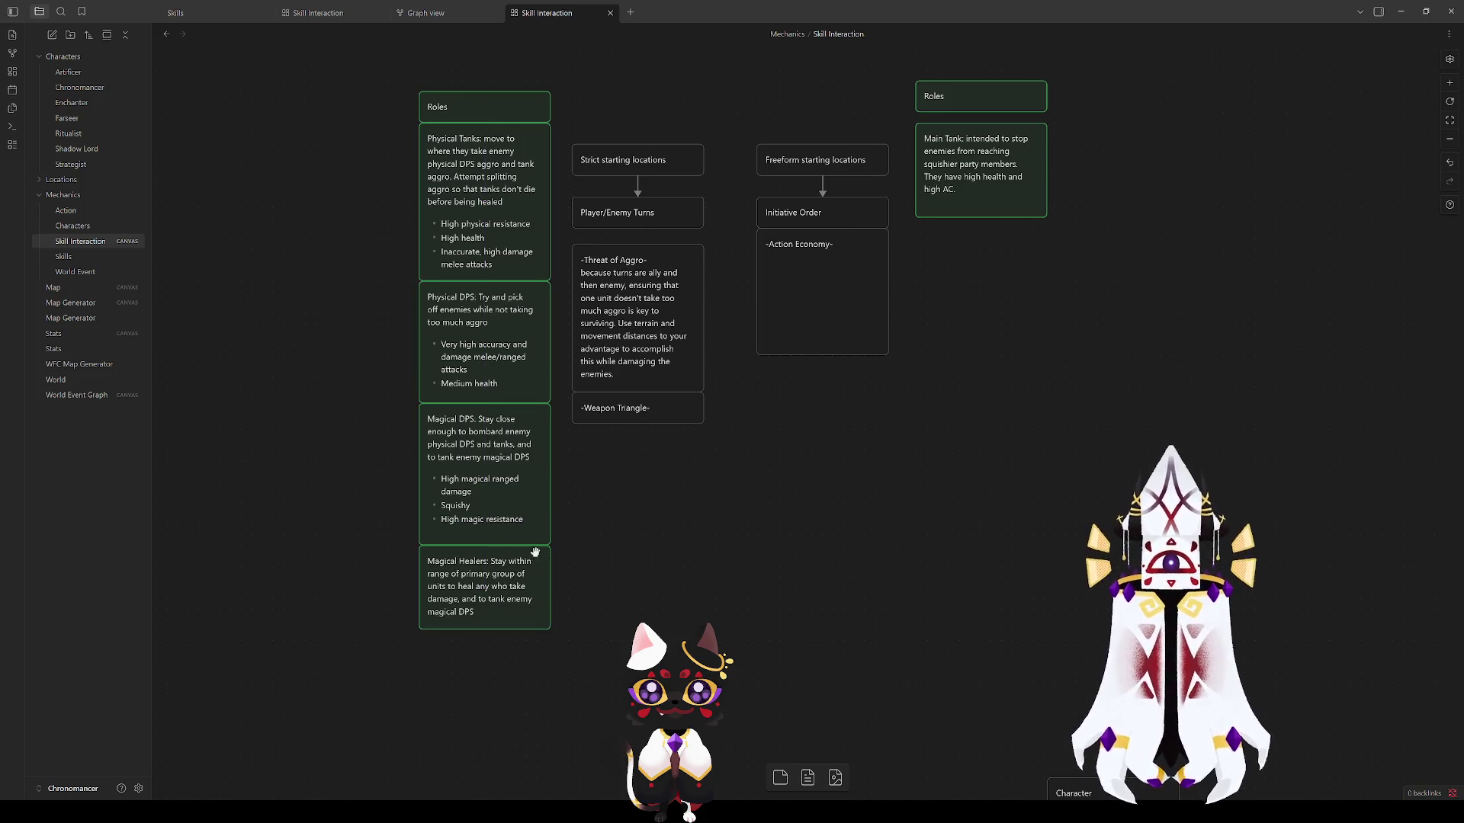
click(492, 584)
drag(492, 583, 506, 641)
Step: Give Magical Healers the bullets Can heal but medium damage, Medium health, High magical resistance and enlarge the card to show them
double_click(466, 600)
click(497, 597)
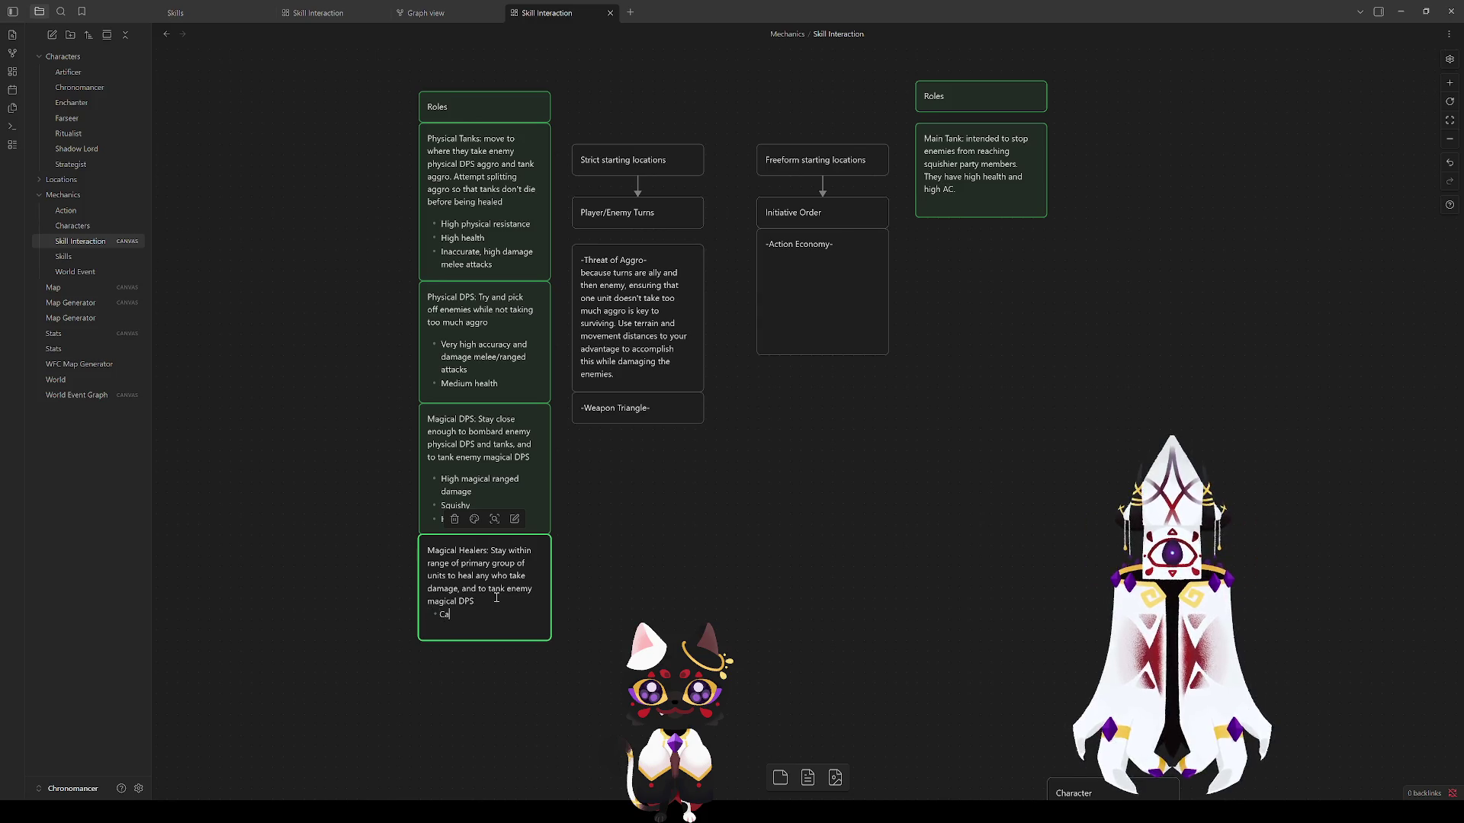
text(Can heal)
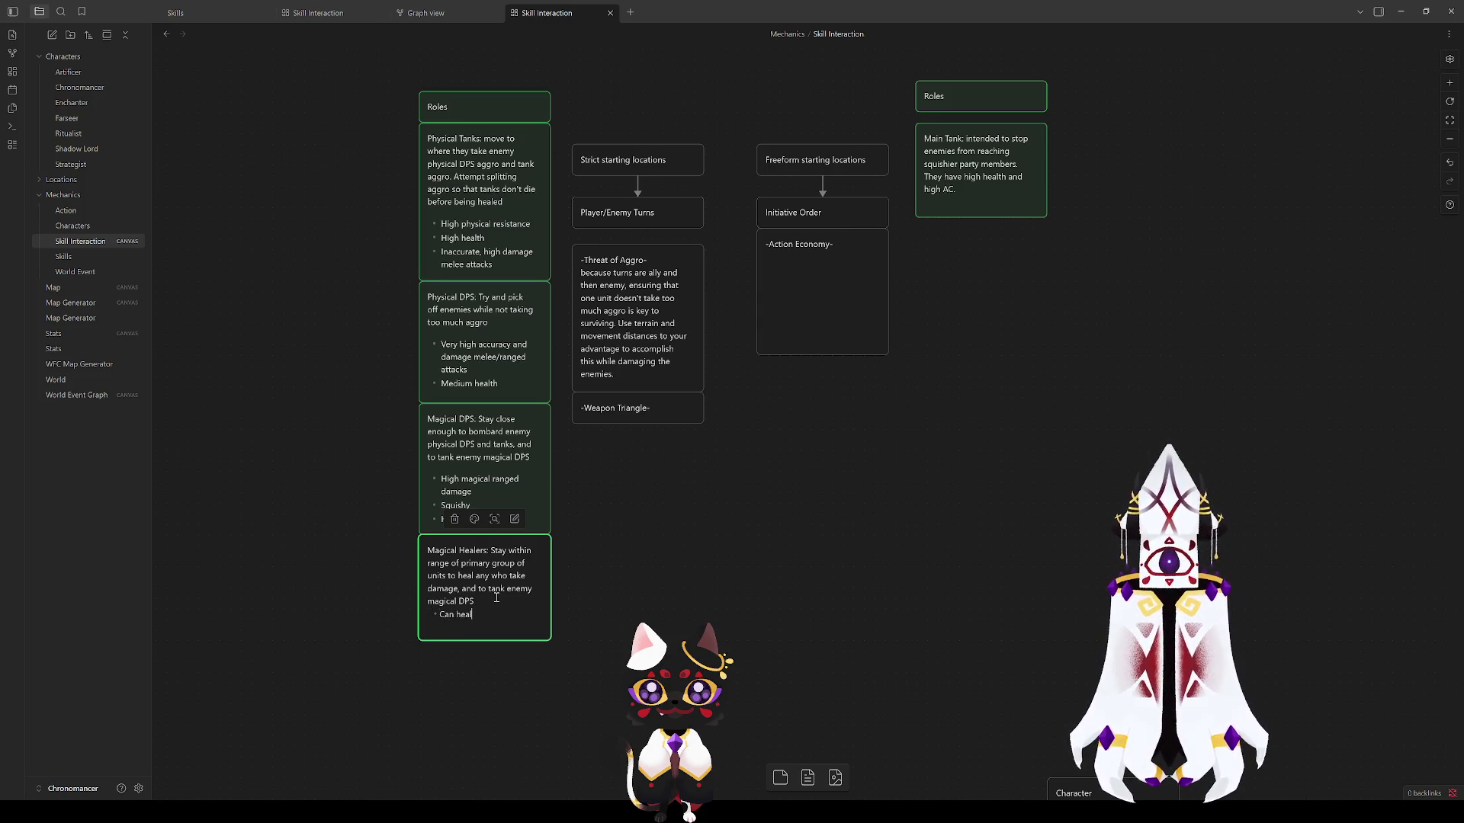
text(, but medium damage)
key(Return)
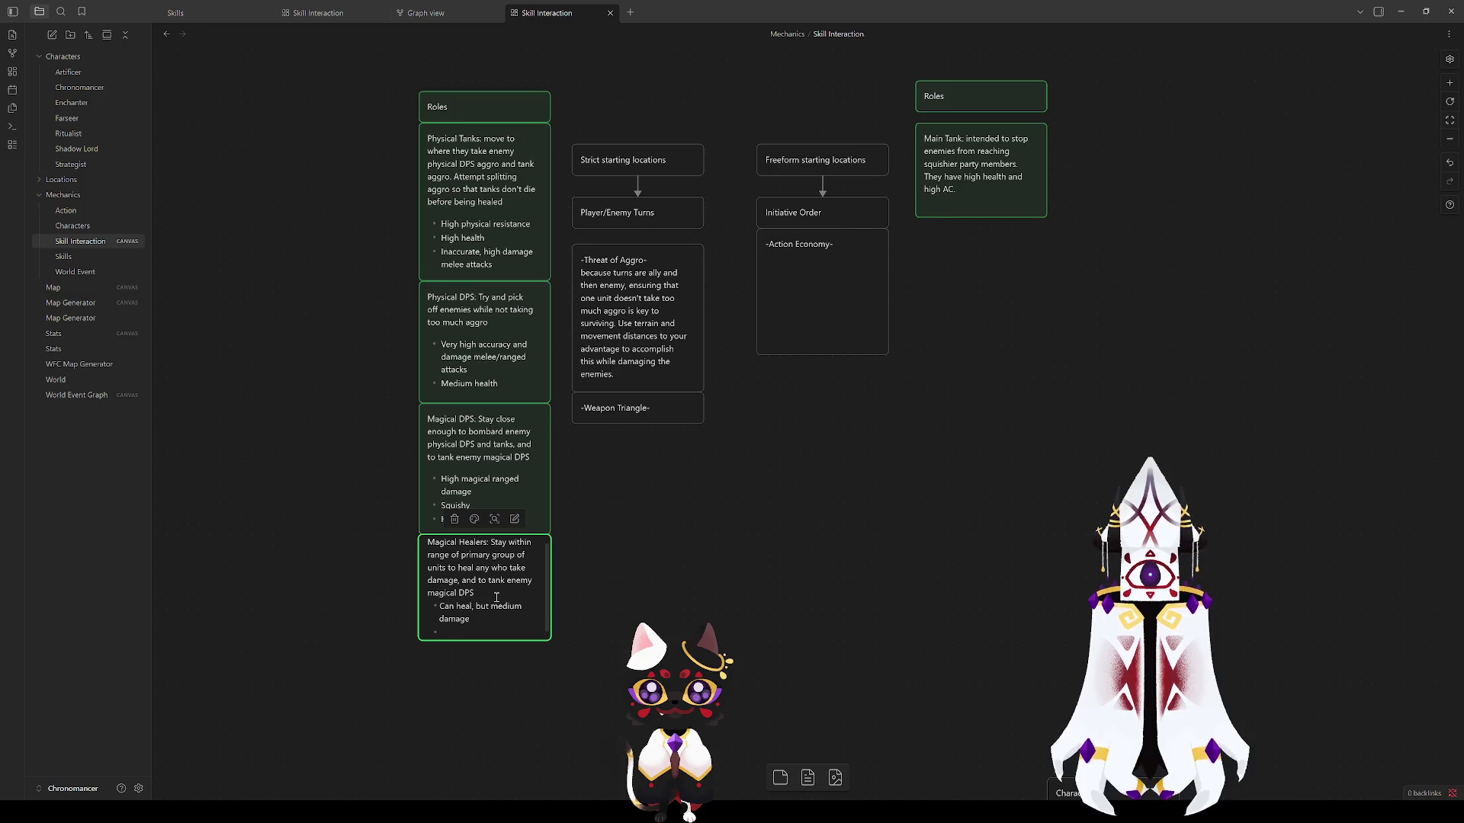
text(Medium health)
key(Return)
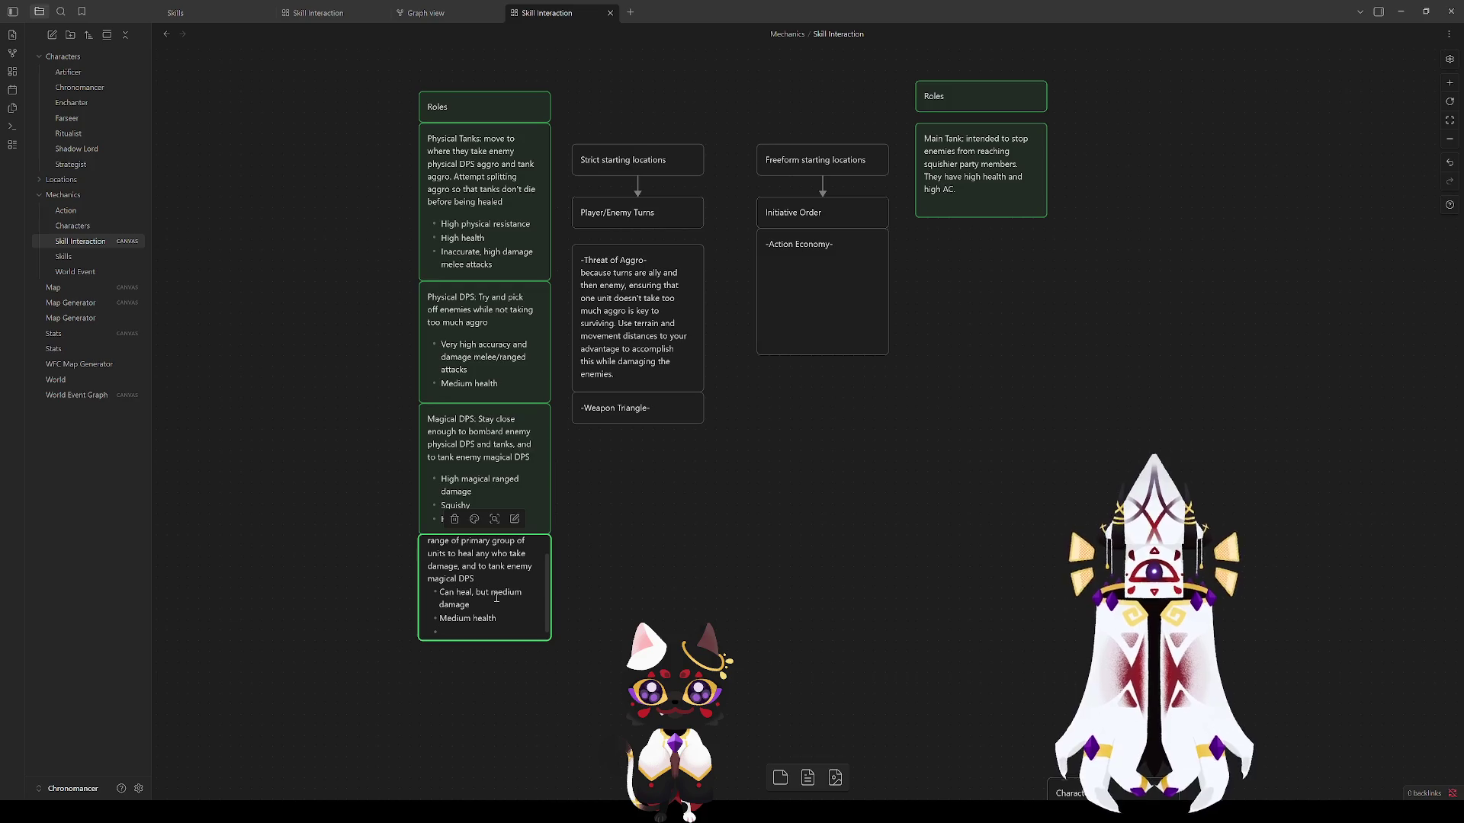
text(High magical)
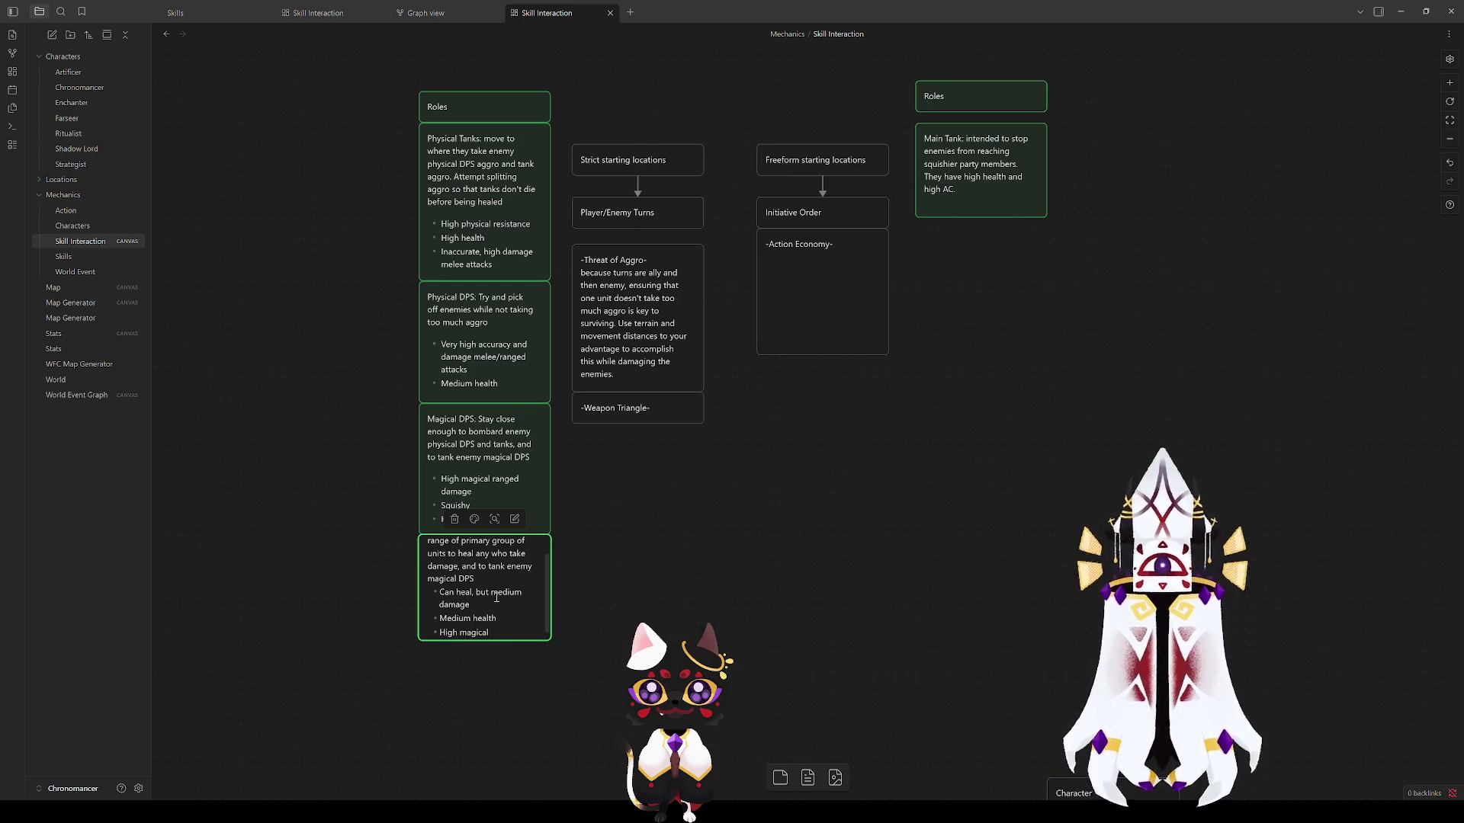
text( resistance)
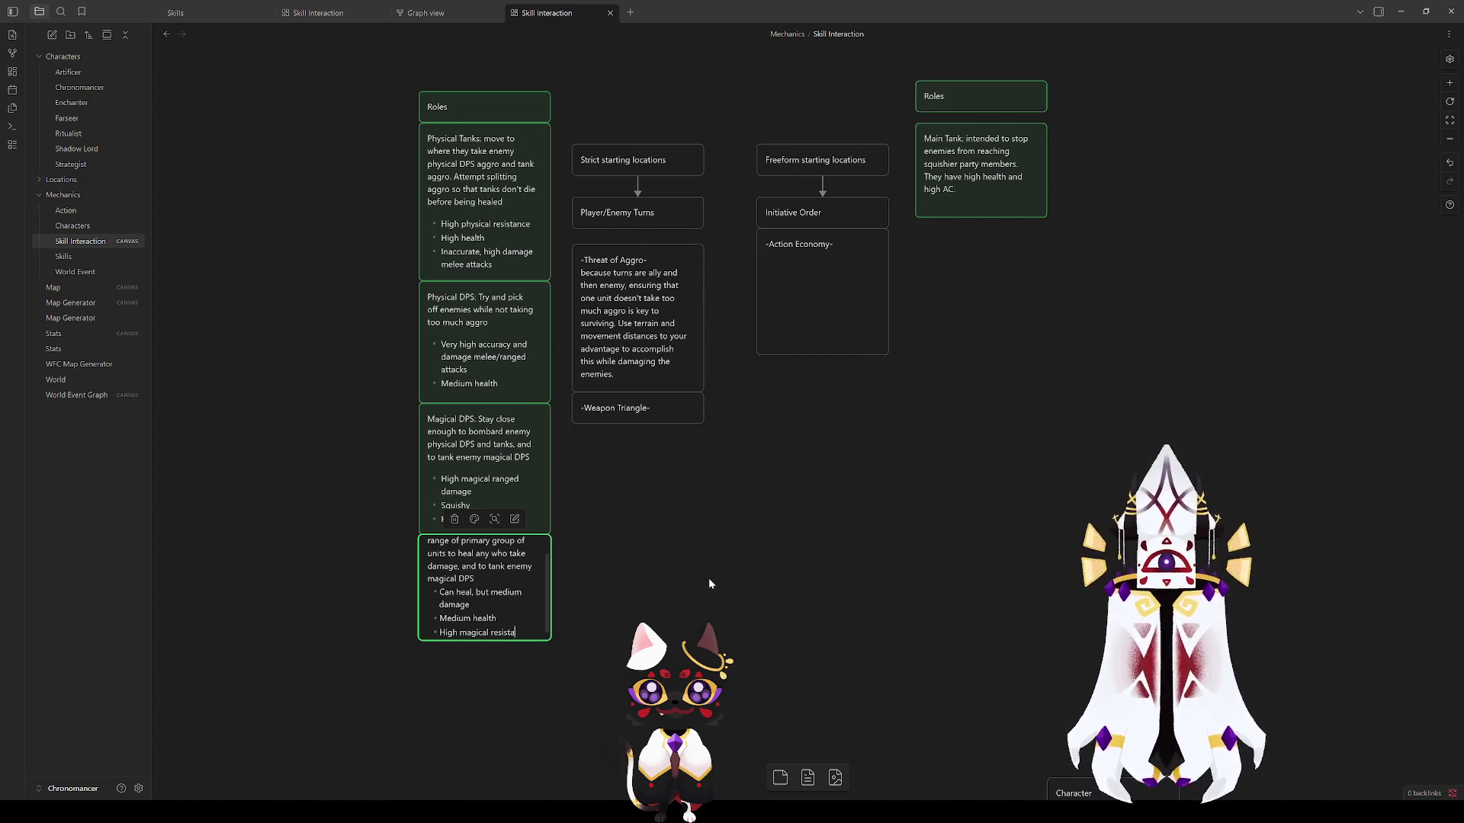
click(808, 571)
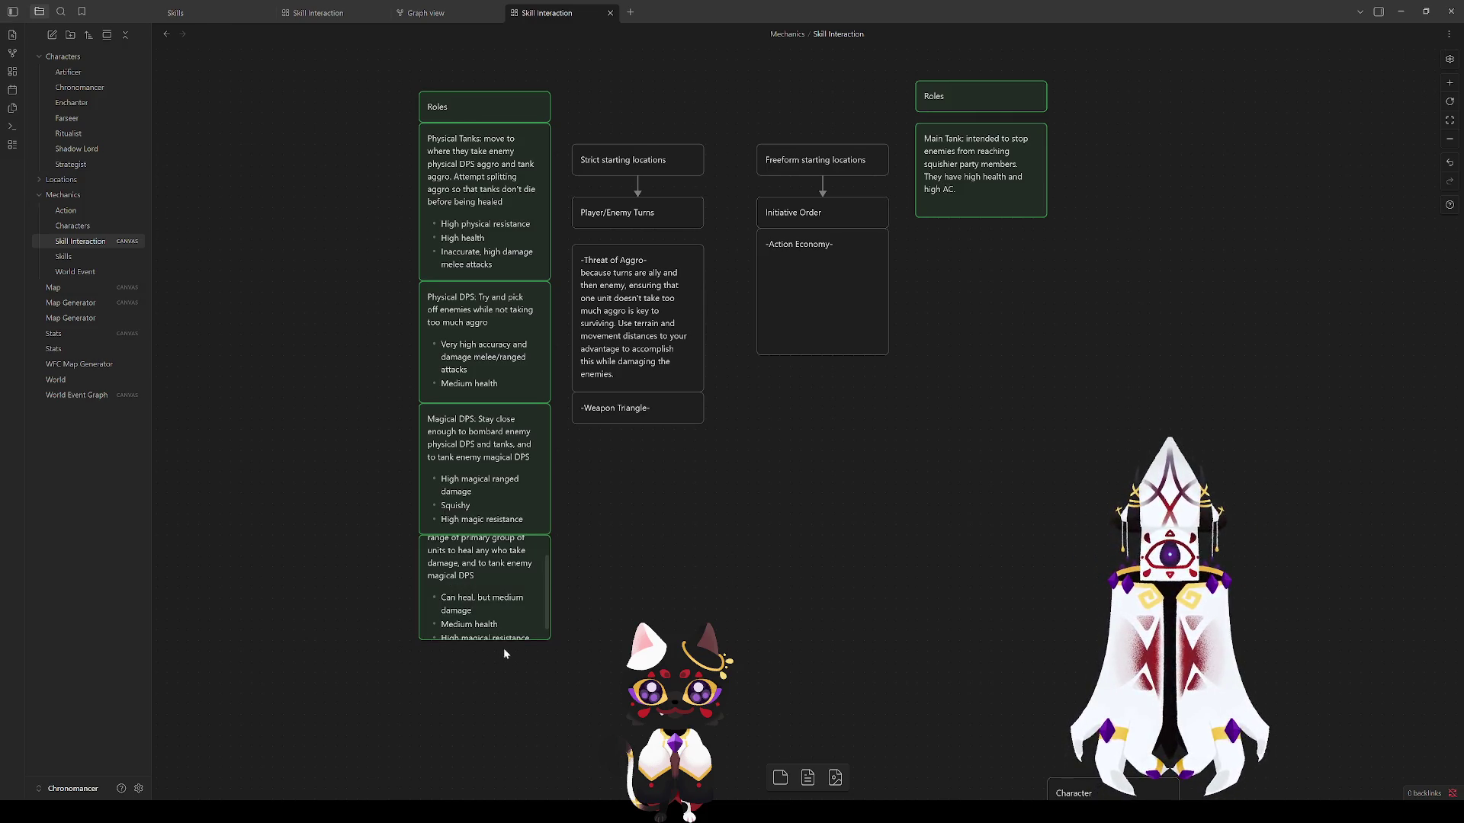
drag(502, 642, 504, 682)
click(618, 591)
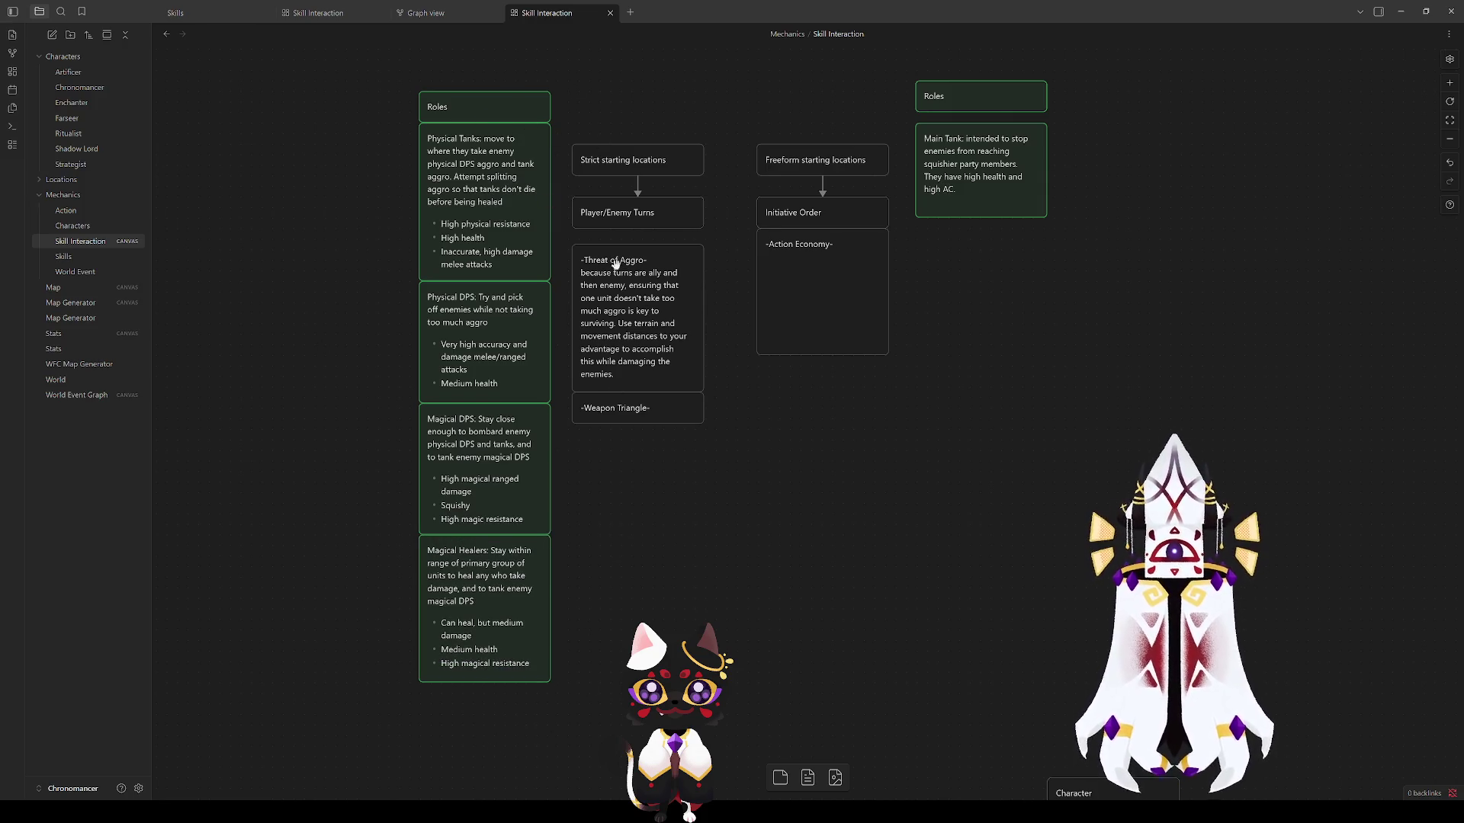
Step: Lower the Strict turn-flow card column into place beside the Roles column
drag(701, 507, 571, 148)
drag(633, 300, 632, 374)
click(703, 397)
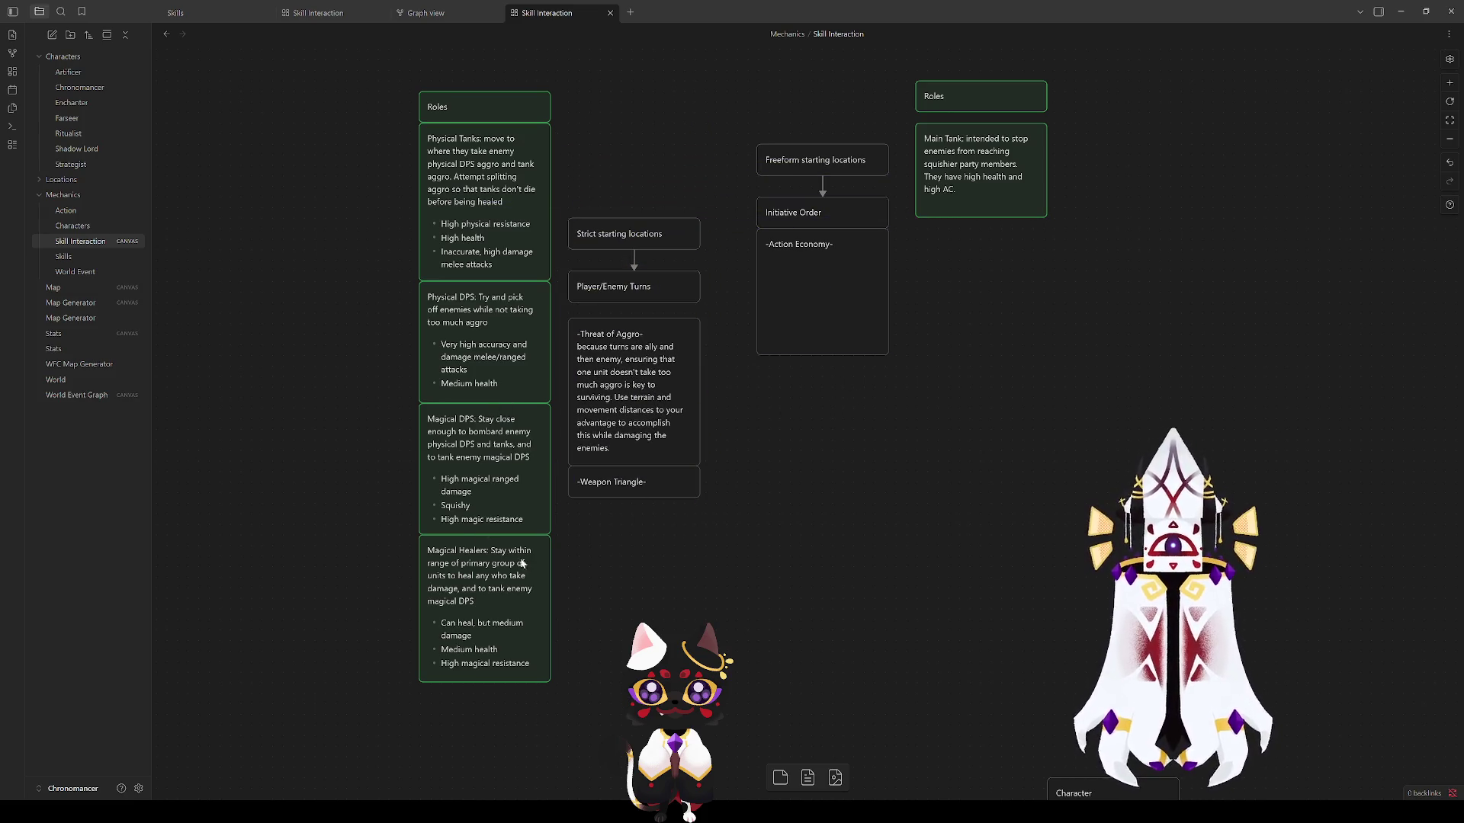
drag(367, 83, 559, 711)
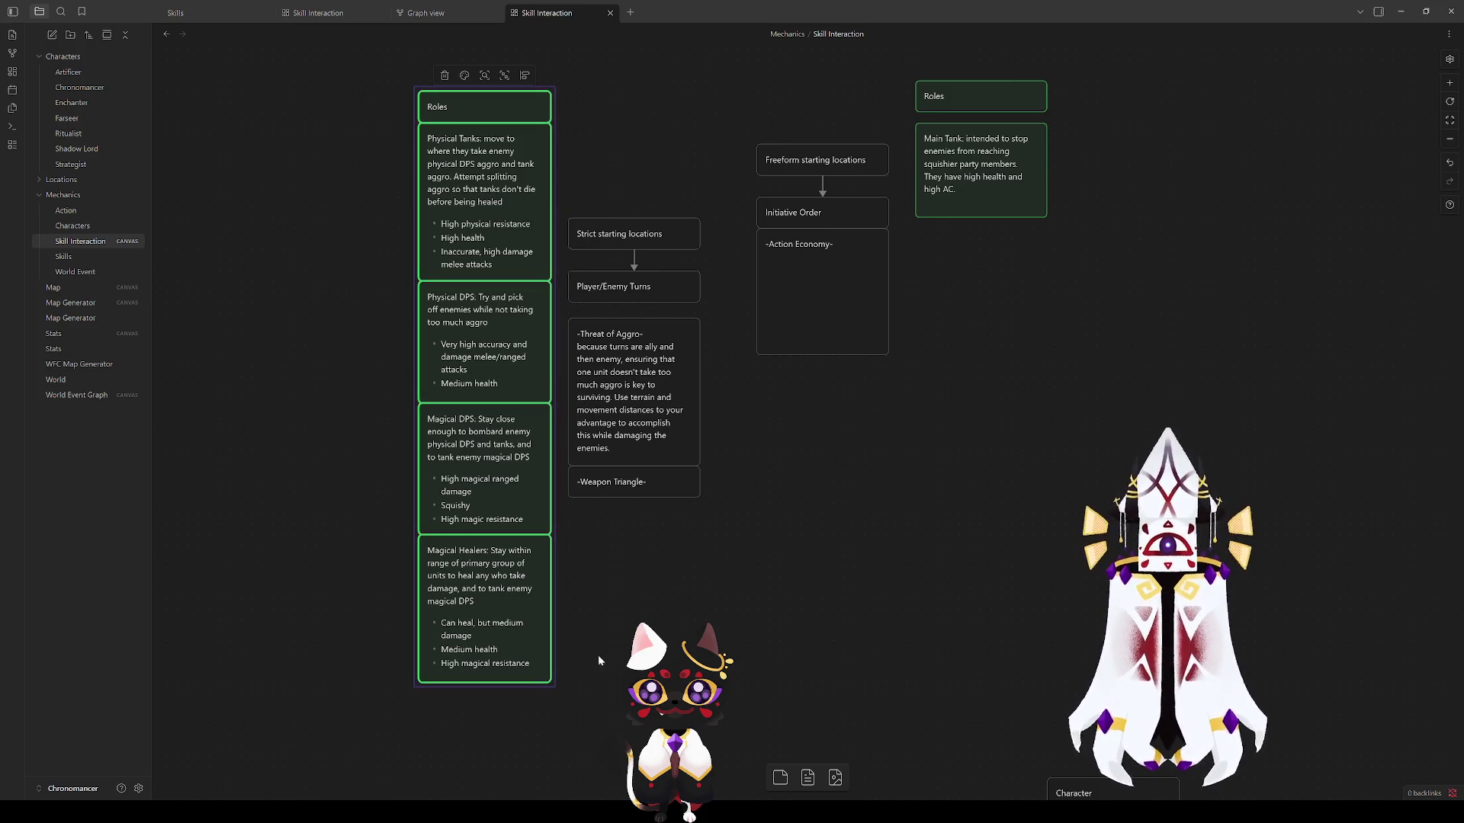
click(612, 640)
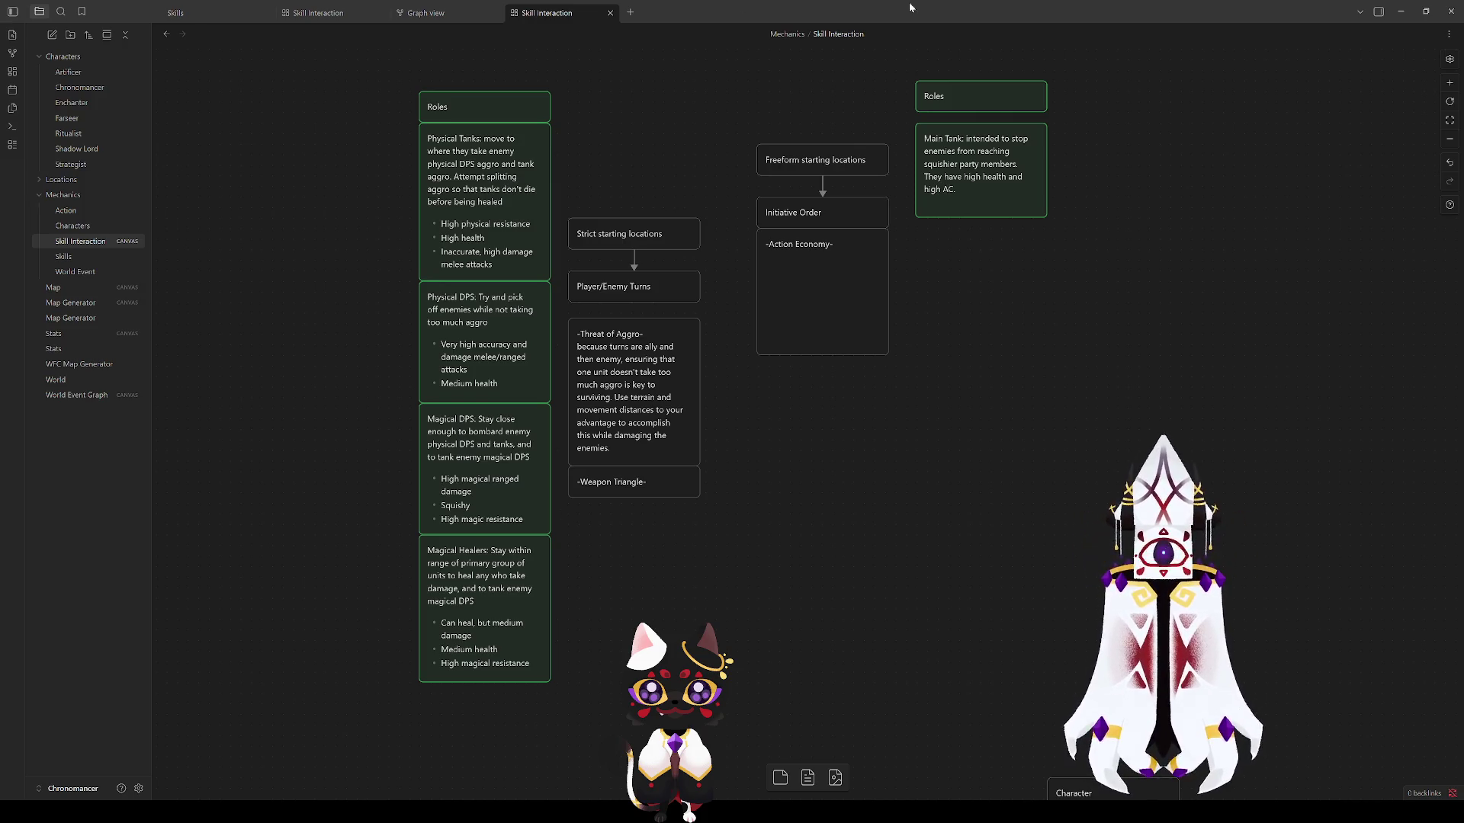
Step: Lower the Freeform starting locations column and align the right Roles card above it
drag(744, 133, 828, 365)
mouse_move(825, 298)
mouse_down()
mouse_move(820, 371)
mouse_move(805, 371)
mouse_up()
click(1008, 382)
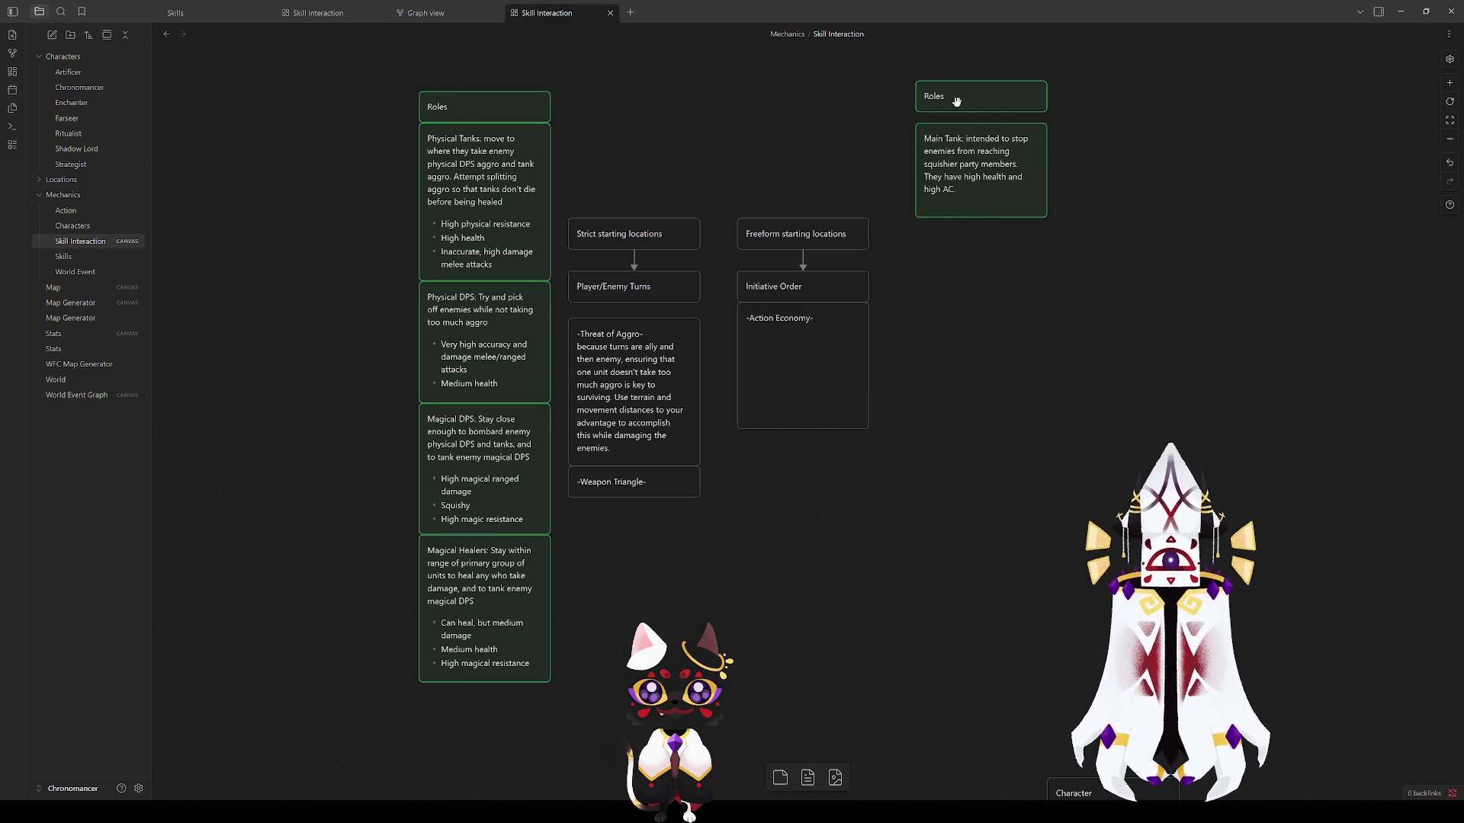
drag(957, 104, 956, 115)
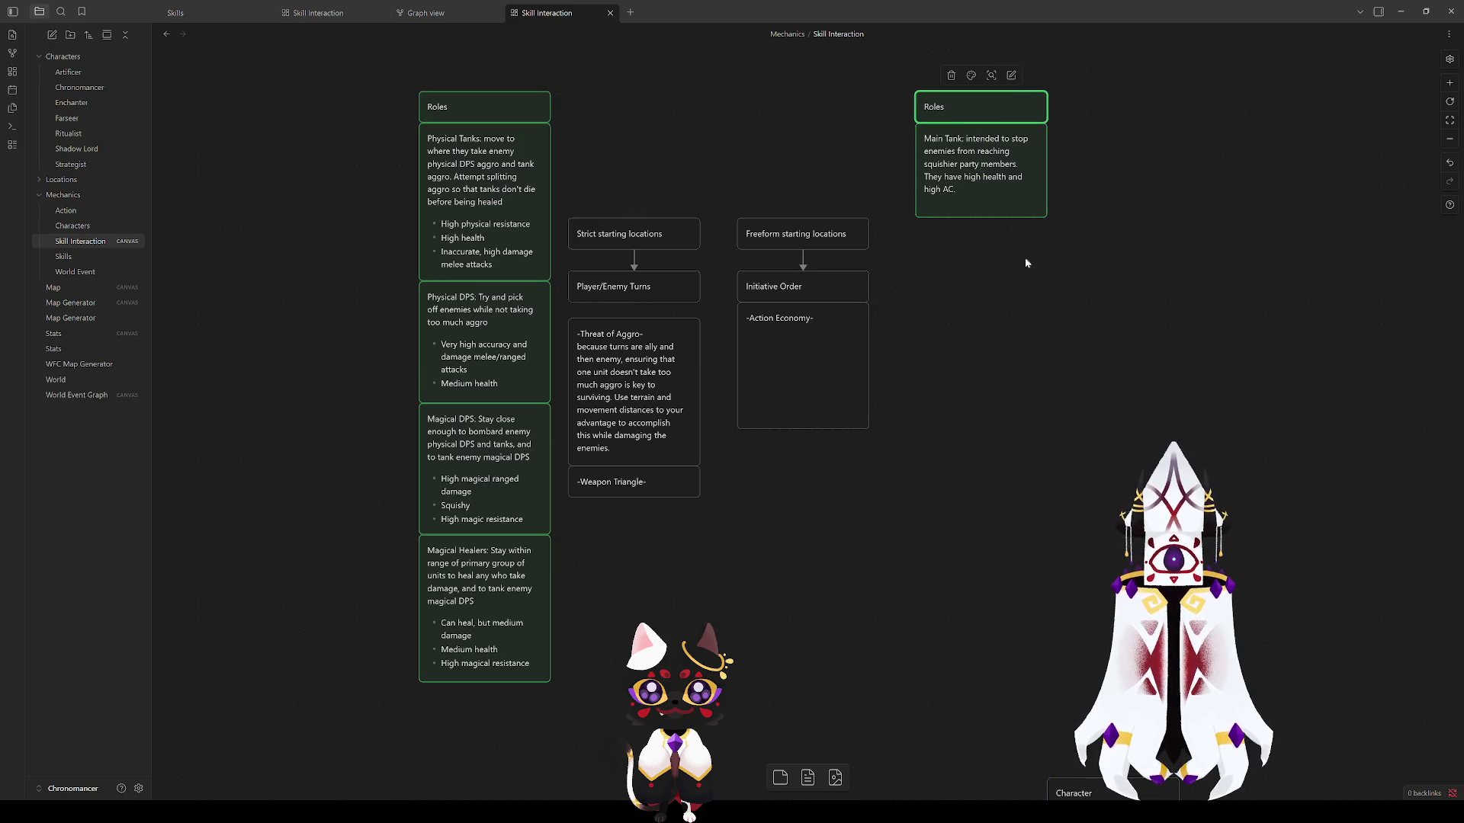
click(999, 416)
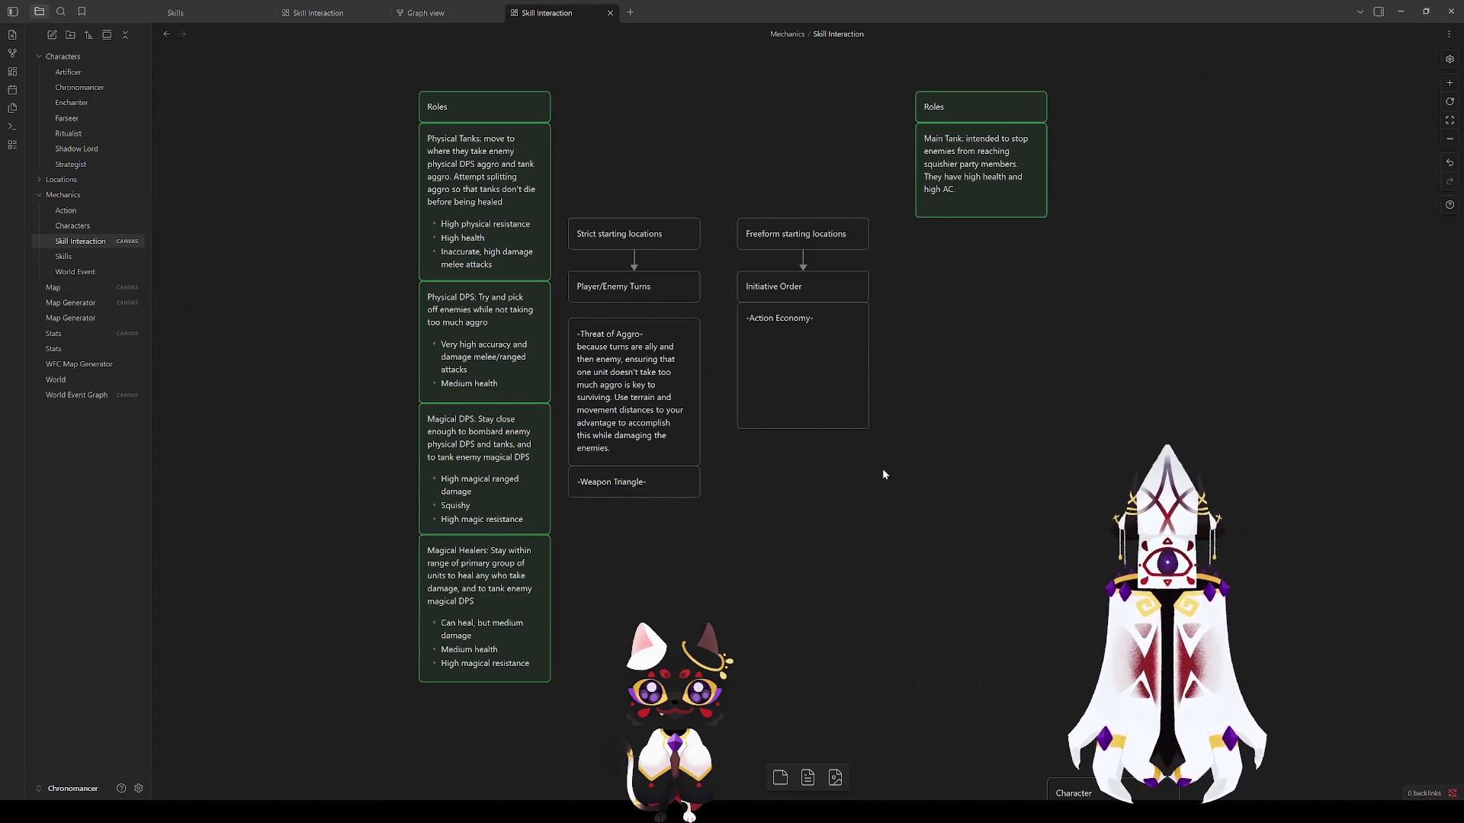
Step: Nudge the Action Economy card slightly lower, leaving its text unchanged
double_click(809, 353)
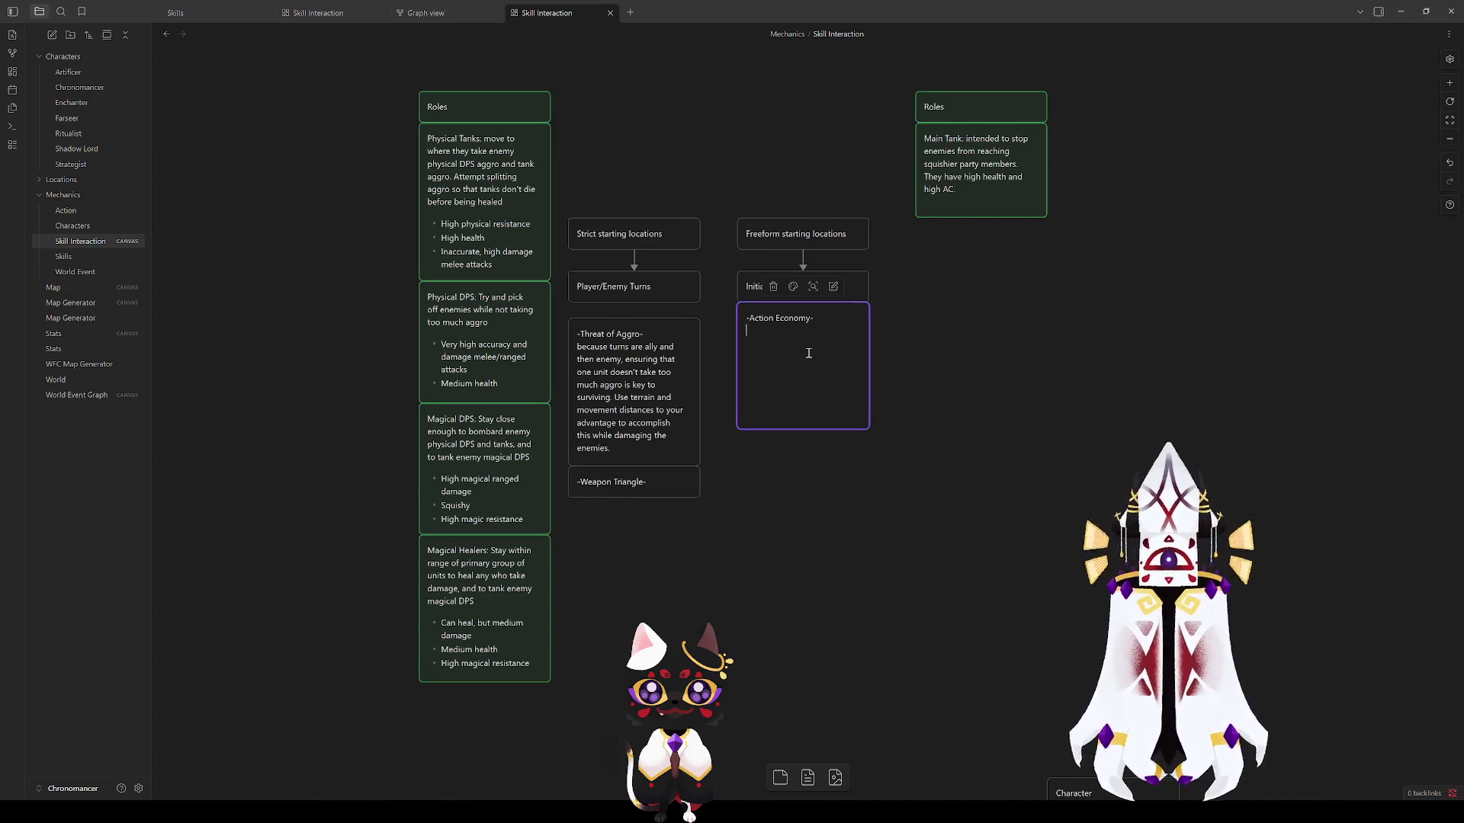
click(952, 376)
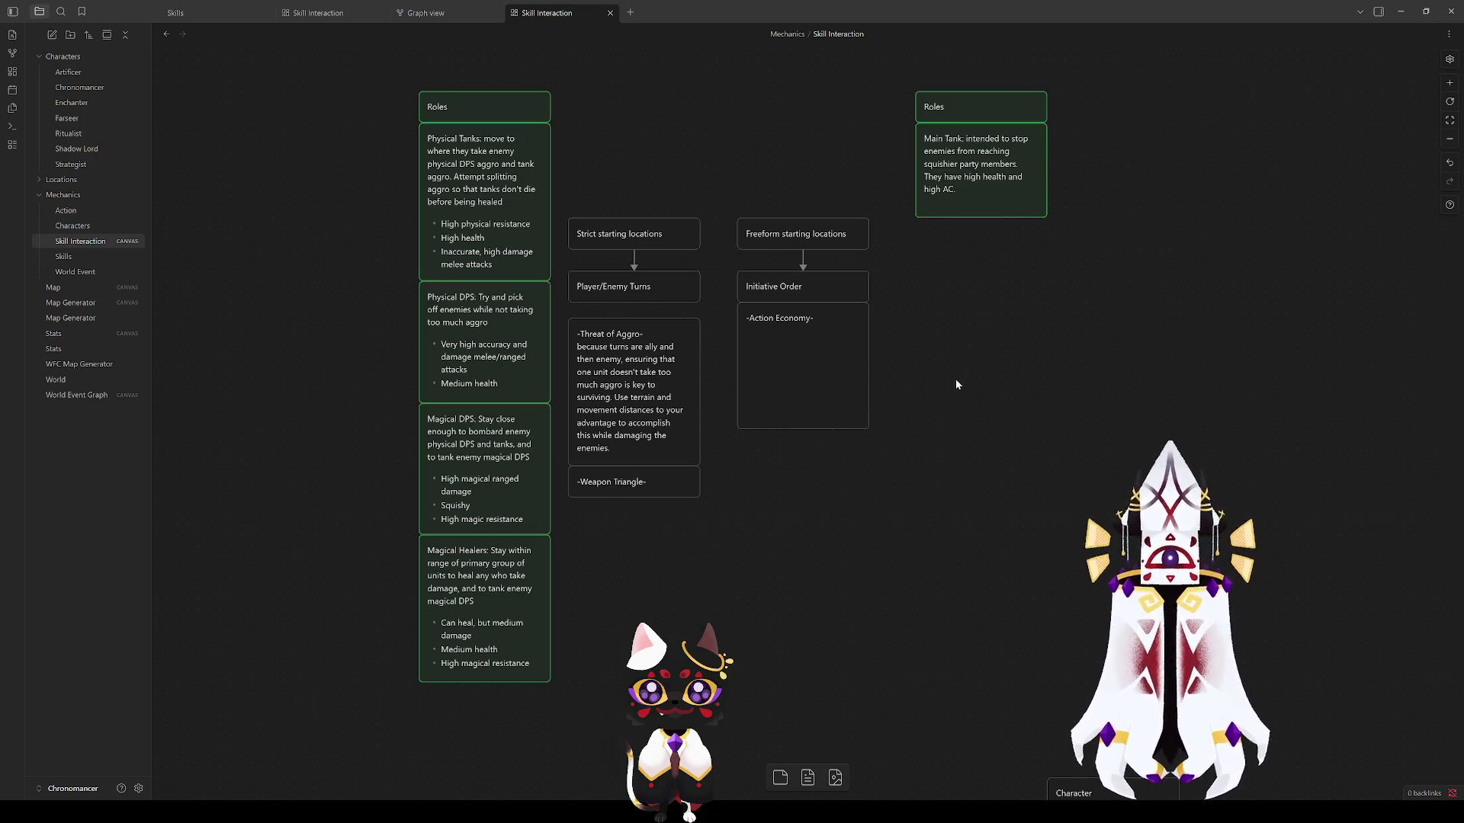
drag(801, 360, 800, 377)
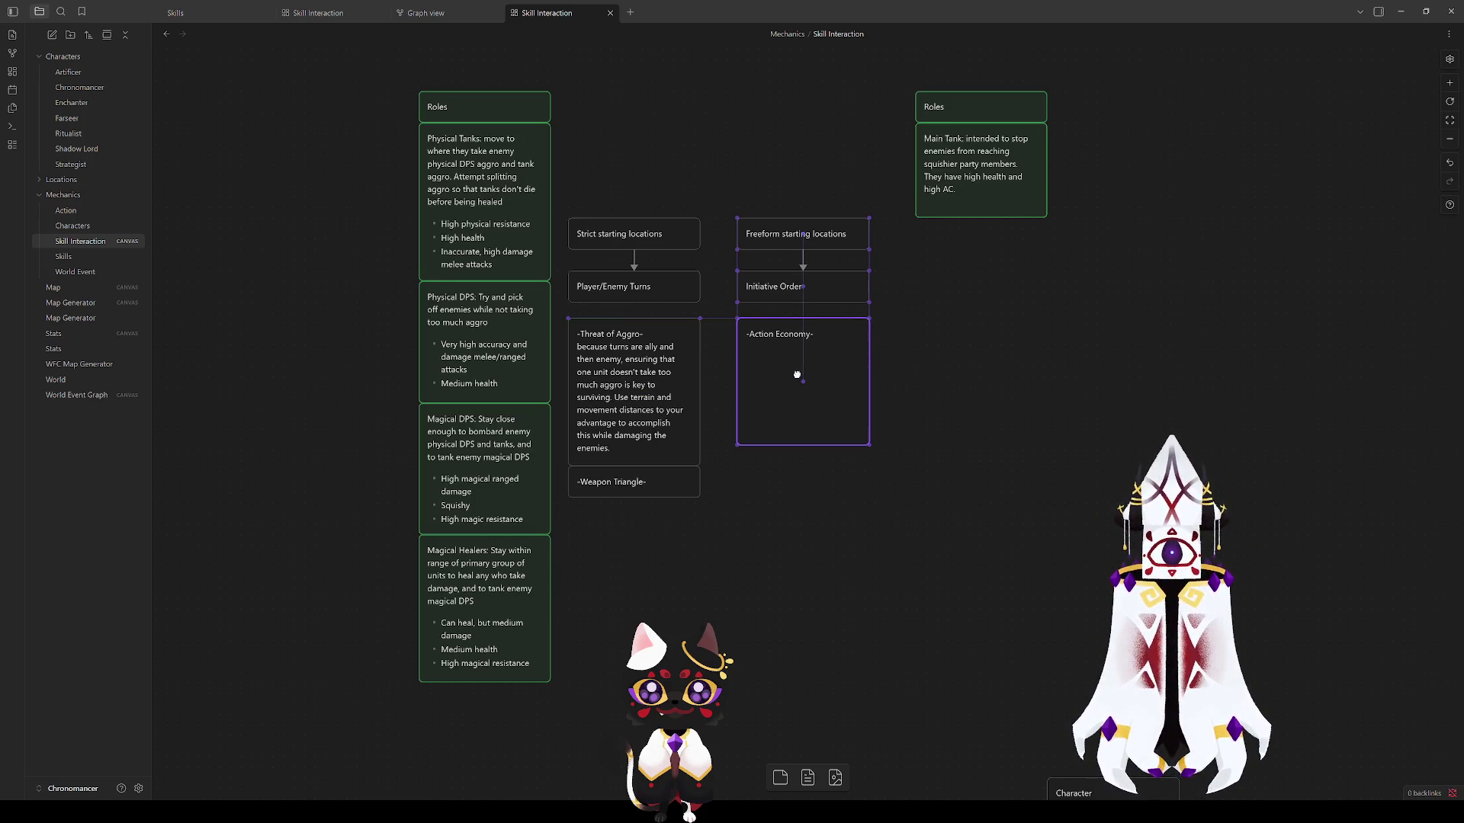
click(982, 397)
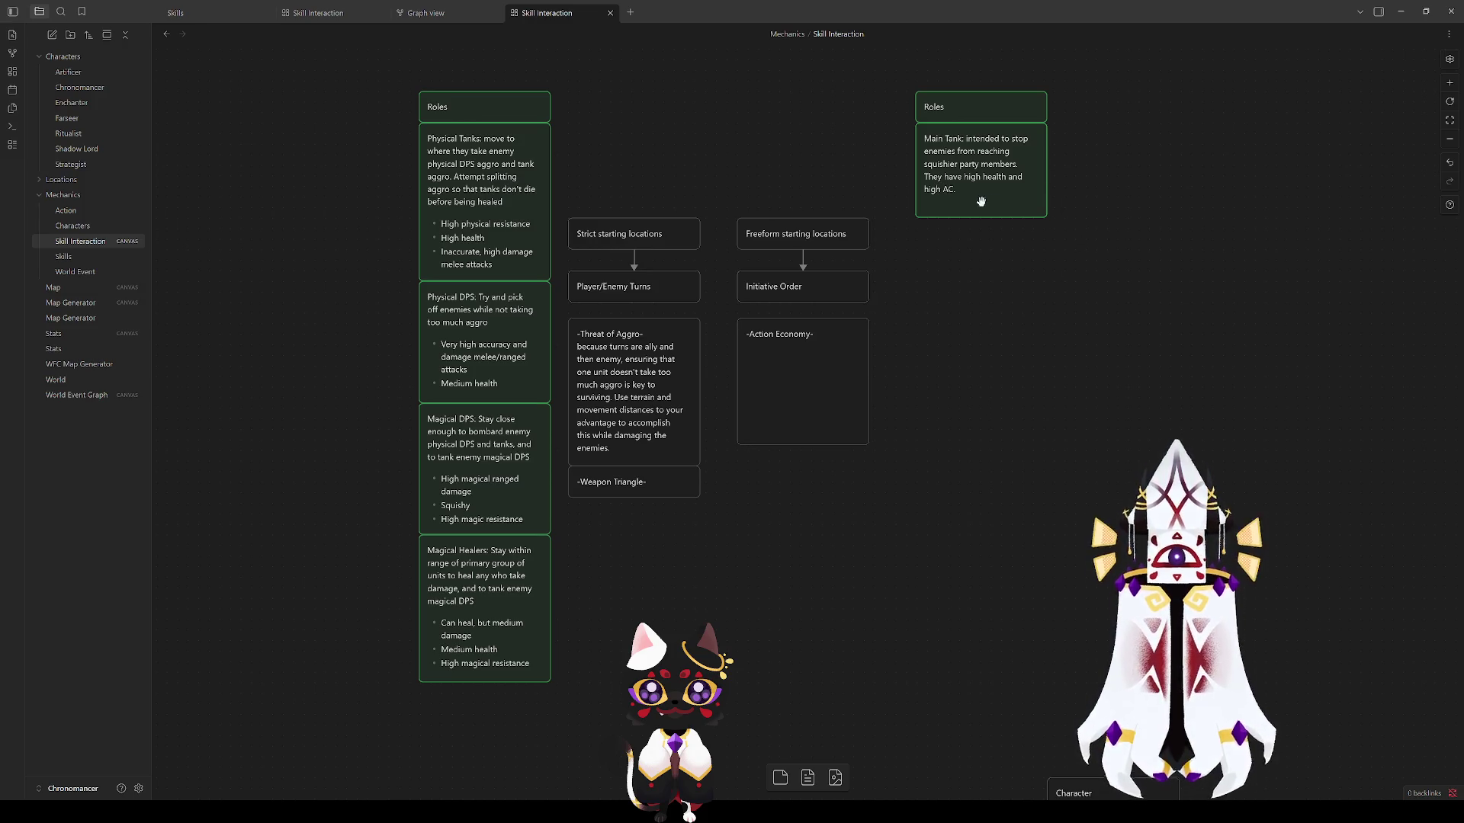
Step: Swap the Main Tank card's high health and AC sentence for an empty bullet; select all role and turn-flow cards
double_click(991, 168)
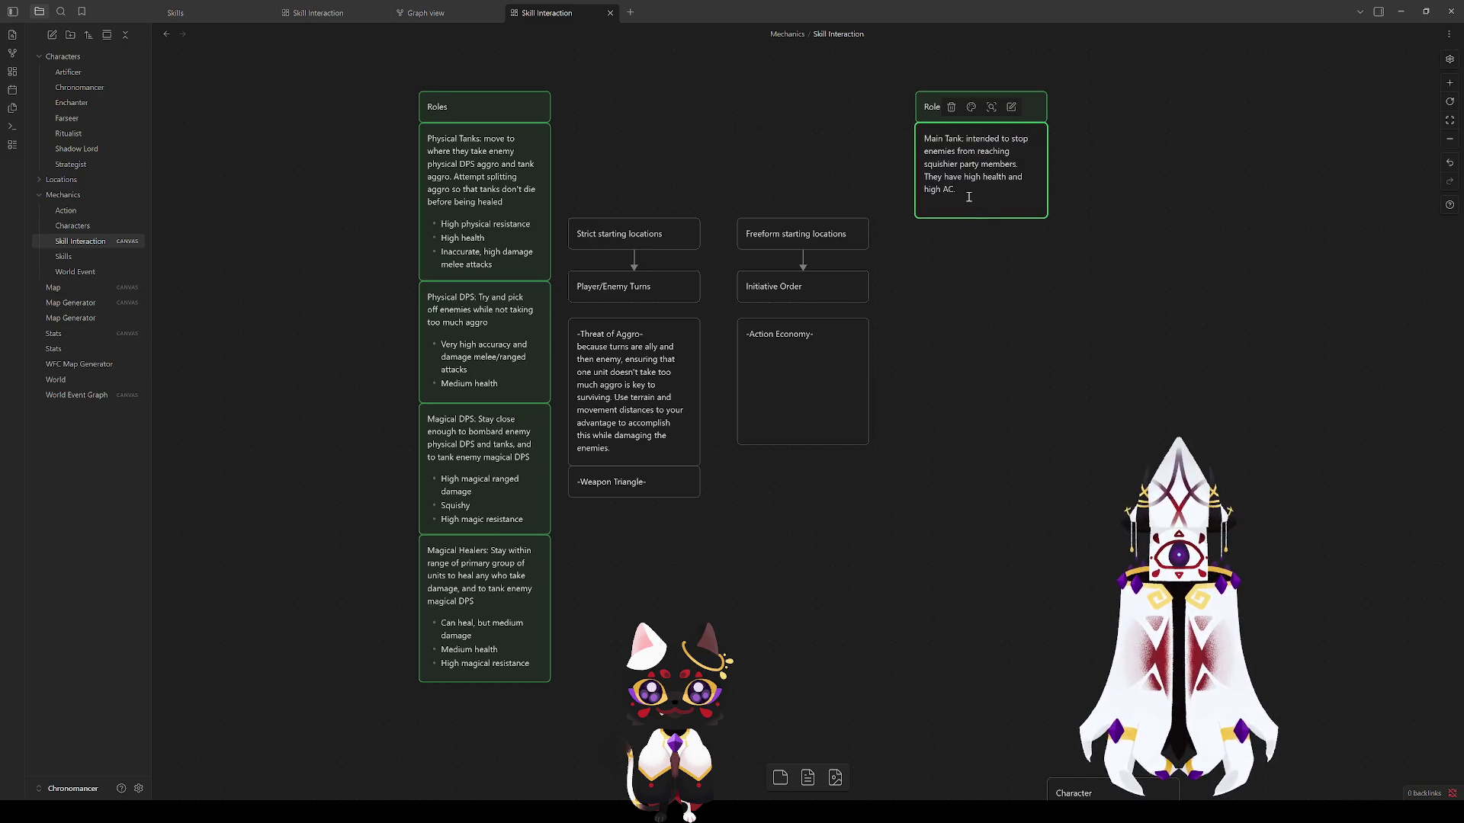
drag(968, 195, 923, 182)
text(-)
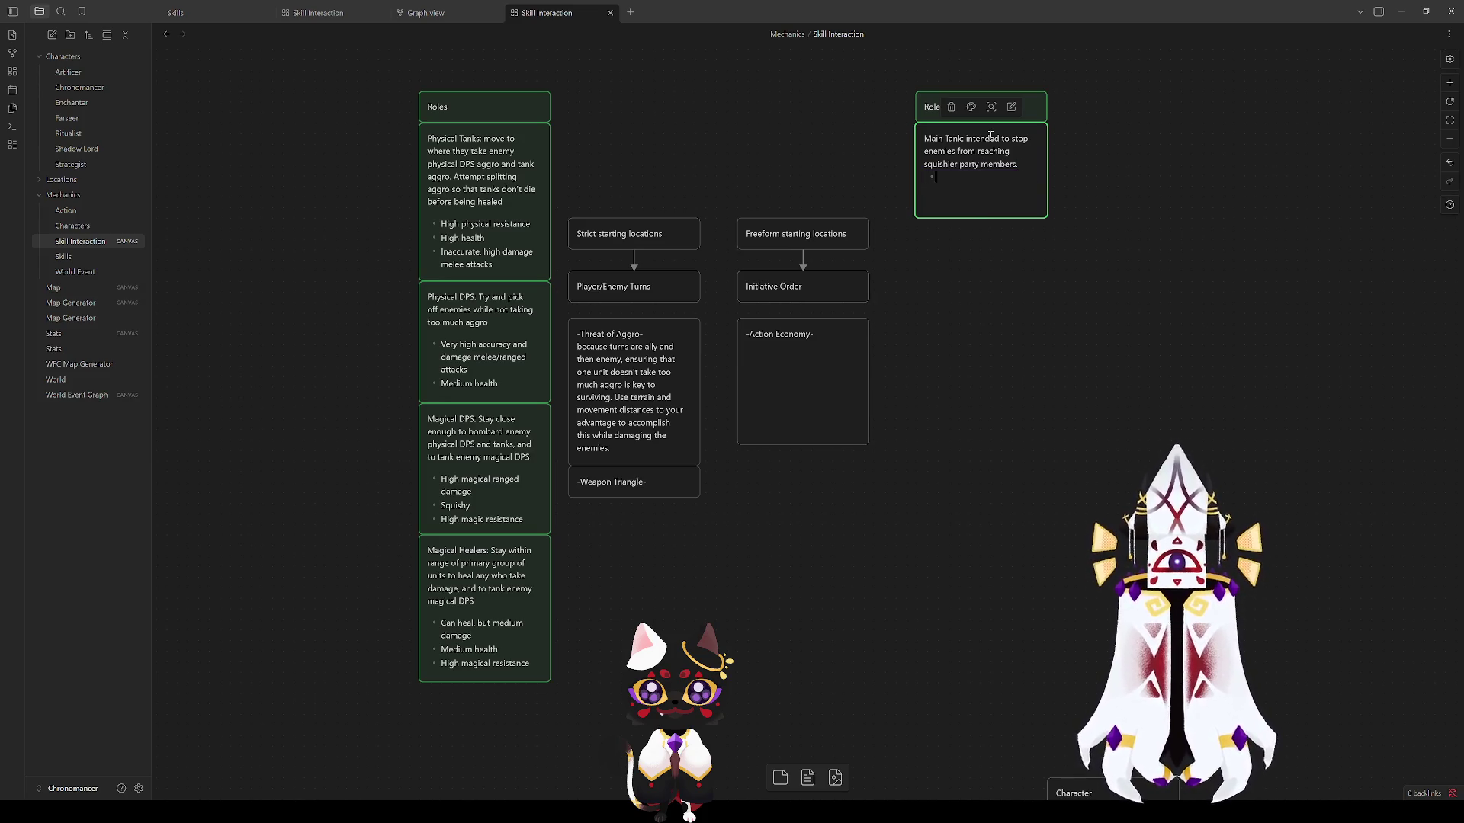
click(579, 665)
key(ctrl+a)
drag(711, 727, 414, 87)
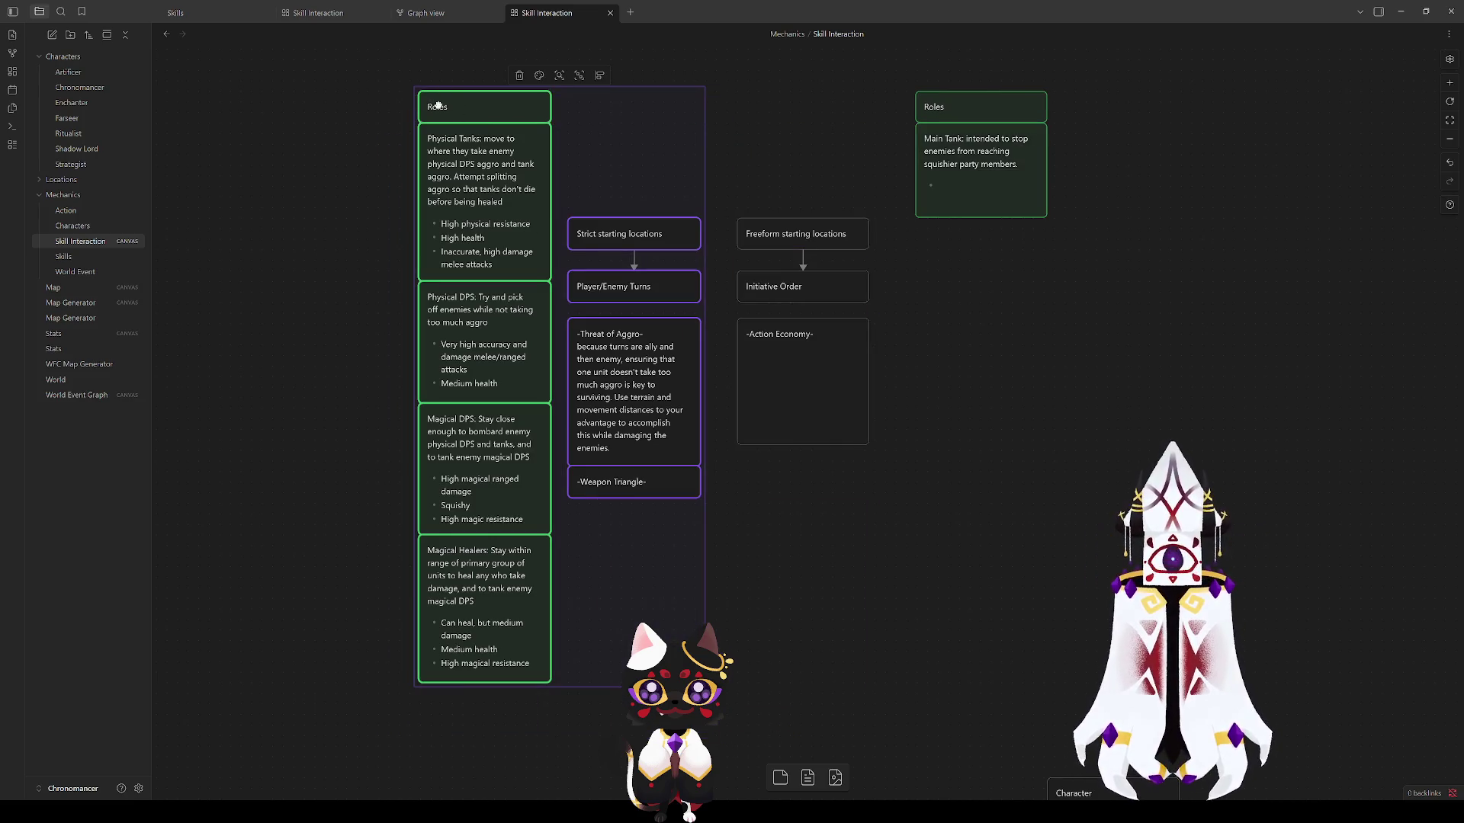
Step: Wrap the selected role and turn-flow cards in a group named 'Fire Emblem'
right_click(448, 109)
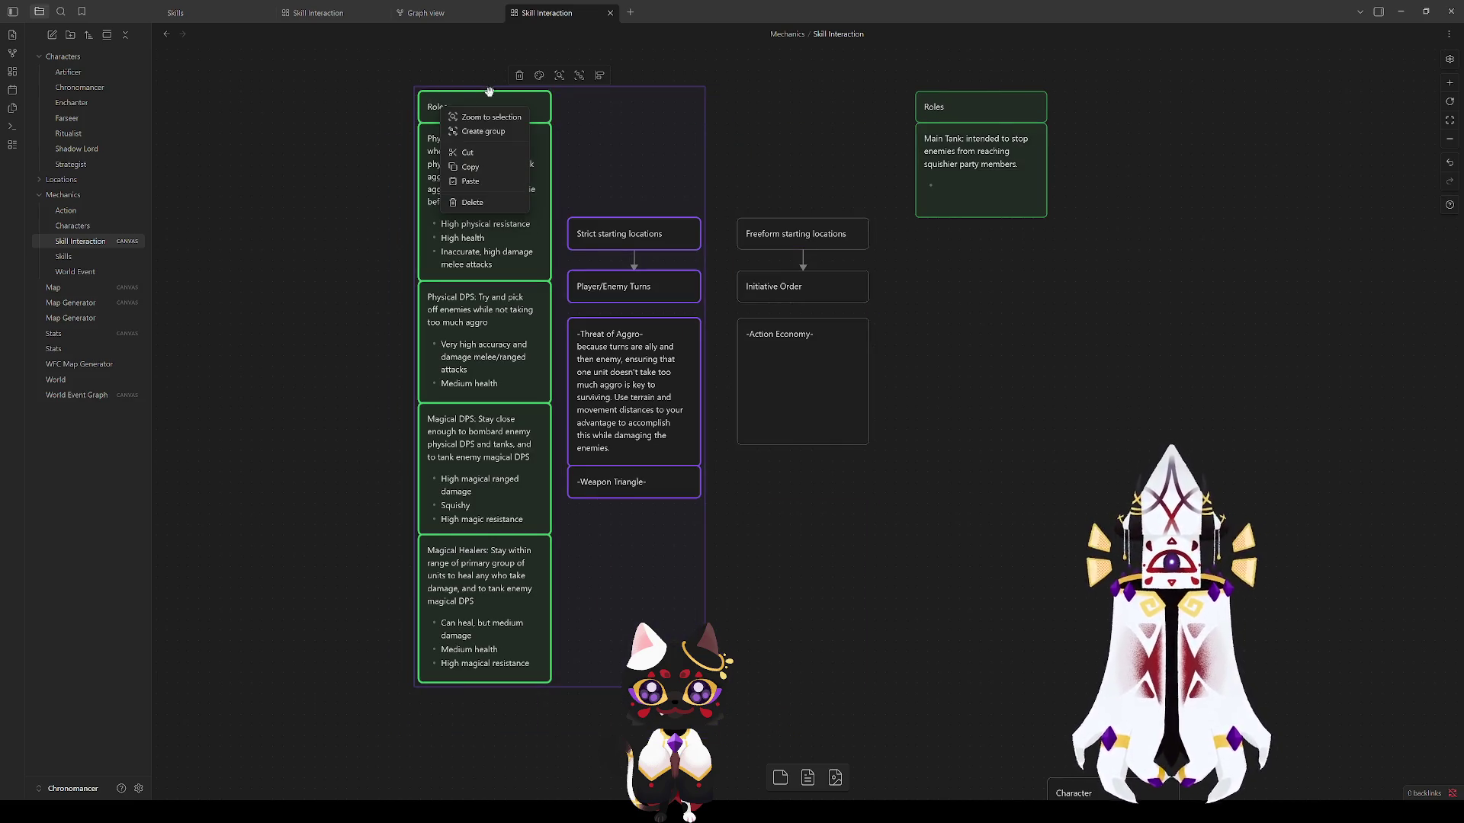
click(474, 132)
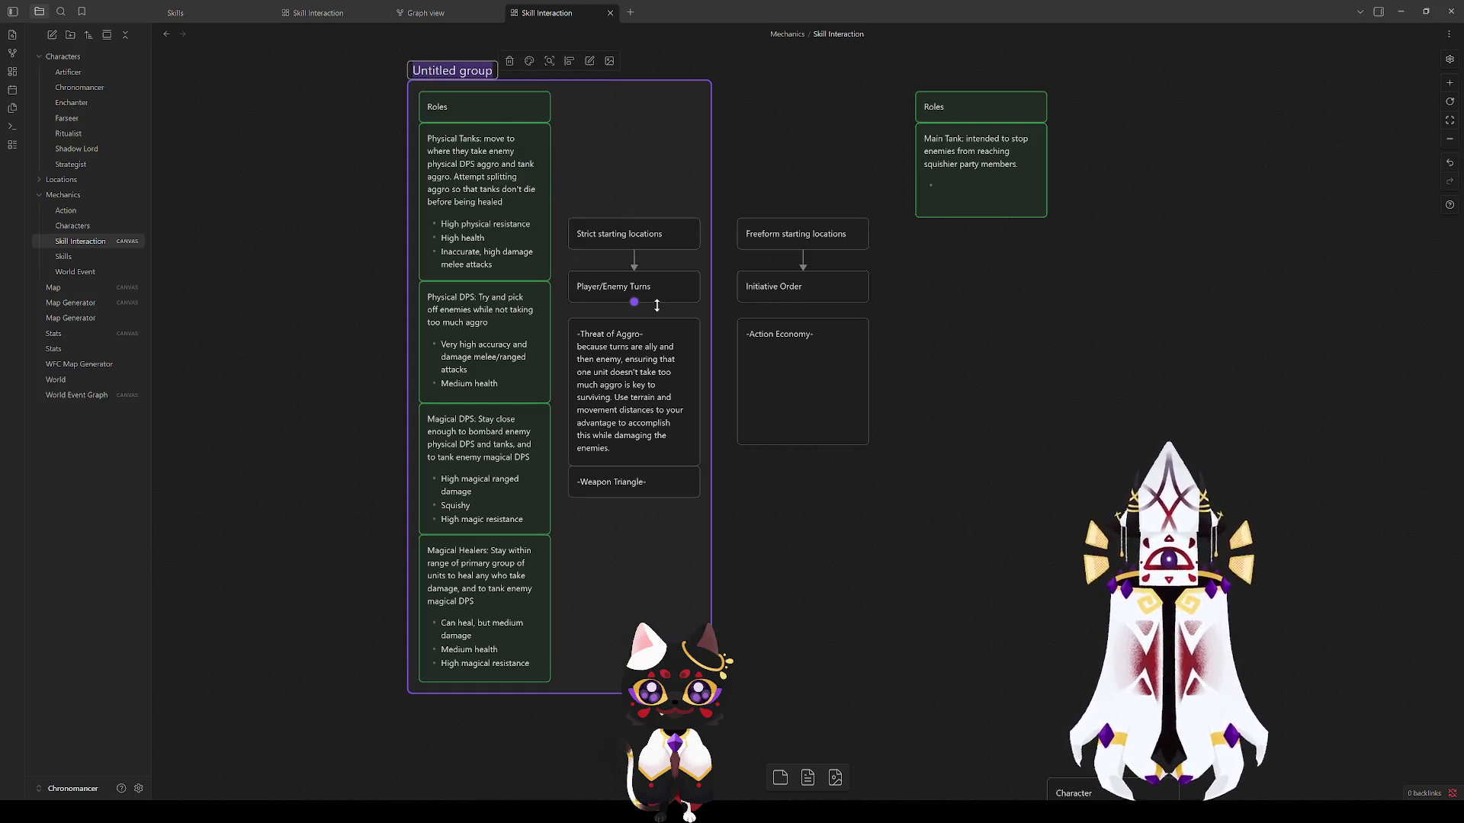
text(Fire Emblem)
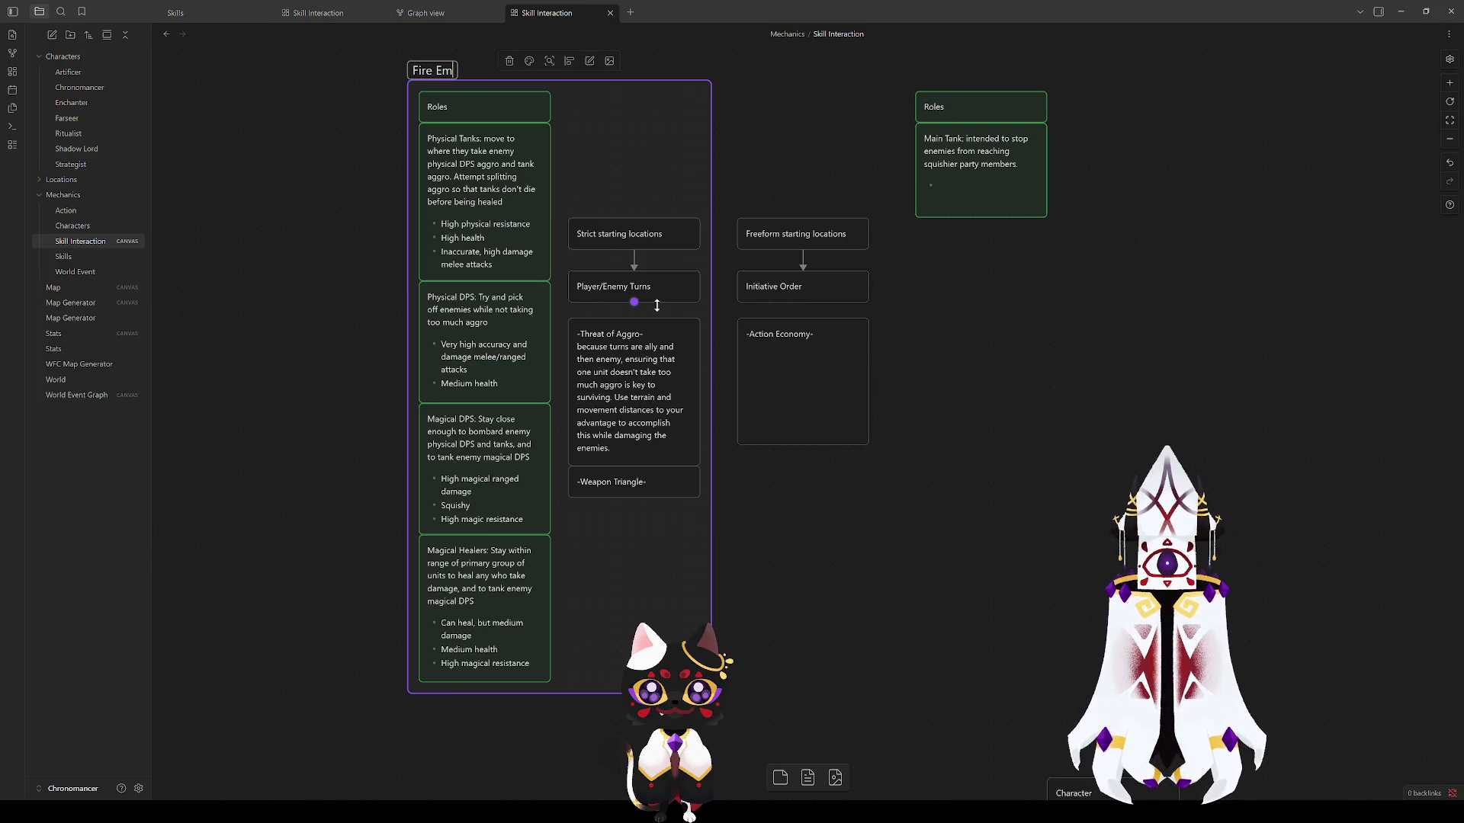
click(949, 510)
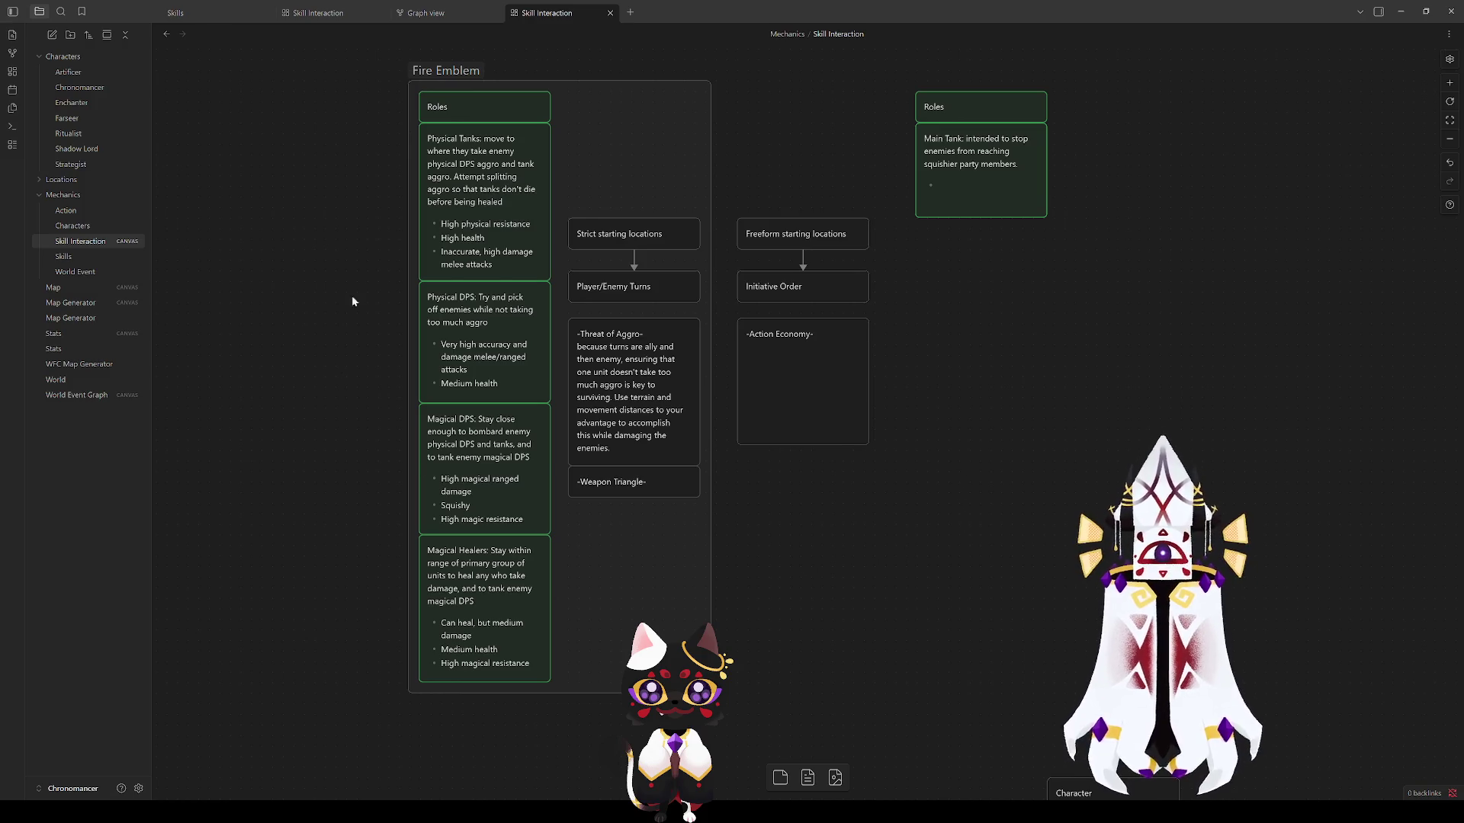
scroll(951, 362, down, 8)
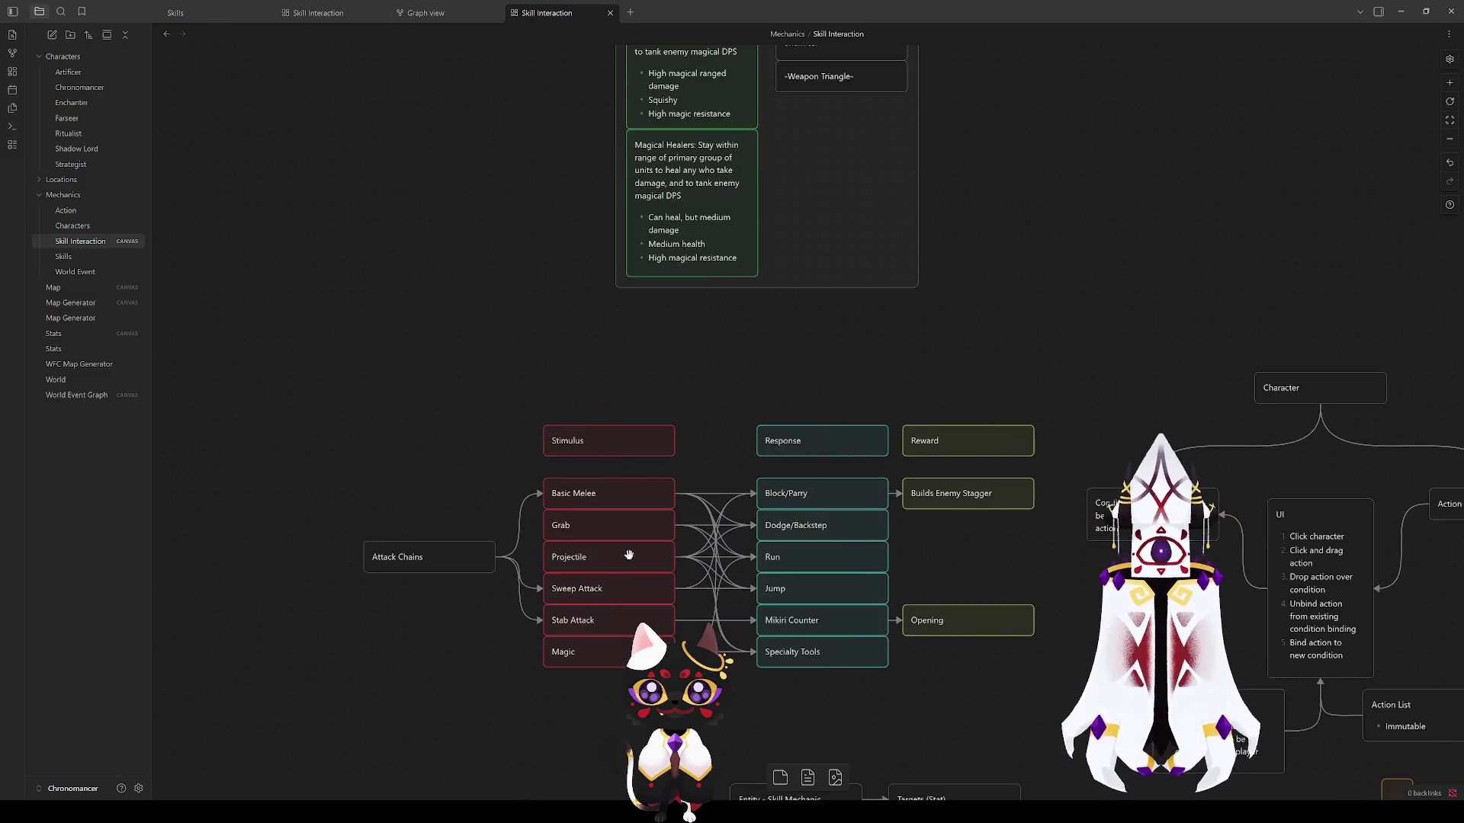
Step: Select the attack-chain cards and group them under the name 'Sekiro'
click(1013, 640)
drag(1013, 641, 1013, 640)
right_click(973, 515)
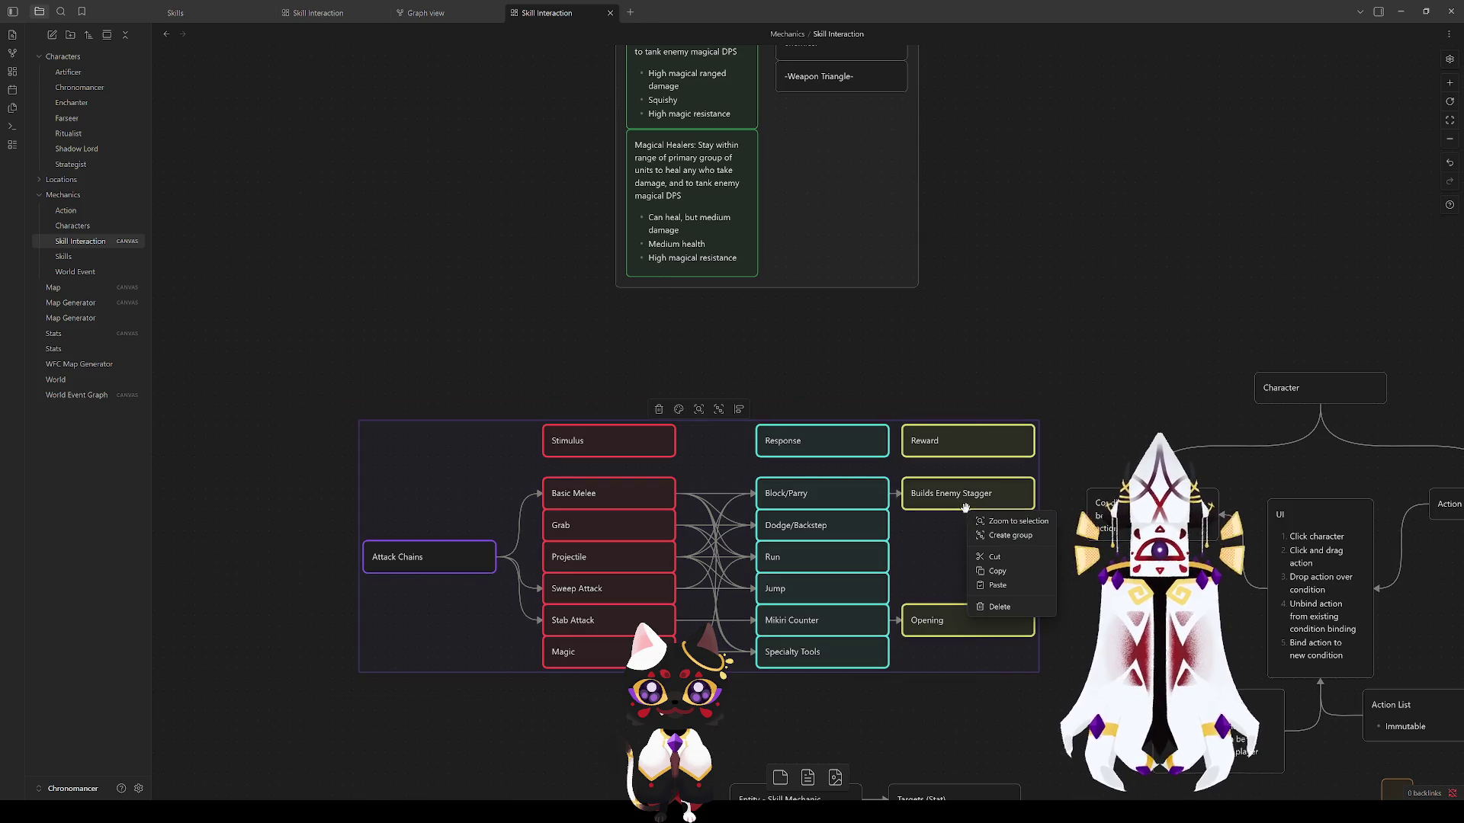
click(1011, 536)
text(Sekiro)
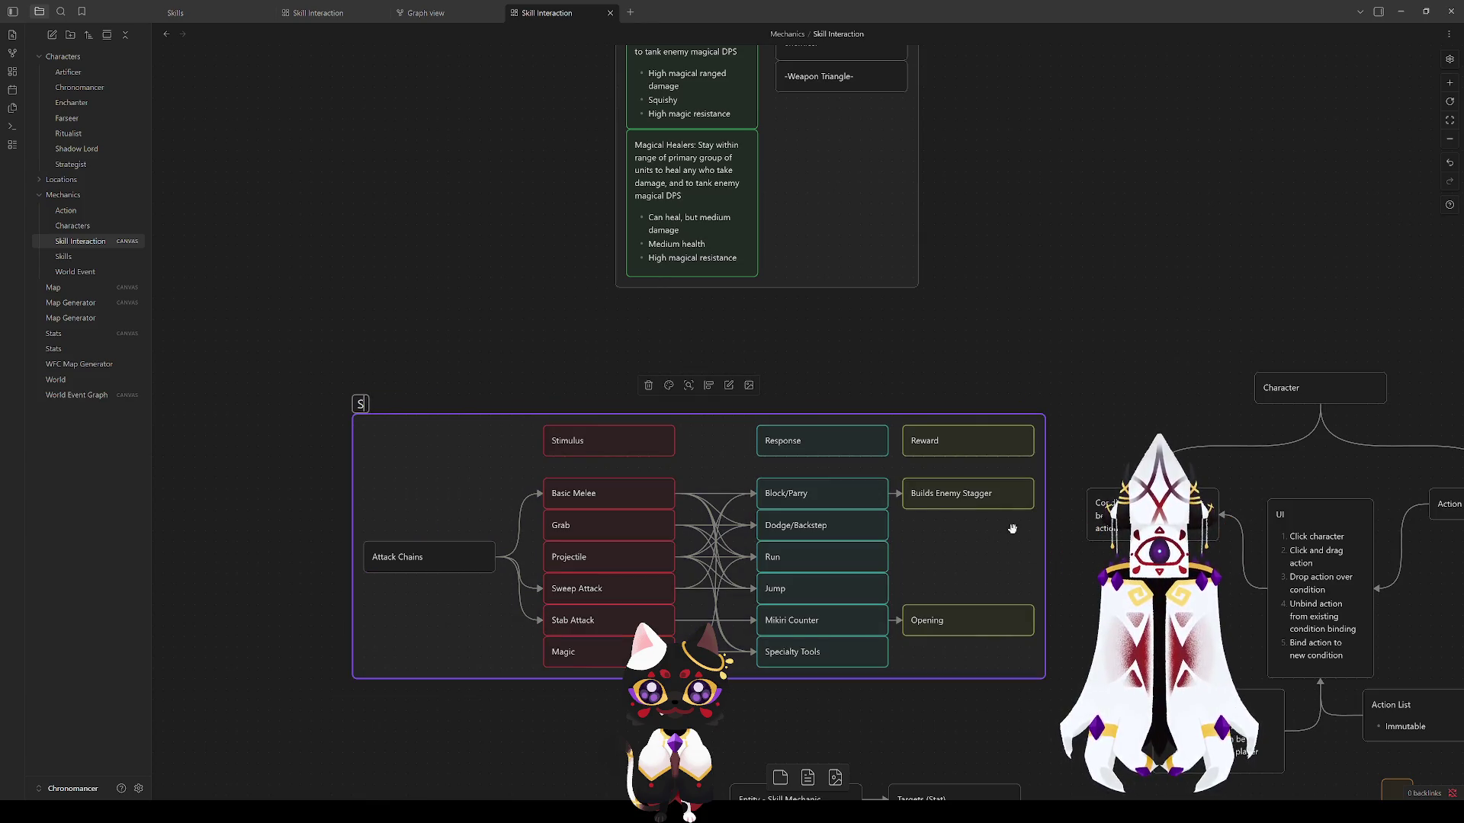
click(514, 268)
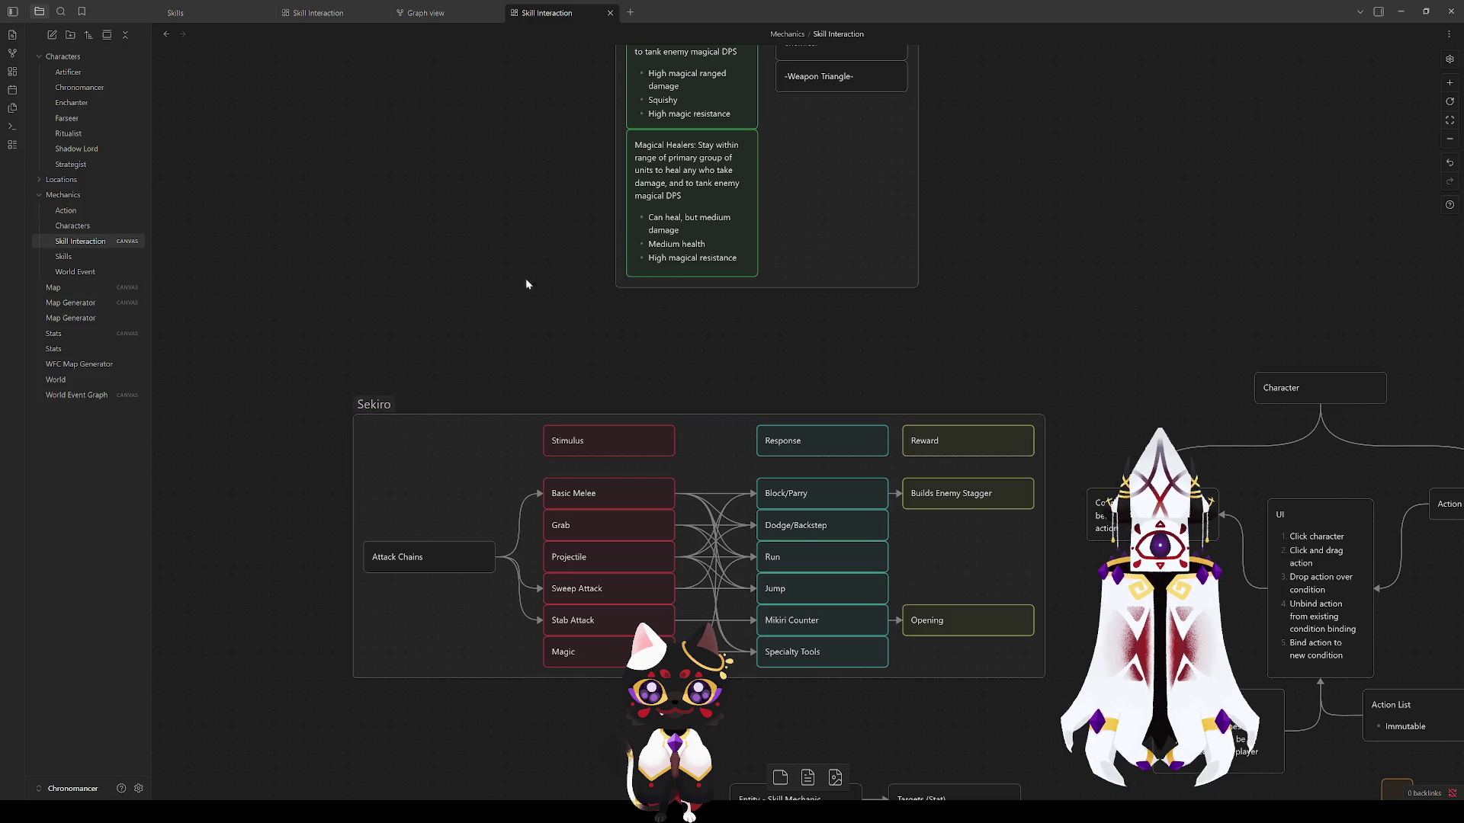
Step: Move the whole Sekiro group up and left beneath the turn-flow columns, undoing a stray card move
drag(1003, 735, 334, 414)
drag(821, 450, 877, 492)
key(ctrl+z)
drag(373, 404, 249, 321)
click(967, 364)
mouse_move(998, 296)
mouse_down()
mouse_move(1078, 538)
mouse_move(883, 368)
mouse_move(1093, 627)
mouse_up()
drag(1089, 618, 1107, 495)
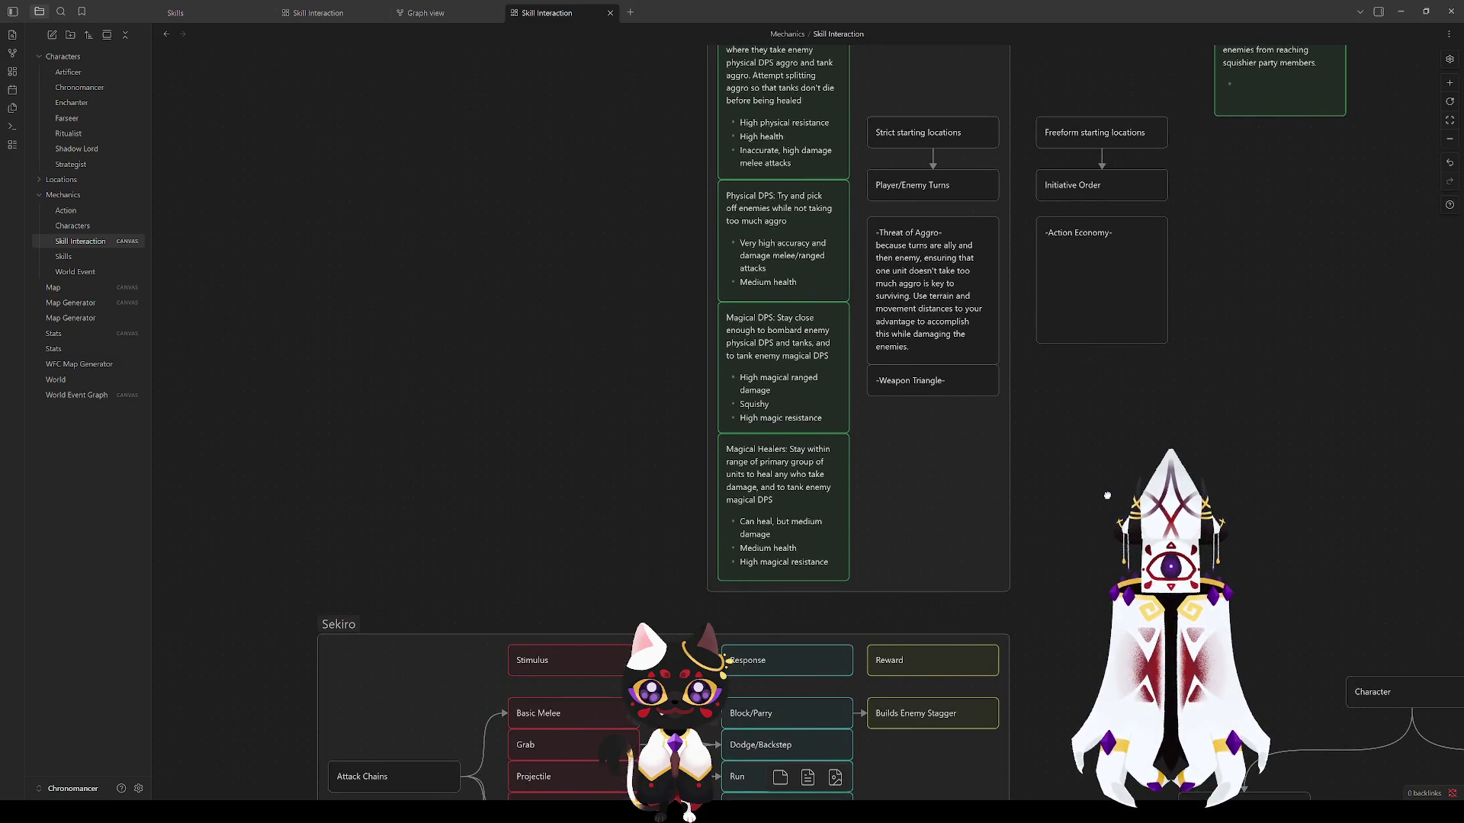
Step: Review the Fire Emblem board and nudge the Sekiro group up slightly
drag(1107, 495, 1144, 514)
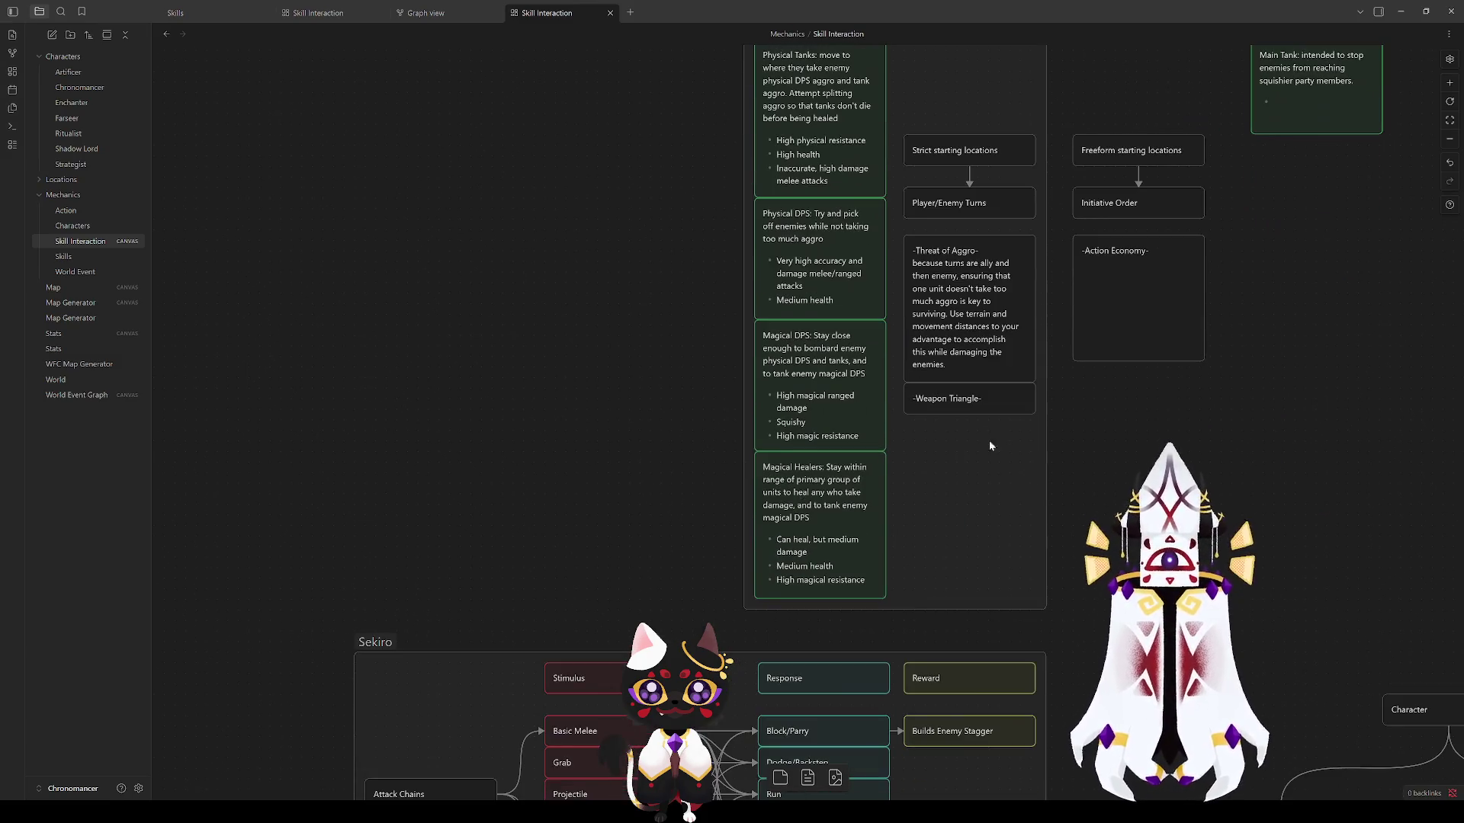
drag(808, 314, 743, 492)
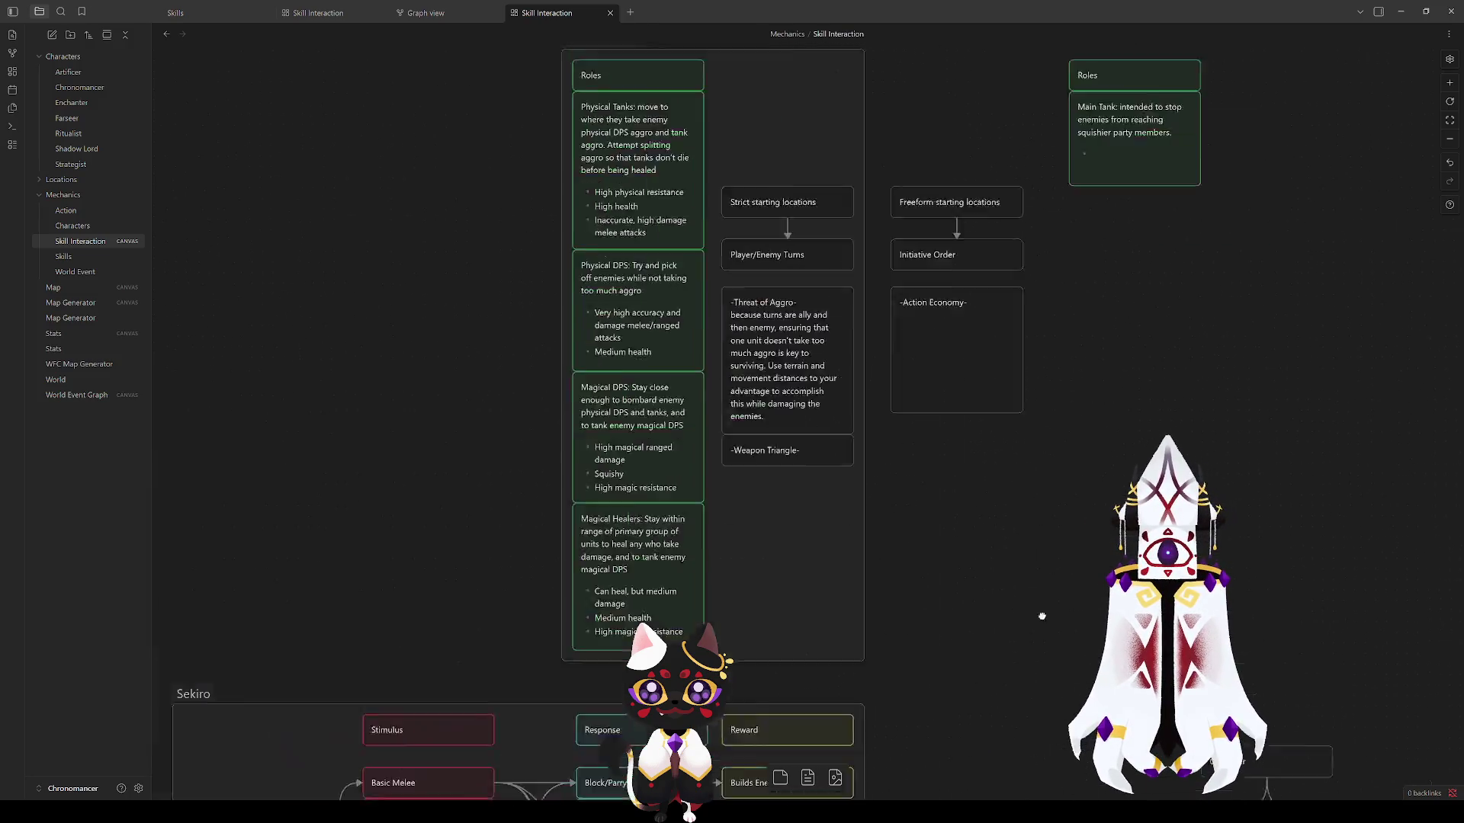
drag(1253, 527, 825, 521)
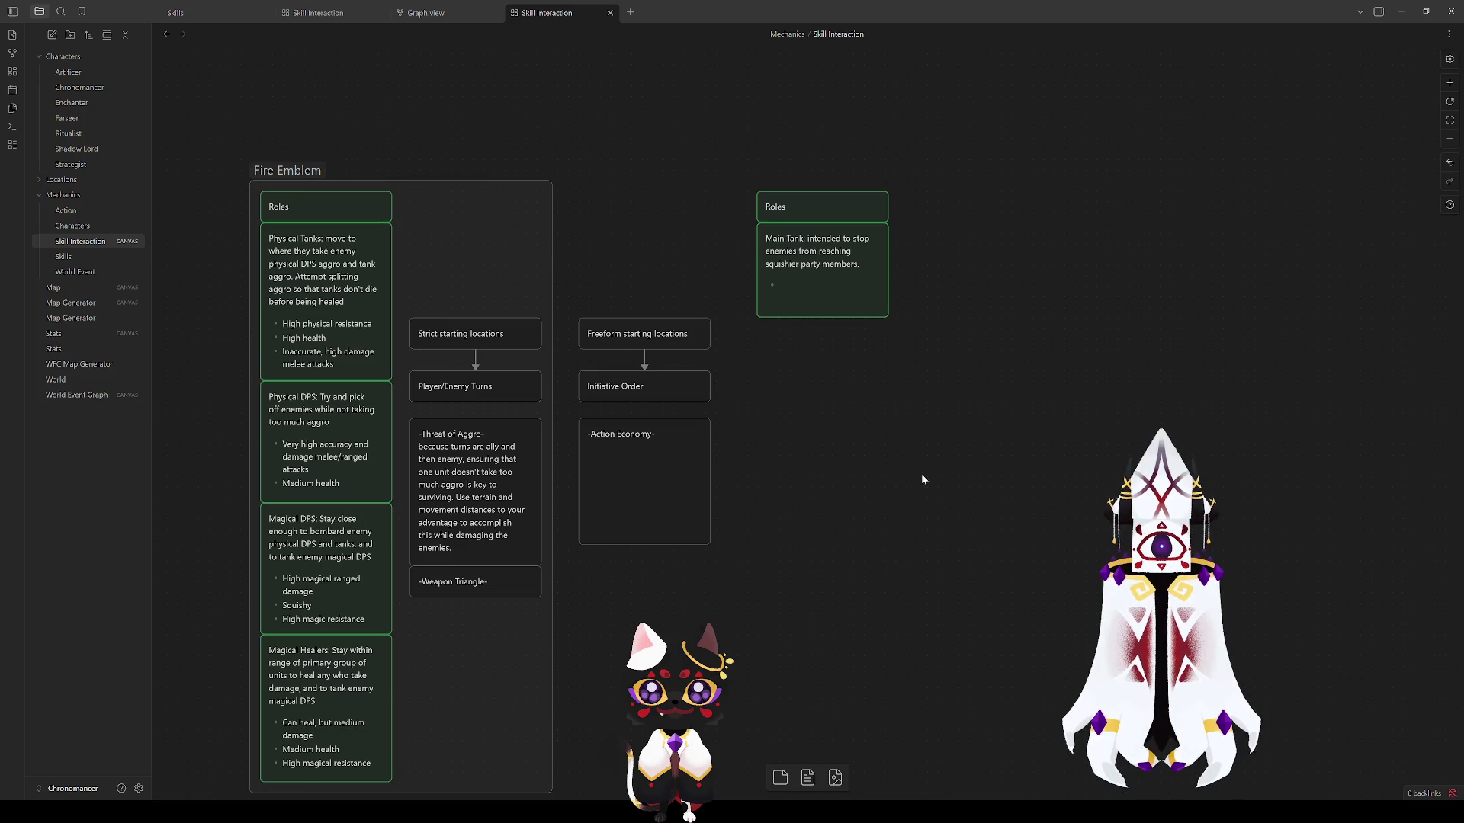
mouse_move(678, 203)
mouse_down()
mouse_move(1108, 351)
mouse_move(1164, 282)
mouse_move(991, 506)
mouse_up()
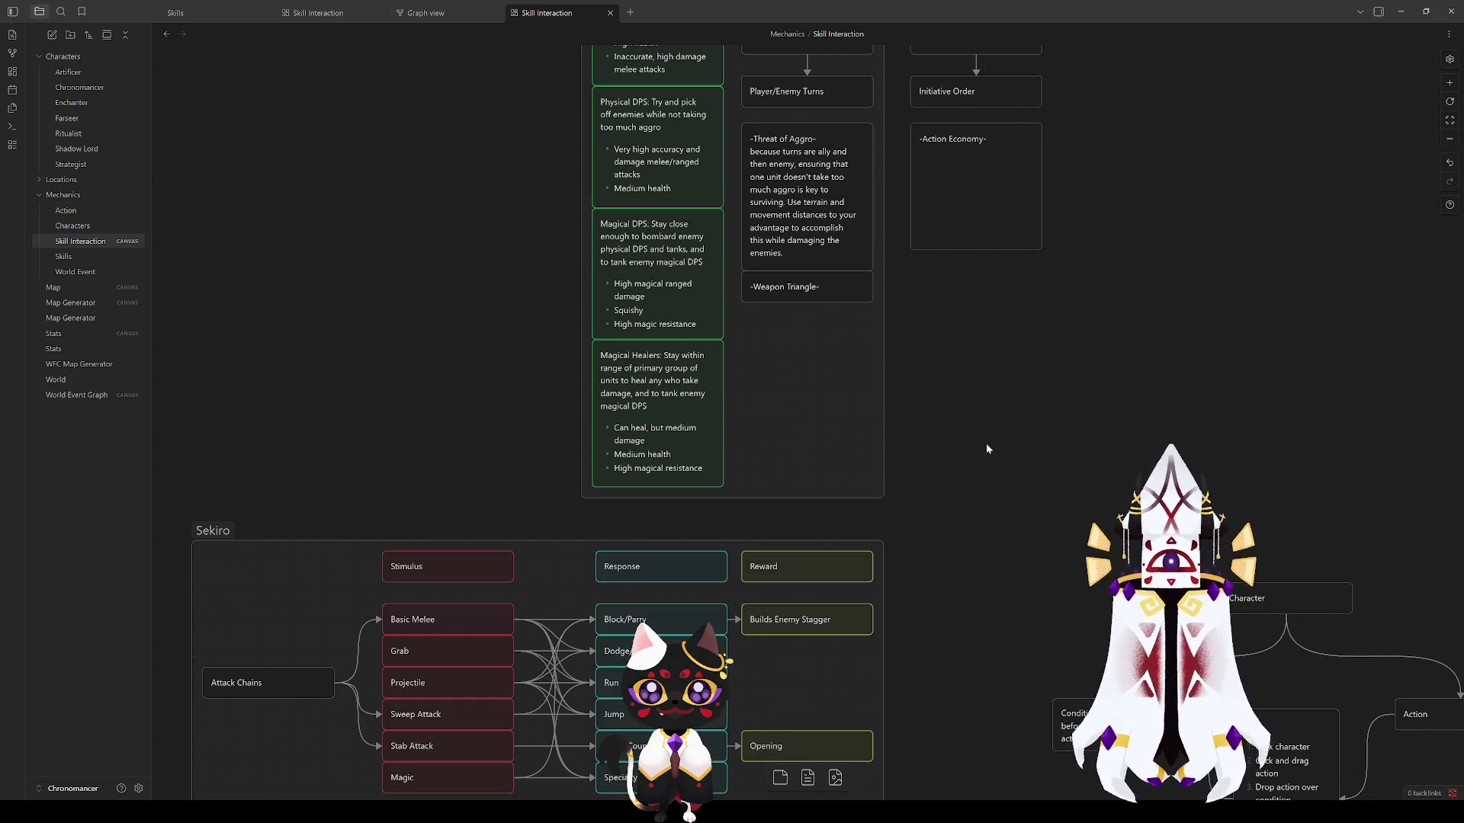
drag(208, 530, 206, 509)
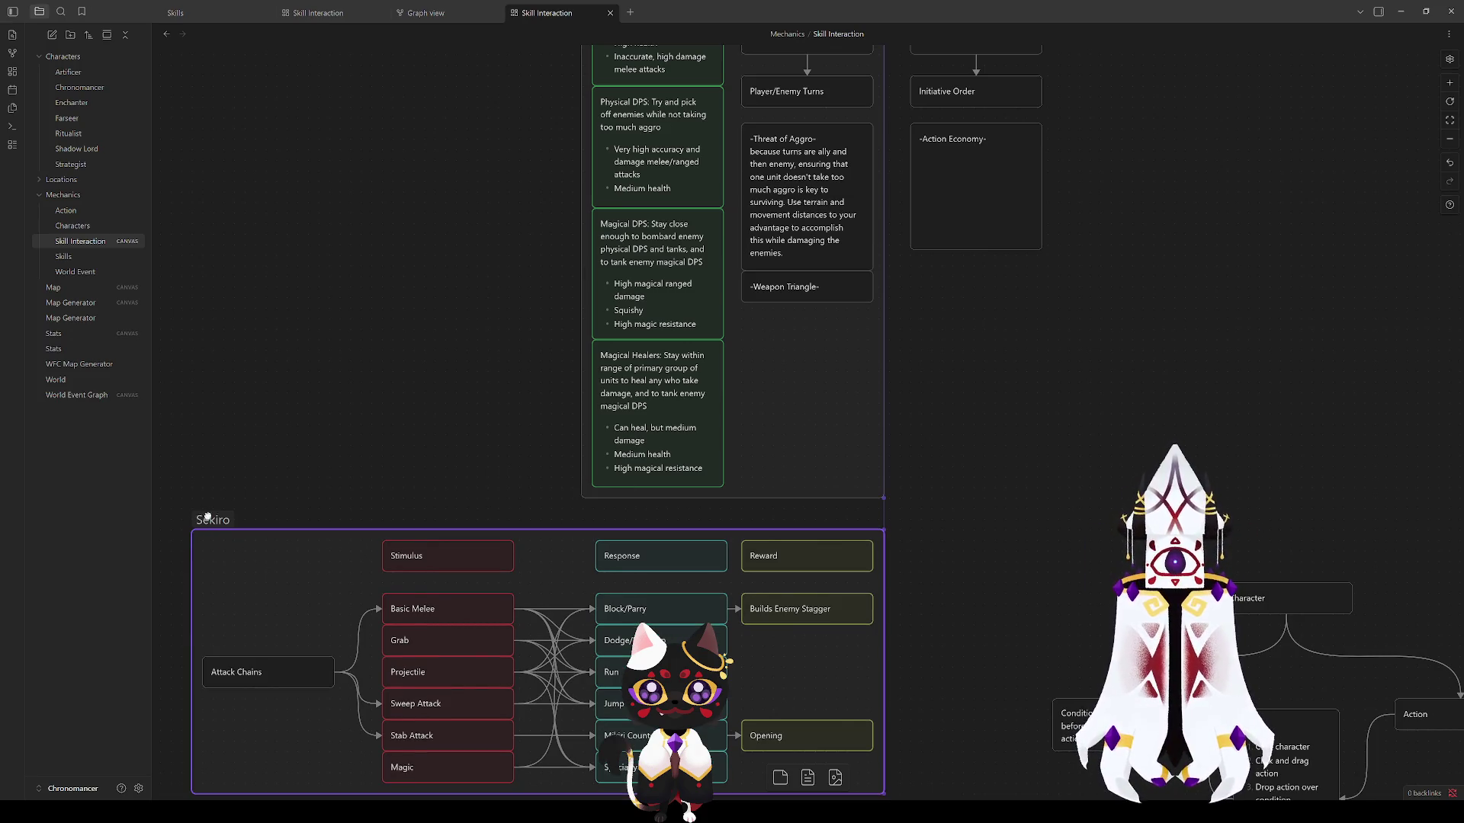
click(264, 456)
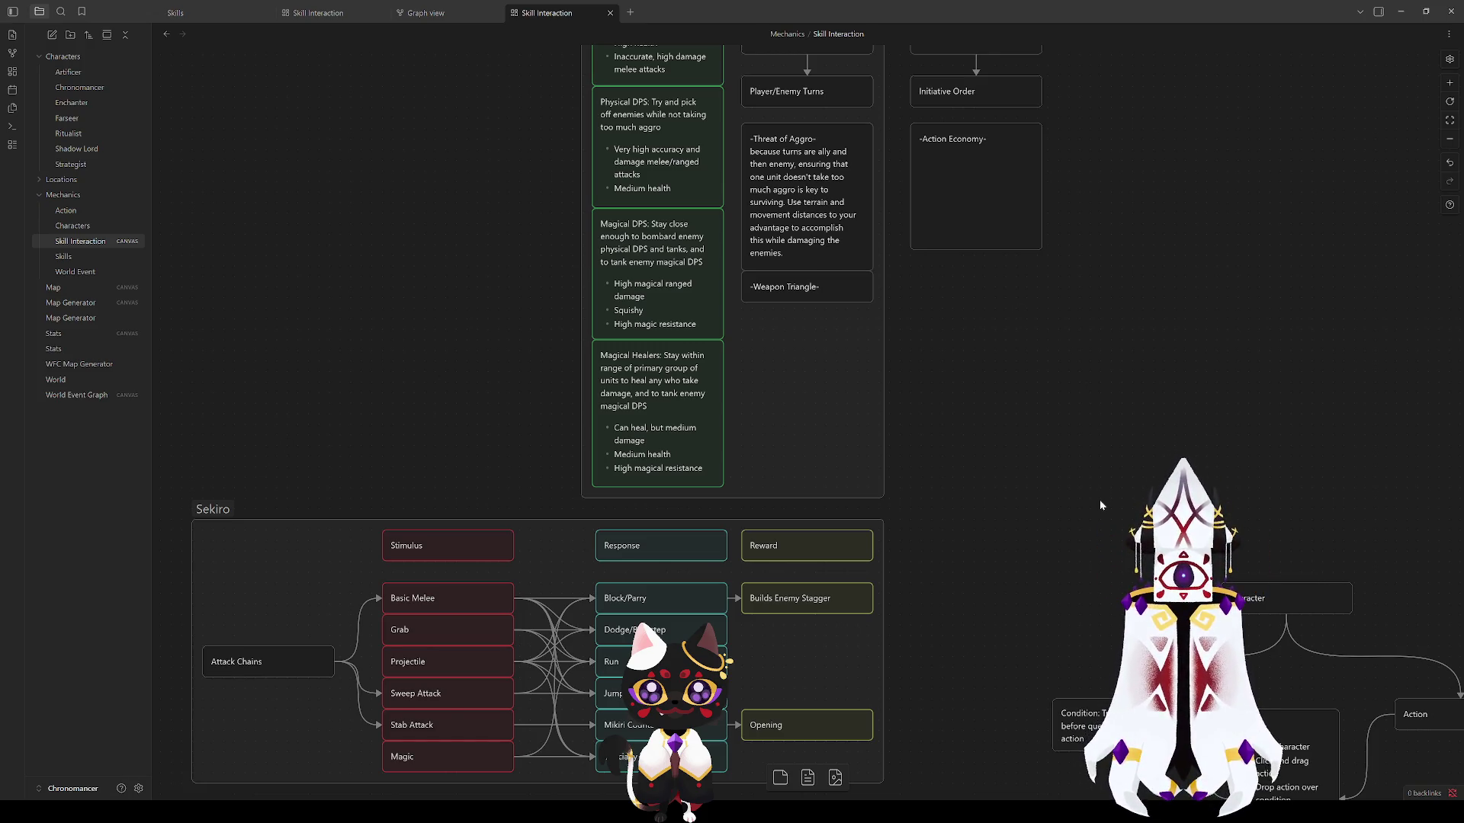
drag(1099, 500, 1104, 394)
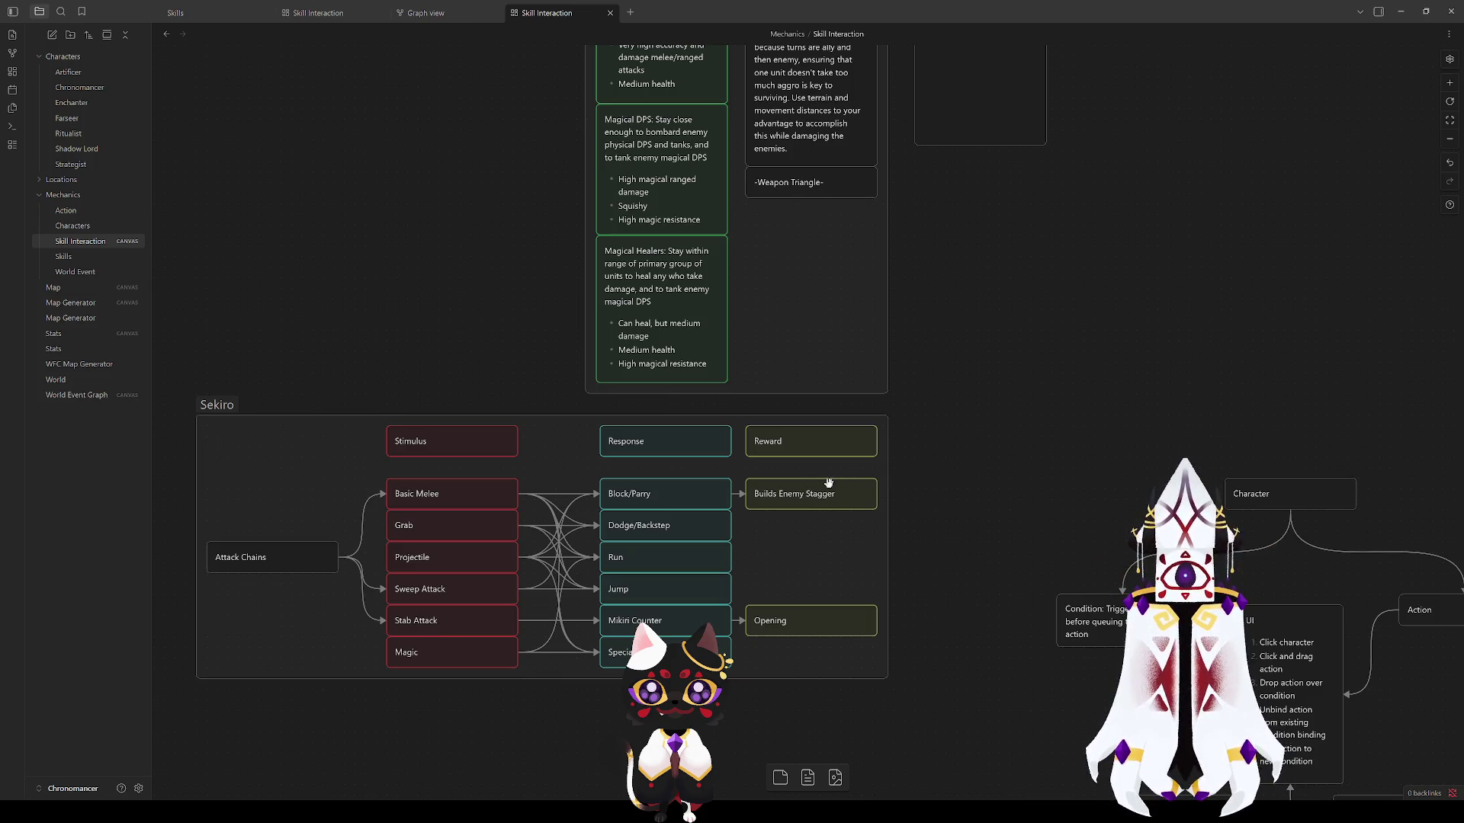
scroll(957, 521, down, 5)
scroll(956, 522, down, 3)
scroll(915, 522, up, 8)
scroll(909, 520, up, 2)
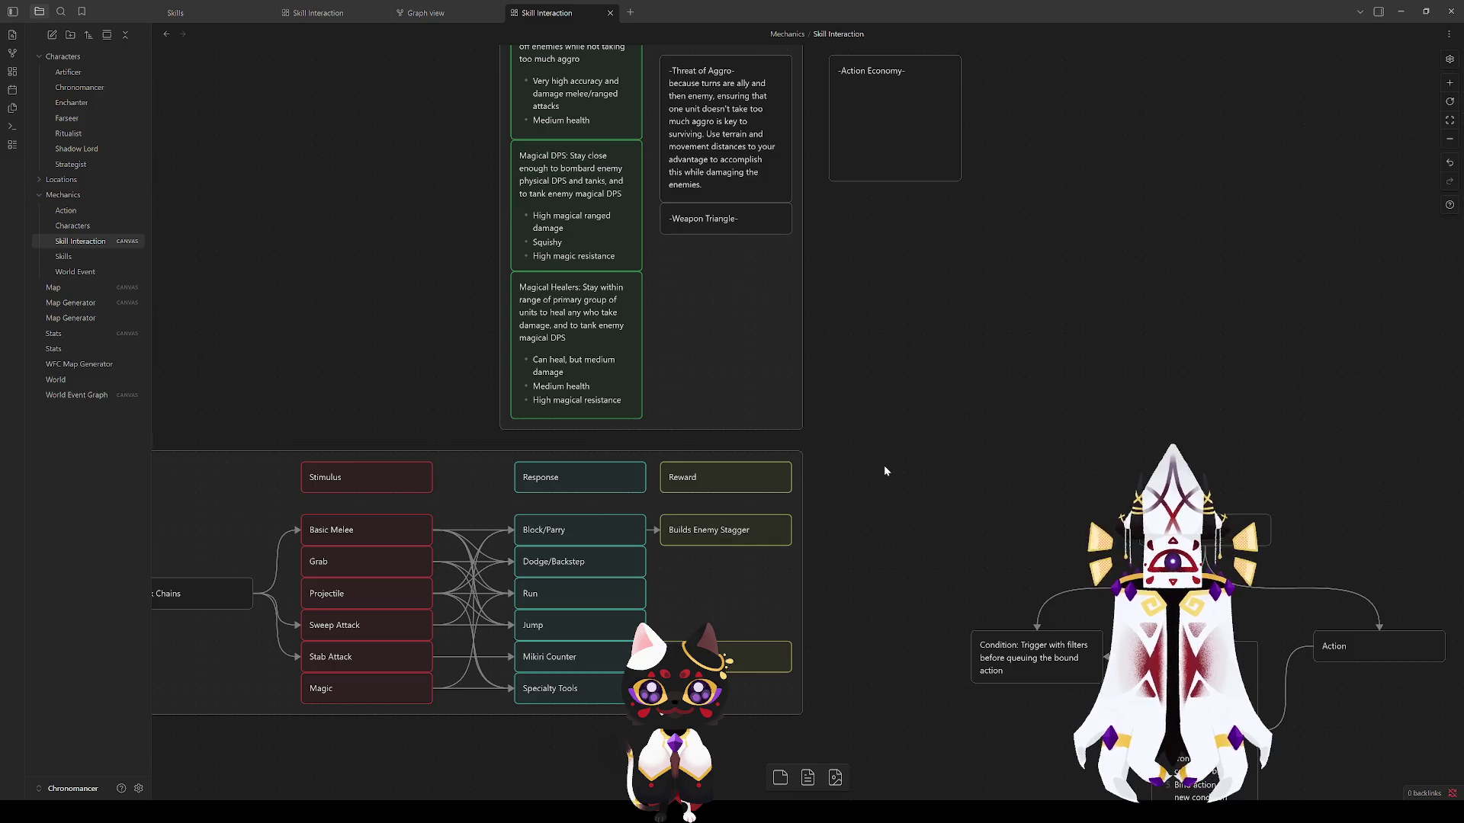
Step: Move the Character/UI/Action diagram down-right, then lower it slightly
mouse_move(884, 466)
mouse_down()
mouse_move(1045, 261)
mouse_move(534, 46)
mouse_up()
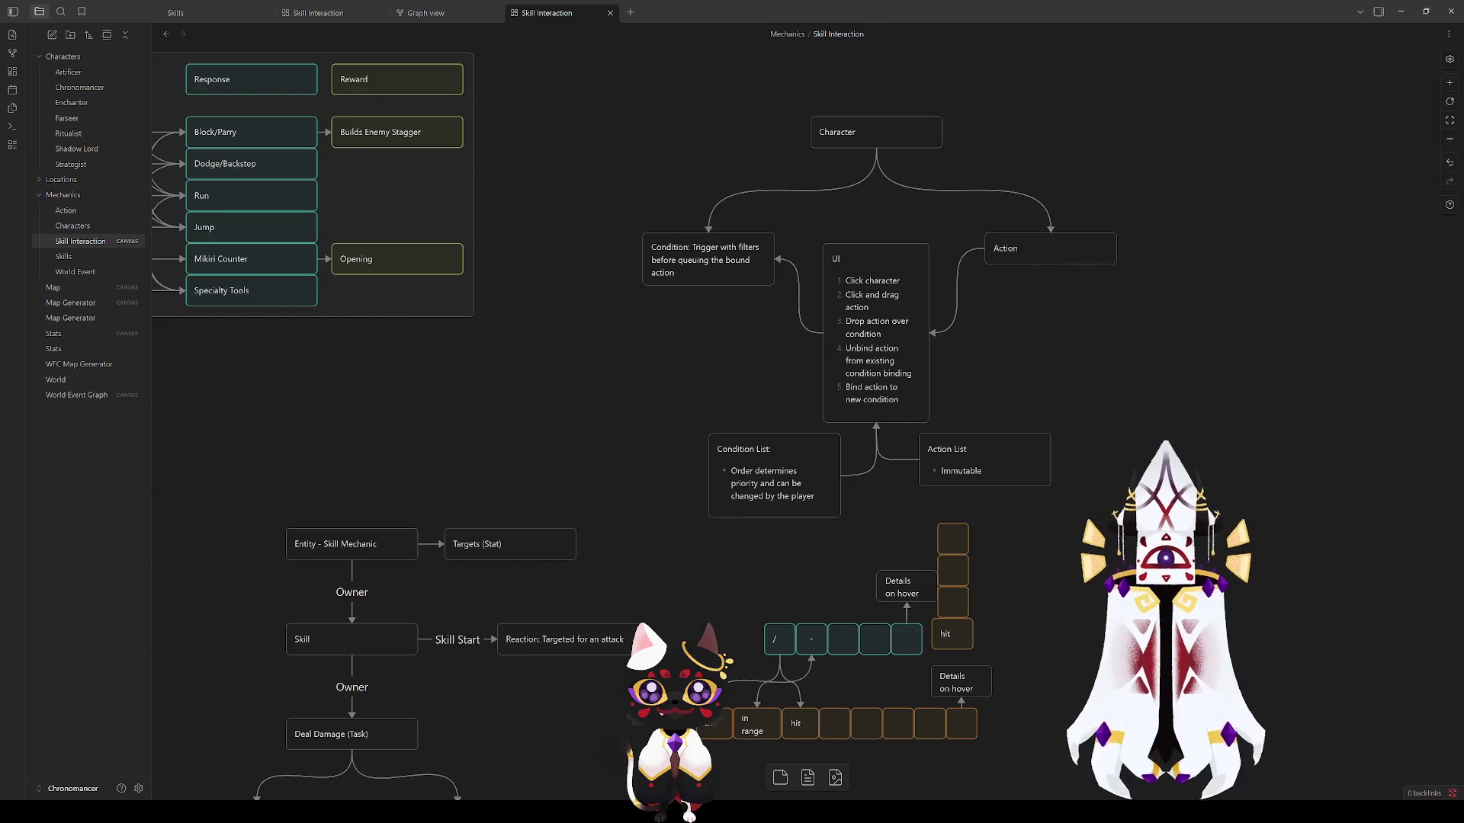
drag(894, 280, 641, 206)
drag(869, 332, 1264, 652)
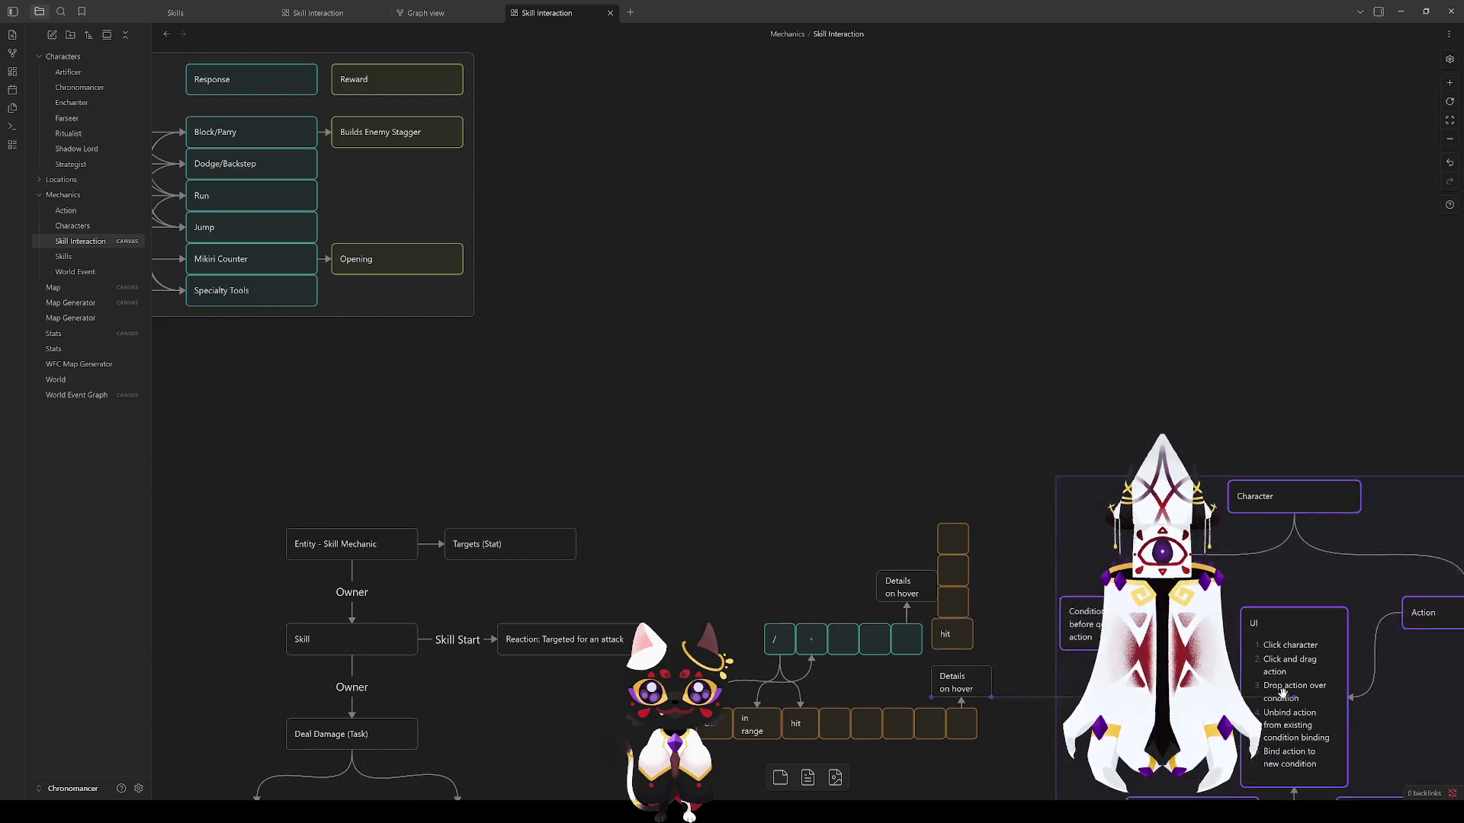
click(689, 251)
drag(709, 341, 558, 93)
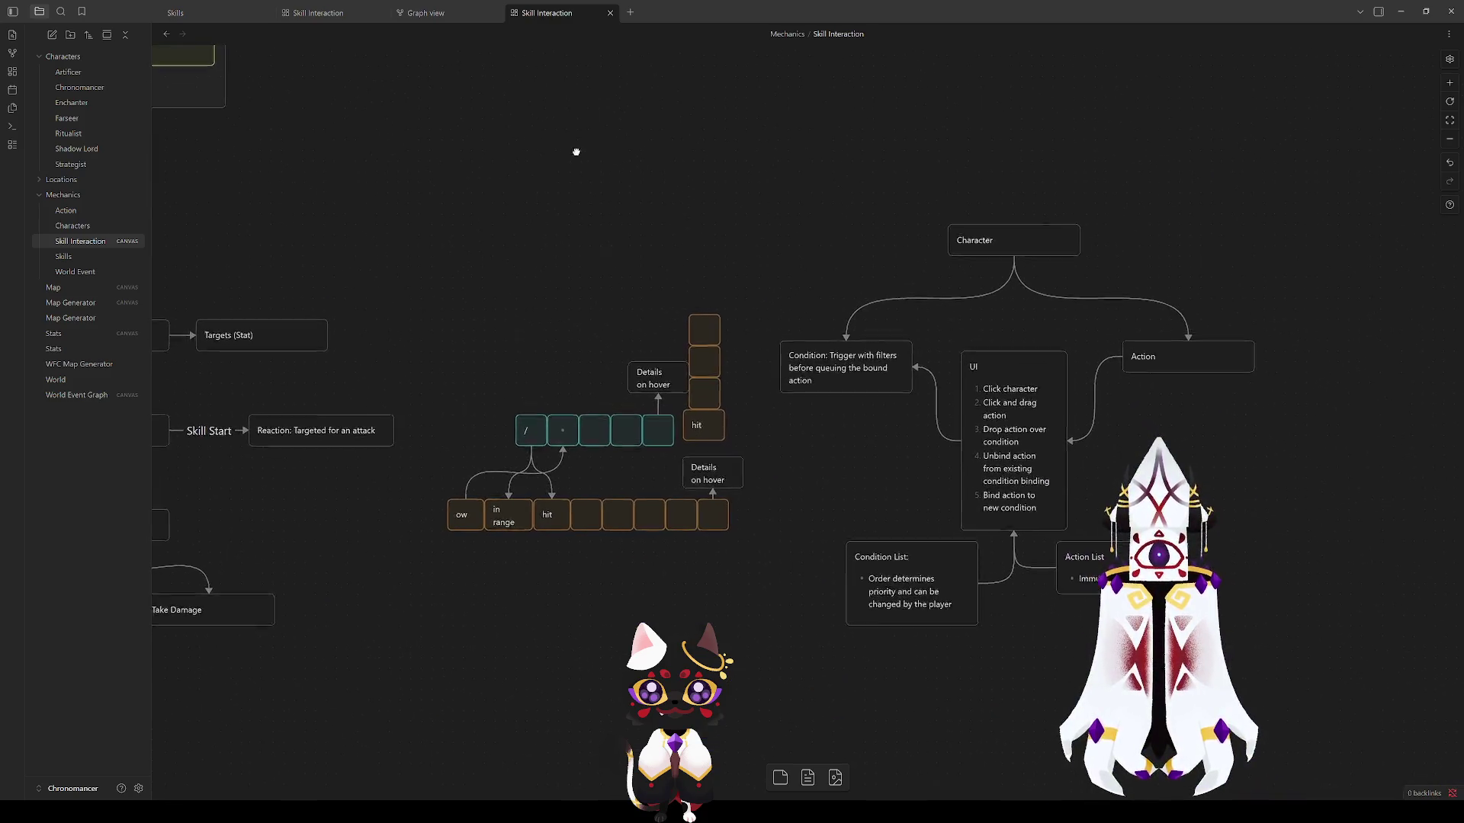
scroll(558, 92, down, 1)
drag(1201, 624, 572, 149)
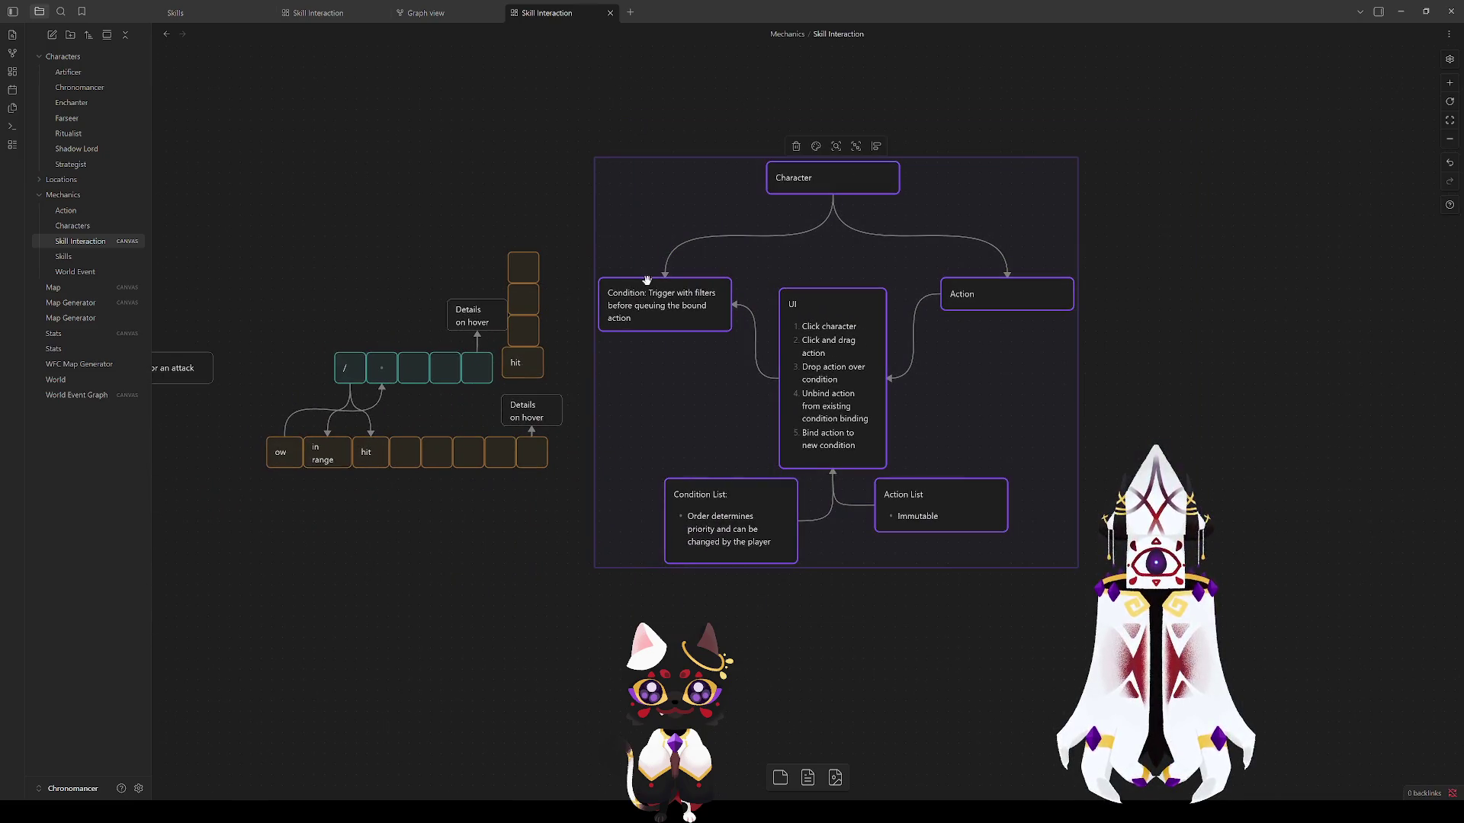
drag(660, 352, 660, 410)
click(388, 169)
Step: Nudge the Entity/Skill diagram a little to the right
drag(389, 170, 965, 235)
click(654, 368)
drag(654, 369, 673, 368)
click(934, 212)
Step: Move the Sekiro attack-chain group right and further down the board
mouse_move(934, 212)
mouse_down()
mouse_move(889, 637)
mouse_move(349, 461)
mouse_move(1036, 497)
mouse_up()
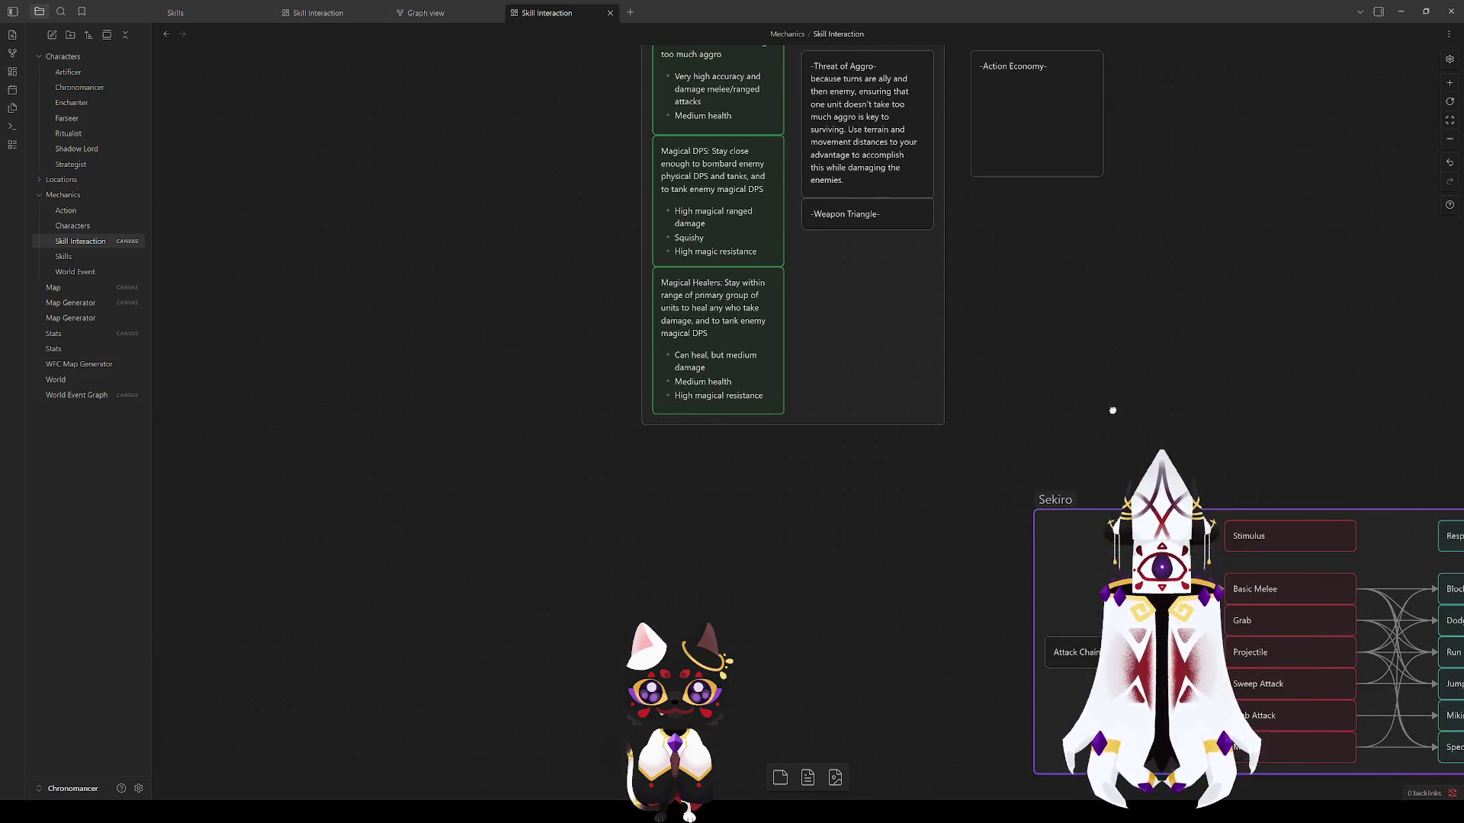
drag(1086, 412, 591, 106)
scroll(683, 229, up, 1)
drag(603, 279, 540, 350)
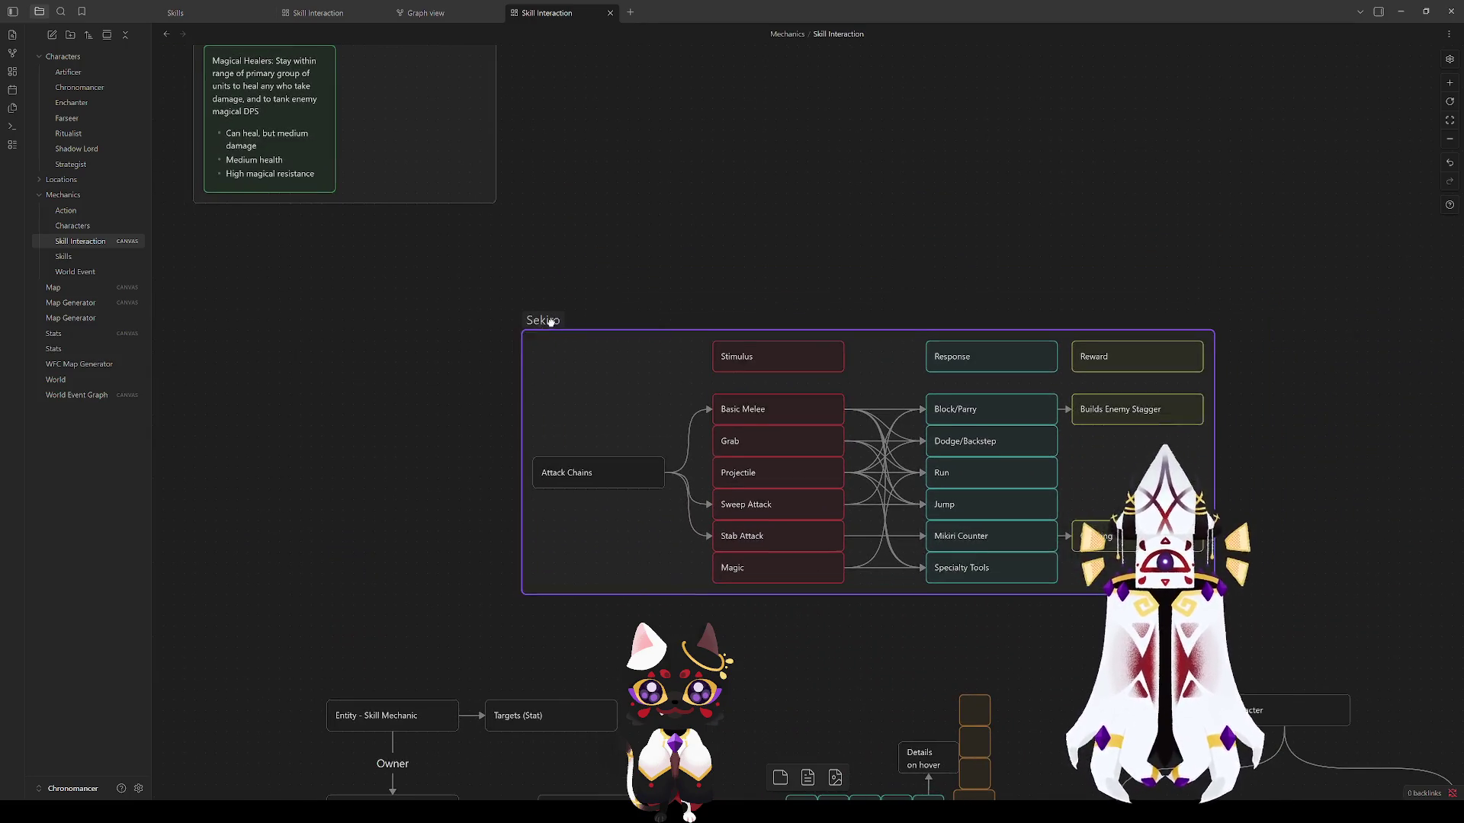
click(617, 148)
drag(618, 148, 710, 400)
Step: Pan the canvas so the Fire Emblem roles and turn-flow cards are centred
mouse_move(574, 471)
mouse_down()
mouse_move(766, 442)
mouse_move(766, 464)
mouse_up()
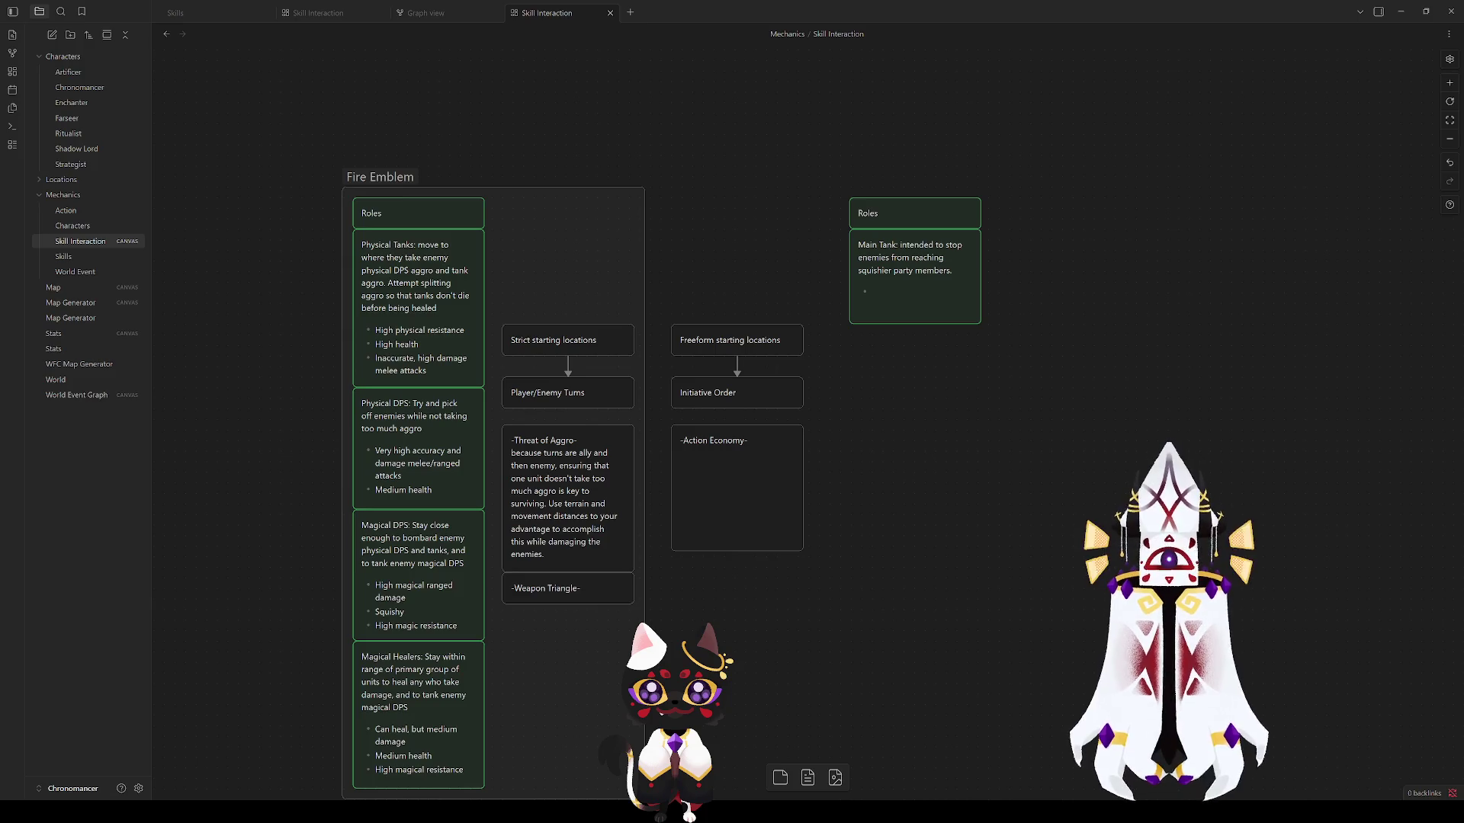
scroll(955, 586, down, 2)
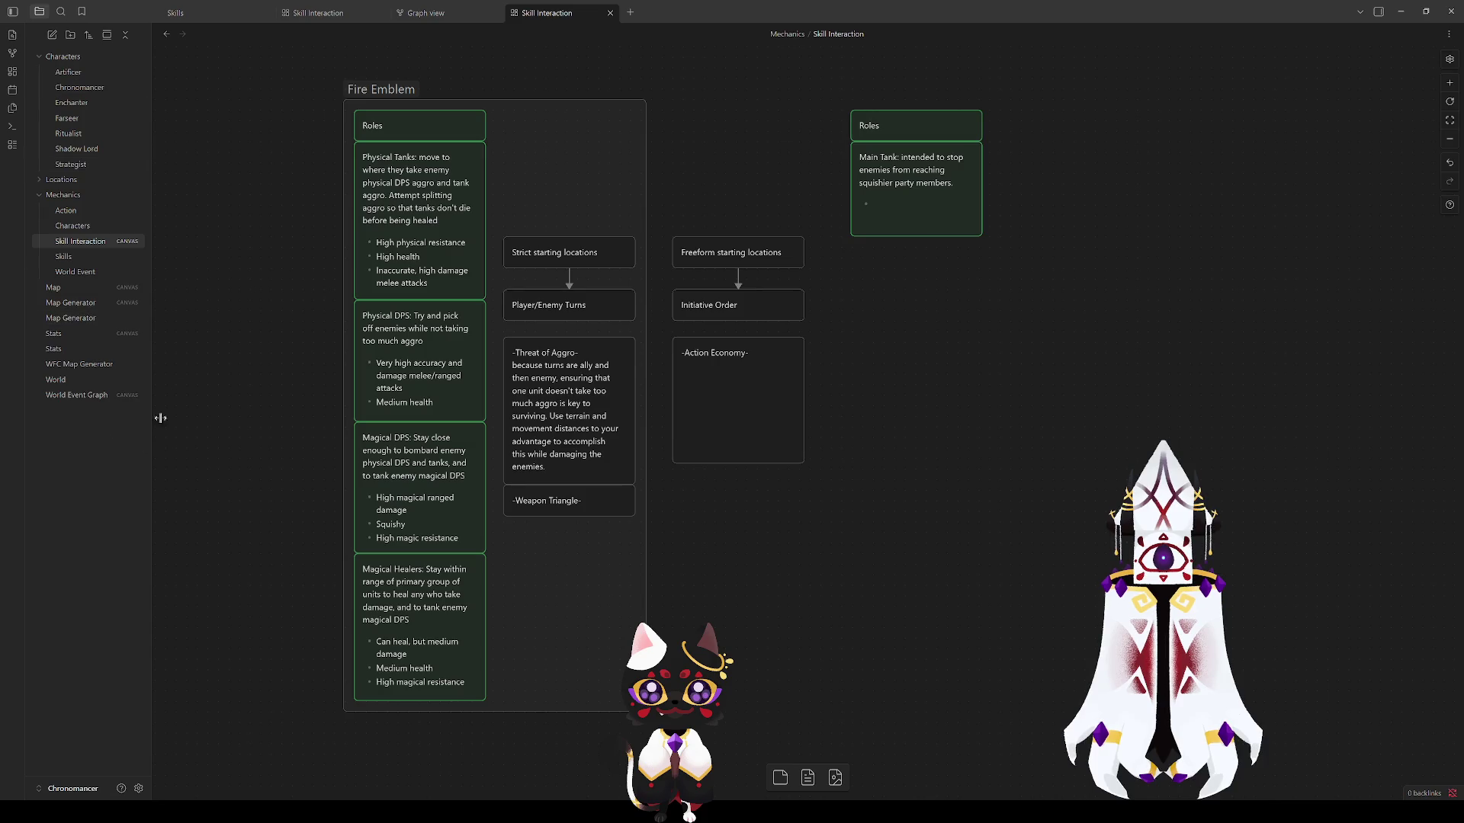
Step: Pan down the canvas to bring the Sekiro attack-chain group into view
mouse_move(793, 363)
mouse_down()
mouse_move(926, 287)
mouse_move(798, 213)
mouse_up()
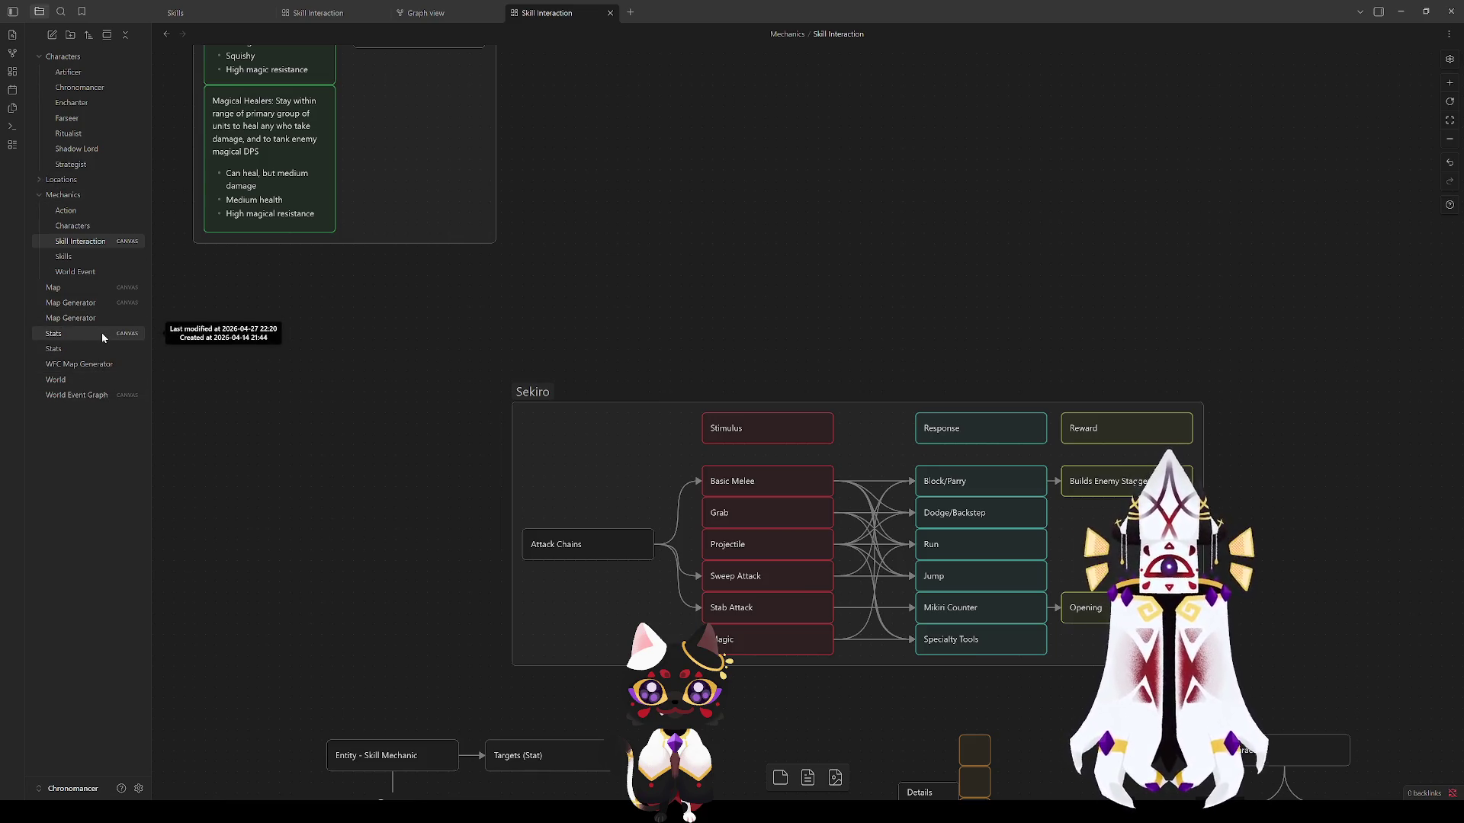
Step: Open the Stats canvas from the file explorer and flip between it and the empty Stats note
click(411, 18)
click(315, 17)
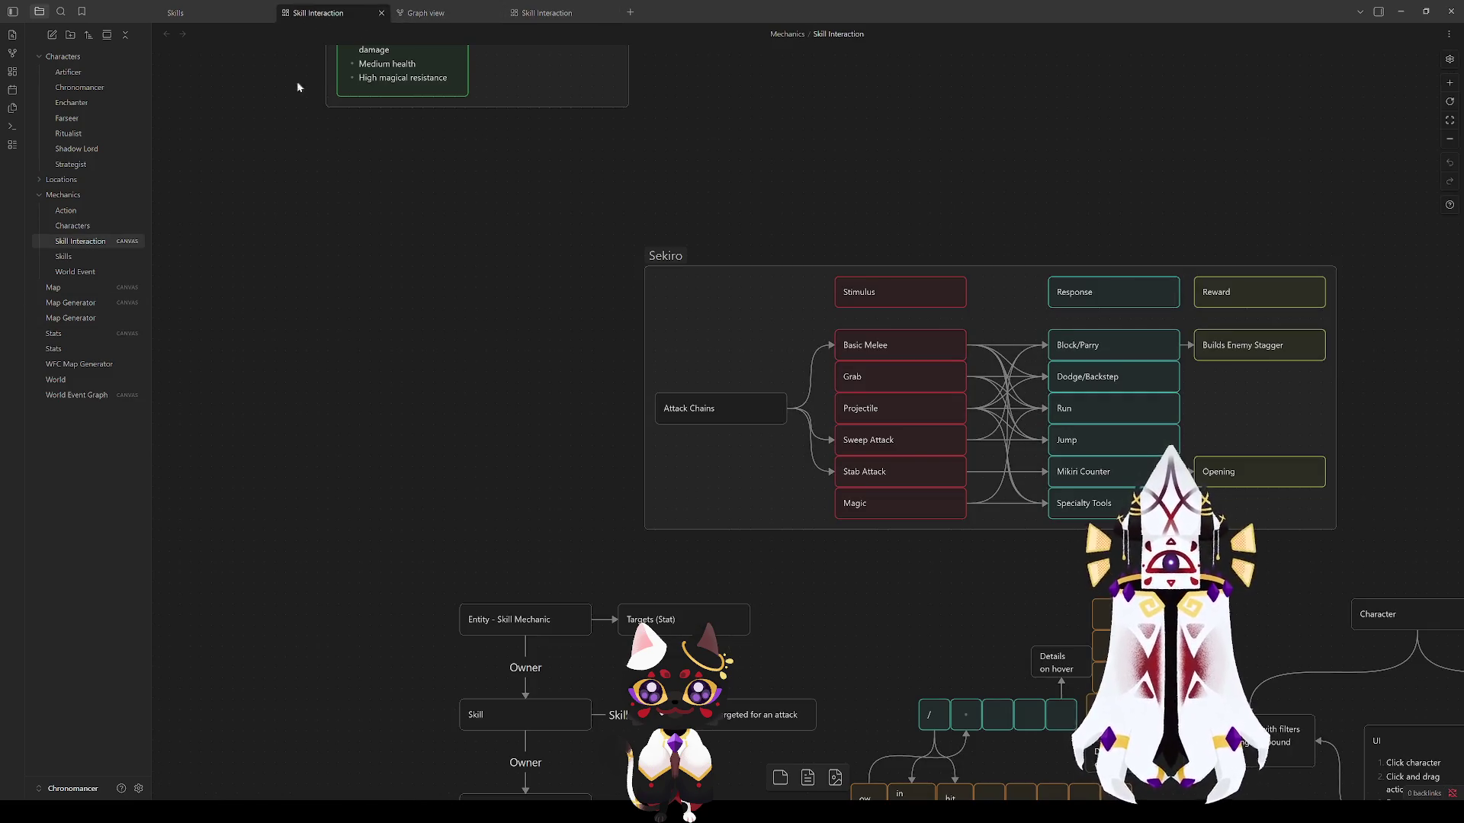
click(67, 336)
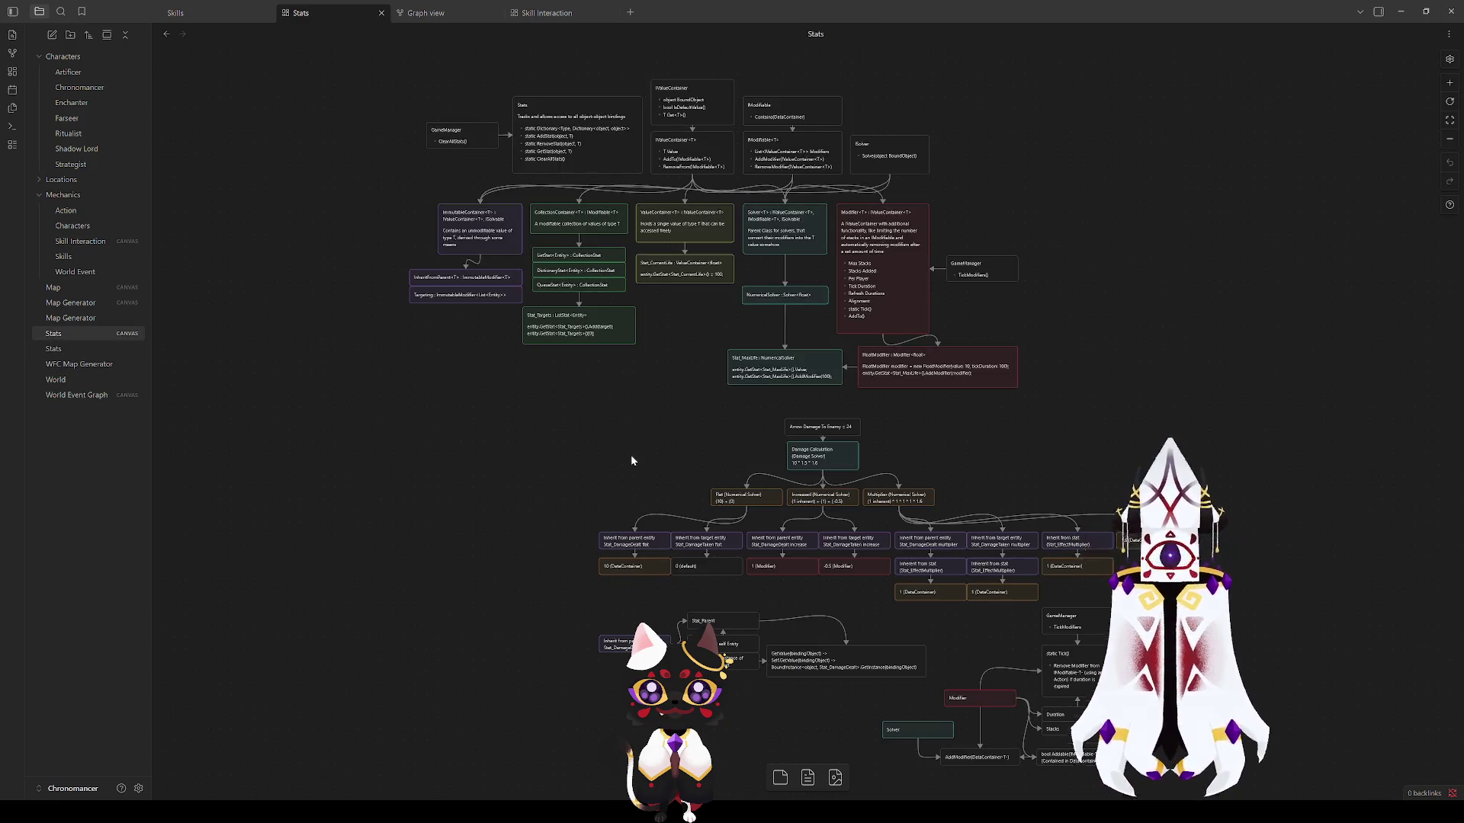
drag(629, 454, 549, 371)
click(54, 347)
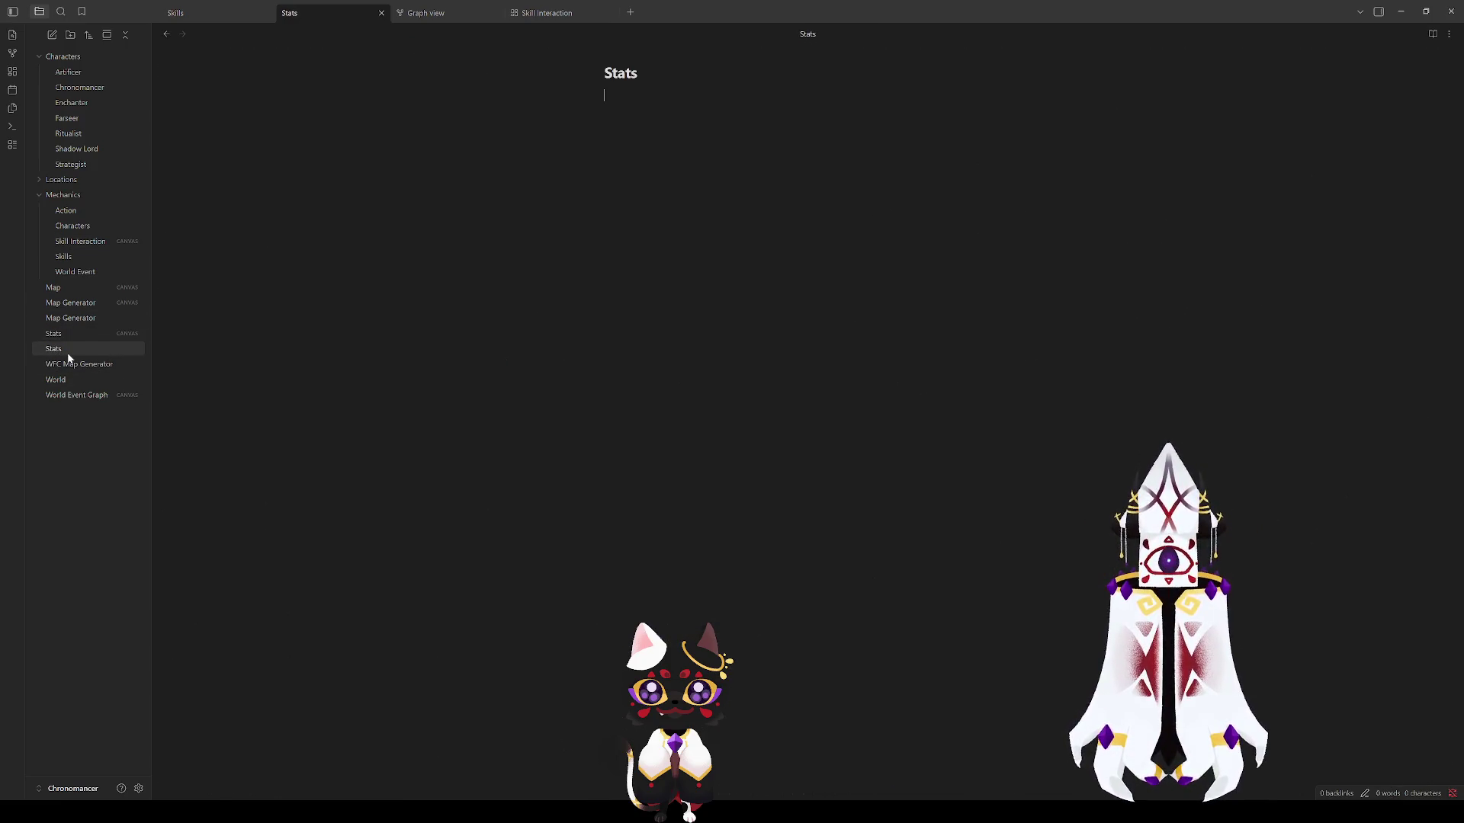
click(67, 334)
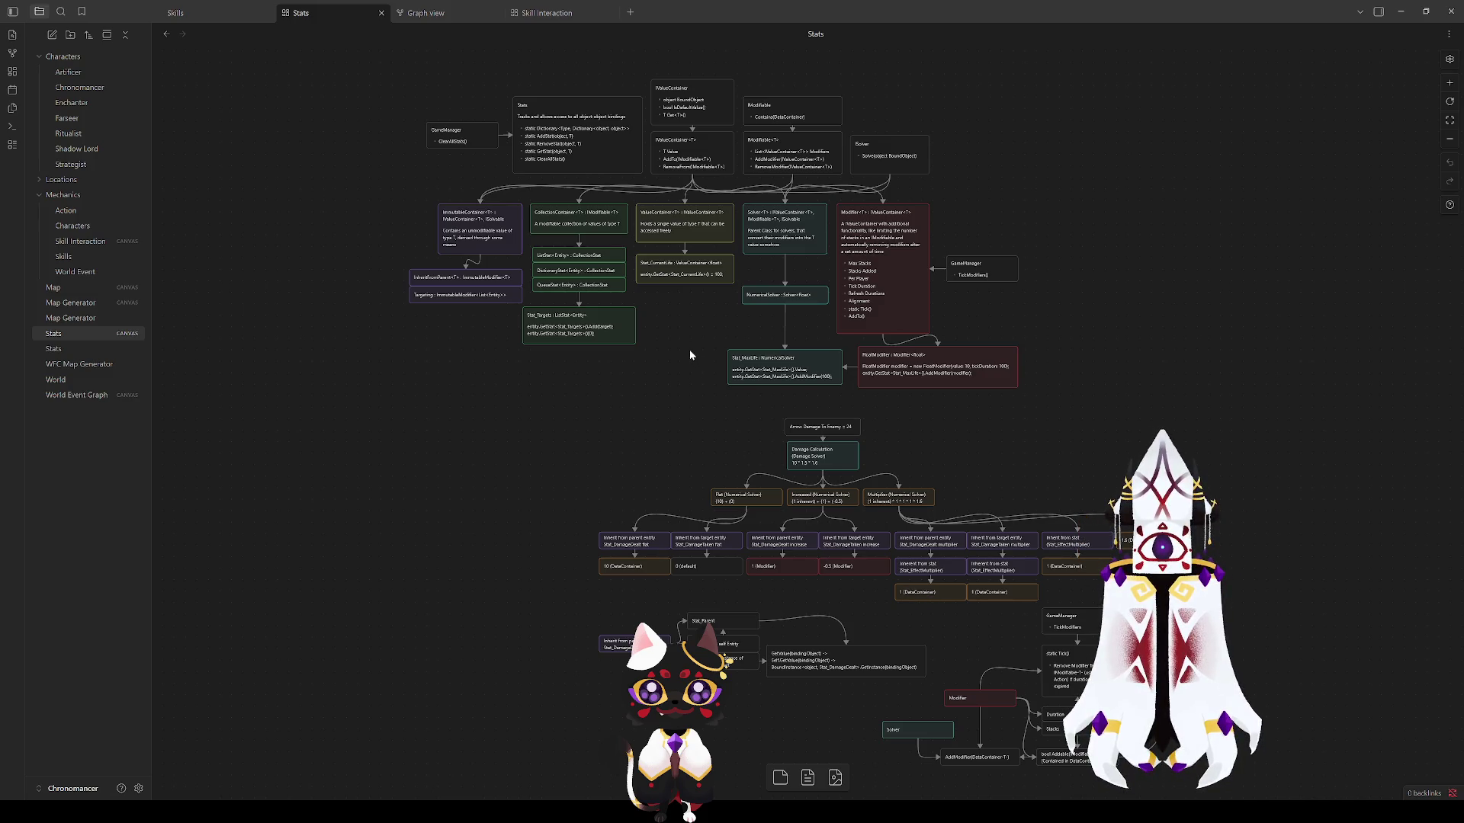
scroll(481, 526, up, 3)
Step: Look over the Stats diagram once more, then leave it for the graph view
click(77, 344)
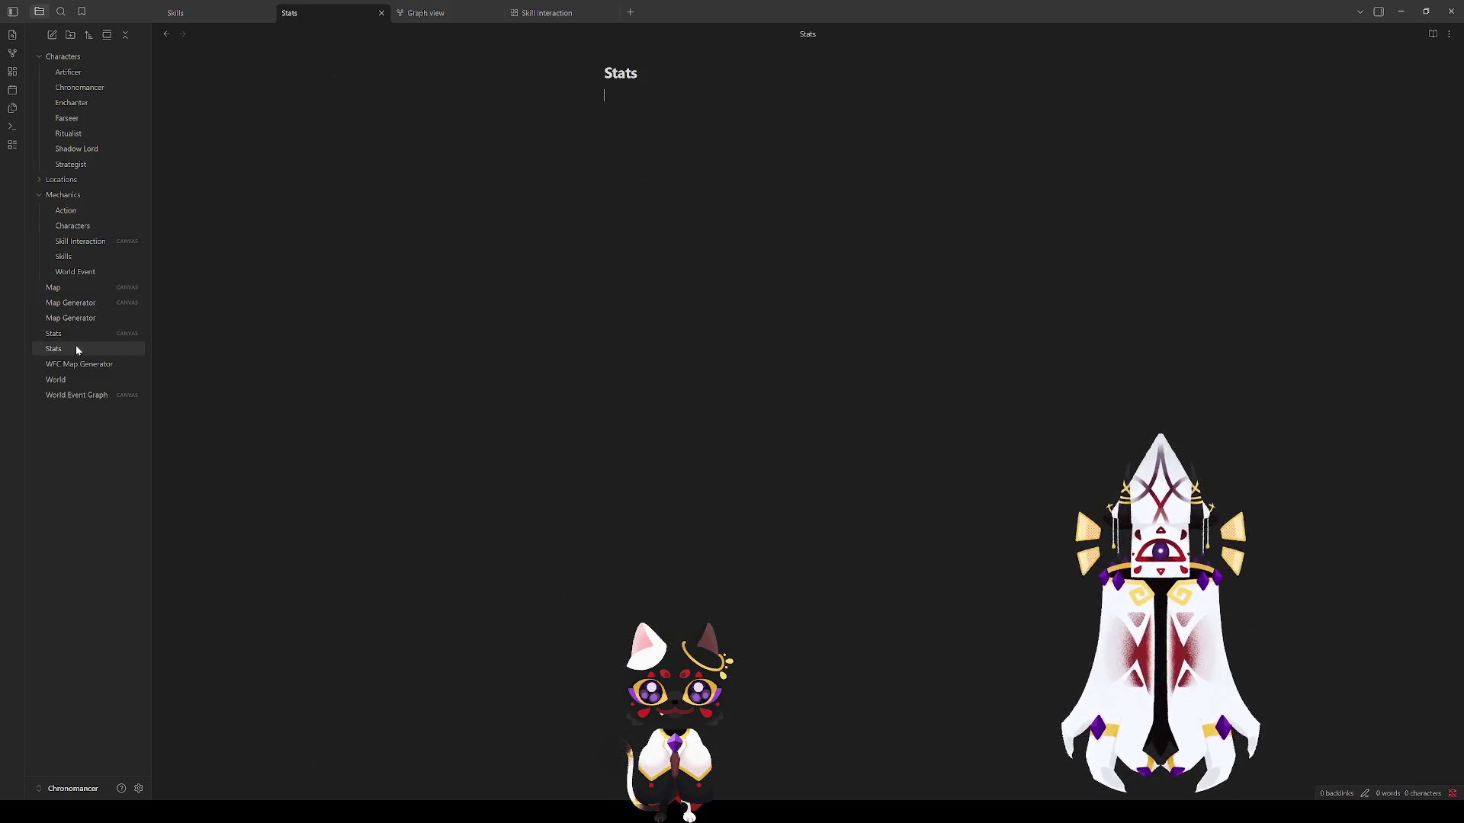
click(67, 336)
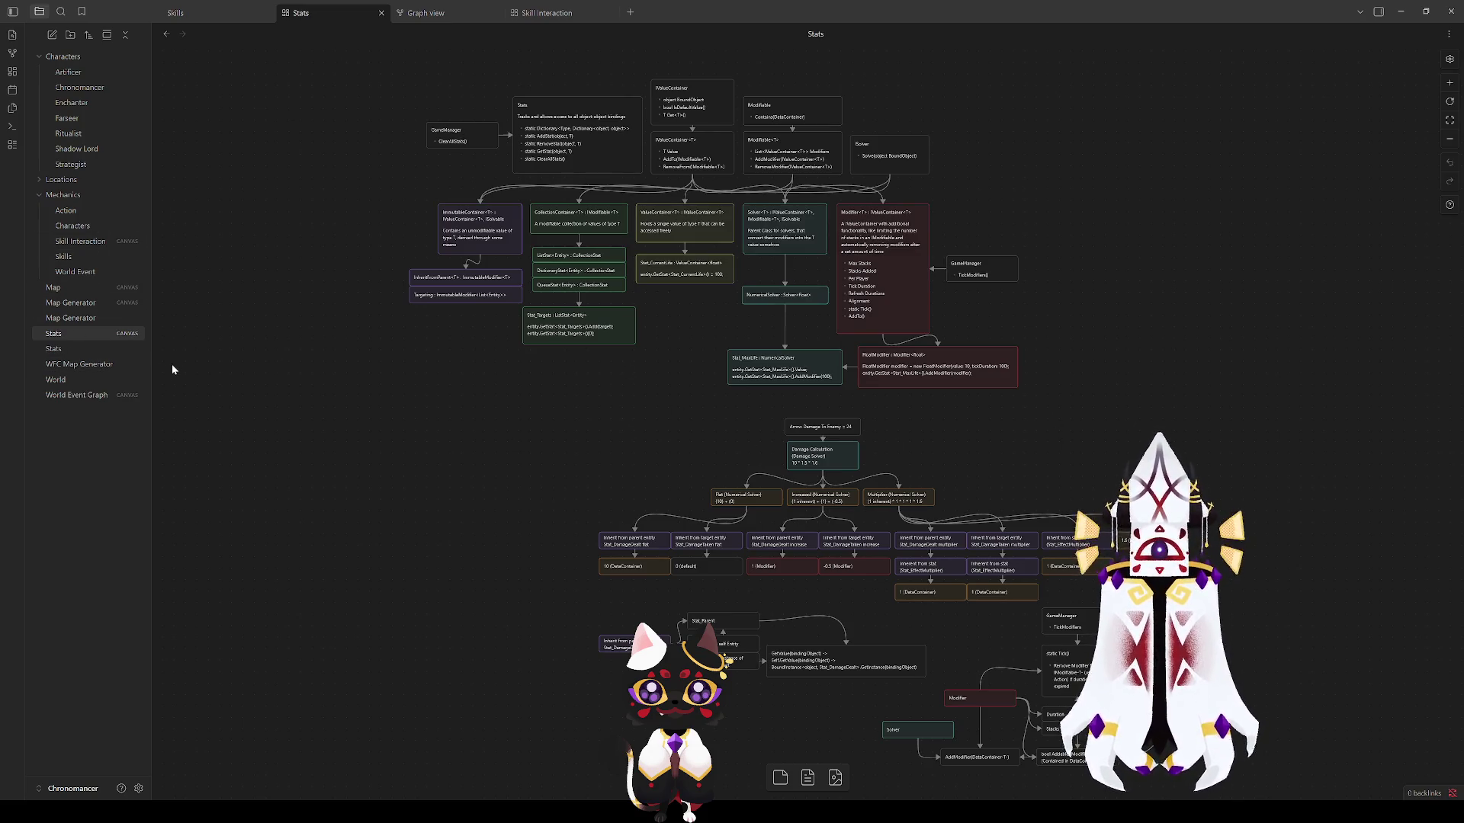
drag(1008, 439, 948, 604)
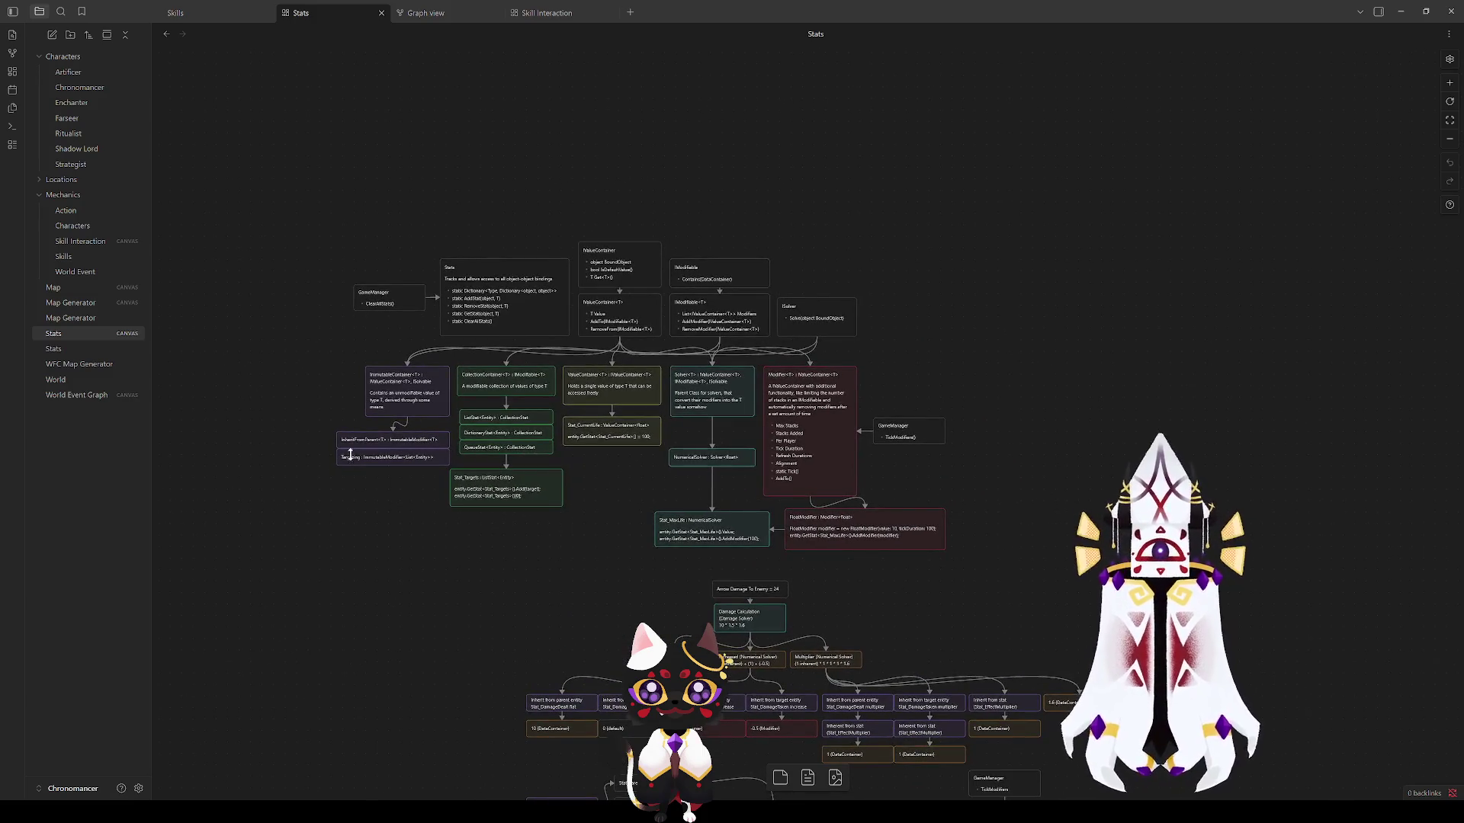
click(388, 12)
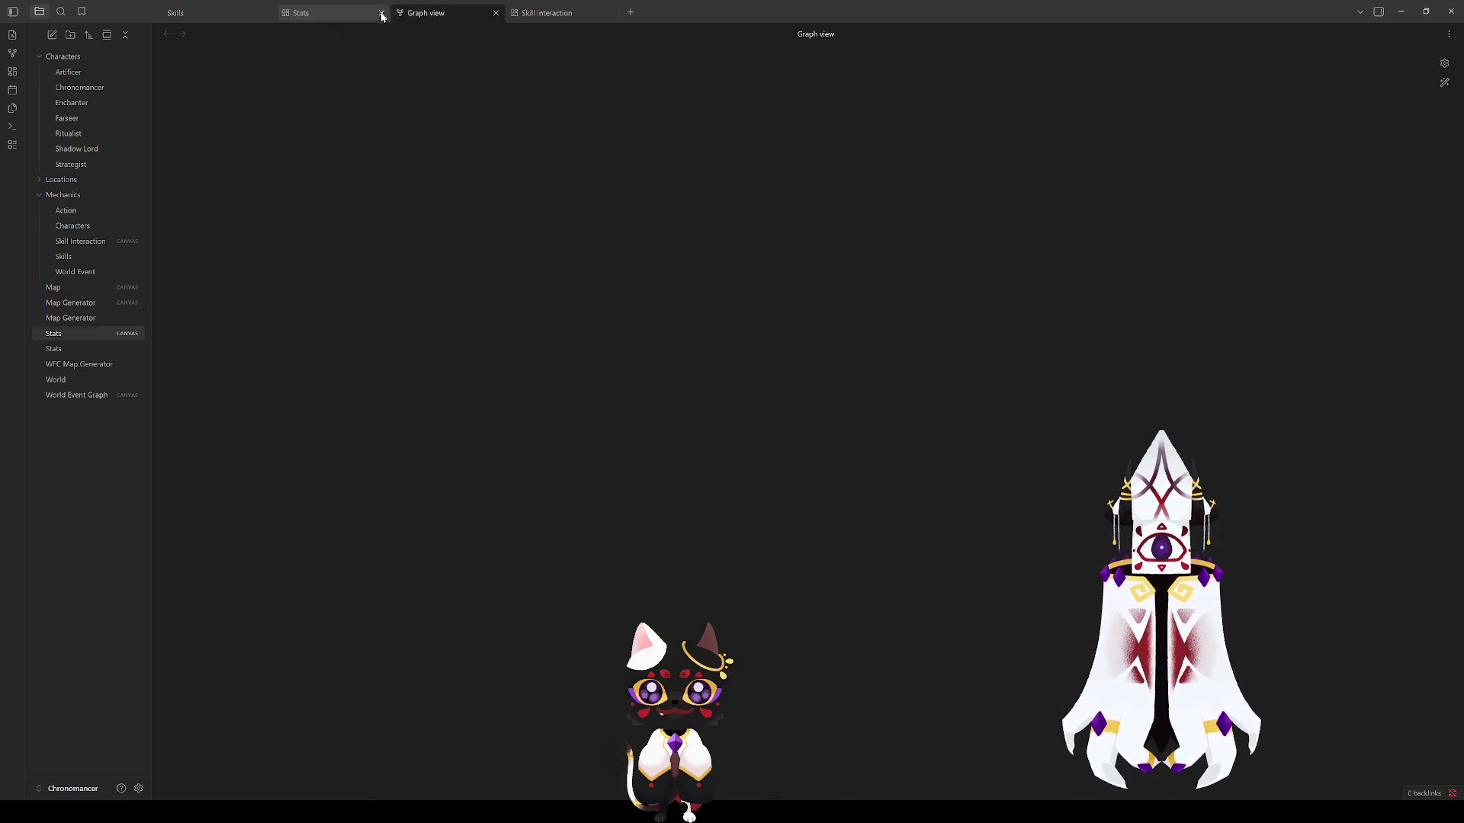
Step: Close the Stats canvas, view the Skills note, and return to the Skill Interaction canvas
click(207, 13)
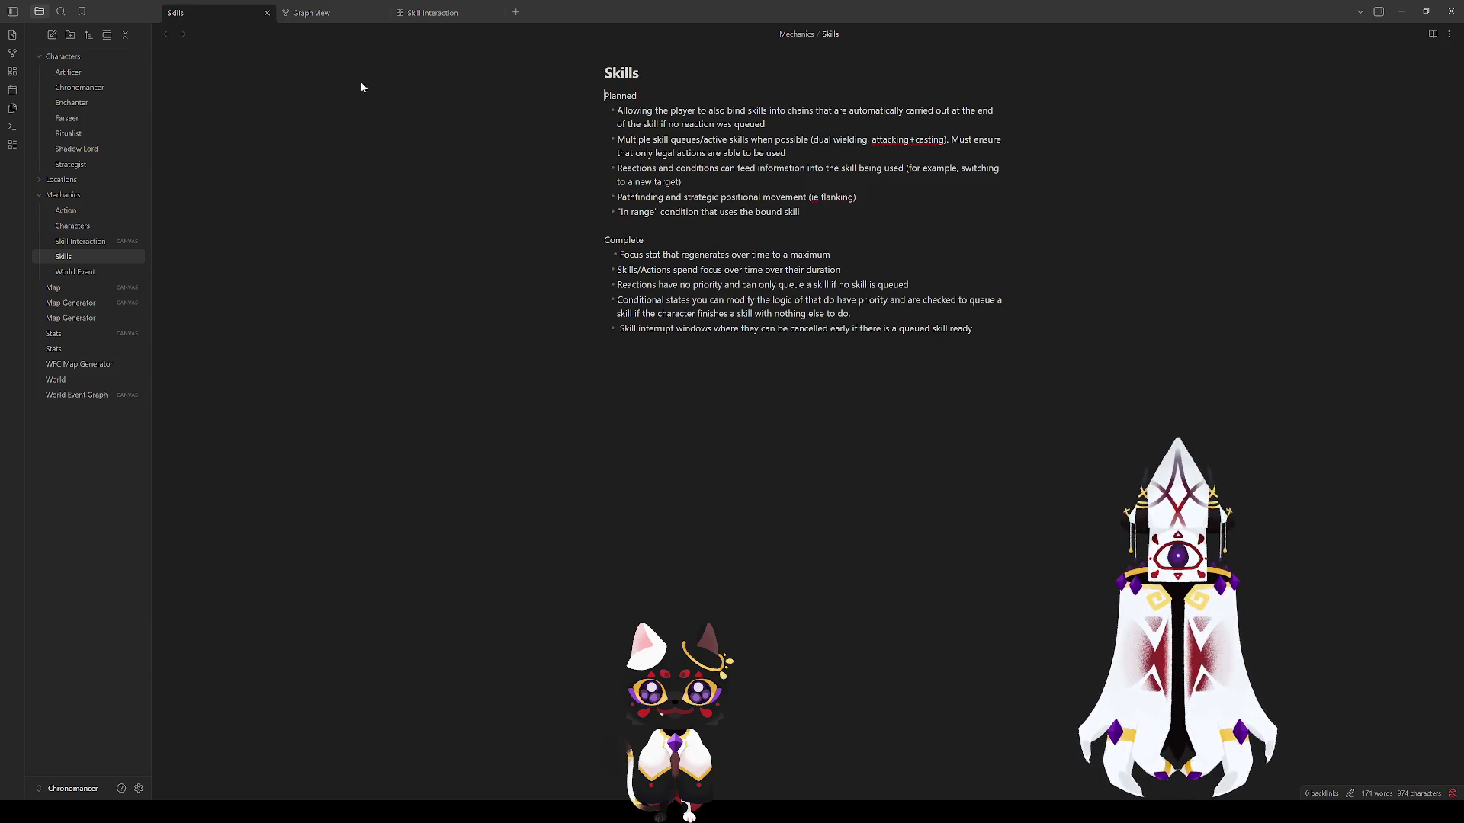
click(442, 13)
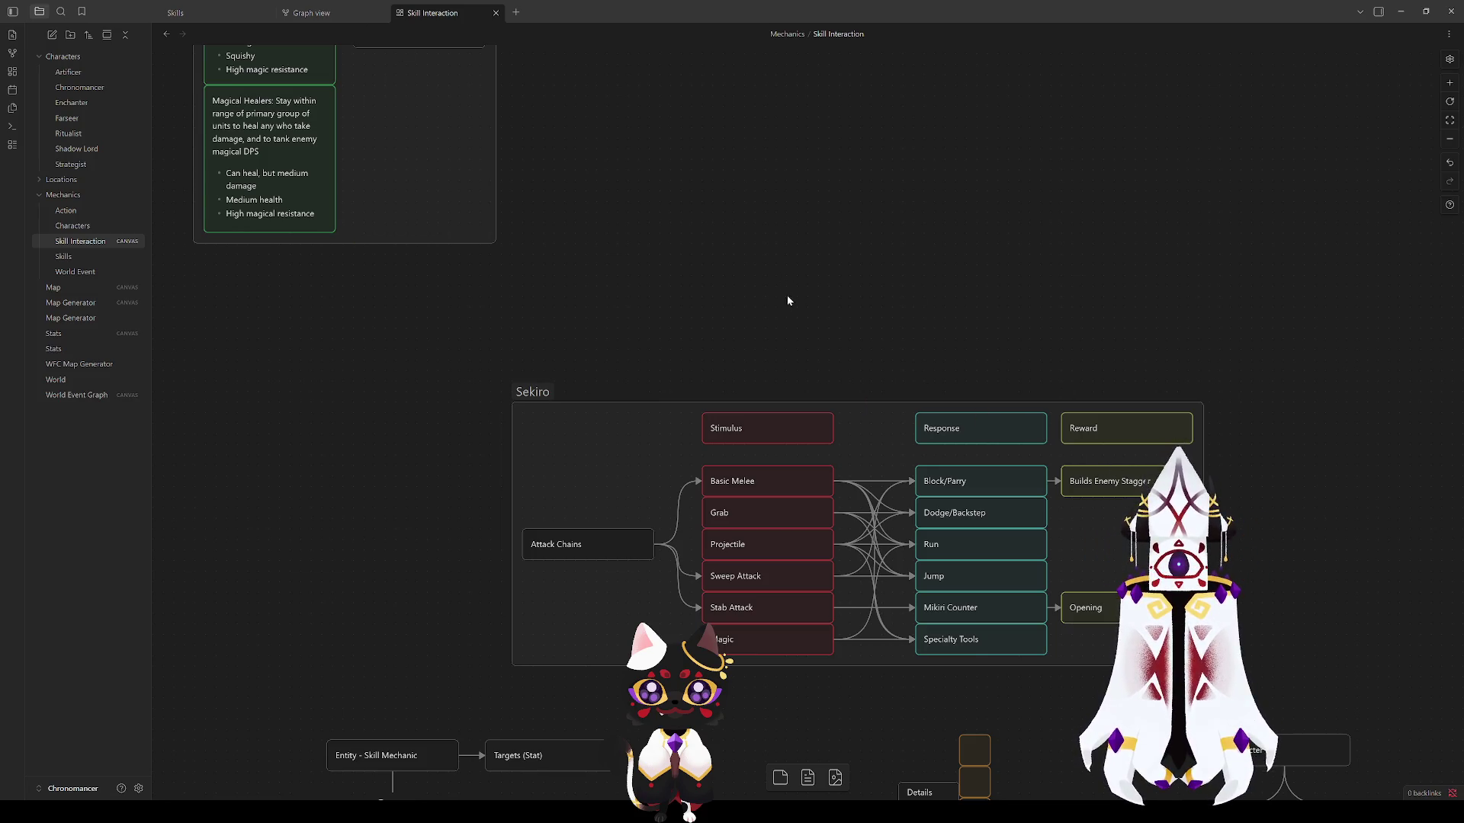
Step: Shift the Fire Emblem group slightly left and the right-side cards down-right
drag(786, 294, 898, 636)
scroll(733, 457, down, 1)
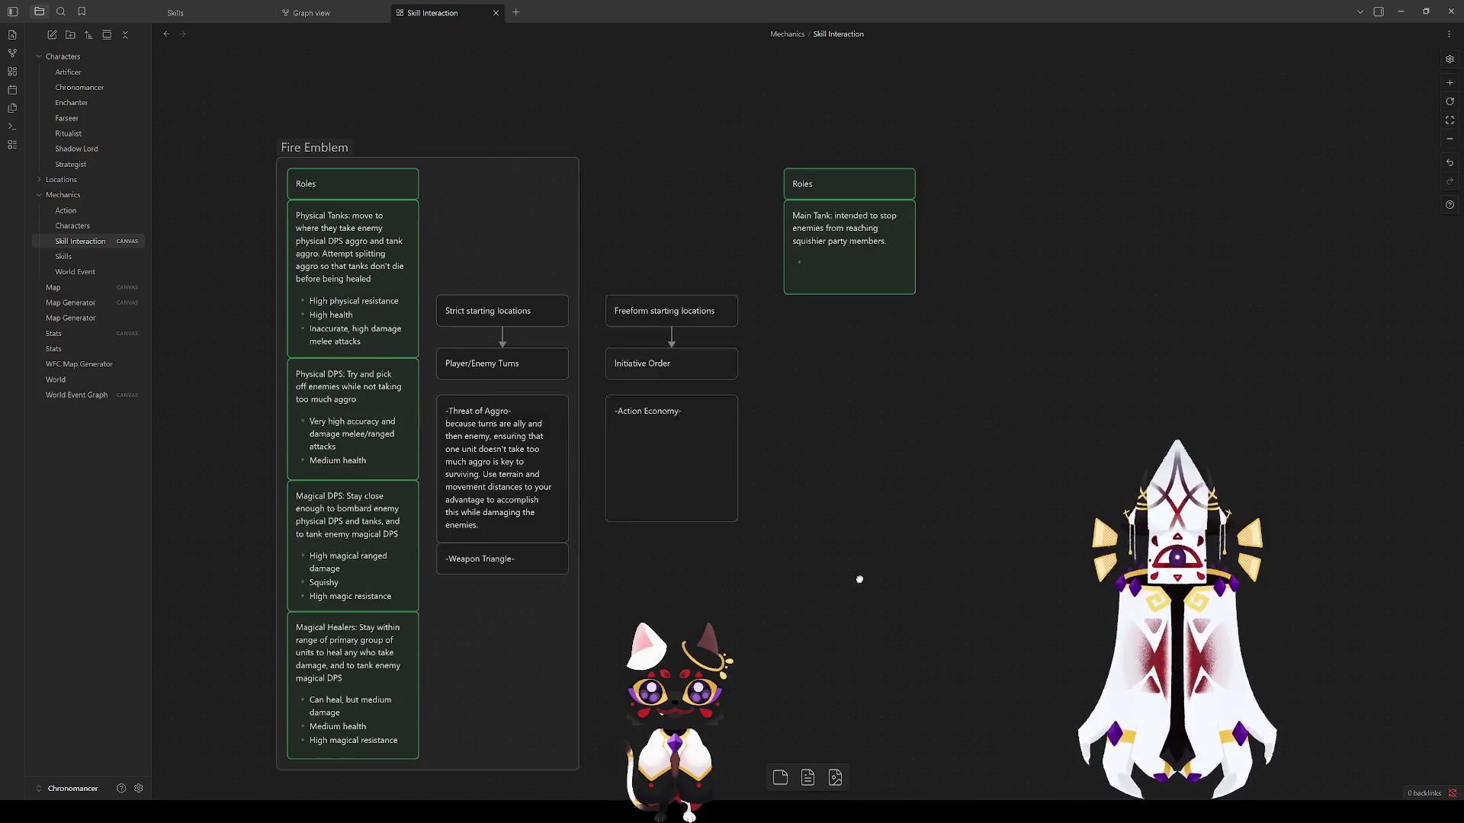
mouse_move(1020, 677)
mouse_down()
mouse_move(331, 100)
mouse_move(365, 275)
mouse_move(301, 307)
mouse_up()
click(314, 128)
drag(595, 138, 927, 400)
drag(846, 211, 1149, 444)
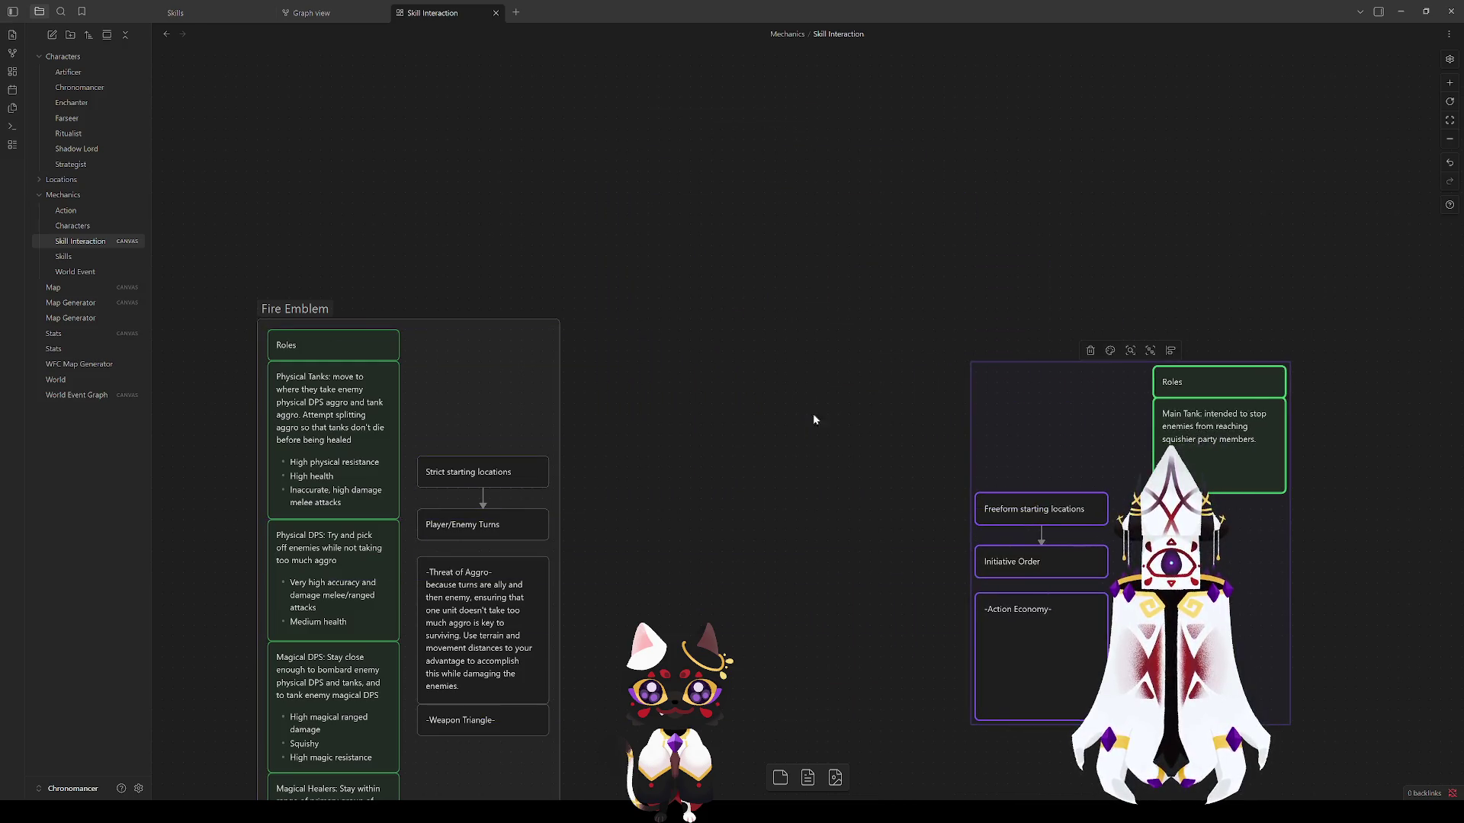
scroll(733, 457, down, 3)
scroll(732, 457, up, 2)
Step: Pull the right Roles and Main Tank cards in toward the Fire Emblem group
click(412, 189)
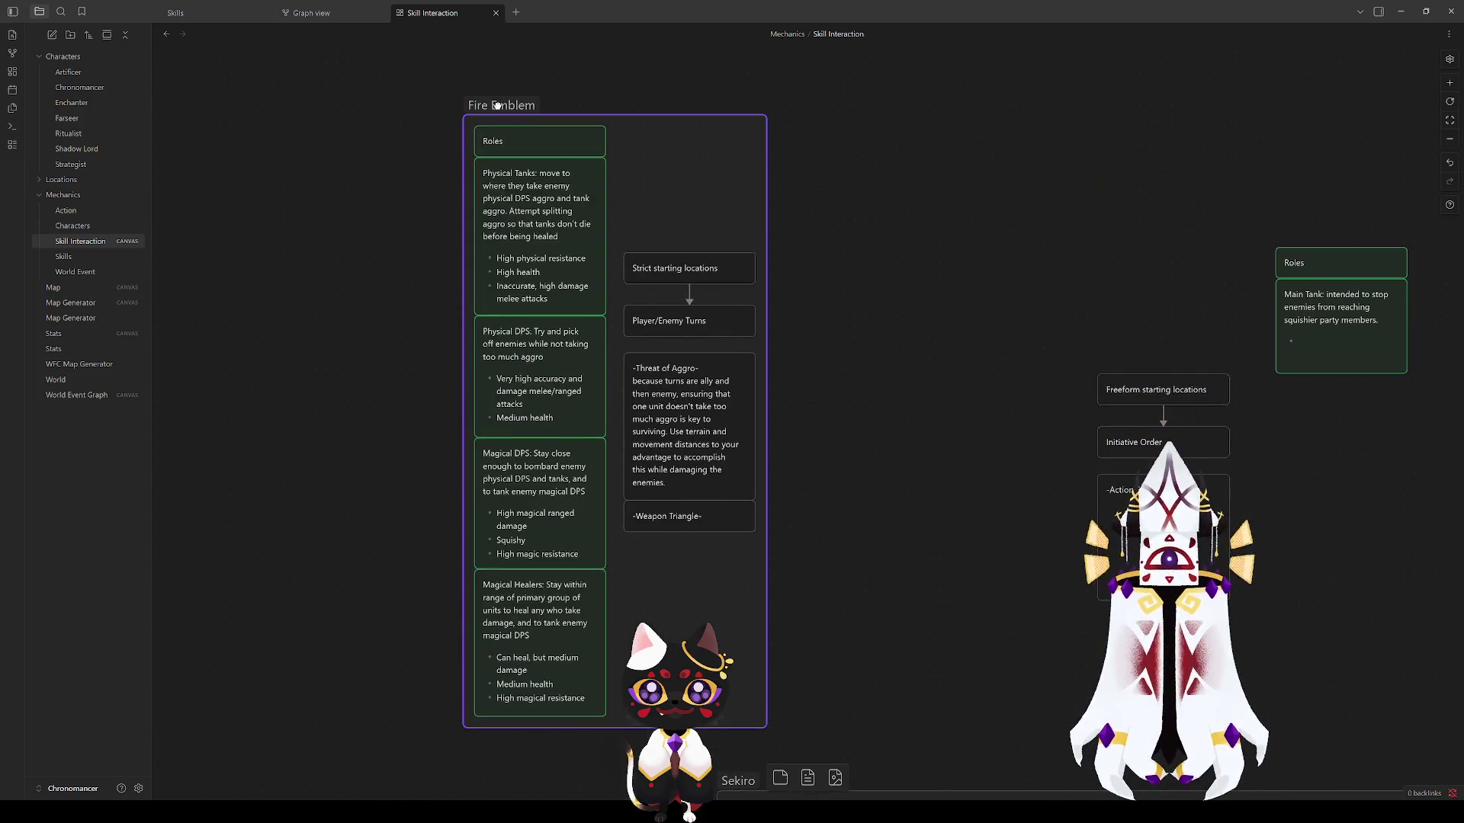
drag(904, 252, 655, 235)
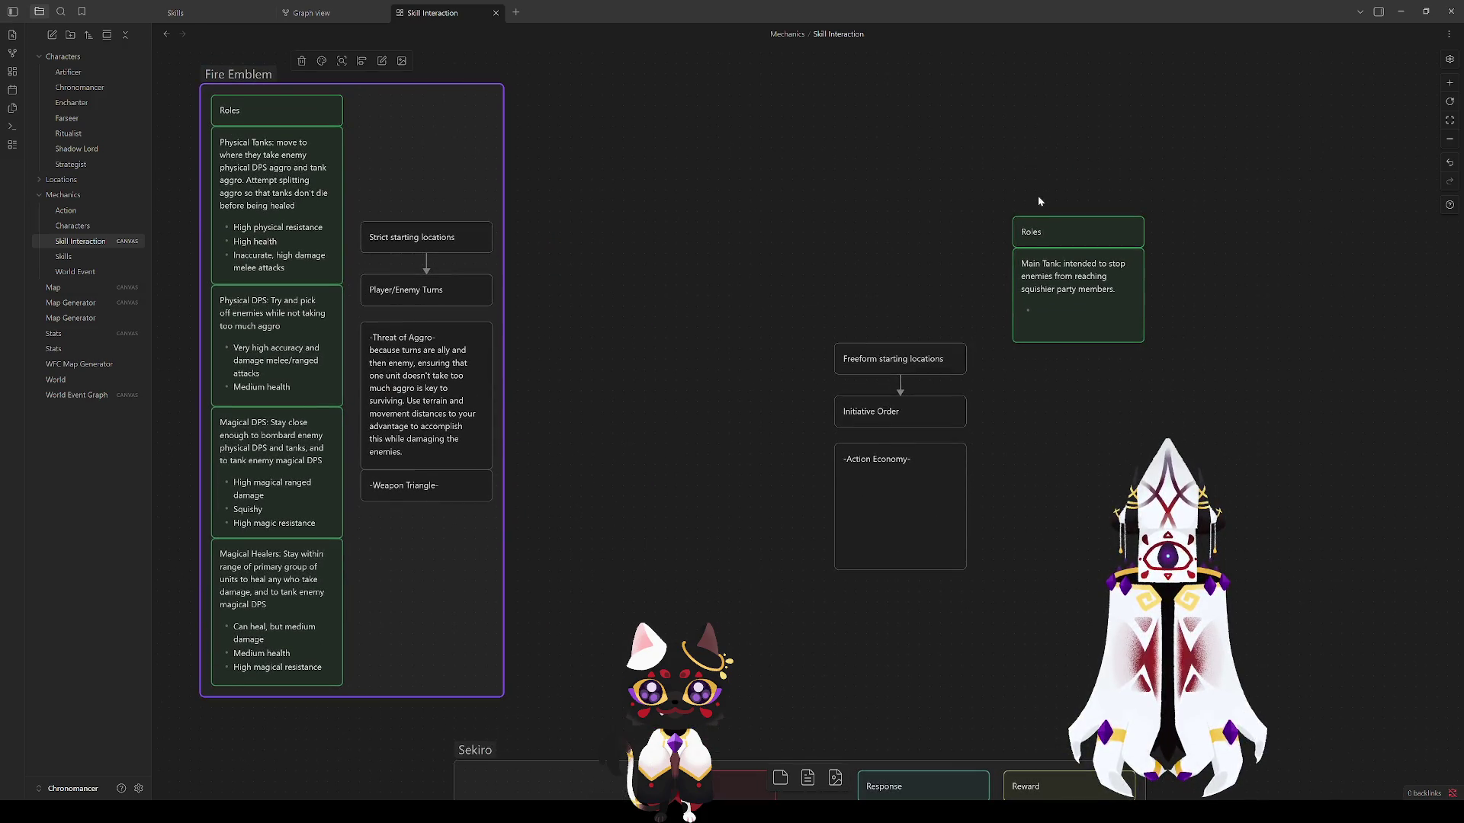
drag(991, 175, 1167, 375)
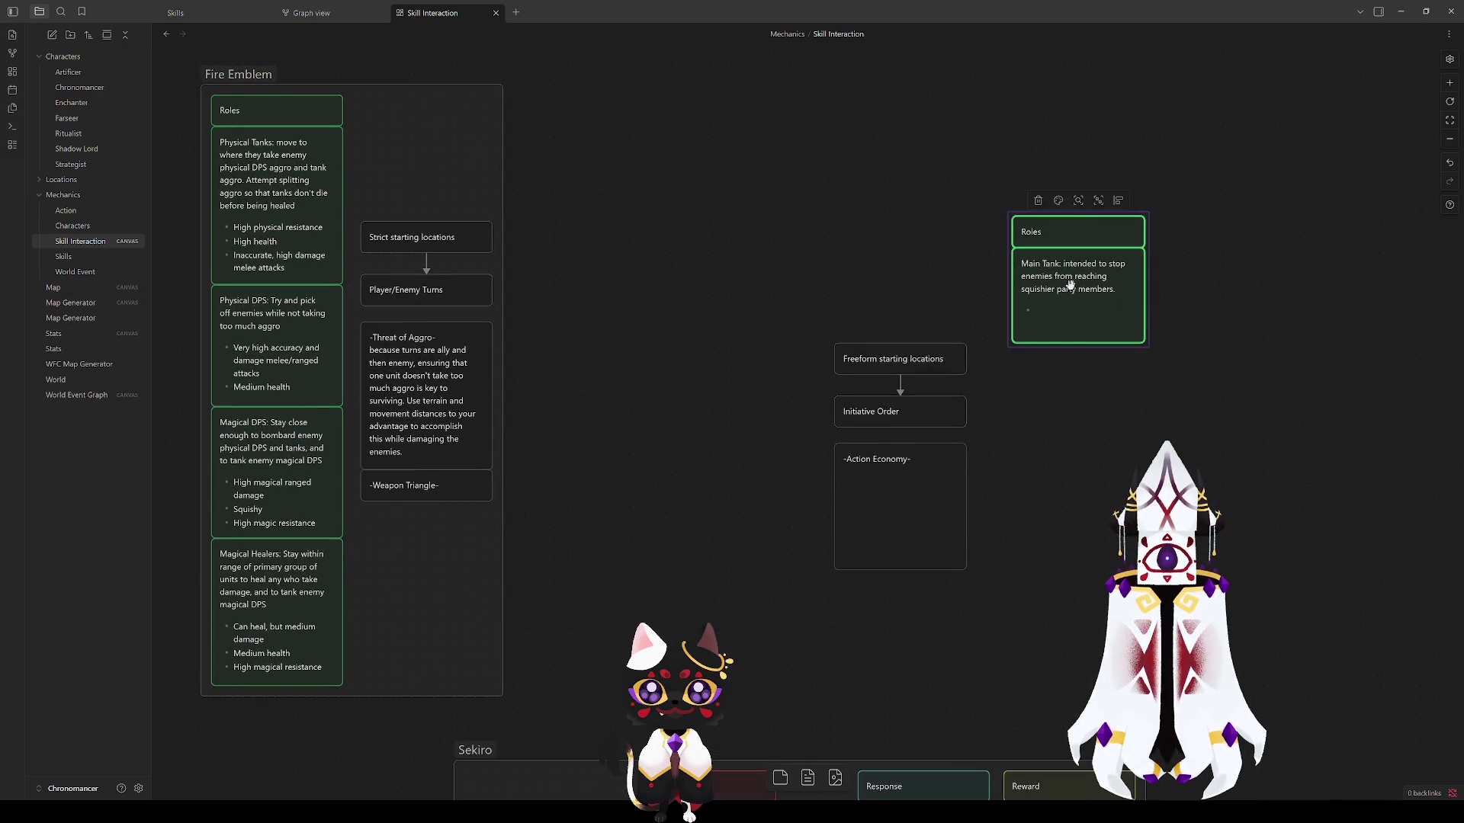
mouse_move(1078, 286)
mouse_down()
mouse_move(790, 175)
mouse_move(614, 172)
mouse_move(824, 172)
mouse_up()
Step: Move the Freeform turn-flow cards in beside the Strict turn-flow column
click(867, 361)
drag(868, 361, 560, 238)
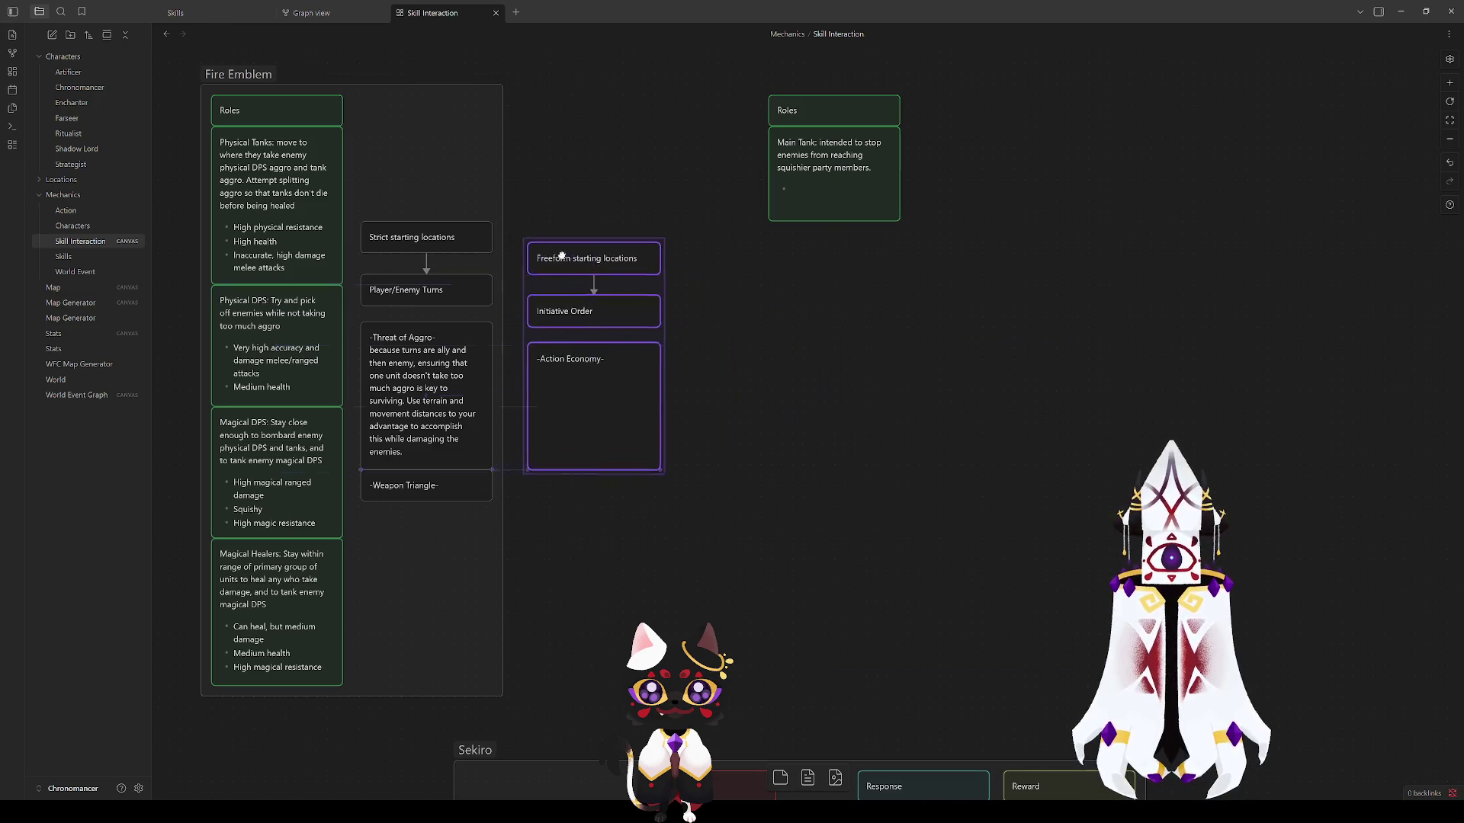
click(836, 360)
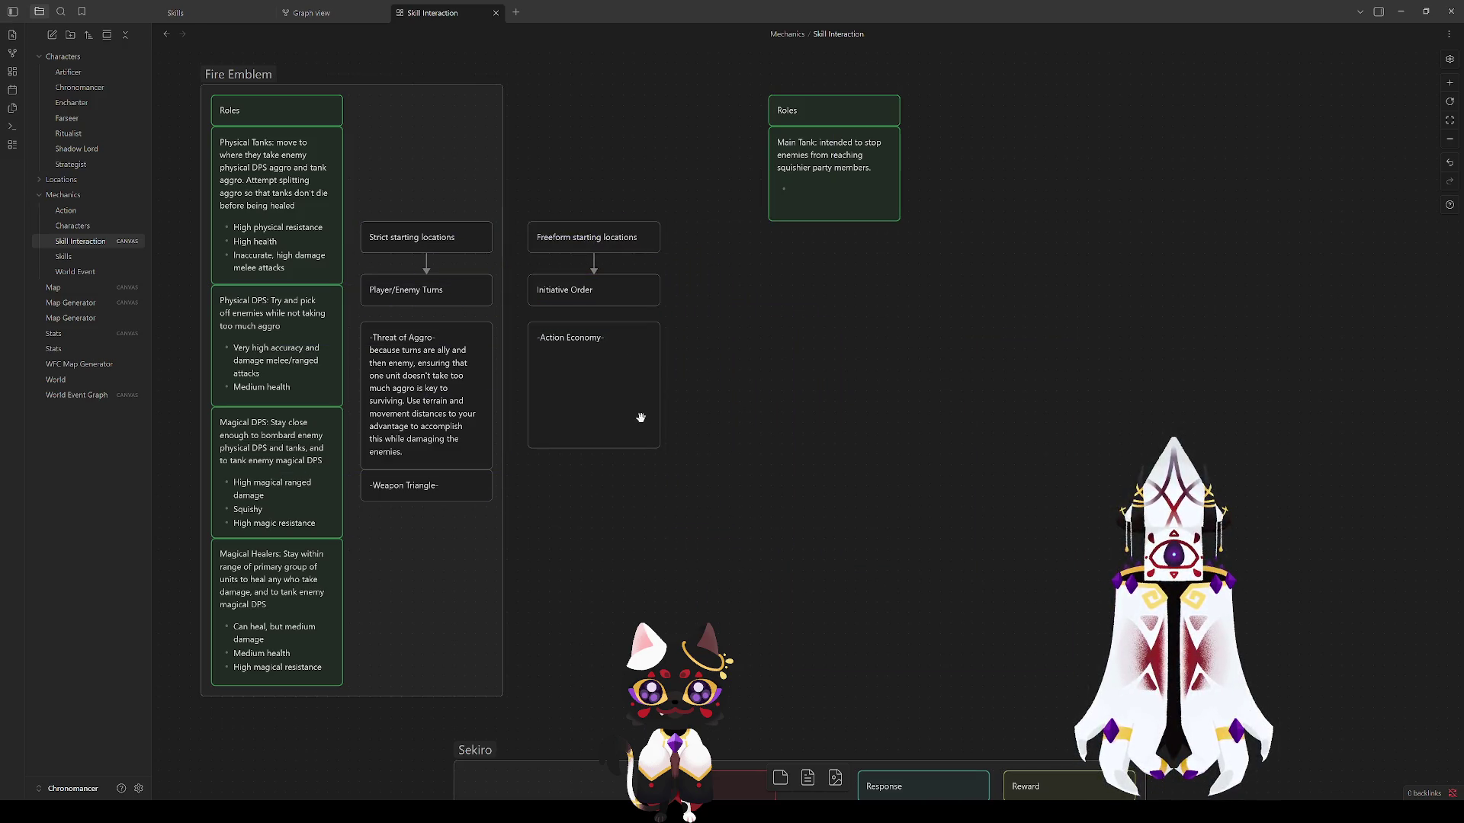
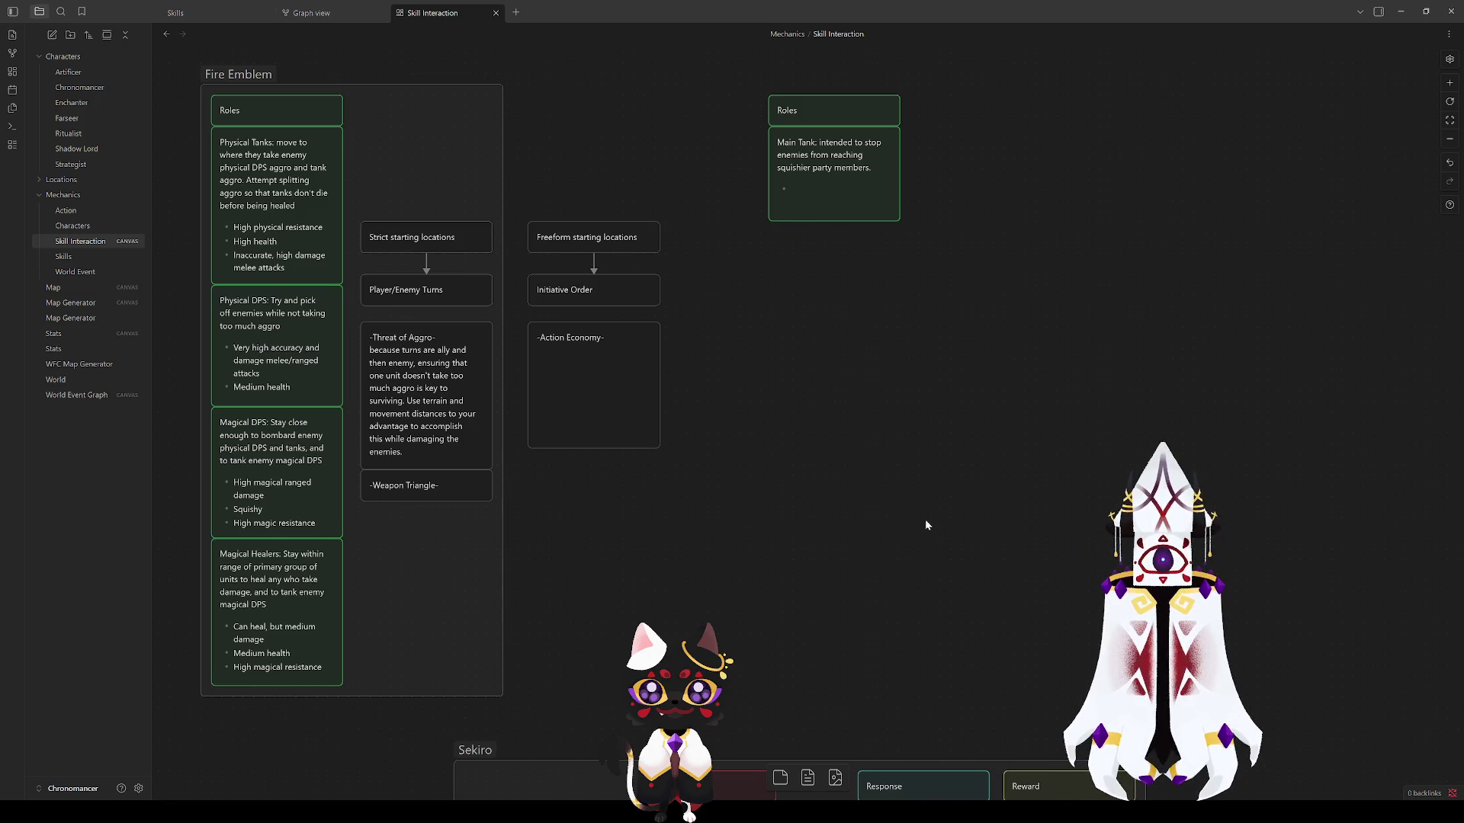
Step: Move the standalone Roles card left toward the Fire Emblem group
drag(822, 360, 901, 510)
mouse_move(1029, 457)
mouse_down()
mouse_move(902, 318)
mouse_move(823, 323)
mouse_up()
click(836, 501)
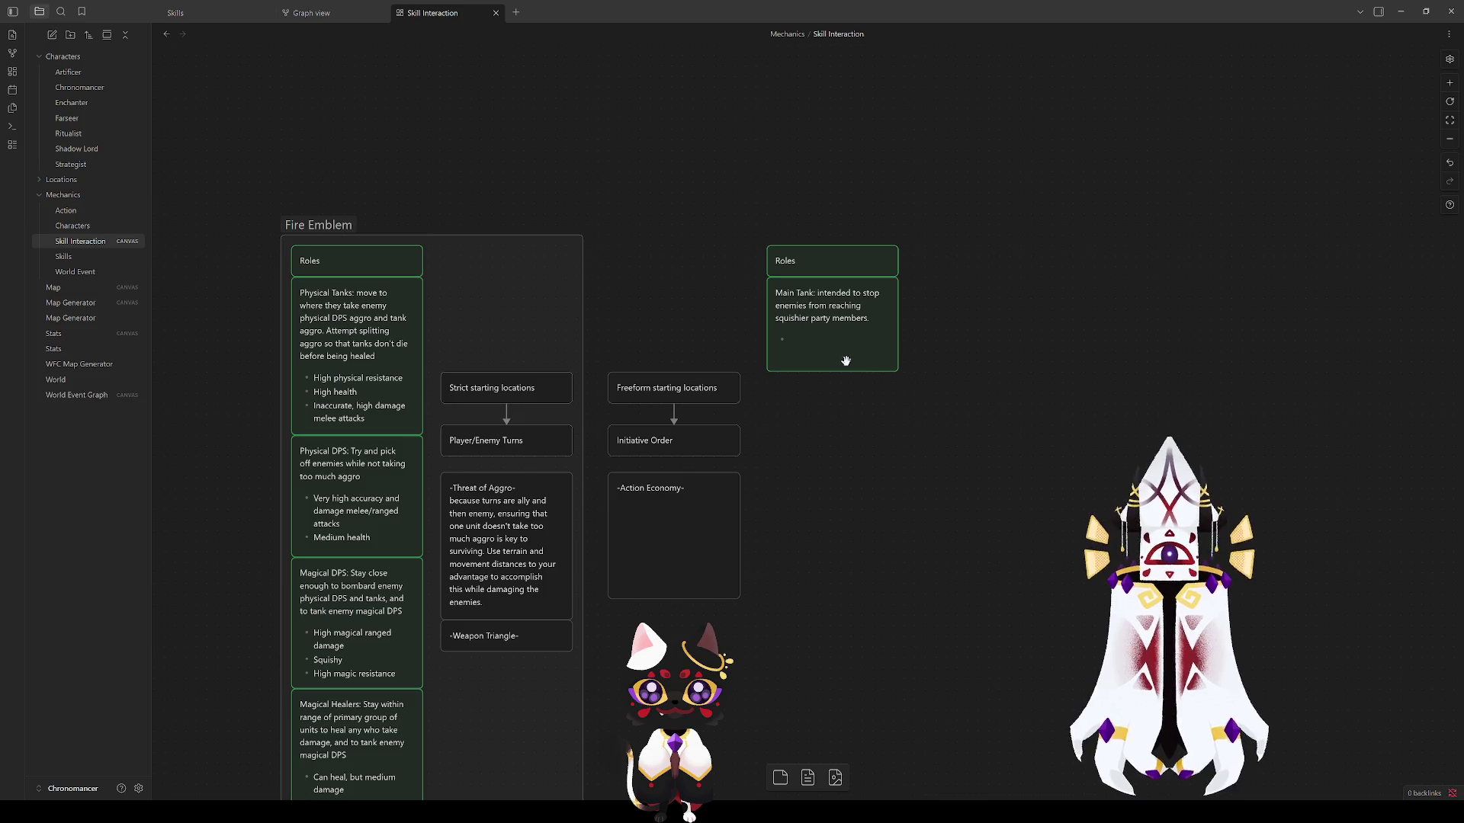
mouse_move(873, 459)
mouse_down()
mouse_move(986, 395)
mouse_move(971, 400)
mouse_up()
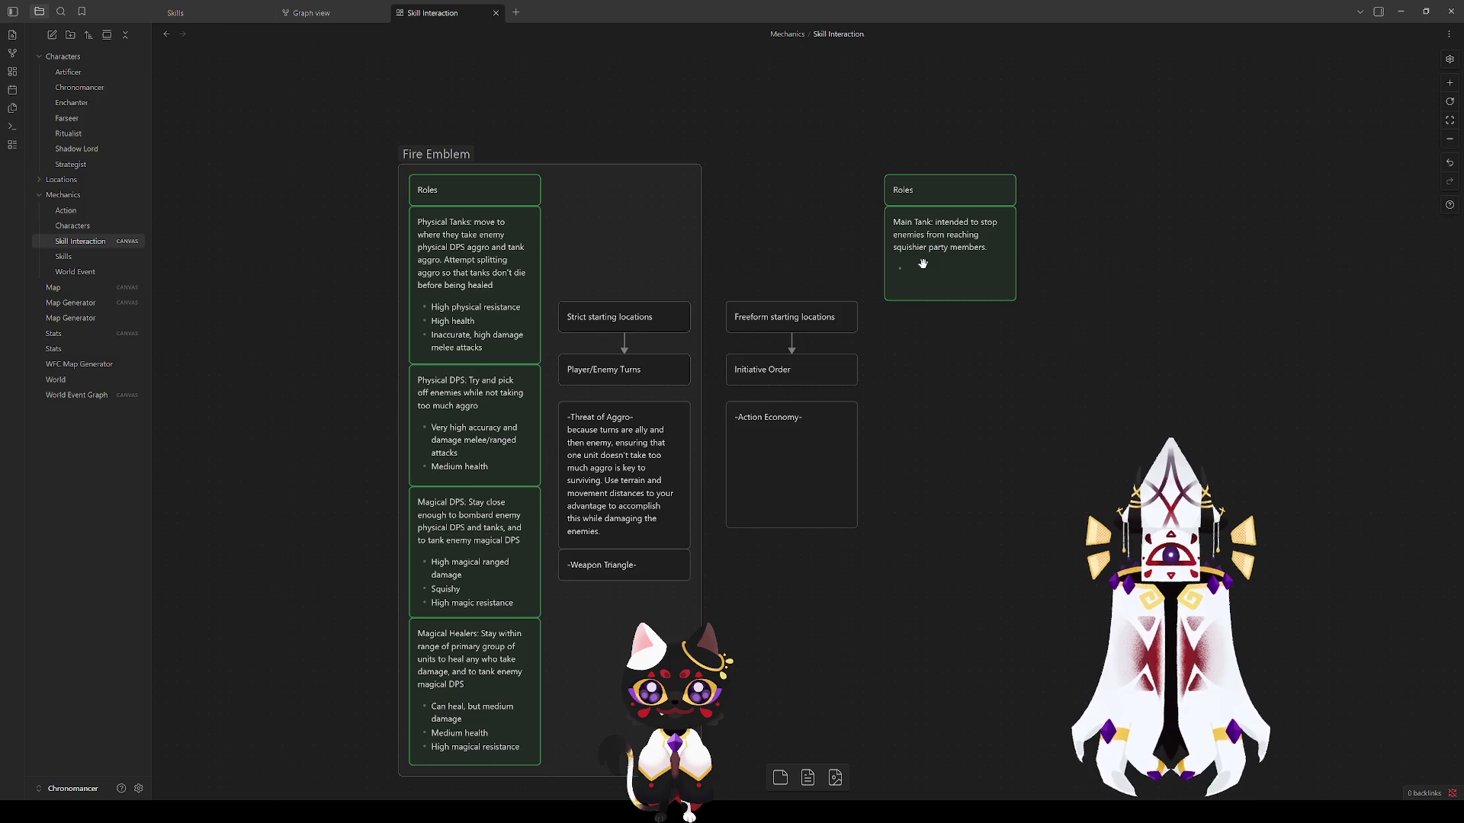
Step: Shift the Sekiro group further left on the canvas
mouse_move(934, 282)
mouse_down()
mouse_move(322, 514)
mouse_move(414, 585)
mouse_up()
drag(552, 454, 257, 456)
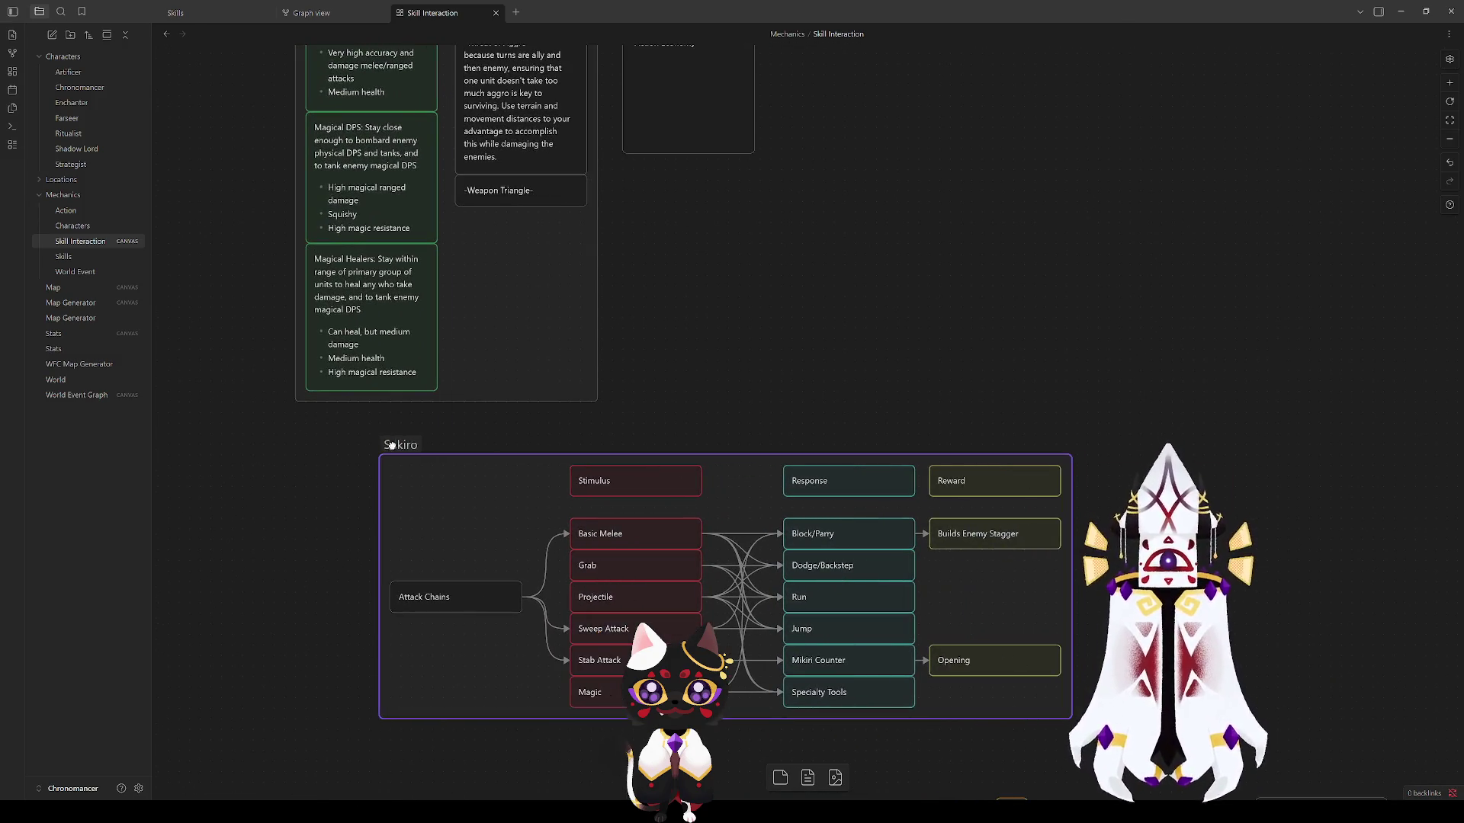
scroll(695, 334, down, 3)
scroll(893, 252, up, 3)
mouse_move(892, 252)
mouse_down()
mouse_move(943, 372)
mouse_move(977, 294)
mouse_up()
click(350, 541)
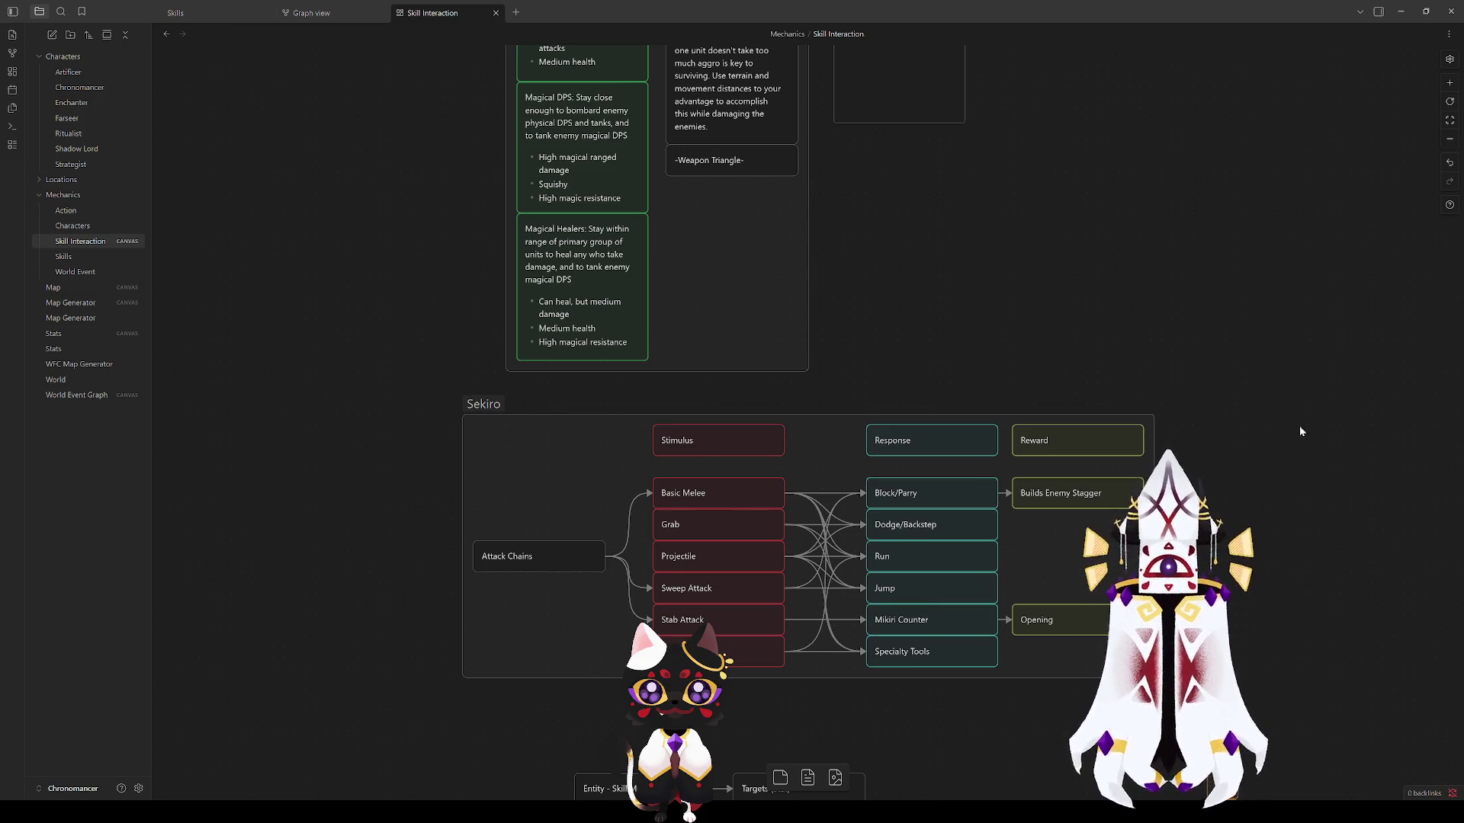
drag(1212, 720, 428, 369)
click(414, 399)
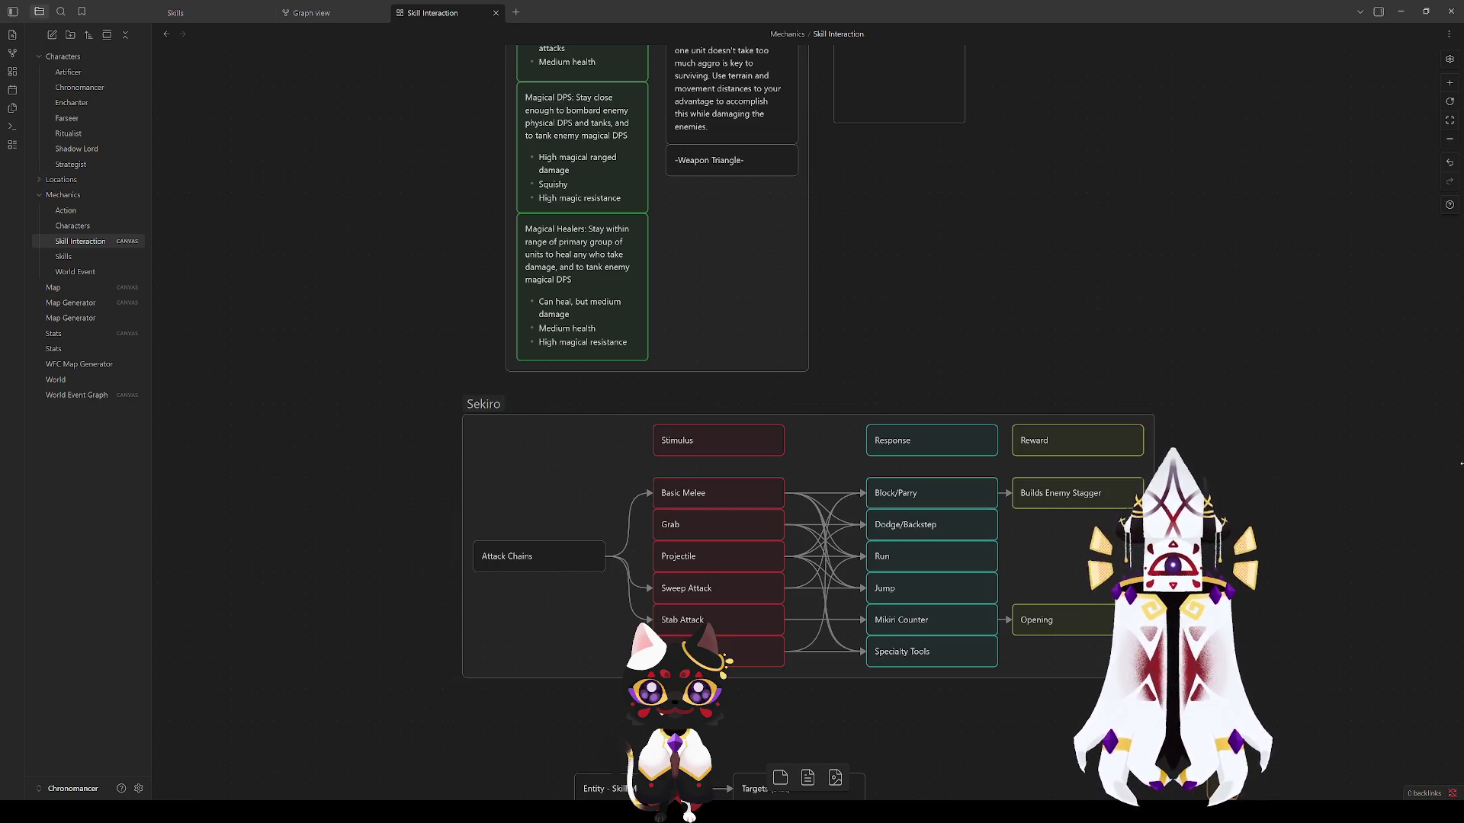
scroll(972, 257, up, 3)
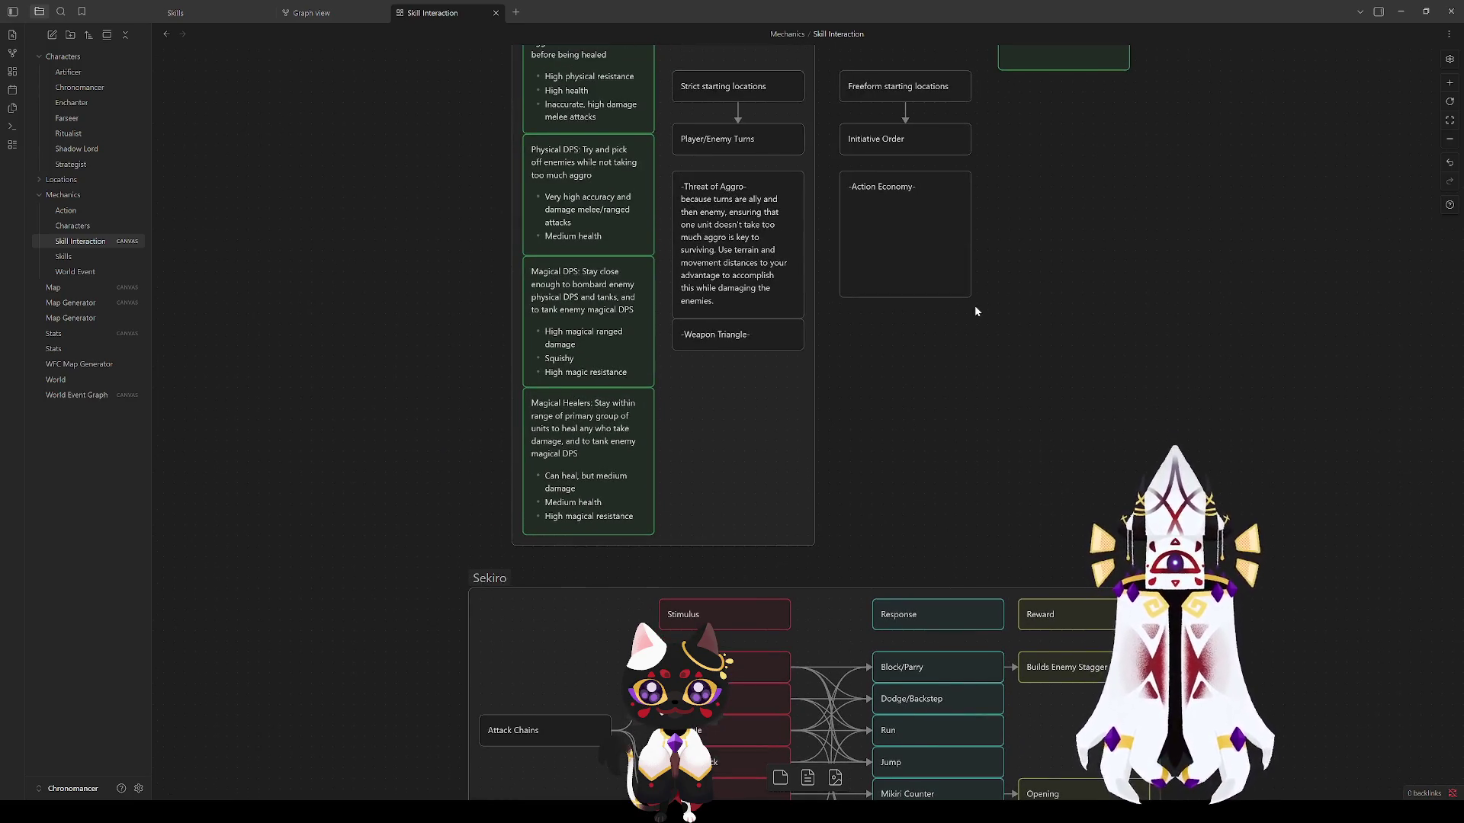
Step: Review the layout around the Fire Emblem group and return to the Main Tank card
drag(998, 320, 986, 532)
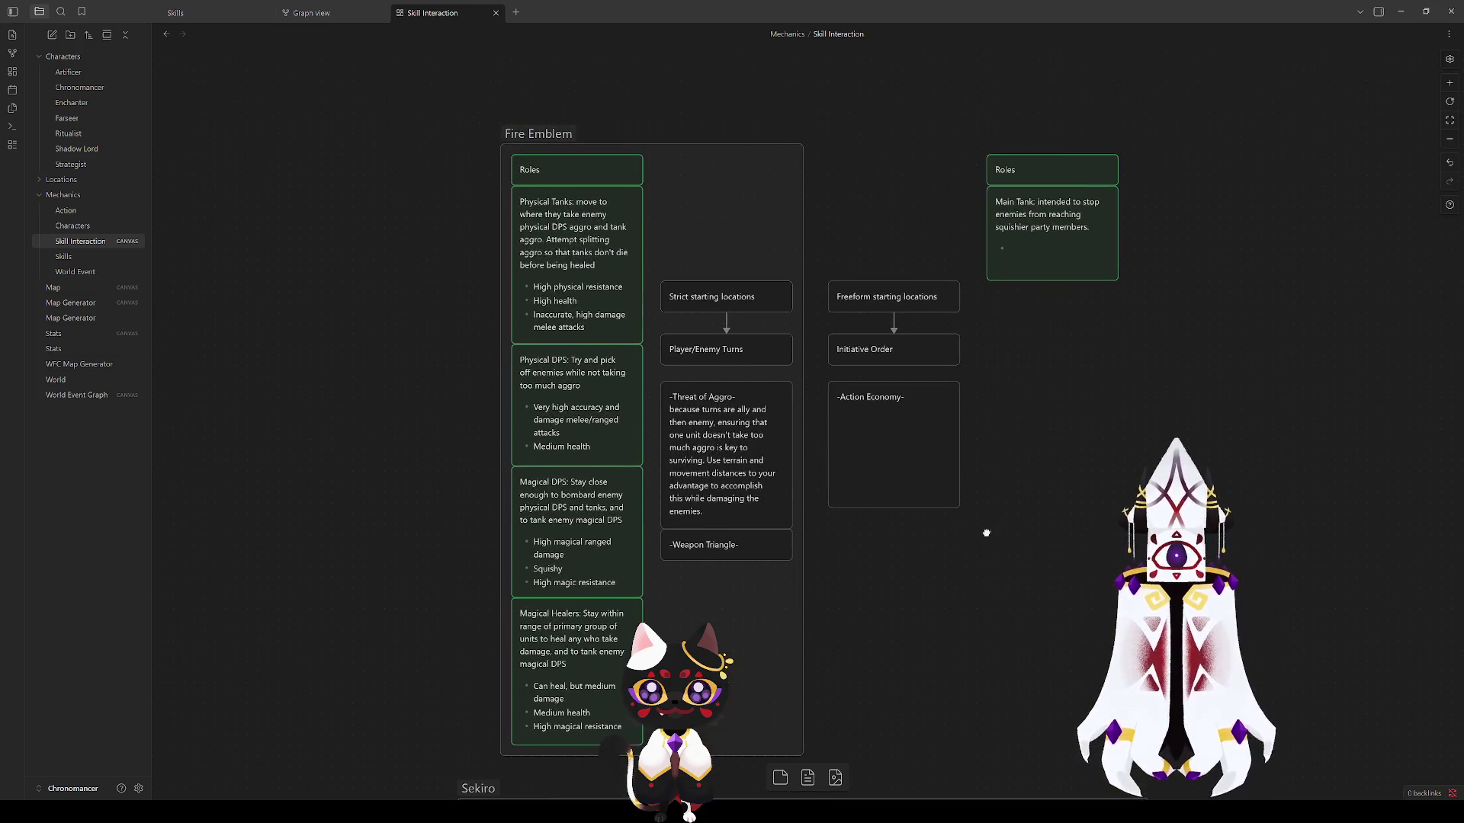
click(539, 129)
click(418, 410)
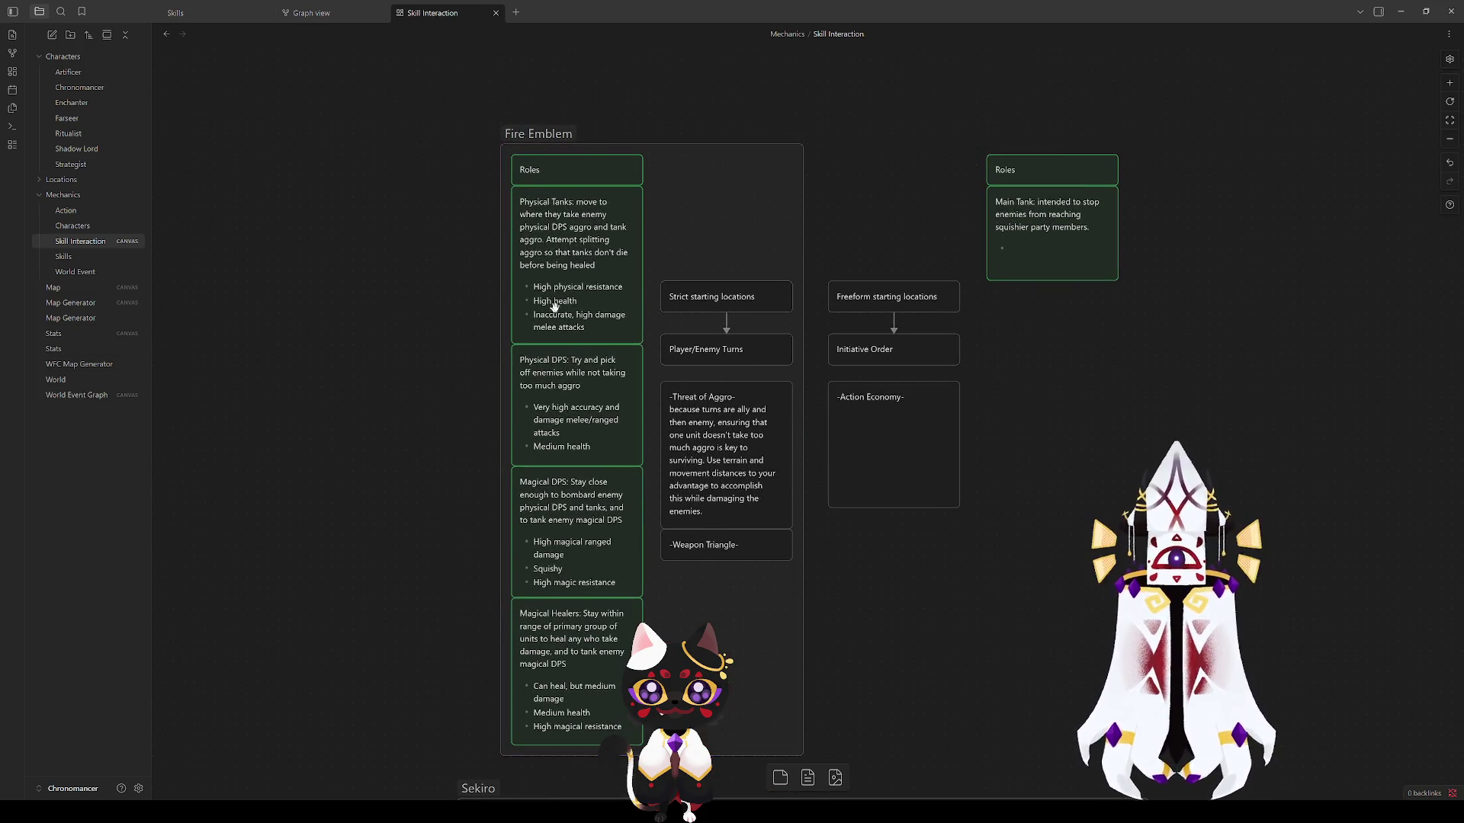
scroll(580, 675, down, 5)
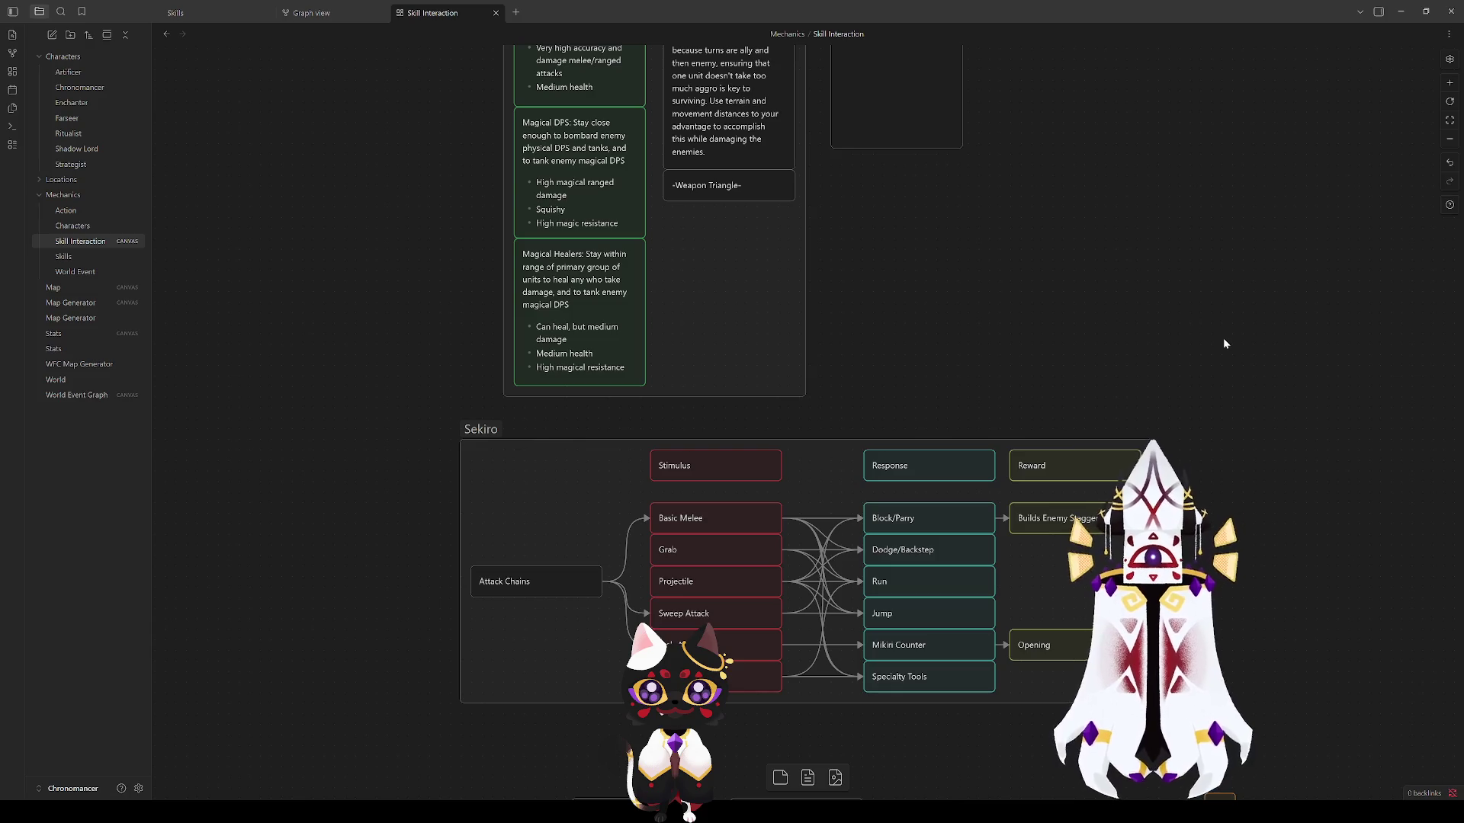
scroll(1041, 284, up, 5)
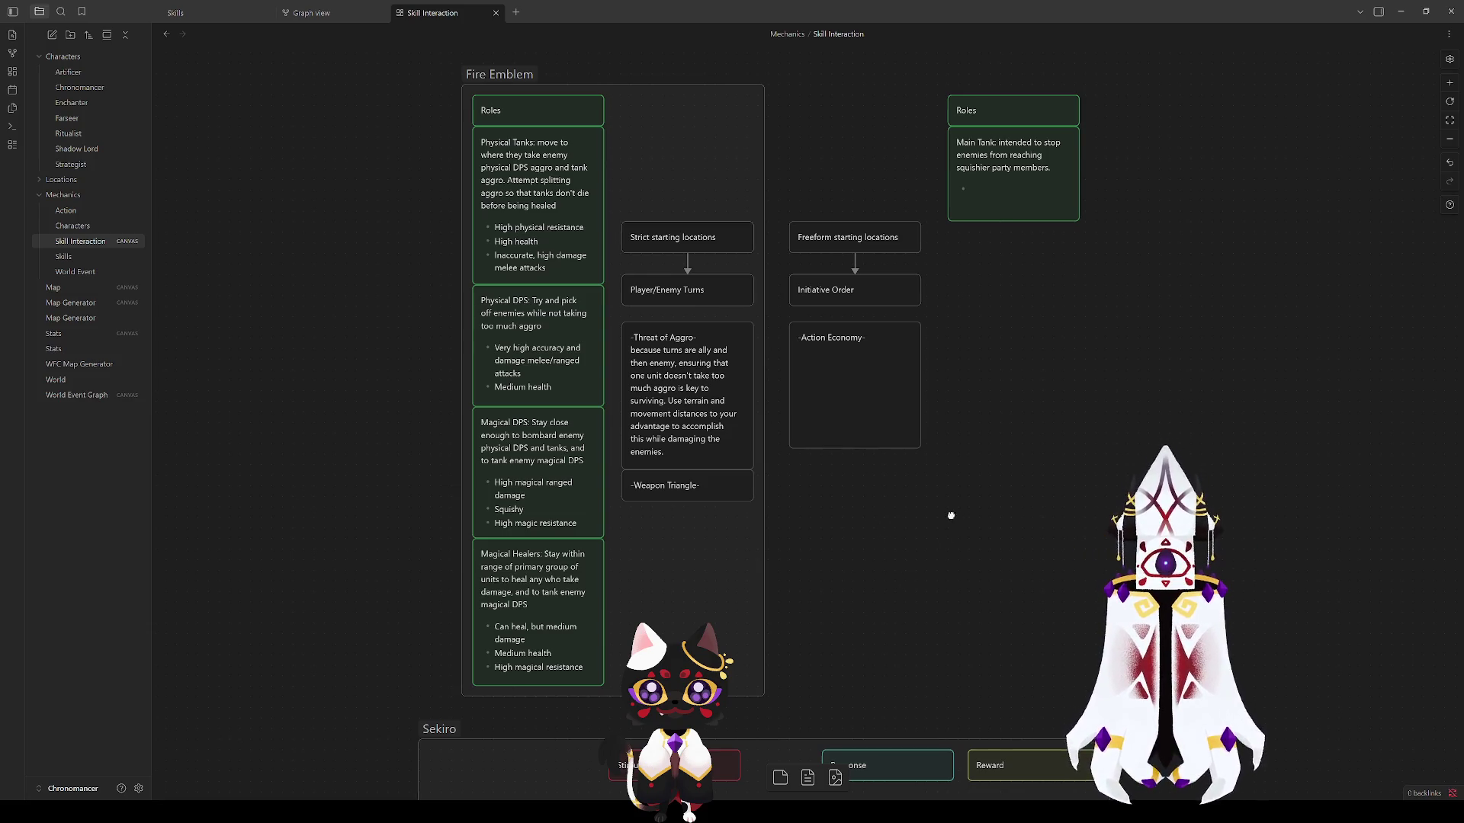
drag(951, 516, 751, 391)
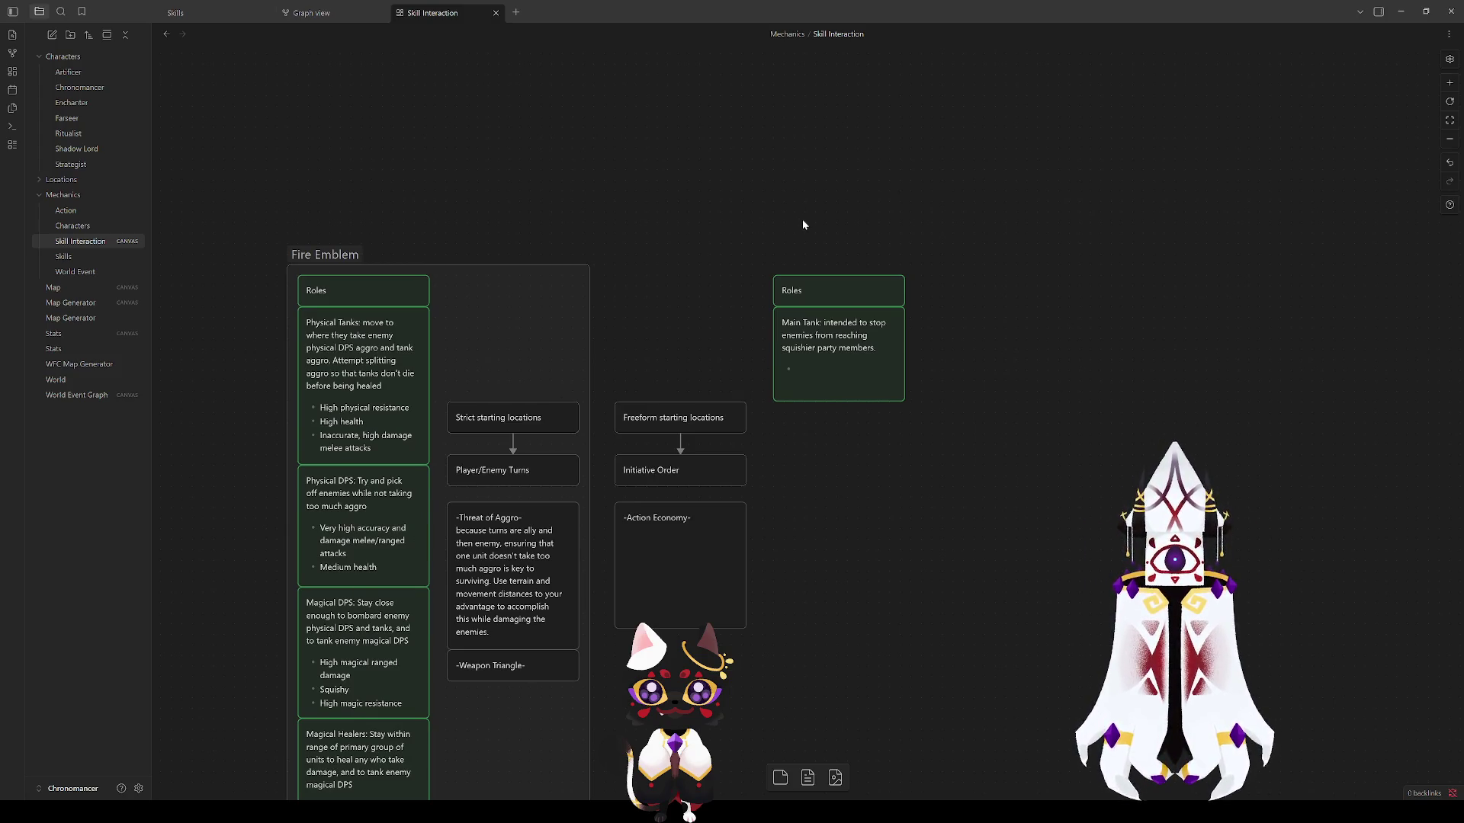
double_click(835, 375)
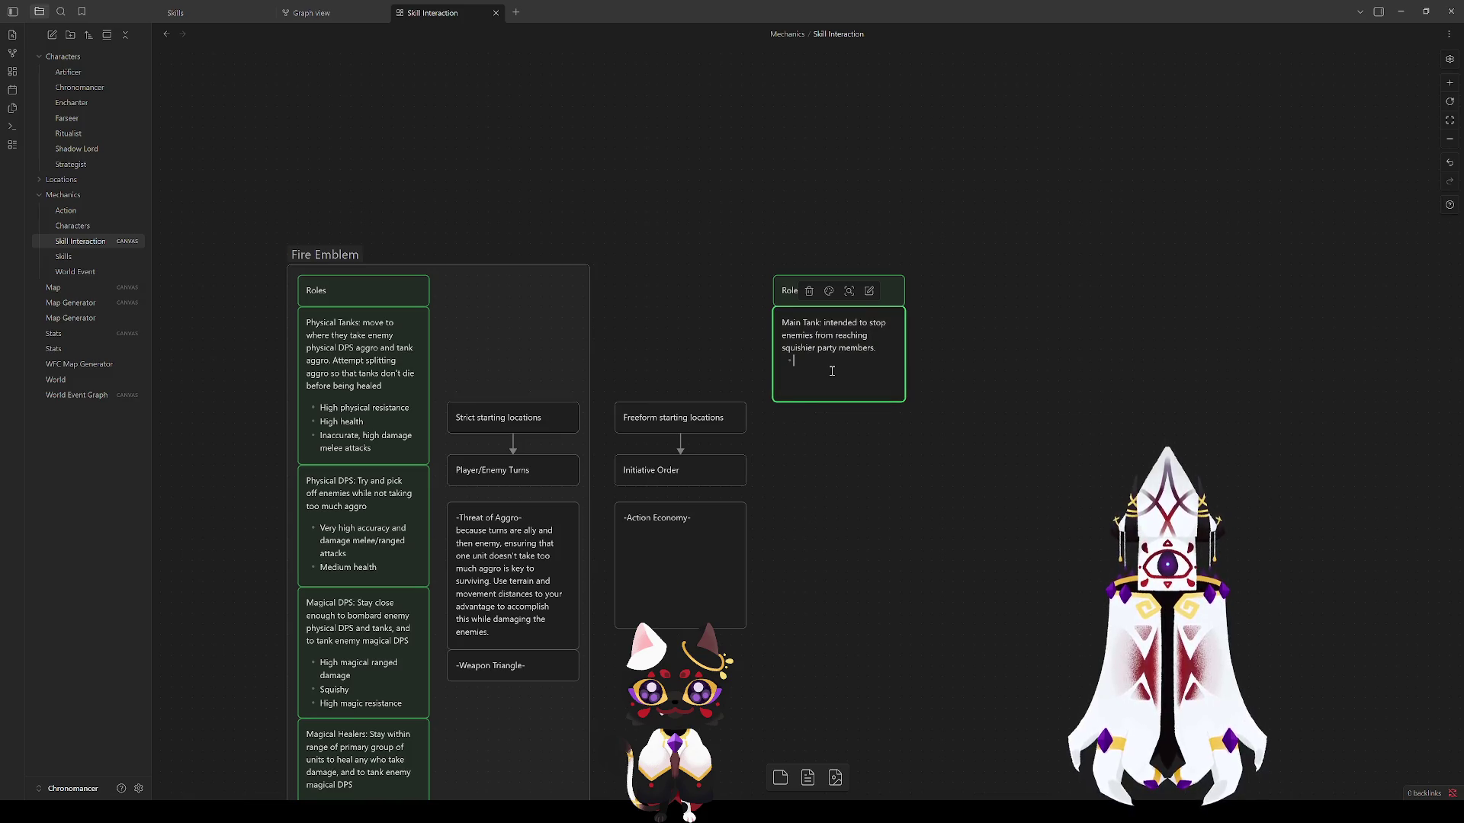
Step: Add bullets High health, High AC and Optional: High dex under the Main Tank description
click(978, 392)
click(859, 380)
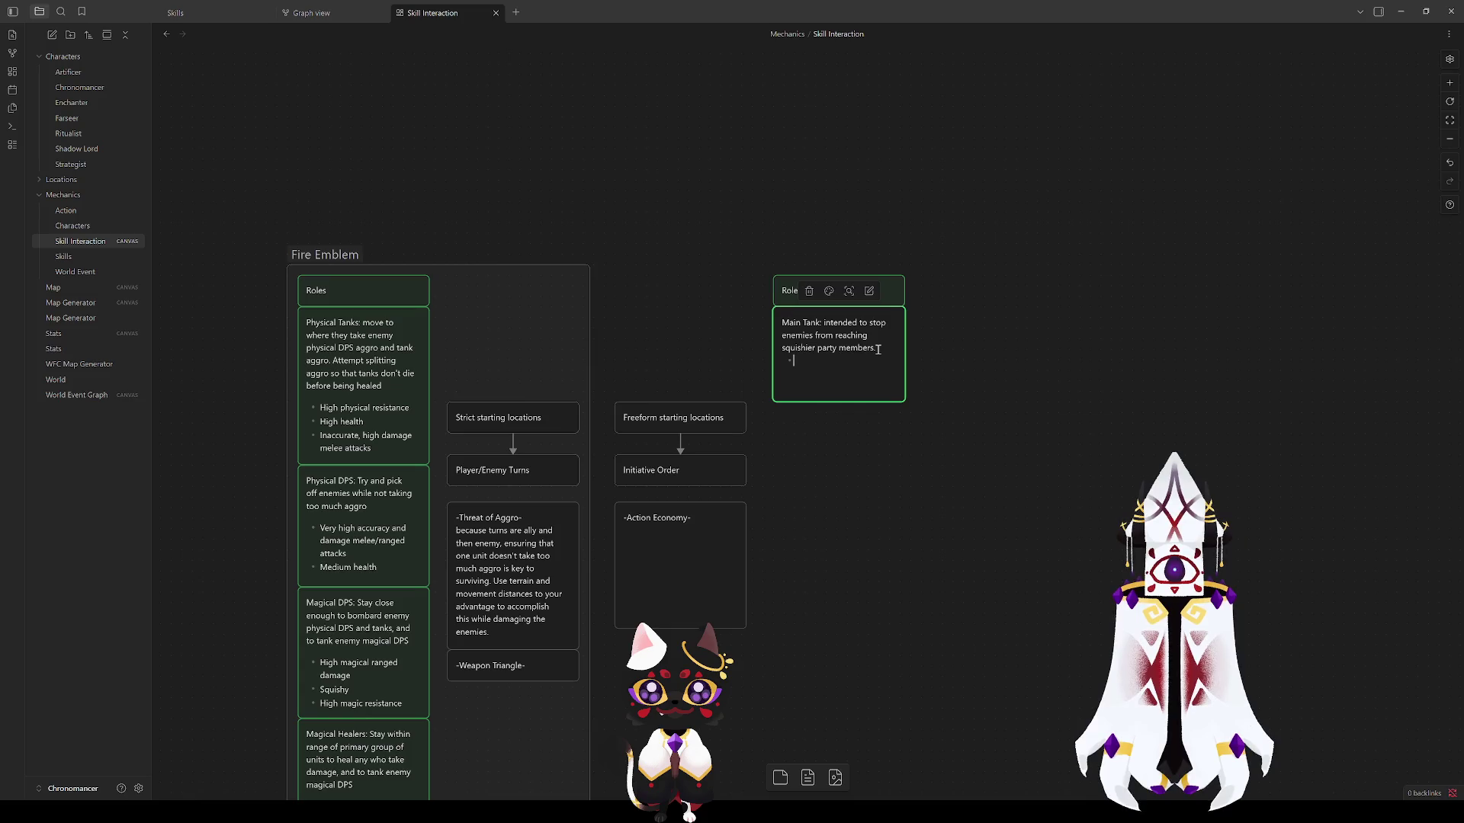
click(963, 405)
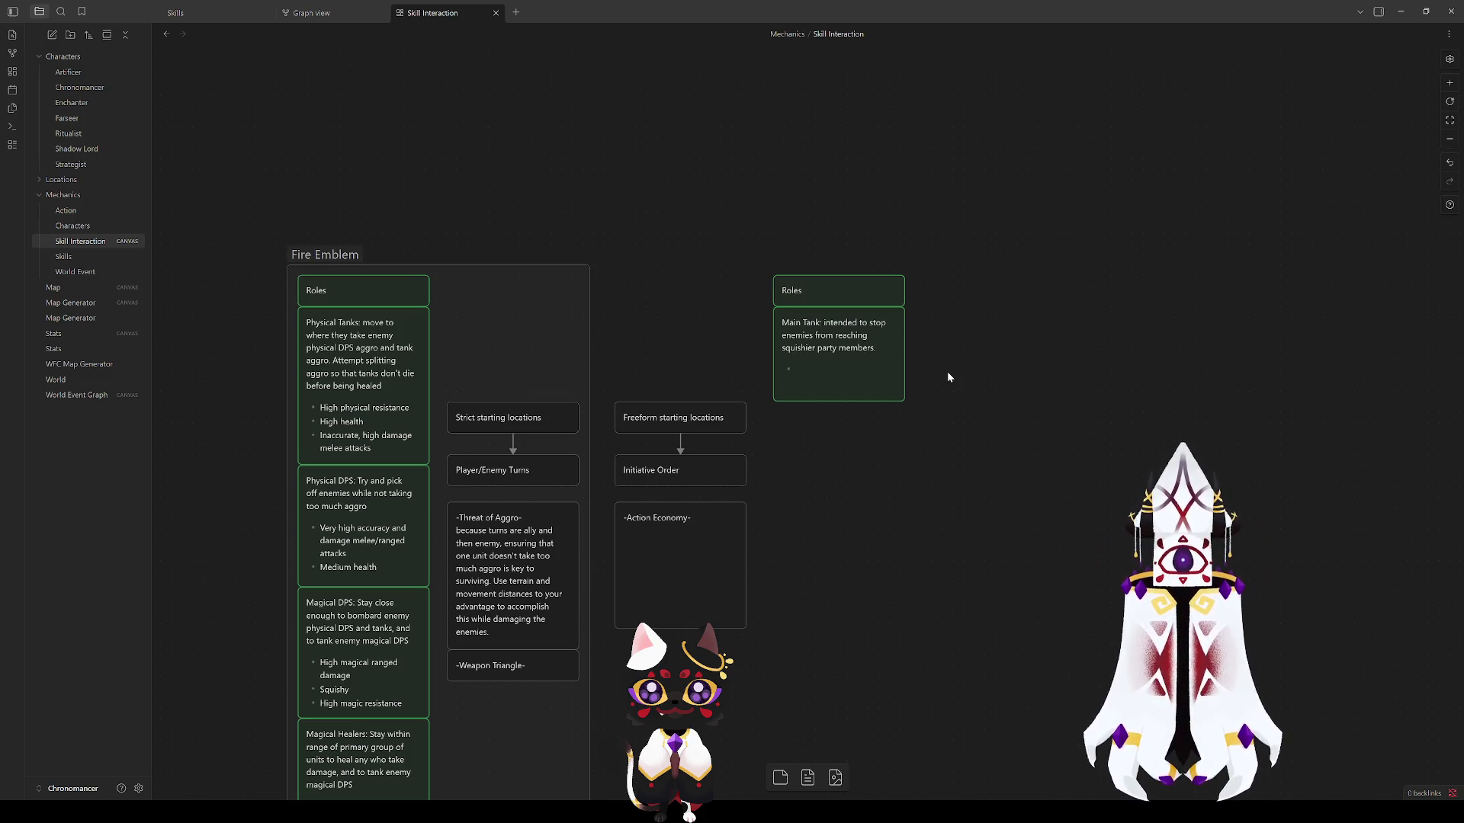
double_click(843, 374)
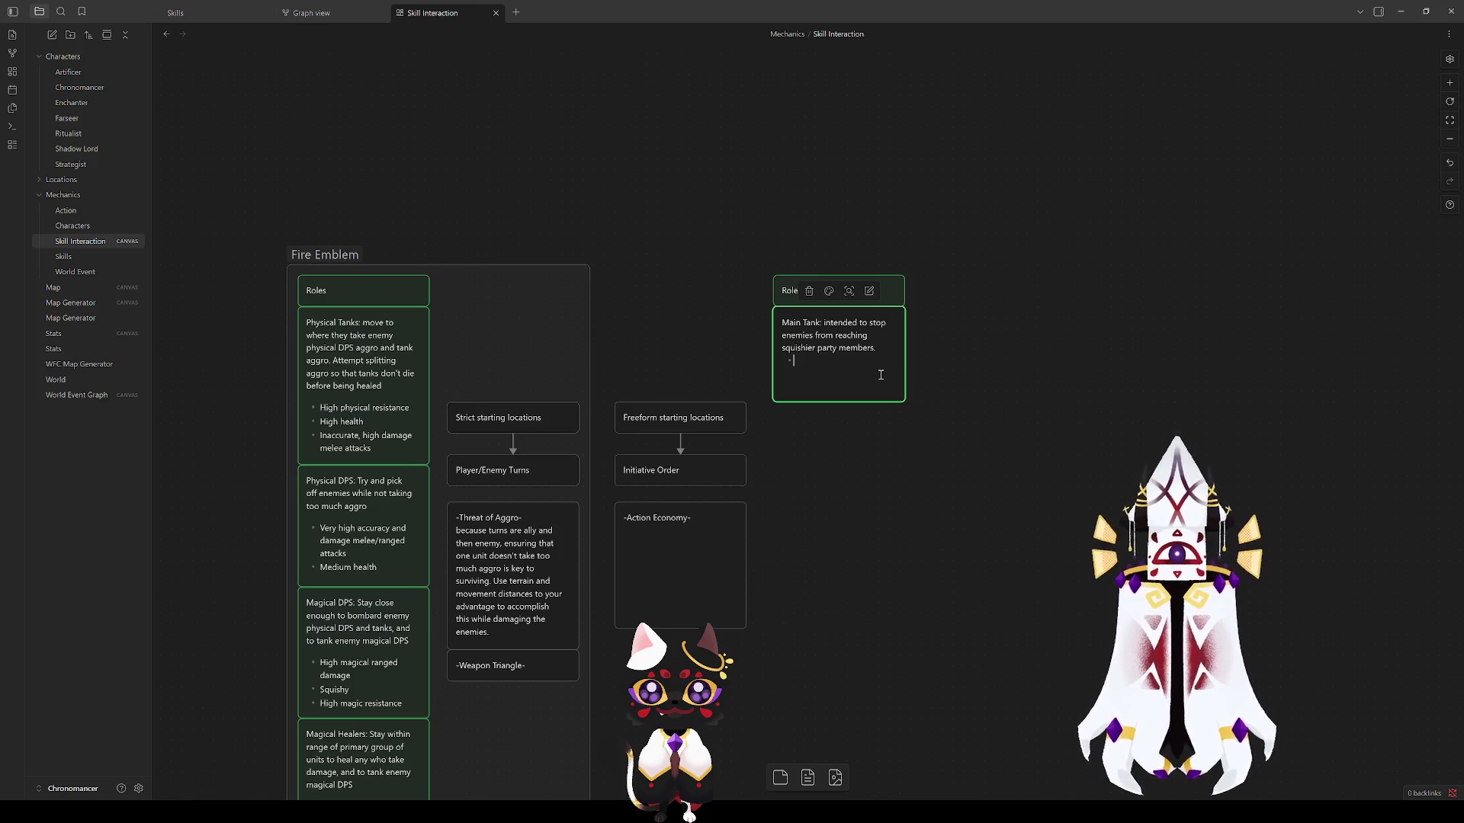
text(High health)
key(Return)
text(High AC)
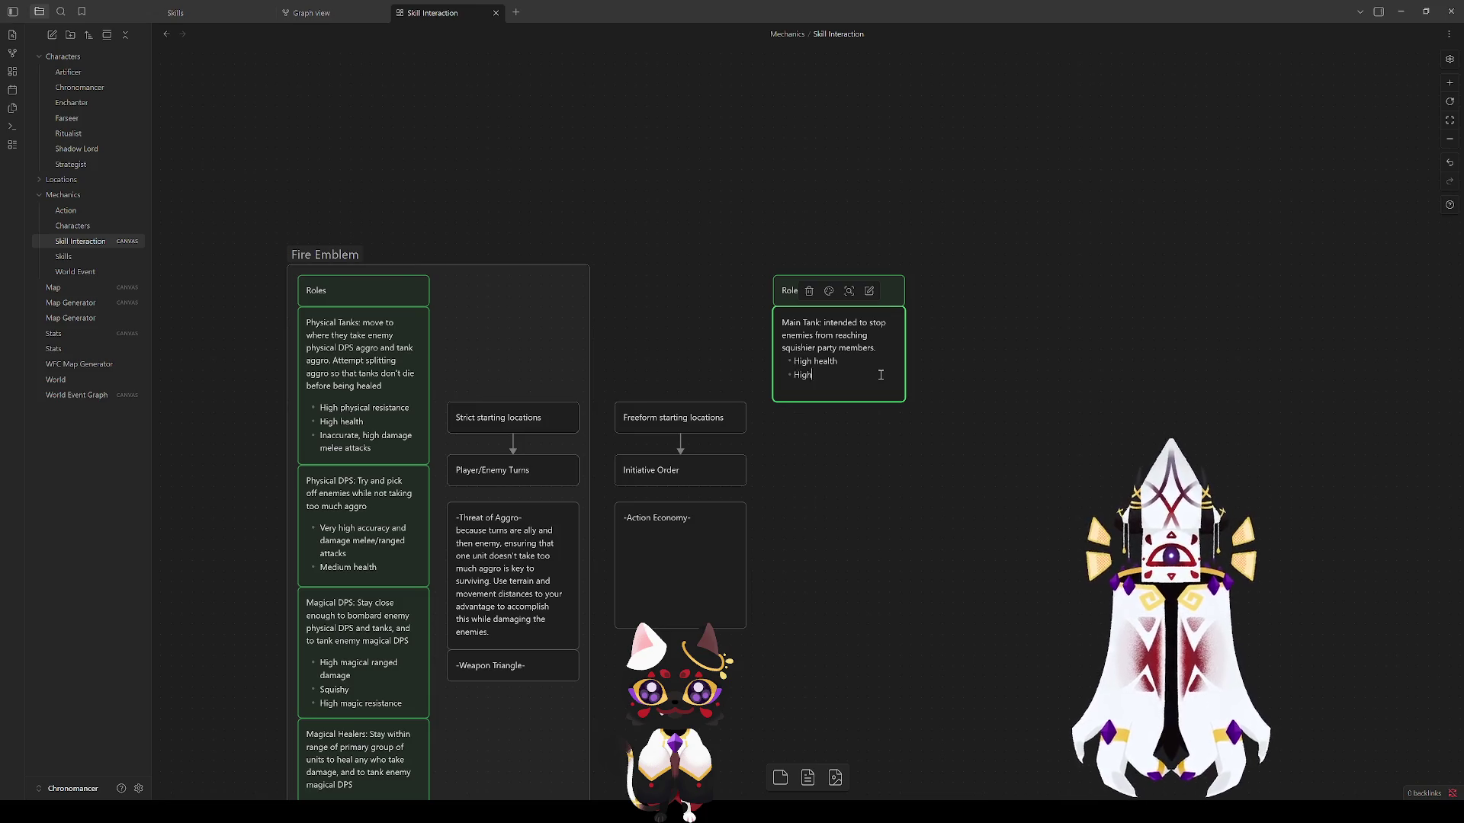
key(Return)
text(Opti)
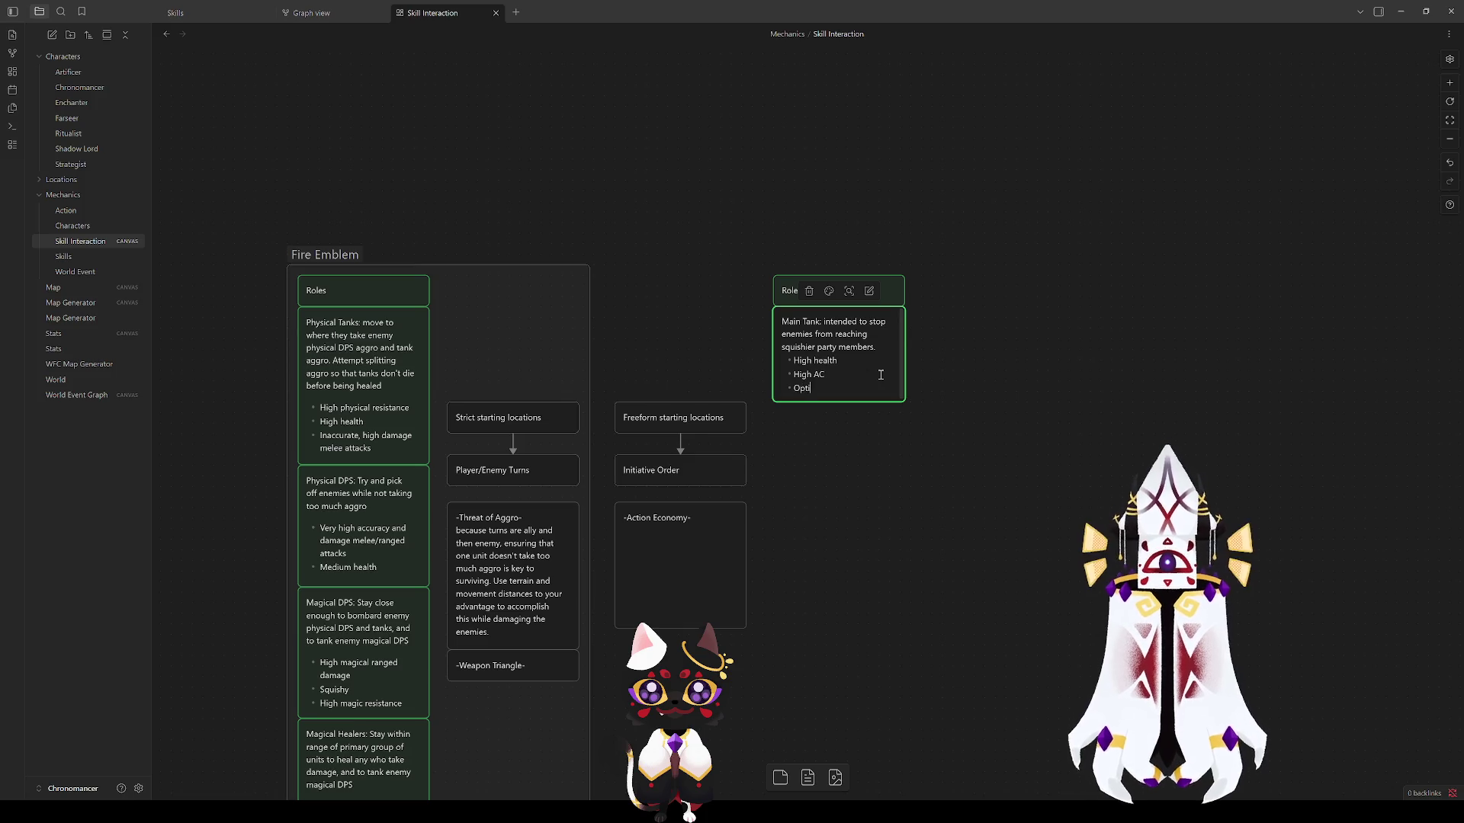
text(onal: High dex)
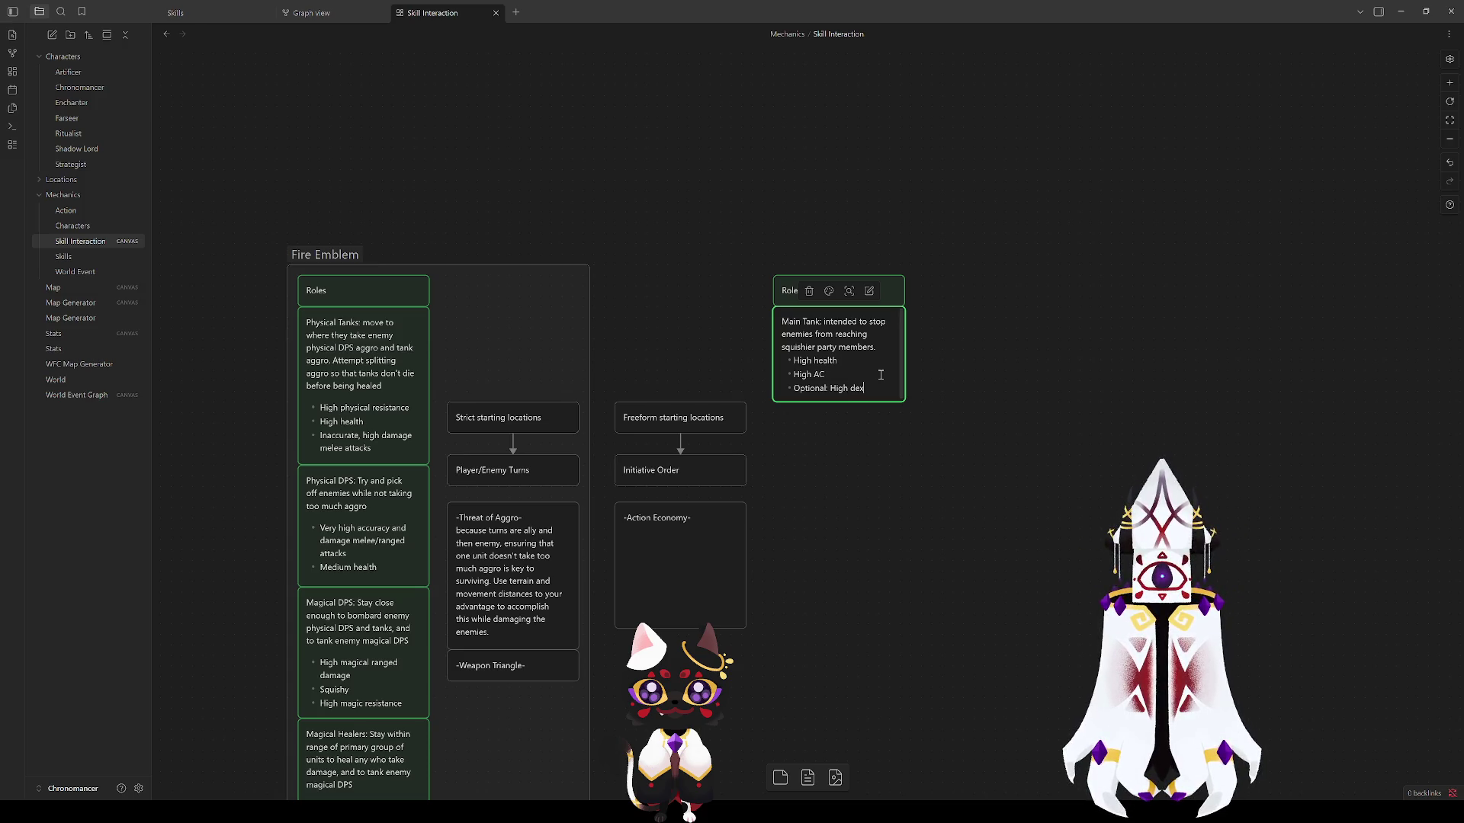
key(Escape)
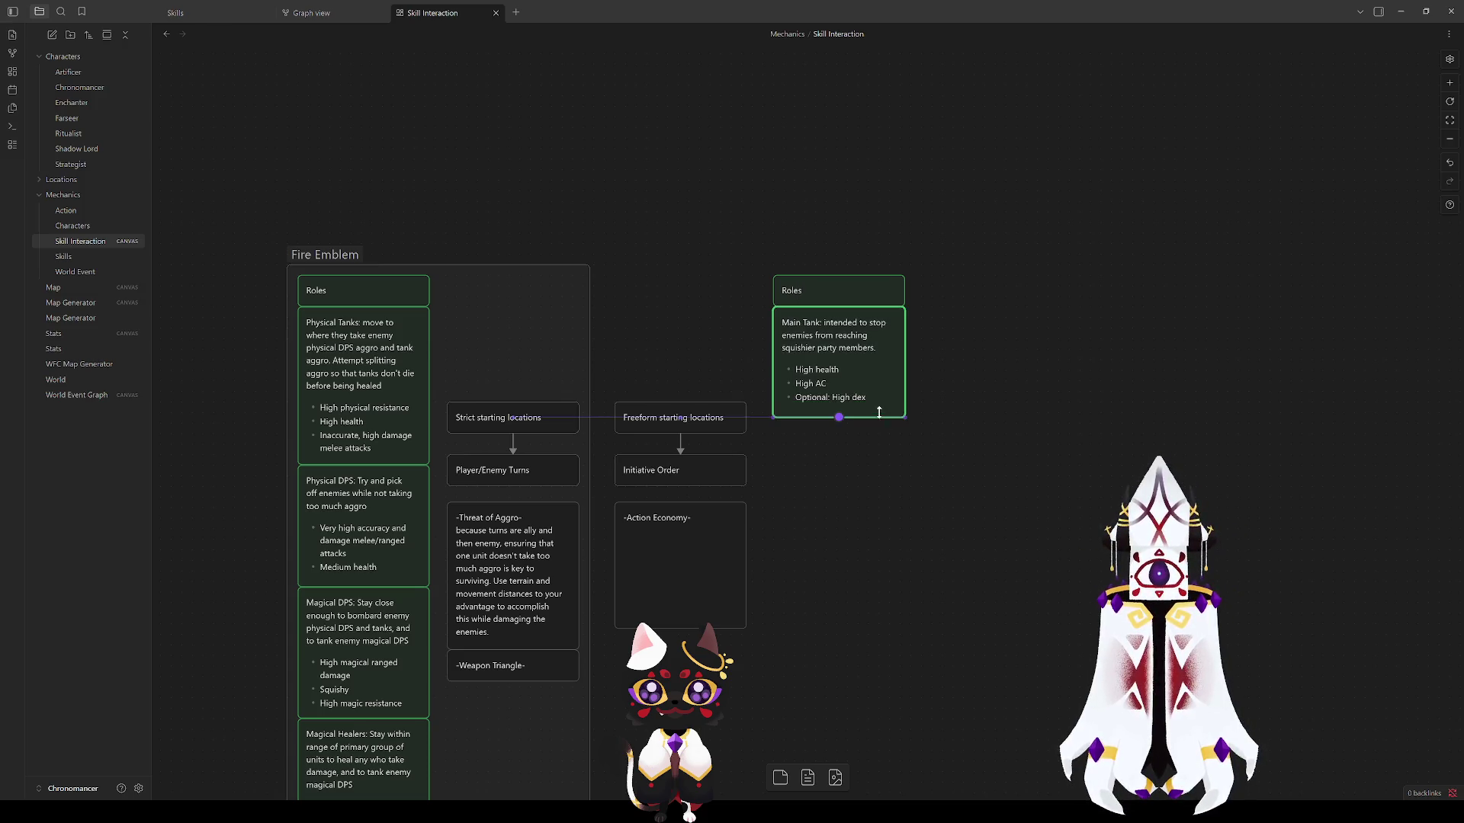
click(1029, 429)
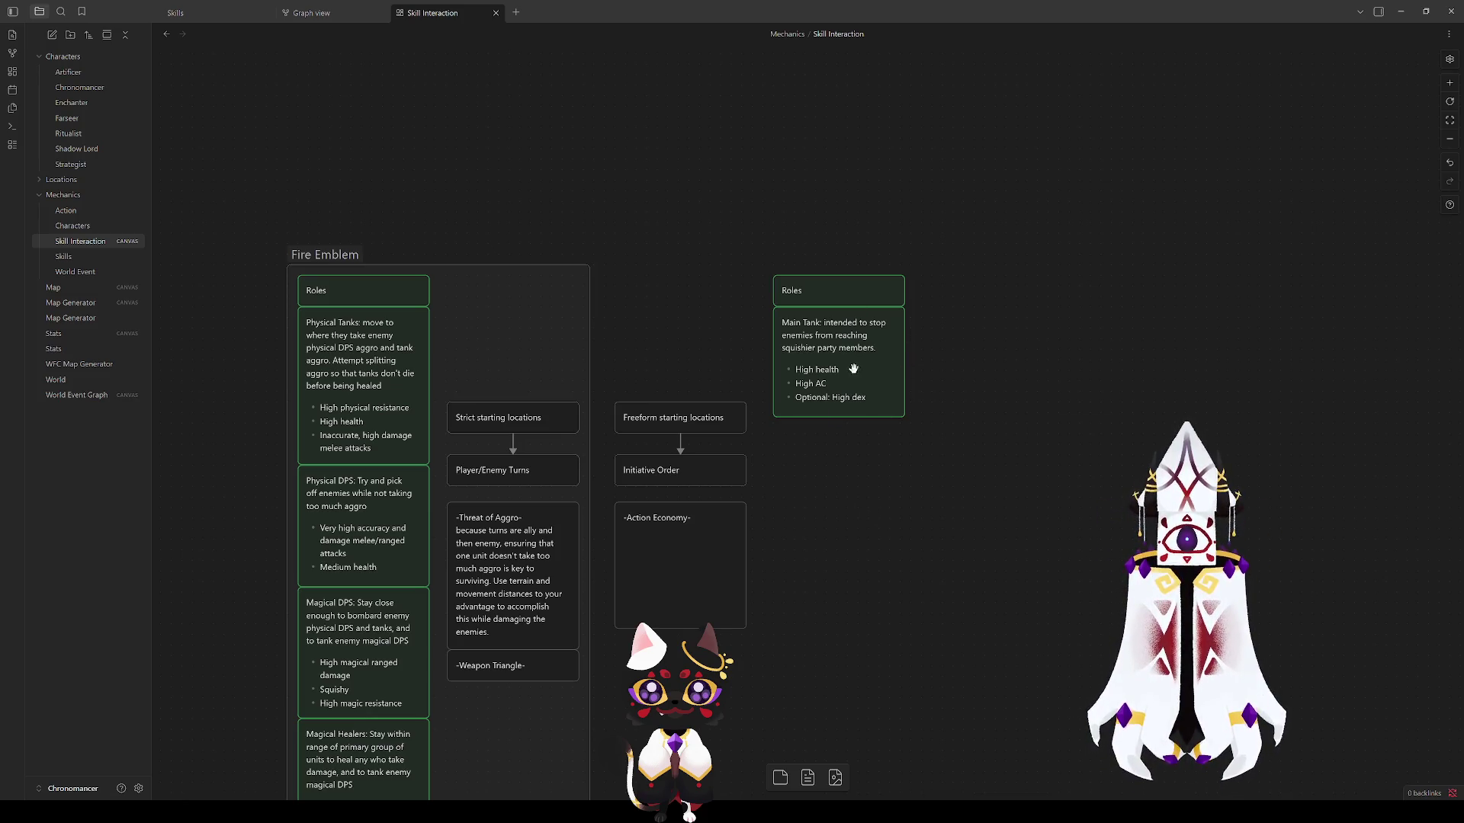
Step: Duplicate the Main Tank card and place the copy directly beneath the original
click(834, 356)
key(ctrl+d)
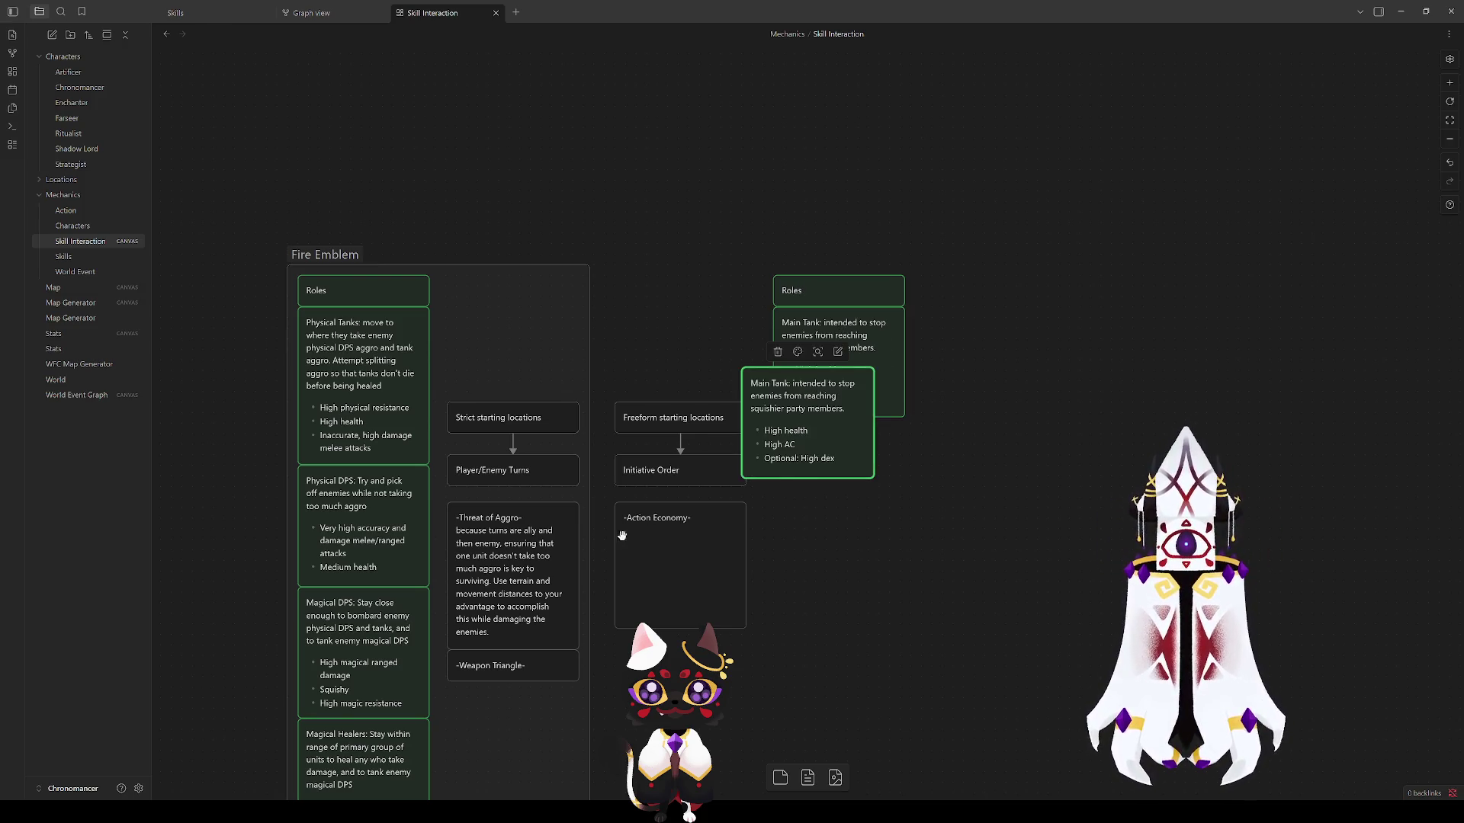
drag(804, 424, 801, 486)
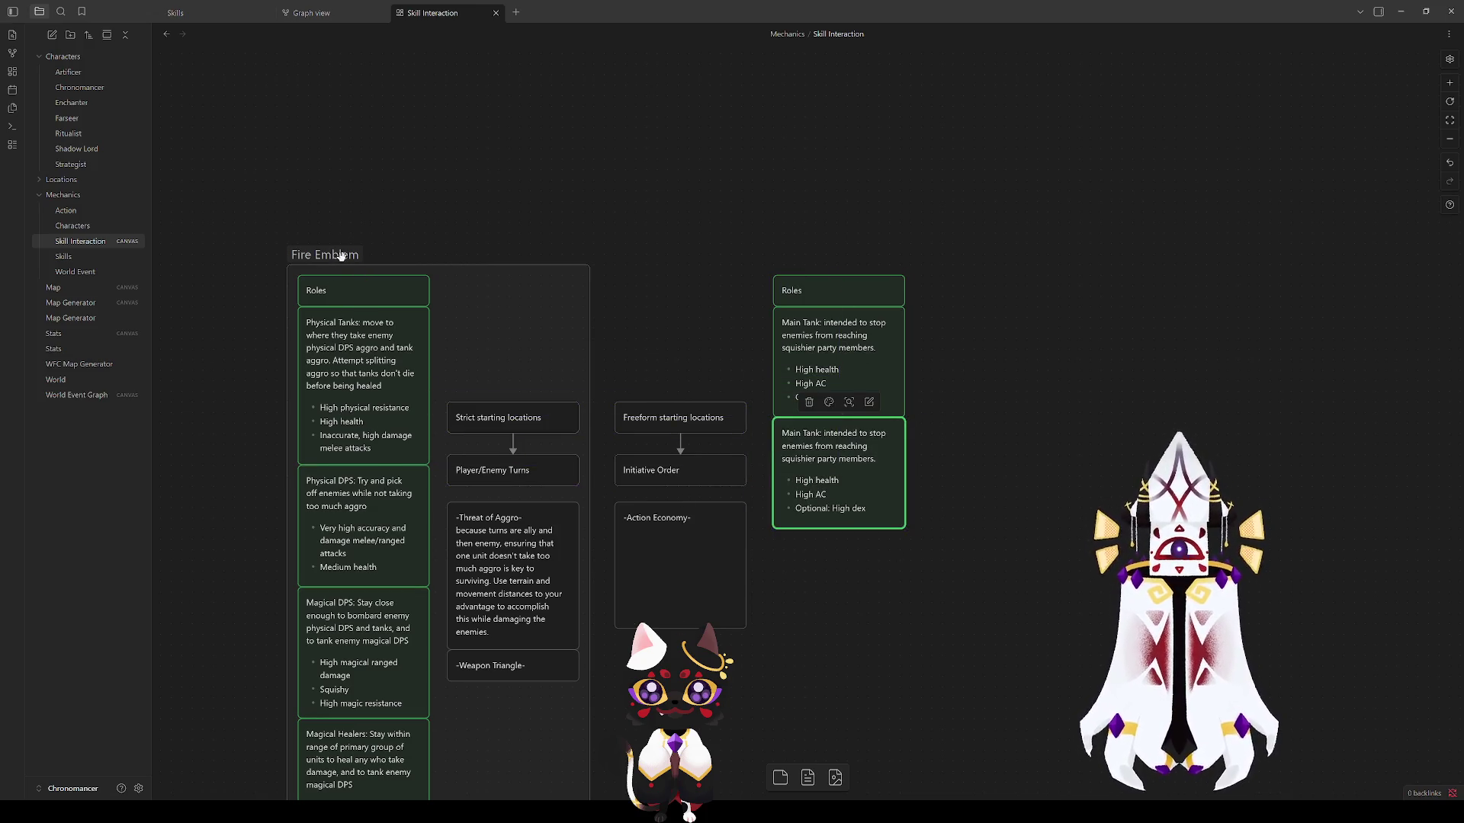
double_click(828, 506)
click(847, 599)
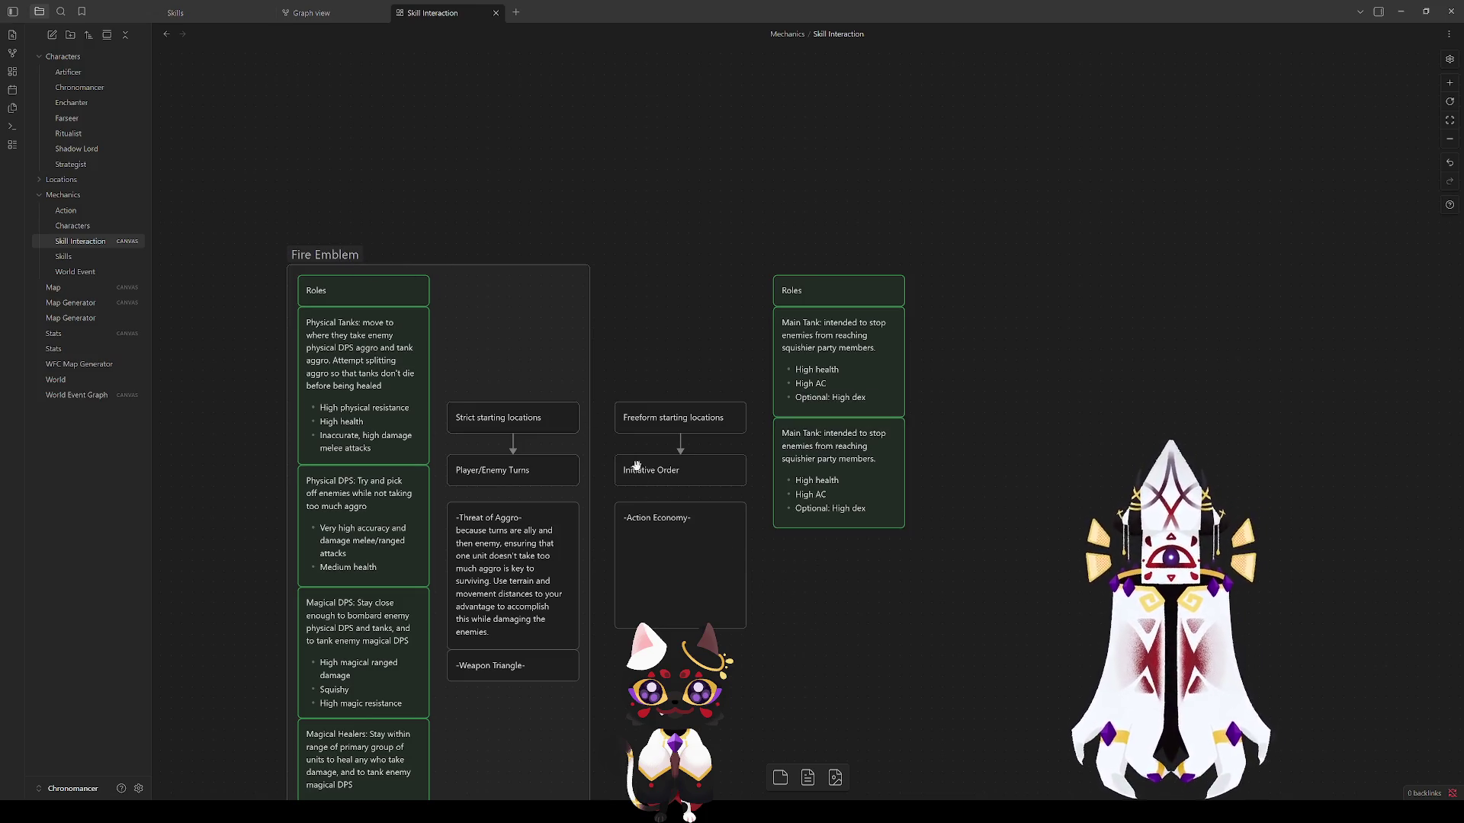
click(539, 474)
Step: Inspect the Player/Enemy Turns, Initiative Order and Threat of Aggro cards
double_click(520, 471)
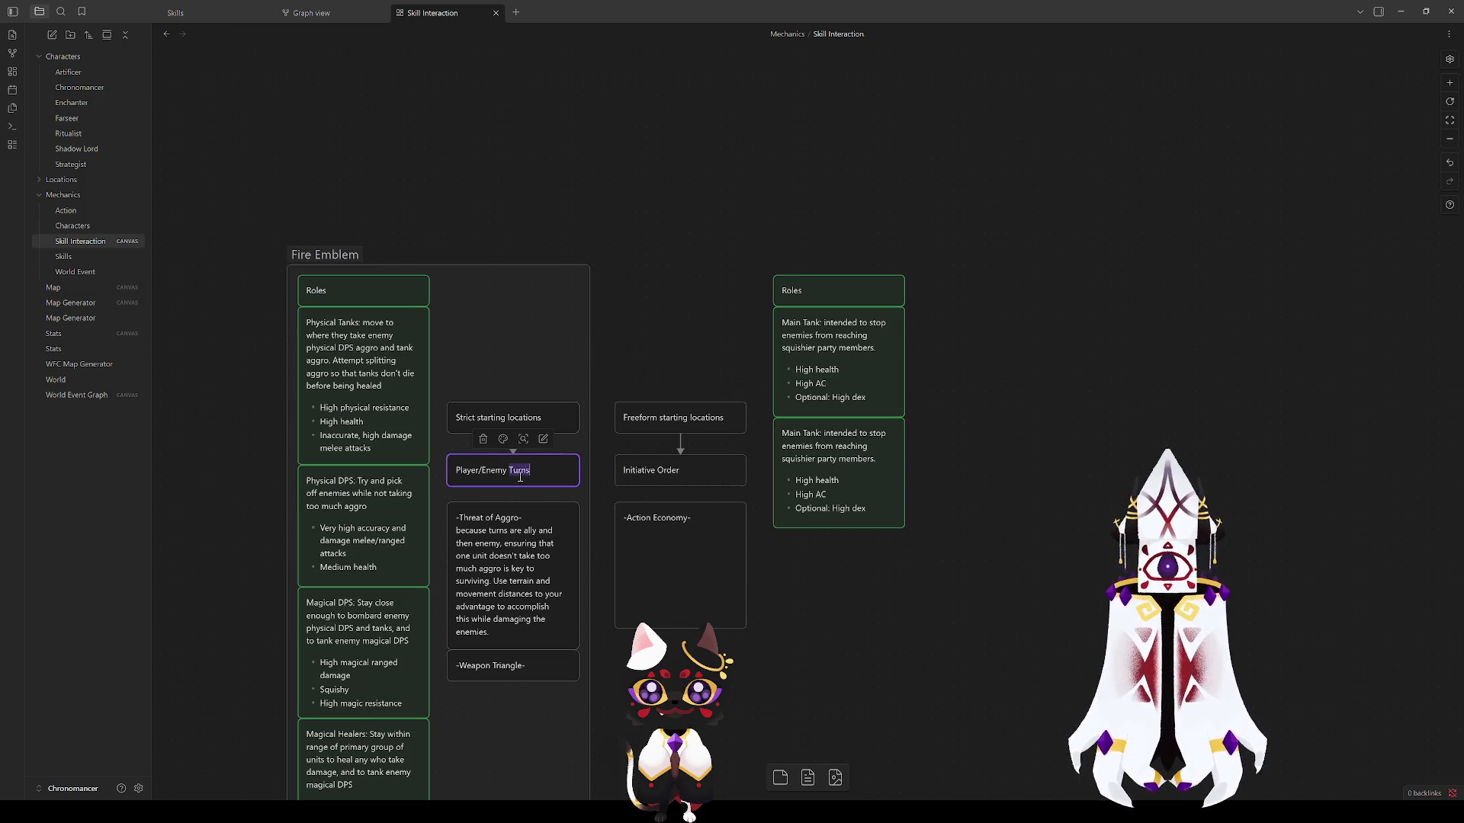
click(900, 592)
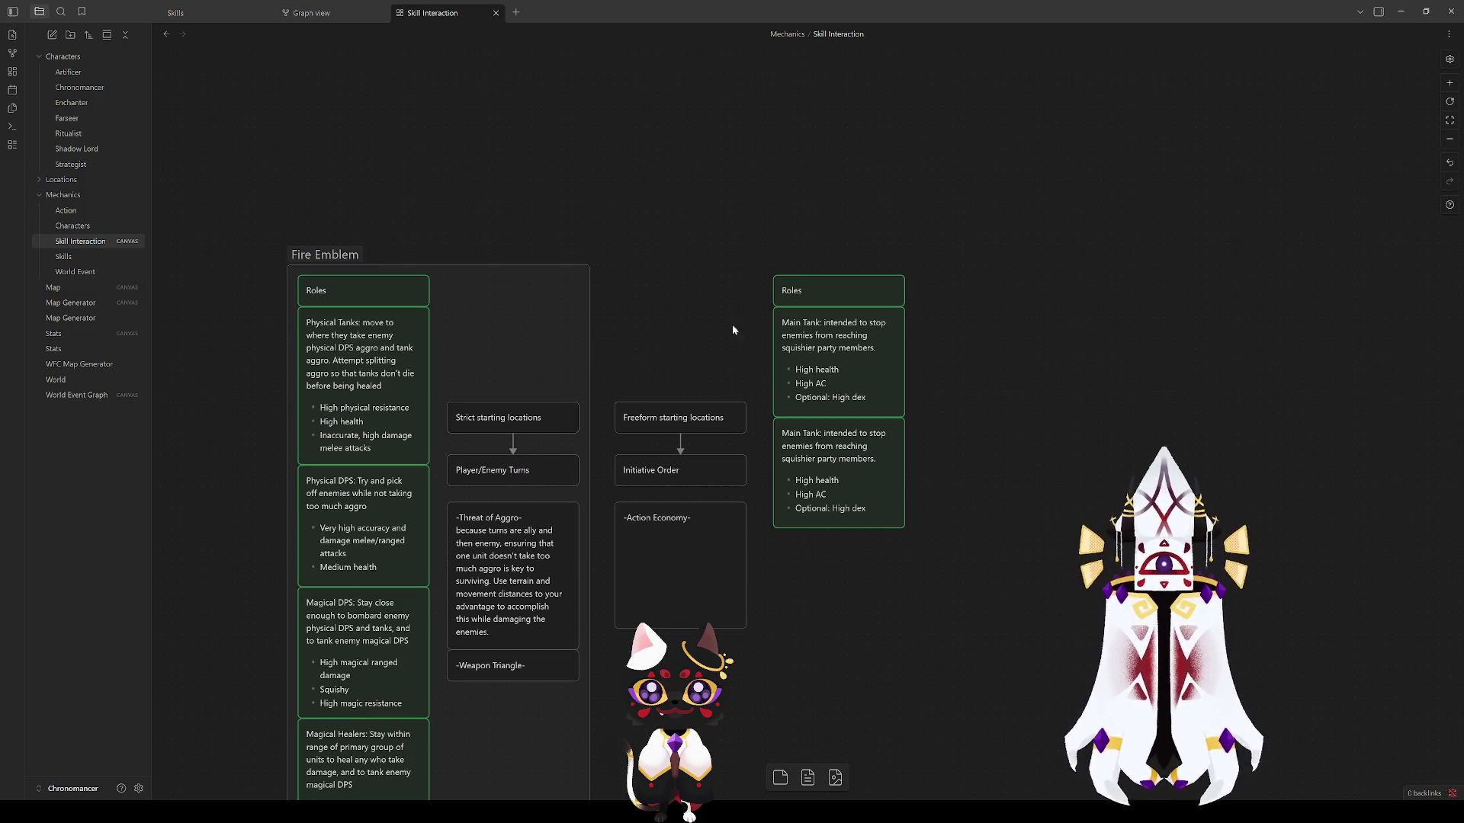
click(637, 475)
click(840, 604)
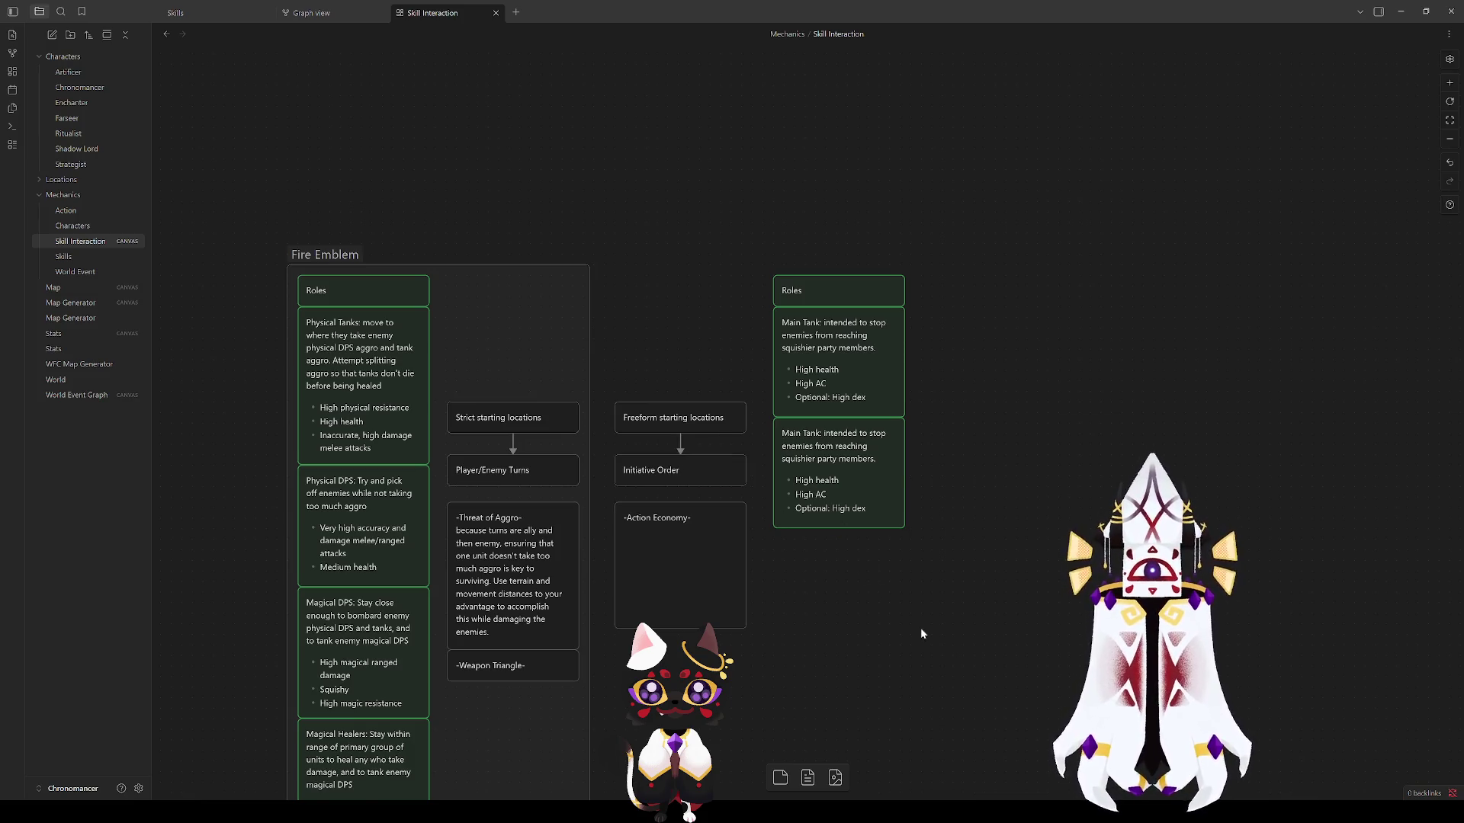
click(664, 474)
click(889, 597)
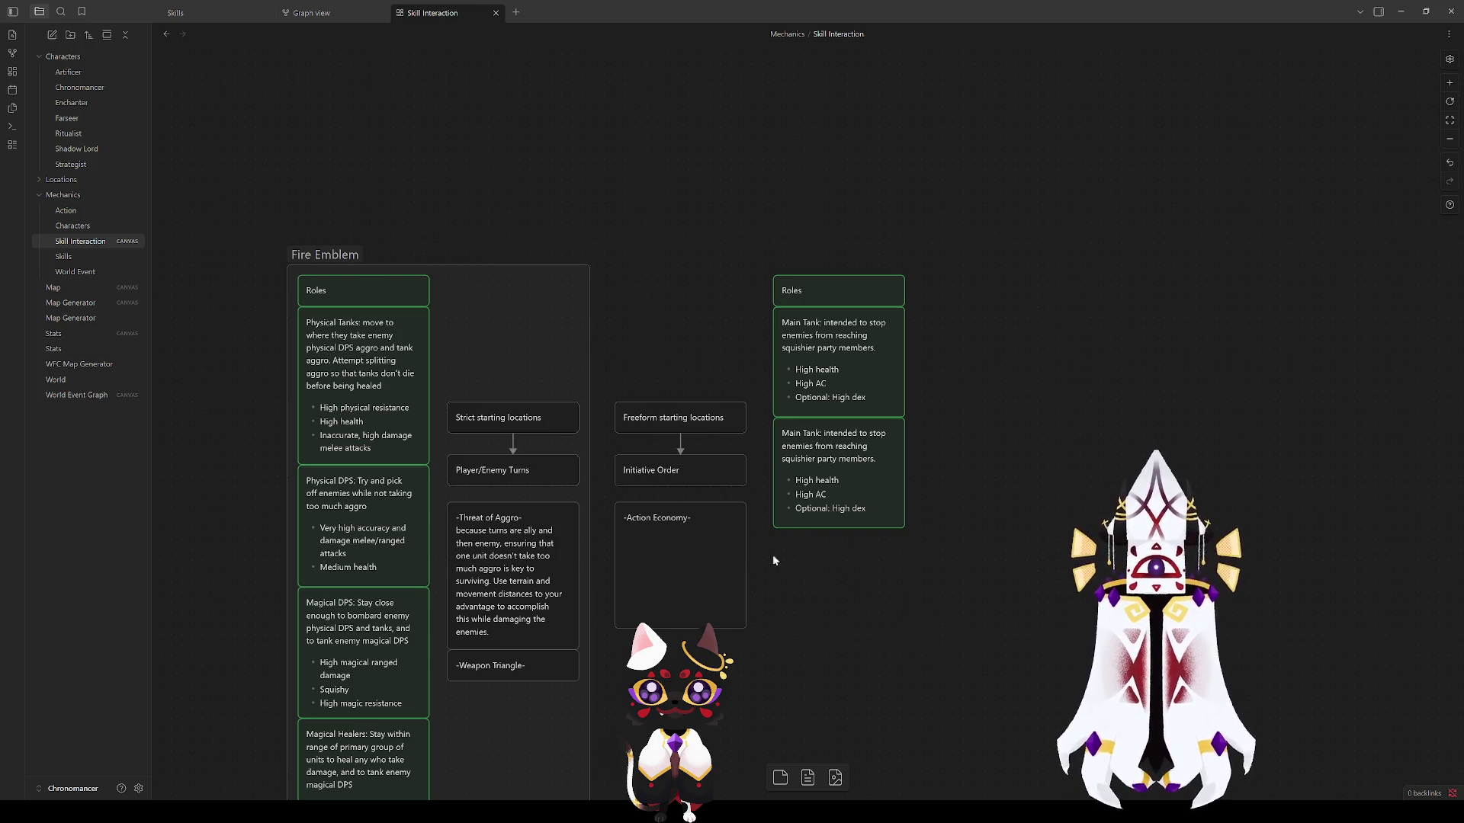
click(513, 513)
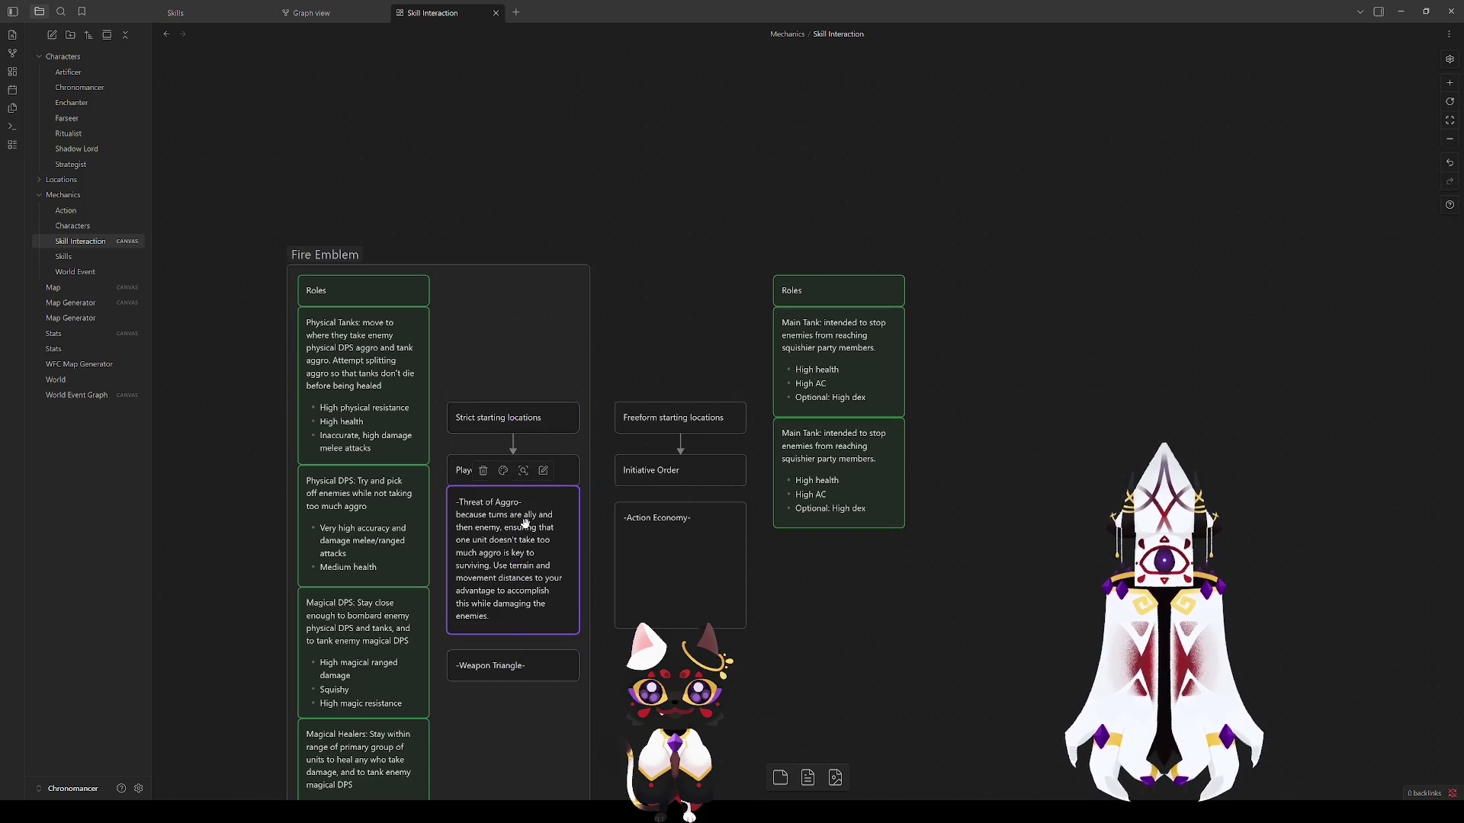
click(682, 609)
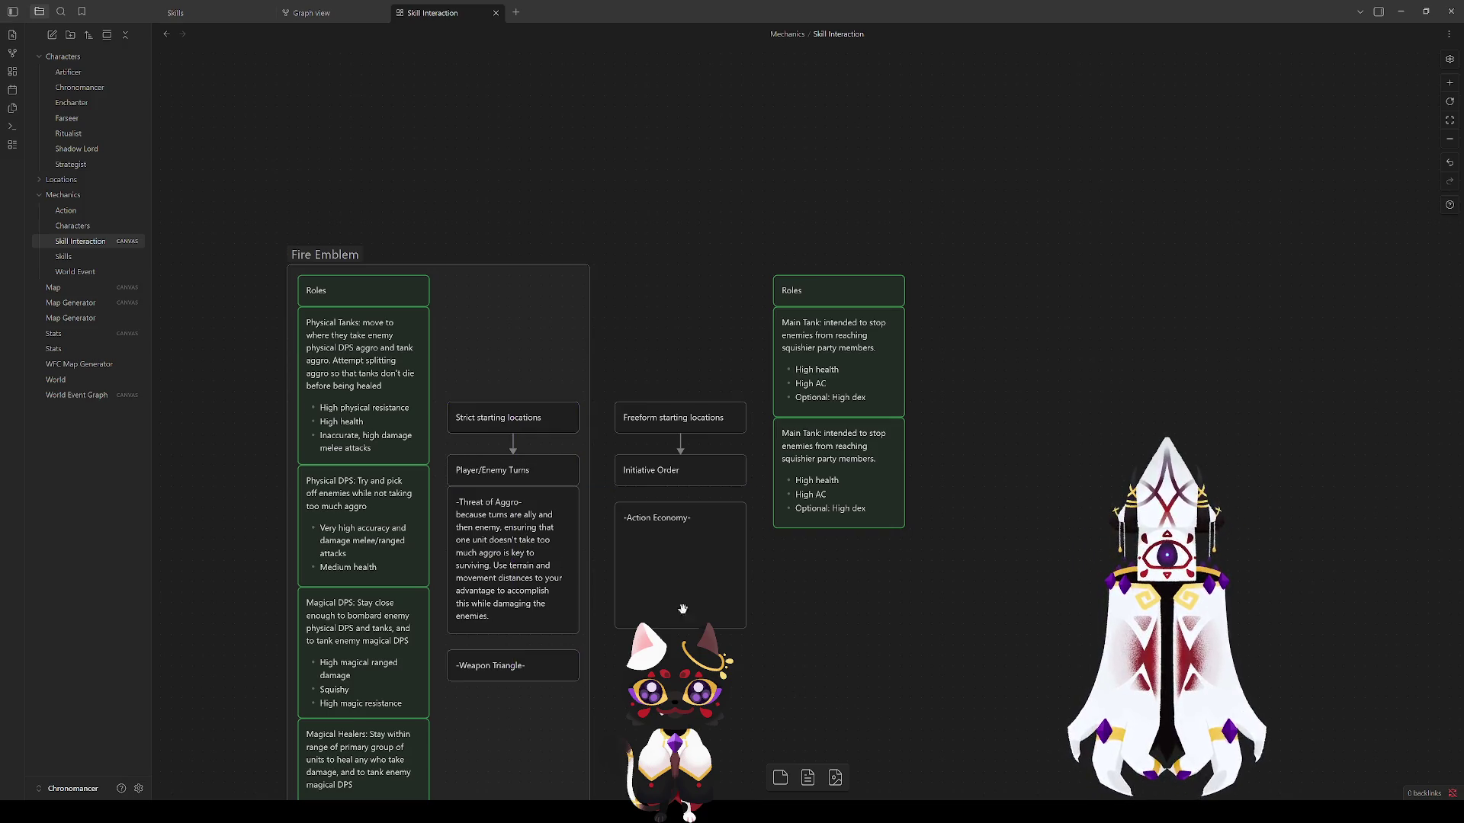
Step: Take the text out of the Threat of Aggro card and delete the emptied card
double_click(512, 526)
key(ctrl+a)
key(ctrl+c)
key(BackSpace)
click(811, 627)
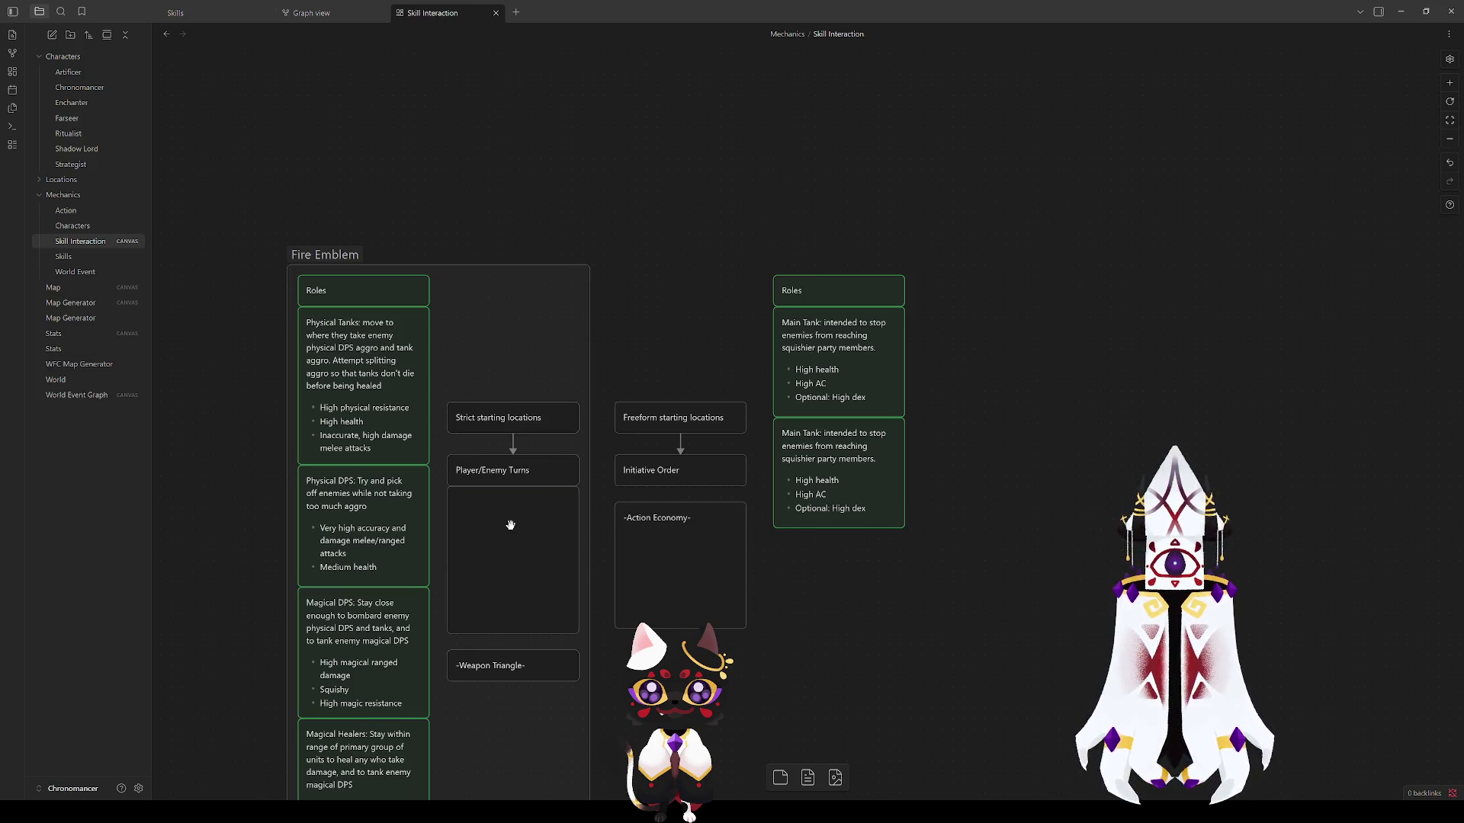
key(Delete)
Step: Paste the Threat of Aggro paragraph into the Player/Enemy Turns card and resize it to fit
double_click(536, 489)
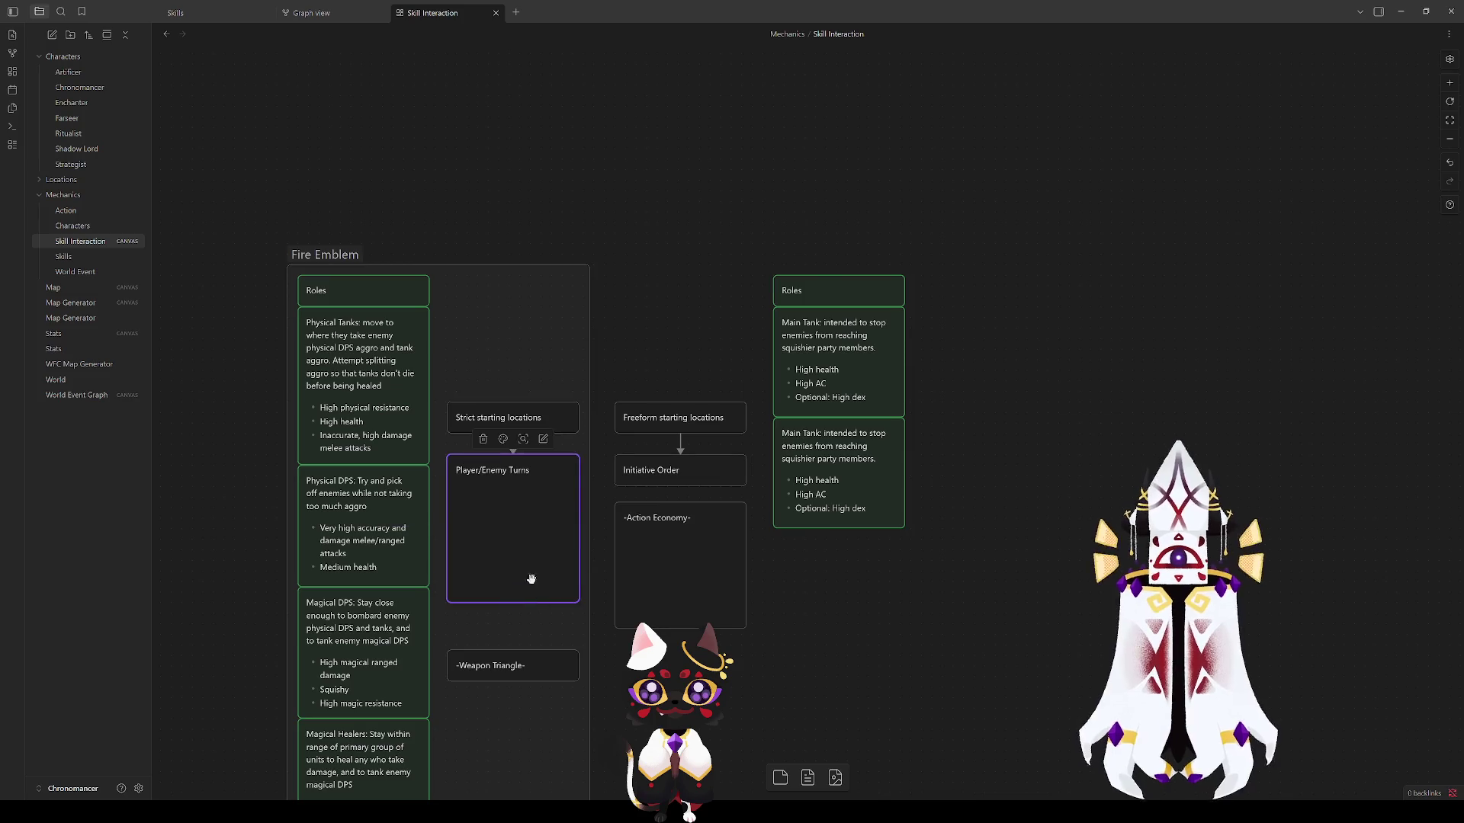
click(549, 502)
key(ctrl+v)
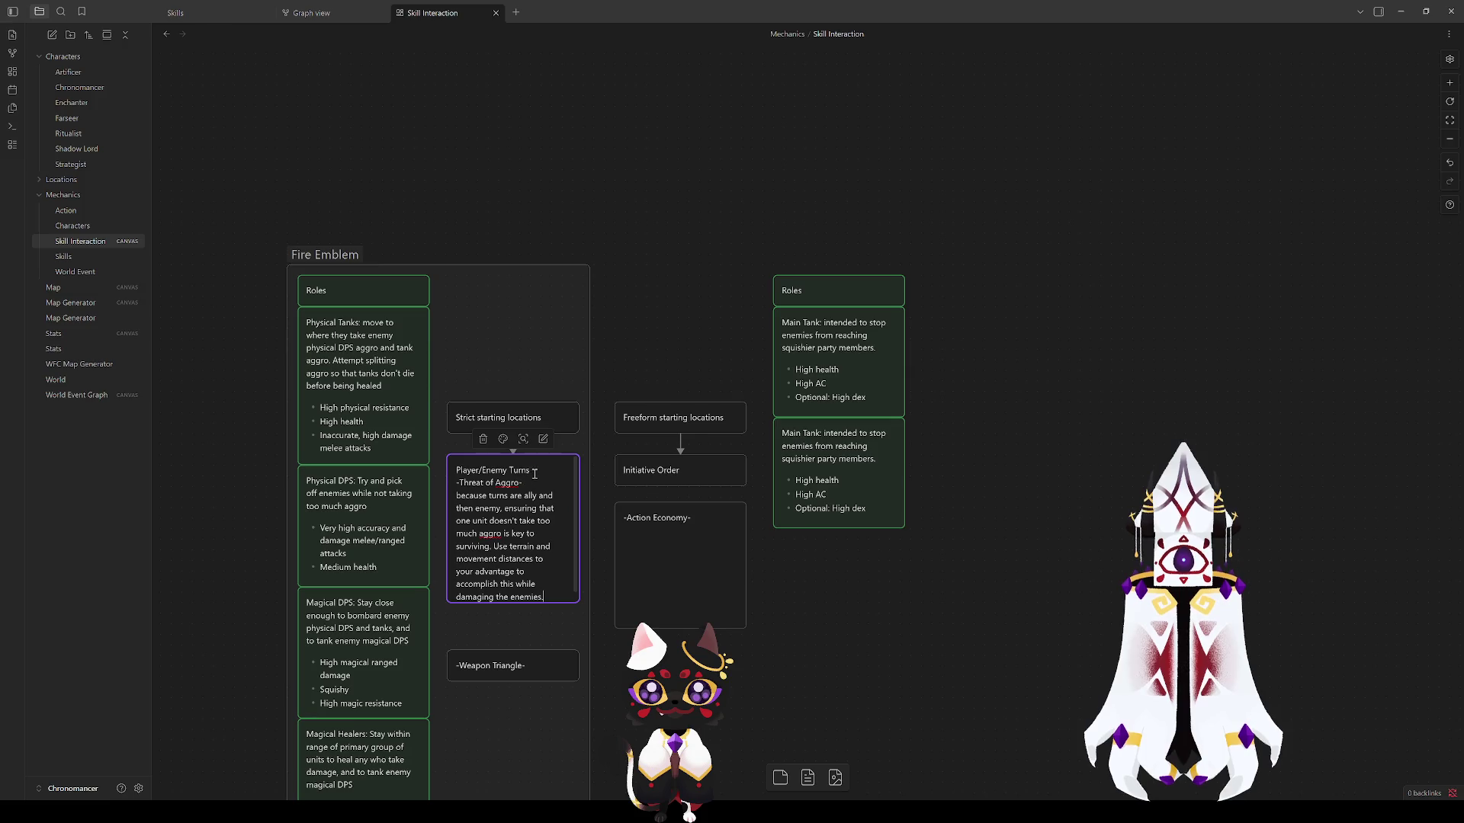
key(Return)
drag(549, 605, 515, 668)
click(537, 642)
click(869, 662)
click(505, 514)
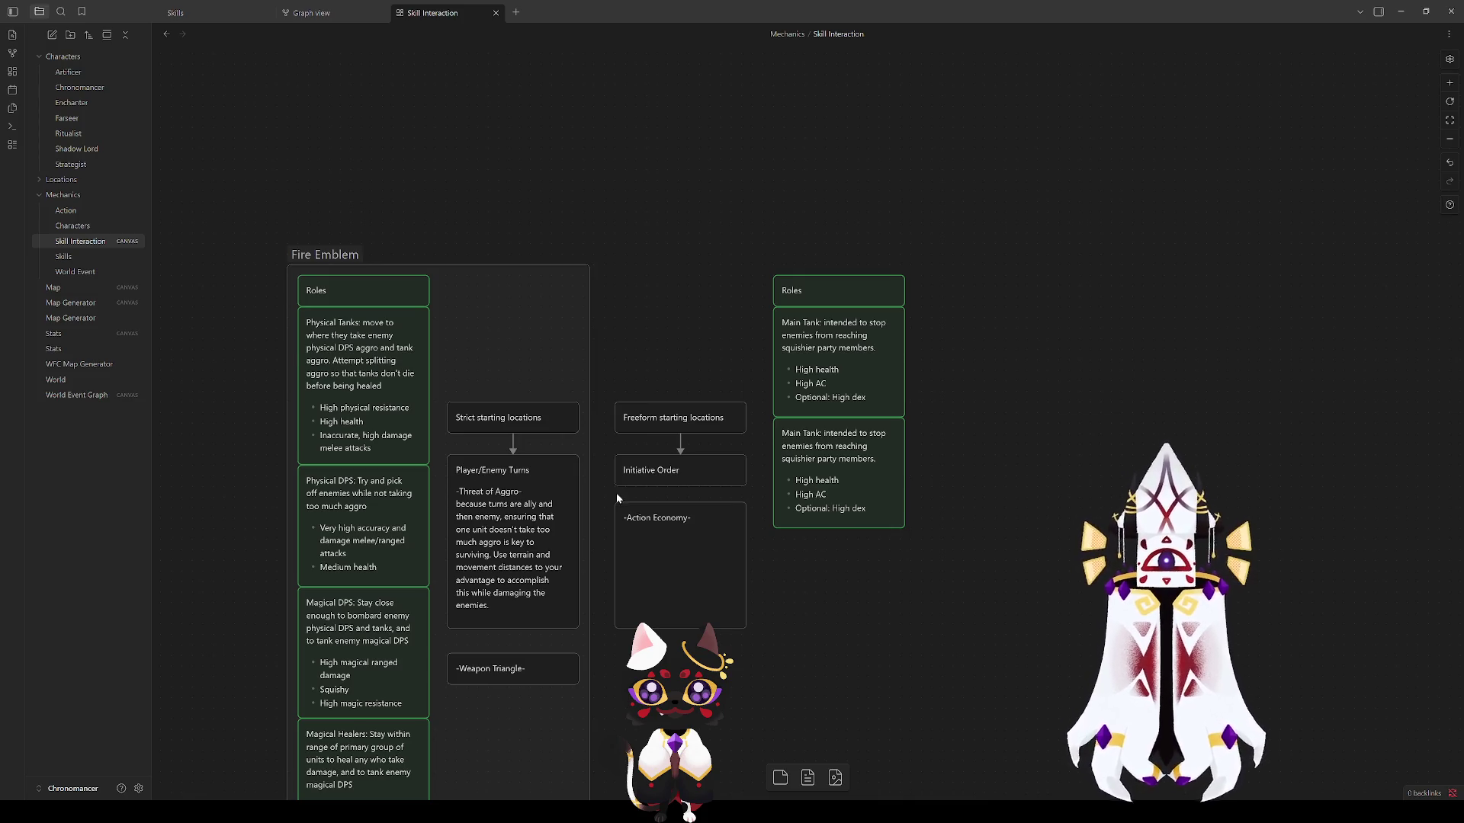
click(632, 468)
Step: Move the Action Economy text into the Initiative Order card, delete the empty card and make Initiative Order taller
click(872, 638)
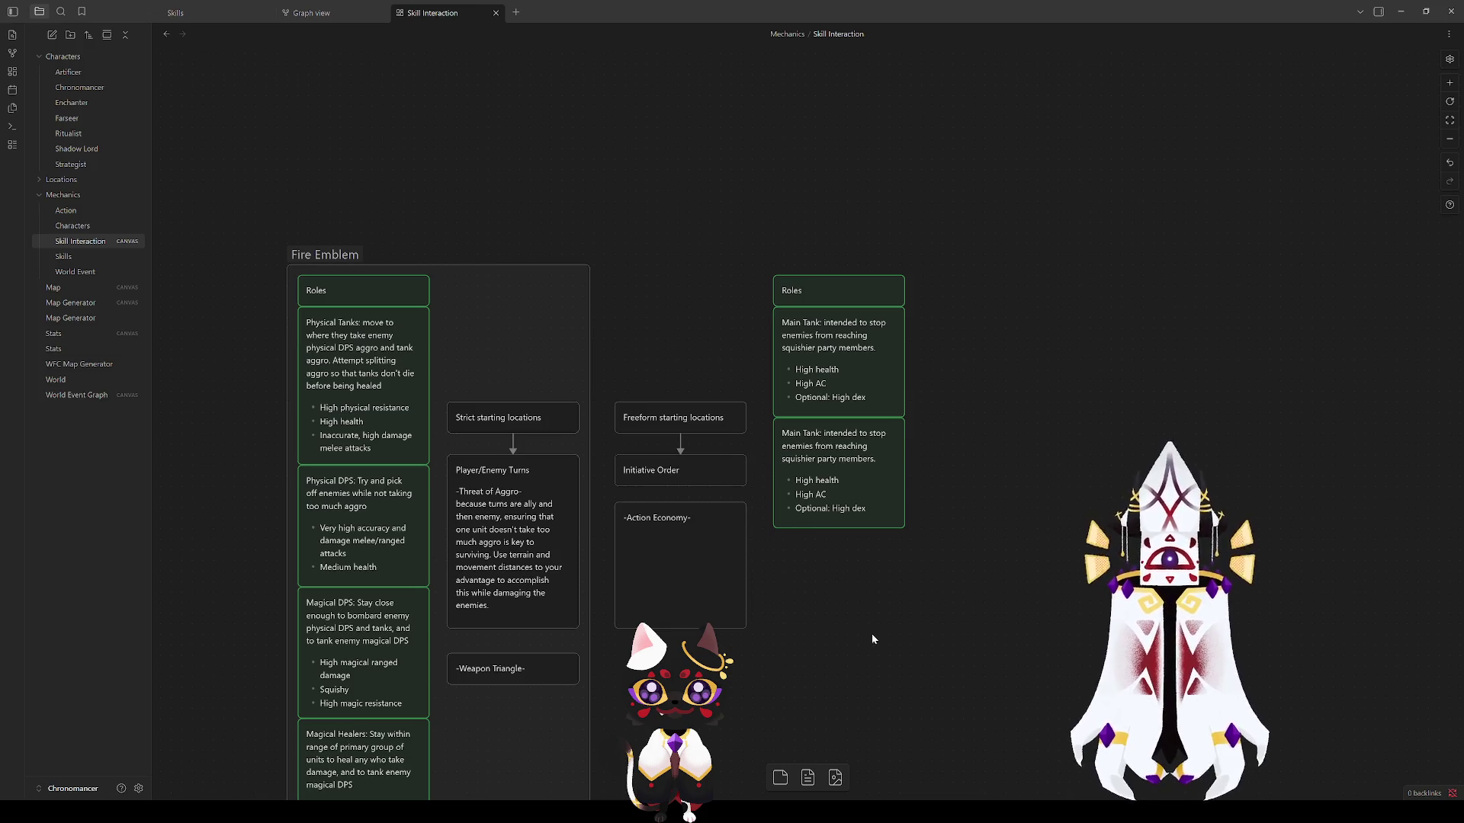
click(672, 558)
key(ctrl+a)
key(ctrl+c)
key(Delete)
click(887, 609)
double_click(693, 476)
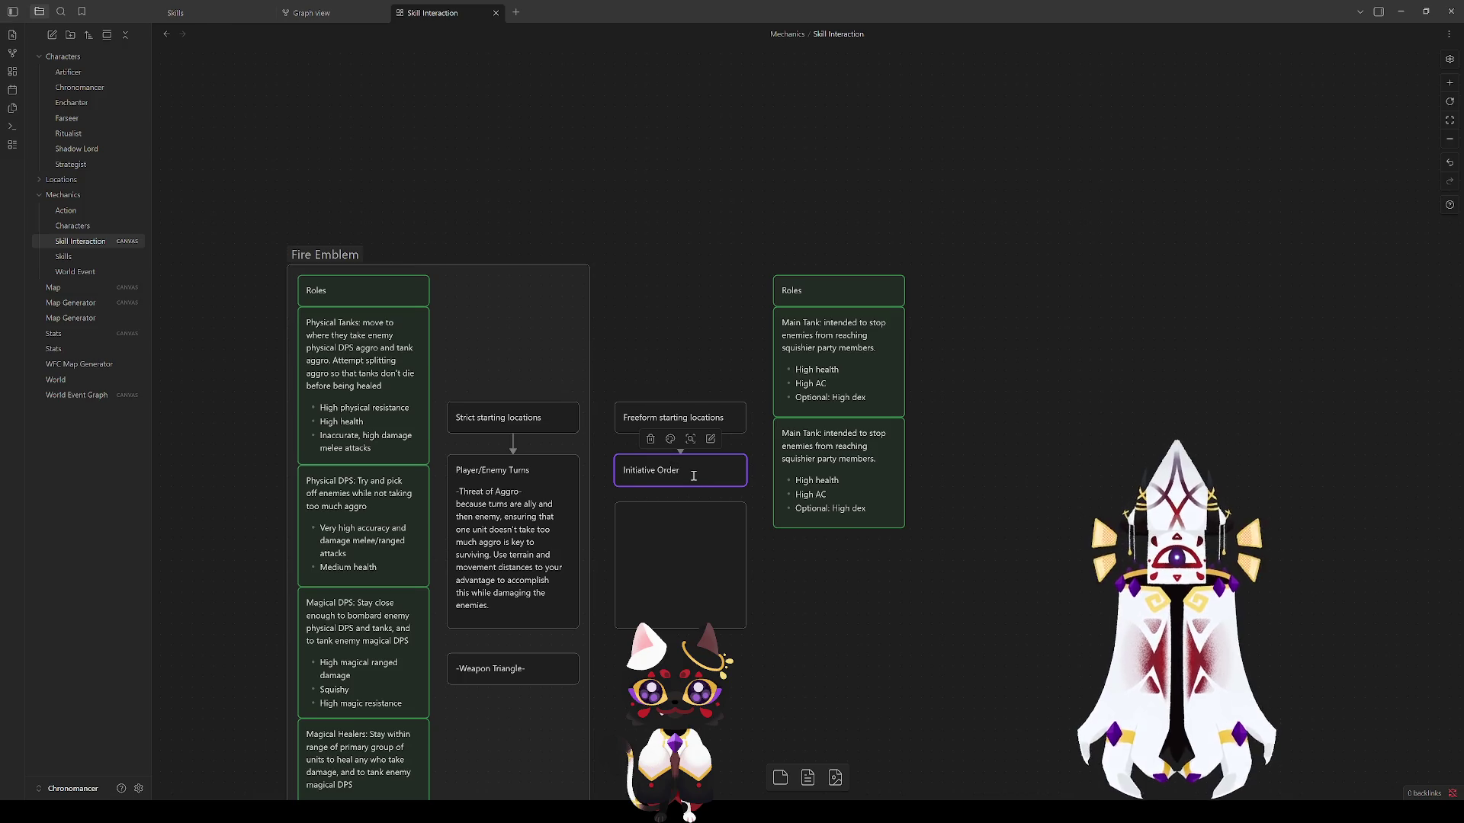
key(Return)
key(ctrl+v)
click(683, 577)
key(Delete)
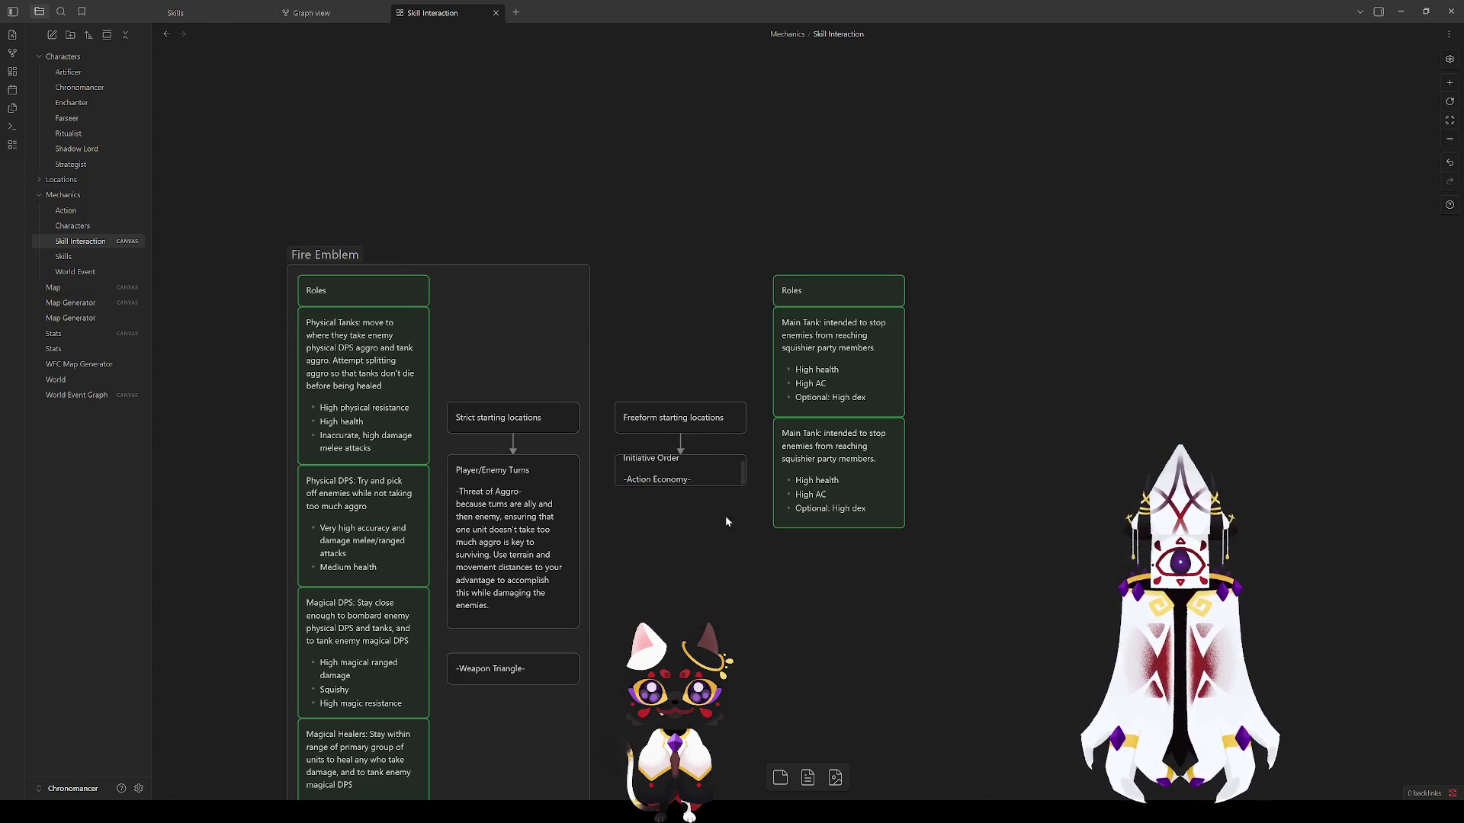
drag(680, 486, 680, 612)
Step: Cut the Action Economy text back out into its own new card below
double_click(657, 495)
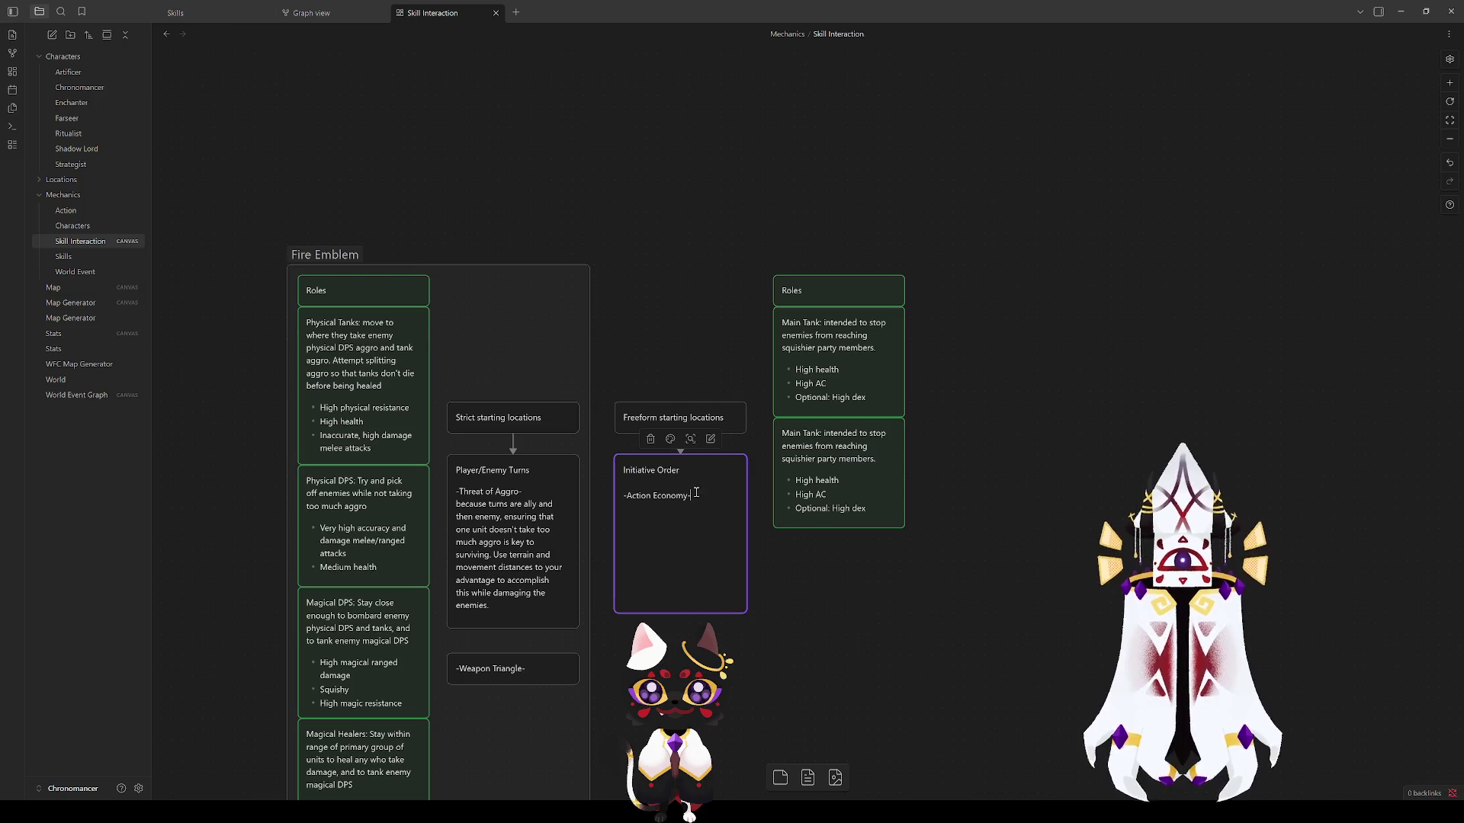
key(ctrl+x)
scroll(686, 480, up, 1)
right_click(689, 476)
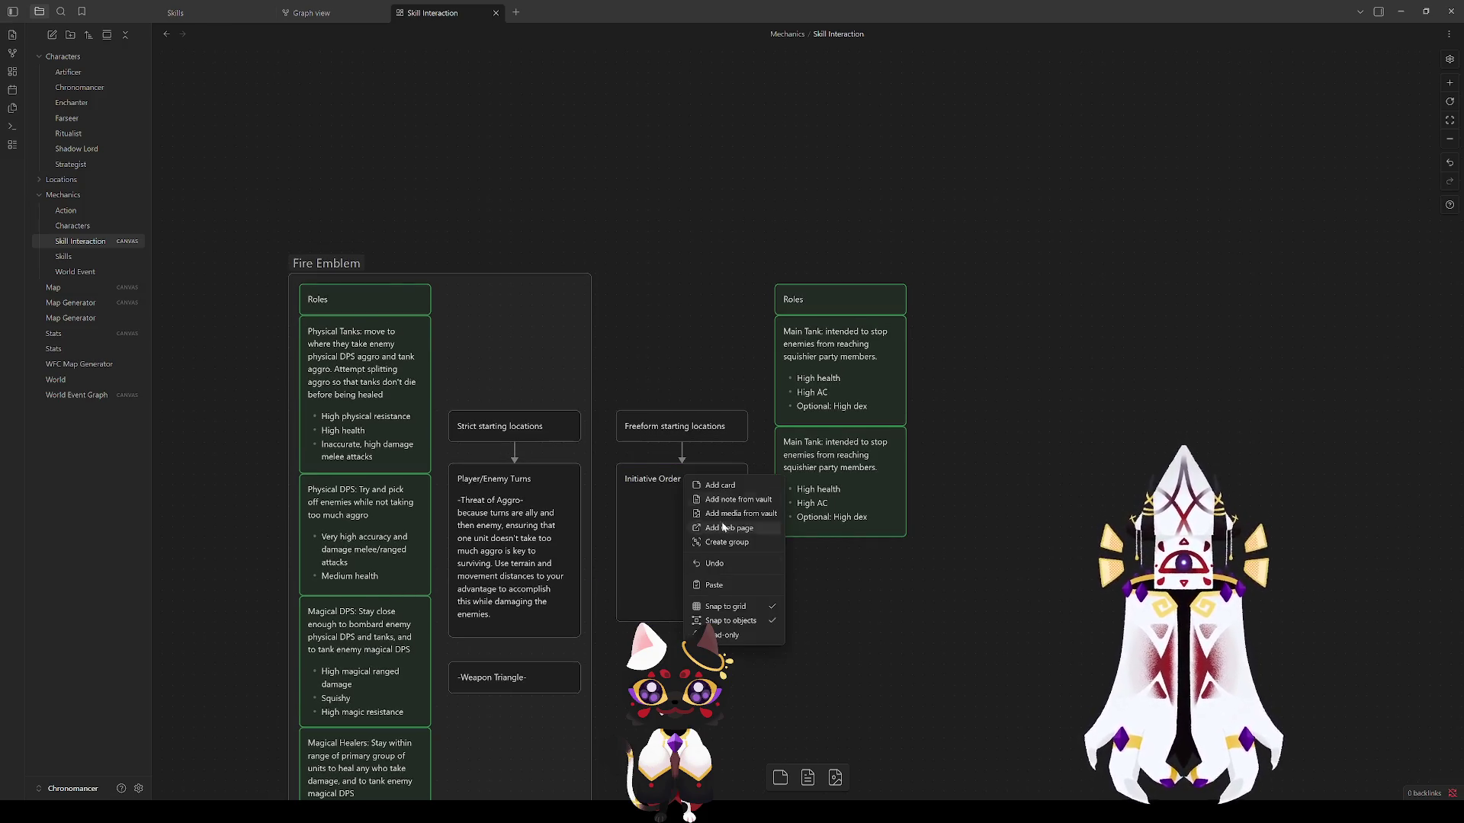
click(717, 484)
key(ctrl+v)
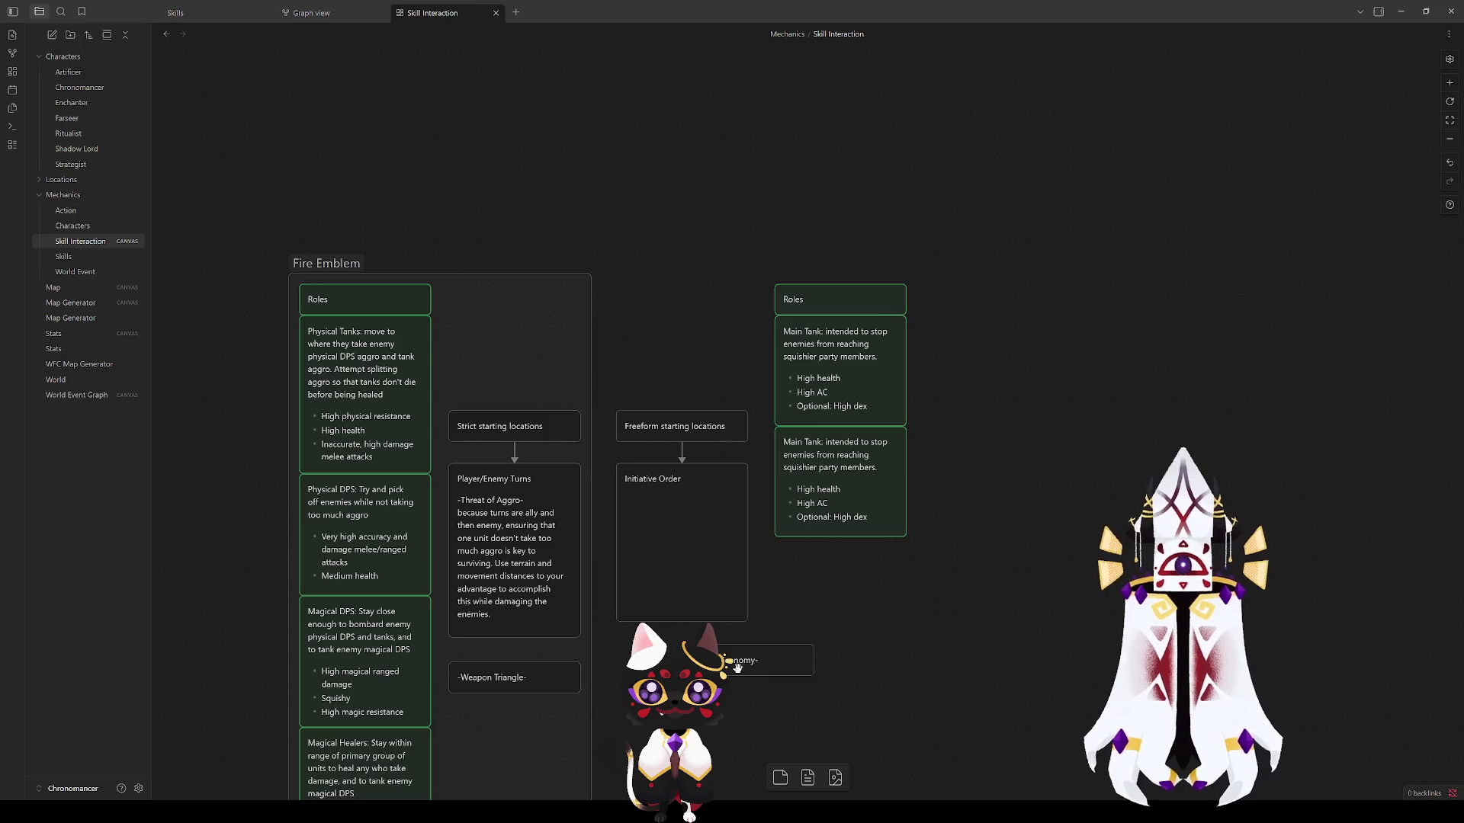
Step: Write the First Turn Advantage entry and following lines in the Initiative Order card
double_click(696, 498)
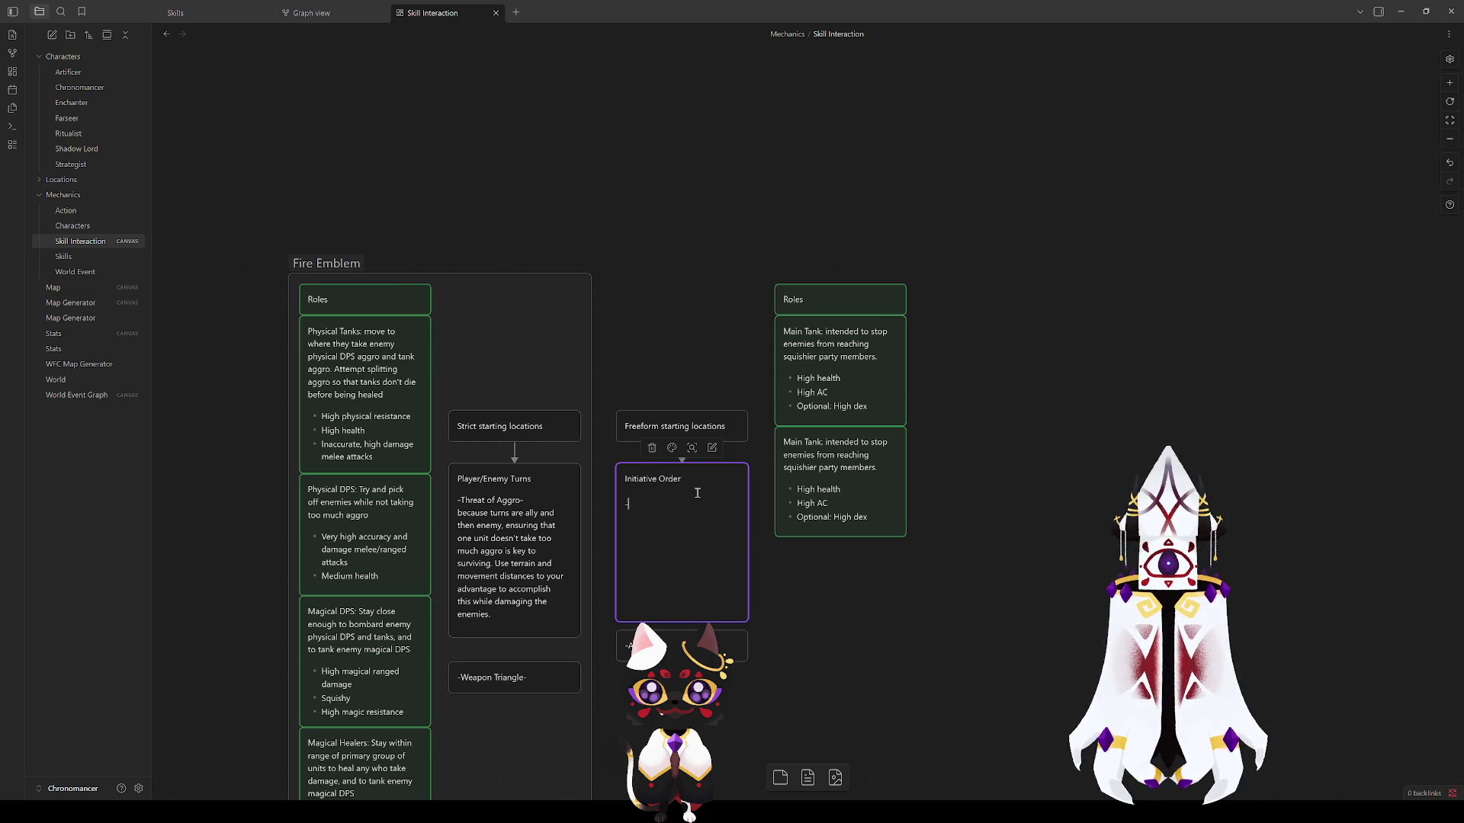
text(-First t)
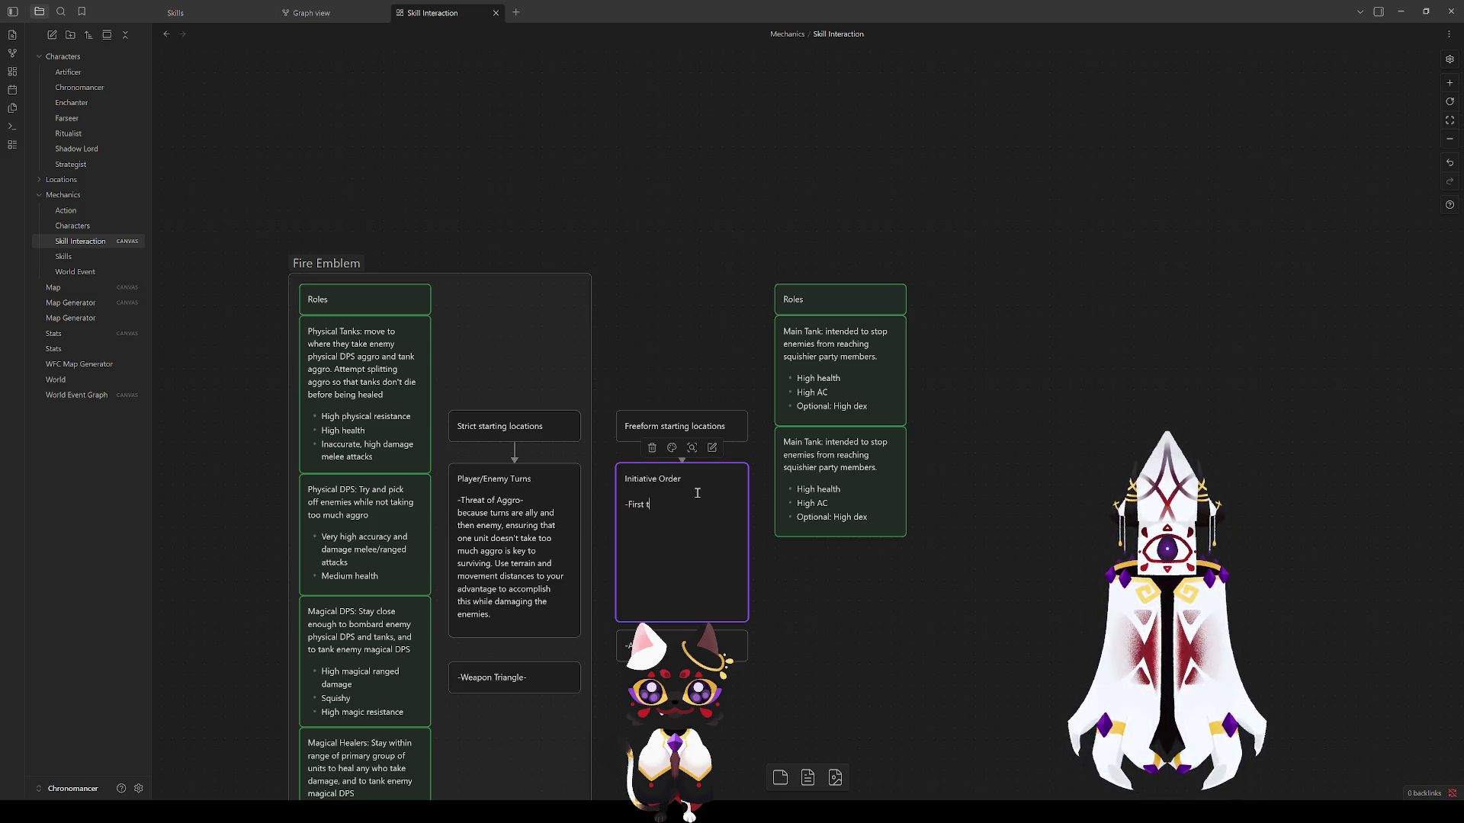
text(urn Adva)
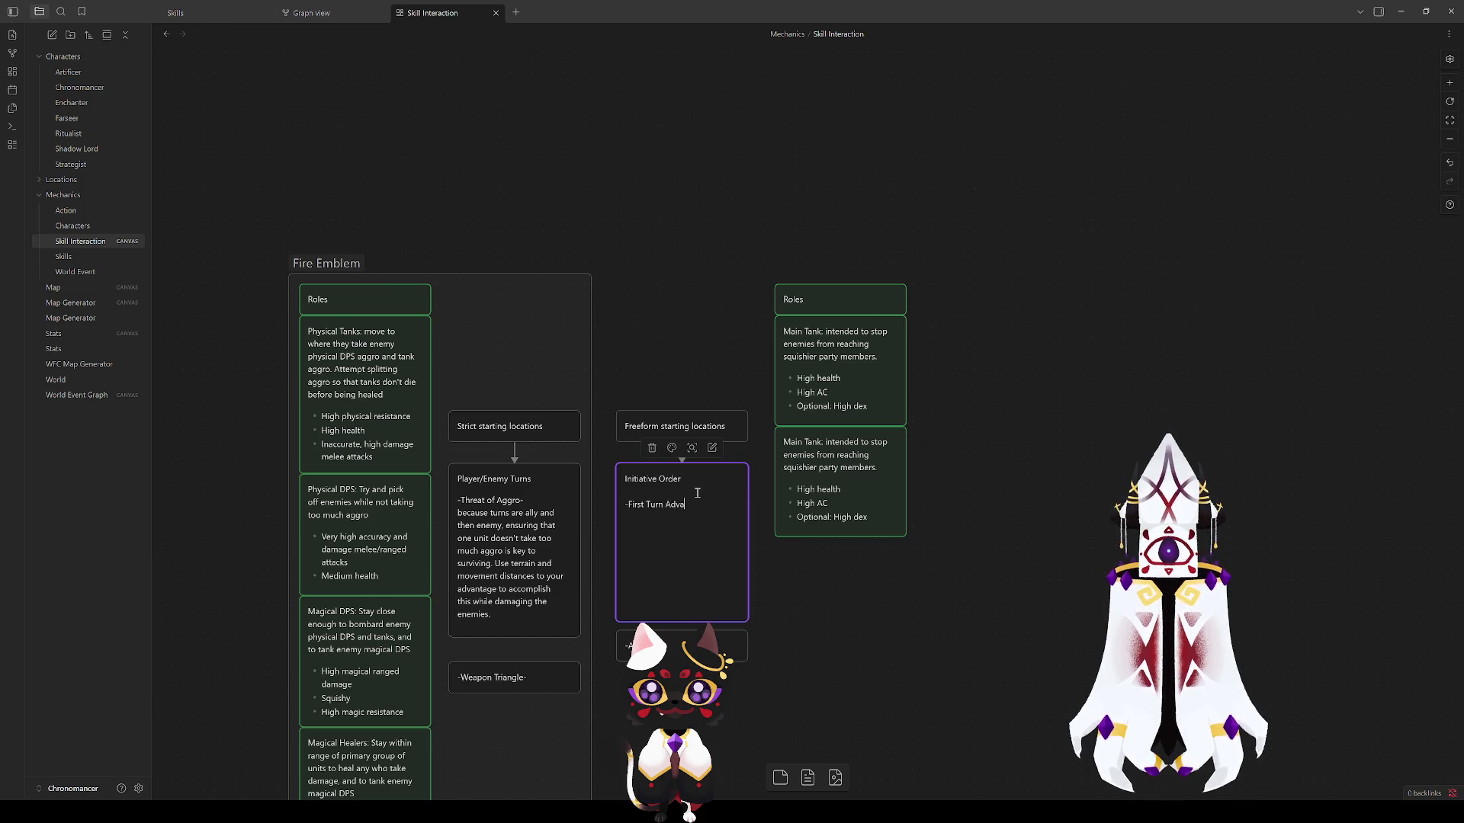
text(ntage-)
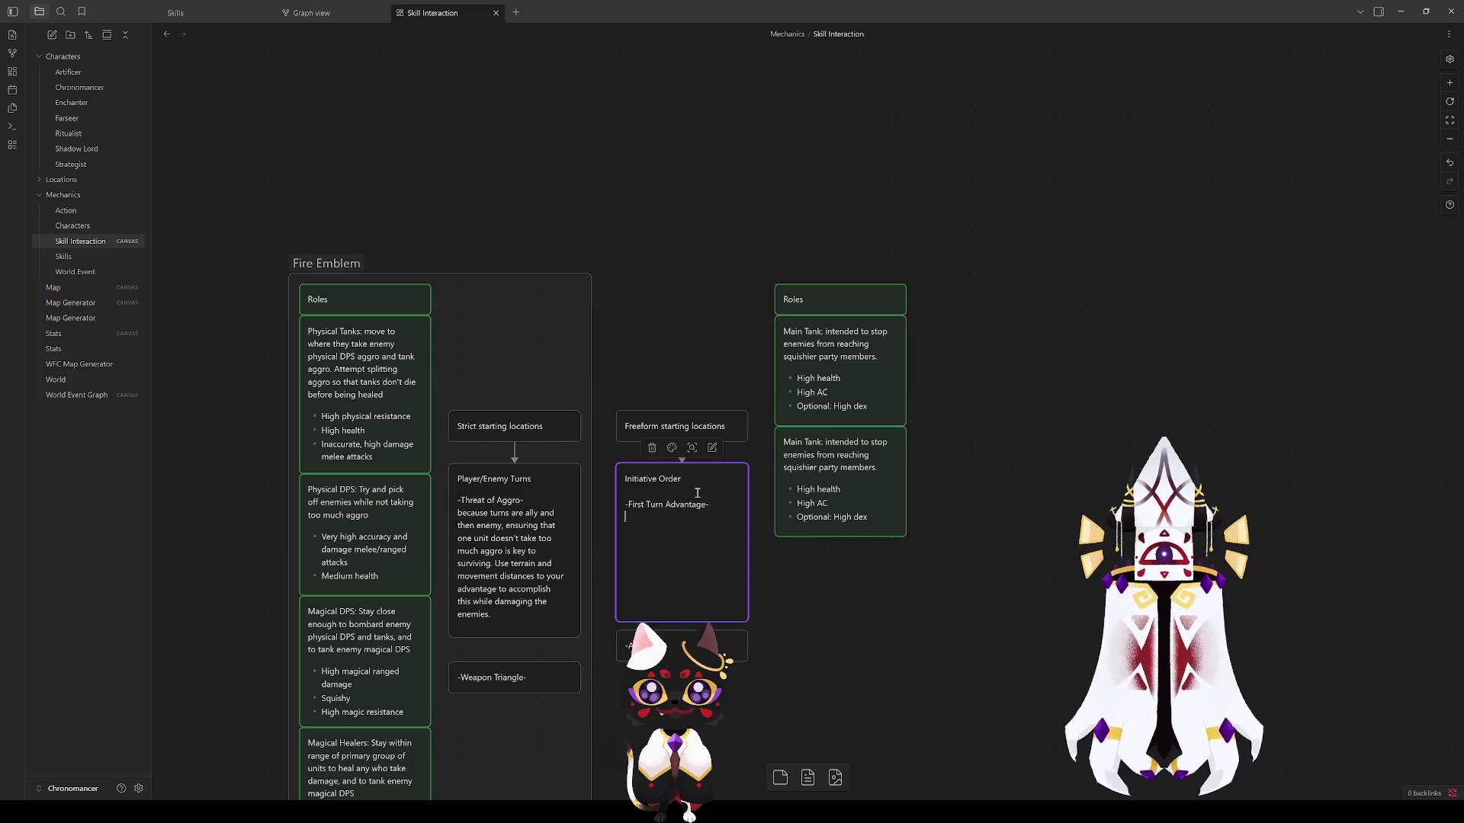
key(Return)
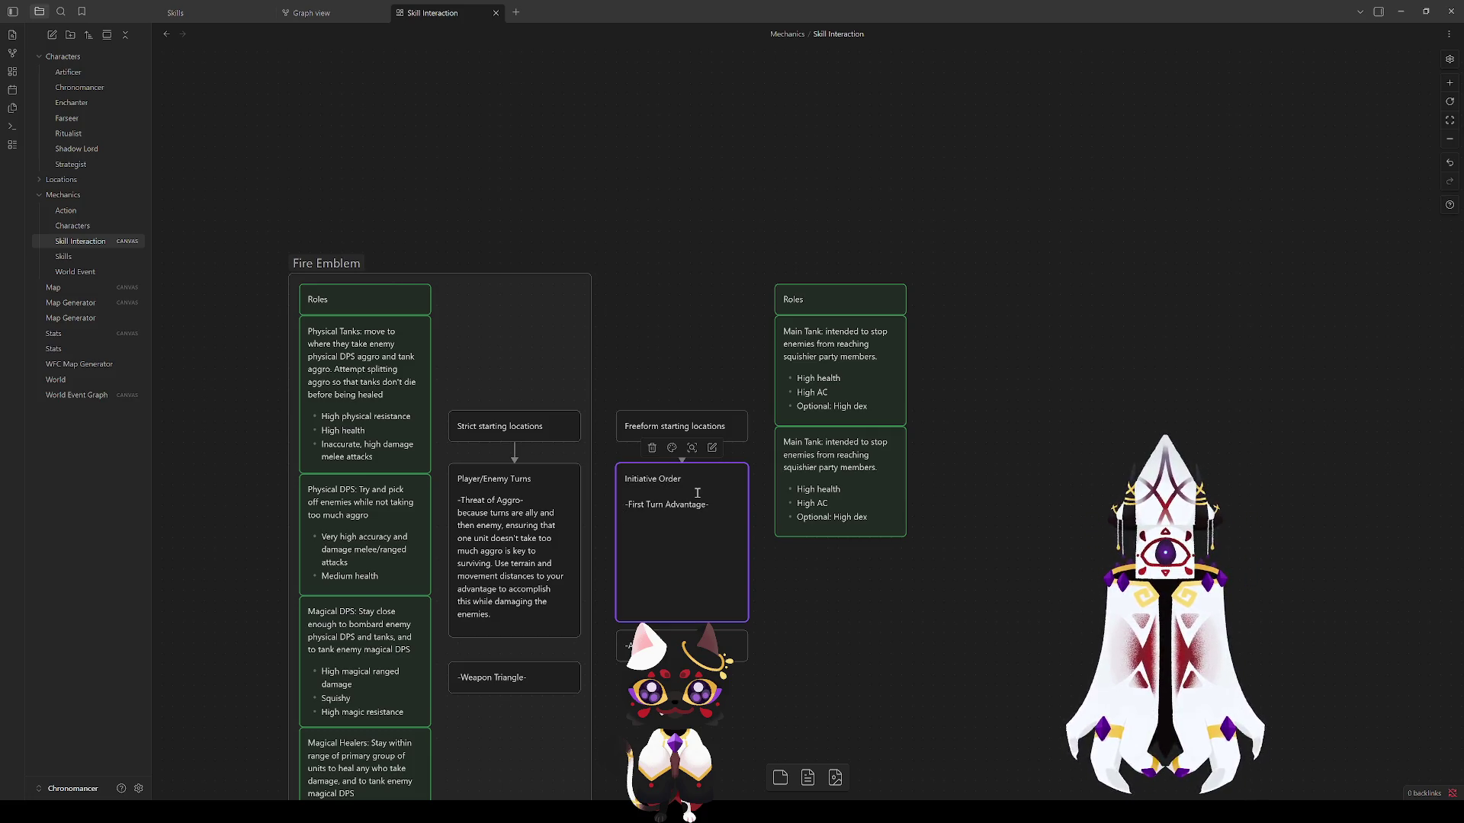
key(Return)
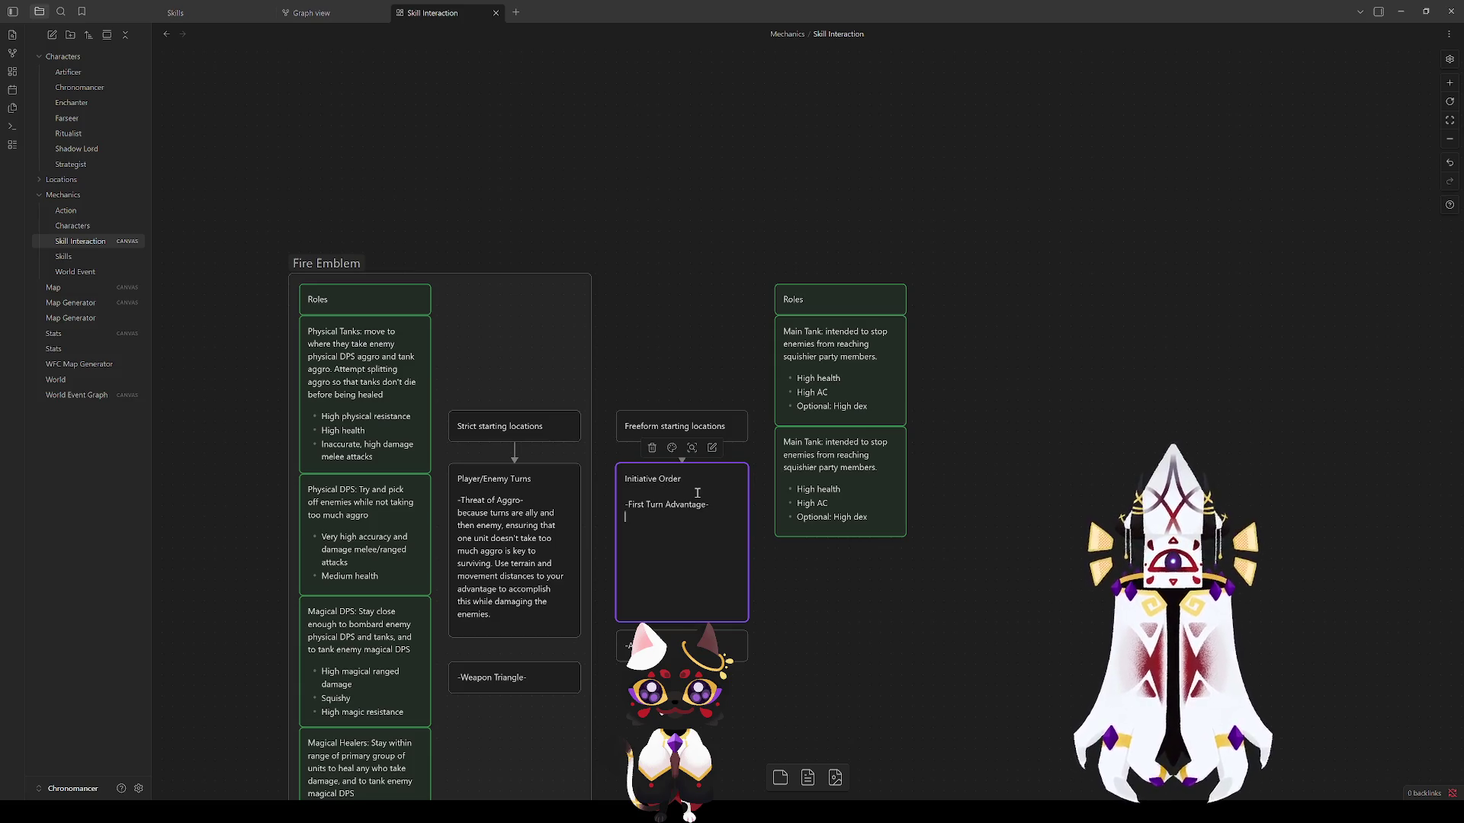
key(Return)
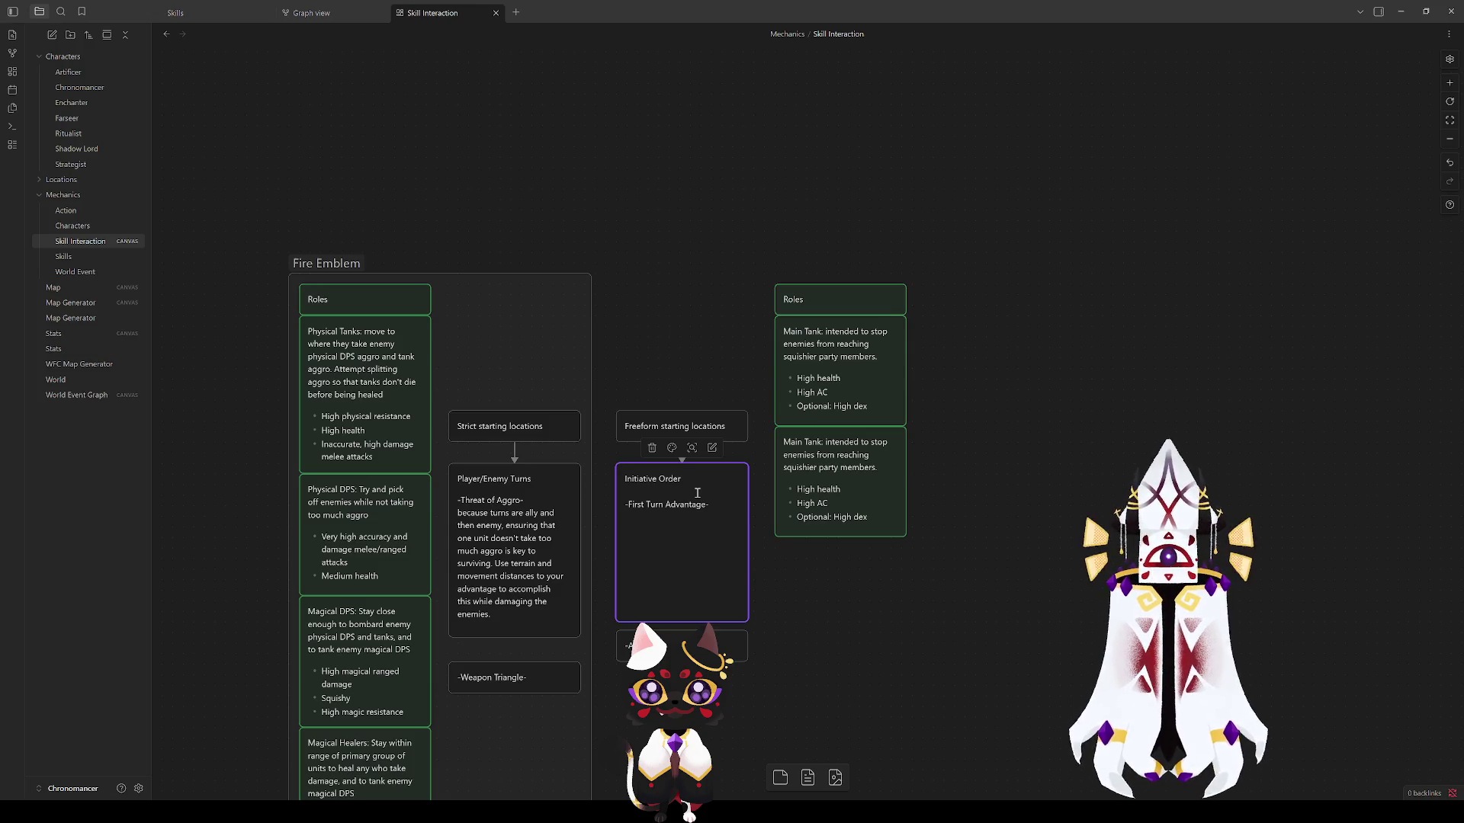
key(Return)
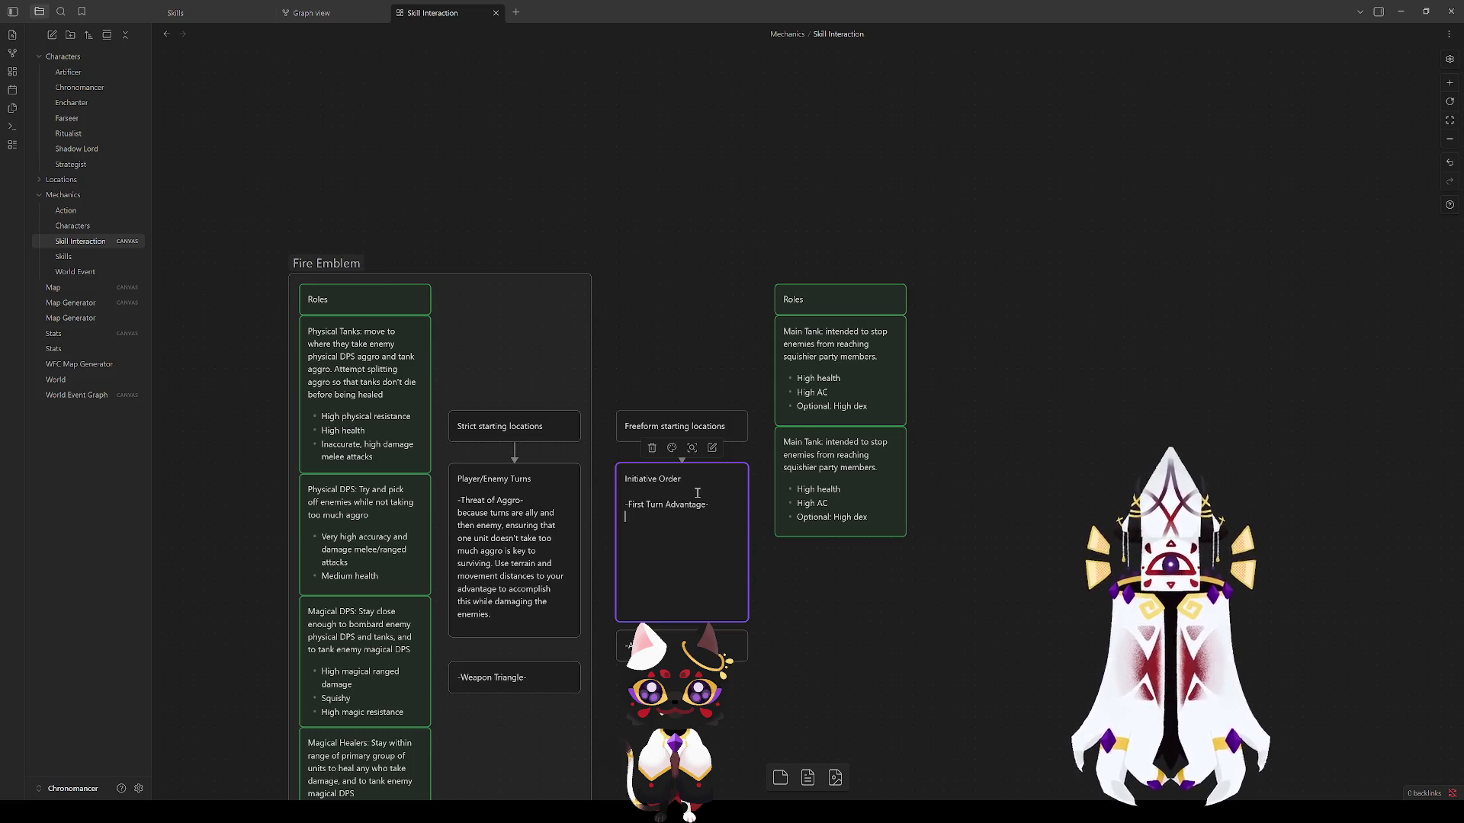
key(Return)
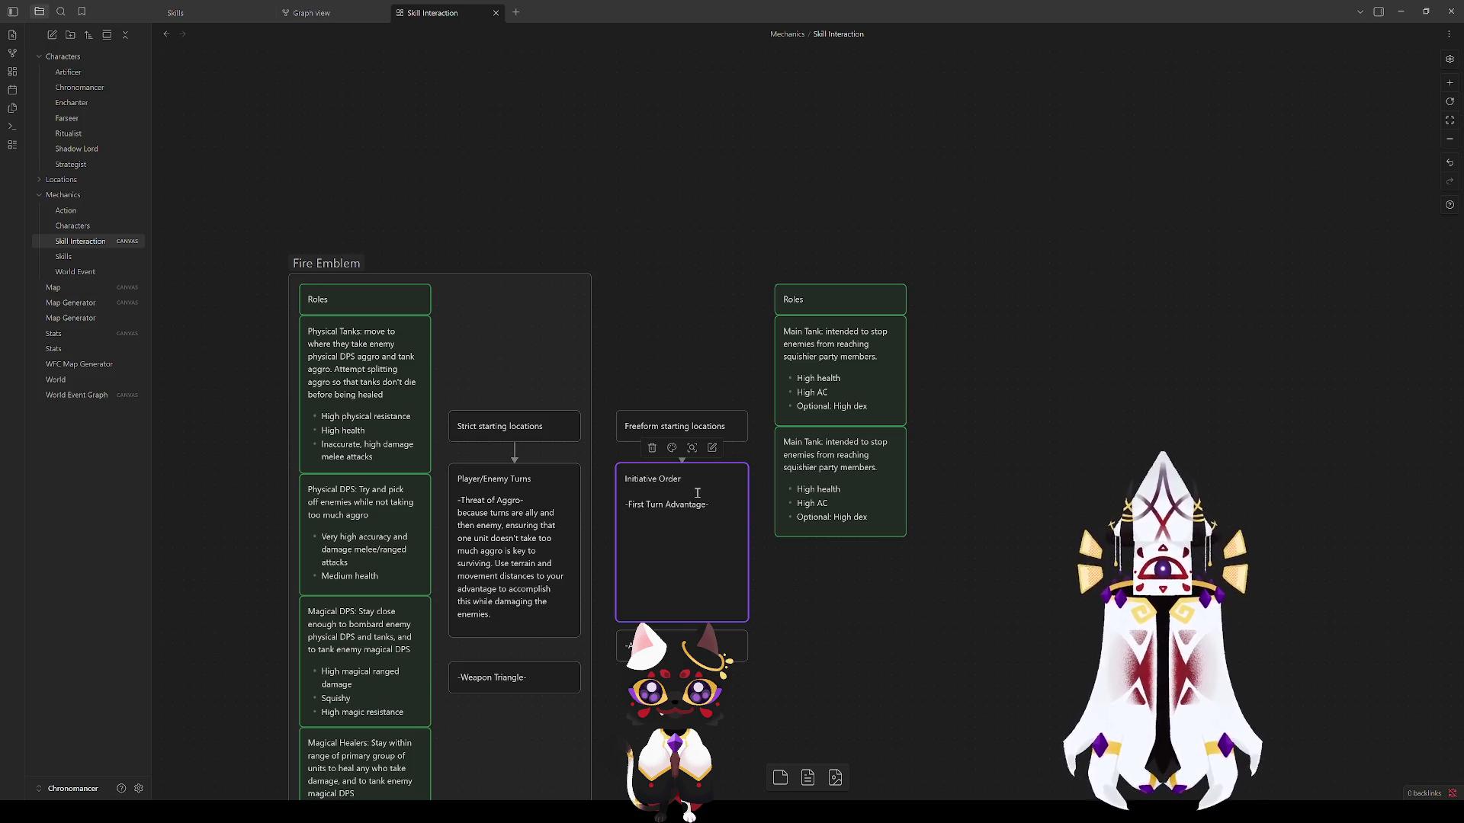
key(Return)
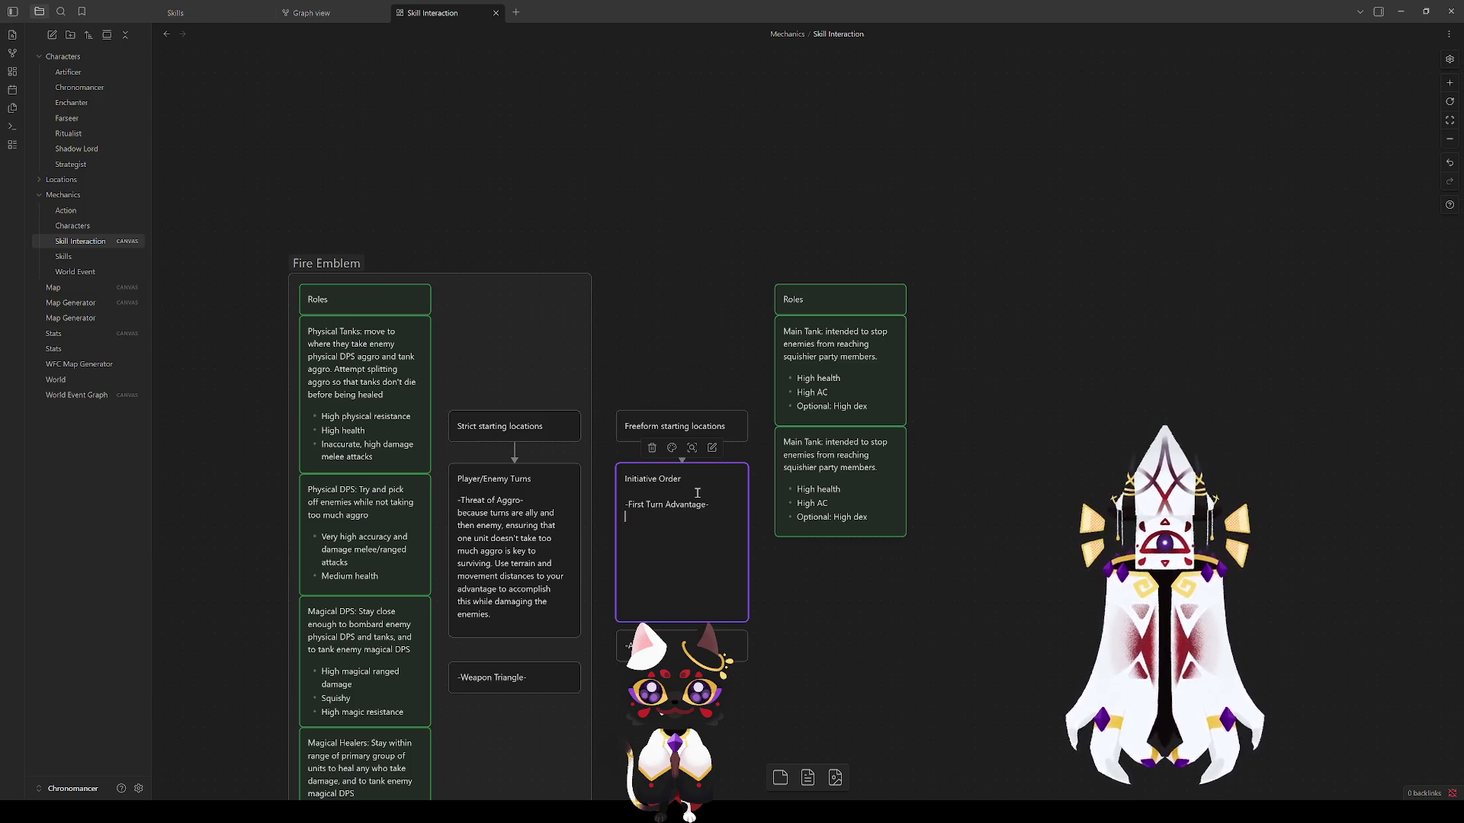
key(Return)
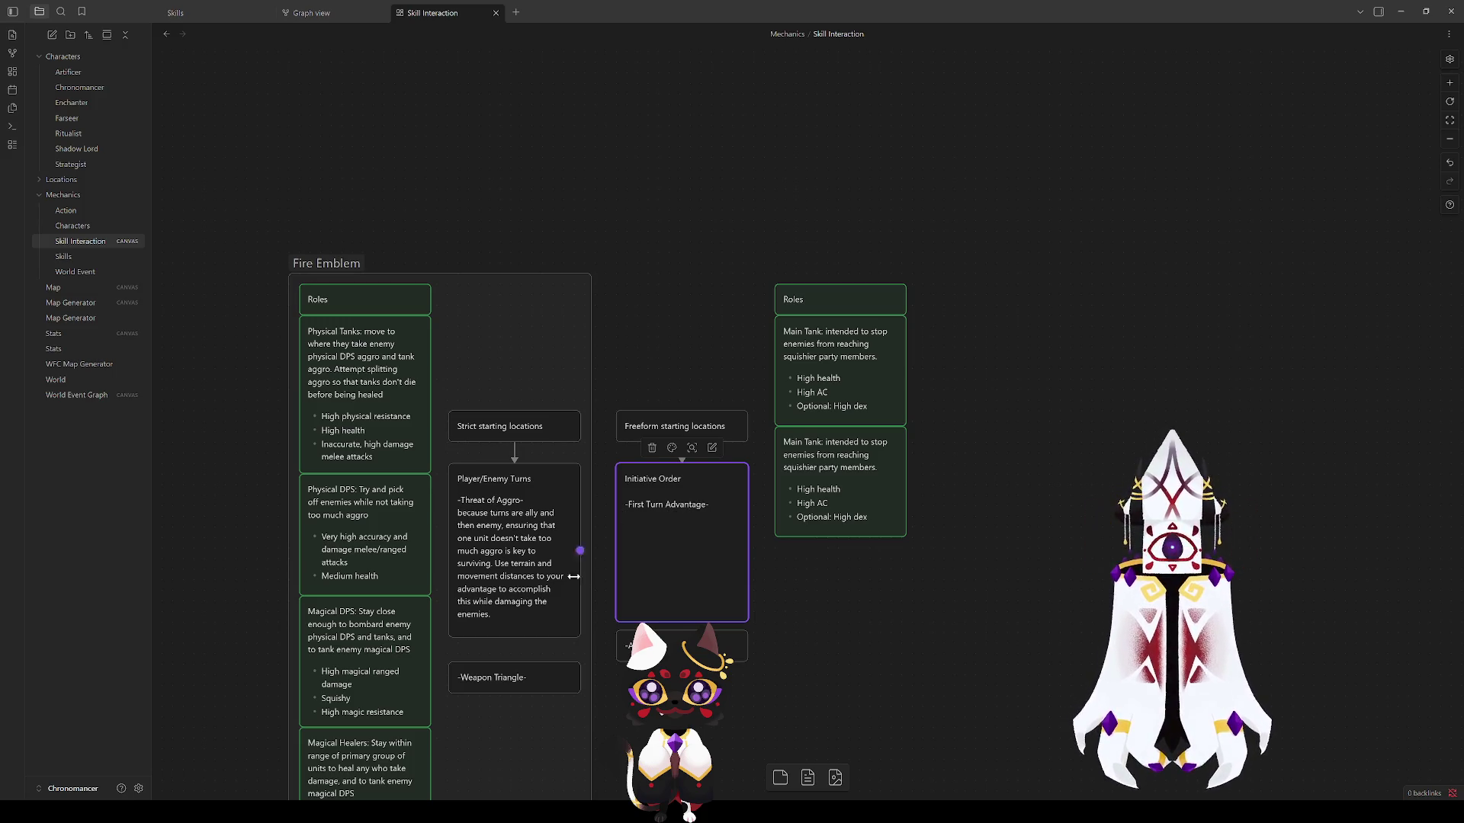
Step: Capitalise 'Because' in the Player/Enemy Turns card and return to editing Initiative Order
double_click(460, 516)
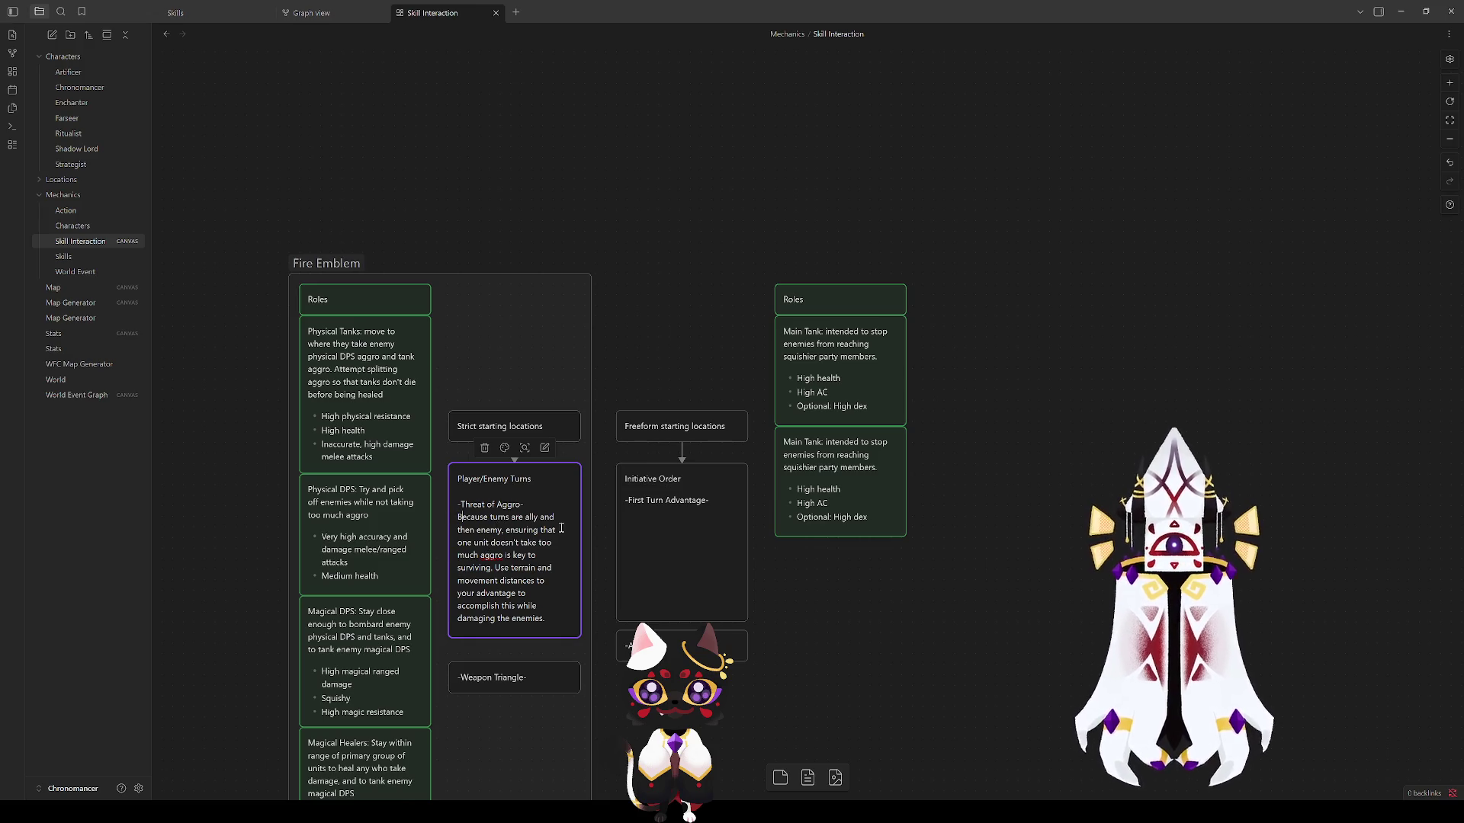
click(692, 513)
click(506, 538)
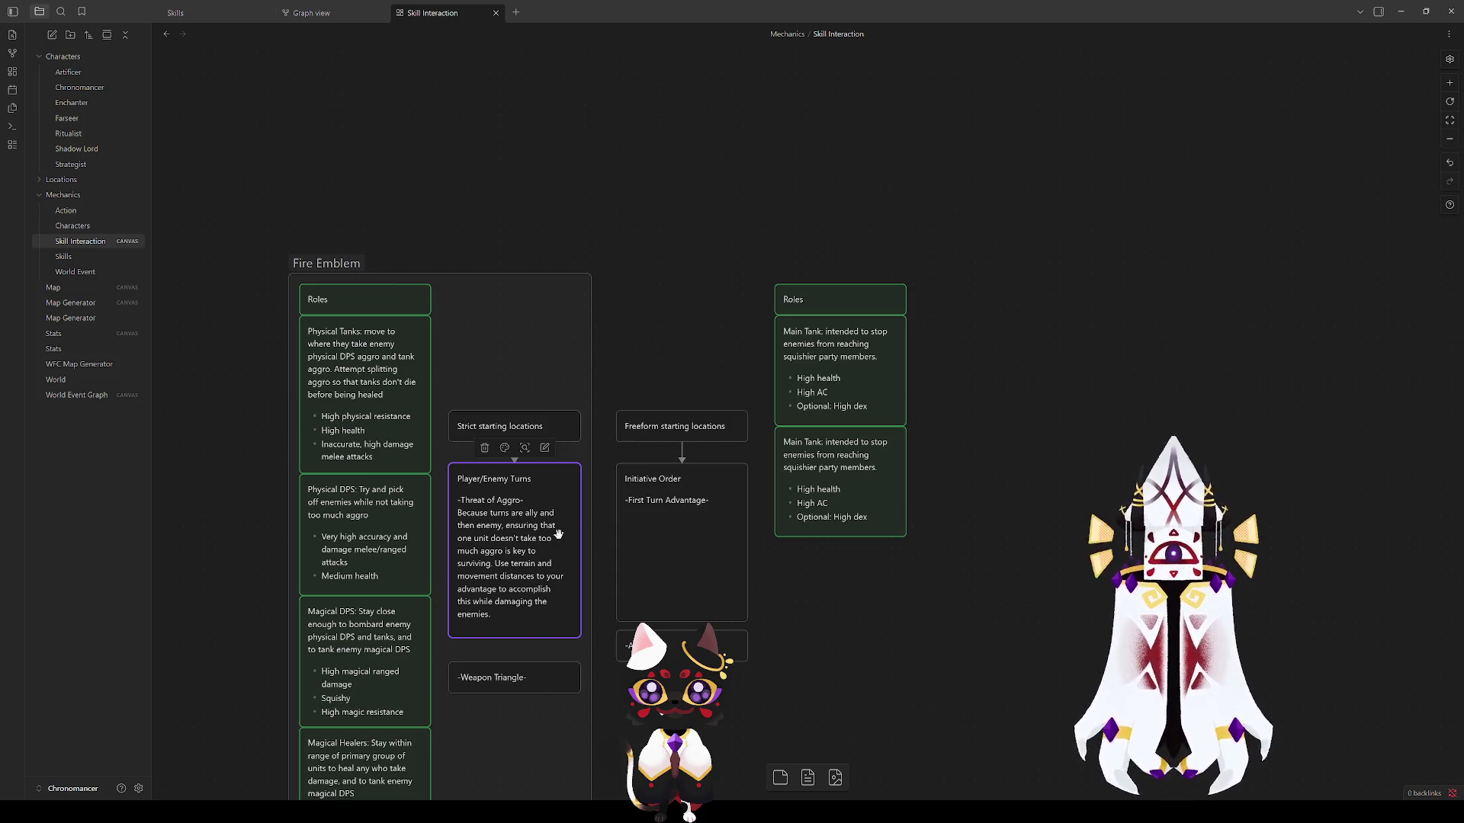
double_click(704, 533)
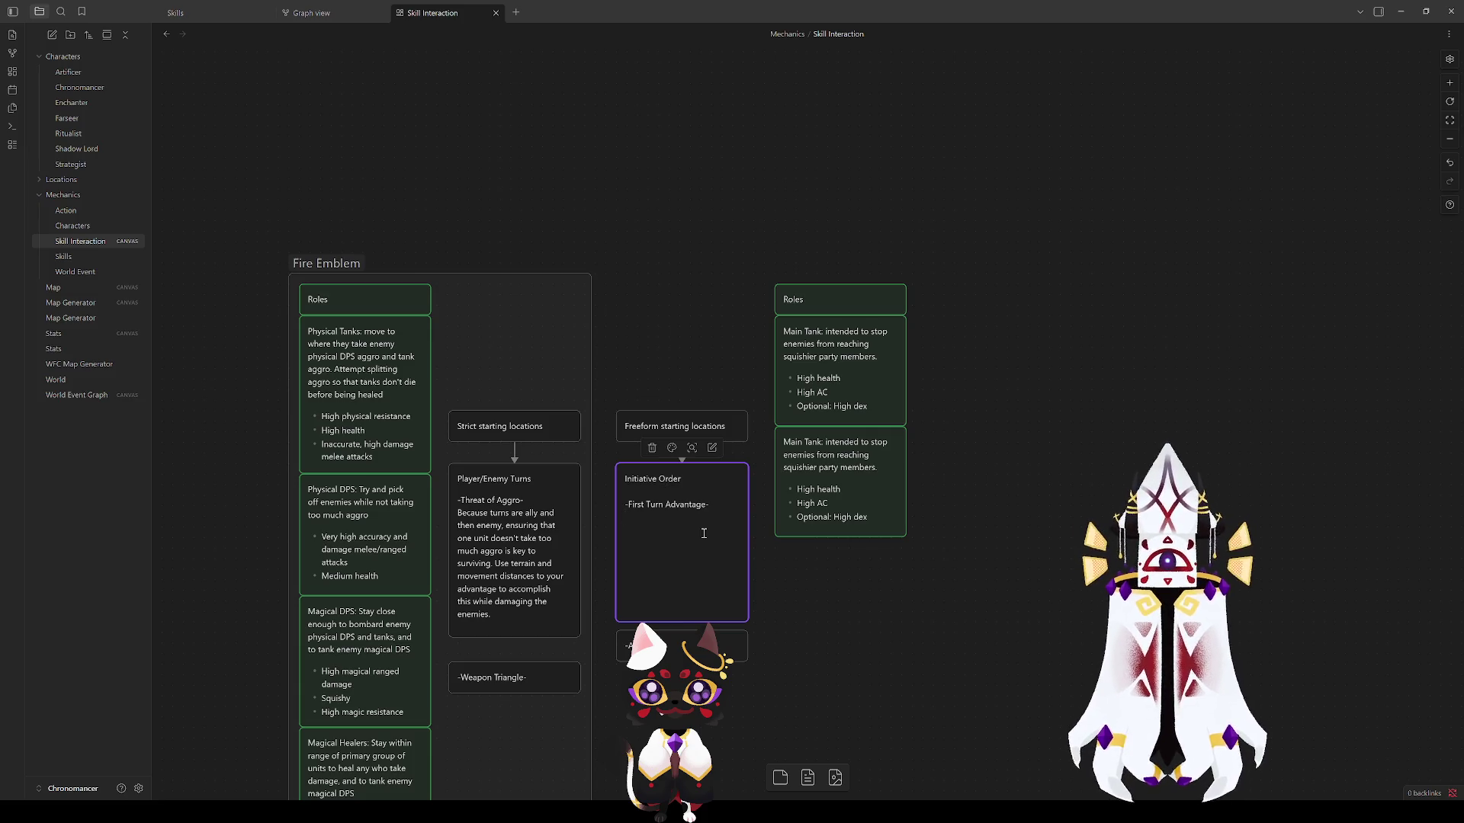
text(Combat is )
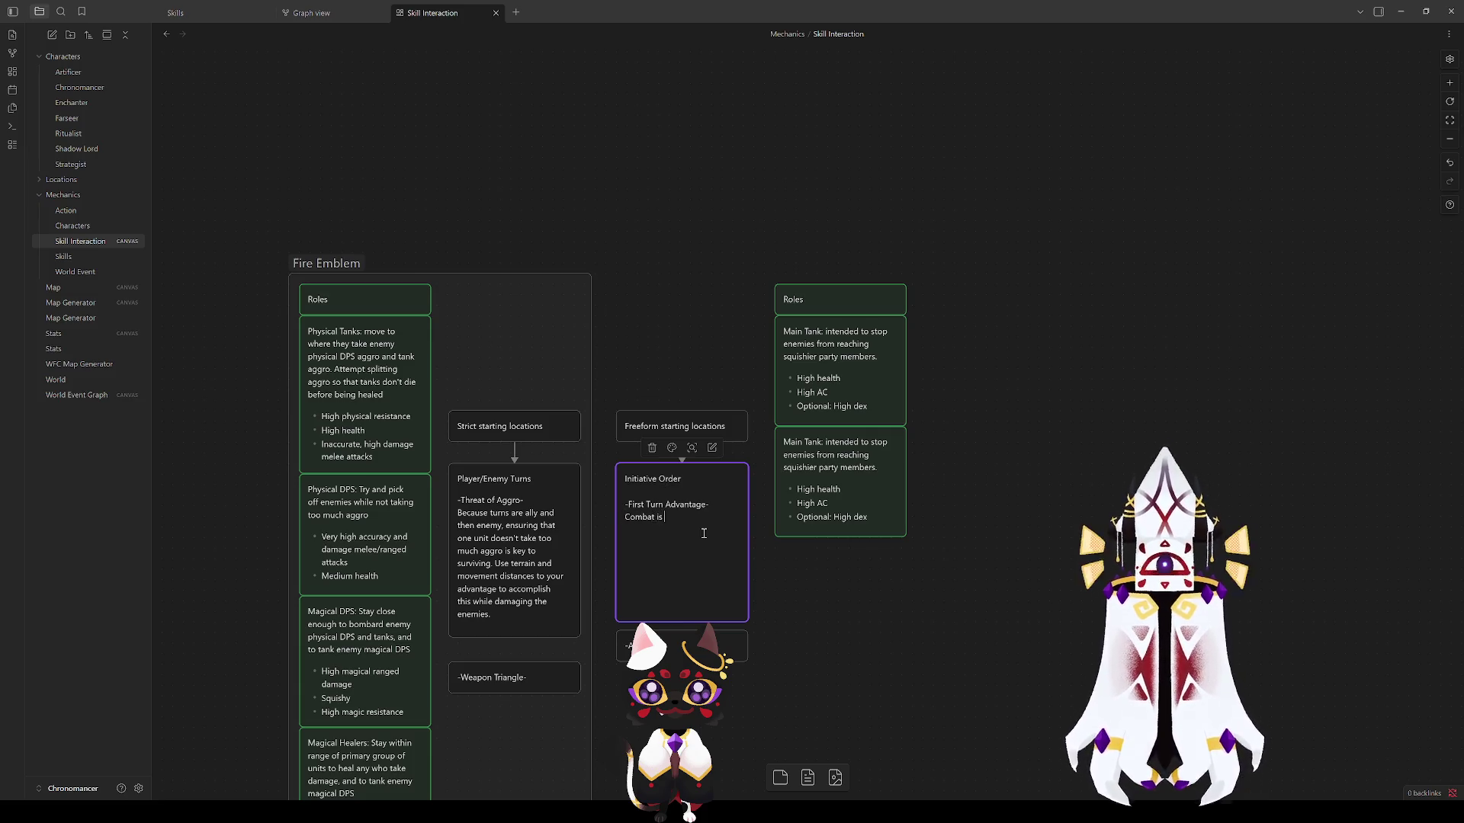
text(usually)
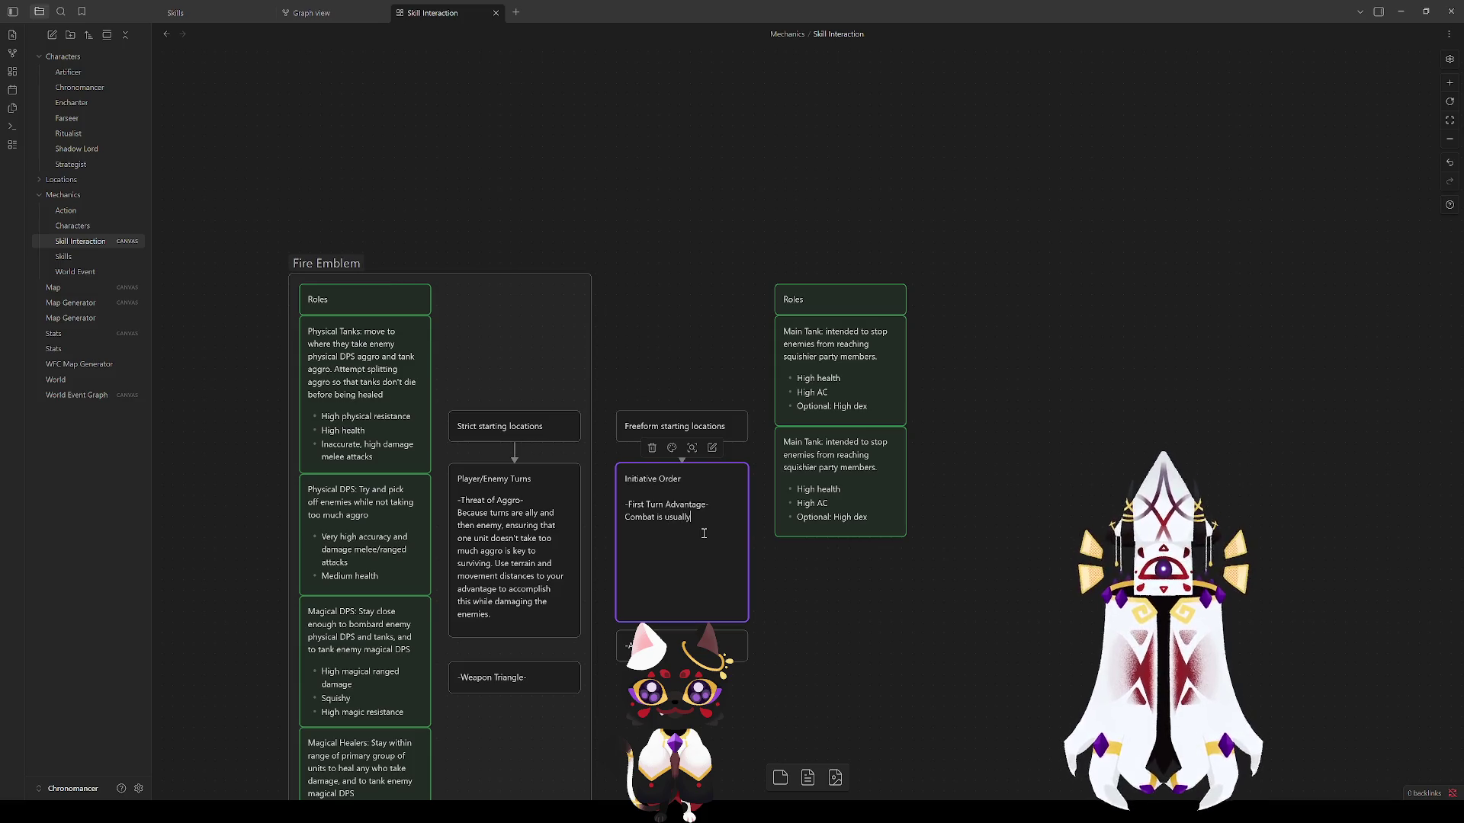
text( only a)
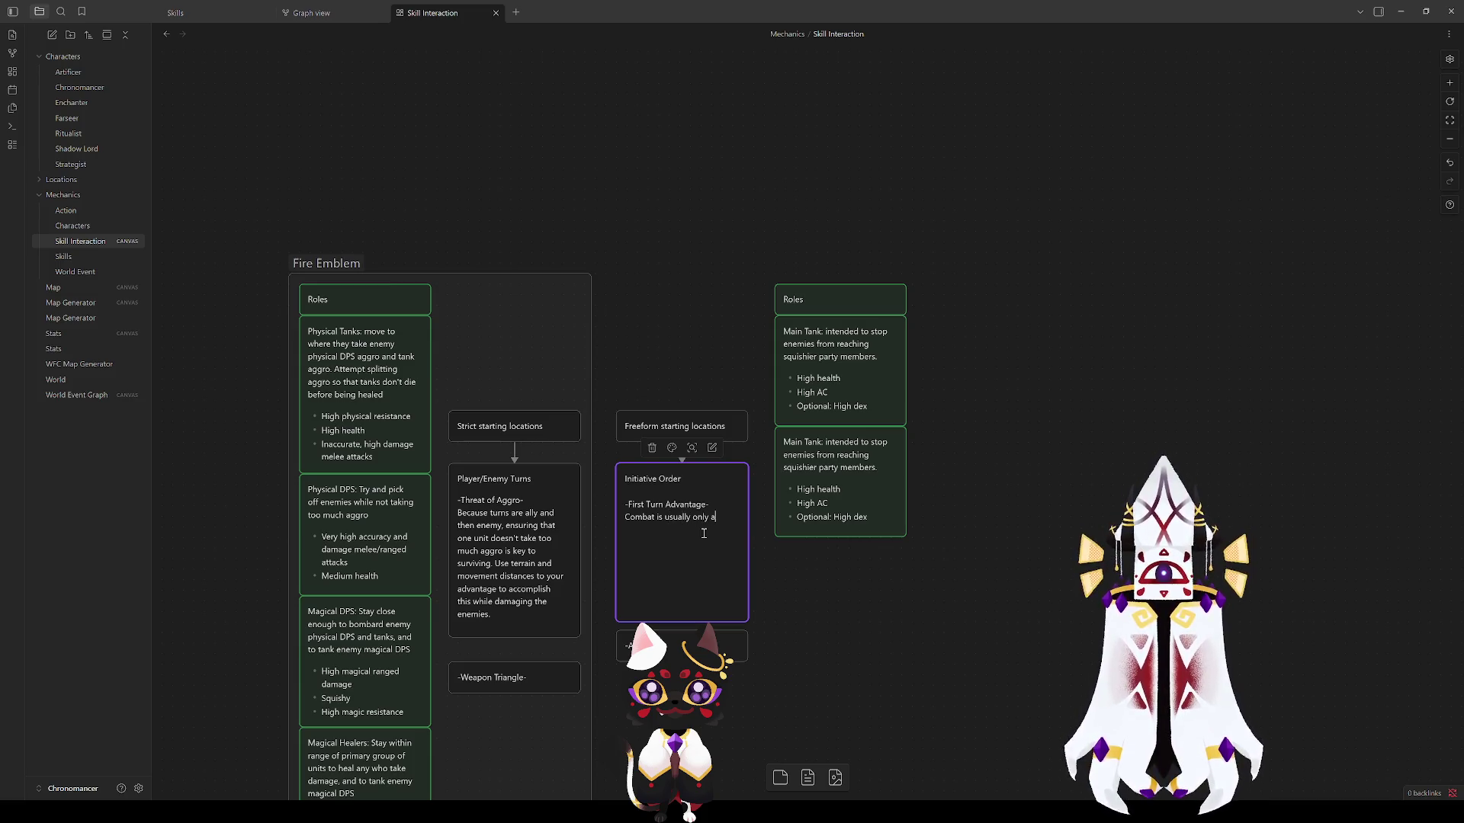
text( few rounds)
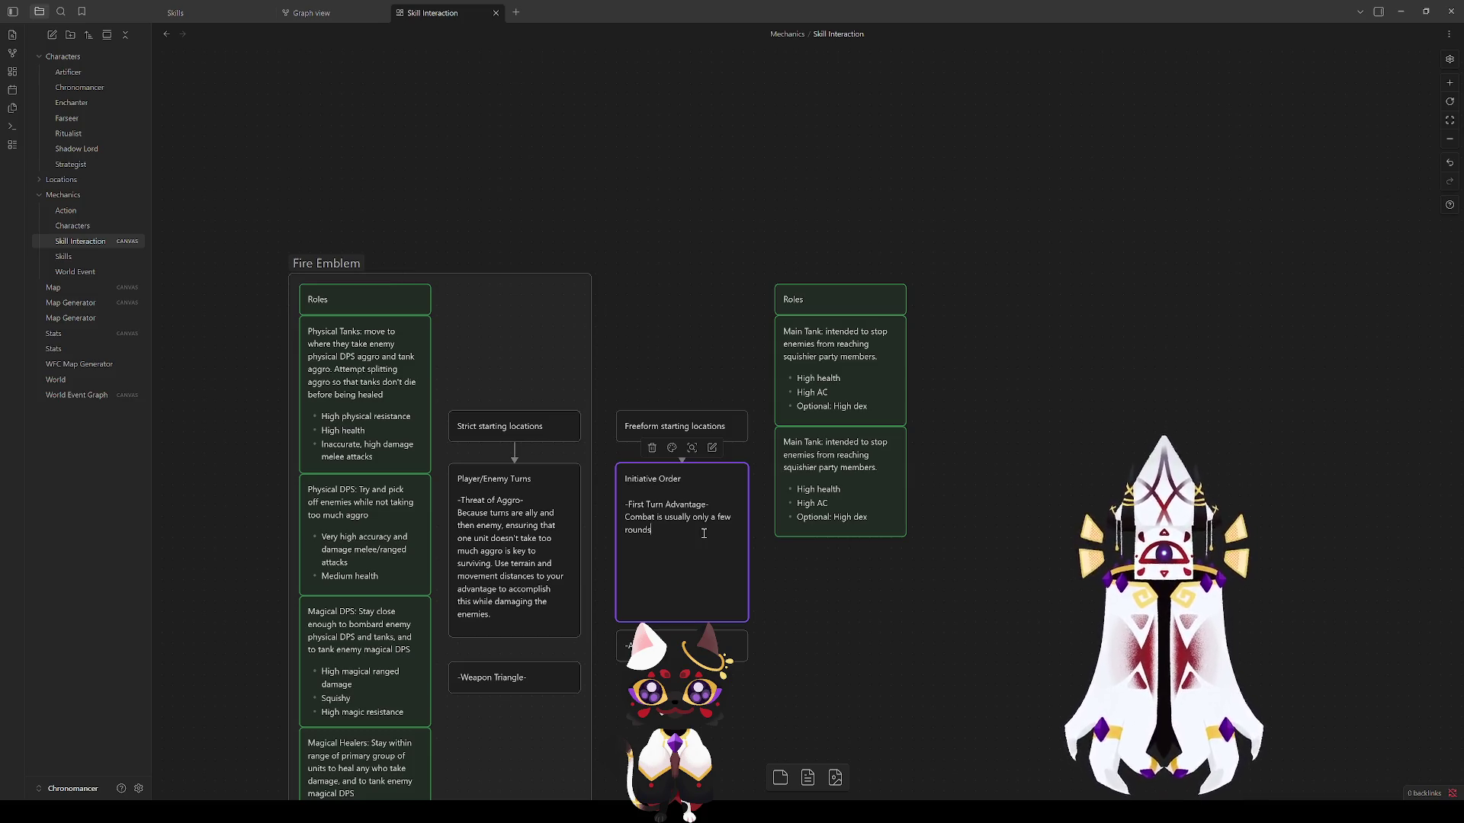
text(, meanin)
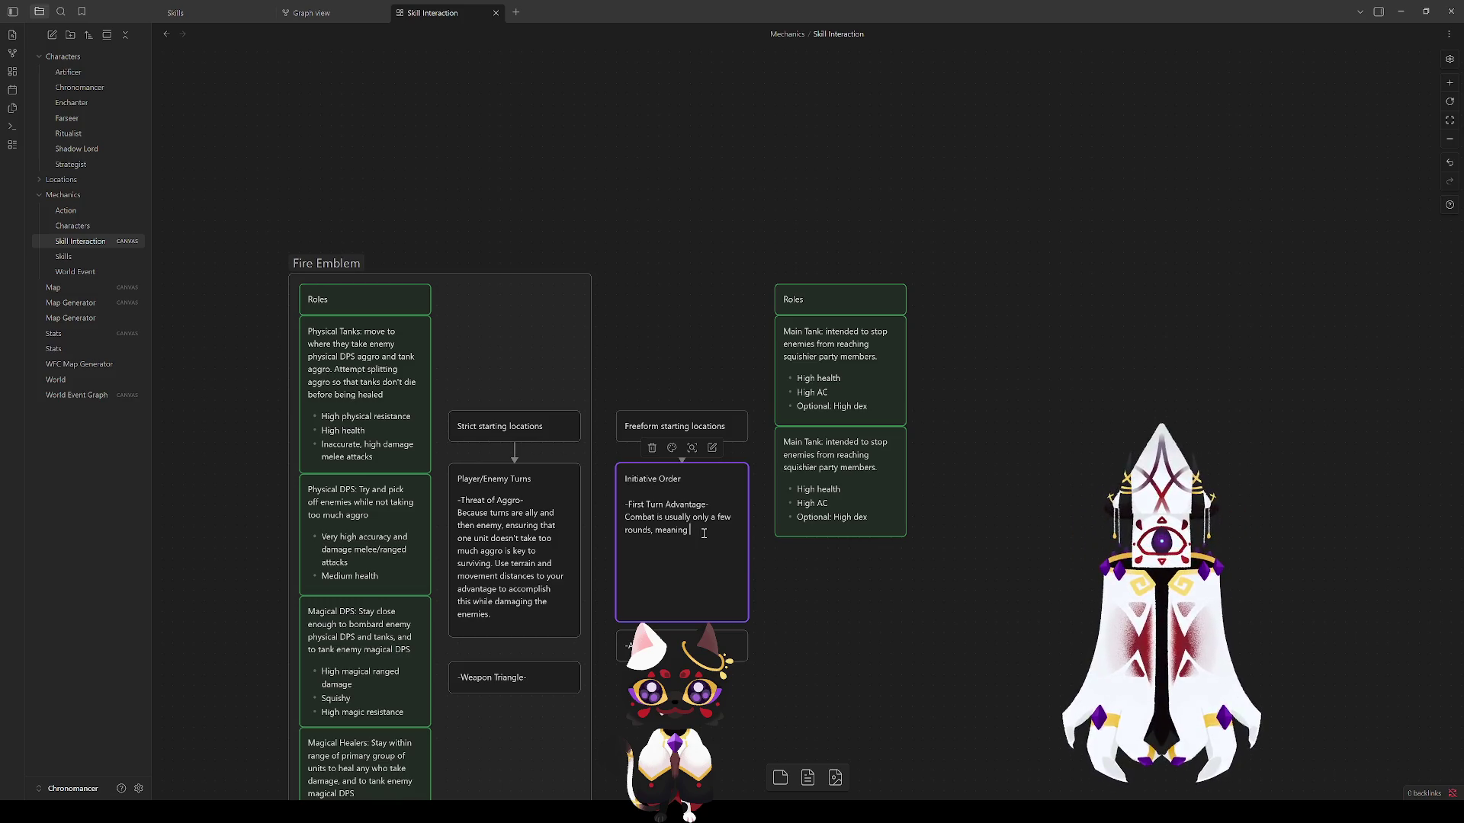
text(going first)
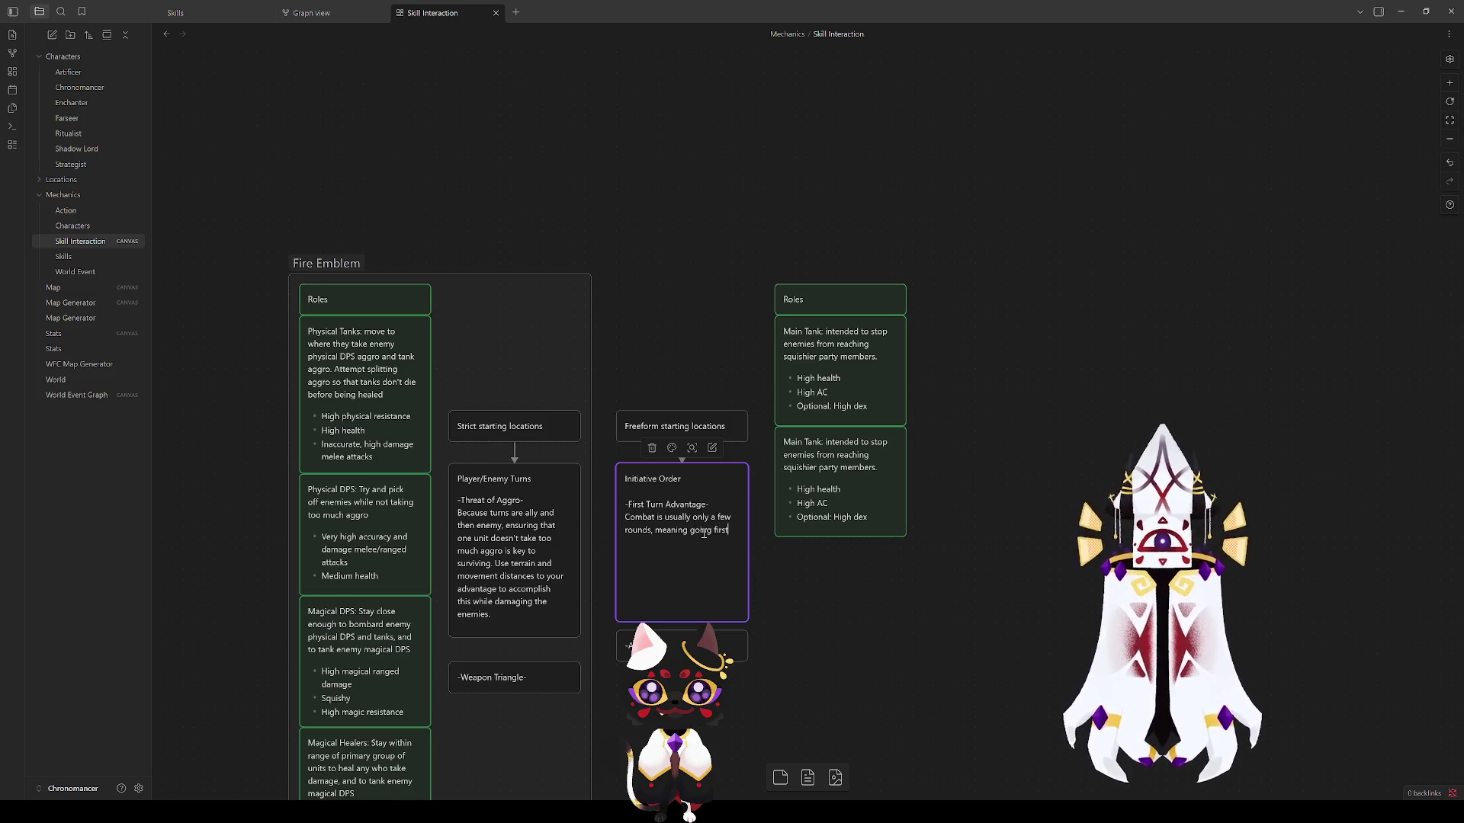
Step: Reword the First Turn Advantage note to 'increase the number of game actions you can take'
key(BackSpace)
key(BackSpace)
key(BackSpace)
key(BackSpace)
key(BackSpace)
text(earlier gives you a )
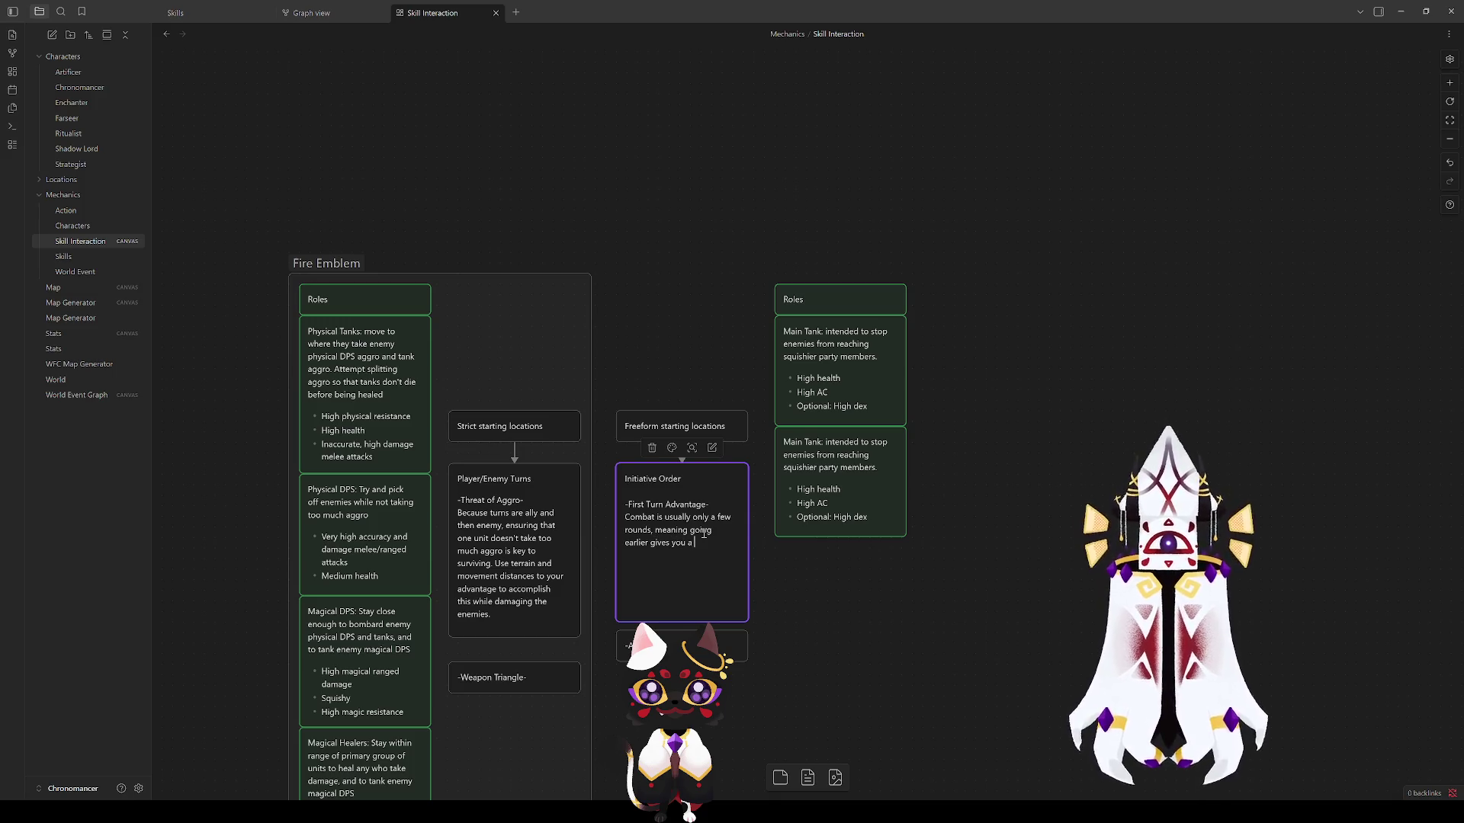
text(large)
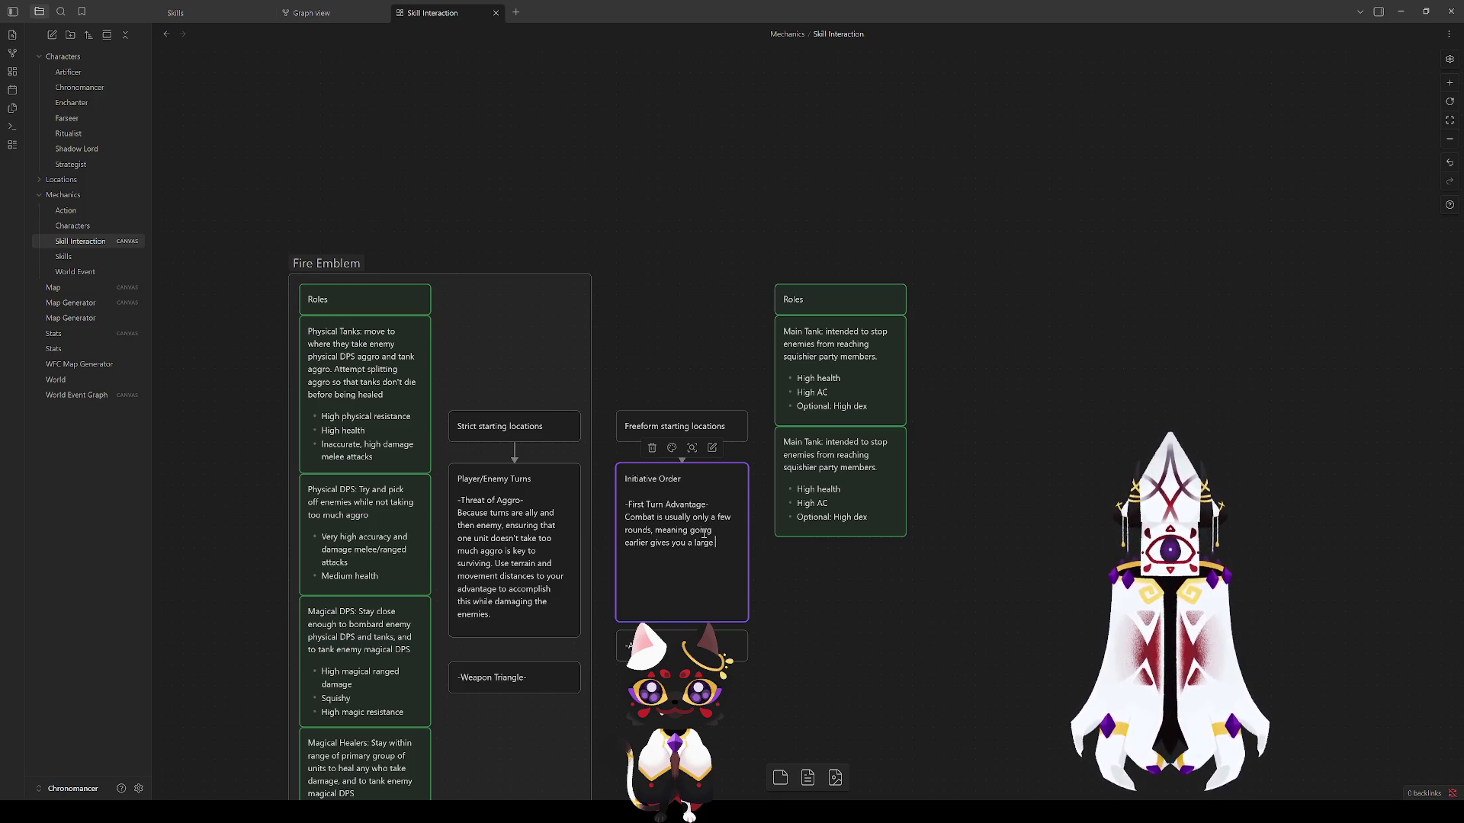
text( percentage increase to the n)
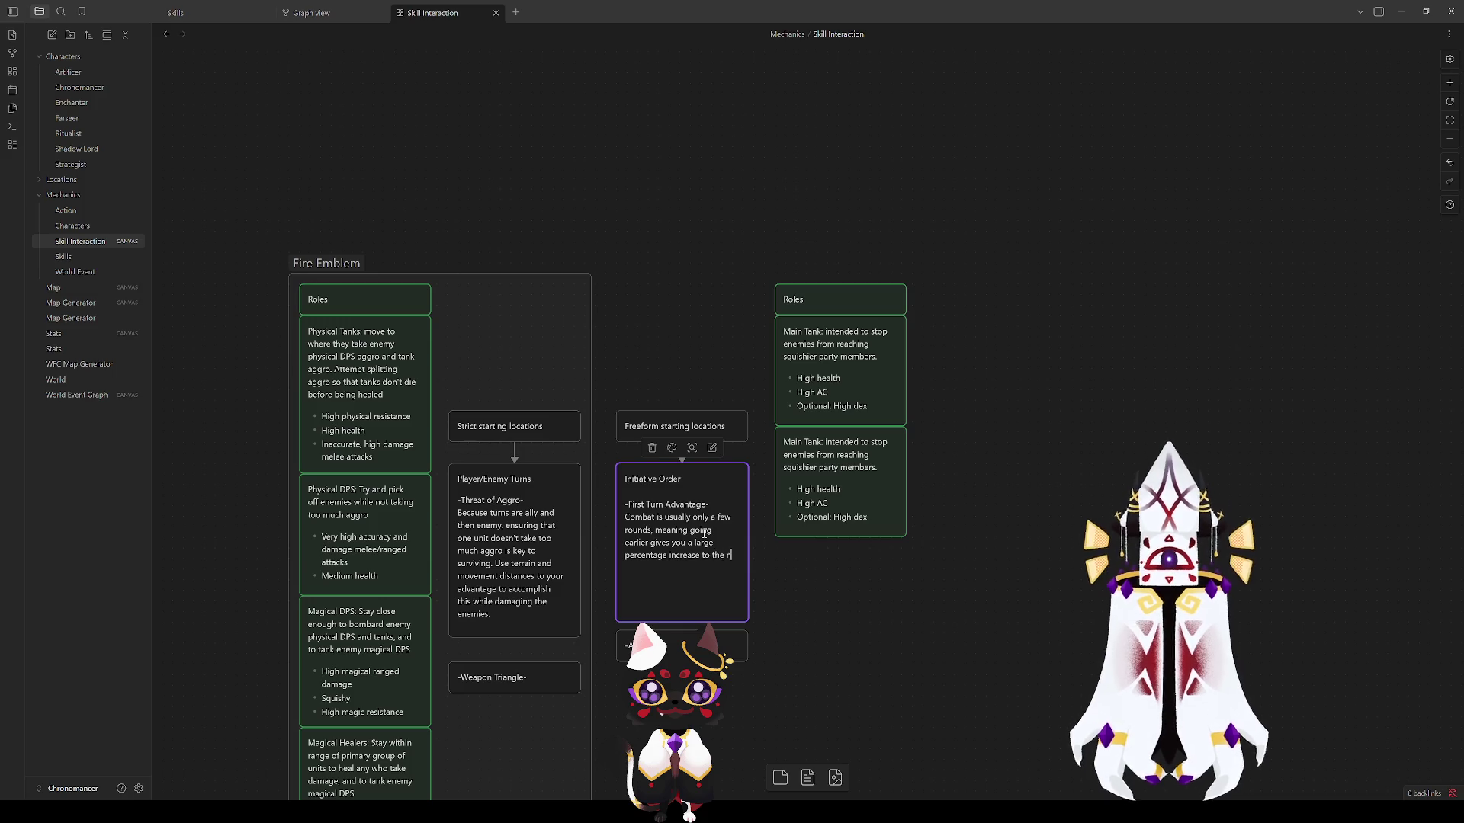
text(umber of)
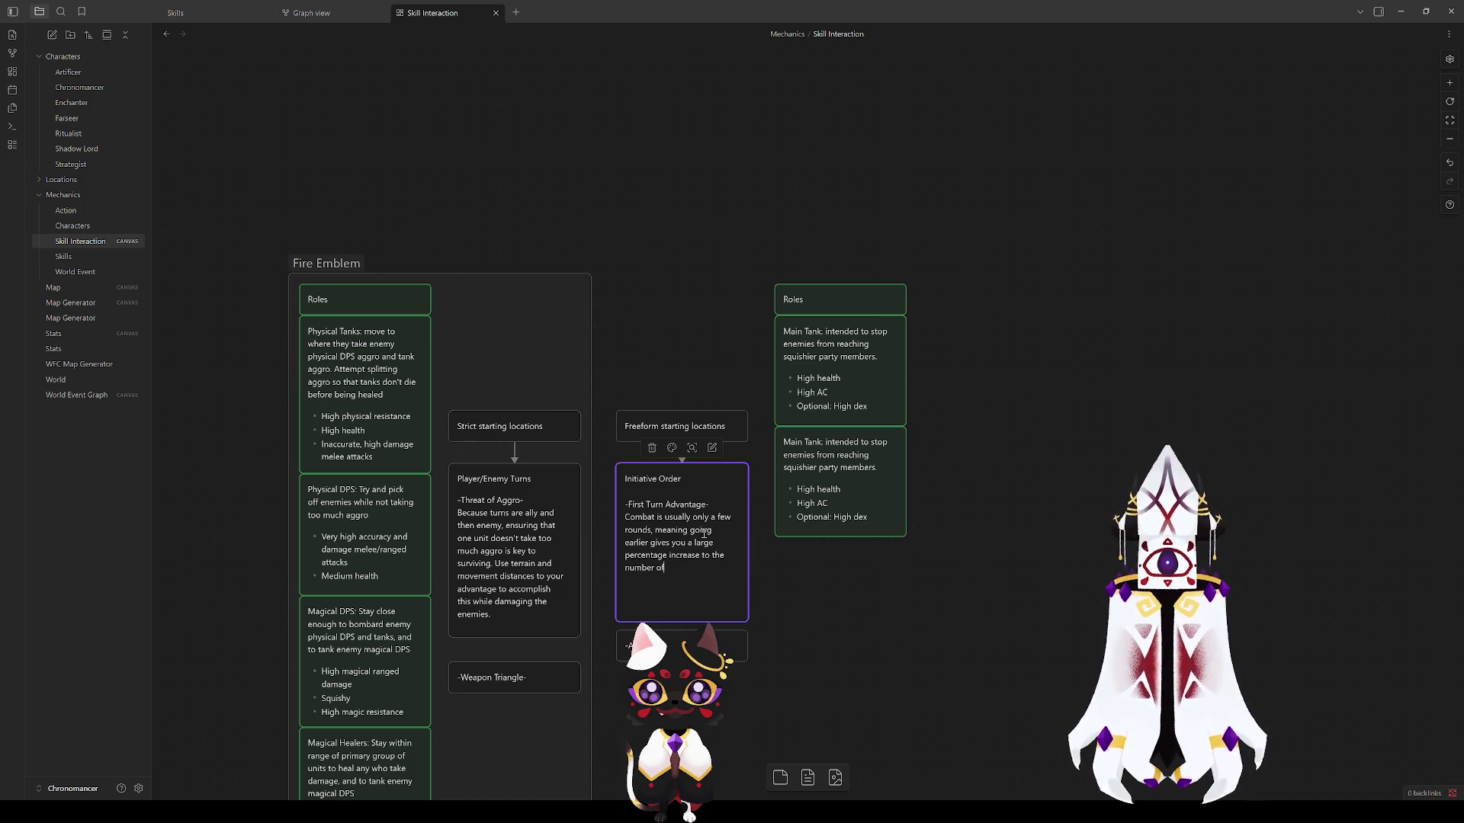
text( game actio)
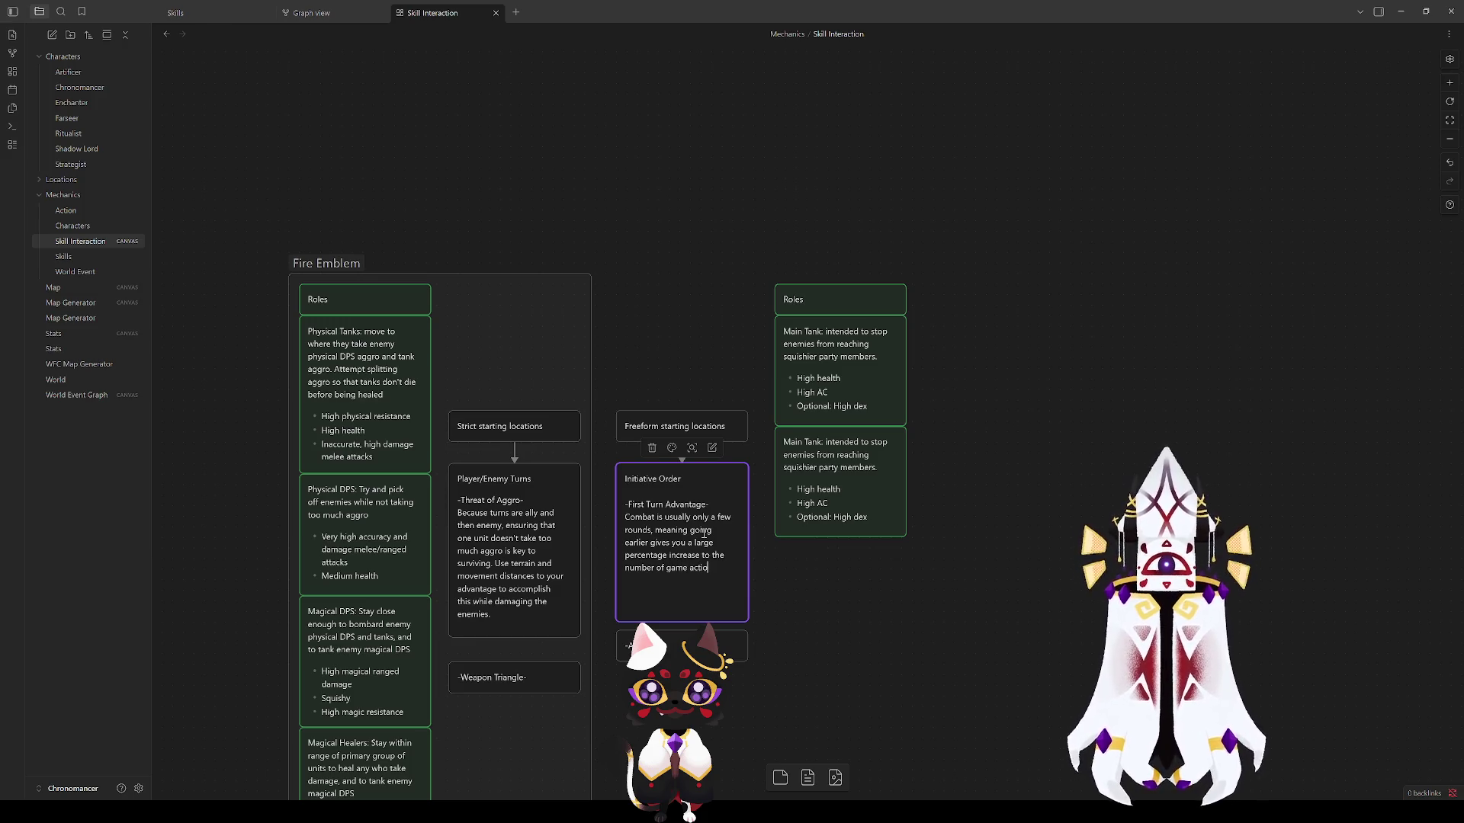
text(ns you can take.)
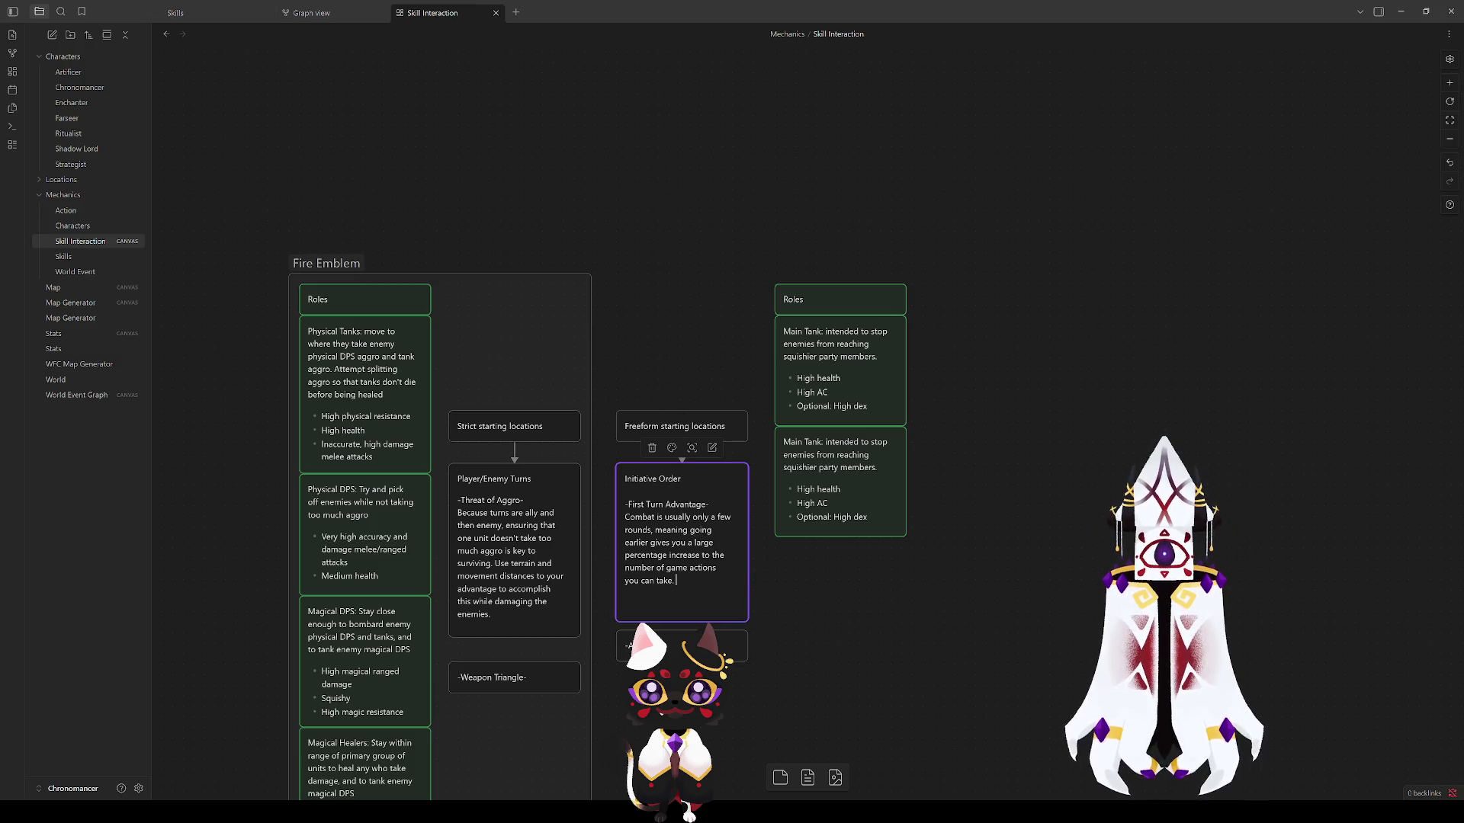
Step: Create an 'Opportunity Attacks' card with corrected spelling and place it below Initiative Order
right_click(684, 568)
click(709, 574)
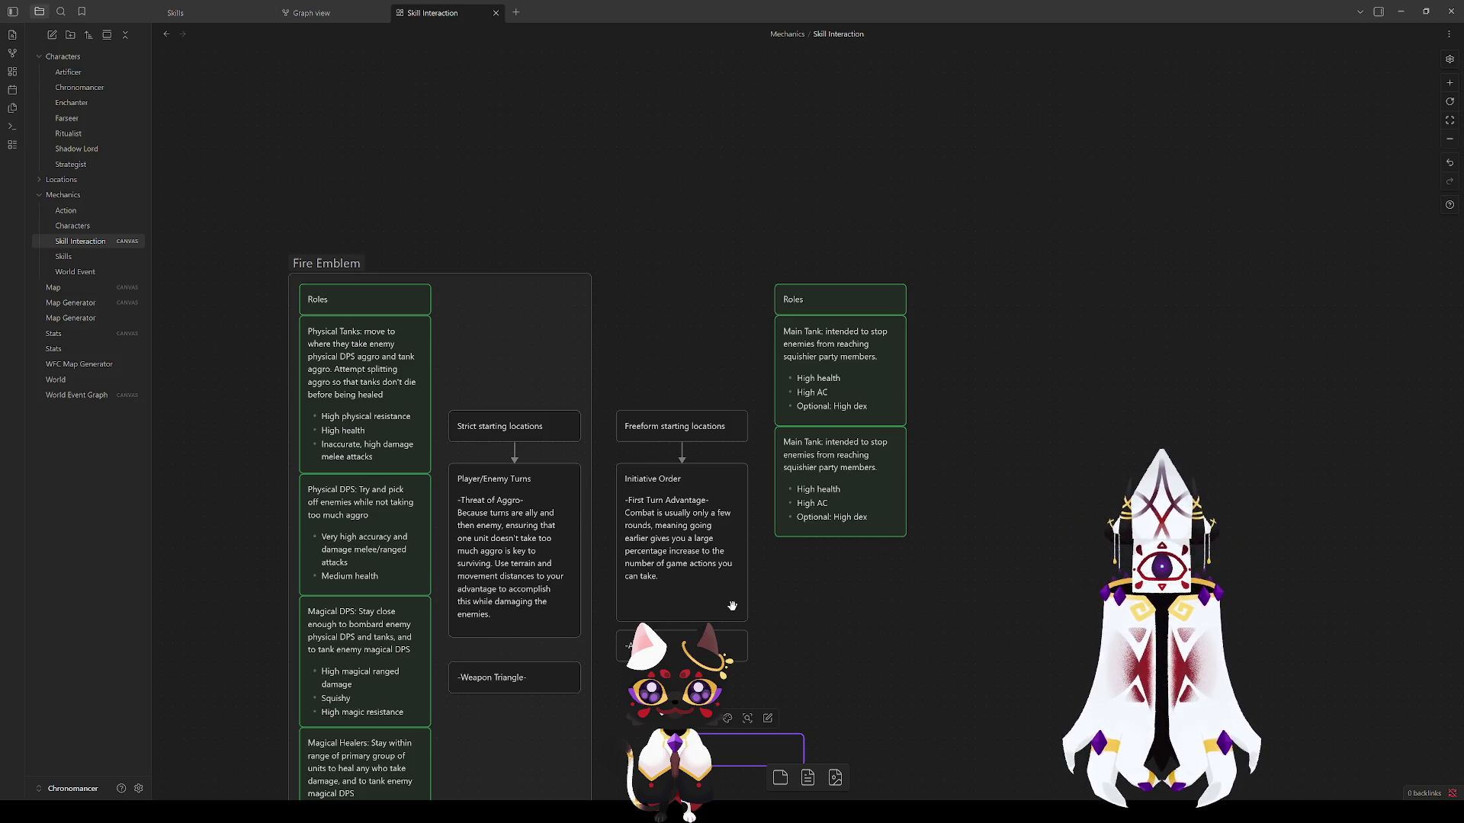
text(tunity)
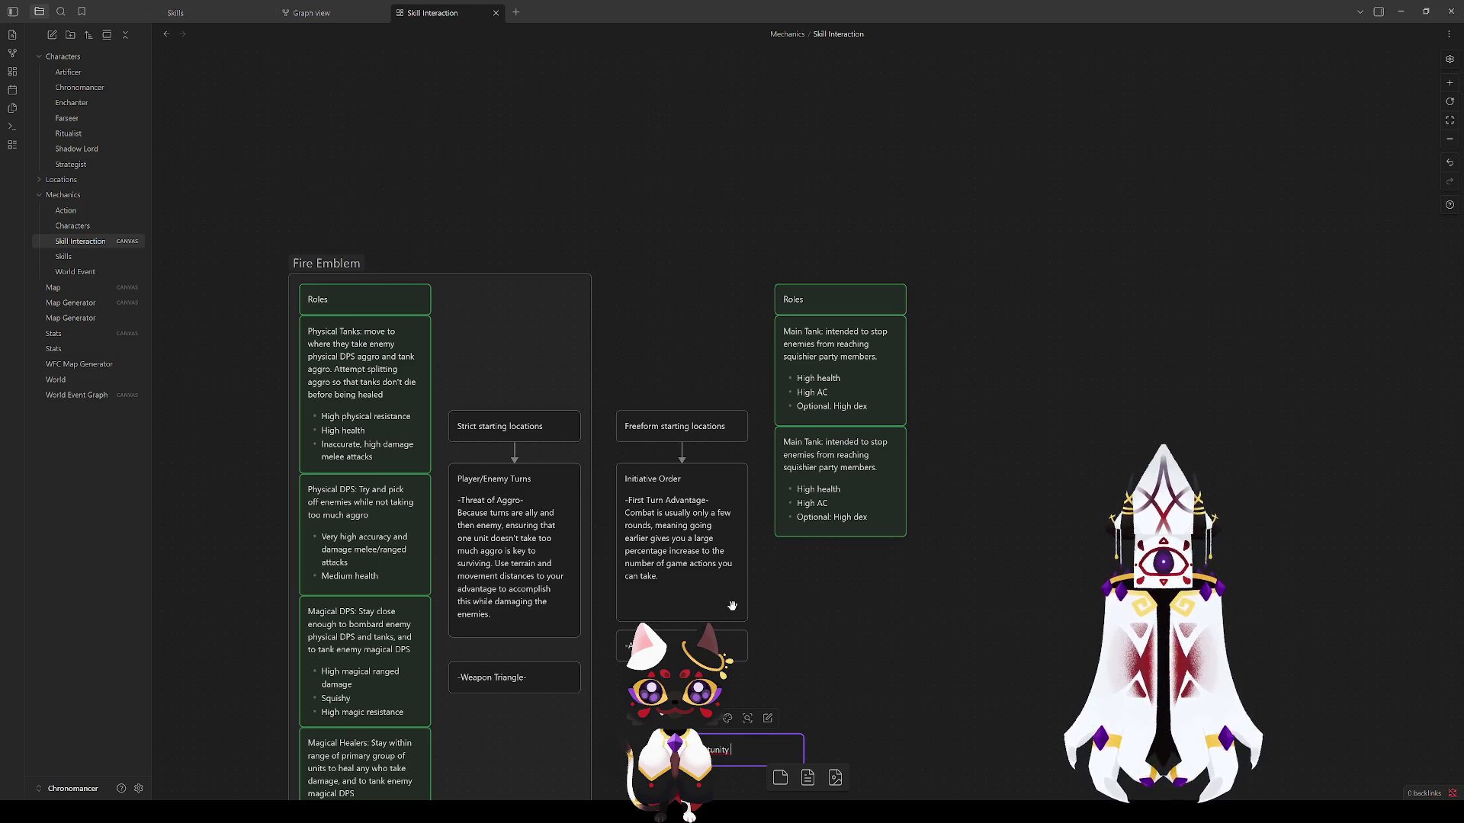
right_click(715, 750)
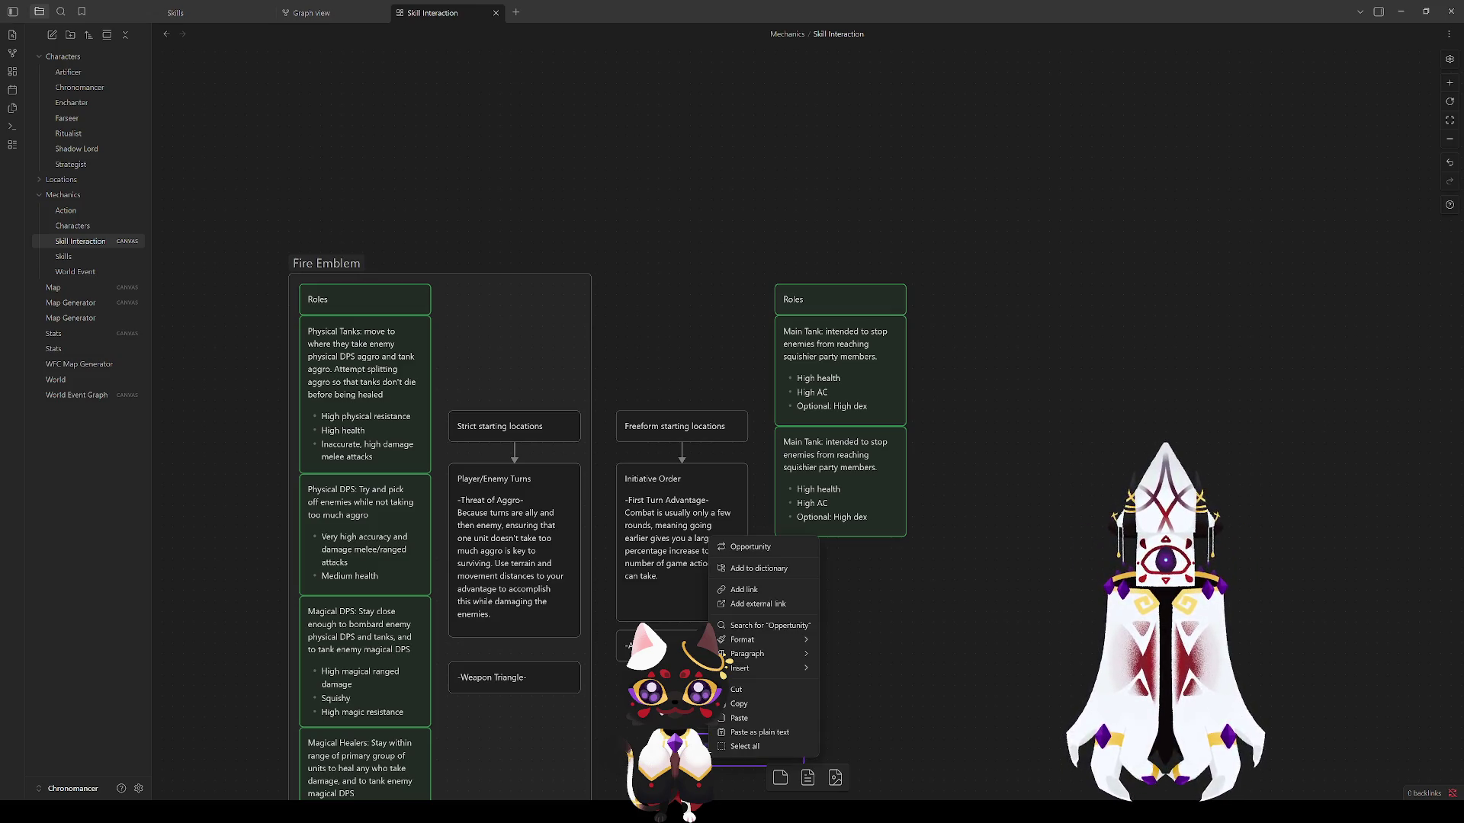
click(754, 547)
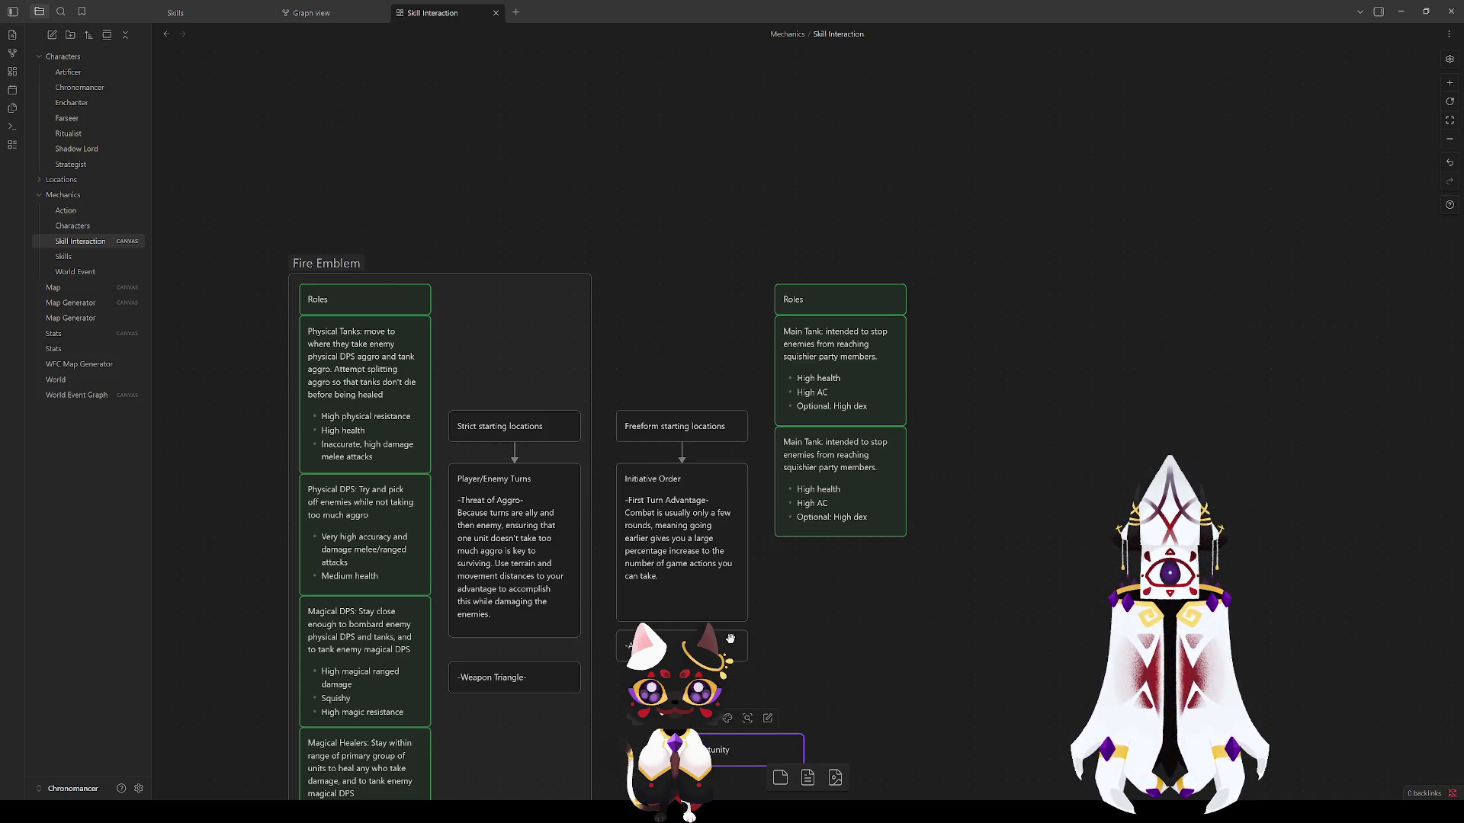
text( Attacks-)
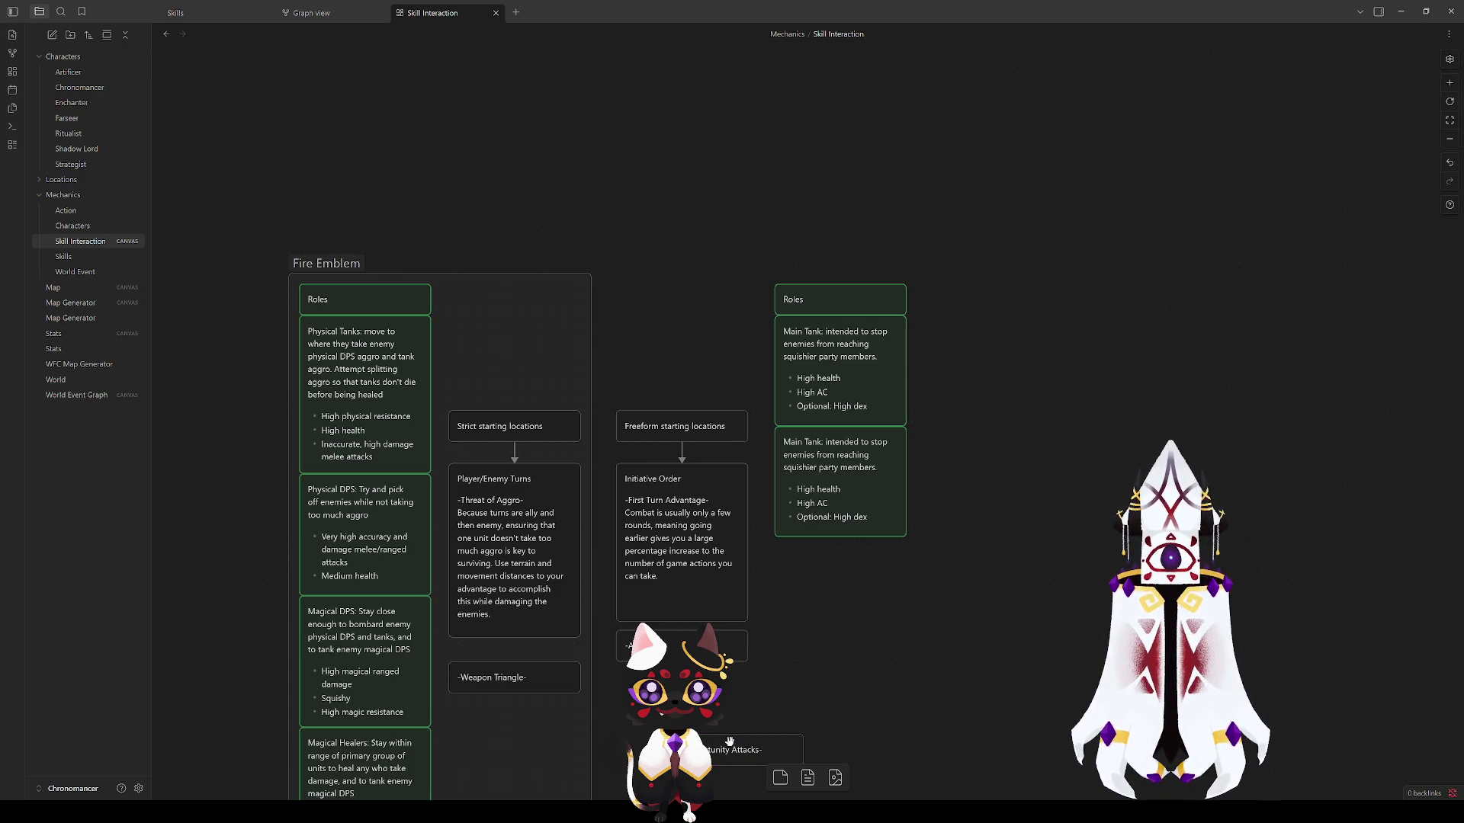
mouse_move(728, 744)
mouse_down()
mouse_move(635, 686)
mouse_move(659, 692)
mouse_move(629, 654)
mouse_up()
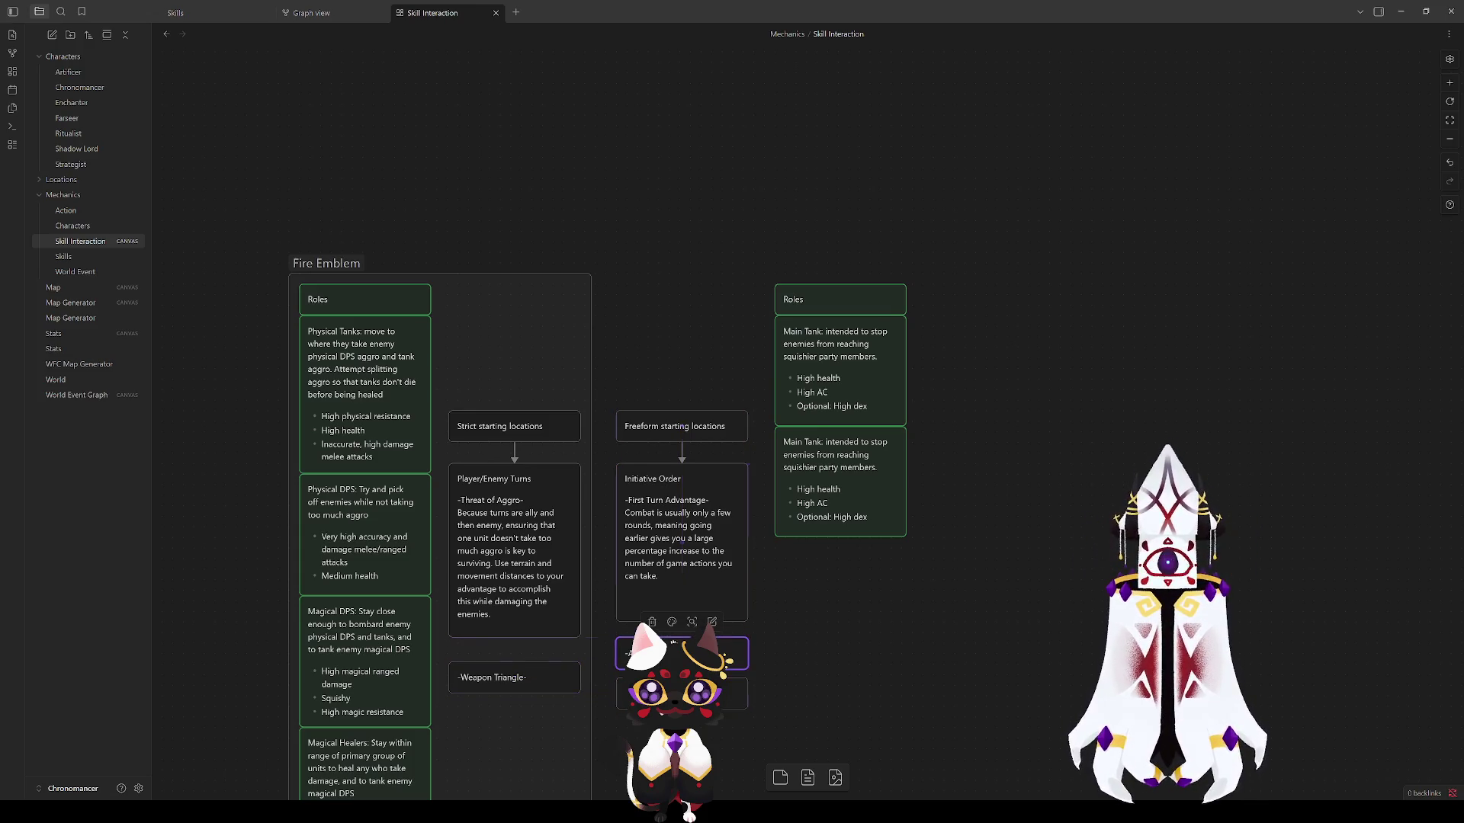
key(Escape)
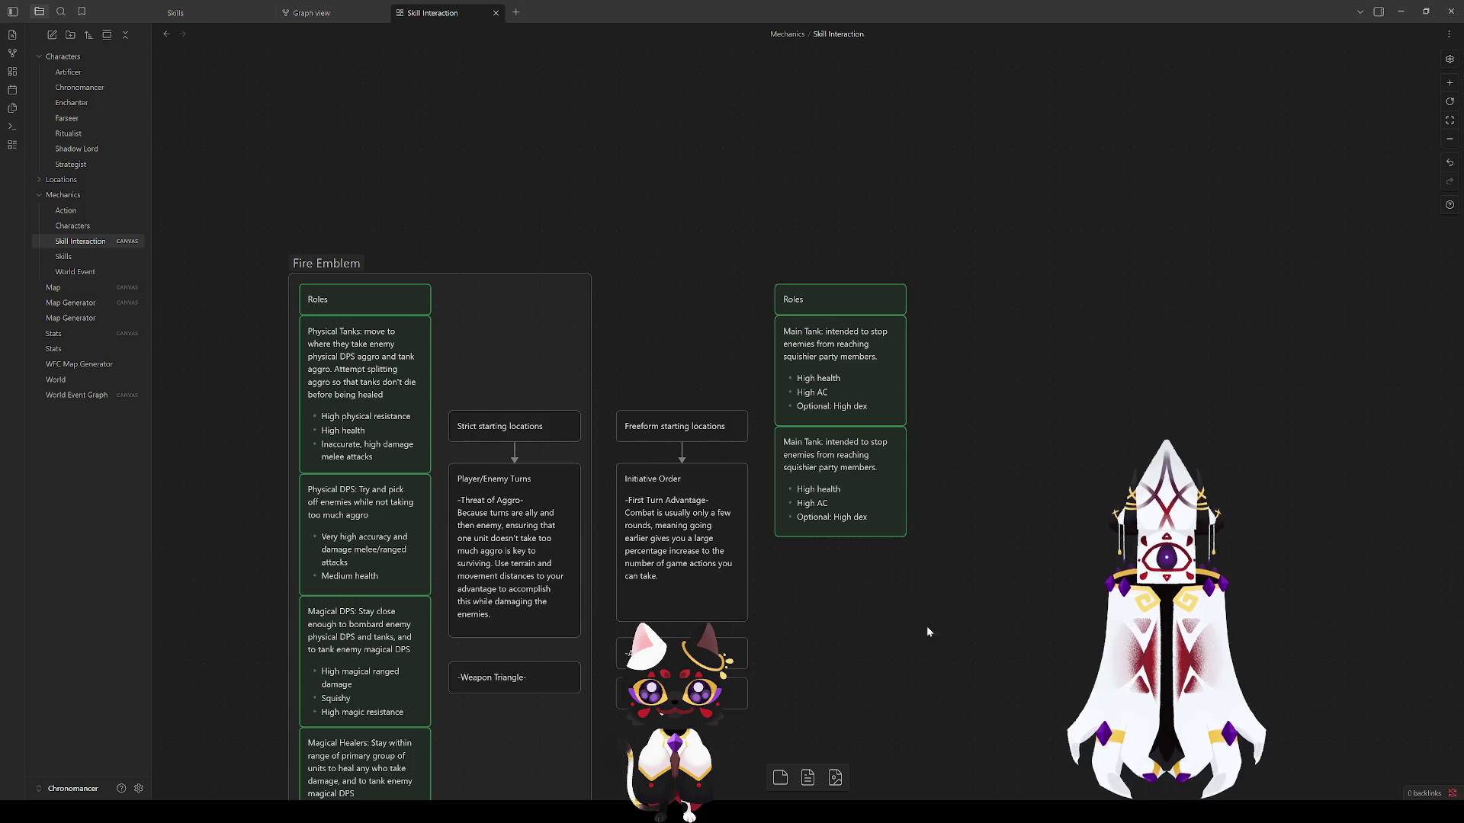
Step: Nudge the Weapon Triangle card down and back up to sit closer under Player/Enemy Turns
click(631, 652)
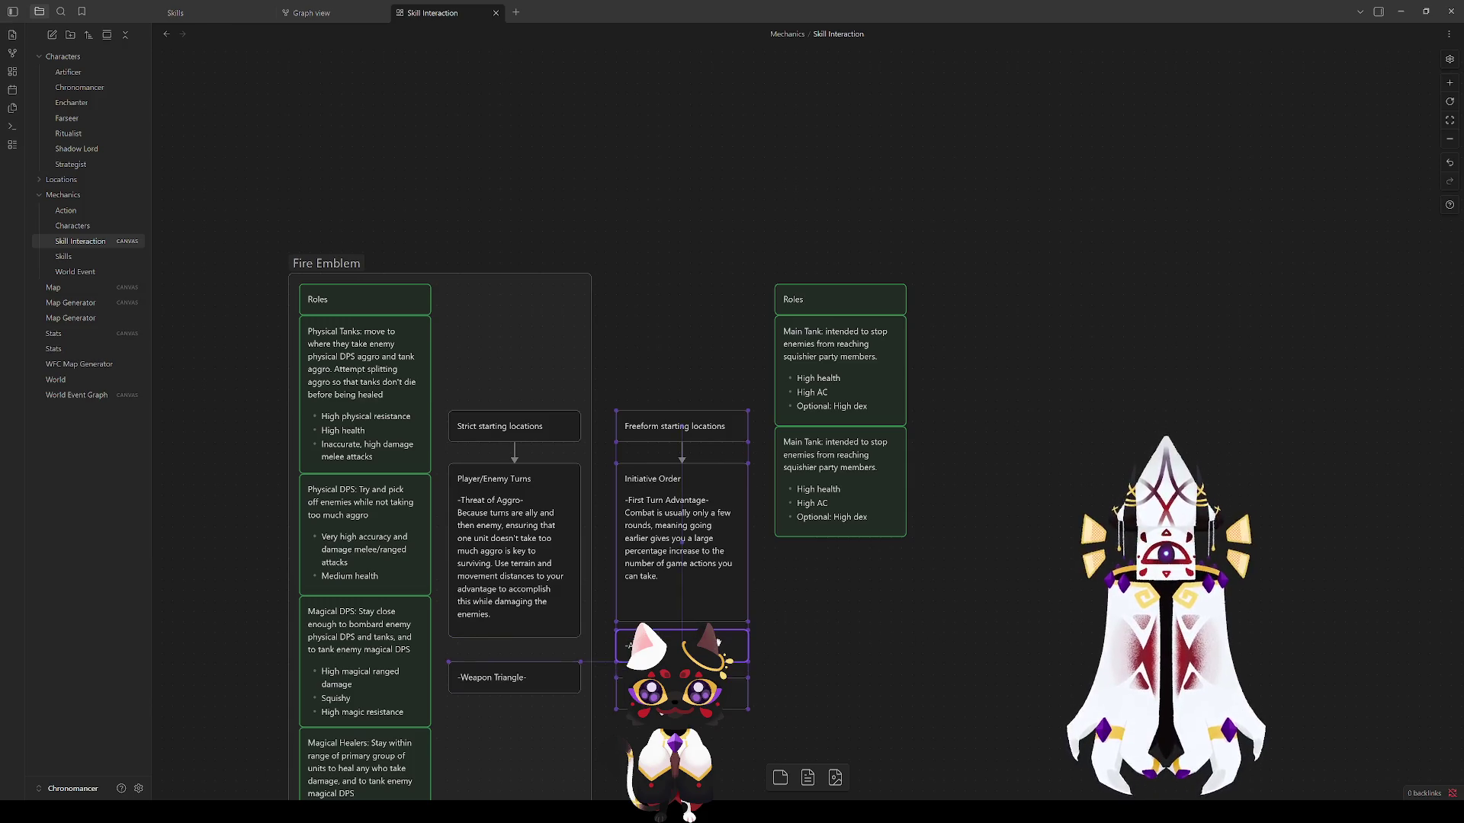
click(515, 618)
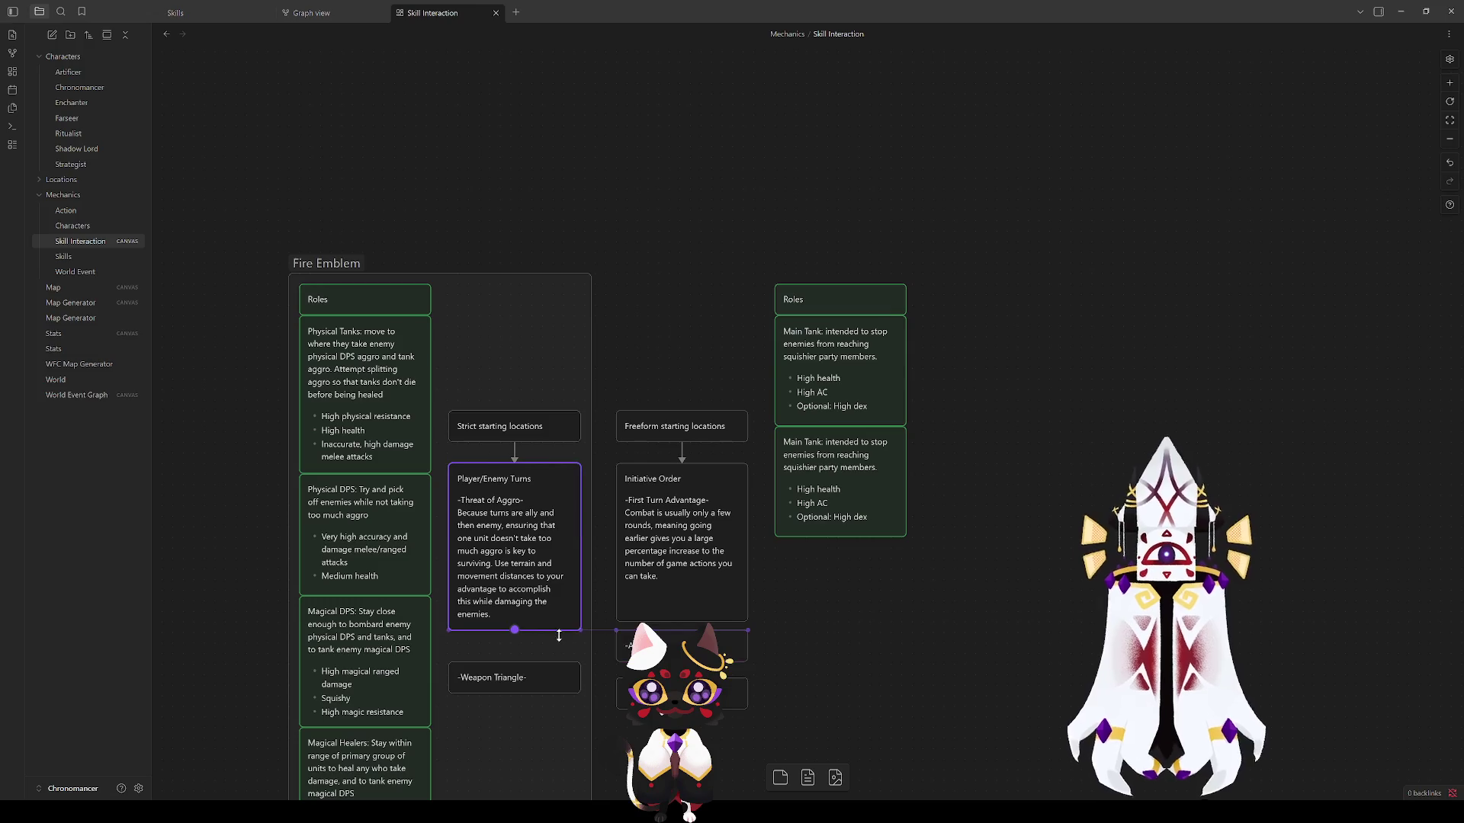
click(683, 692)
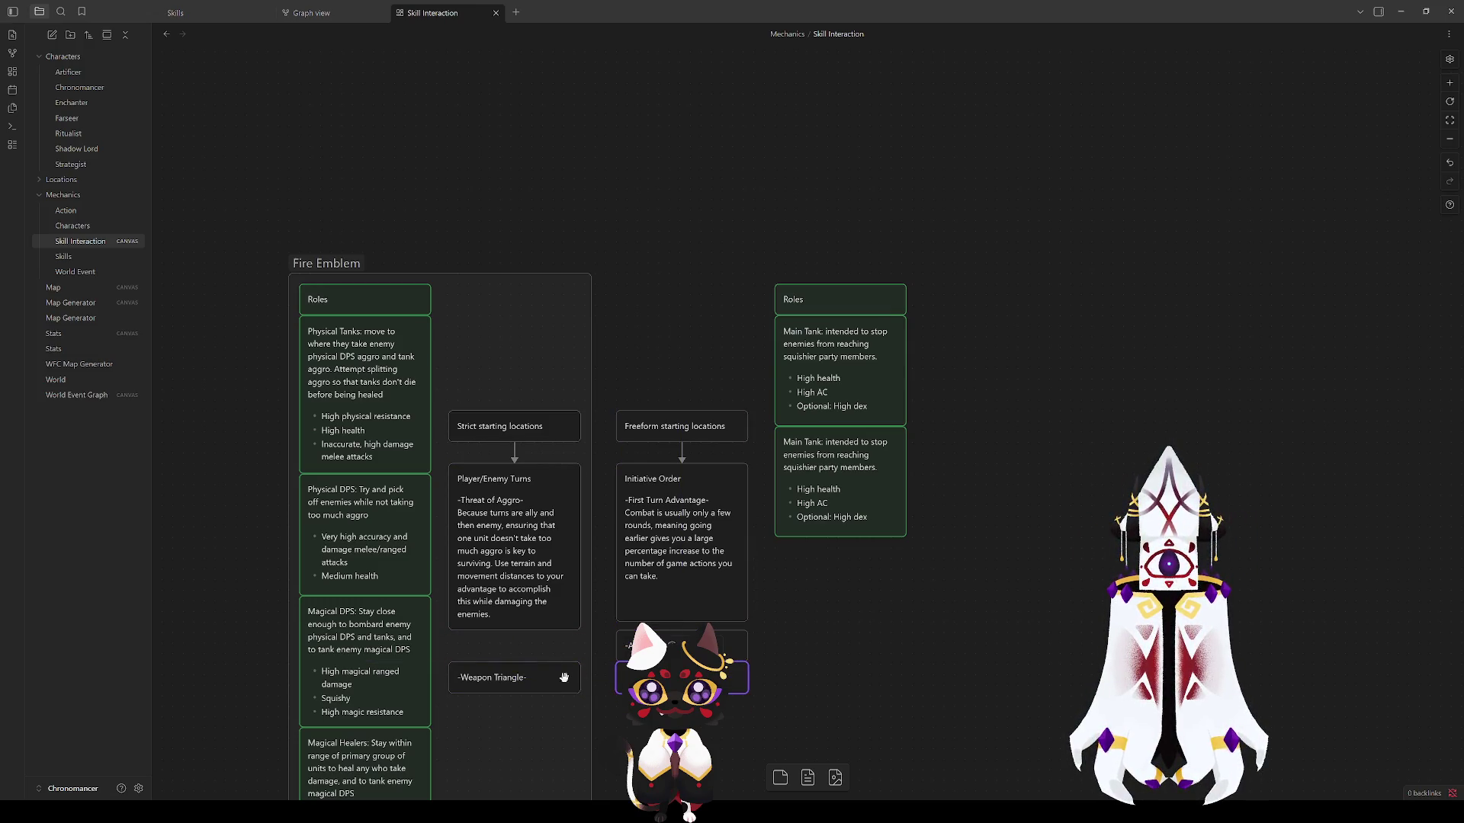
drag(568, 676, 568, 728)
click(681, 692)
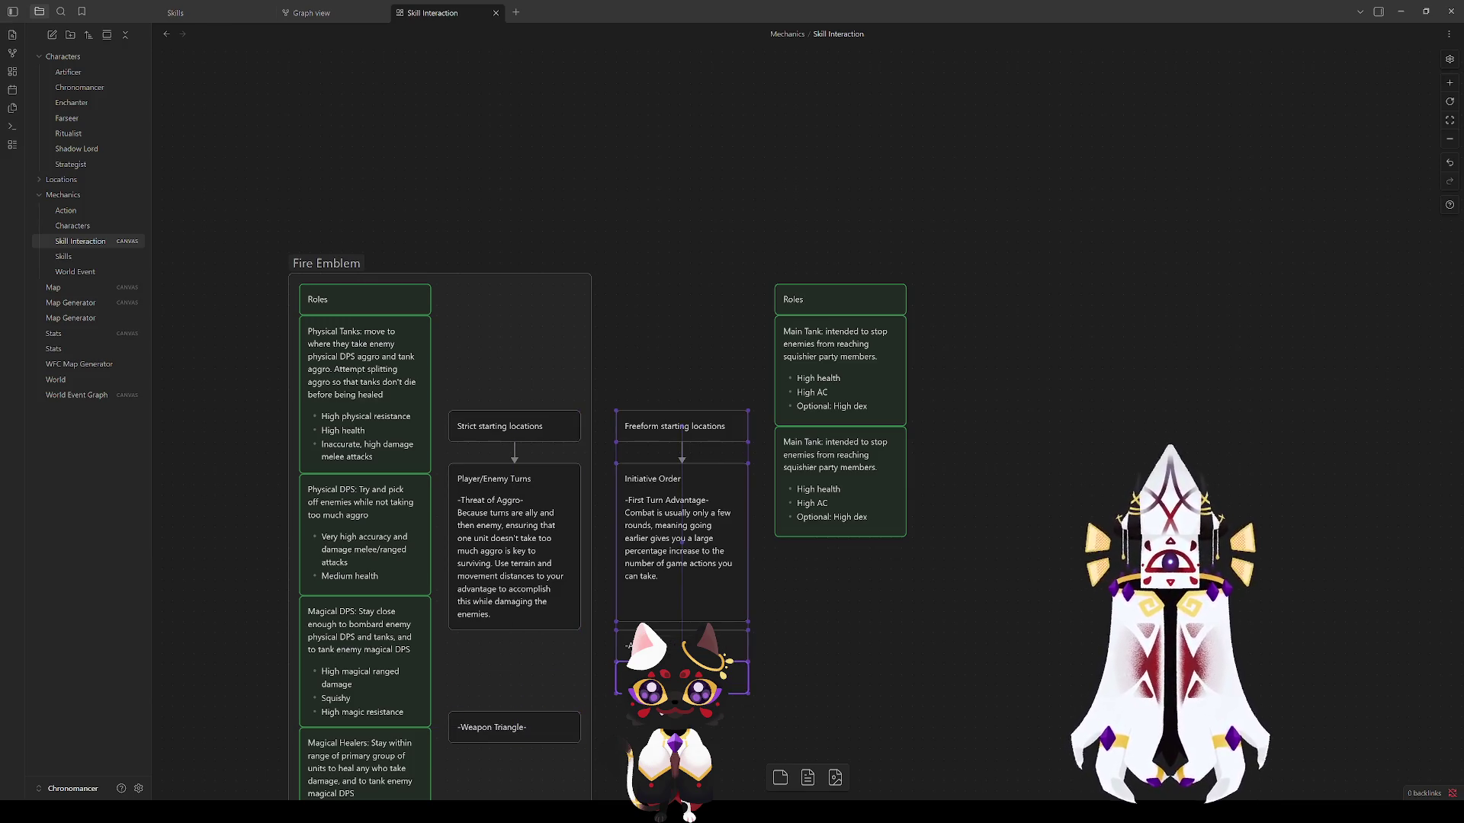
click(797, 654)
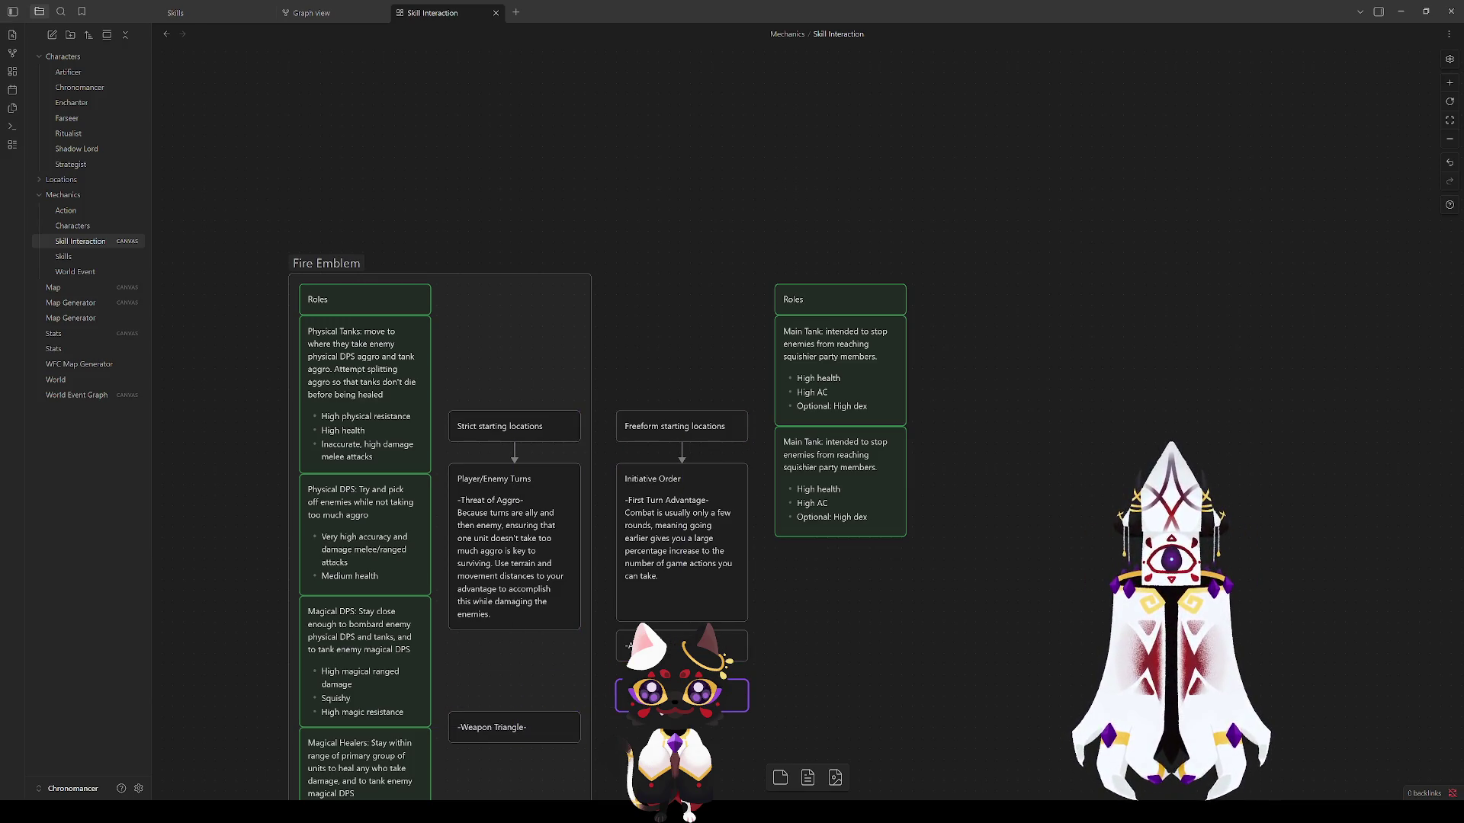
drag(557, 727, 557, 661)
click(779, 621)
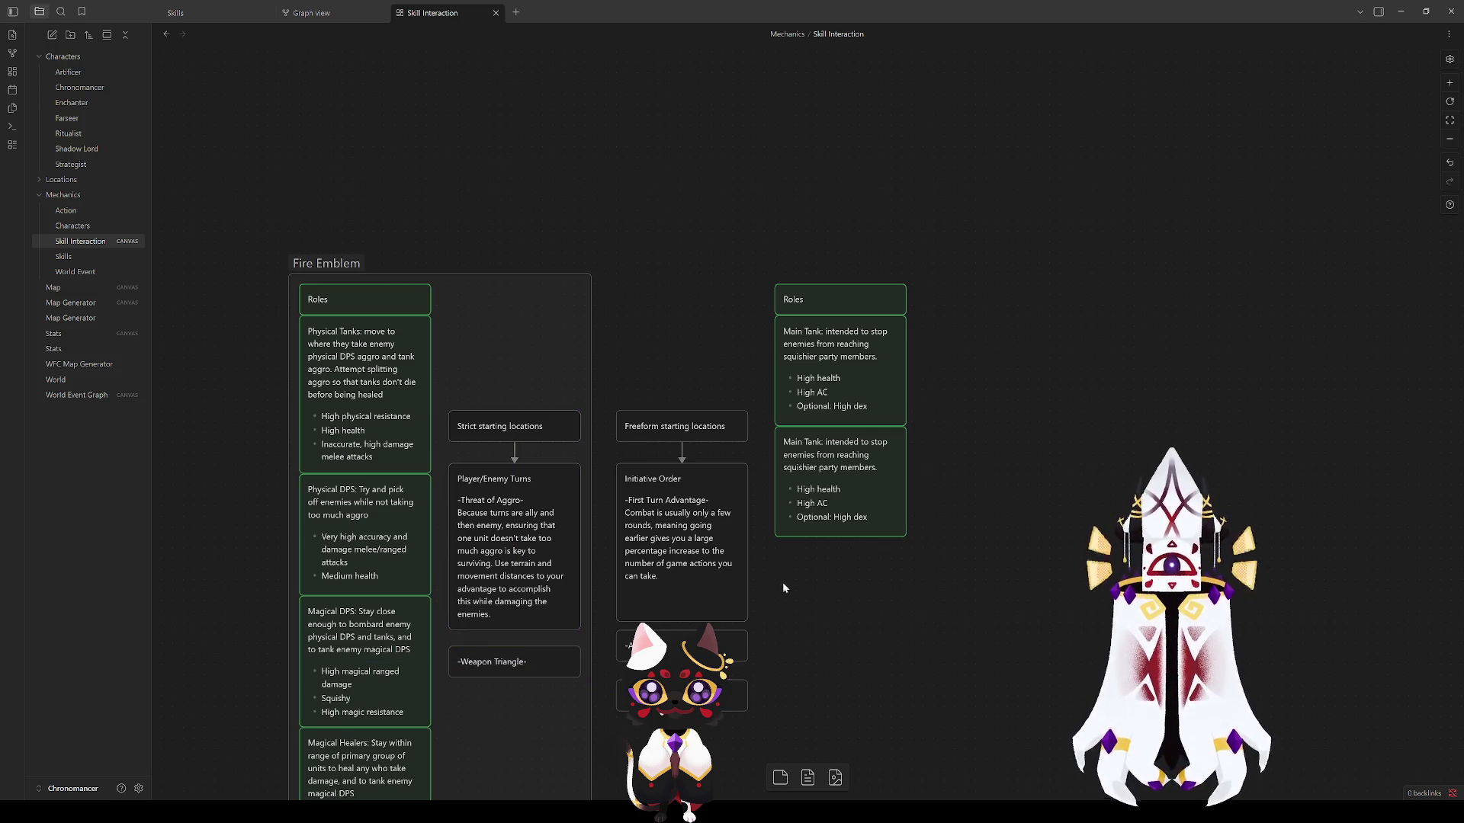
mouse_move(682, 620)
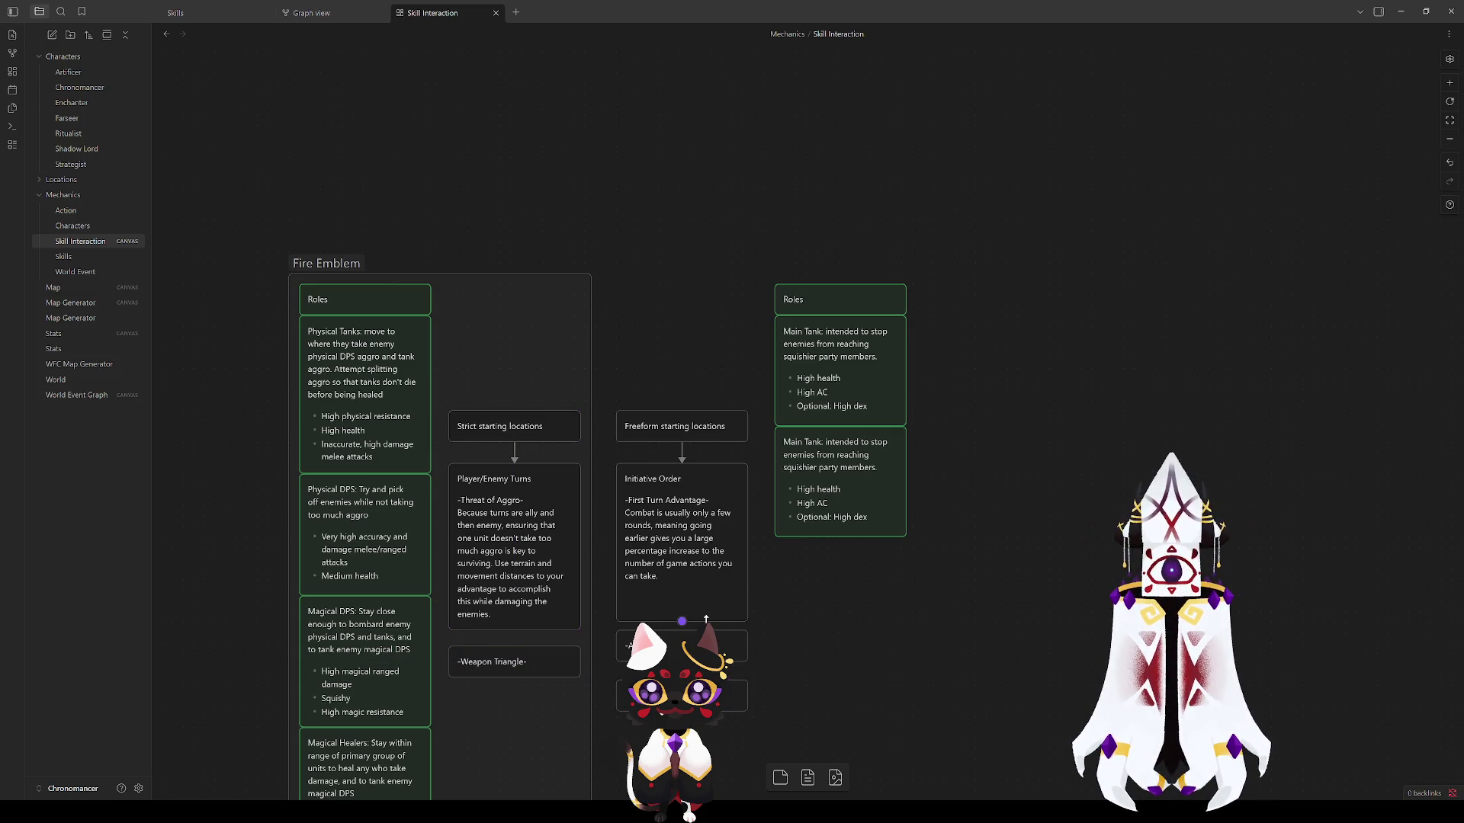
double_click(685, 574)
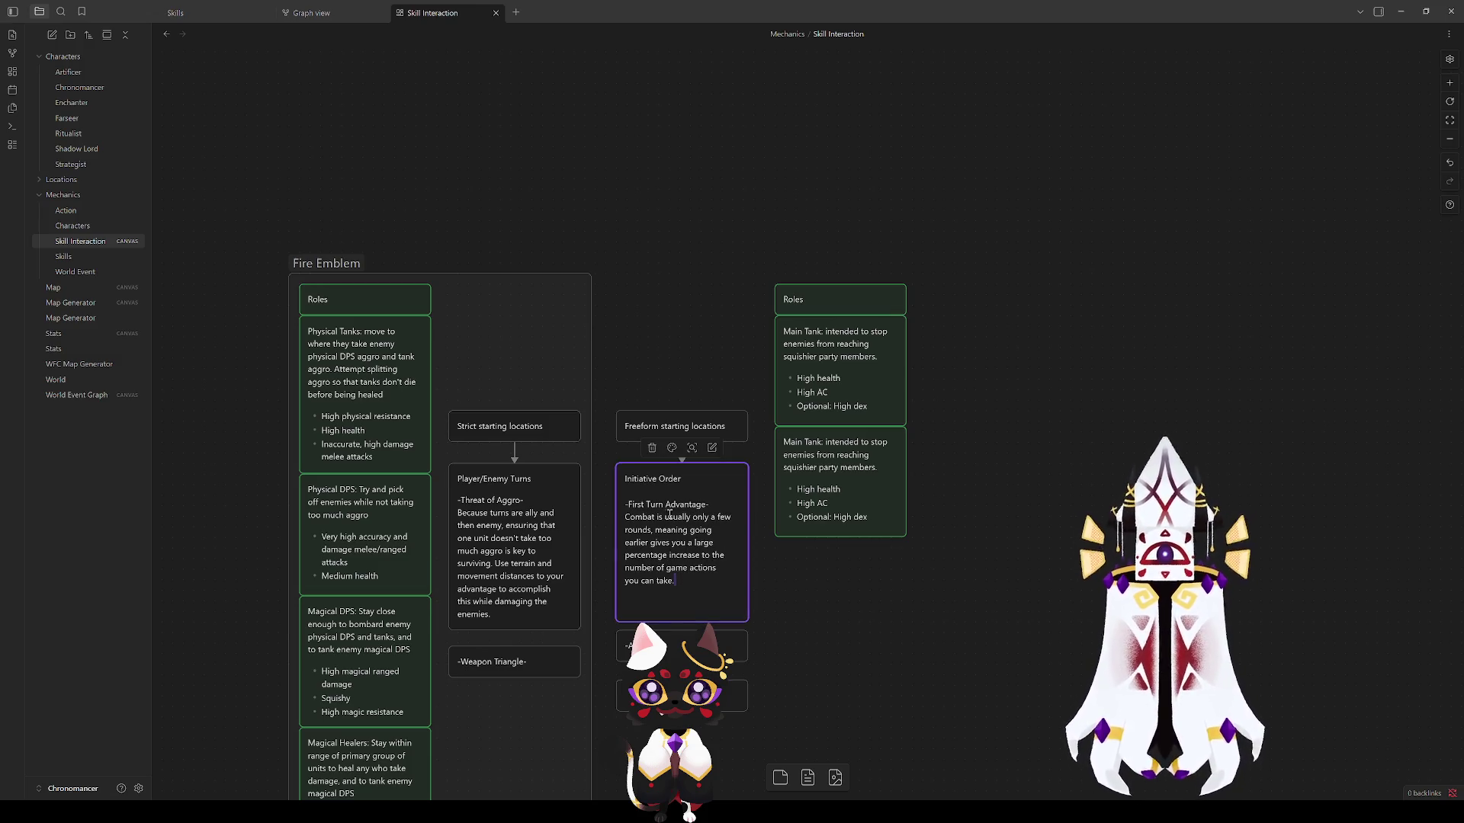
drag(626, 517, 654, 533)
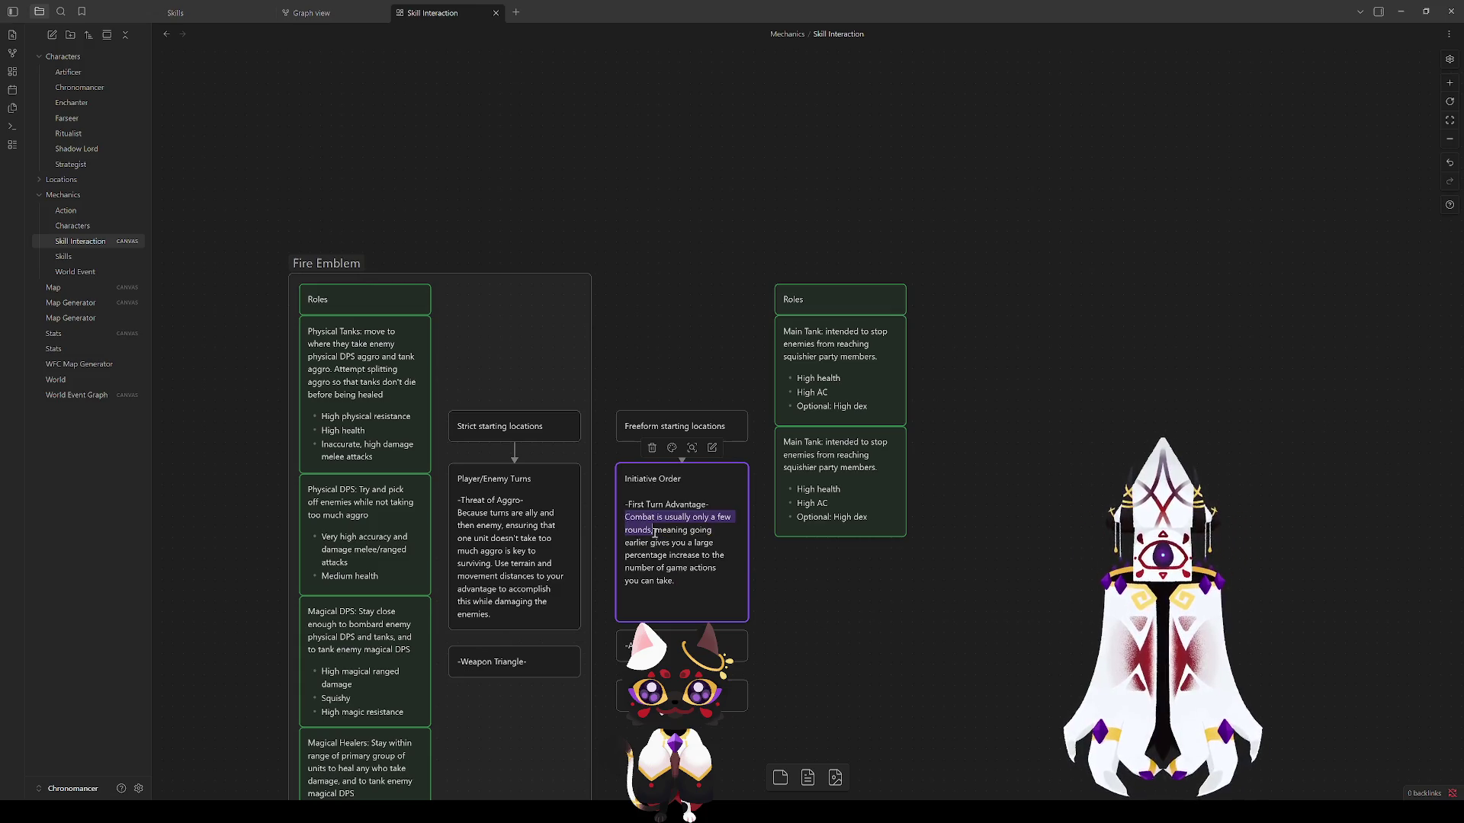
drag(757, 532, 682, 559)
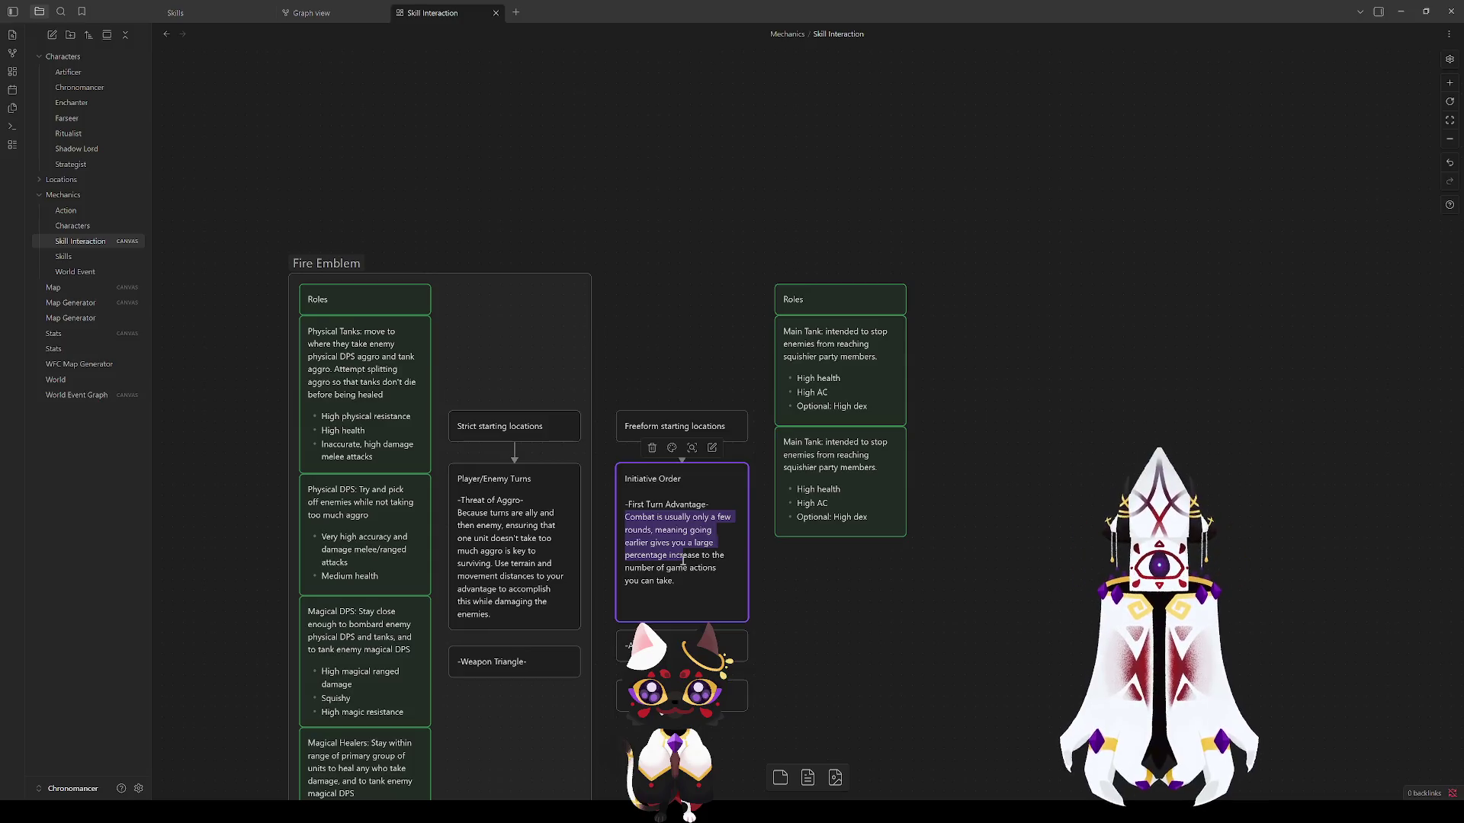
click(683, 578)
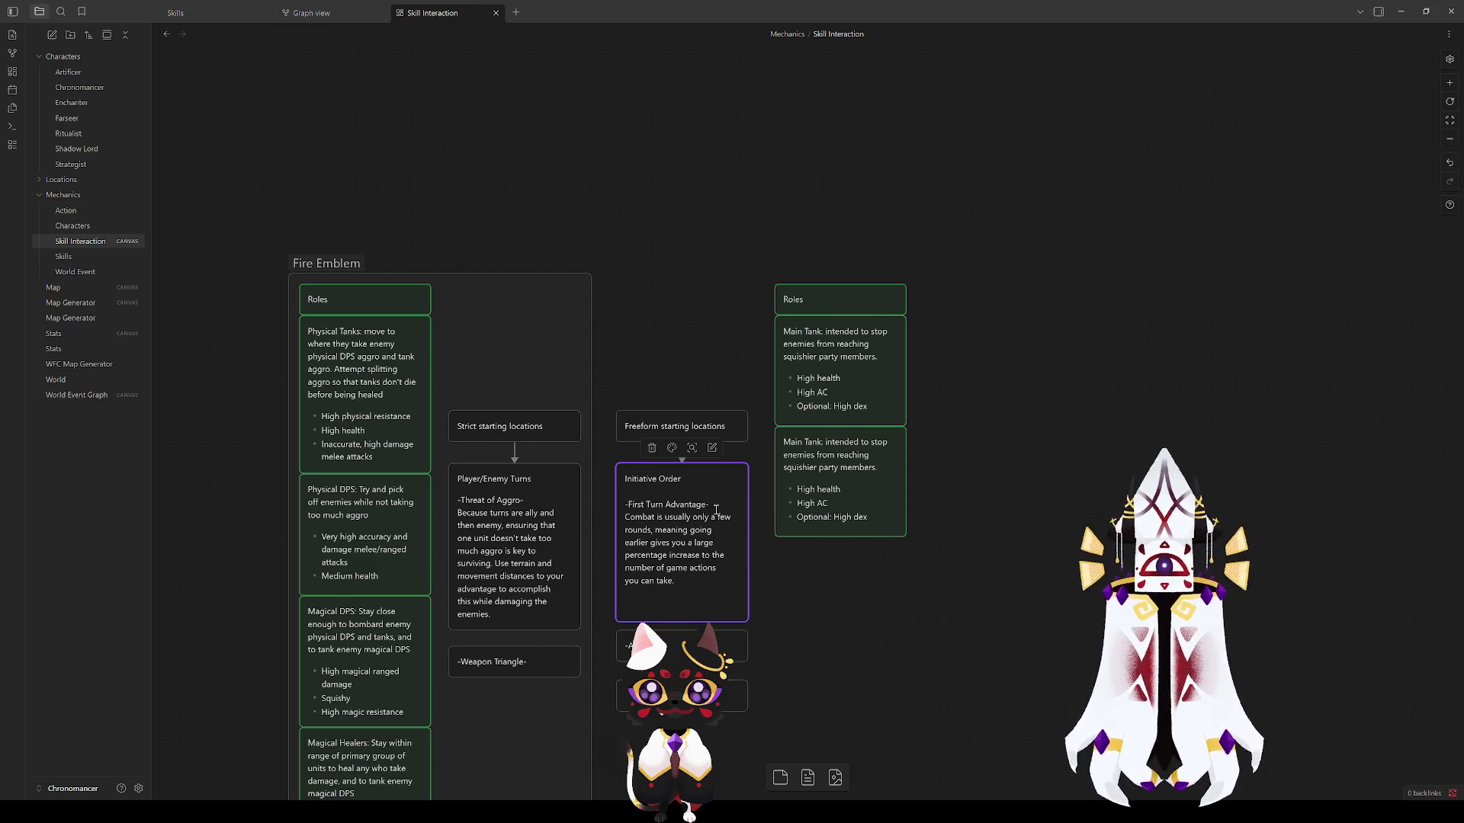
click(847, 580)
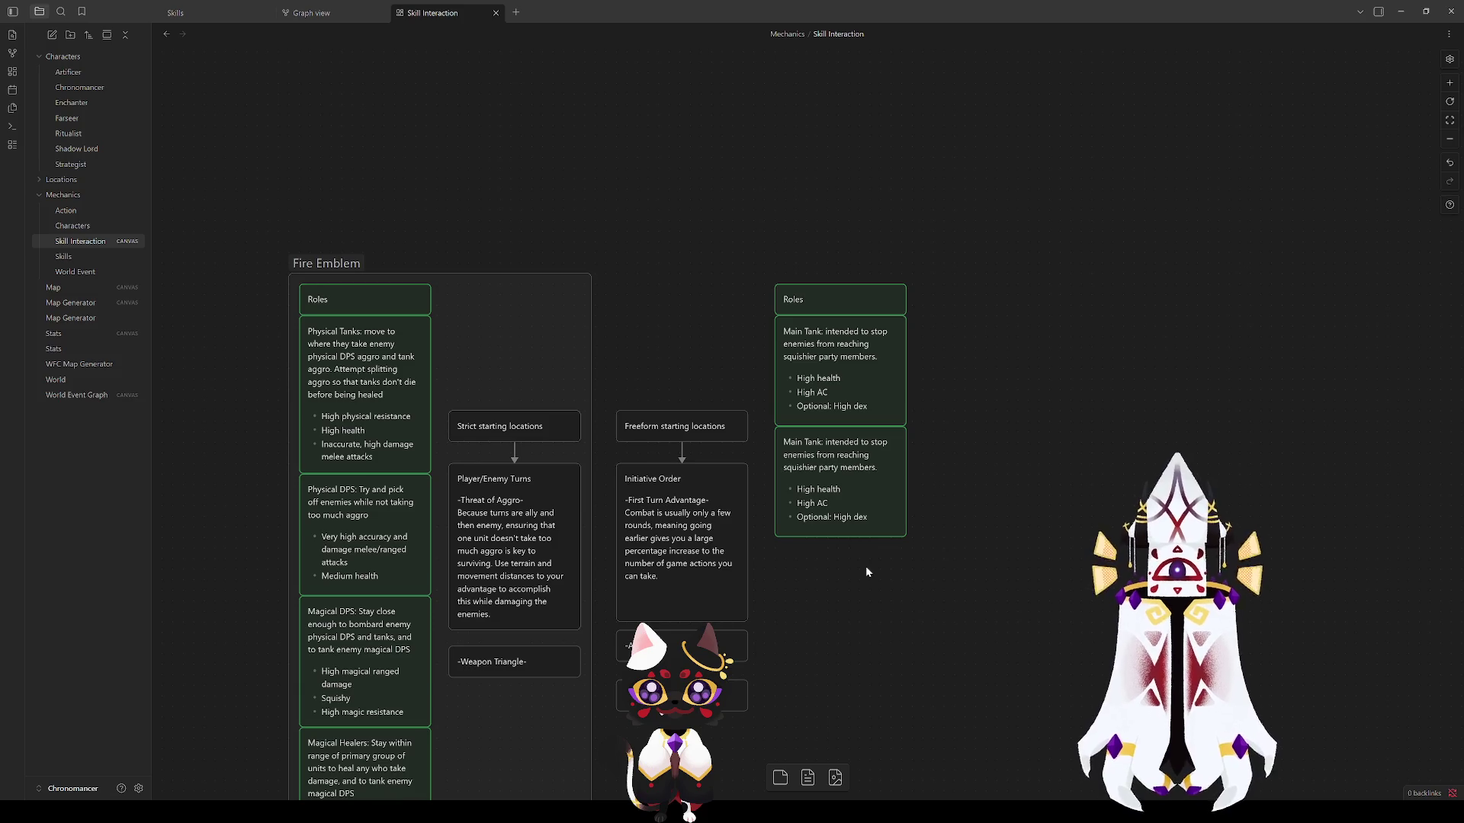
click(626, 555)
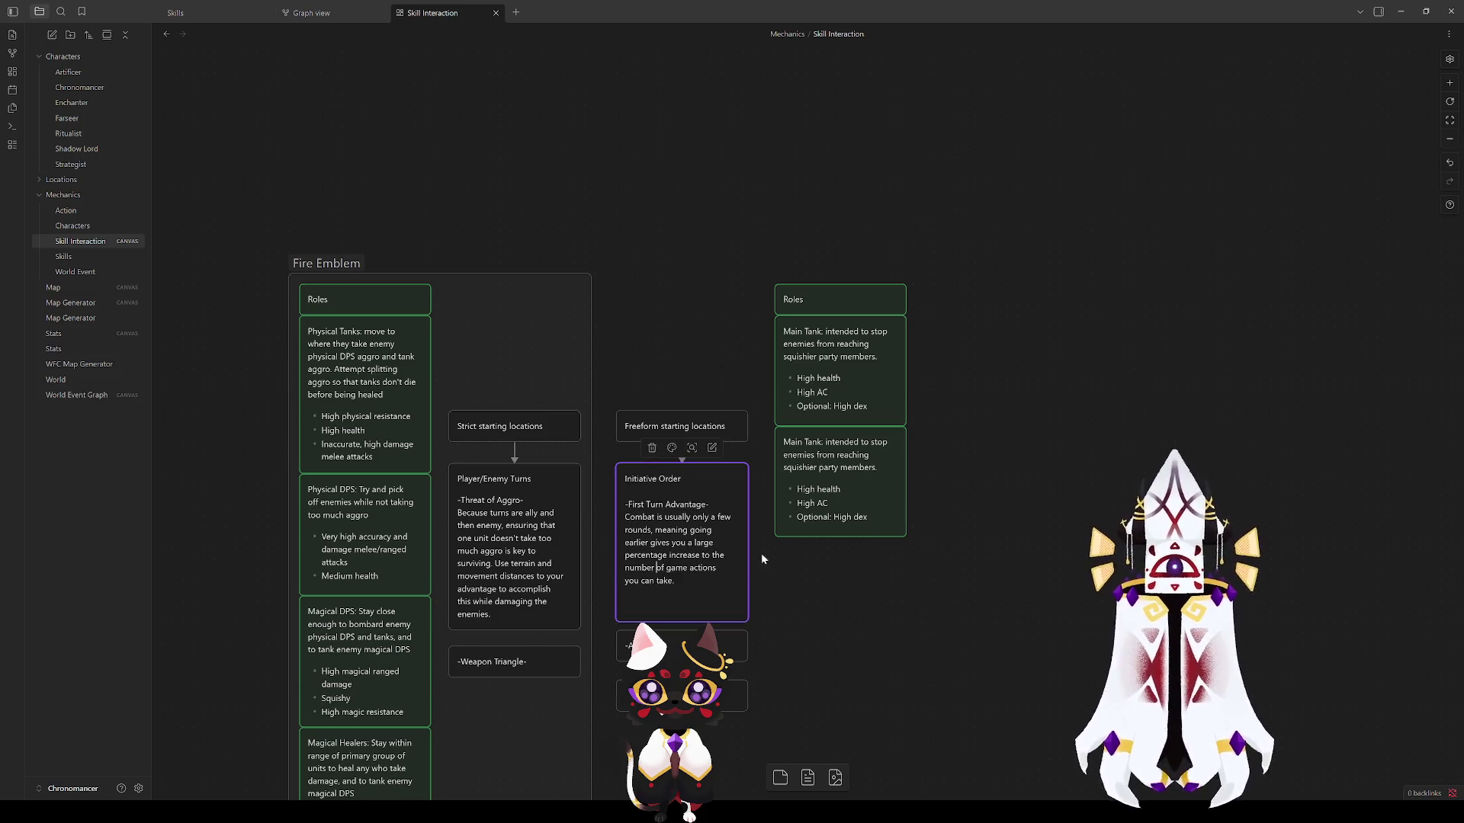
click(989, 625)
click(674, 578)
double_click(674, 578)
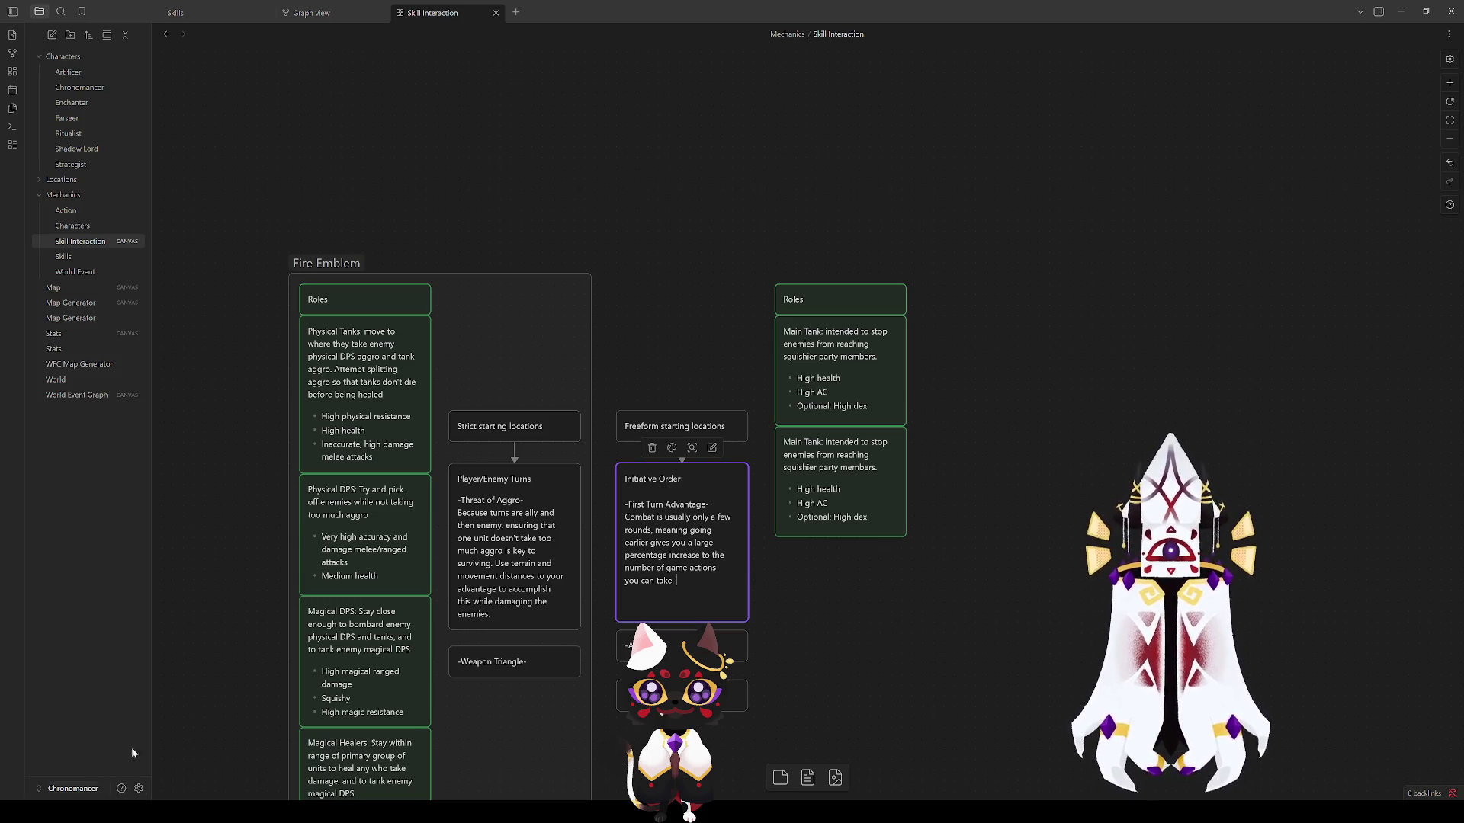
click(659, 599)
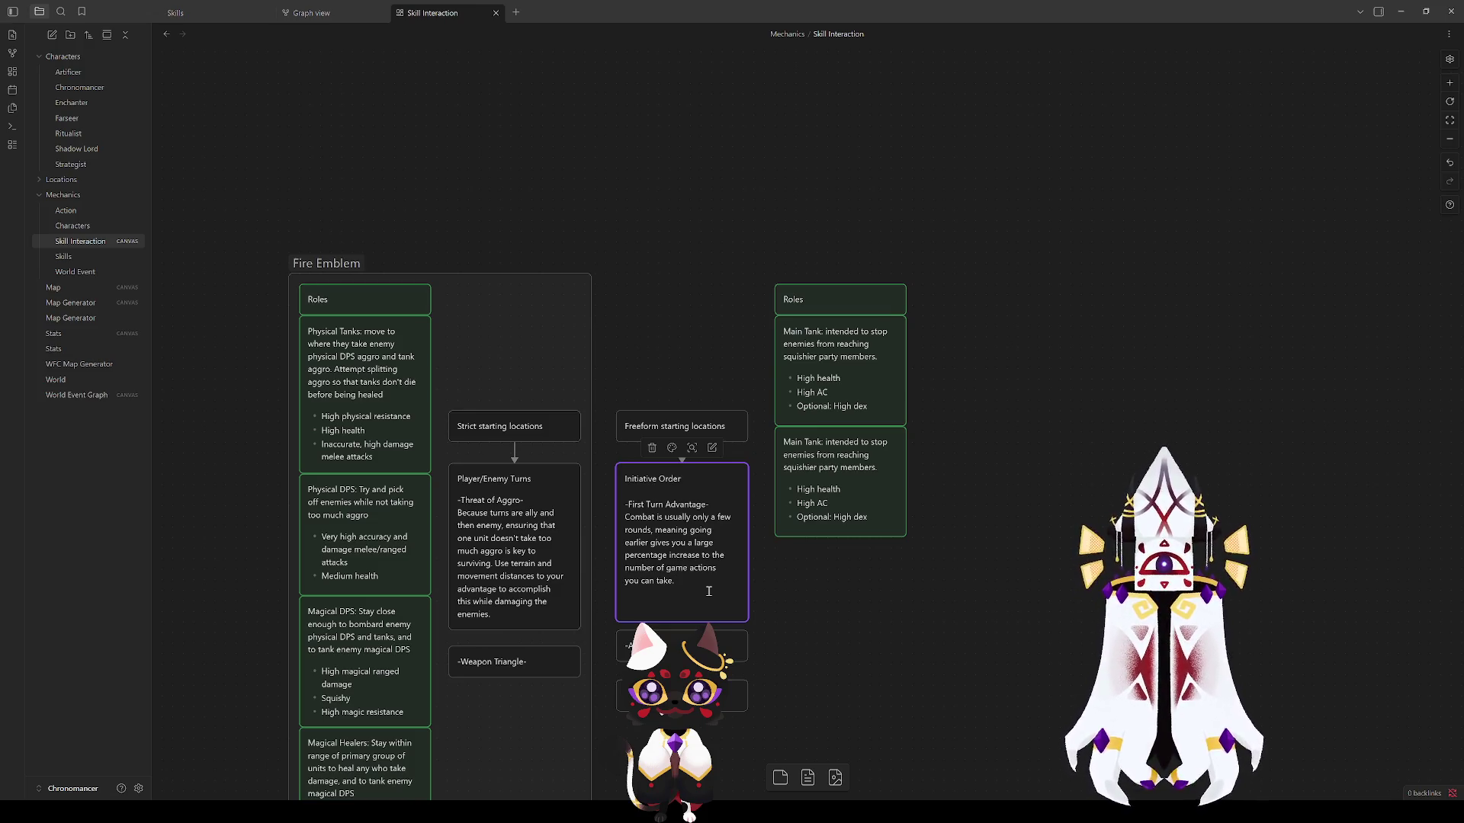
Step: Shorten the Initiative Order card and stack the Action Economy card directly beneath it
key(Escape)
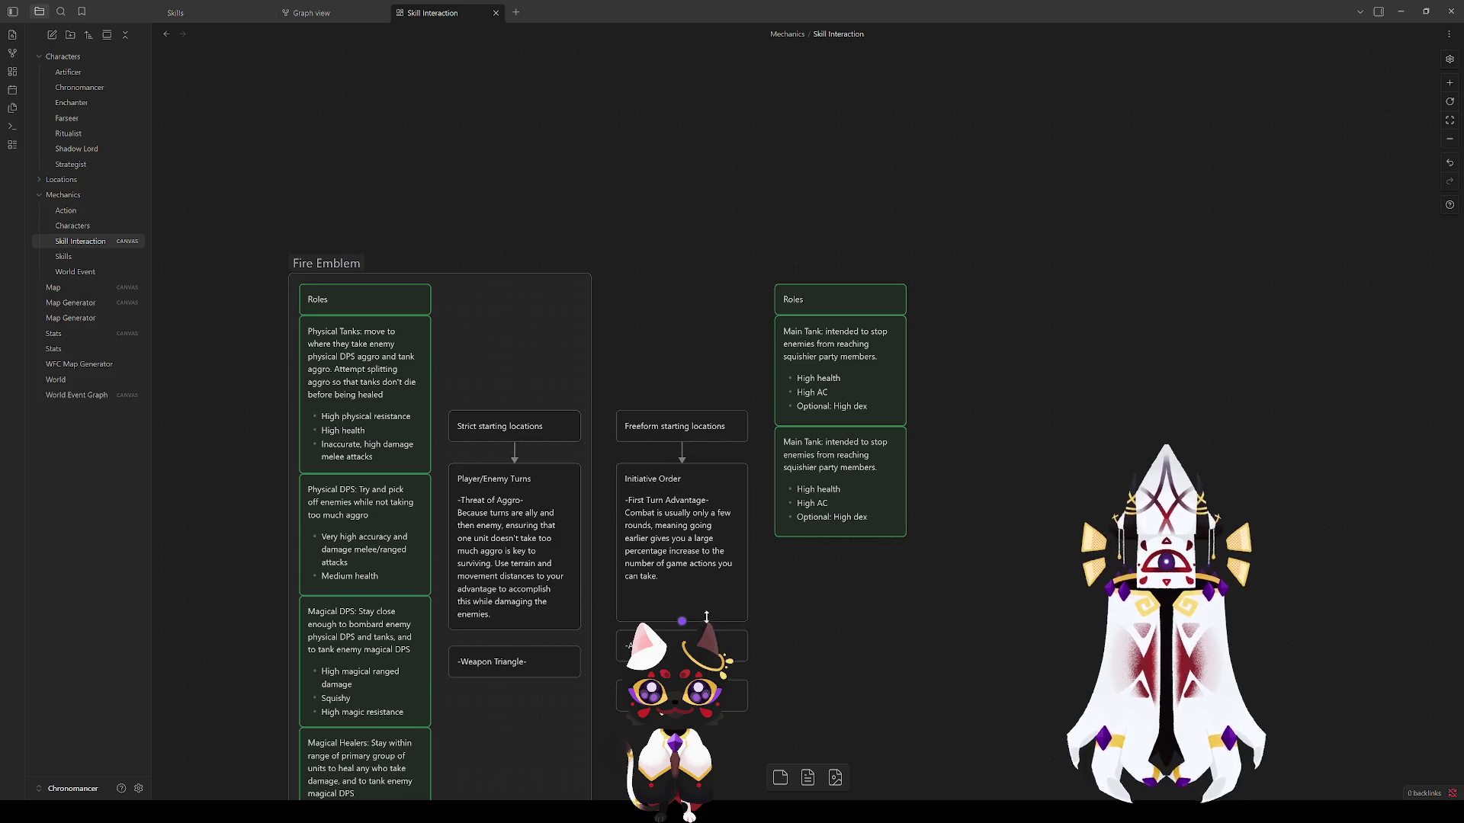
drag(711, 623, 711, 593)
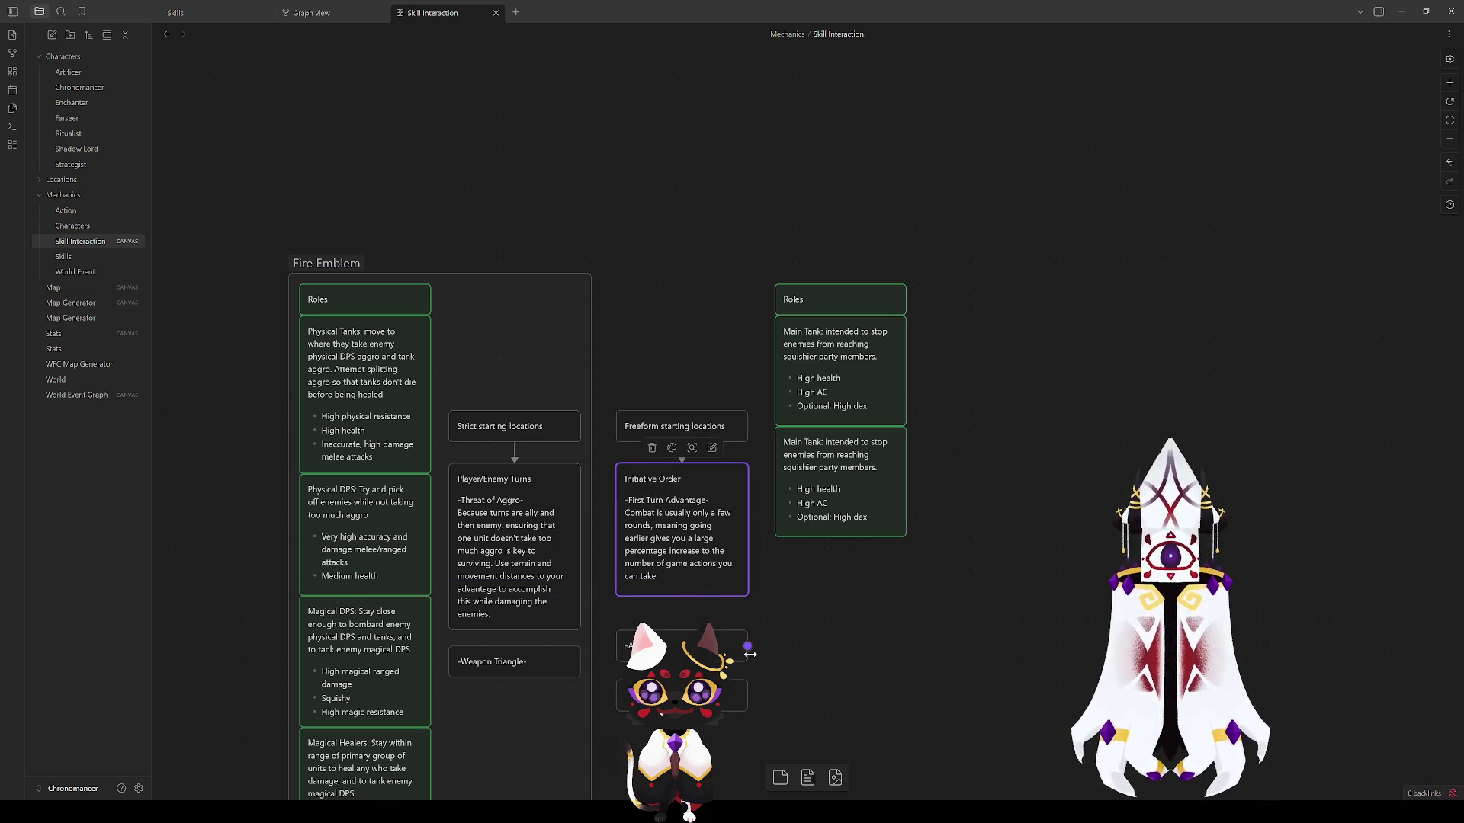
drag(640, 642, 692, 621)
click(500, 663)
drag(633, 737, 699, 547)
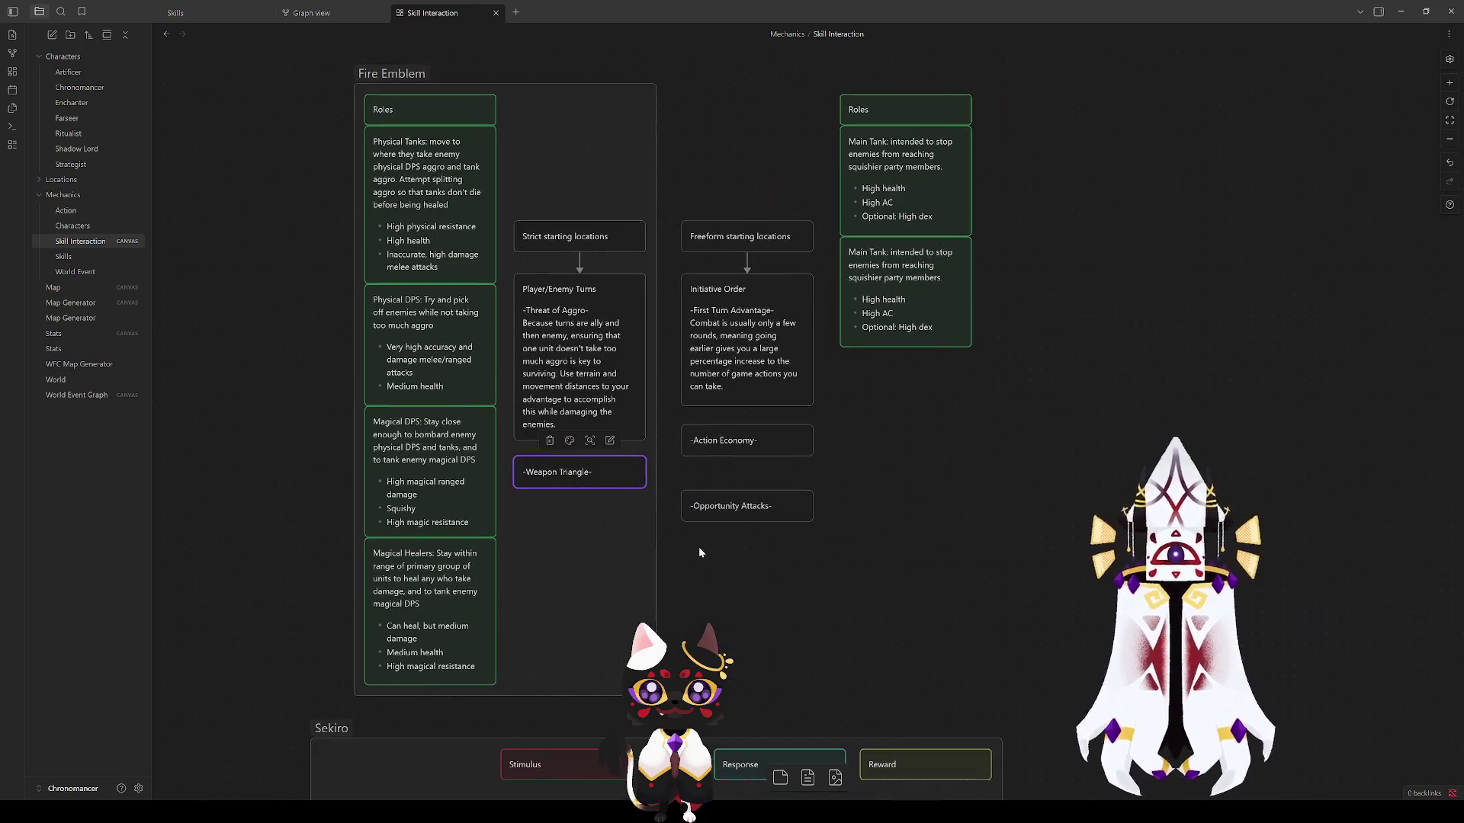
Step: Finish the Weapon Triangle note on rock paper scissors complicating positioning and shorten the card
double_click(596, 490)
key(Return)
text(Rock paper)
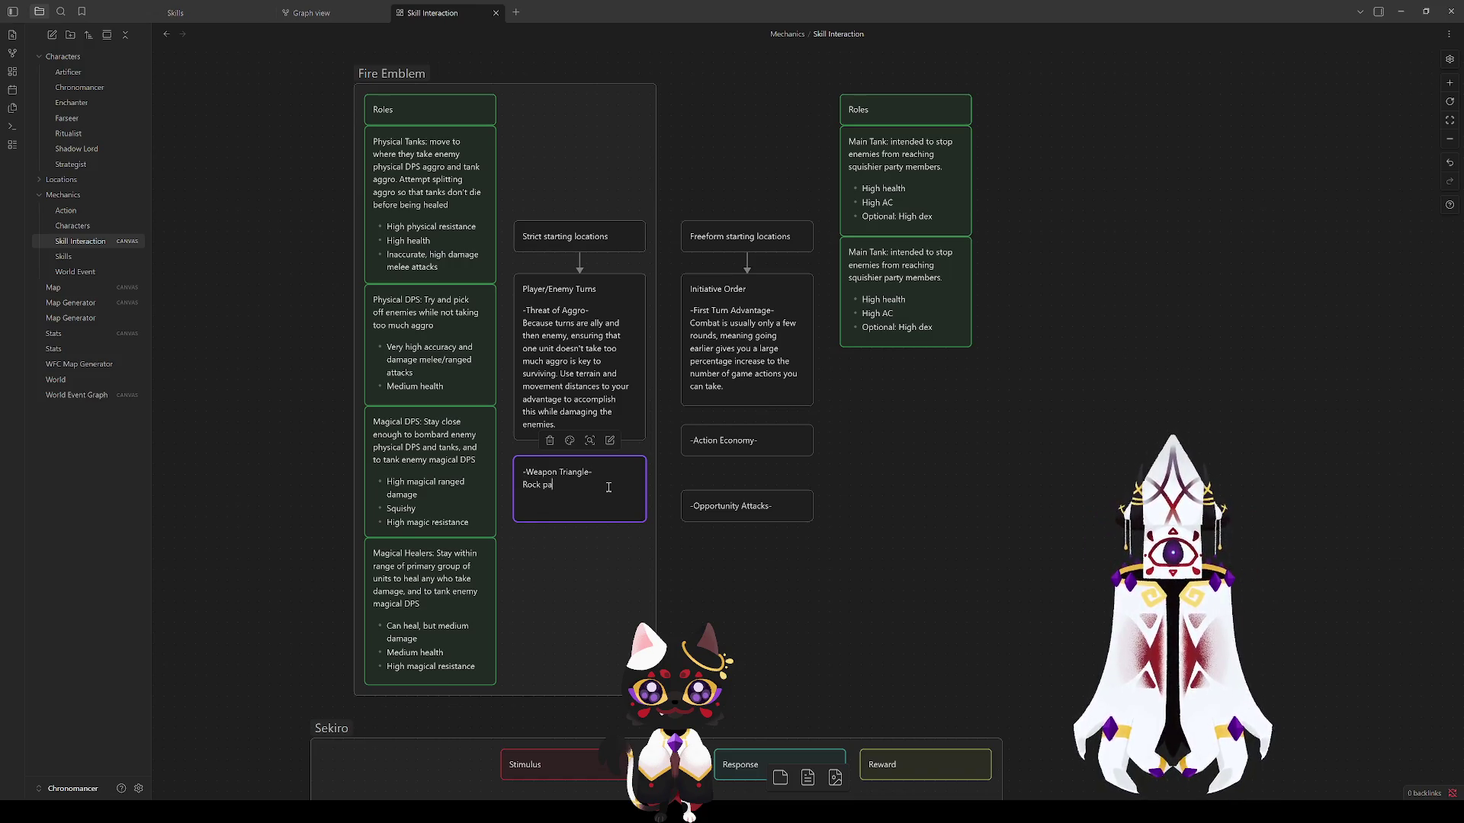
text( scissors)
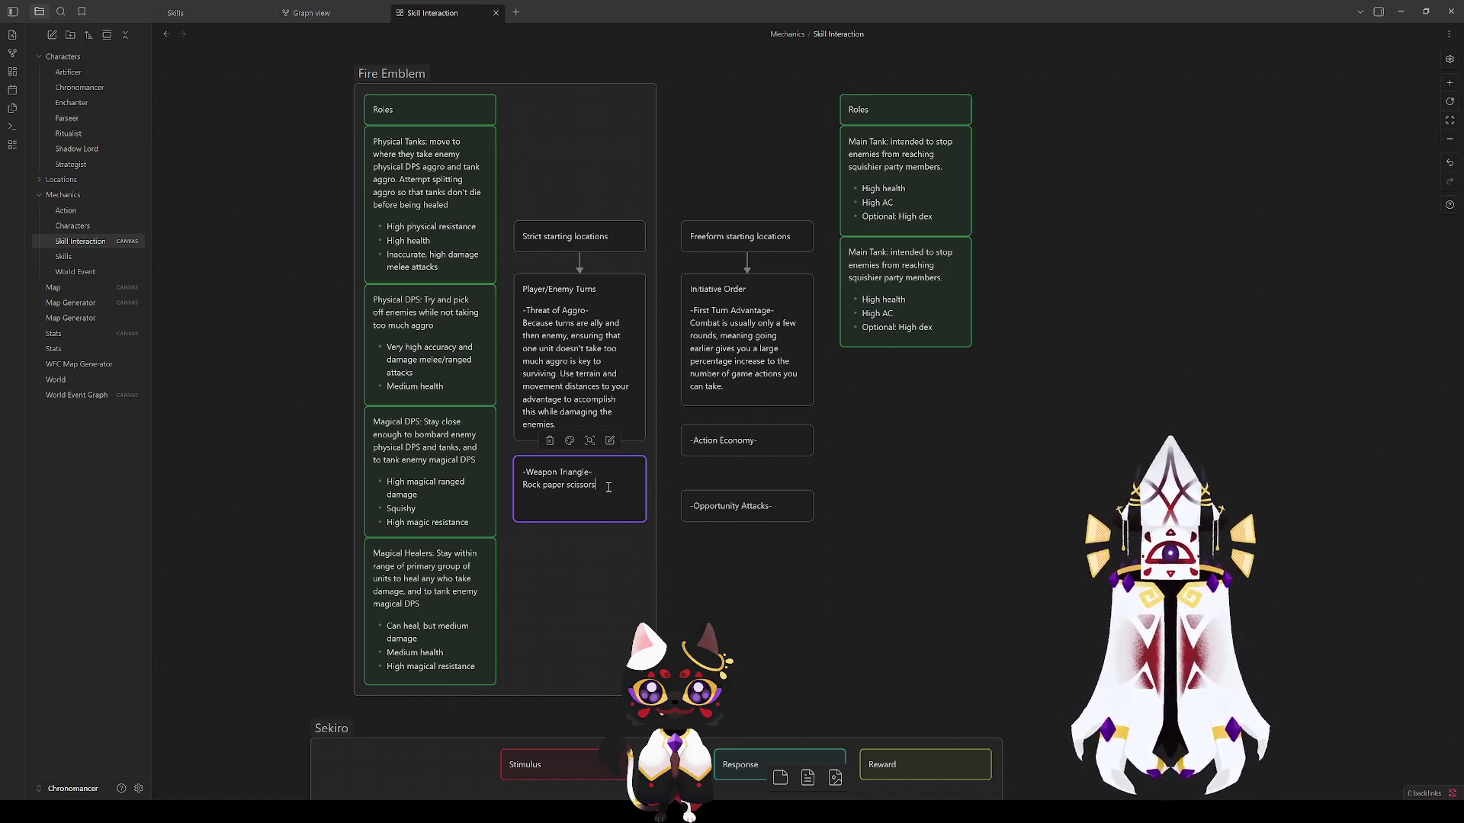
text( to add compl)
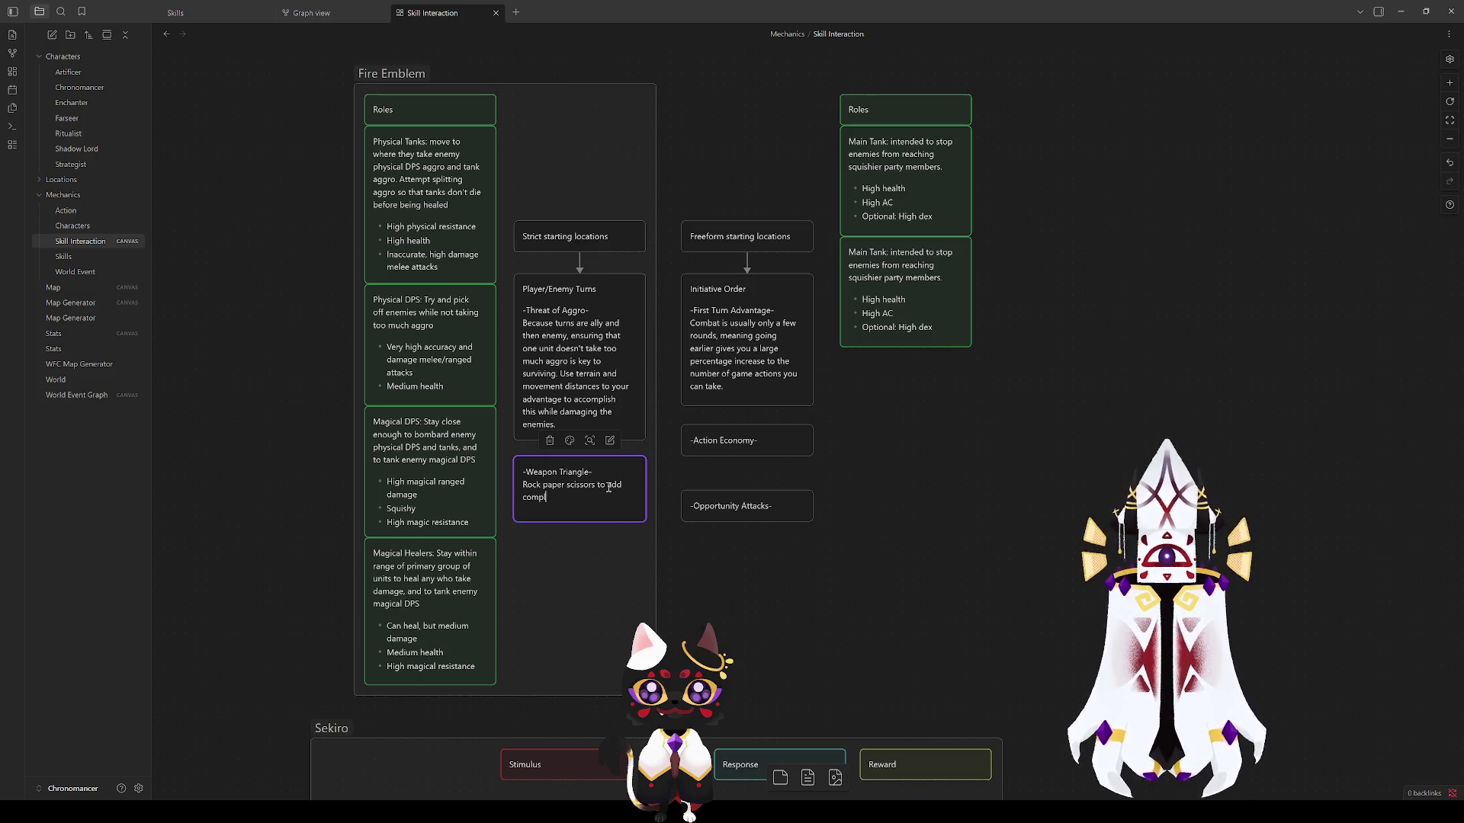
text(ication to)
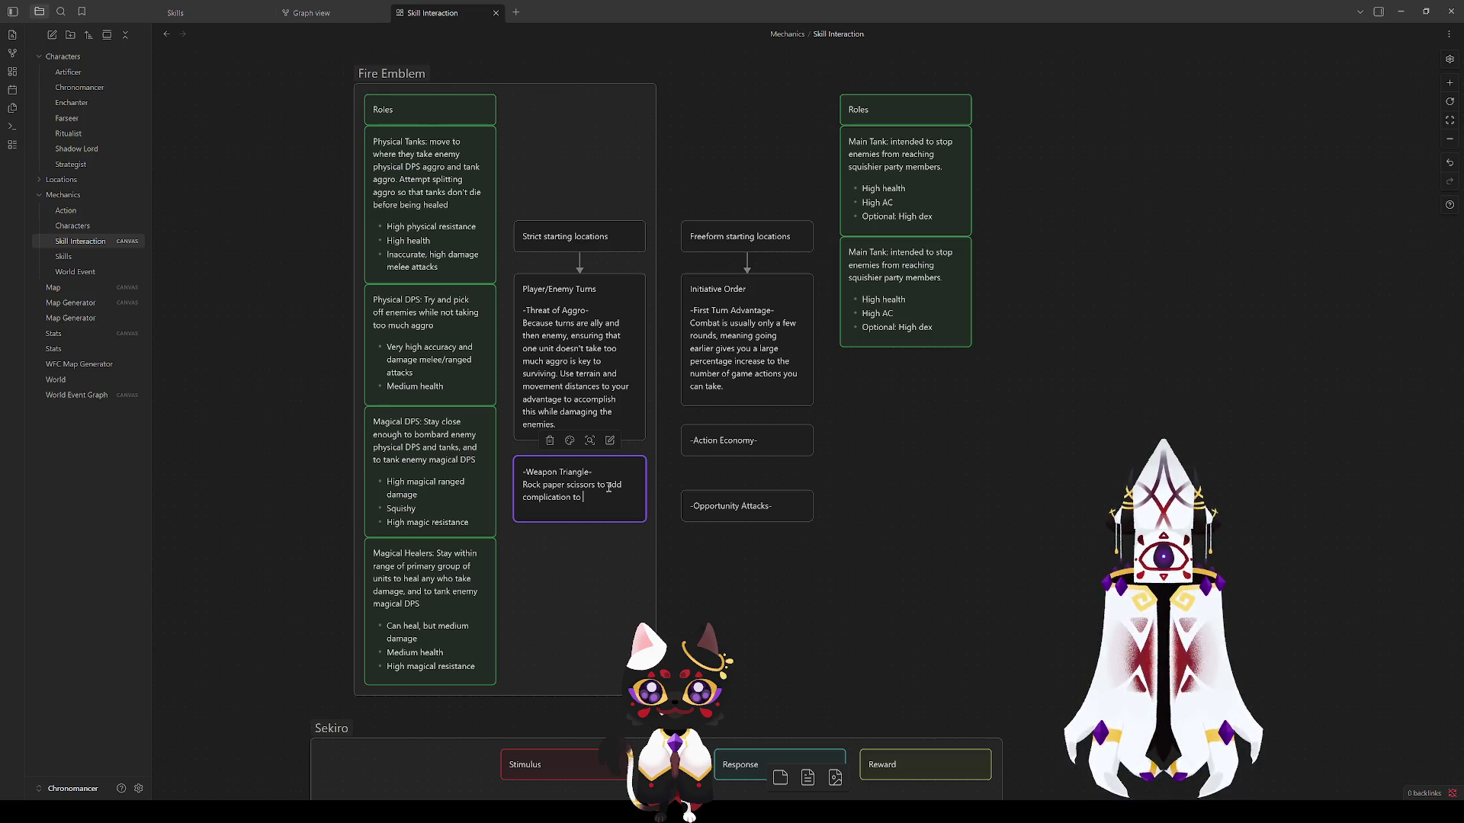
text(positioning)
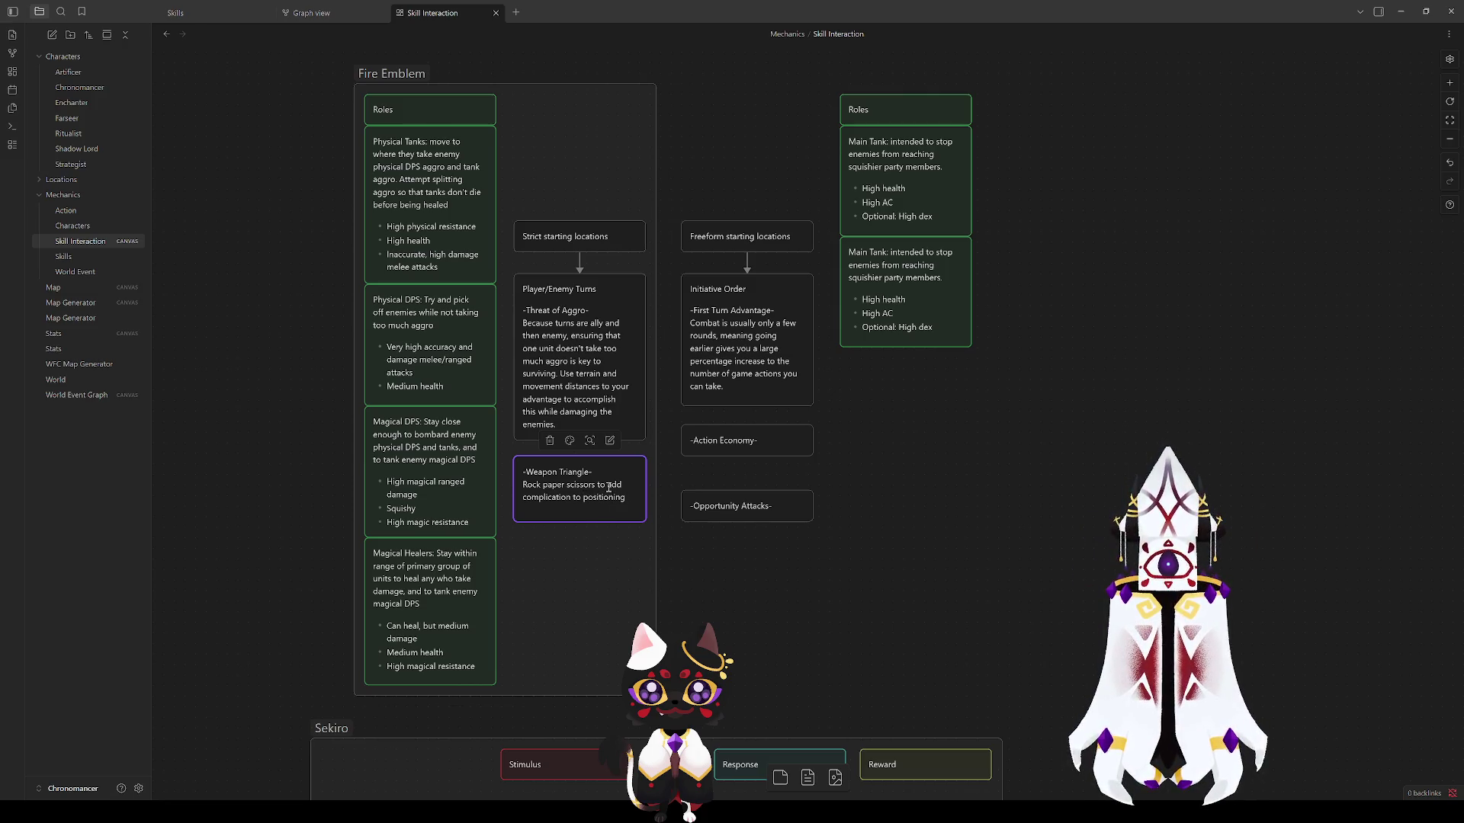
drag(619, 521, 619, 514)
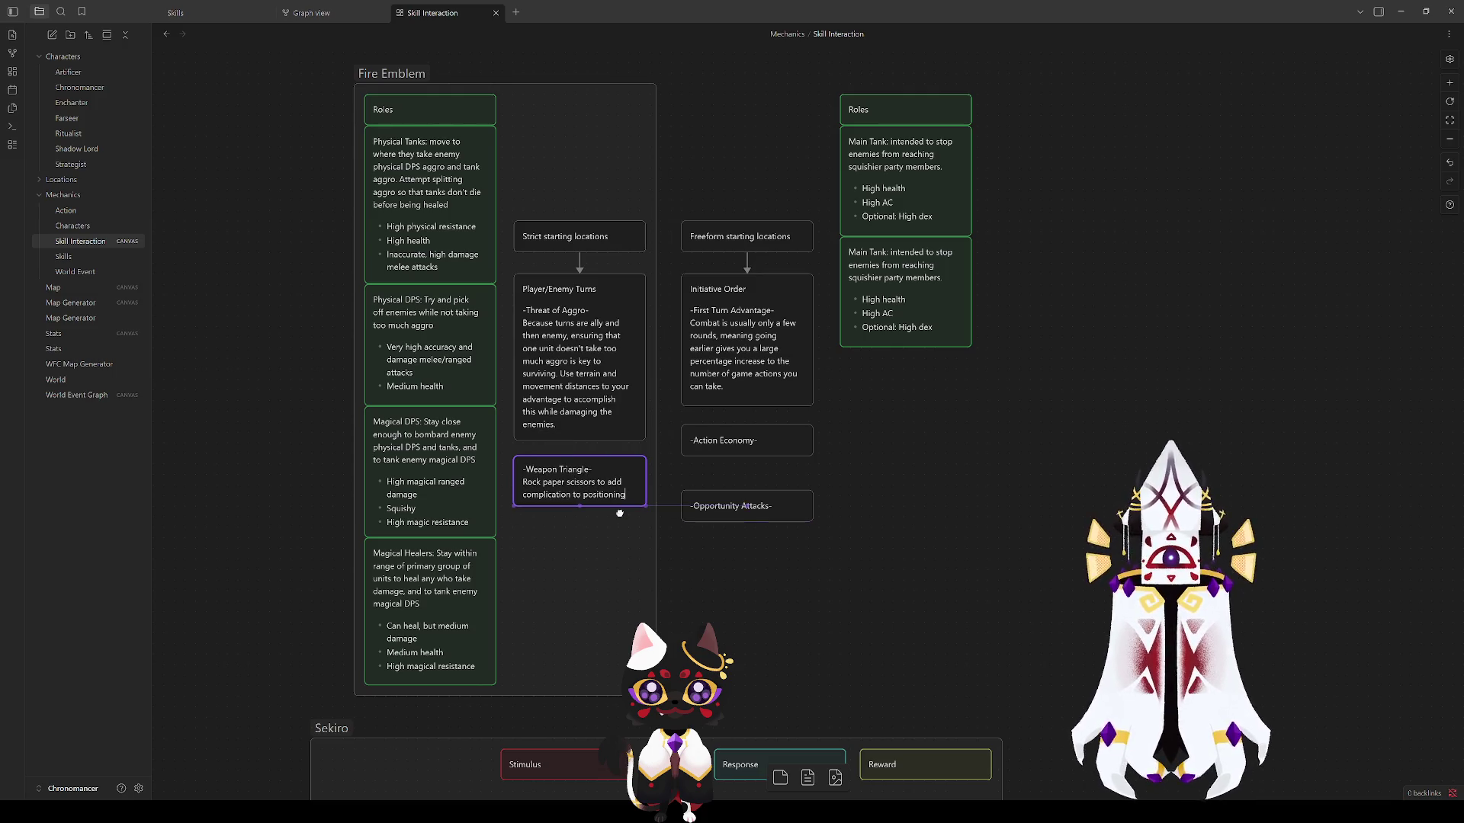
click(889, 591)
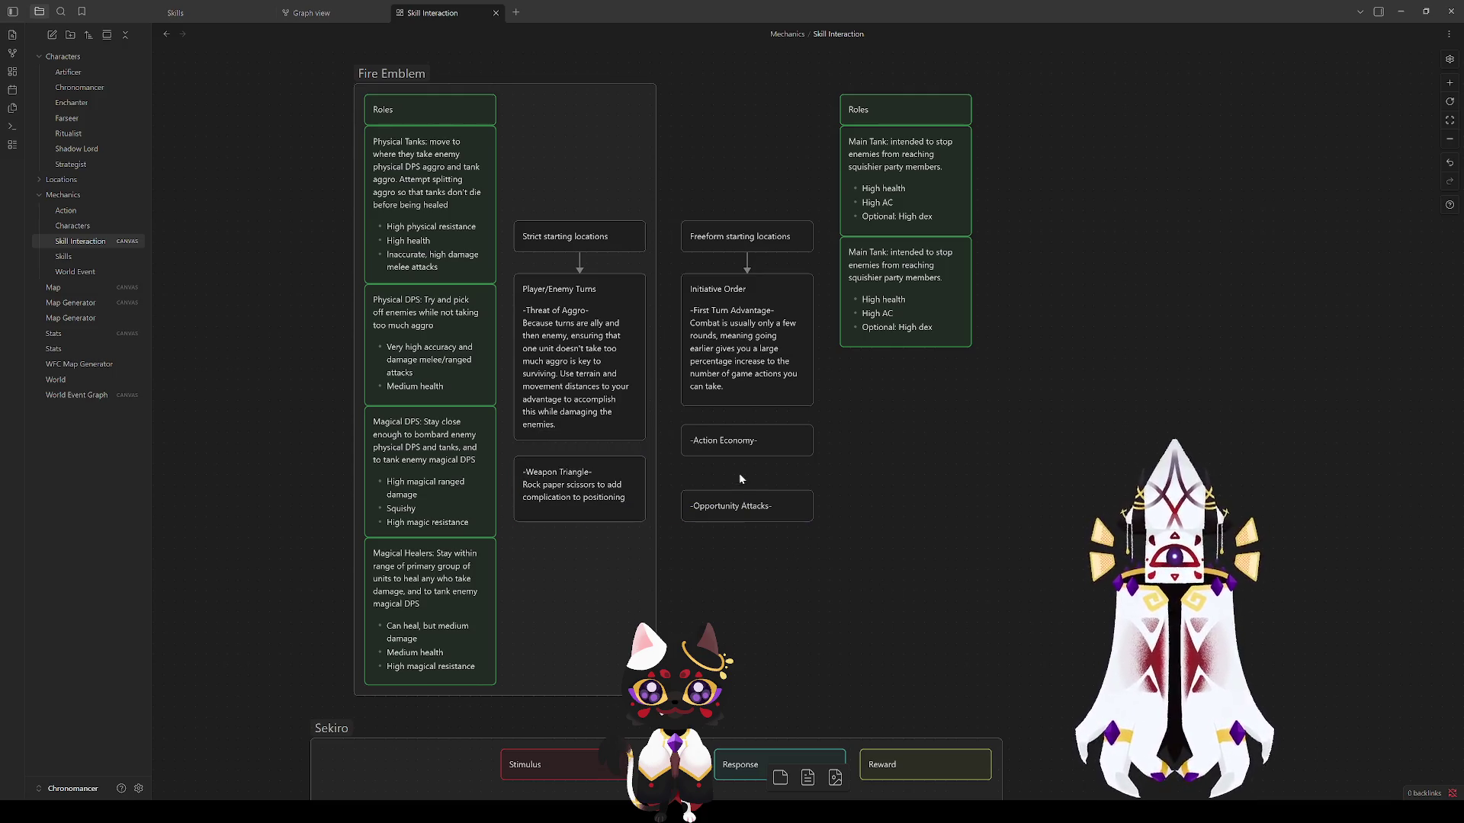
Step: Shorten Weapon Triangle further and make Action Economy taller, pushing Opportunity Attacks down
drag(617, 522, 618, 510)
click(686, 559)
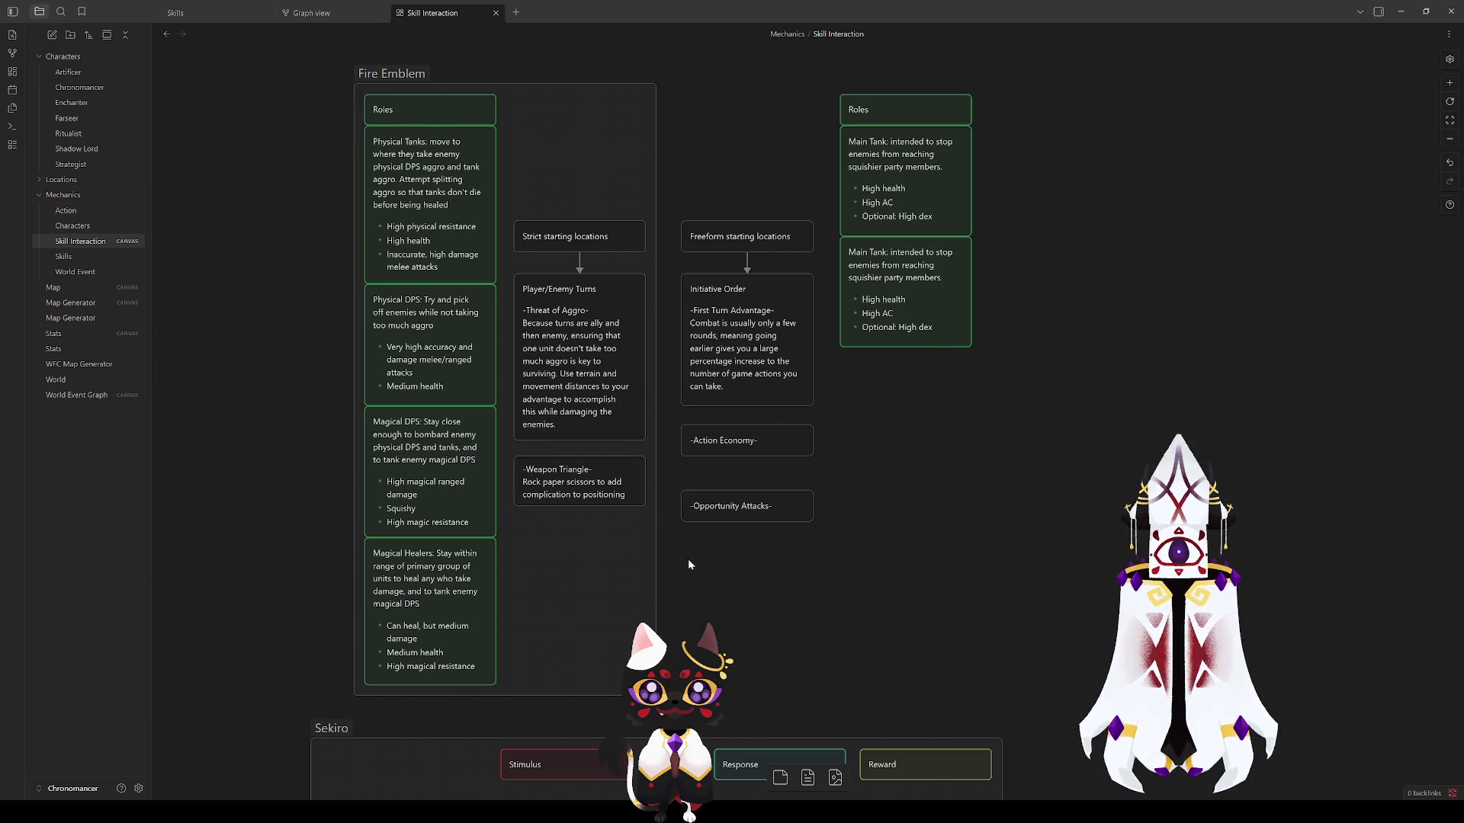
click(745, 447)
drag(769, 456, 764, 535)
click(778, 469)
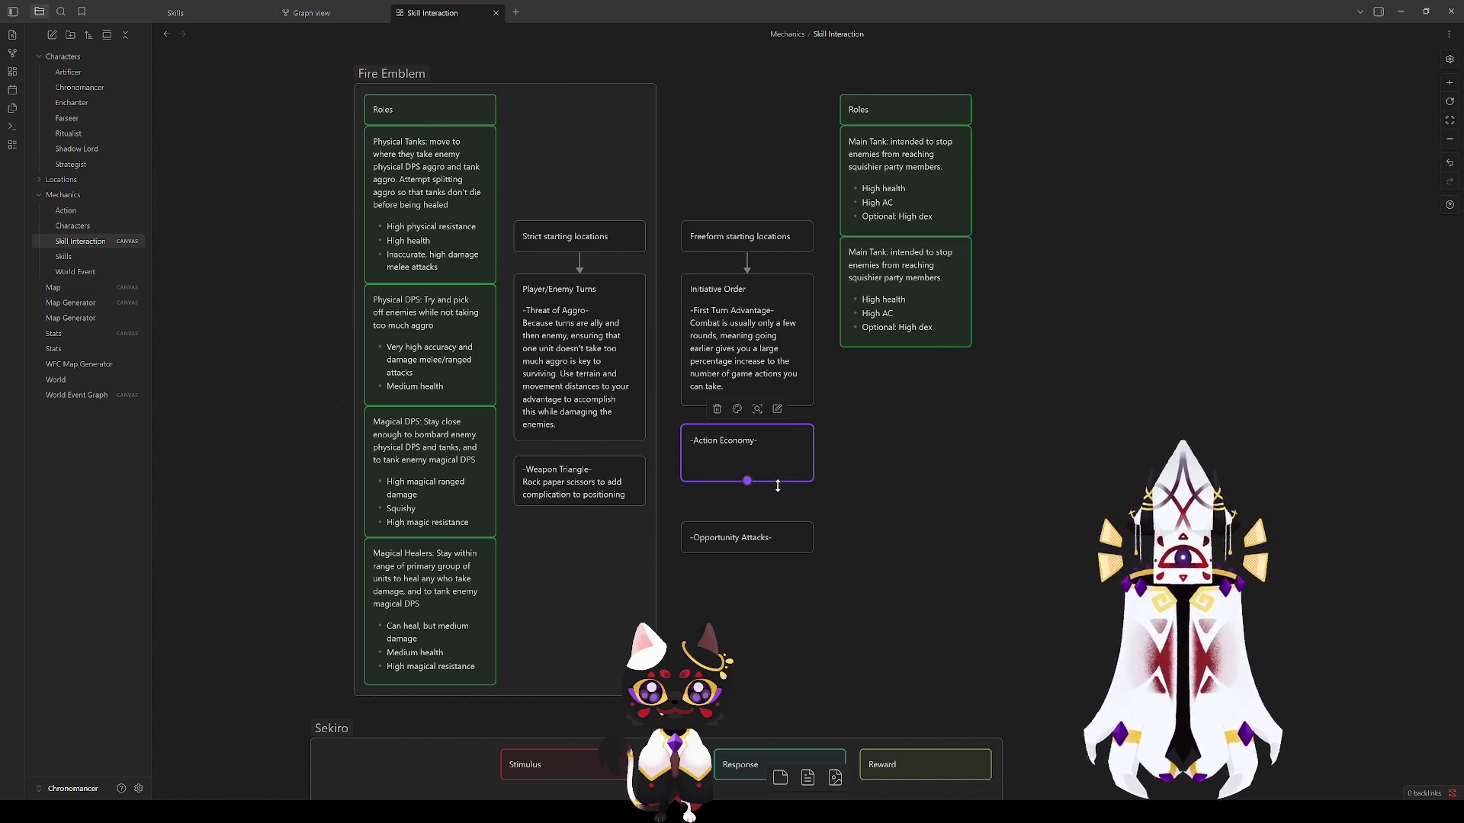
drag(746, 481, 746, 504)
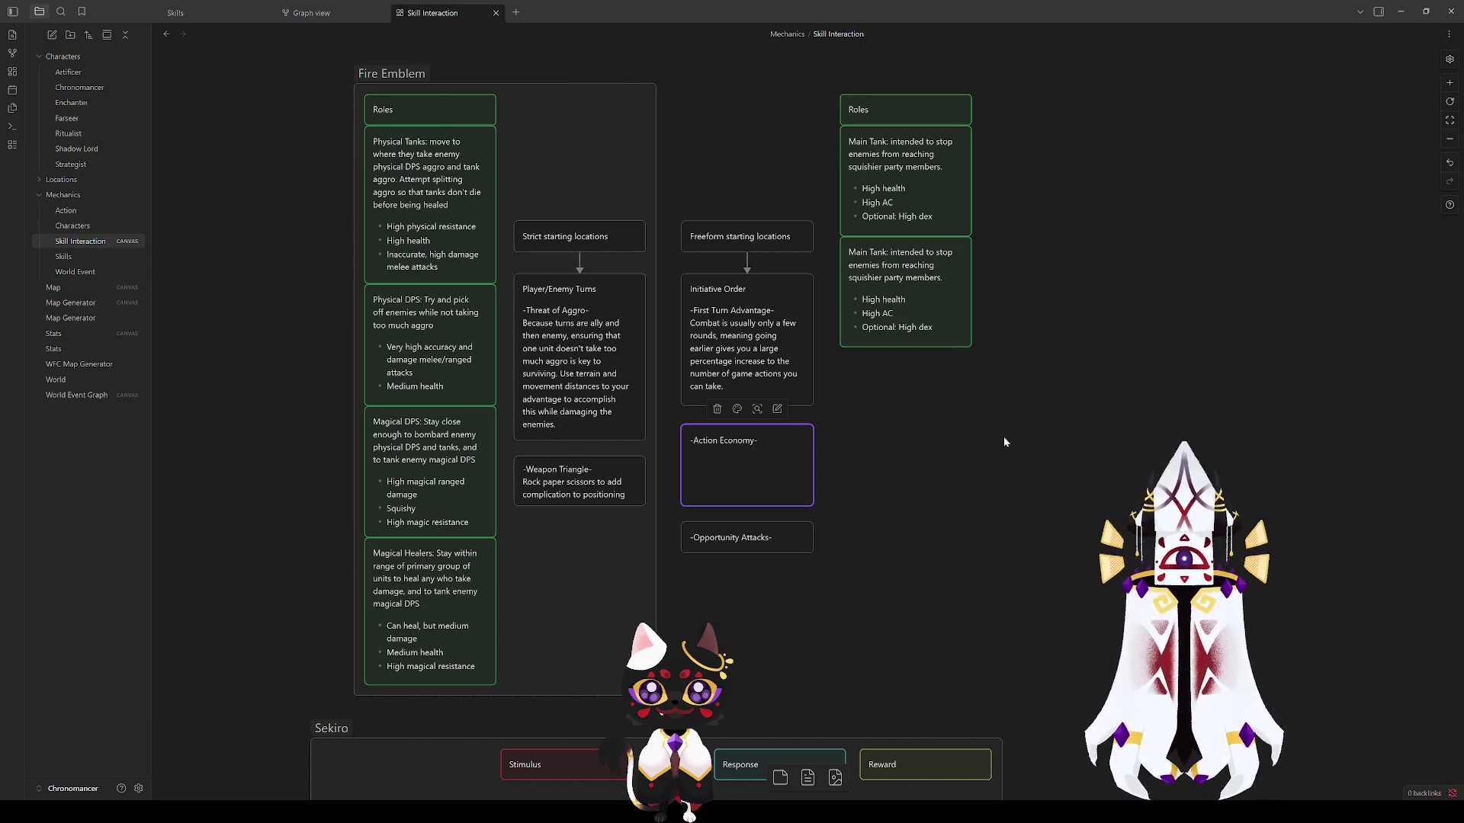
Step: Briefly open Action Economy and select Initiative Order without changing them
click(772, 453)
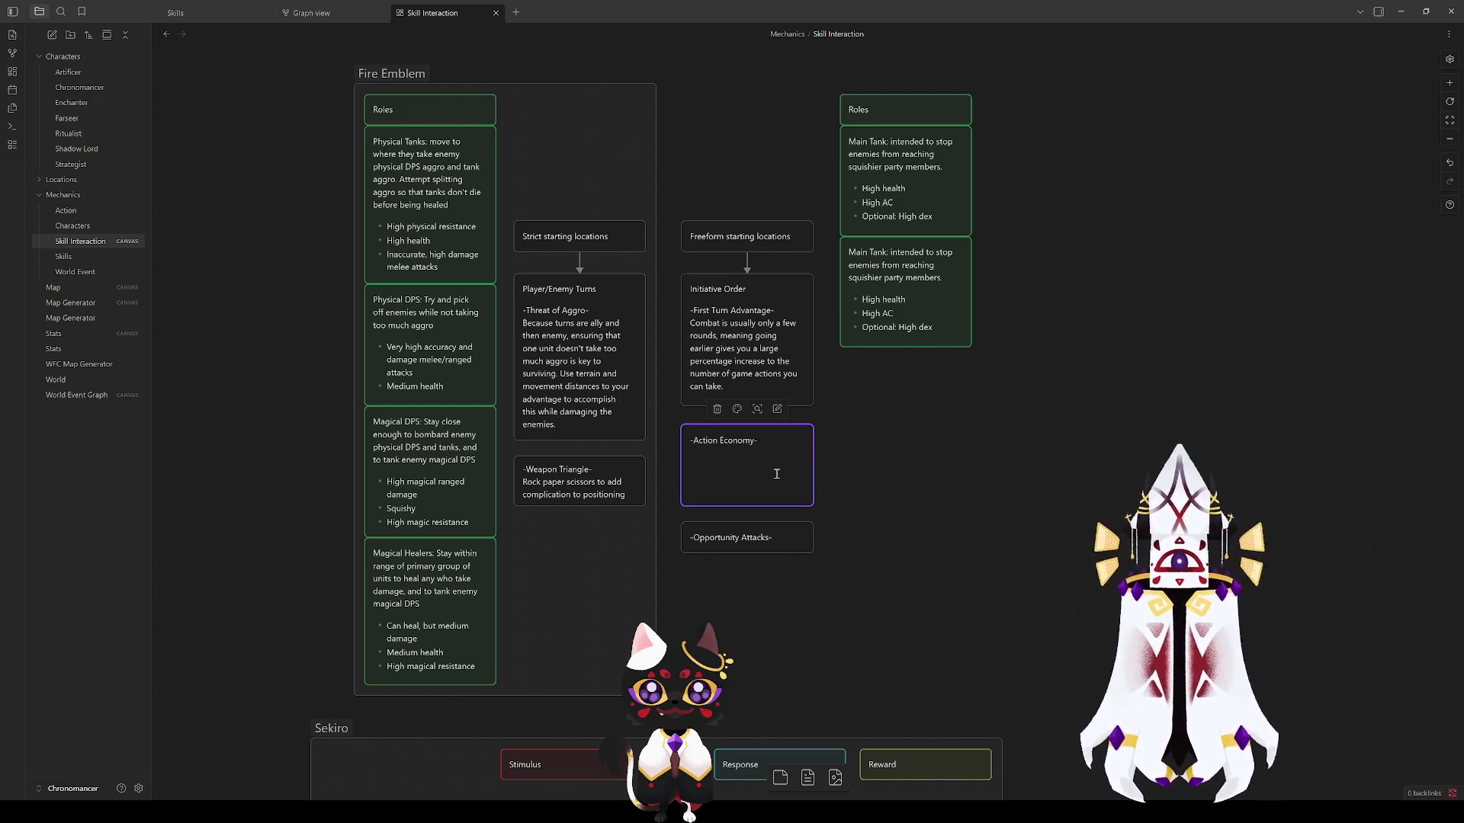
click(849, 514)
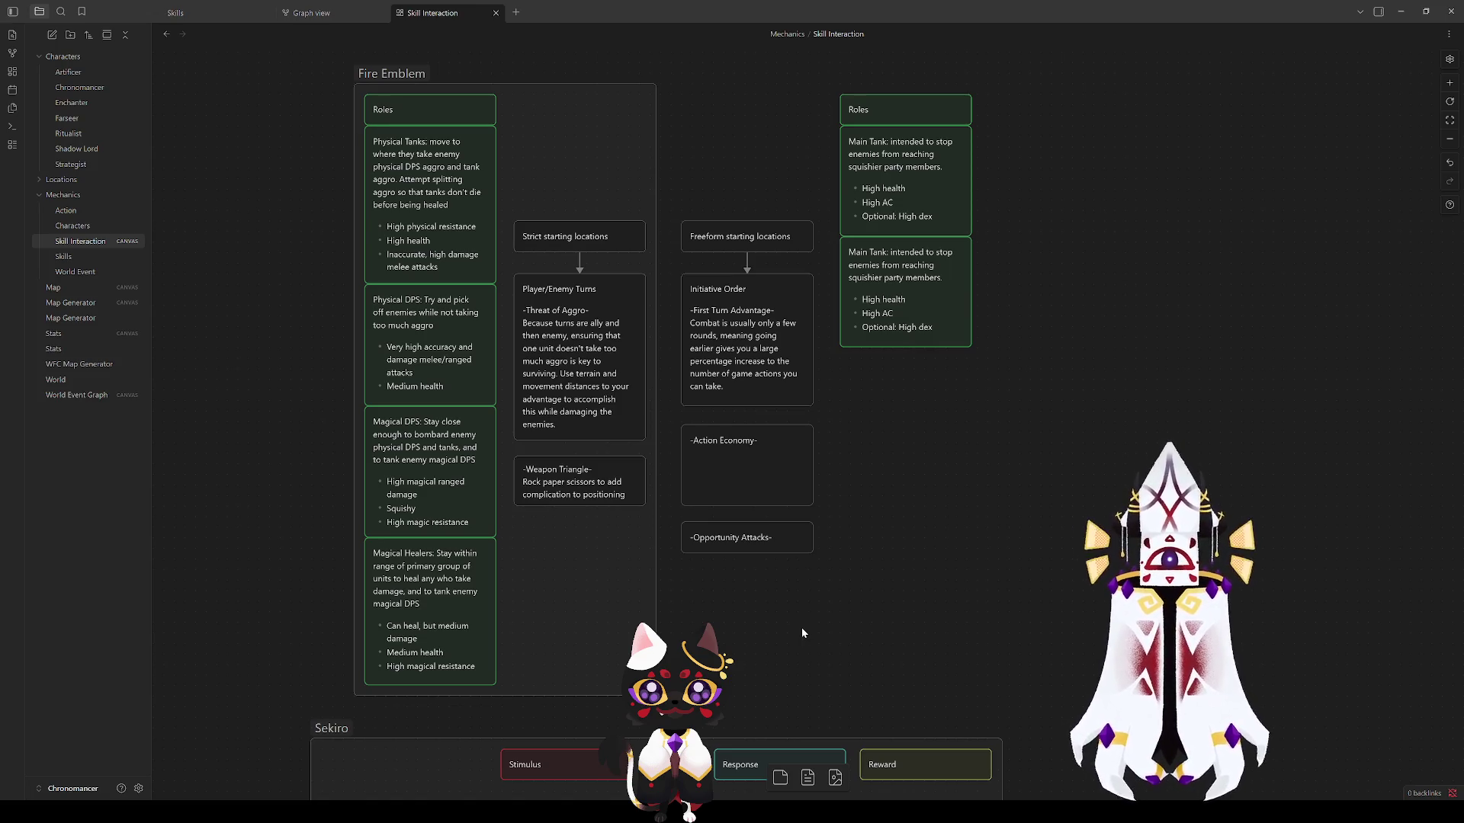
click(722, 367)
click(916, 473)
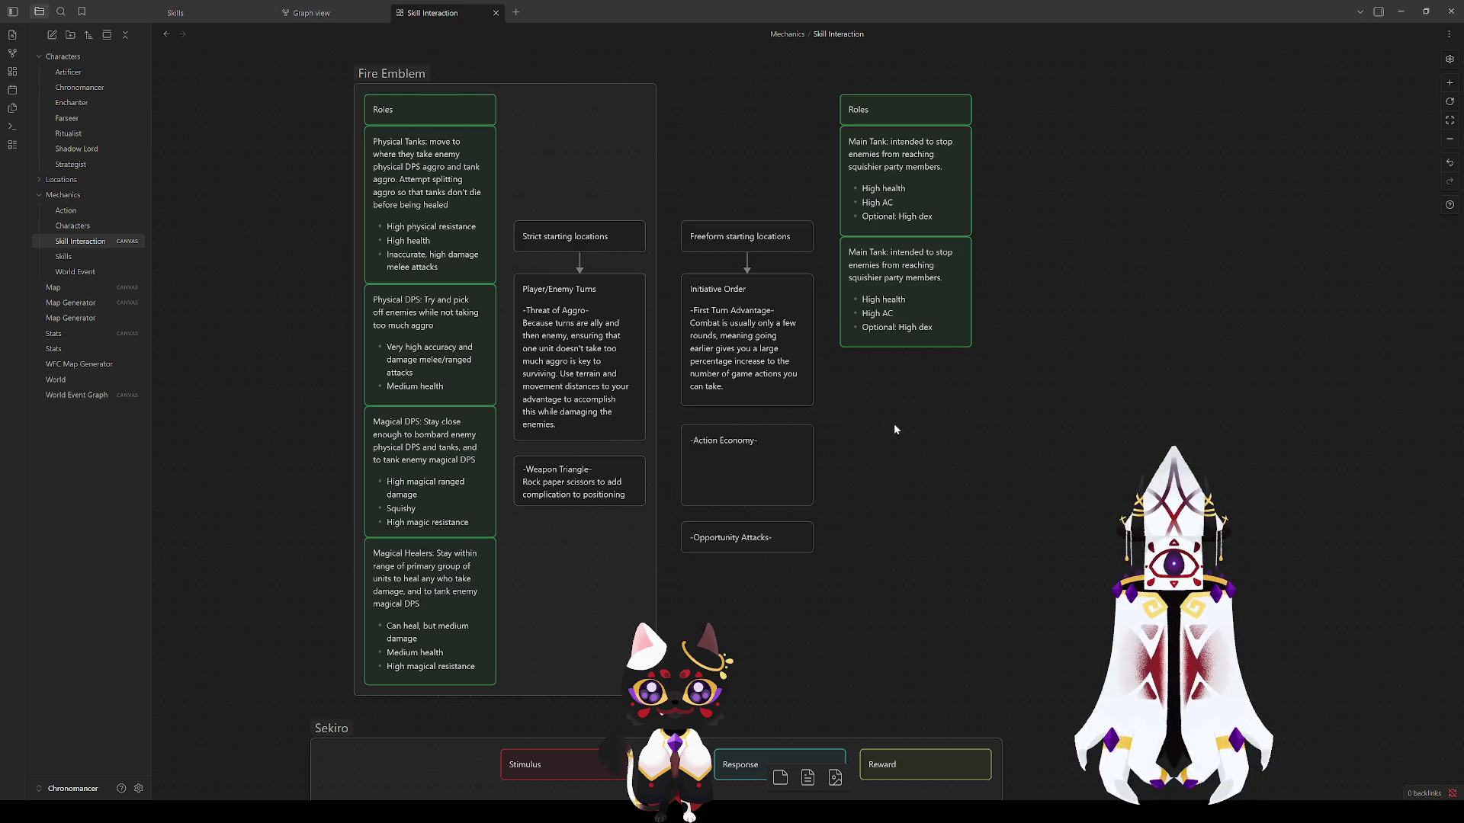
Step: Start writing in Action Economy, then glance at the Player/Enemy Turns card text
click(736, 449)
double_click(735, 448)
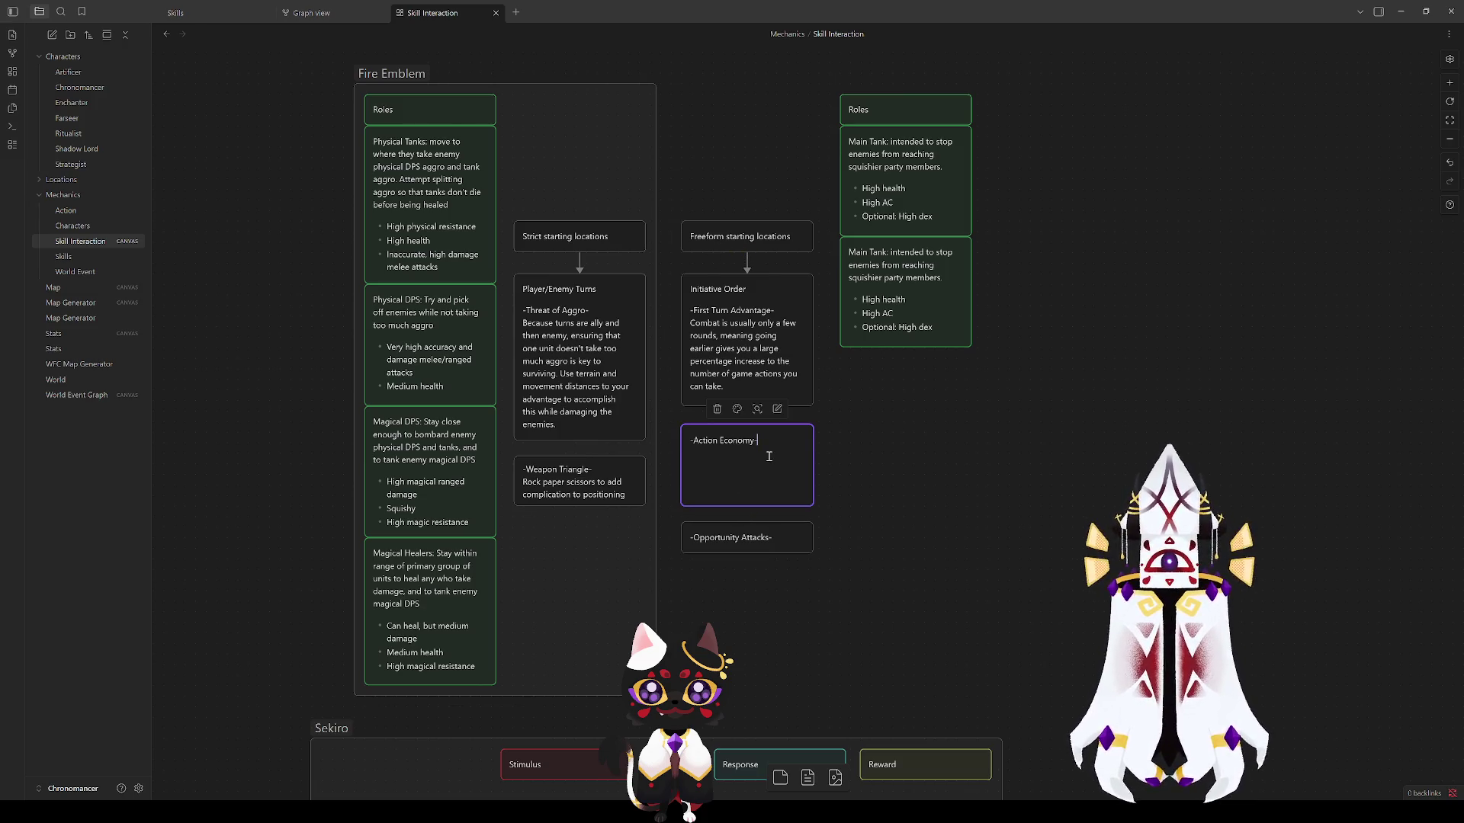
click(590, 373)
click(755, 462)
click(611, 402)
click(696, 340)
click(589, 333)
double_click(587, 300)
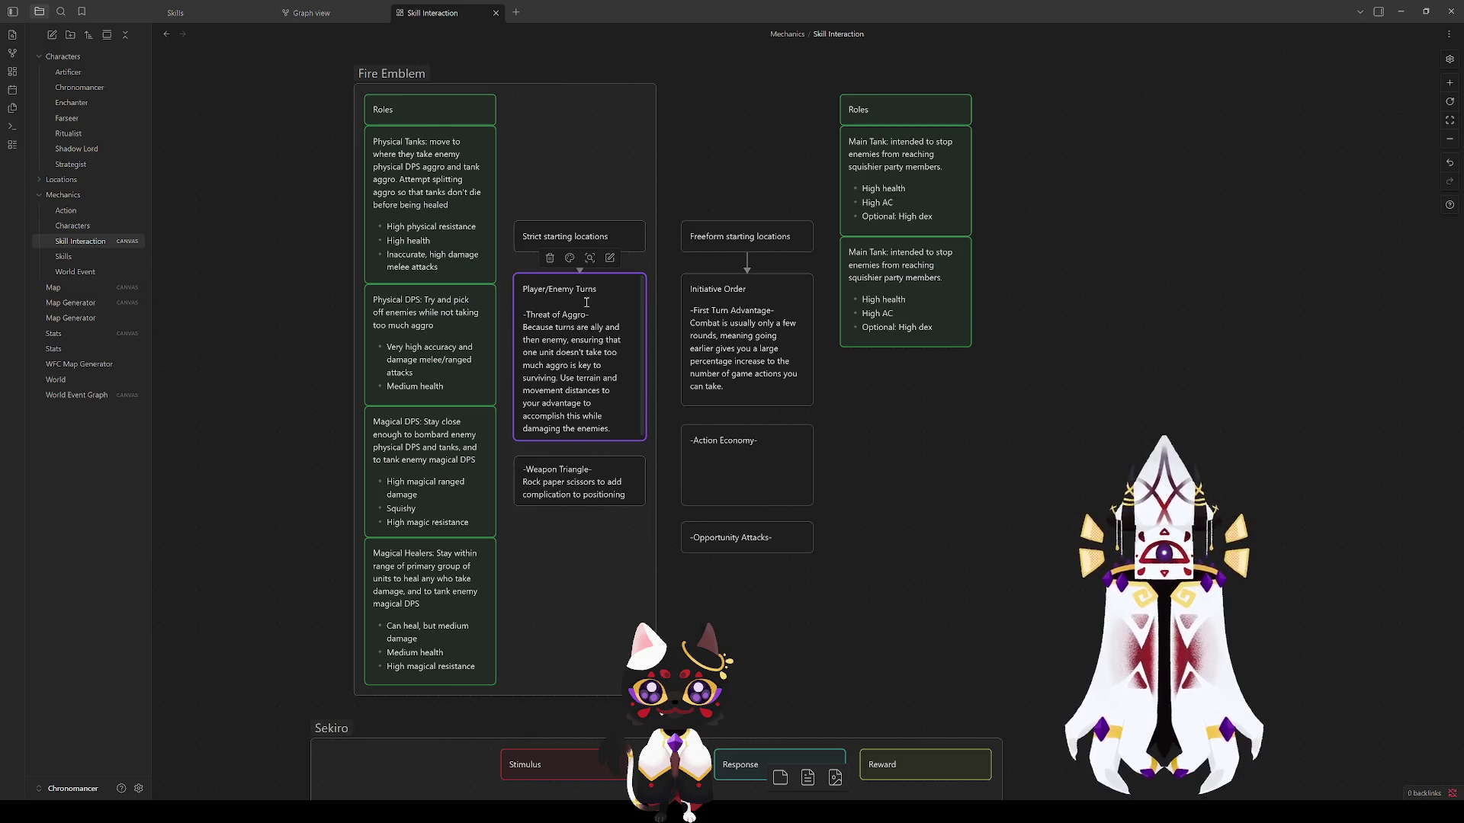
Step: Finish Action Economy's sentence about fewer actions answered through initiative order and enlarge the card
click(994, 415)
click(775, 454)
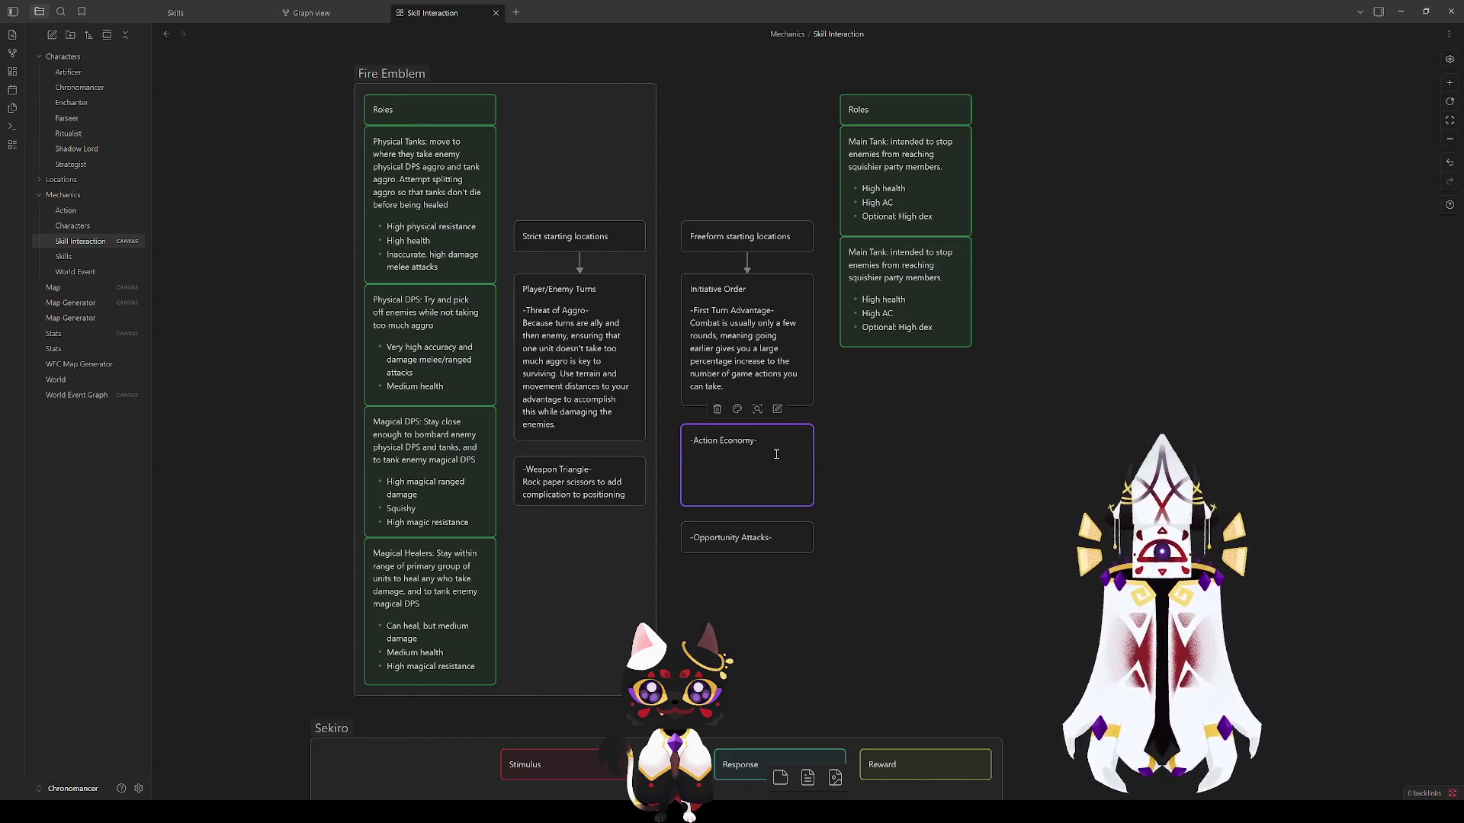
text(Sim)
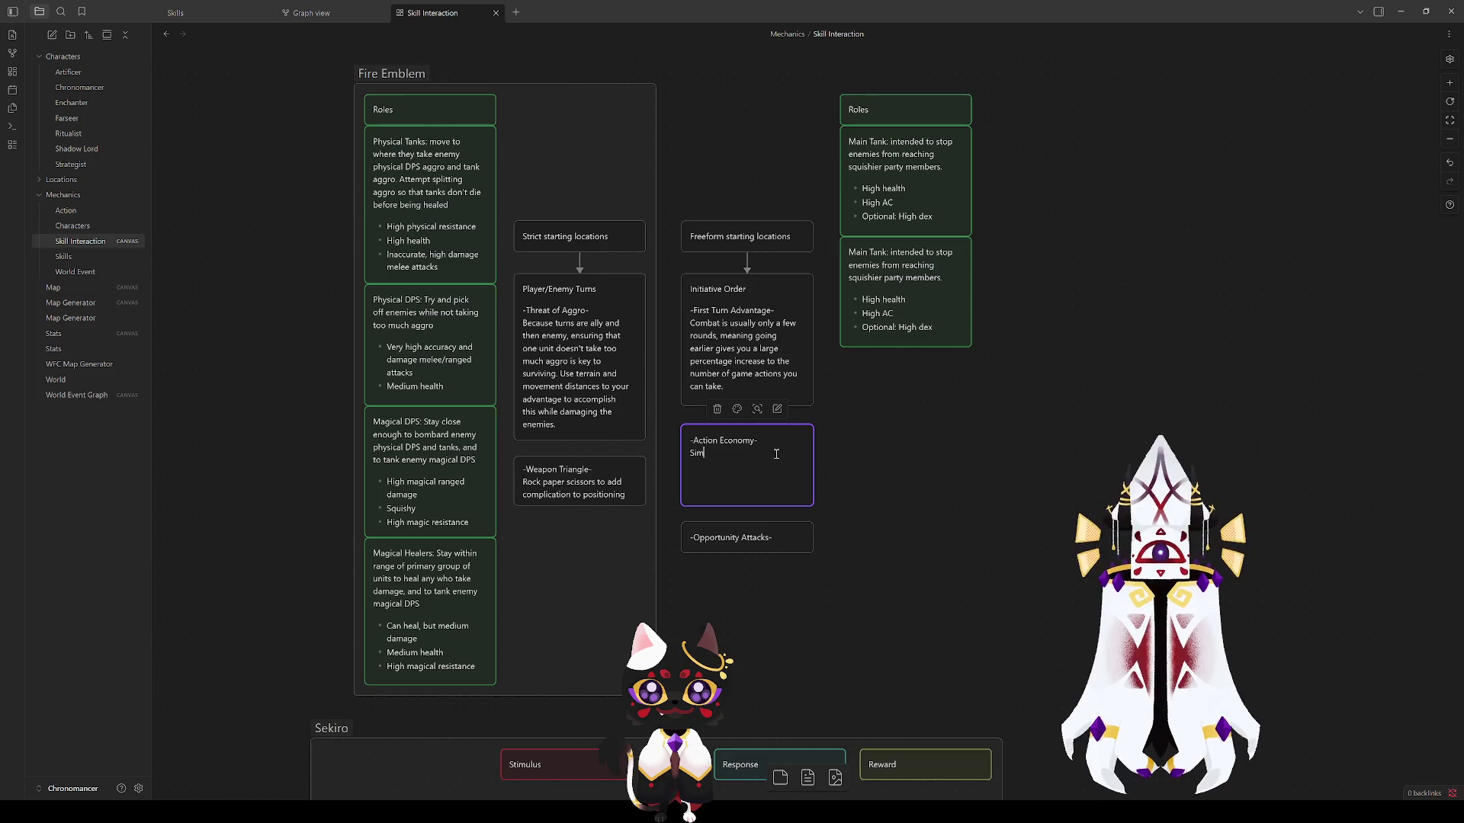
text(ilar to the )
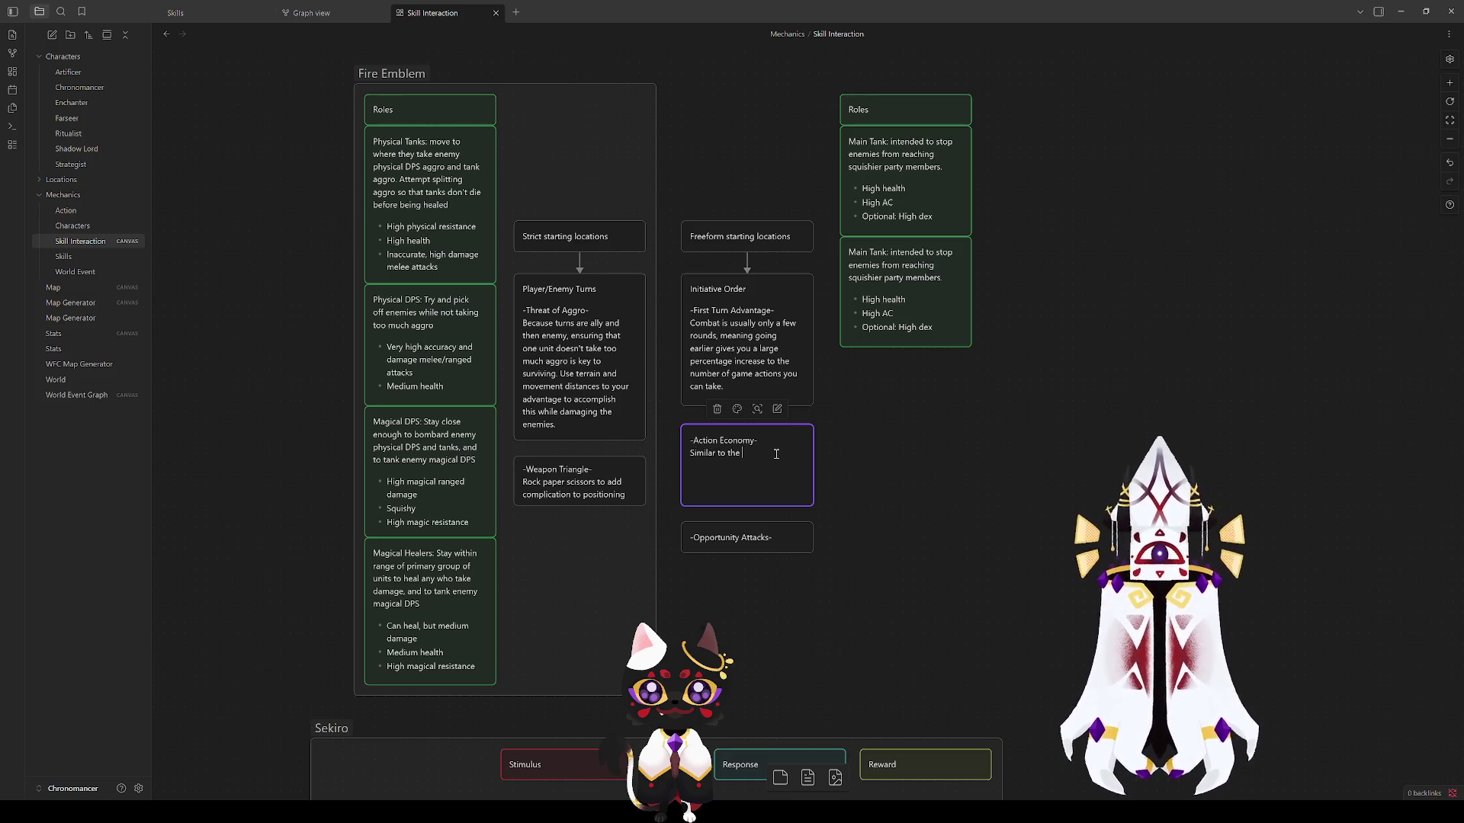
text(threat of ag)
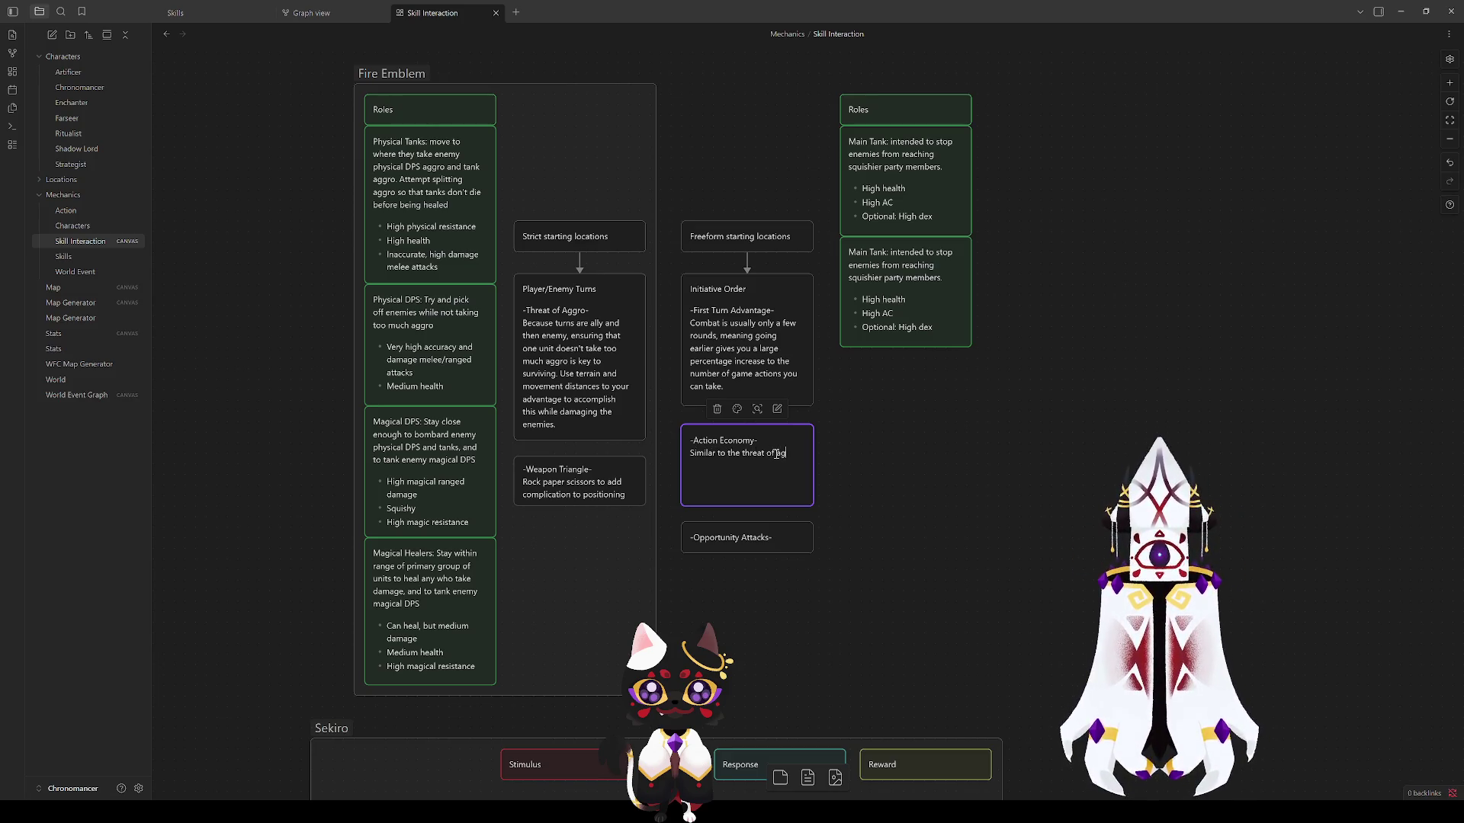
text(gro More)
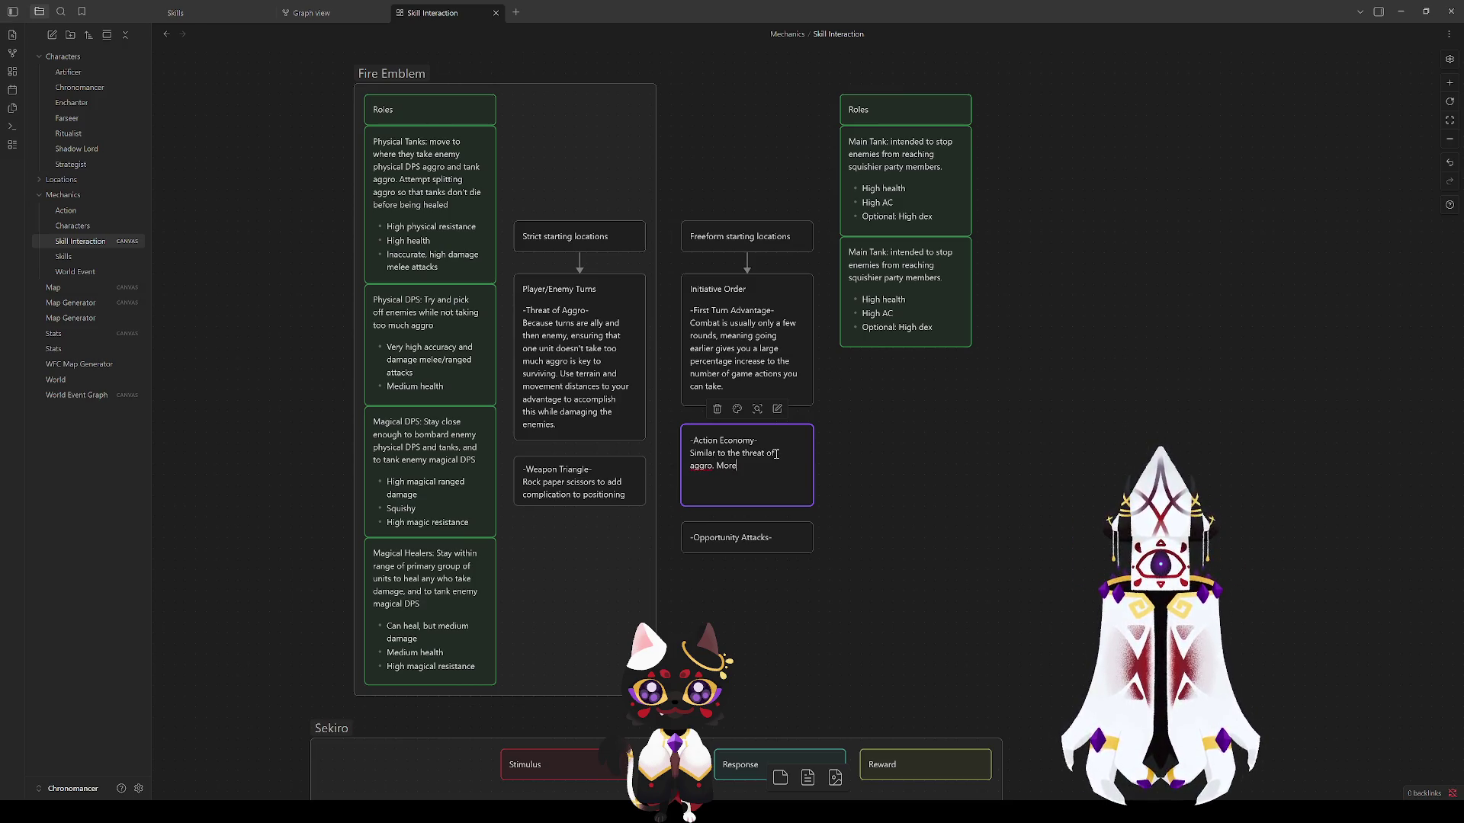
text( actions)
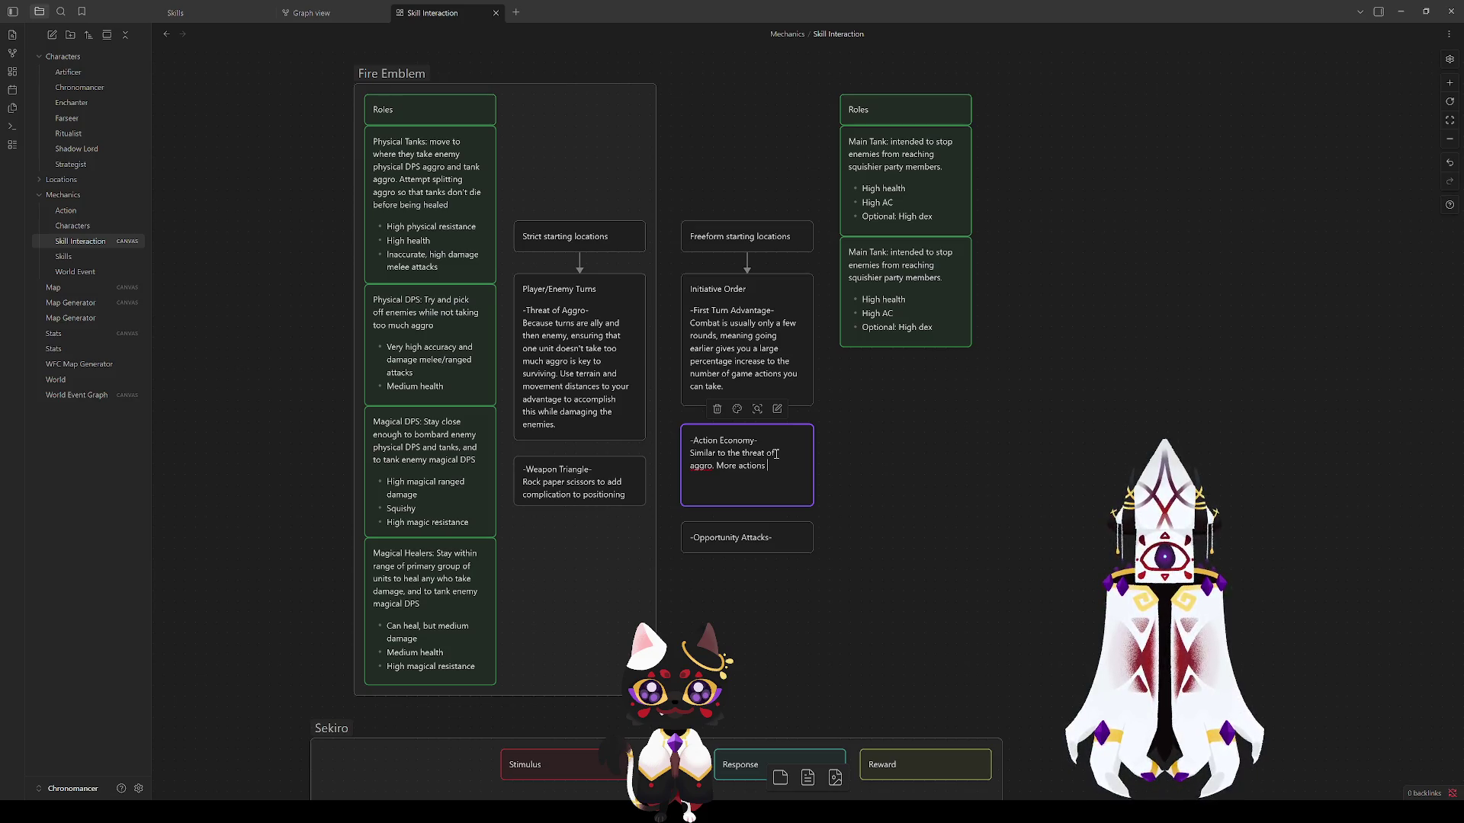
text( ()
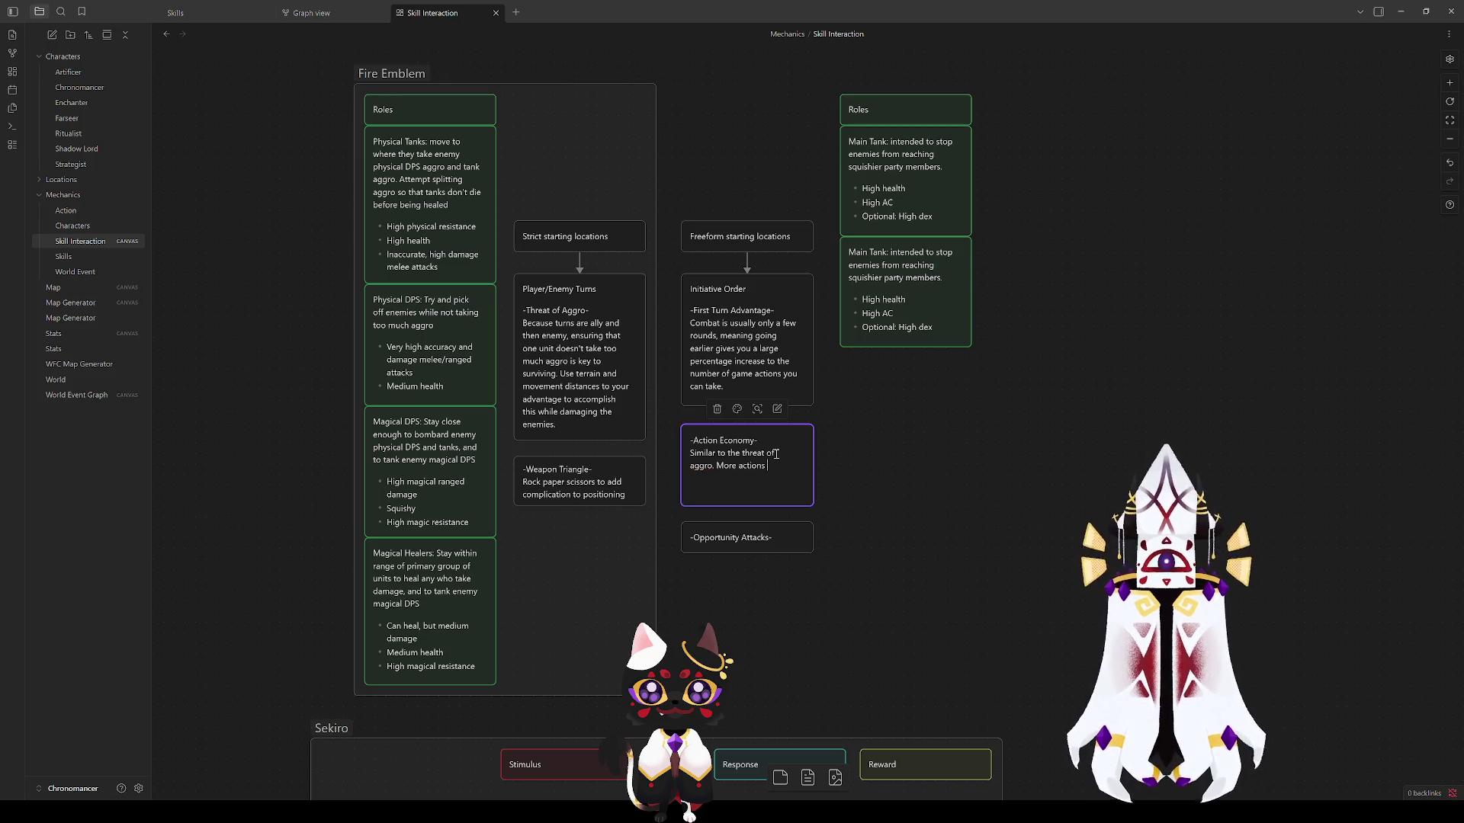
text(even if weaker)
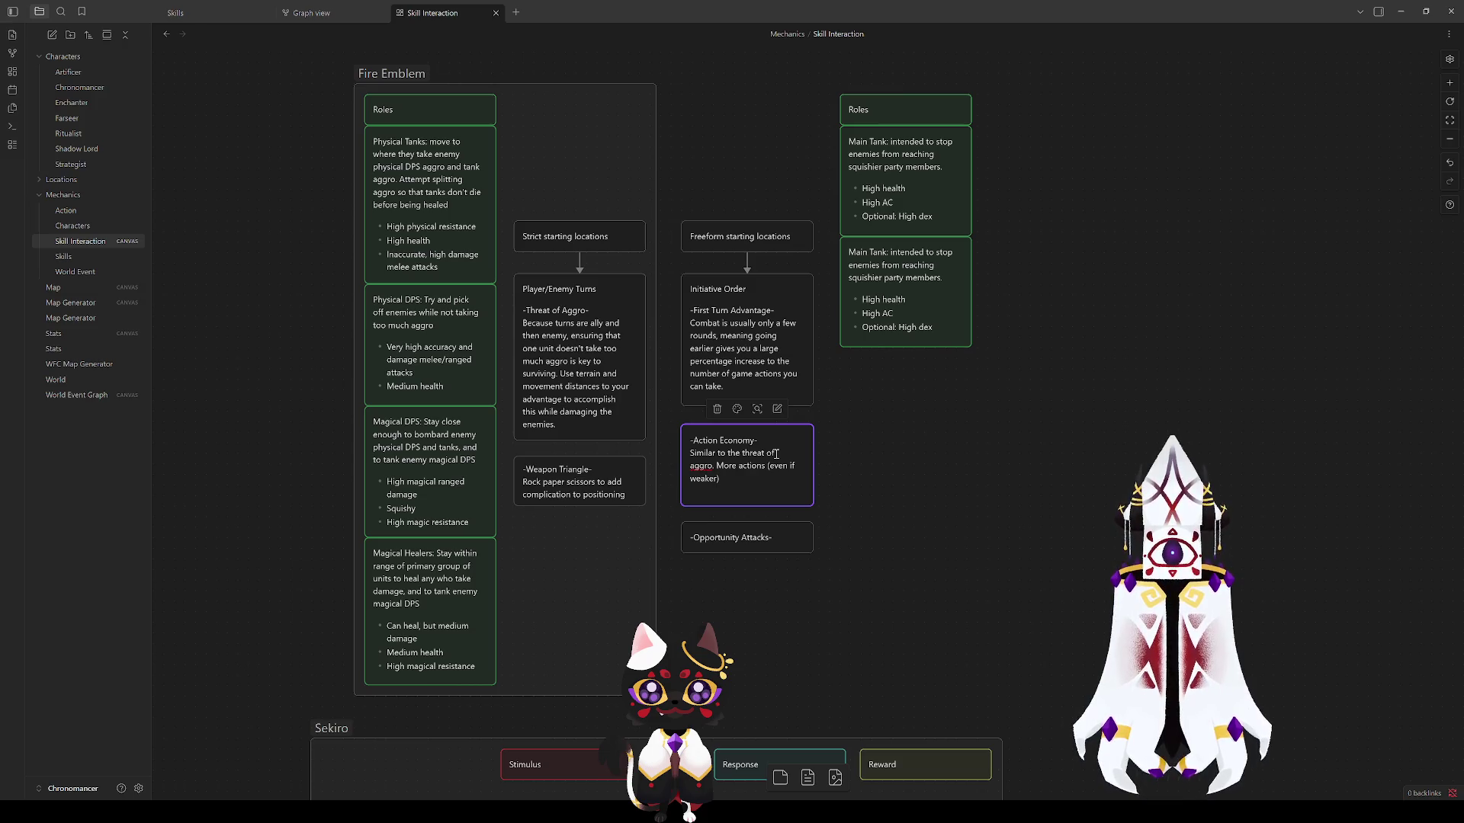
text(are)
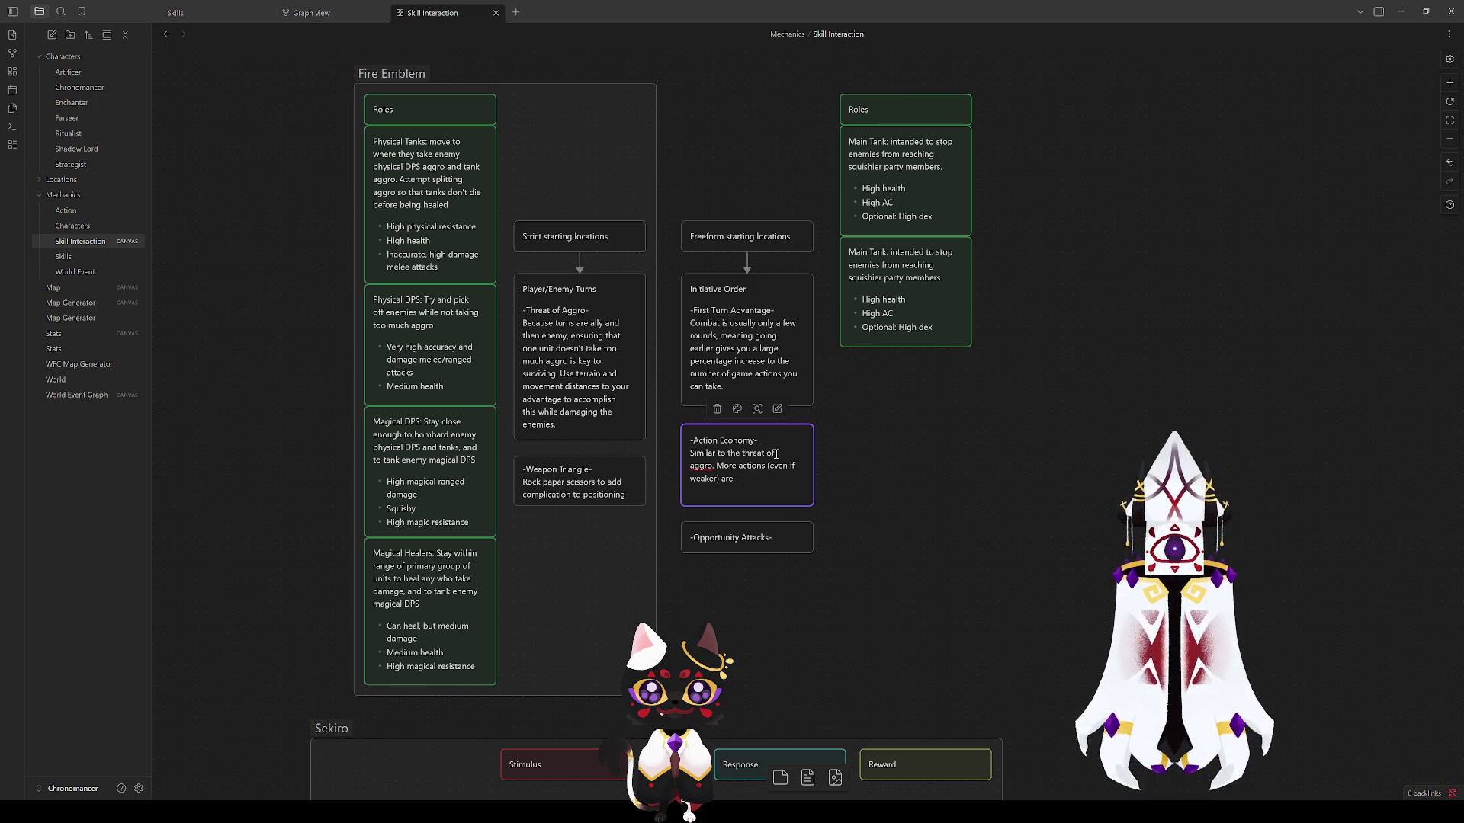
text( much scarier th)
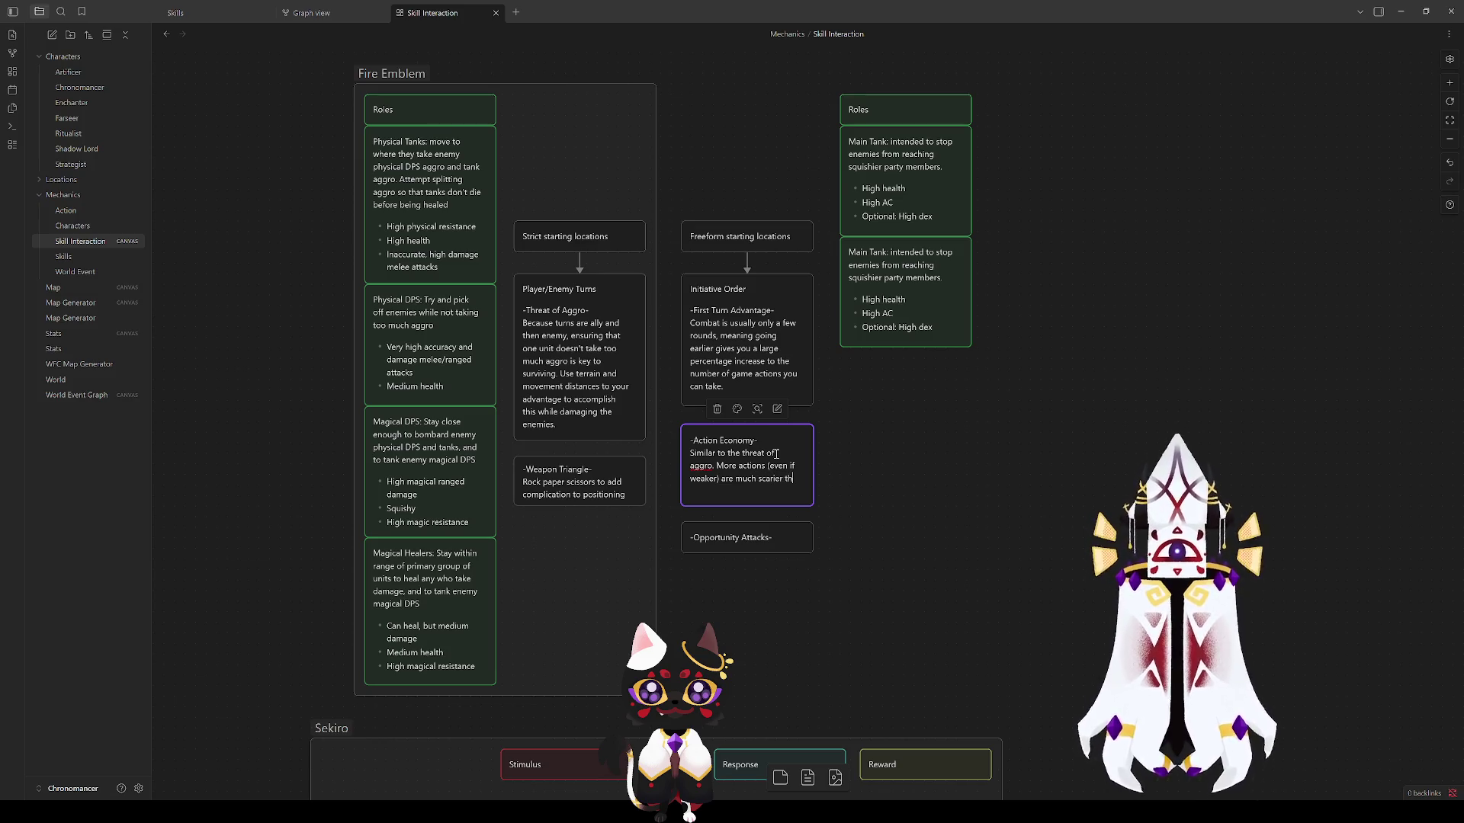
text(an fewer actions. M)
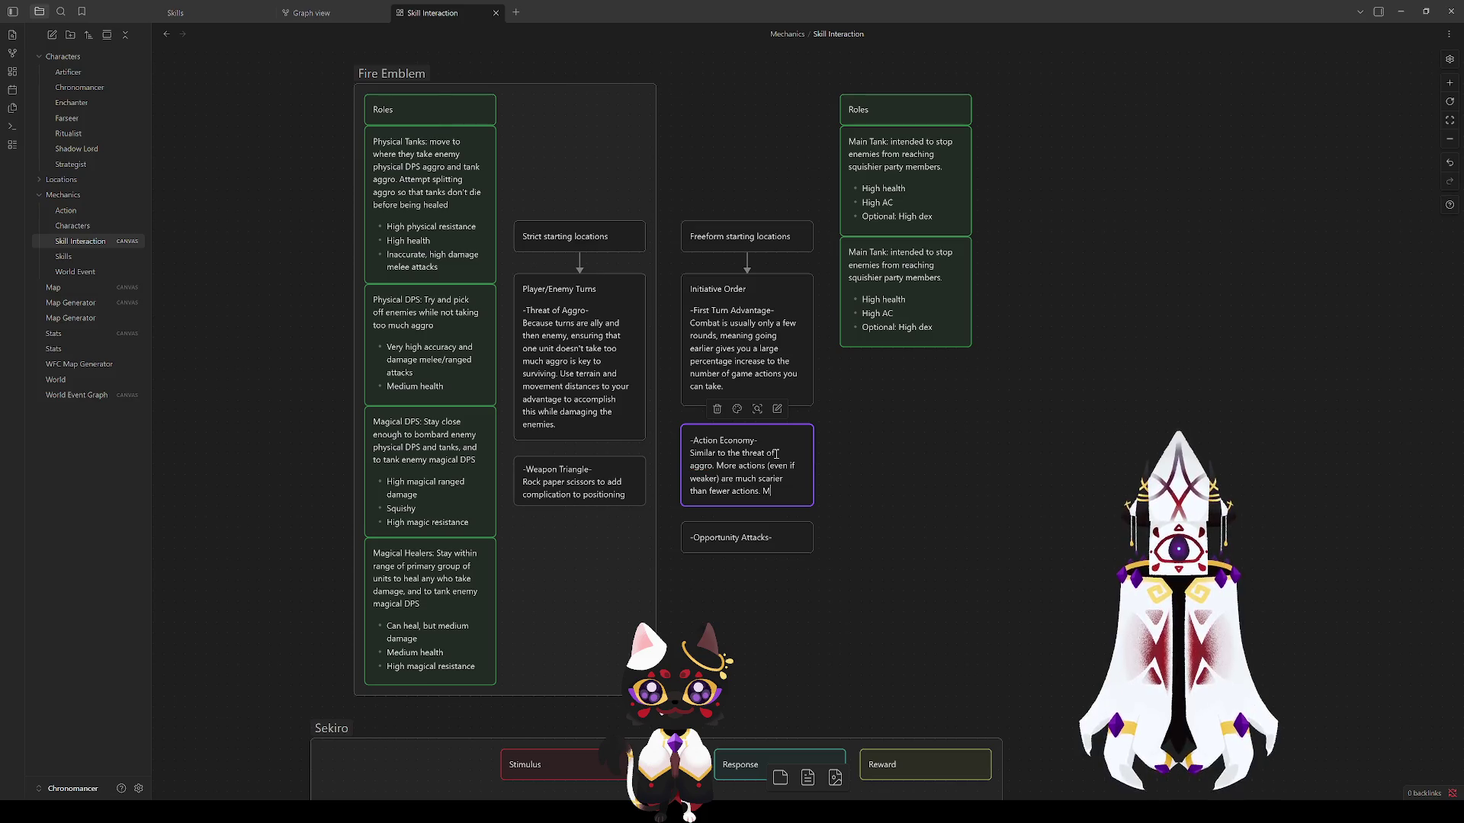
key(BackSpace)
text(Fewer action)
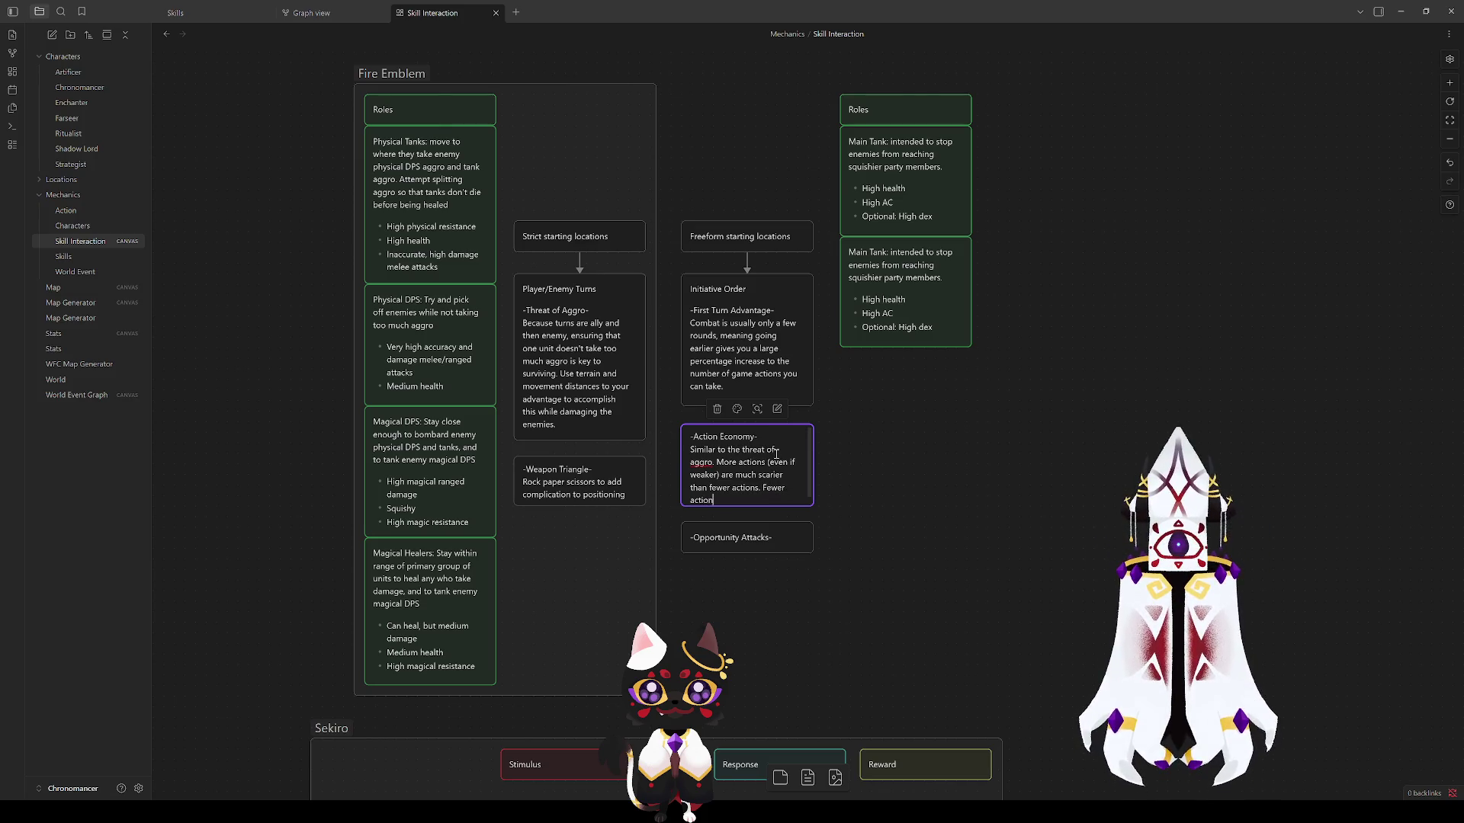
text(s can be respon)
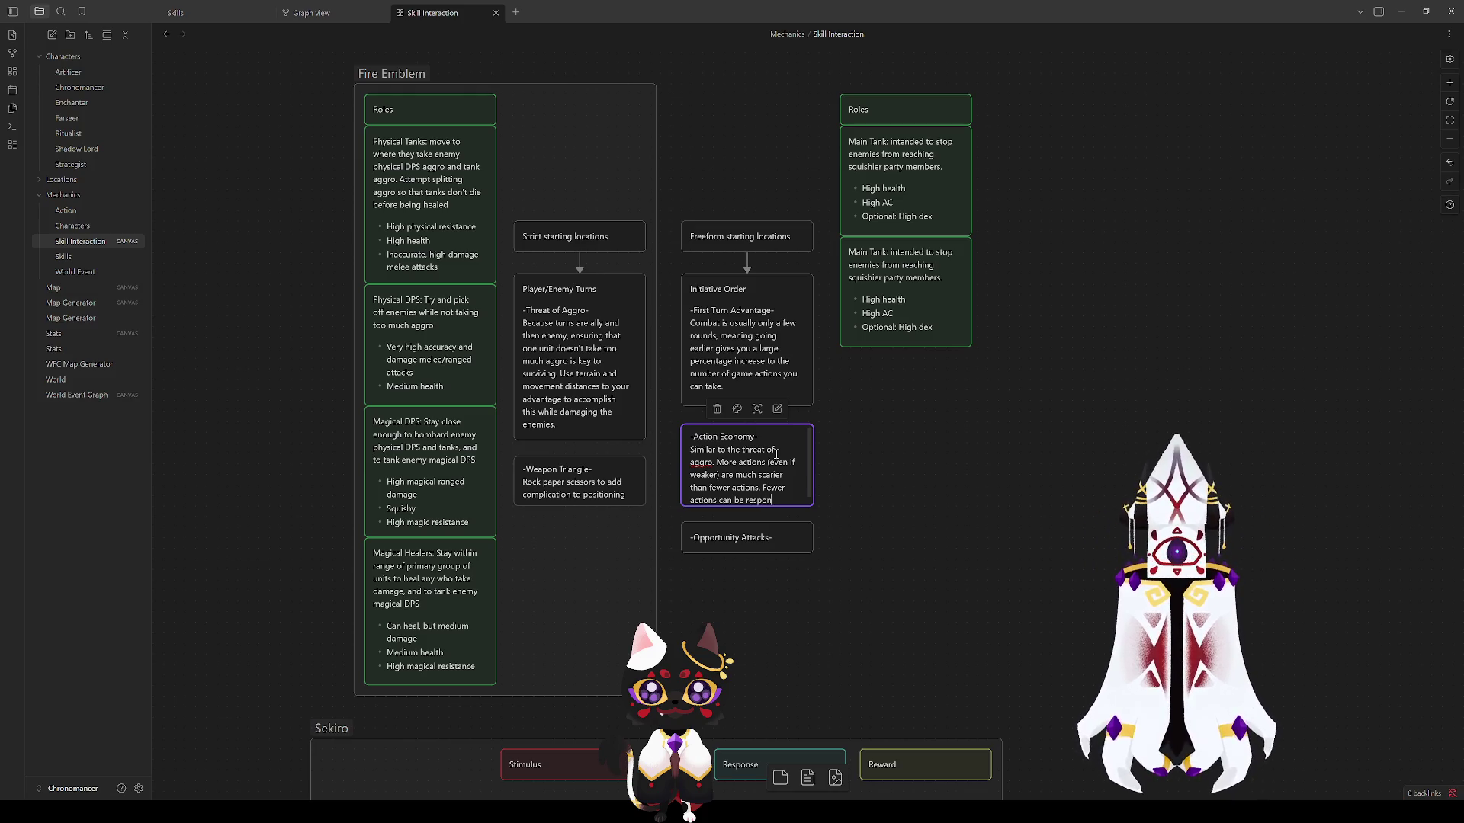
text(ded to)
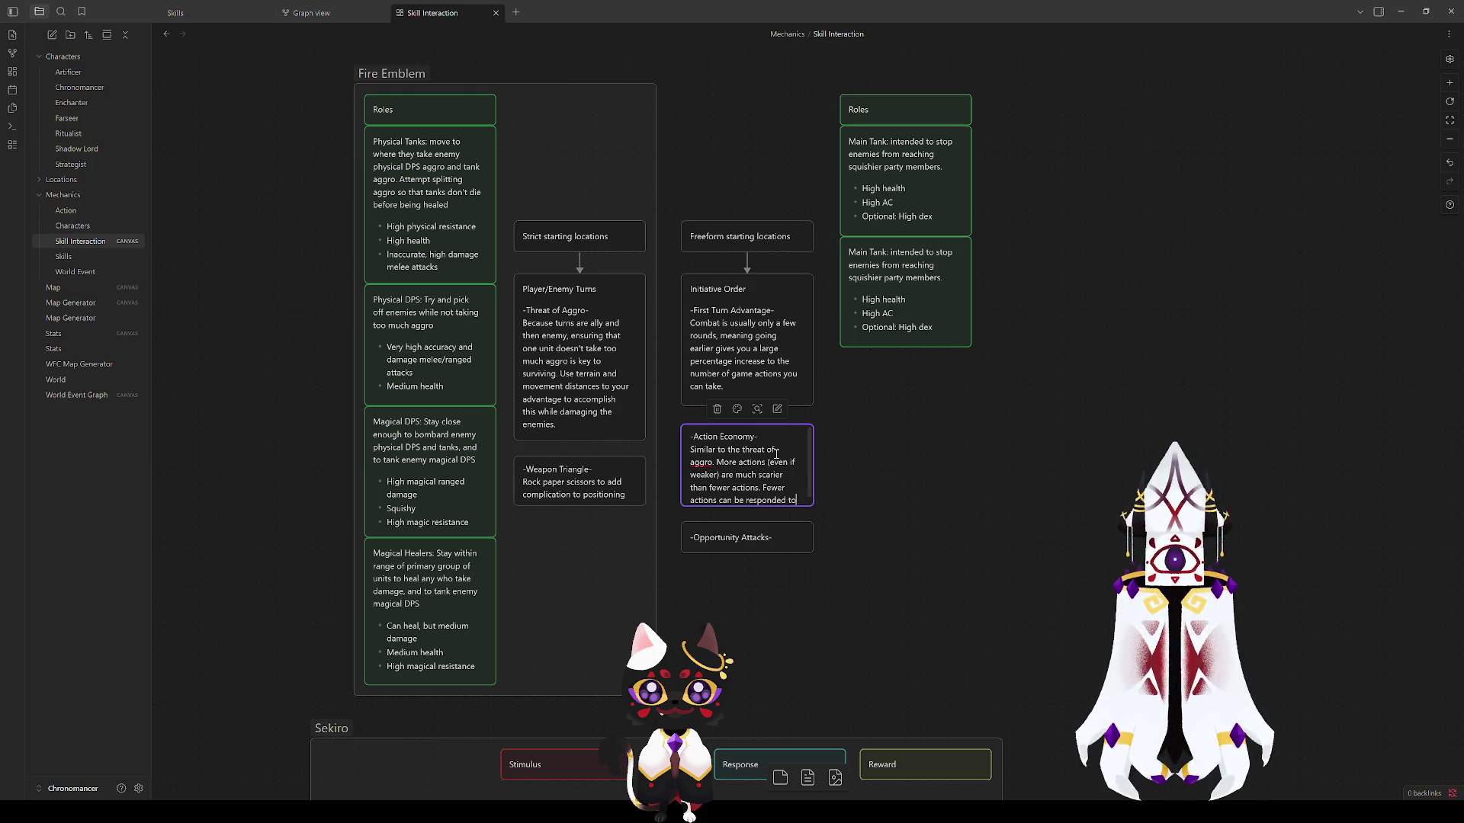
text( beca)
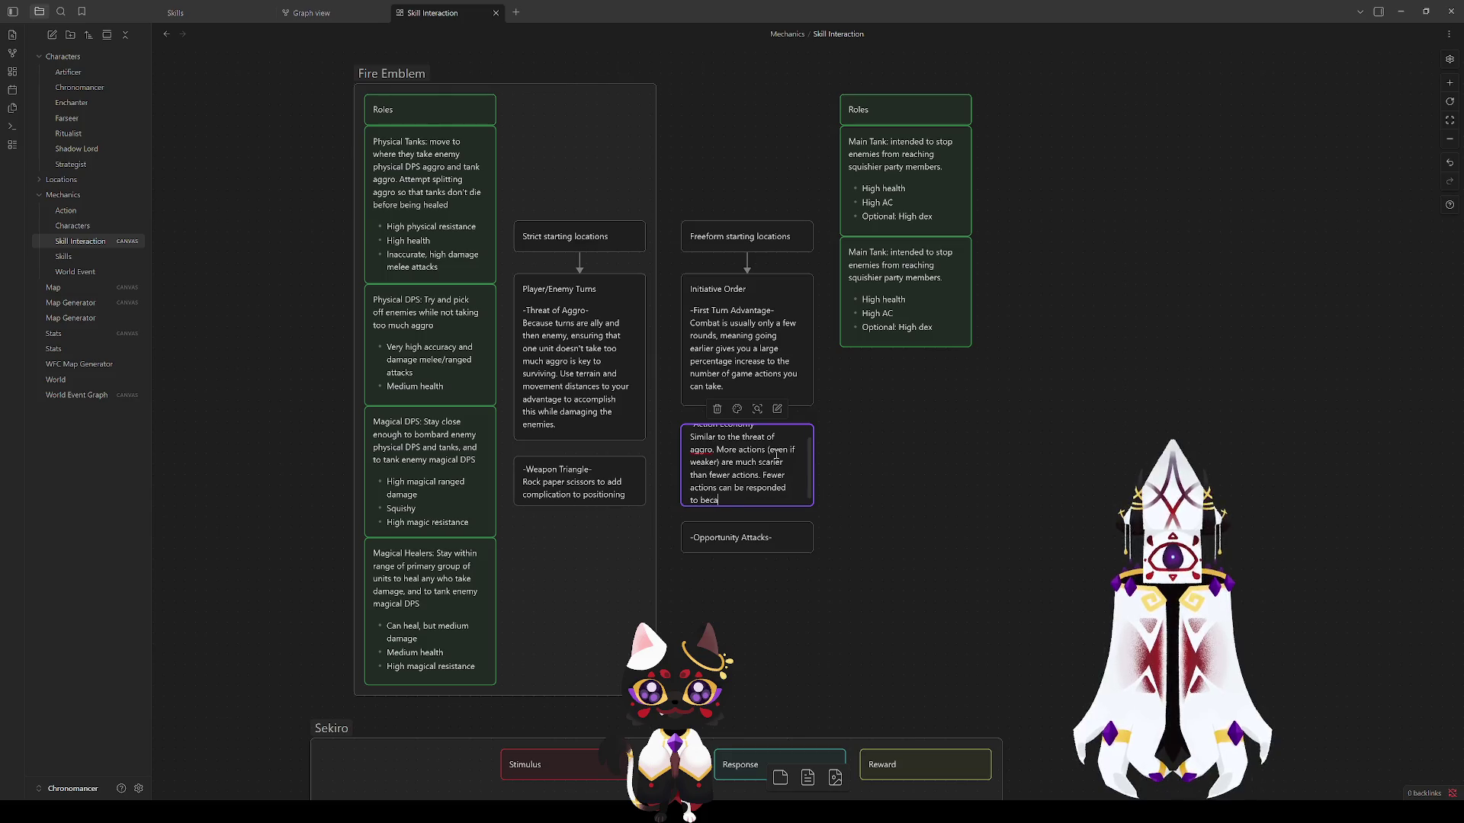
text(use of linitiative)
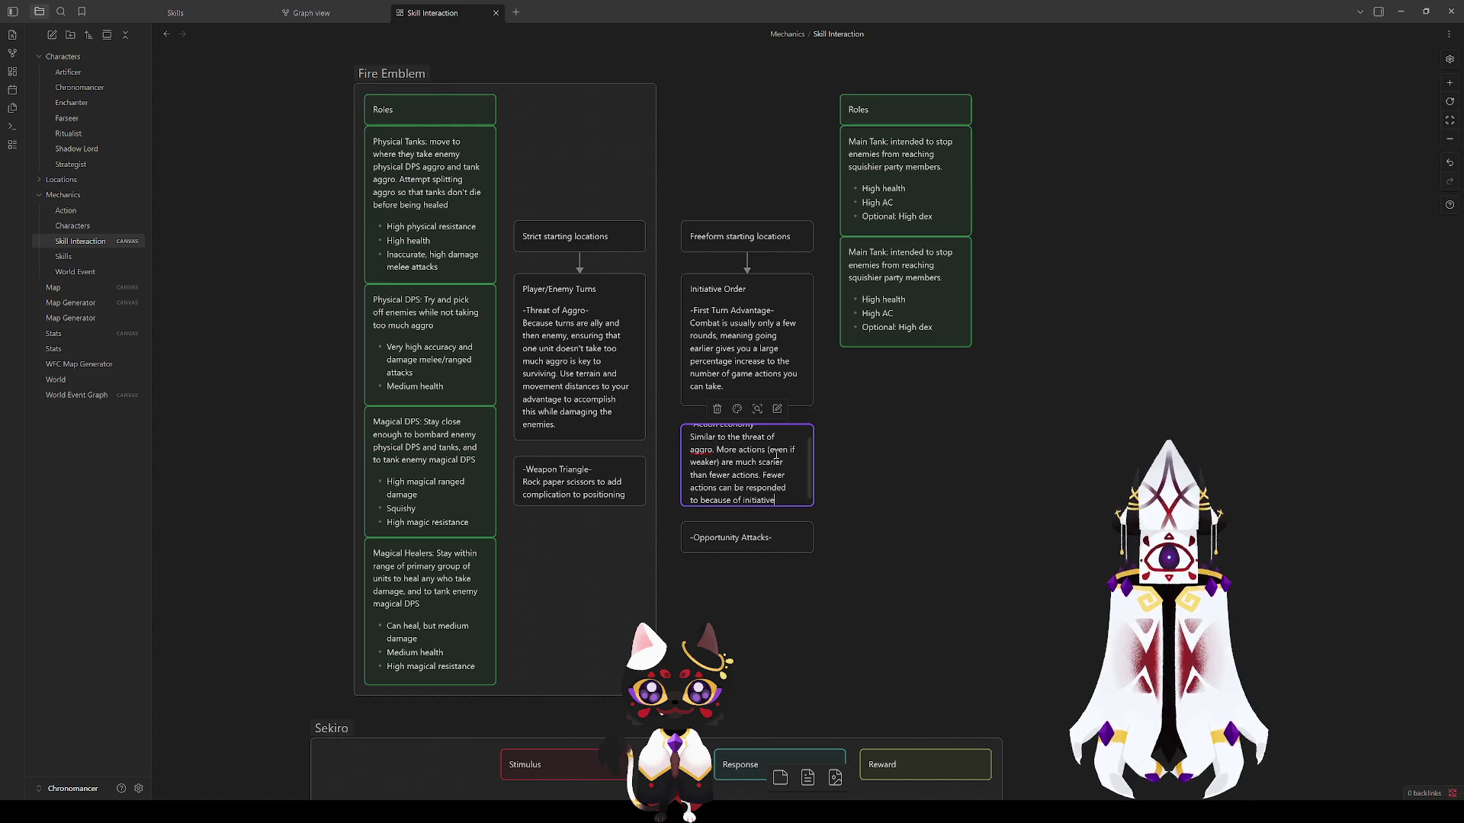
text( order)
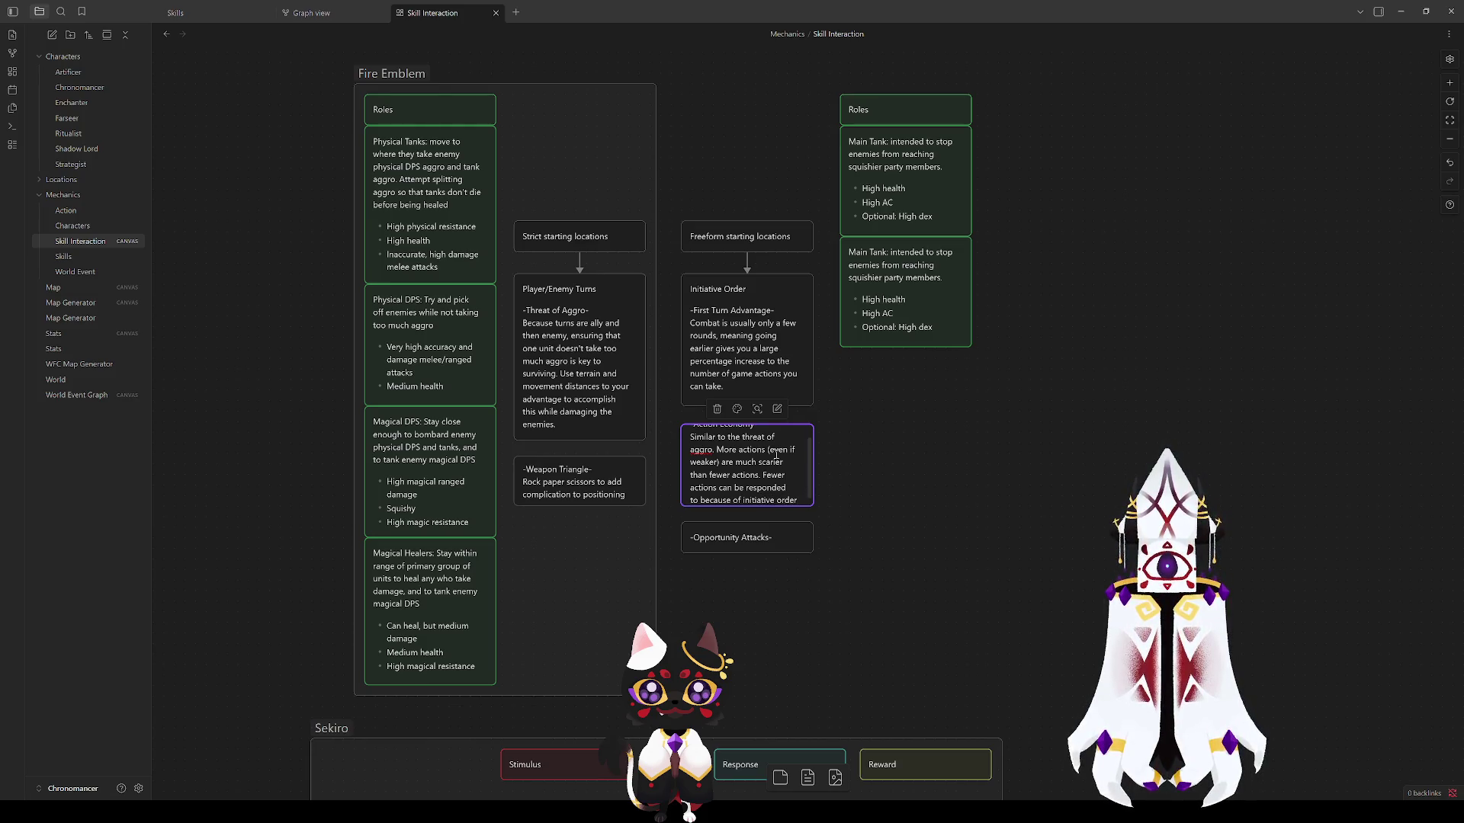
text(.)
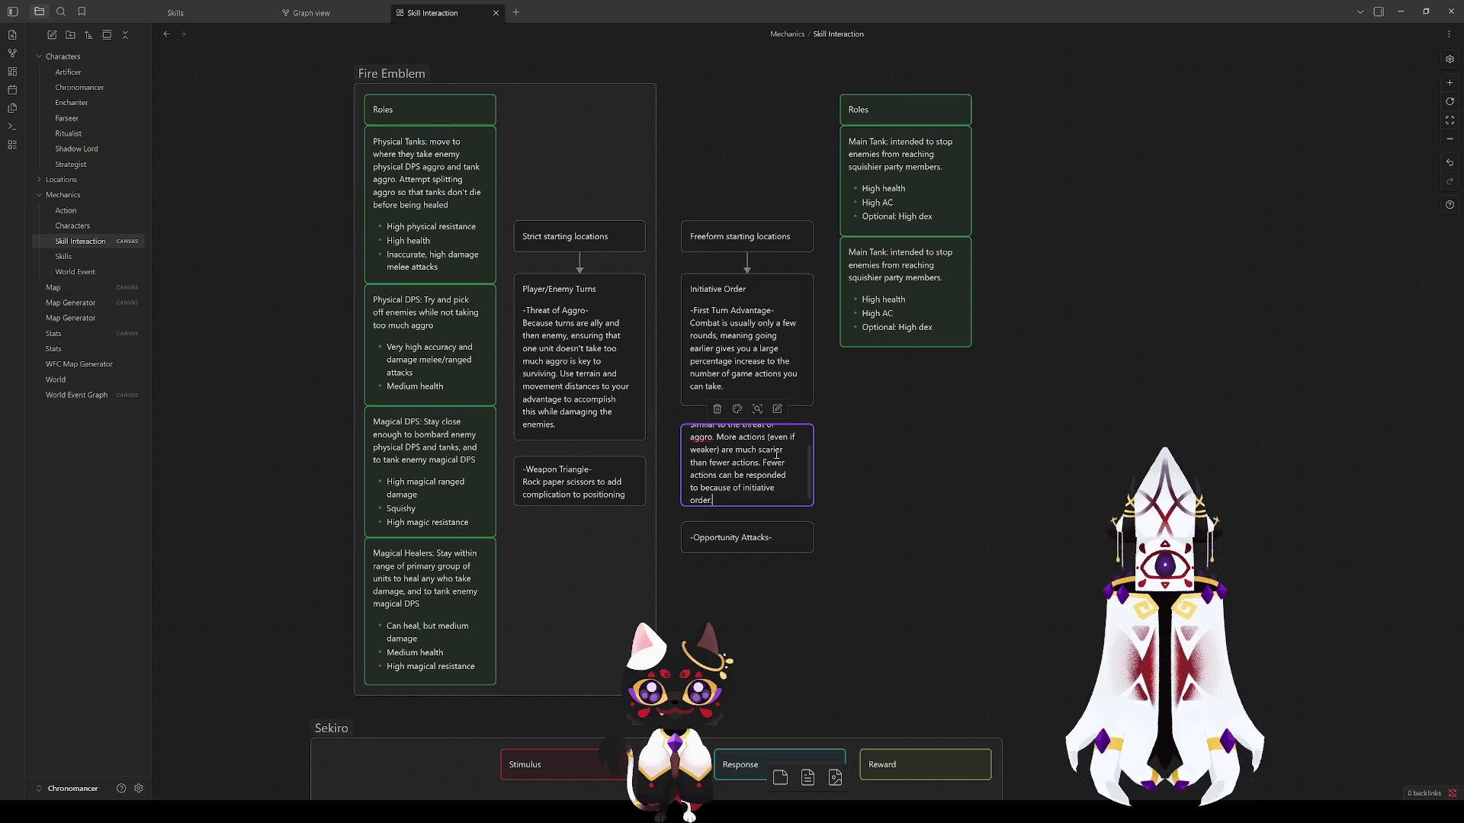
drag(786, 504, 750, 538)
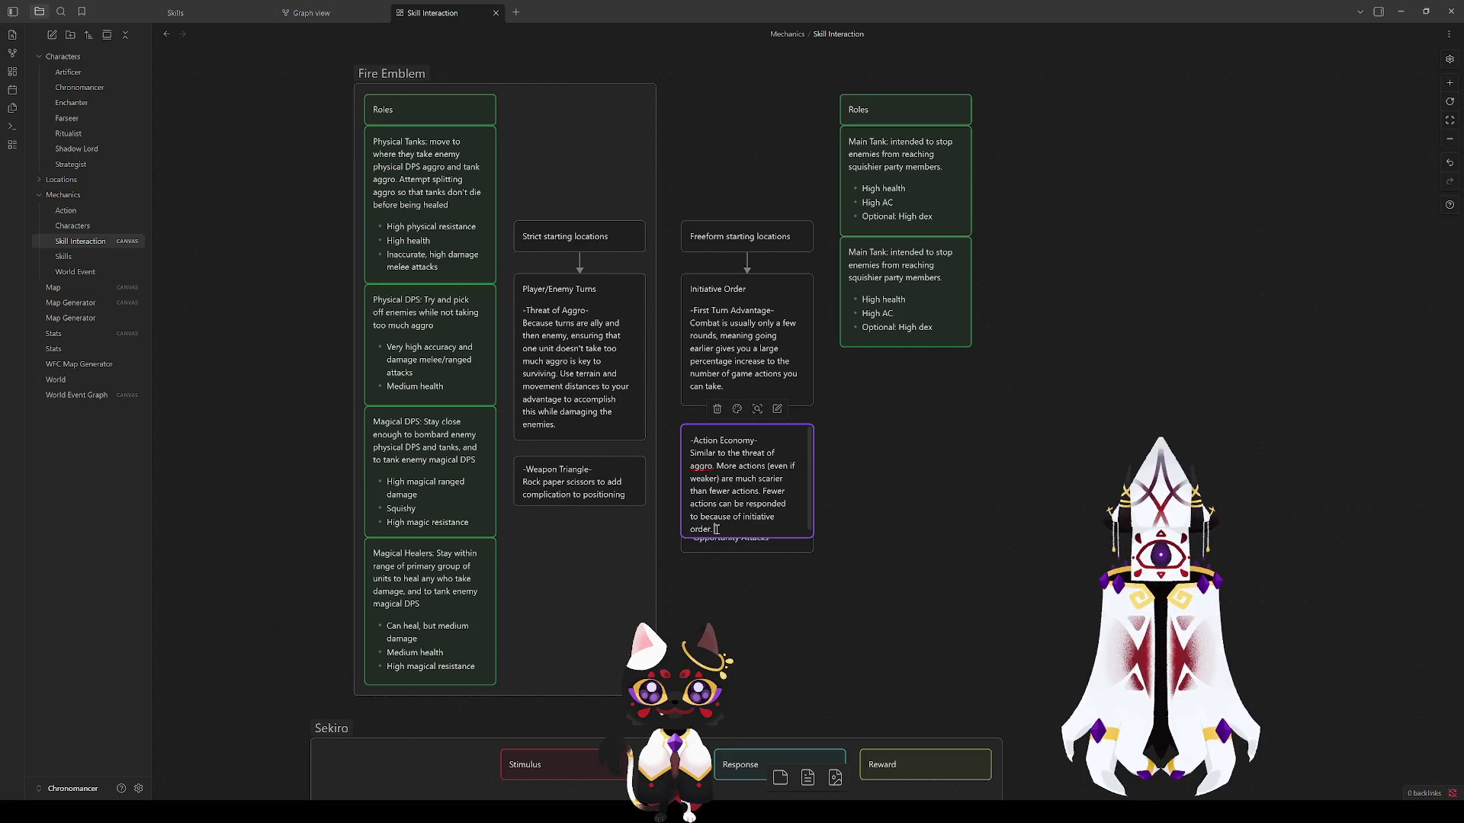
text(So rat)
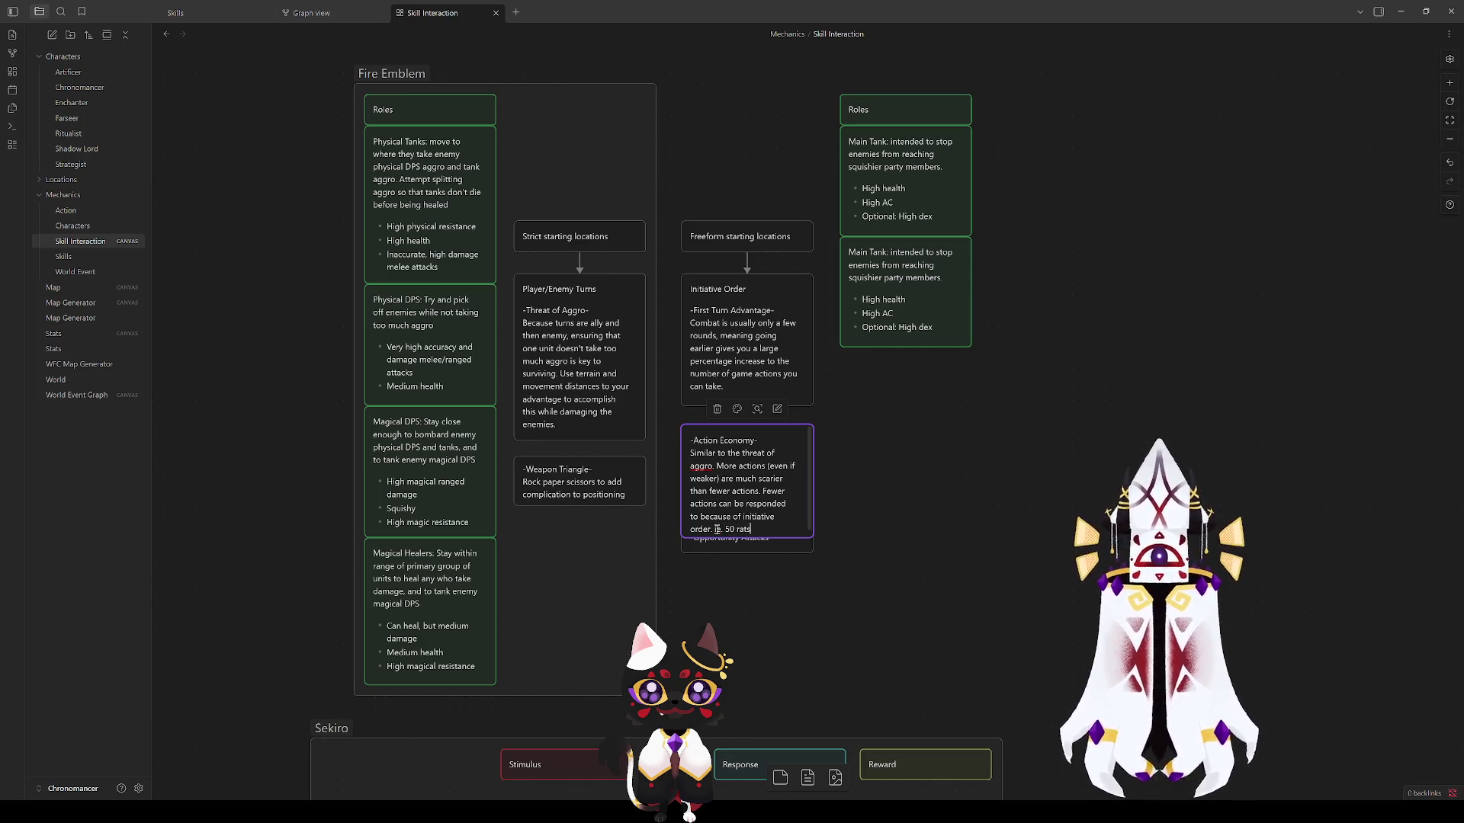
Step: Add the 'ie. 50 rats' example to Action Economy, stretch it to fit and shift Opportunity Attacks below
click(852, 691)
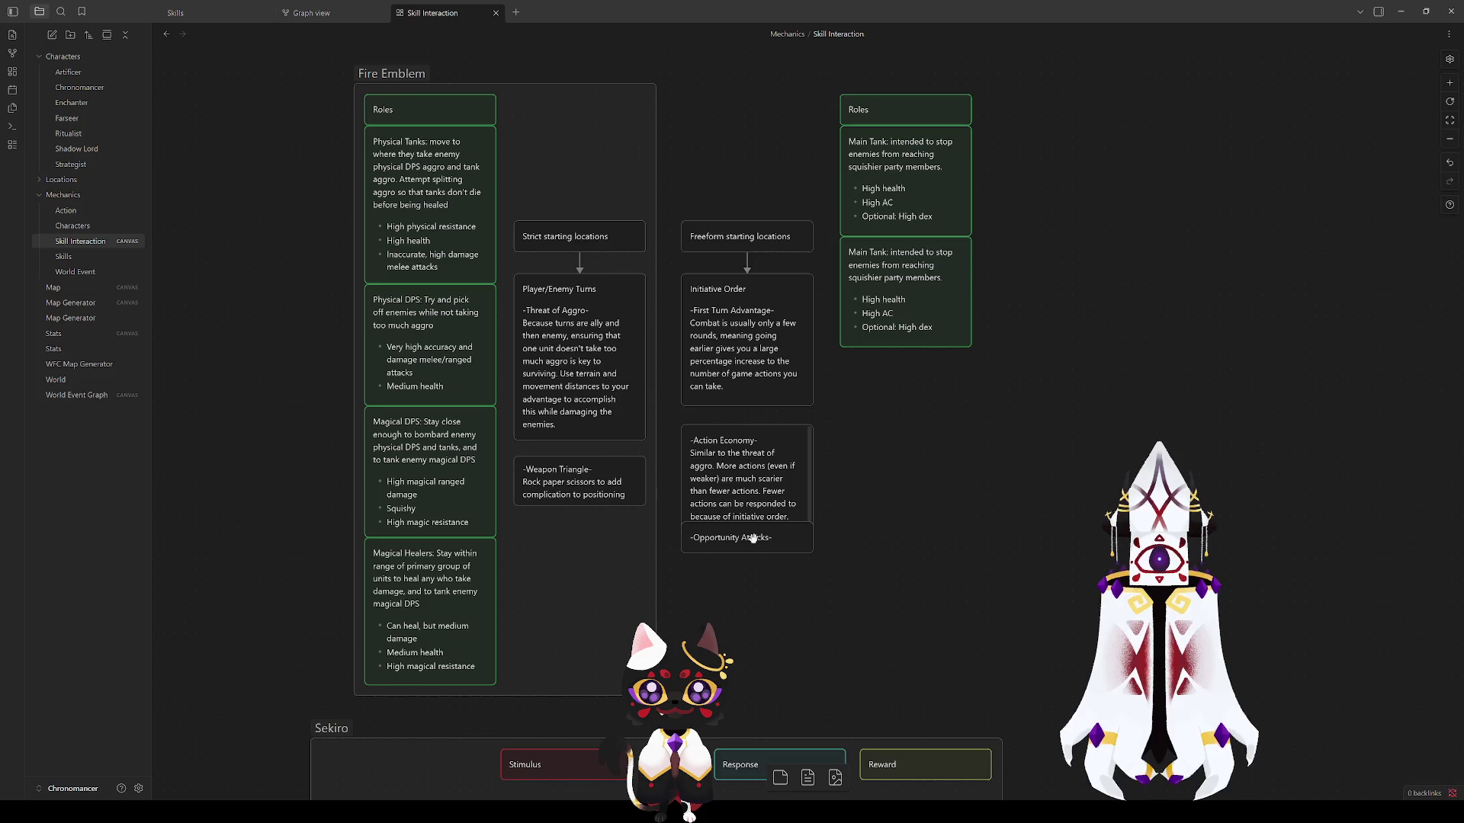
drag(754, 538, 752, 595)
click(750, 480)
drag(772, 532, 771, 552)
click(921, 589)
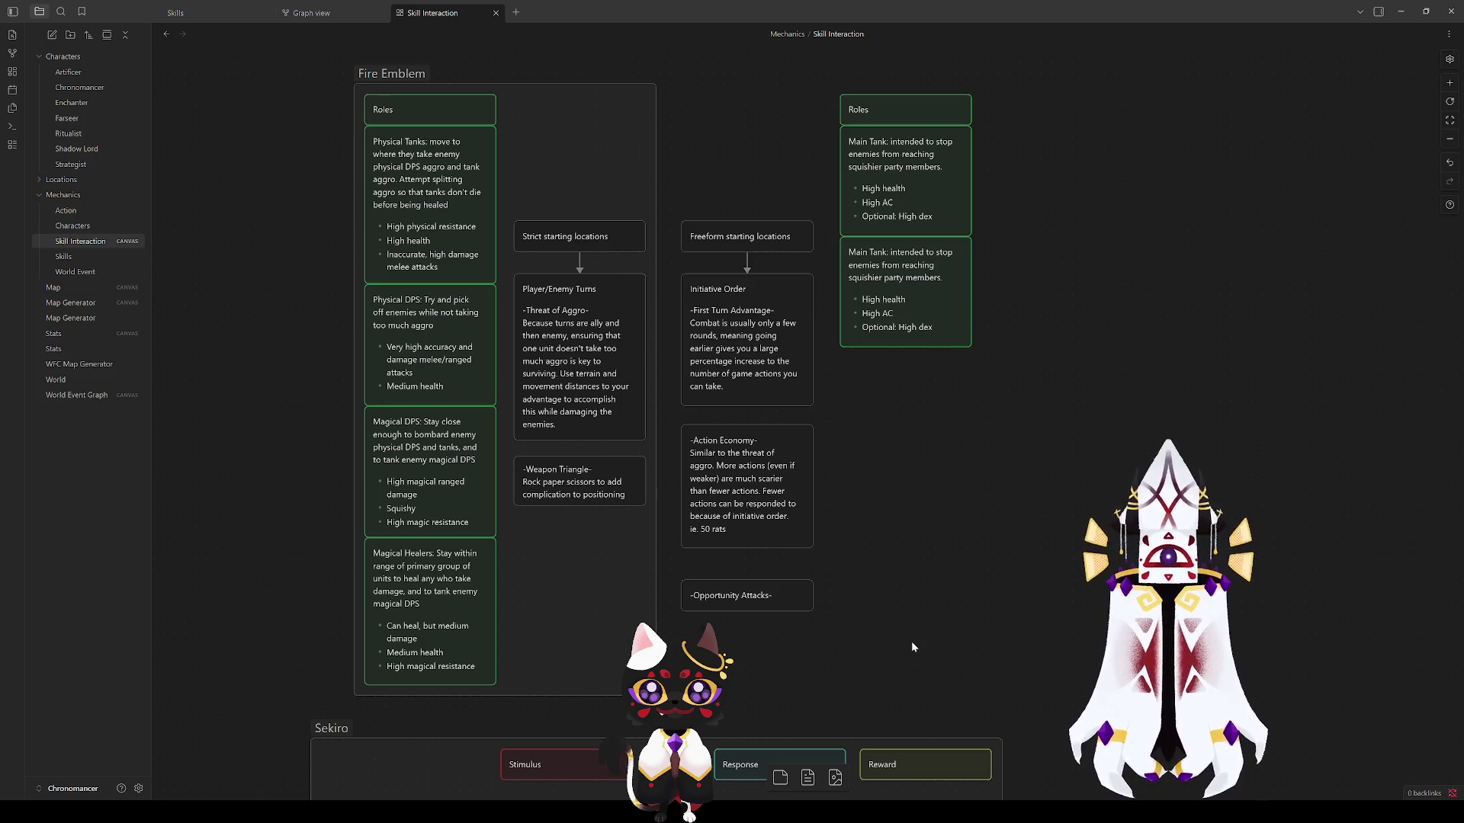
drag(747, 604, 747, 581)
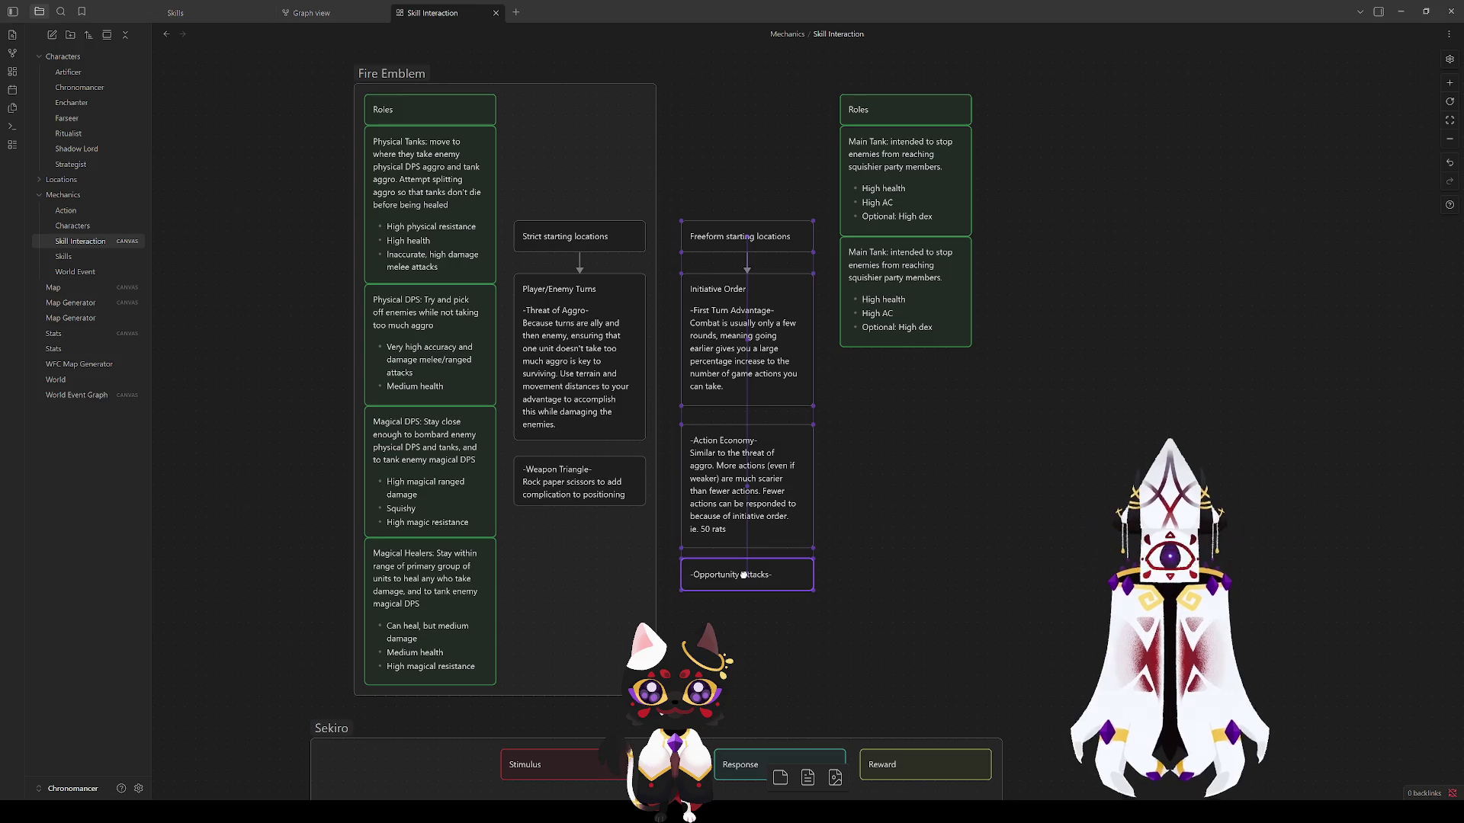
Step: Make the Opportunity Attacks card taller and marquee-select the right-side cards
click(738, 494)
click(916, 494)
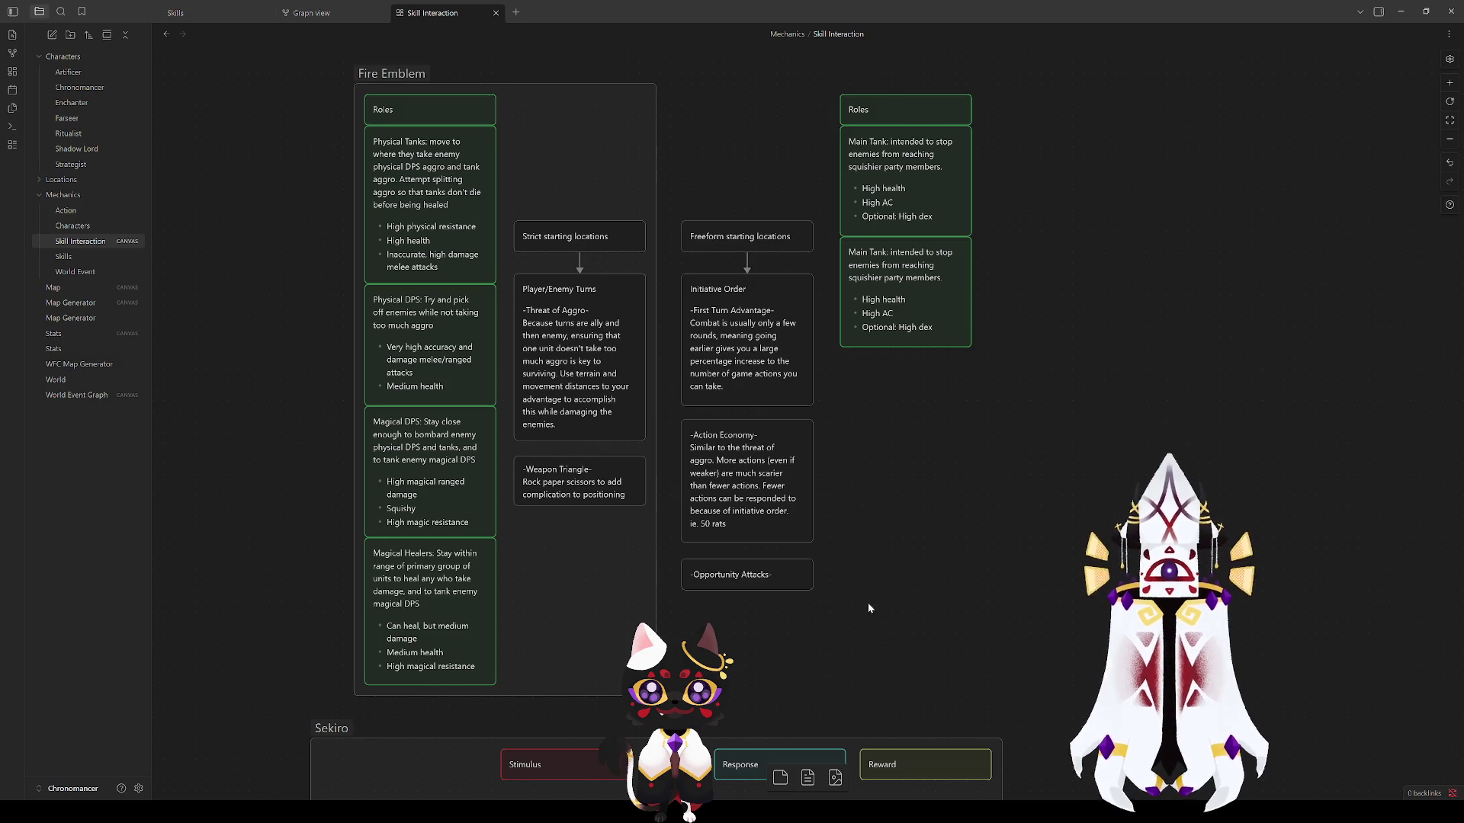
click(754, 572)
click(909, 510)
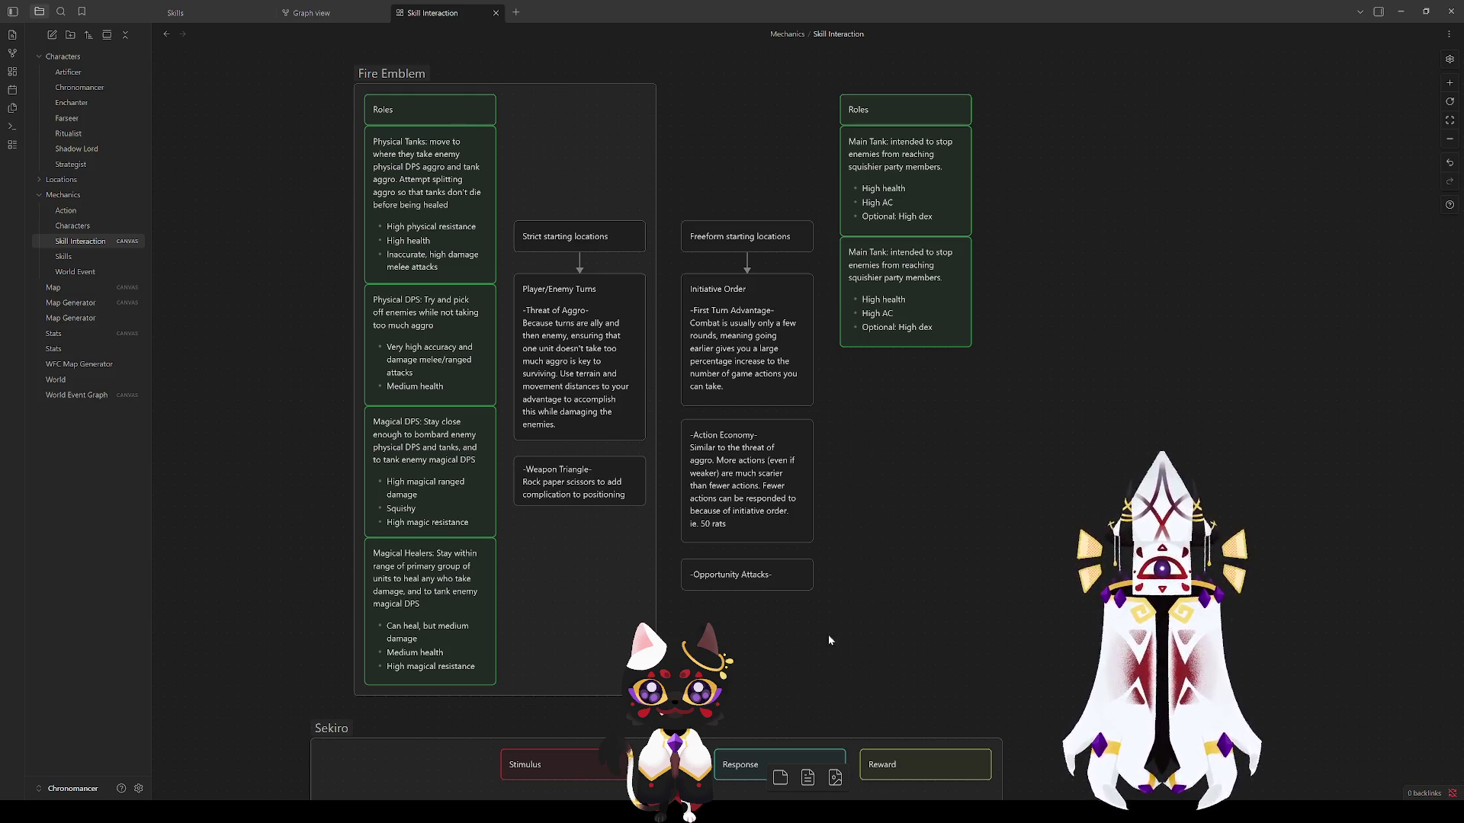
mouse_move(824, 656)
mouse_down()
mouse_move(672, 196)
mouse_move(829, 608)
mouse_up()
click(671, 196)
click(828, 607)
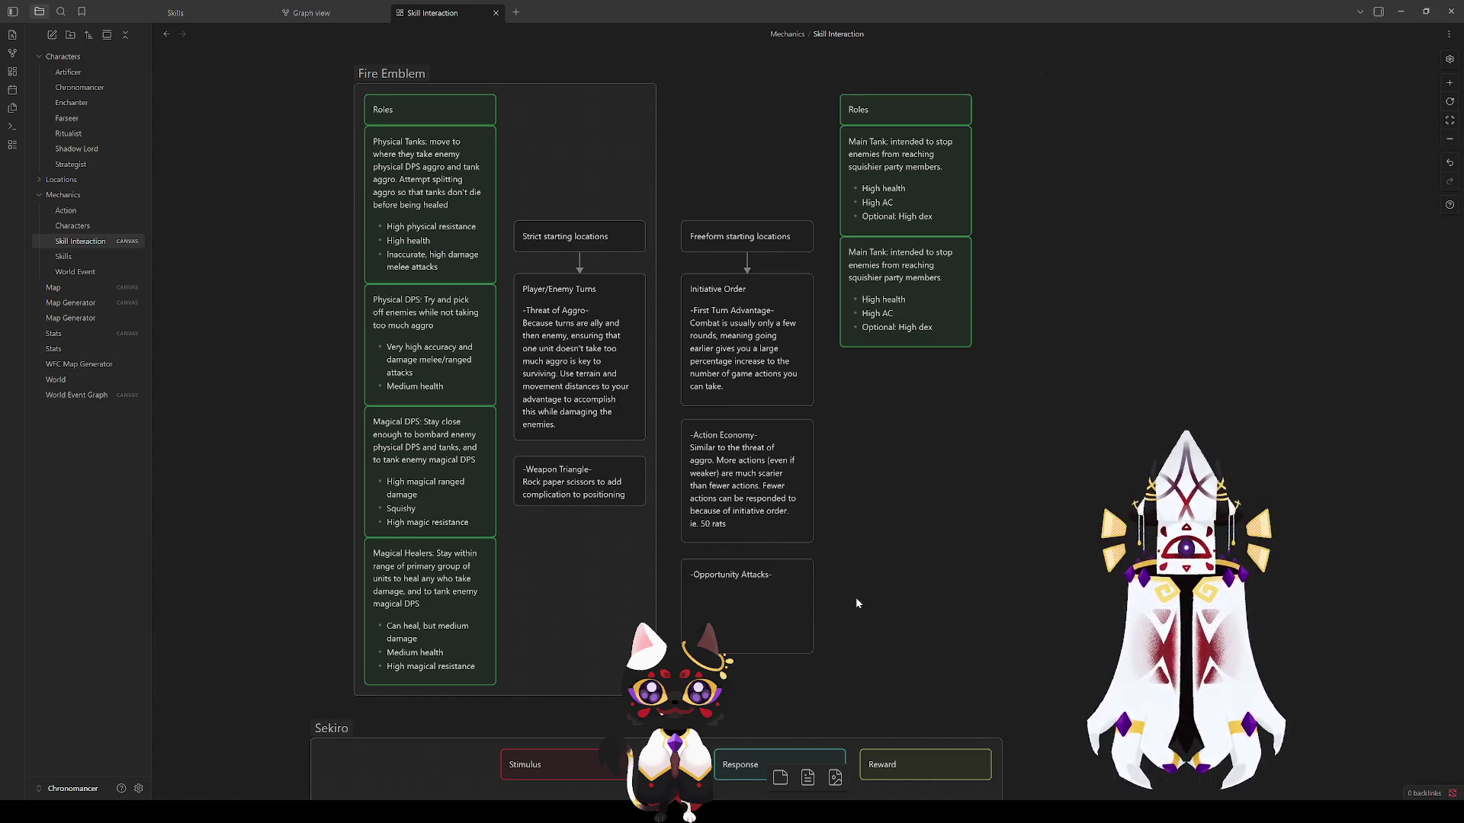
scroll(882, 648, down, 3)
scroll(686, 594, down, 1)
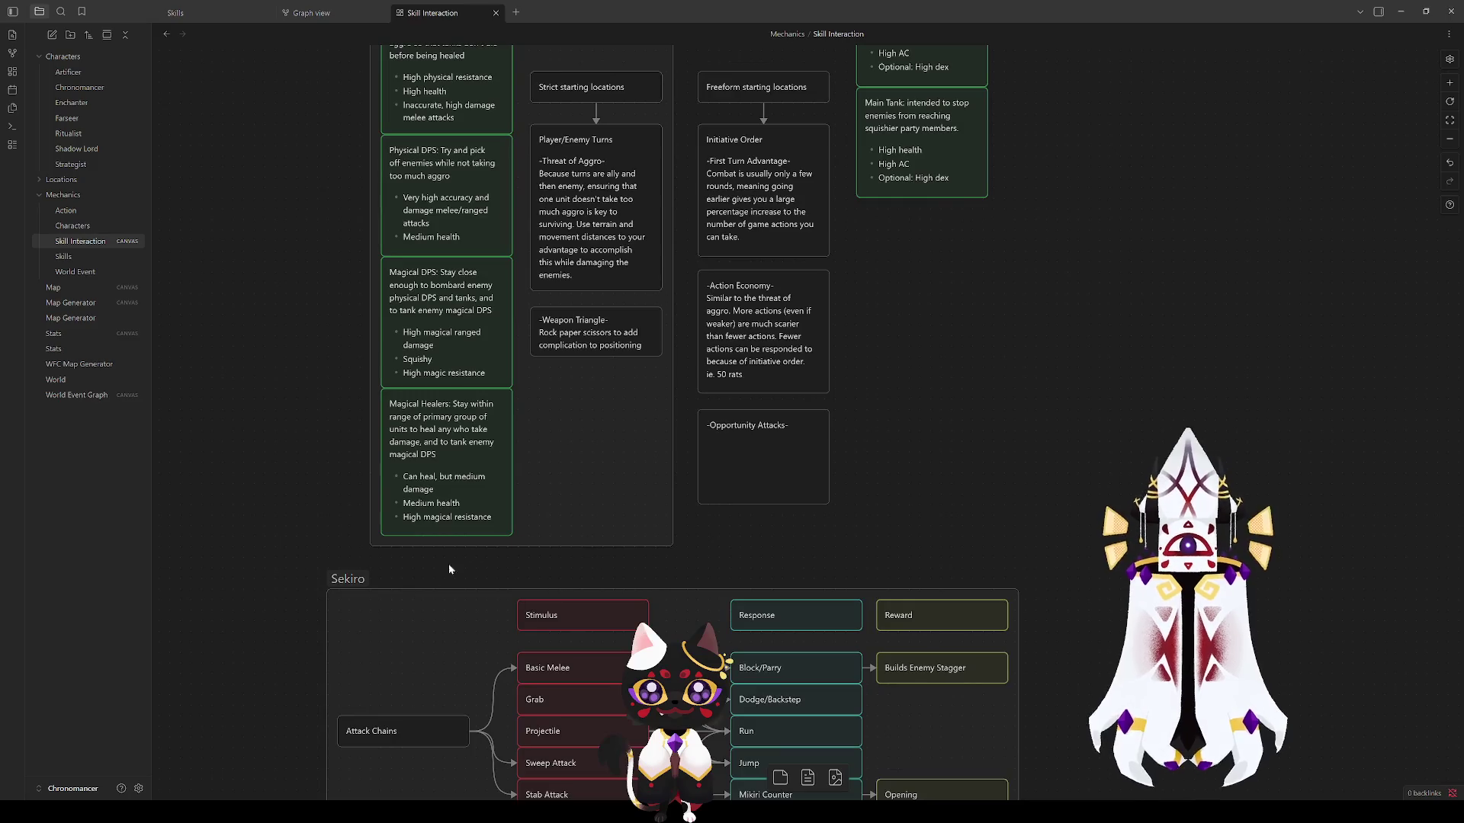
scroll(349, 525, up, 4)
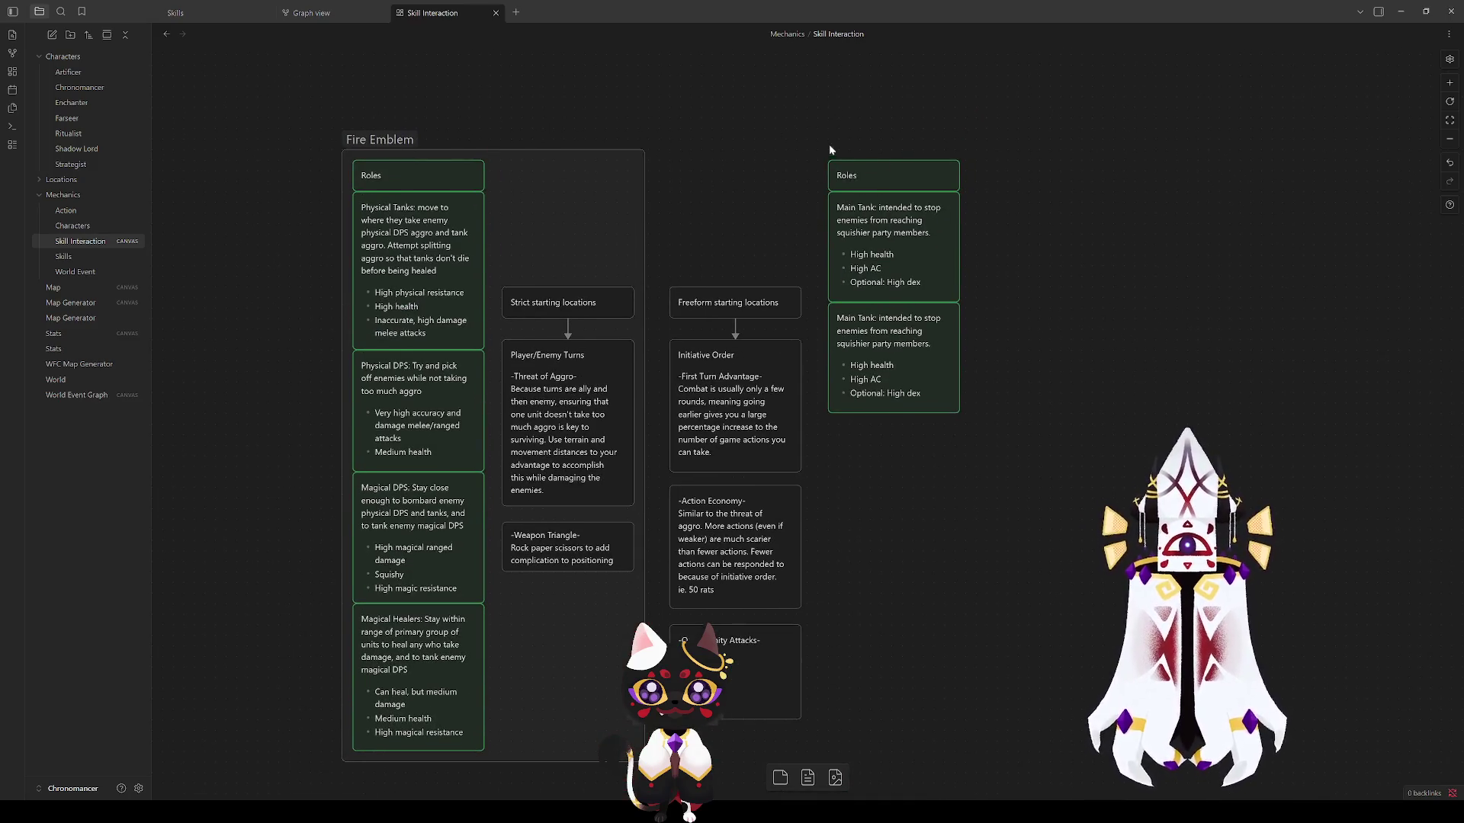
drag(1036, 115, 653, 764)
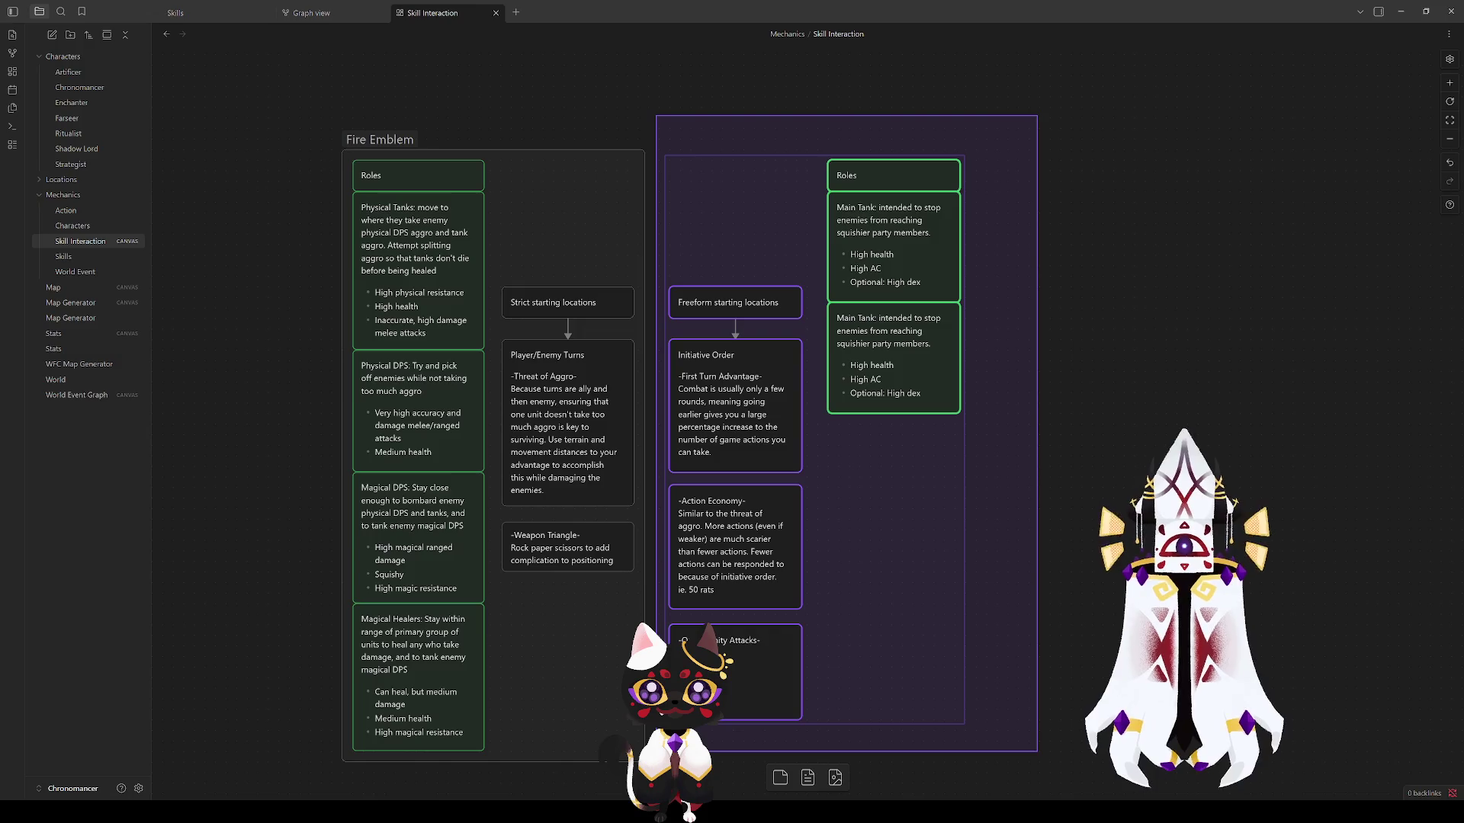
Step: Move the Strict and Freeform starting-location columns up level with the Roles cards
click(997, 603)
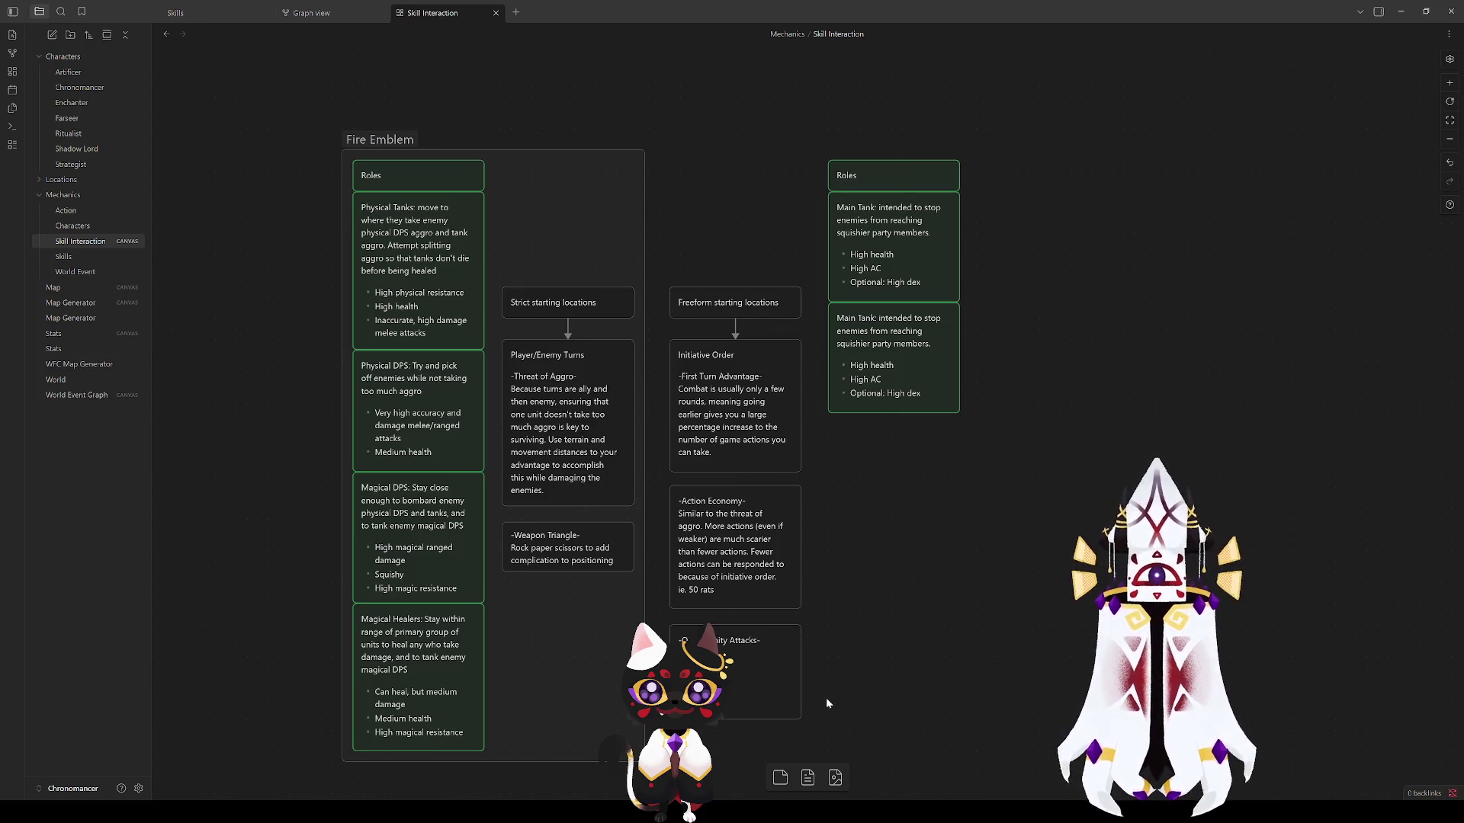
drag(551, 284, 575, 536)
drag(581, 347, 560, 182)
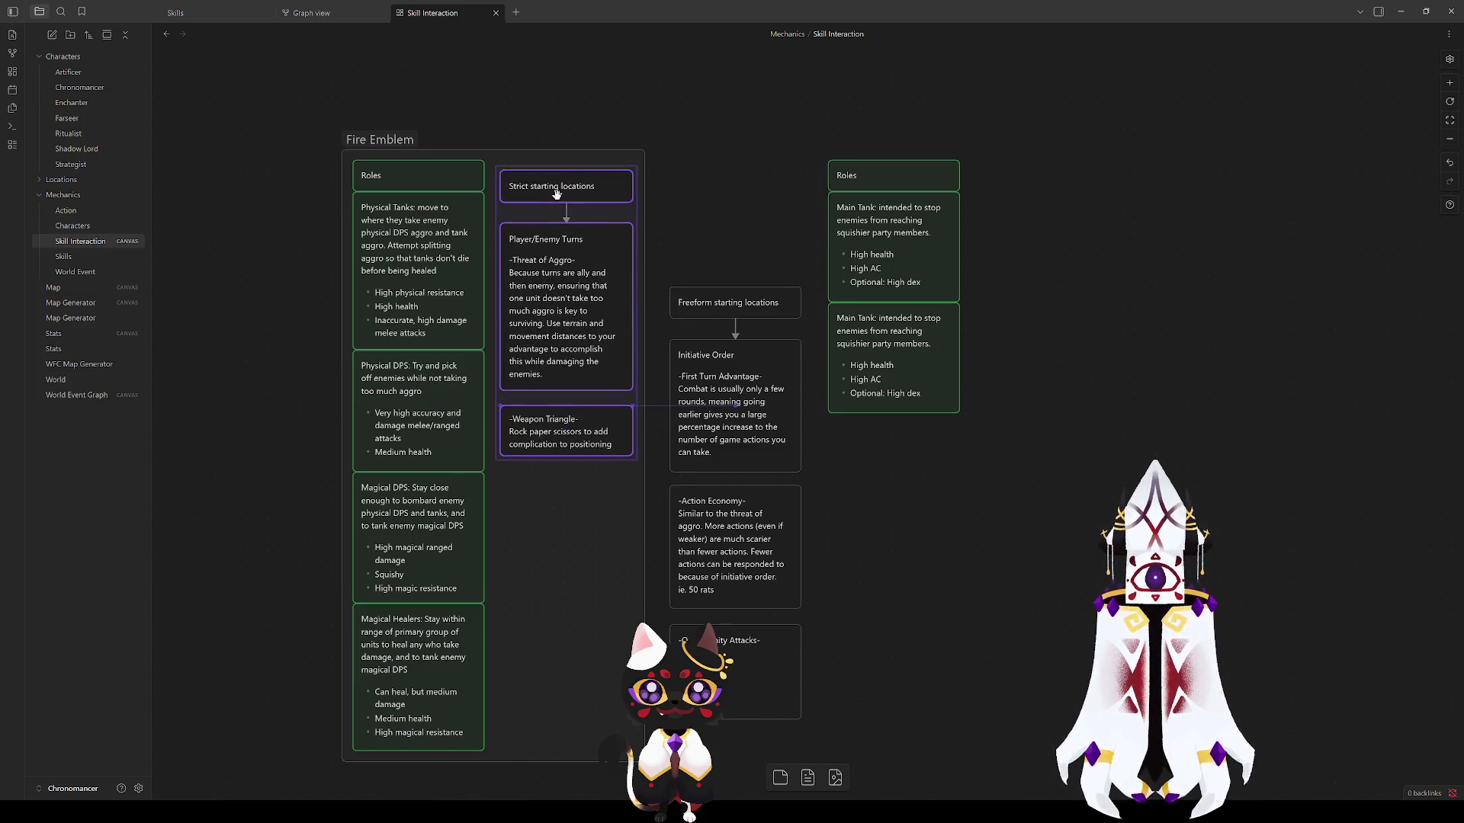
click(777, 164)
drag(709, 229, 732, 744)
drag(732, 300, 732, 176)
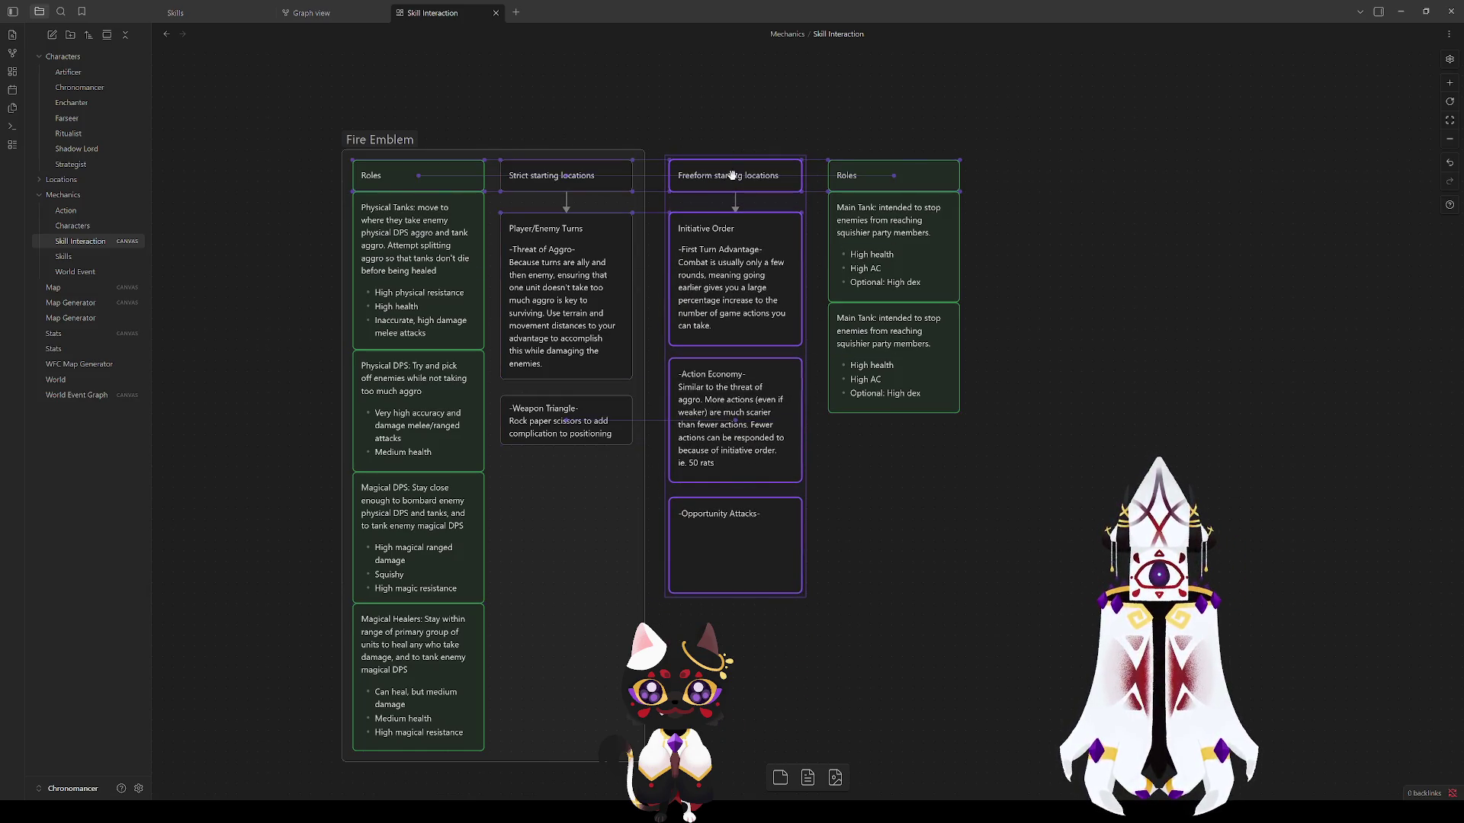
click(930, 552)
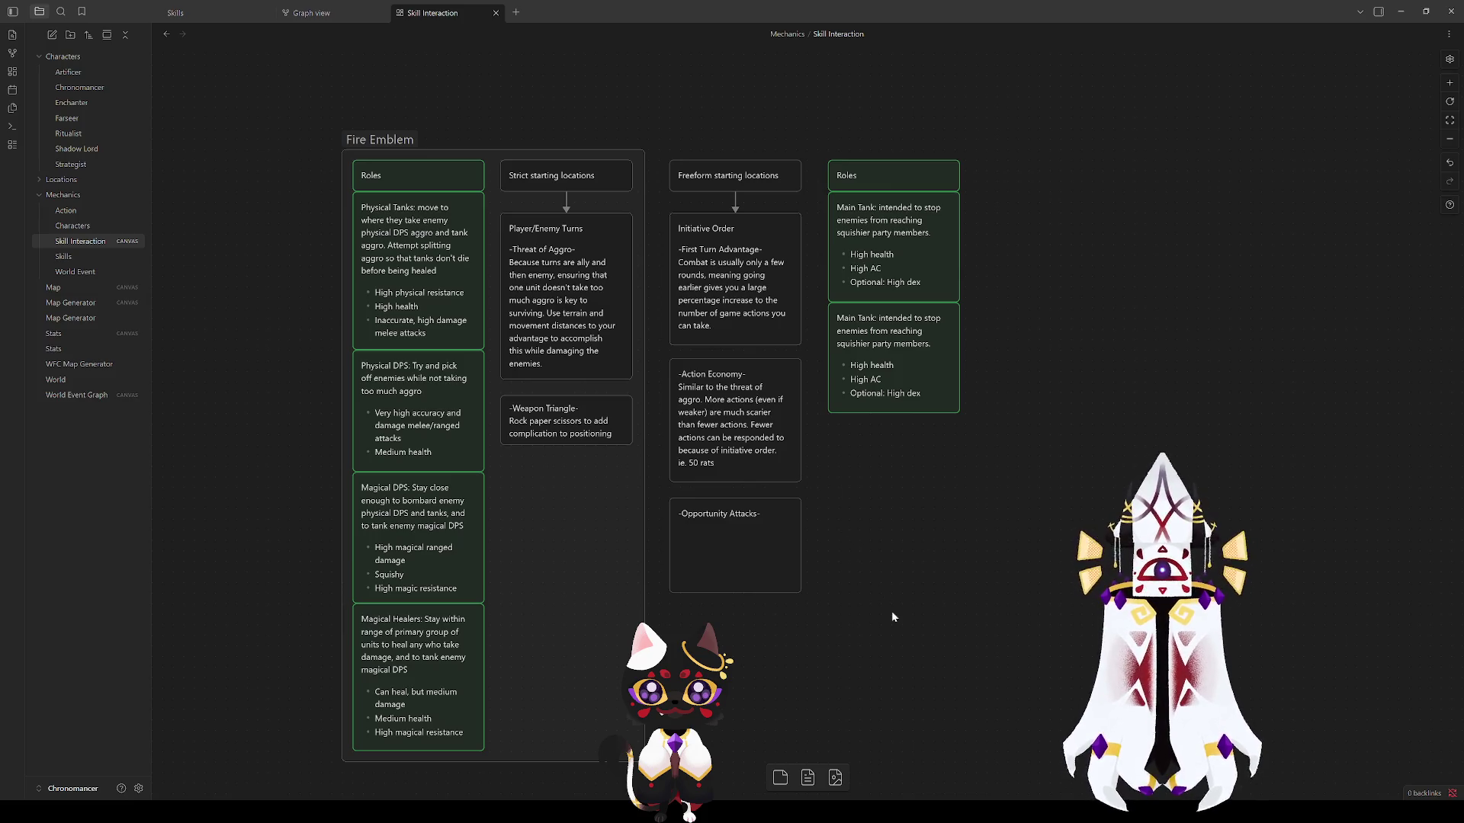
mouse_move(885, 625)
mouse_down()
mouse_move(857, 558)
mouse_move(794, 533)
mouse_up()
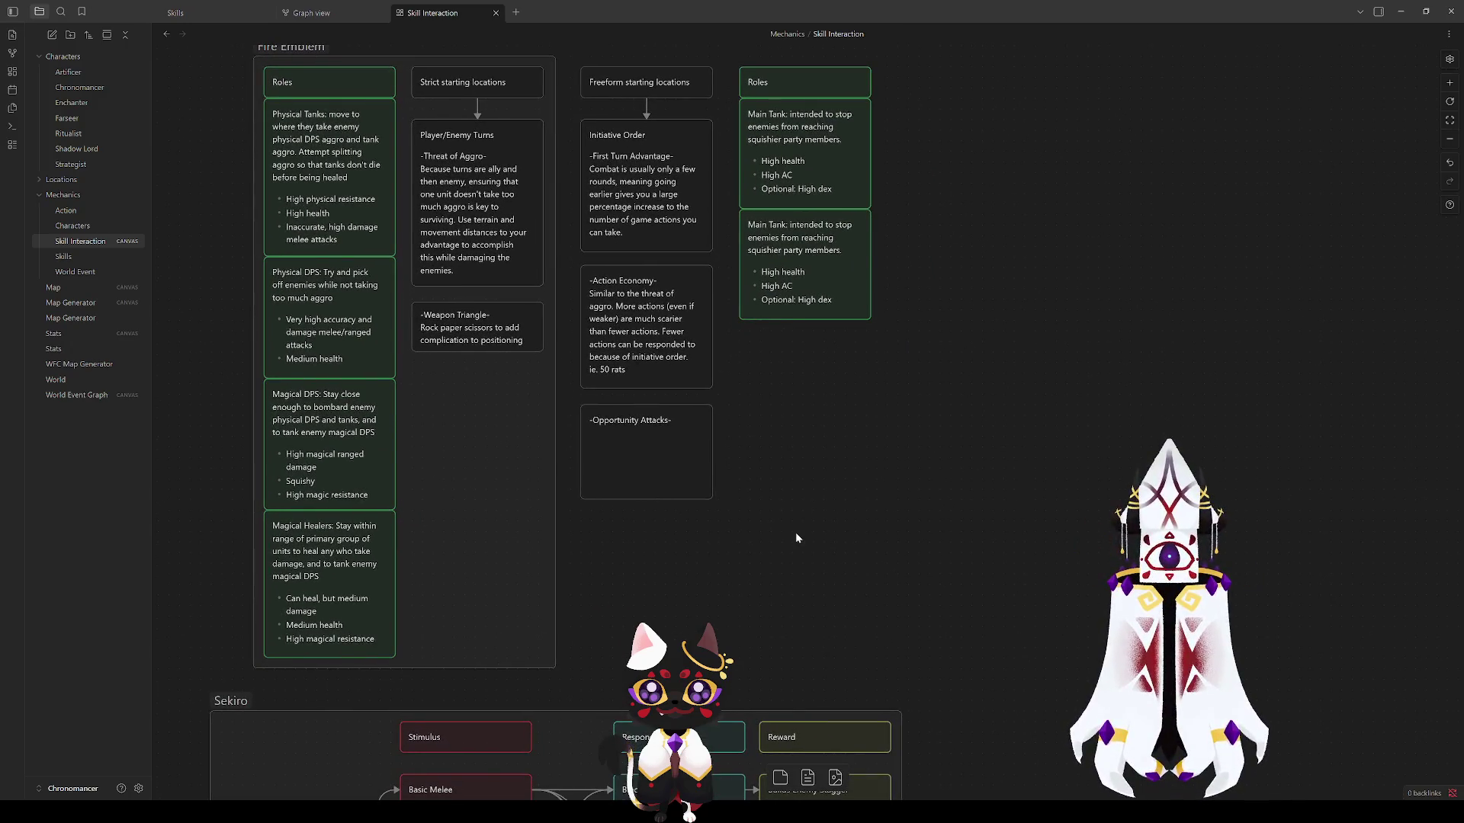
scroll(797, 539, up, 3)
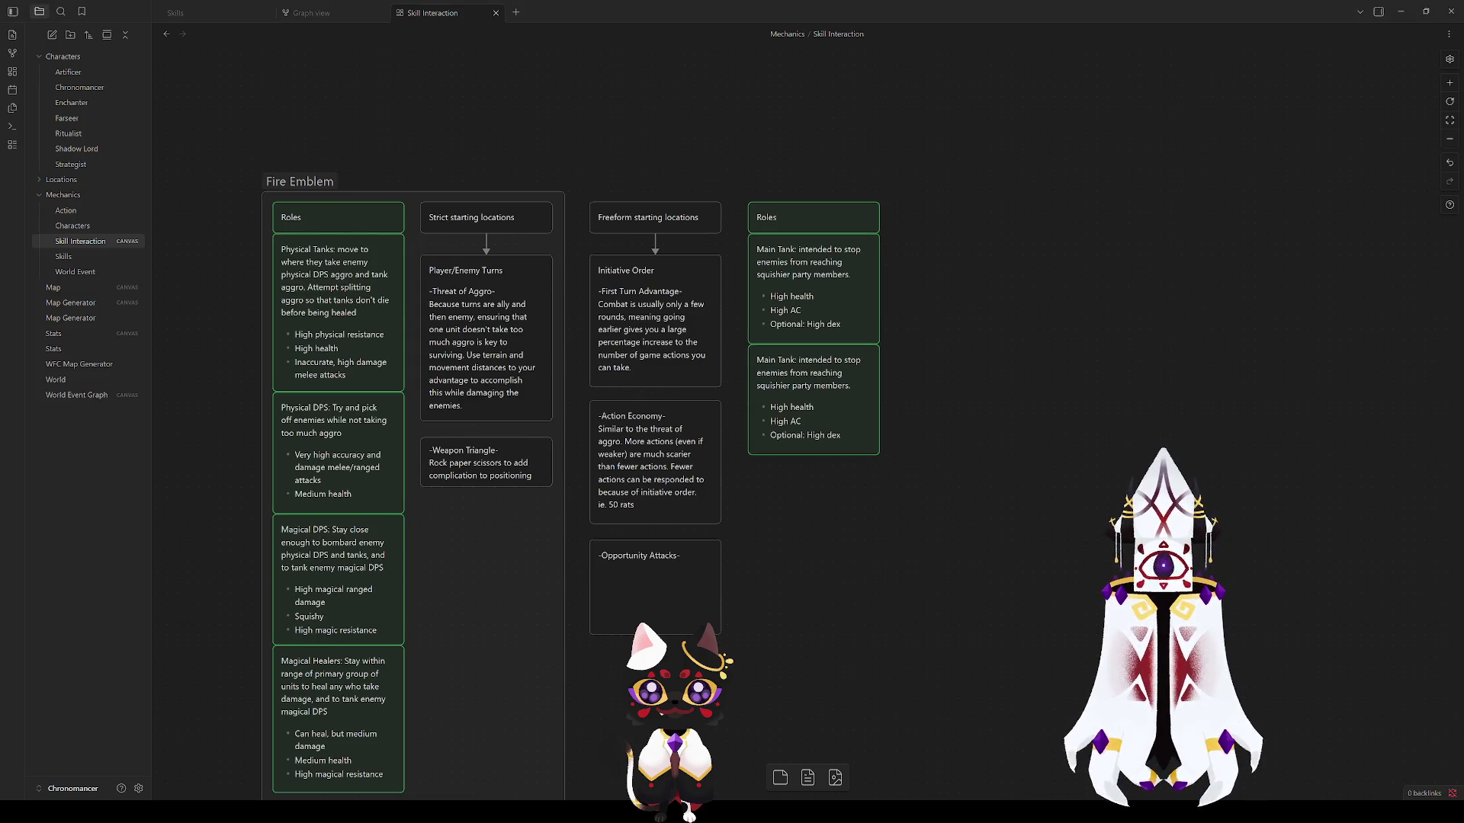
scroll(997, 473, down, 6)
scroll(997, 472, down, 4)
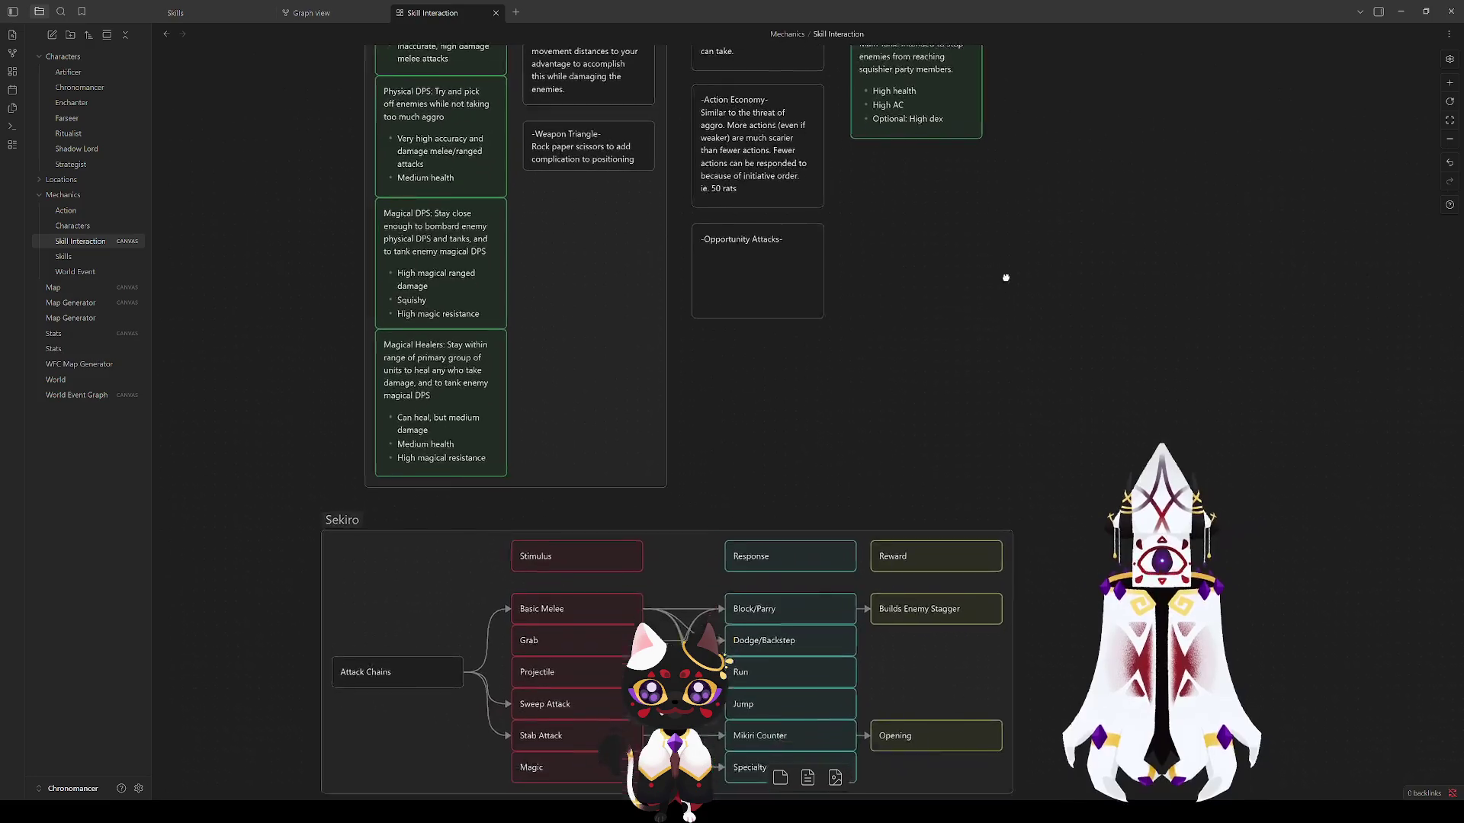
scroll(1006, 282, down, 3)
click(384, 456)
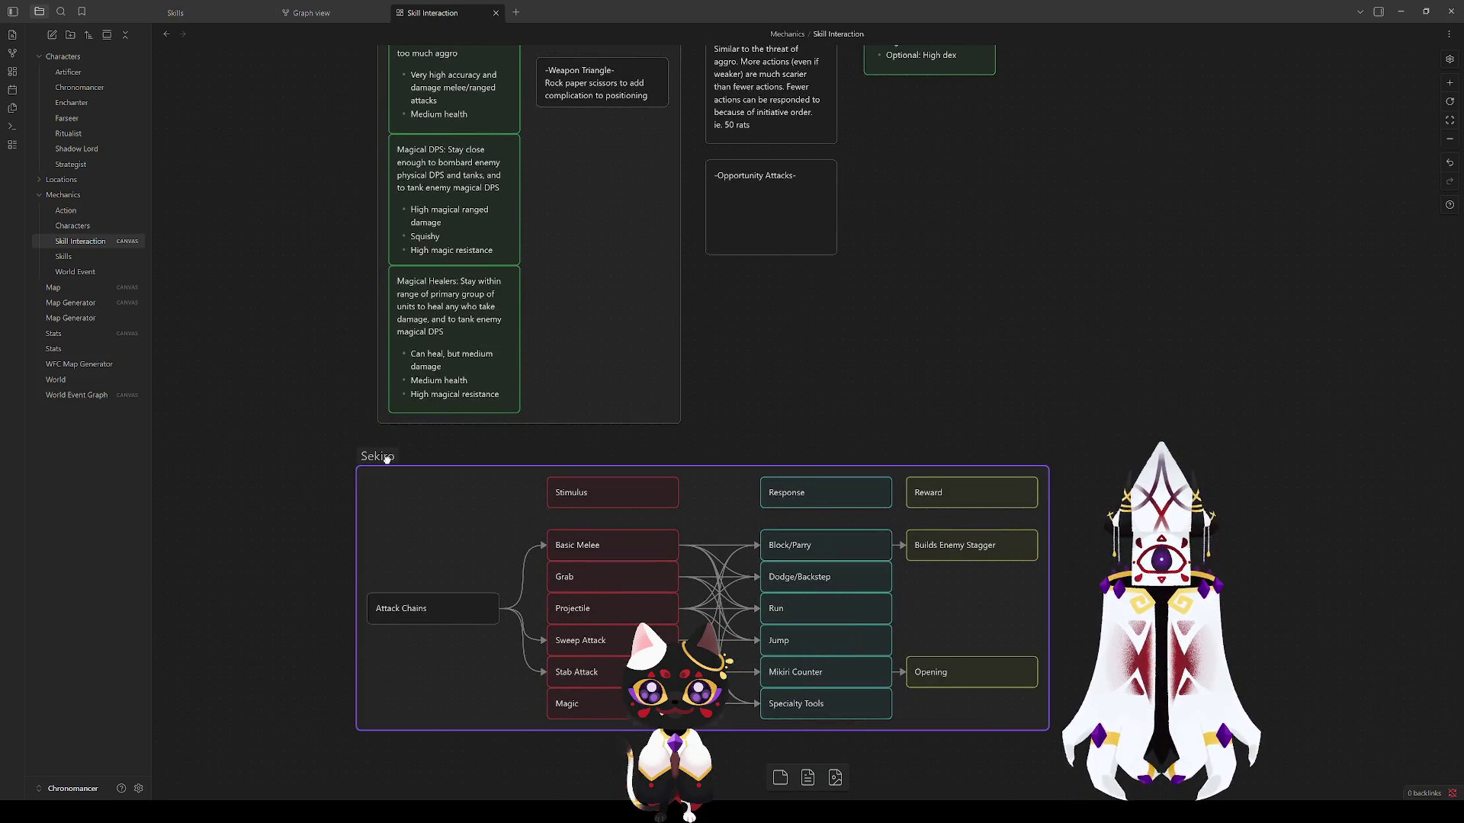
click(1120, 375)
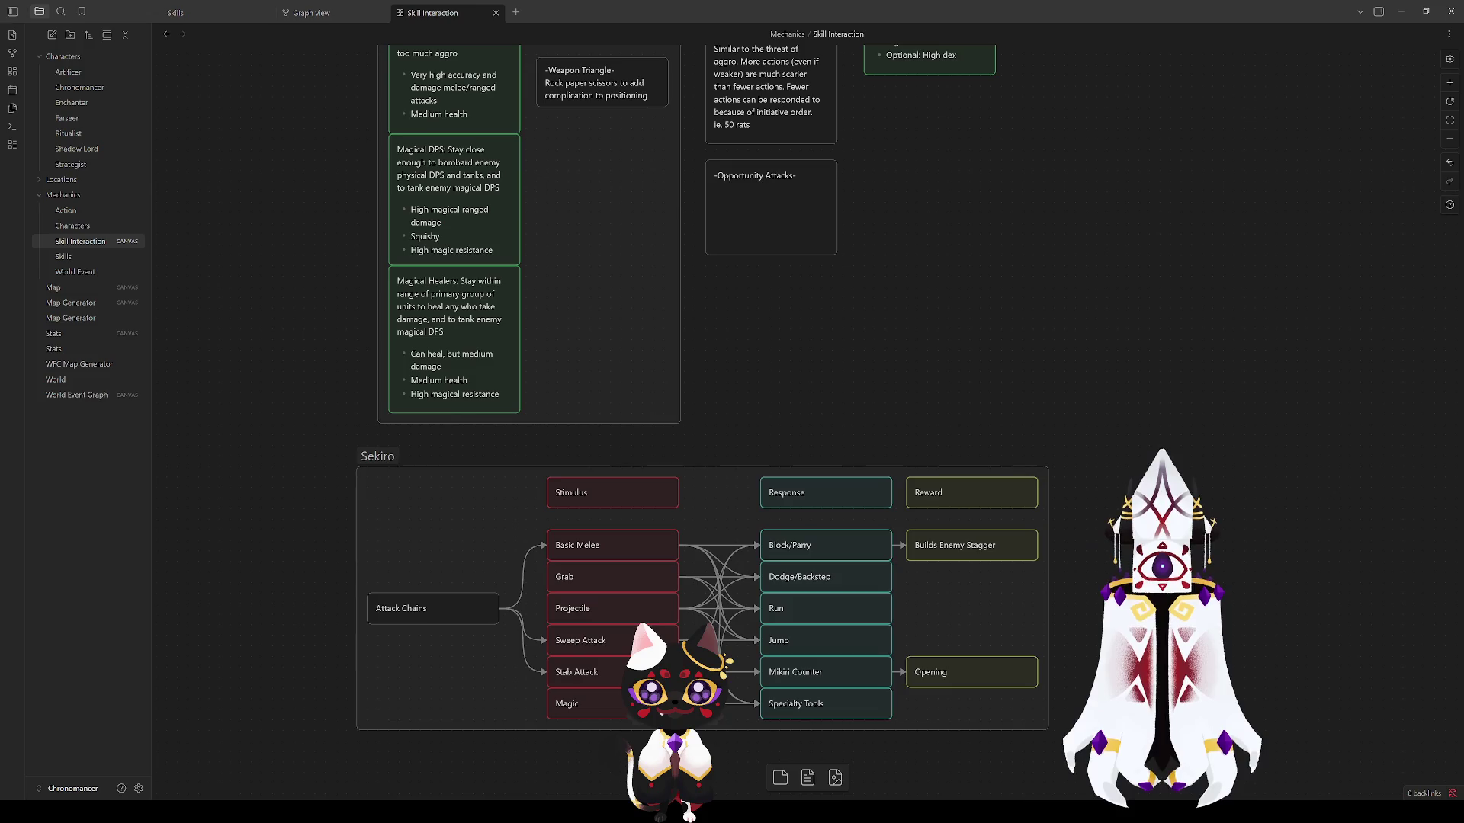
scroll(732, 457, down, 3)
drag(1087, 644, 351, 365)
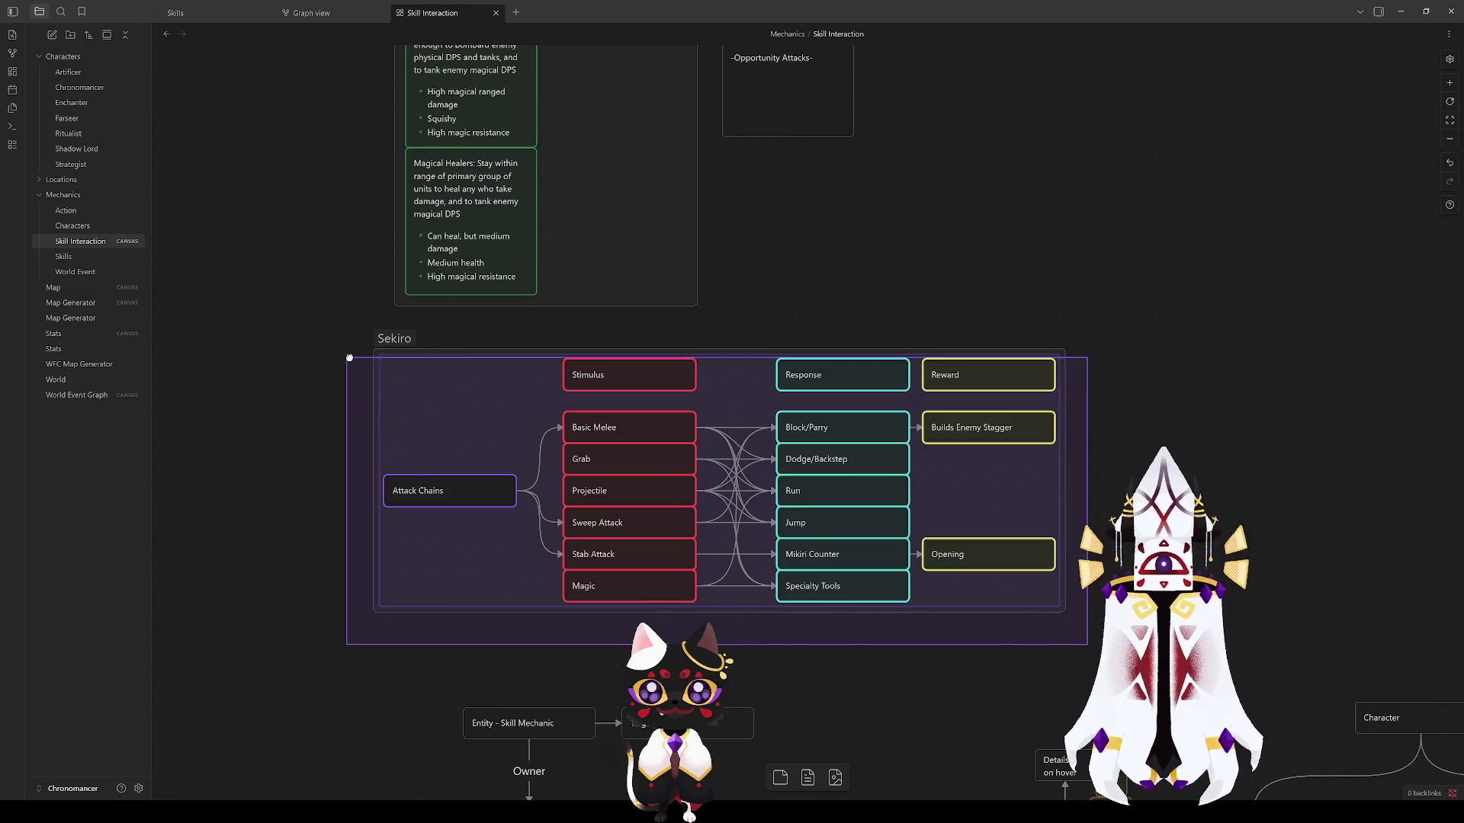
click(351, 407)
click(629, 374)
click(843, 375)
click(988, 374)
click(985, 292)
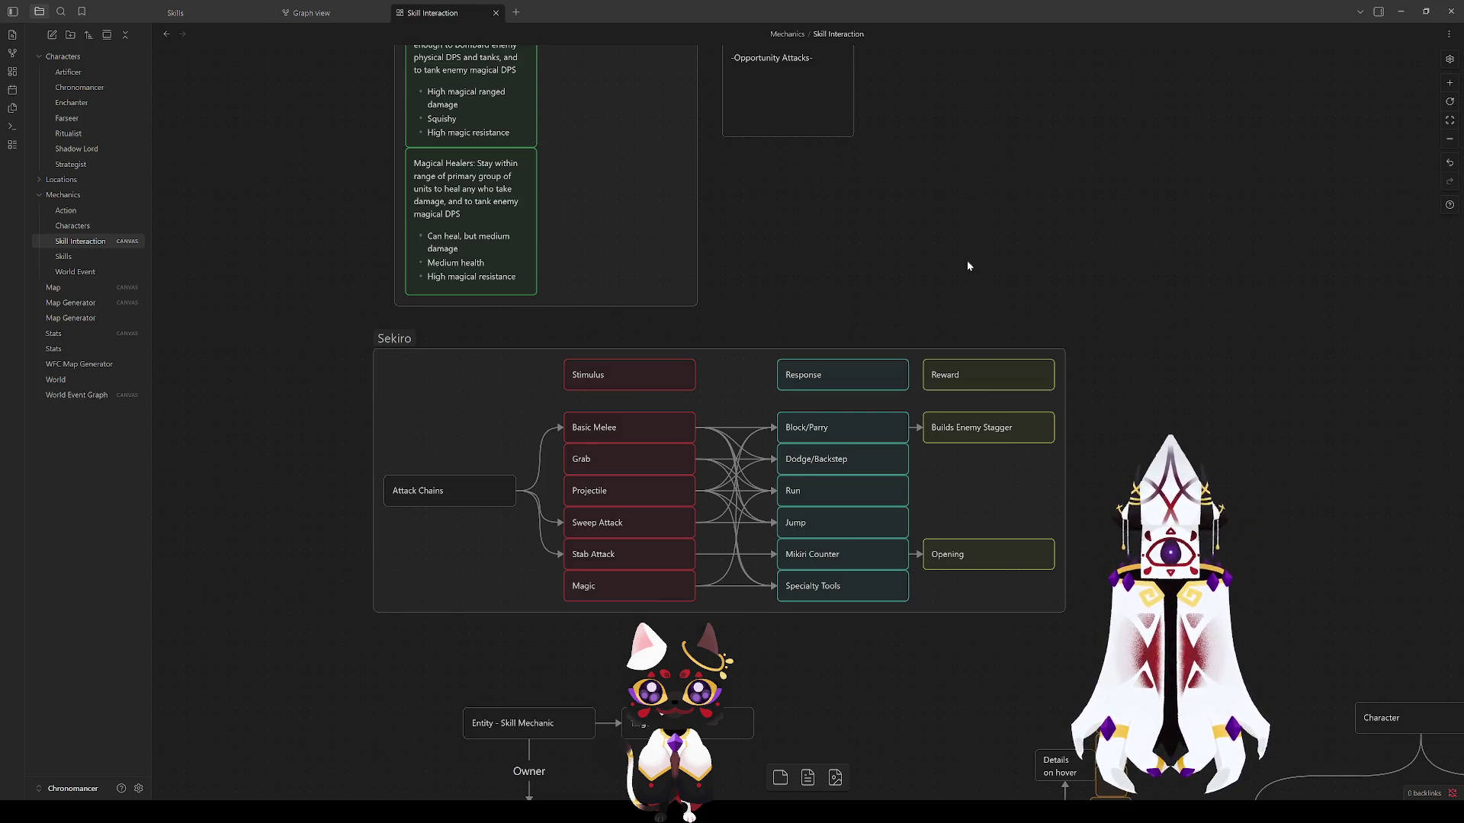
click(844, 373)
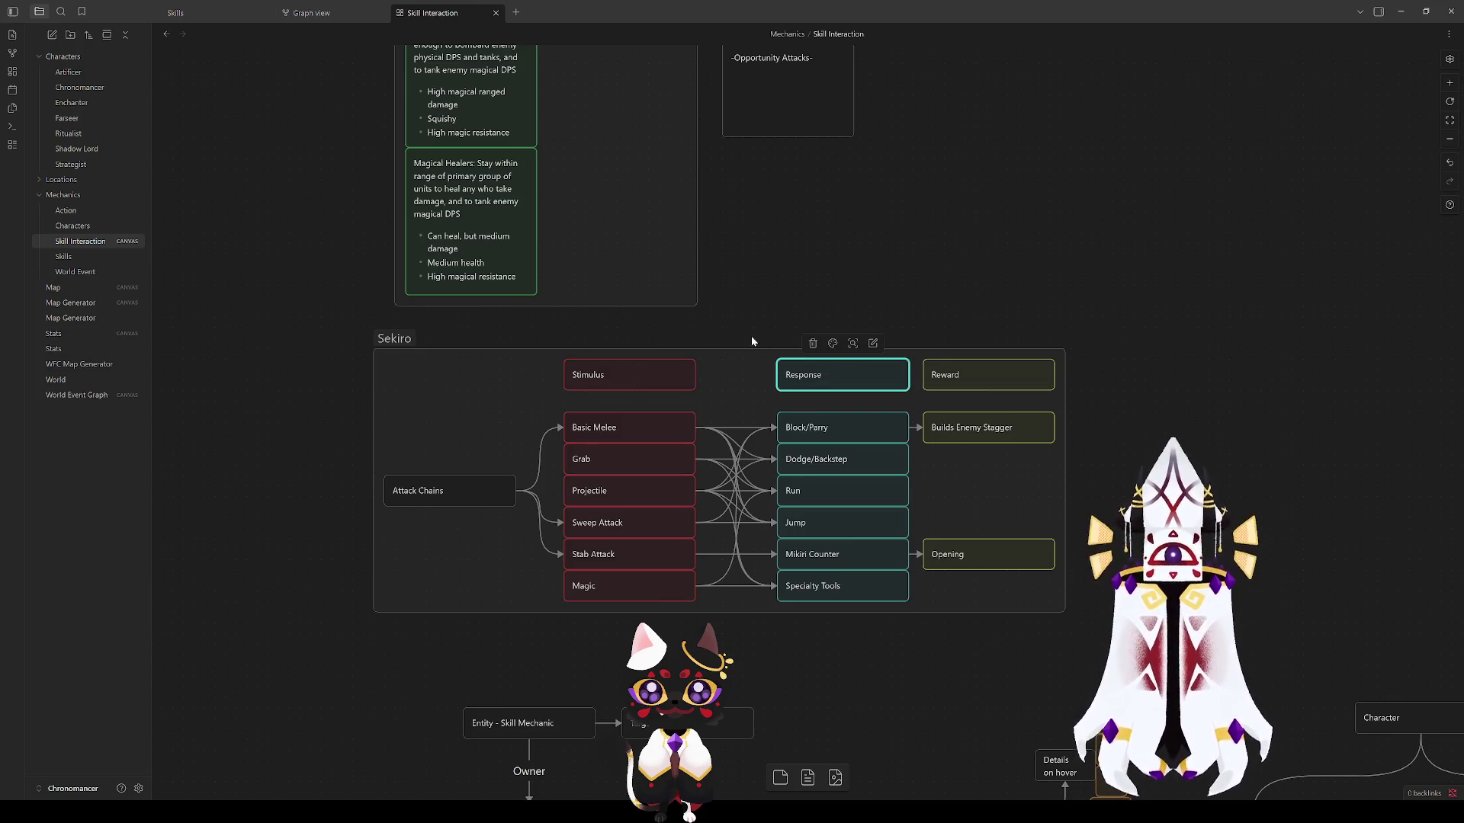
click(636, 368)
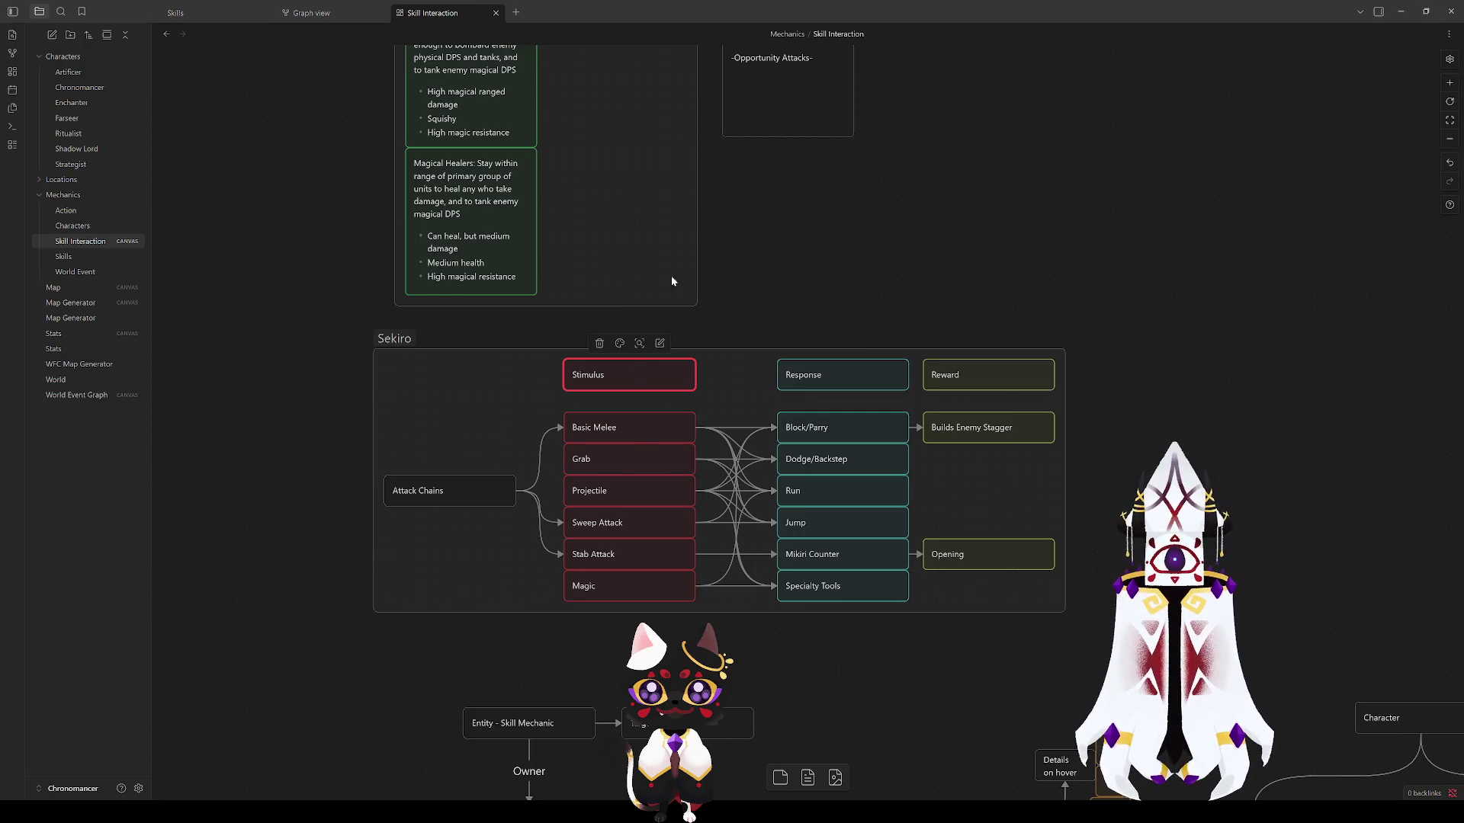
click(731, 538)
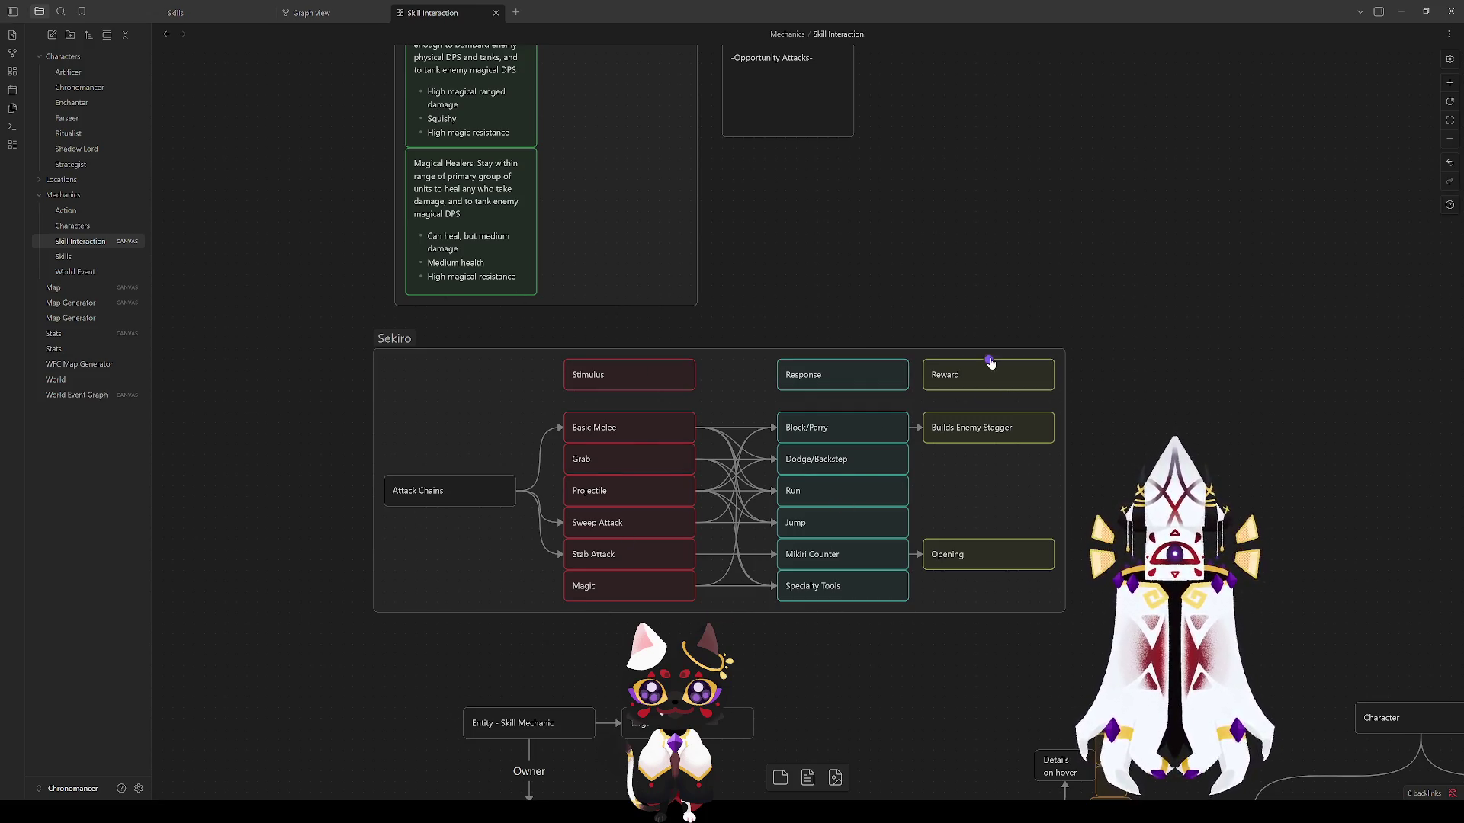
click(990, 368)
click(1119, 404)
click(990, 374)
click(972, 428)
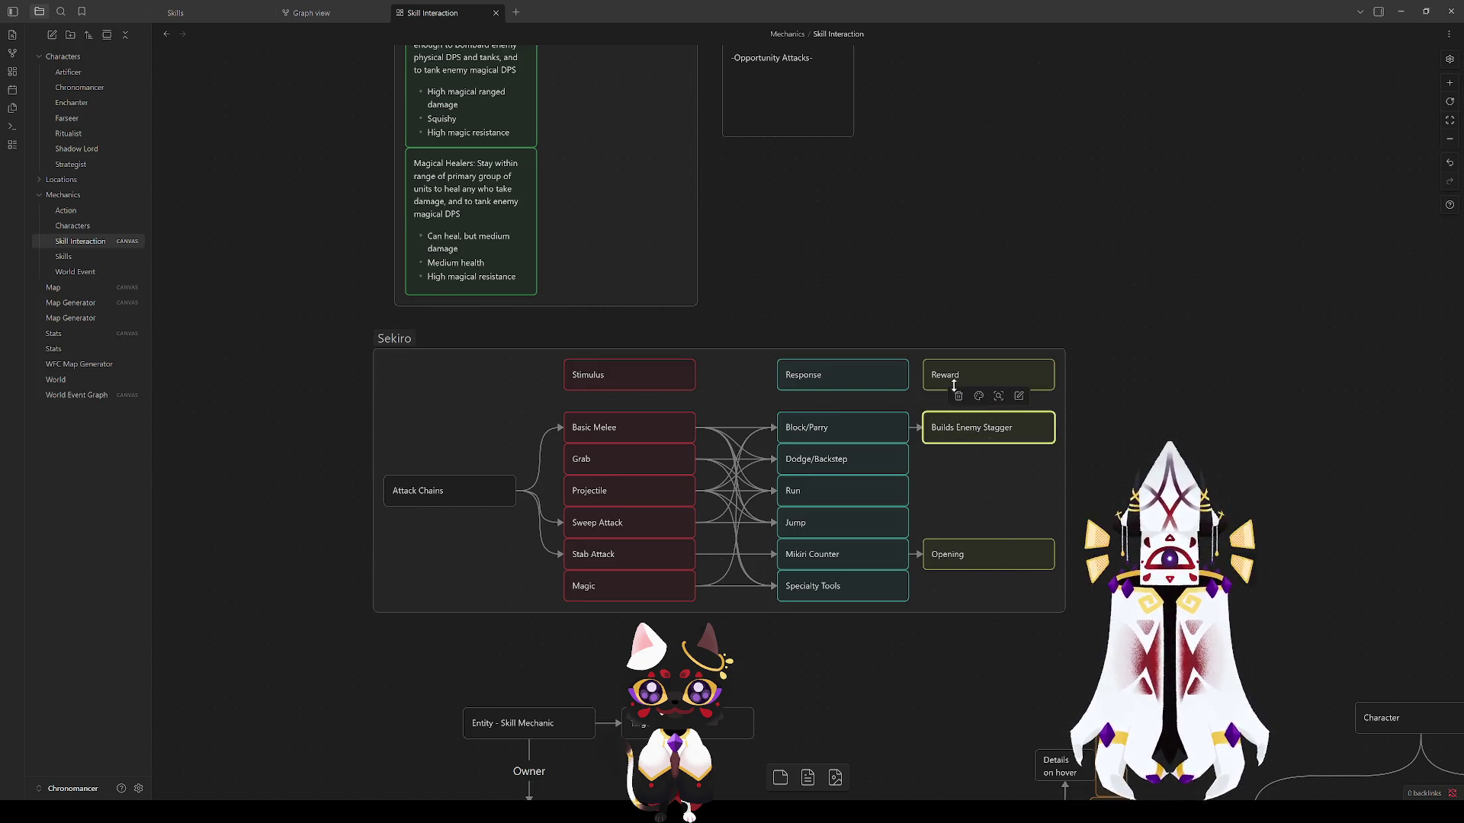
click(882, 374)
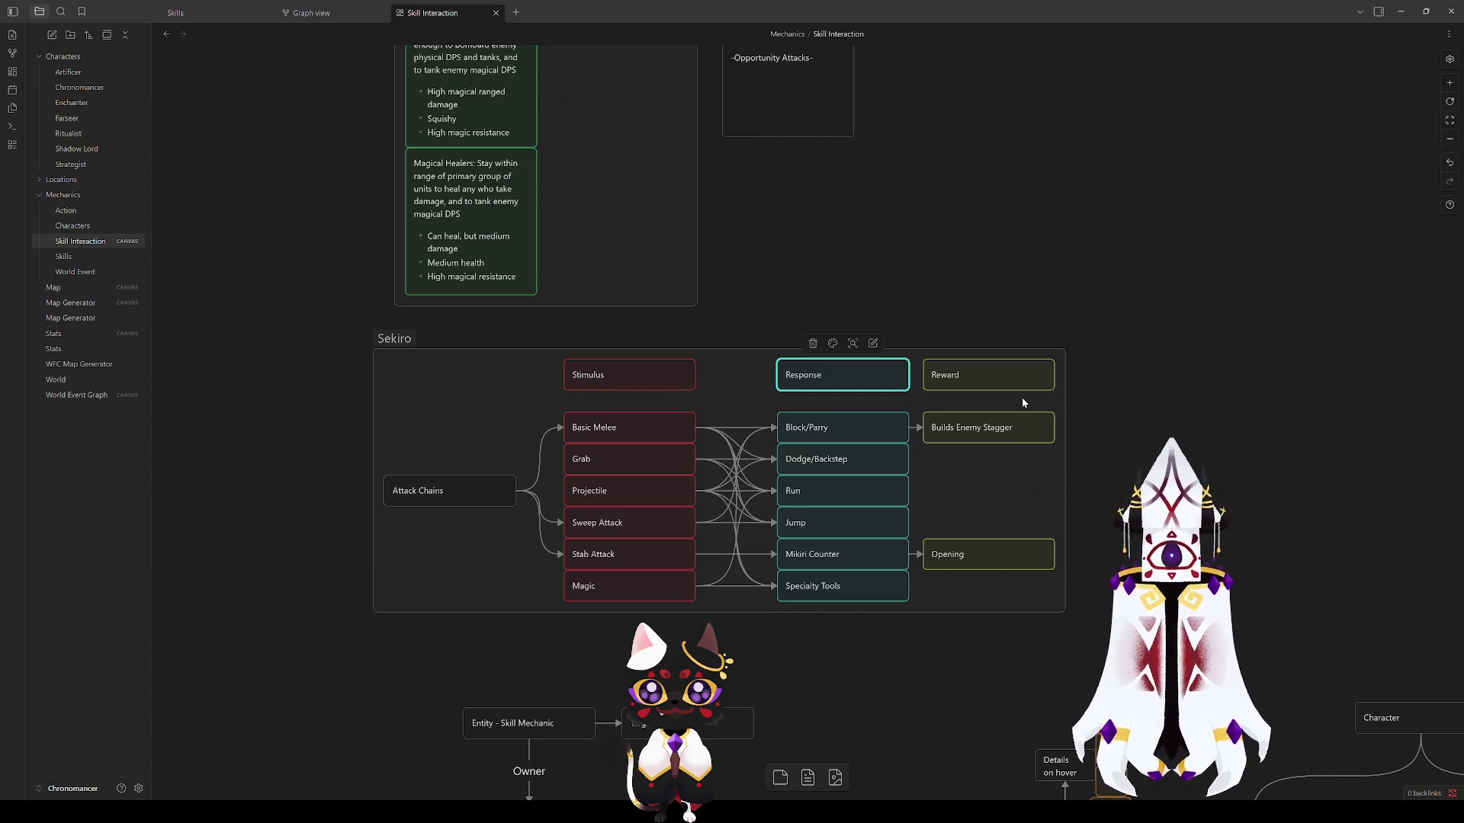
click(811, 426)
click(1130, 410)
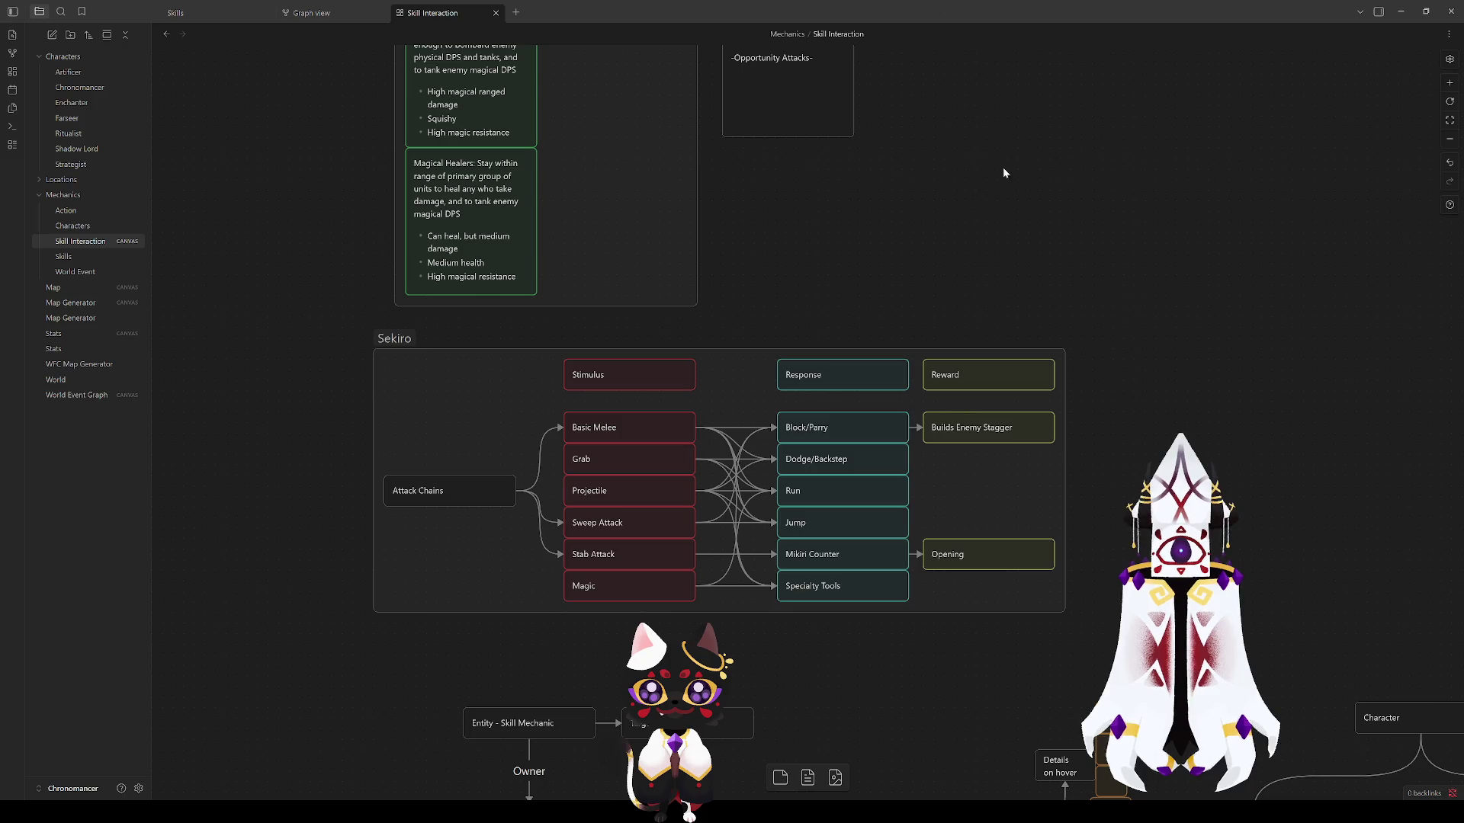
click(395, 338)
click(312, 320)
scroll(344, 321, up, 3)
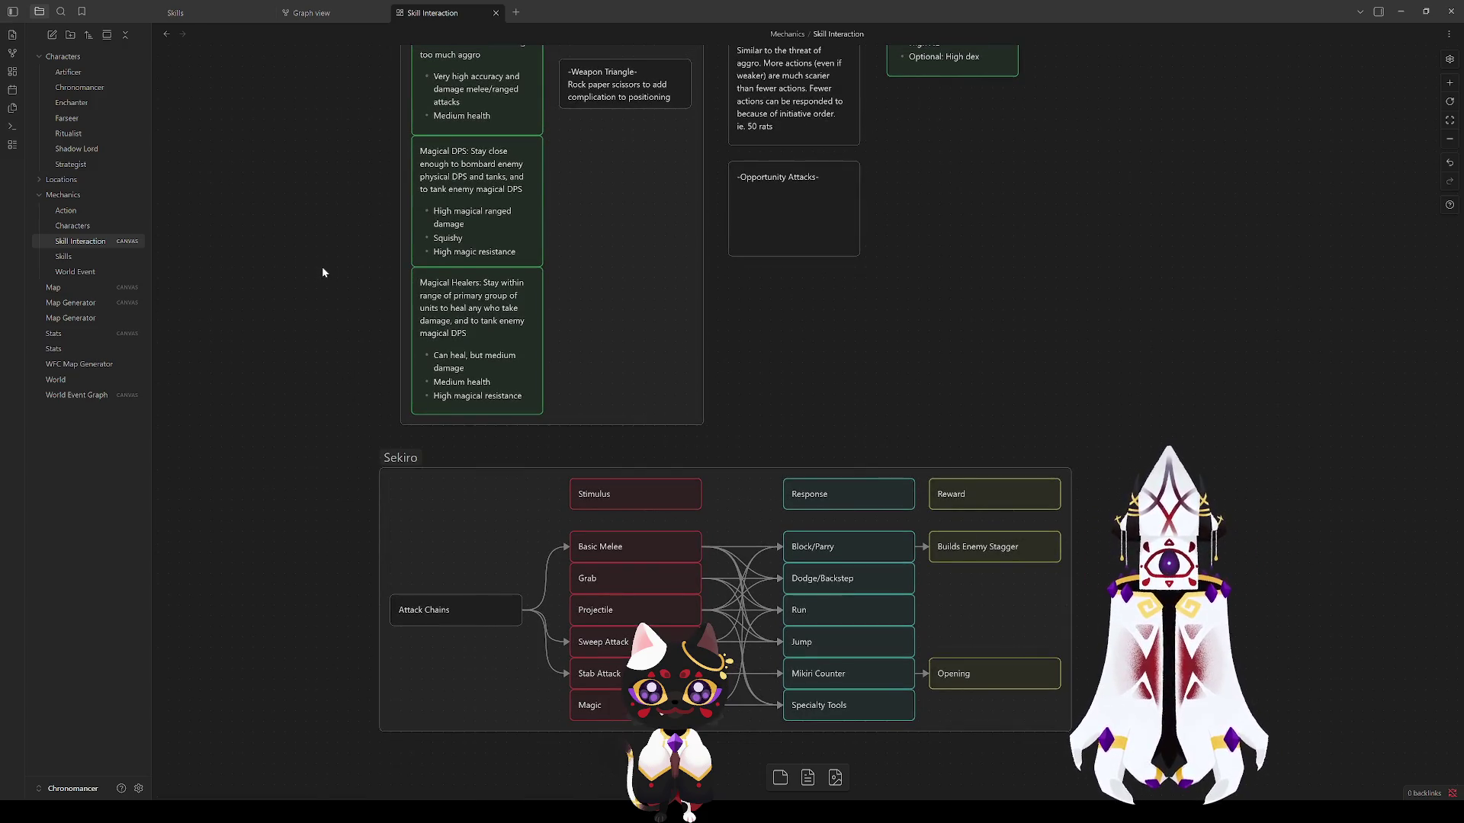
click(635, 492)
click(849, 493)
click(1169, 420)
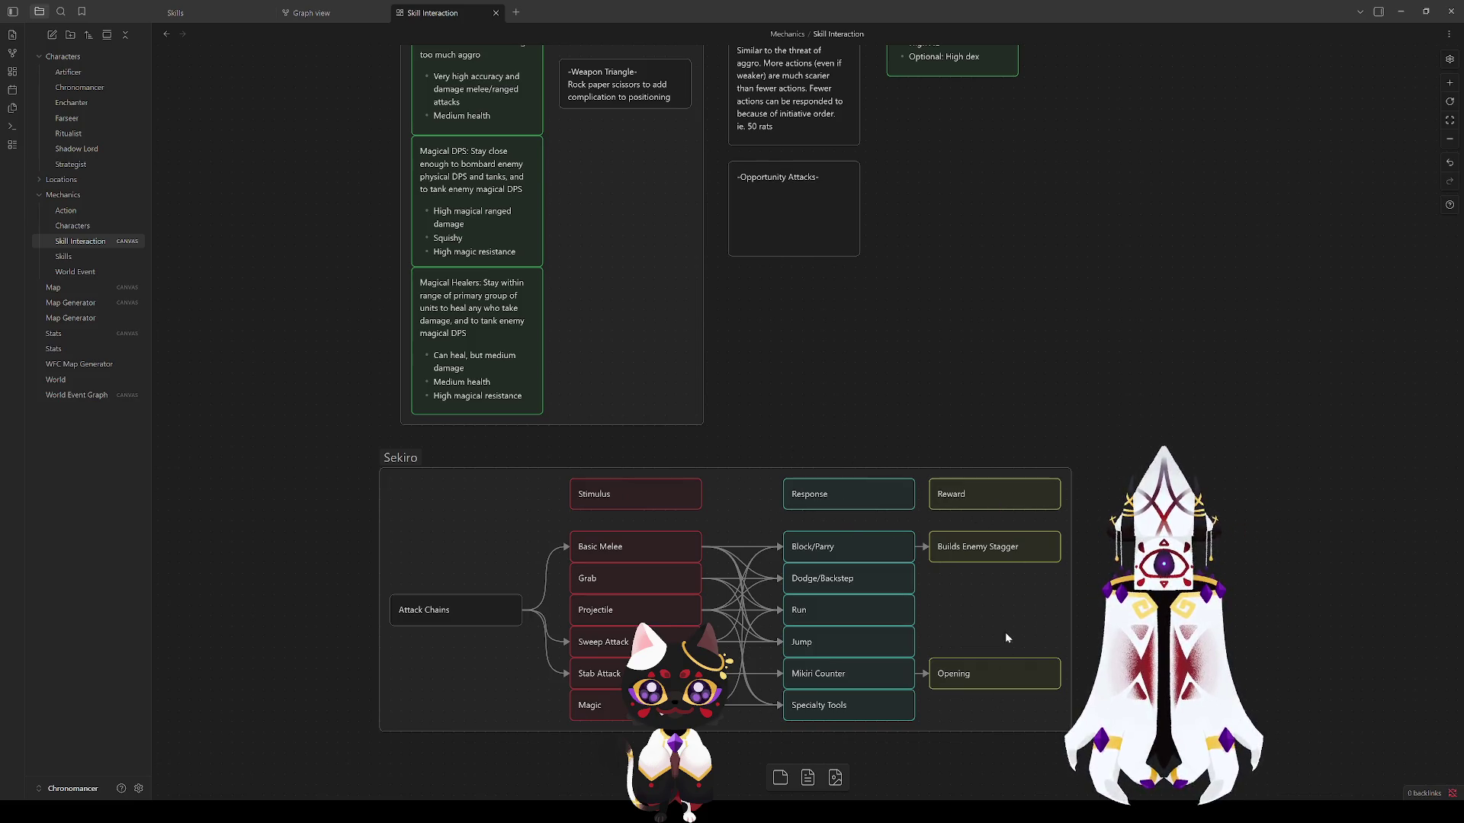
scroll(1051, 583, down, 5)
scroll(1047, 515, down, 5)
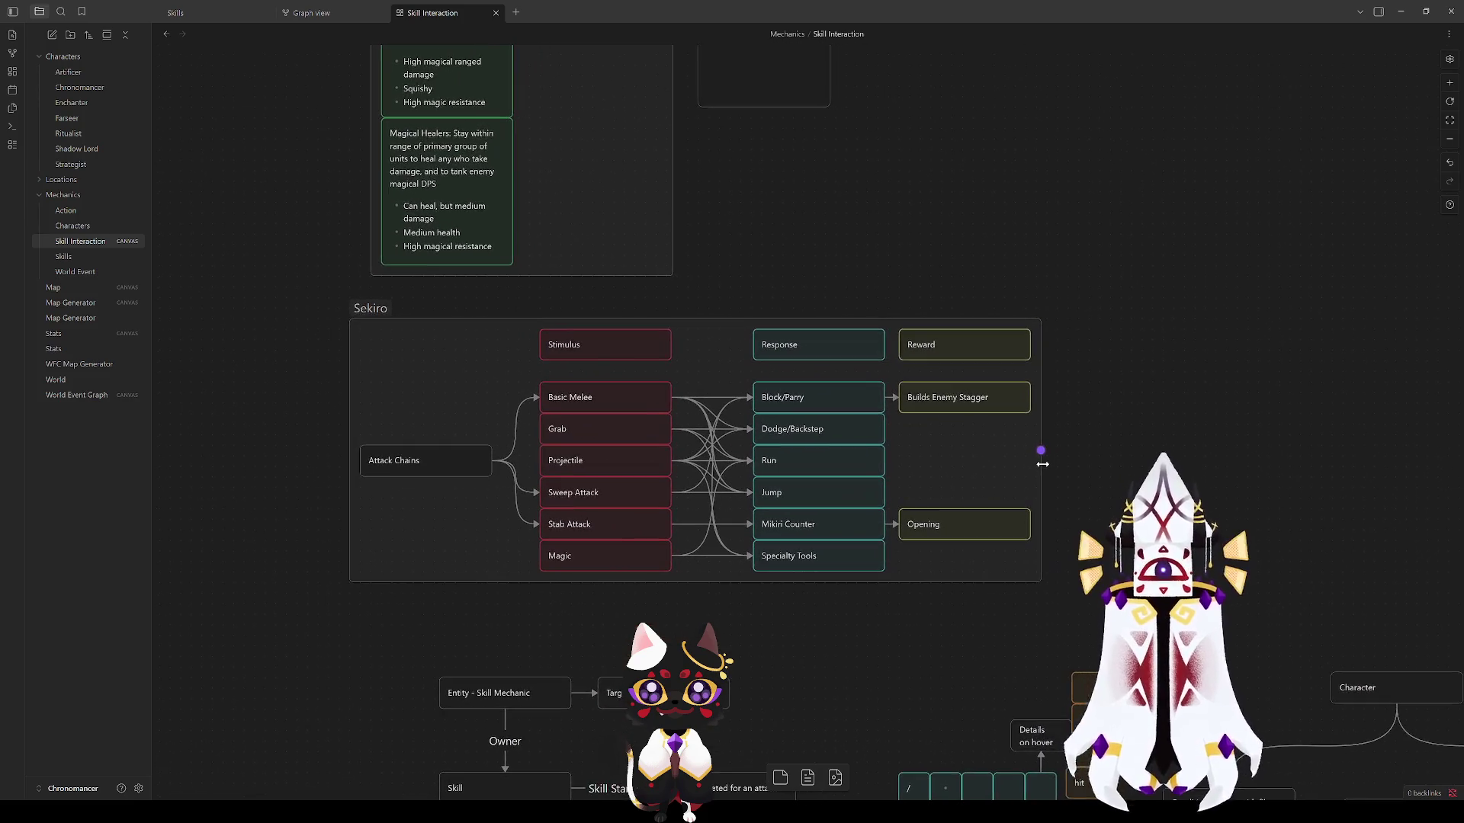
Step: Pan back to the Fire Emblem group and select its first Roles card
drag(881, 467, 837, 662)
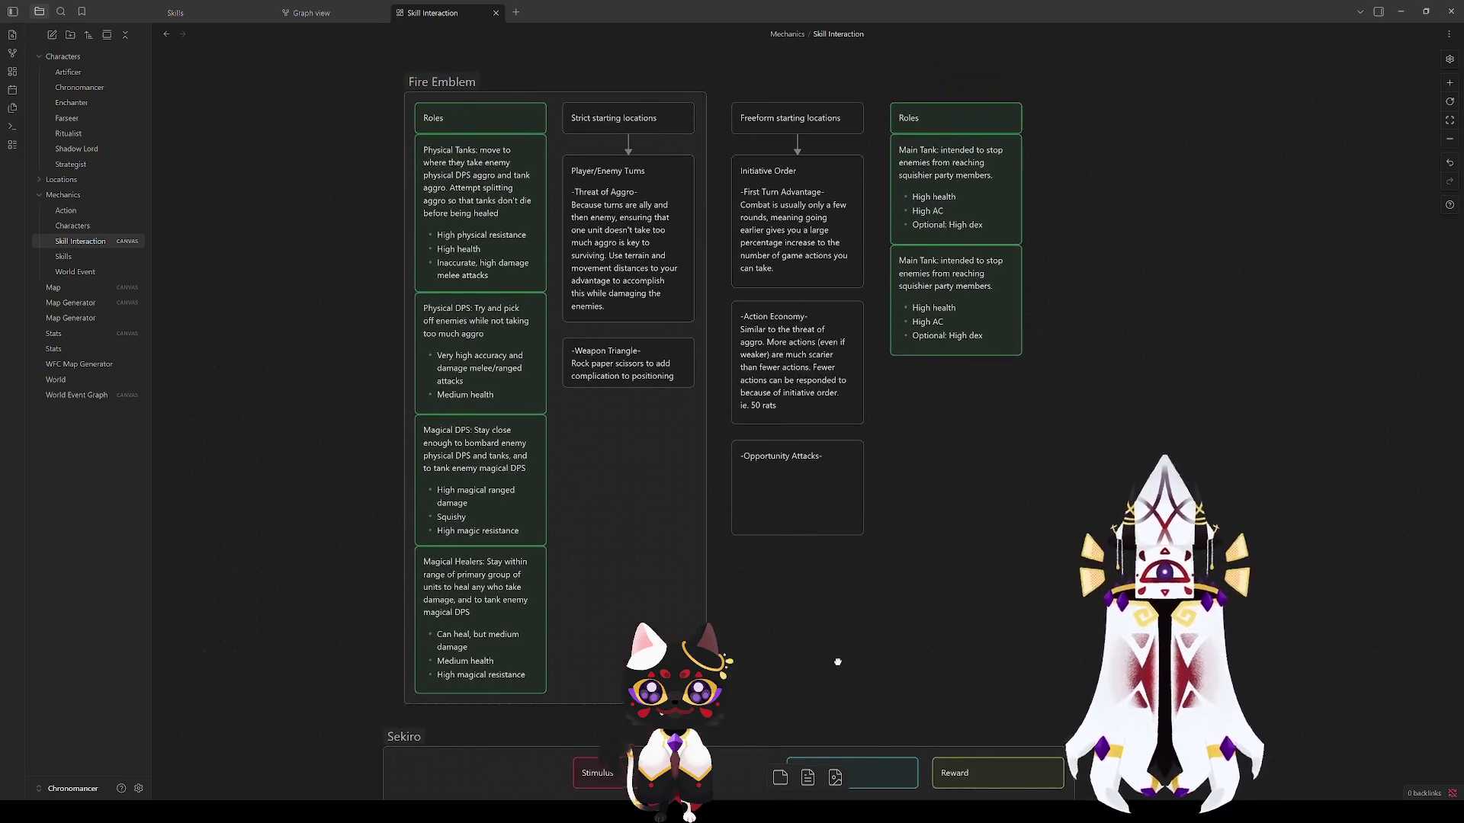
click(418, 83)
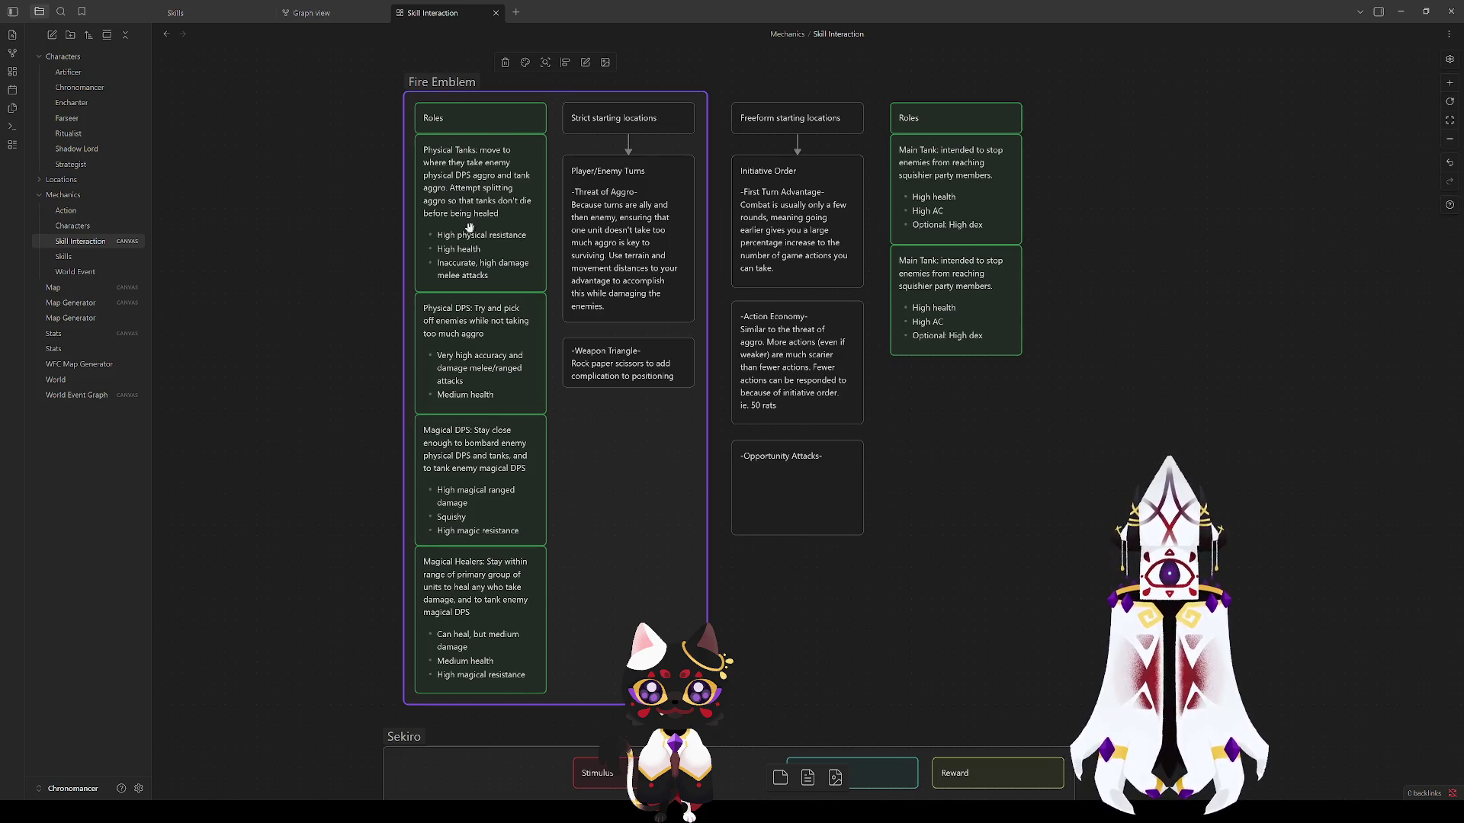
click(473, 119)
scroll(330, 529, down, 3)
scroll(282, 497, up, 5)
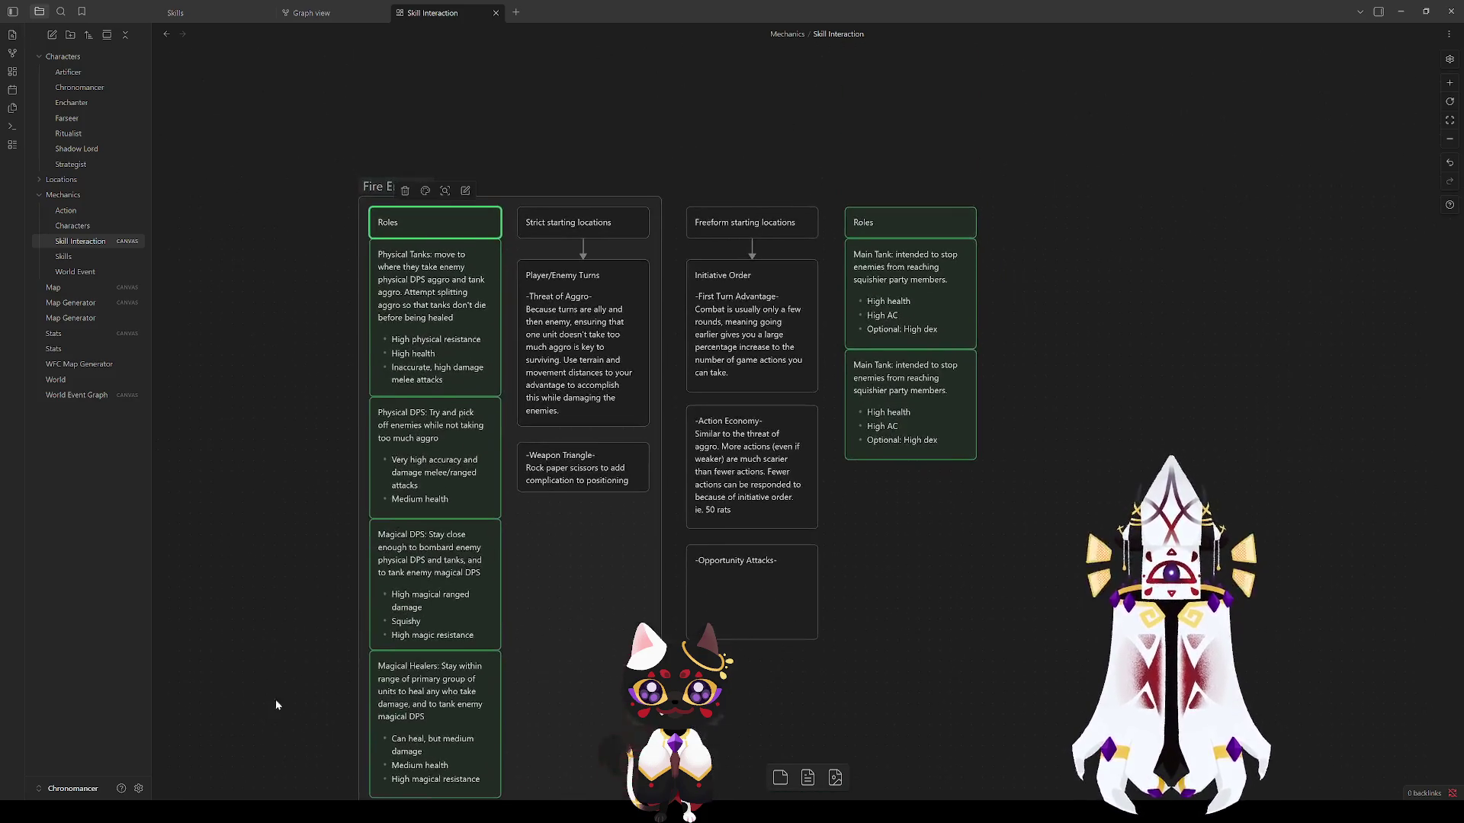
click(271, 463)
scroll(300, 498, down, 2)
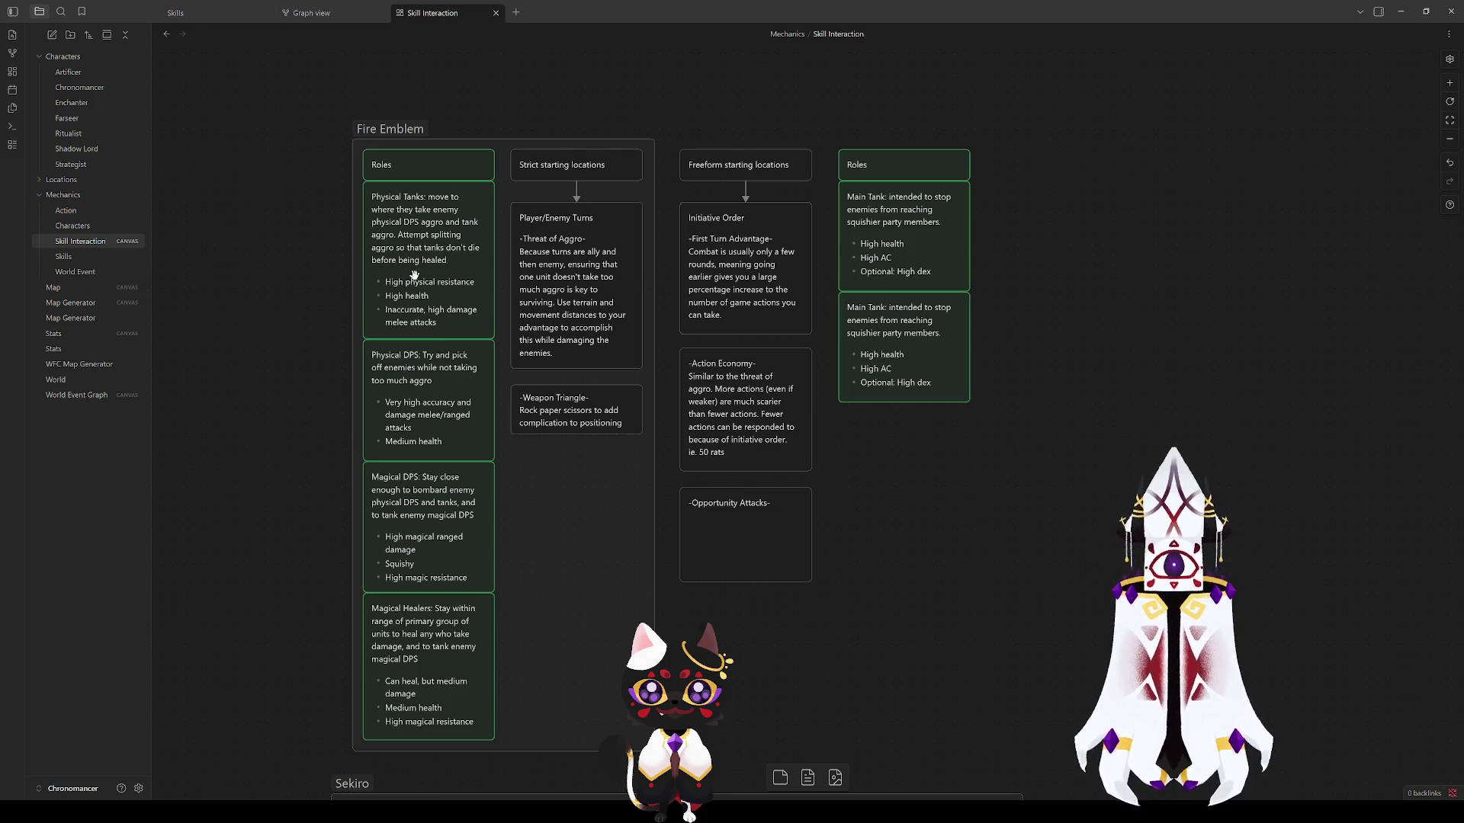
Step: Click through the Physical DPS, Magical DPS, Healers and Player/Enemy Turns cards unchanged
click(394, 401)
click(405, 513)
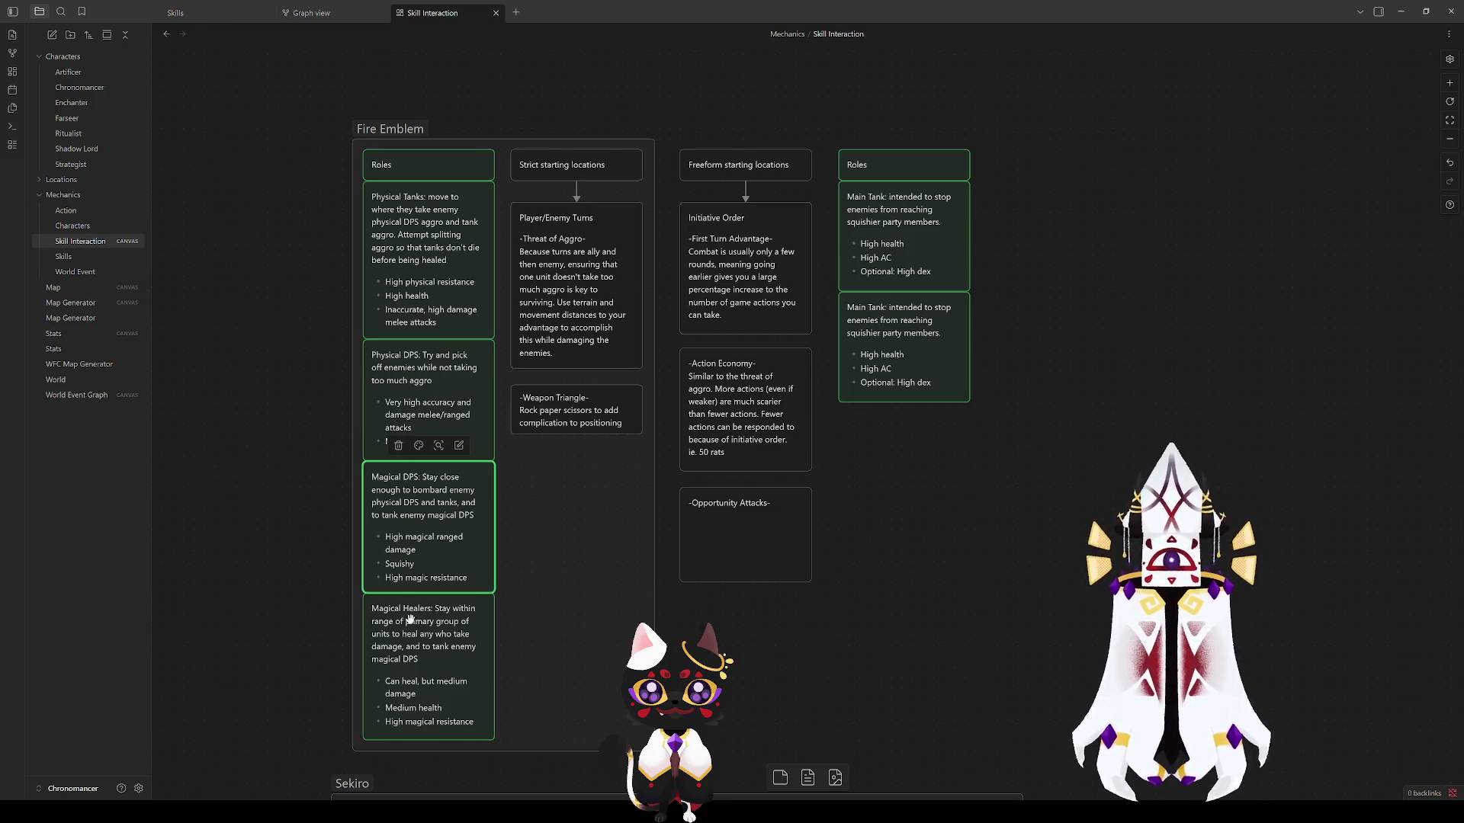
click(411, 627)
click(256, 527)
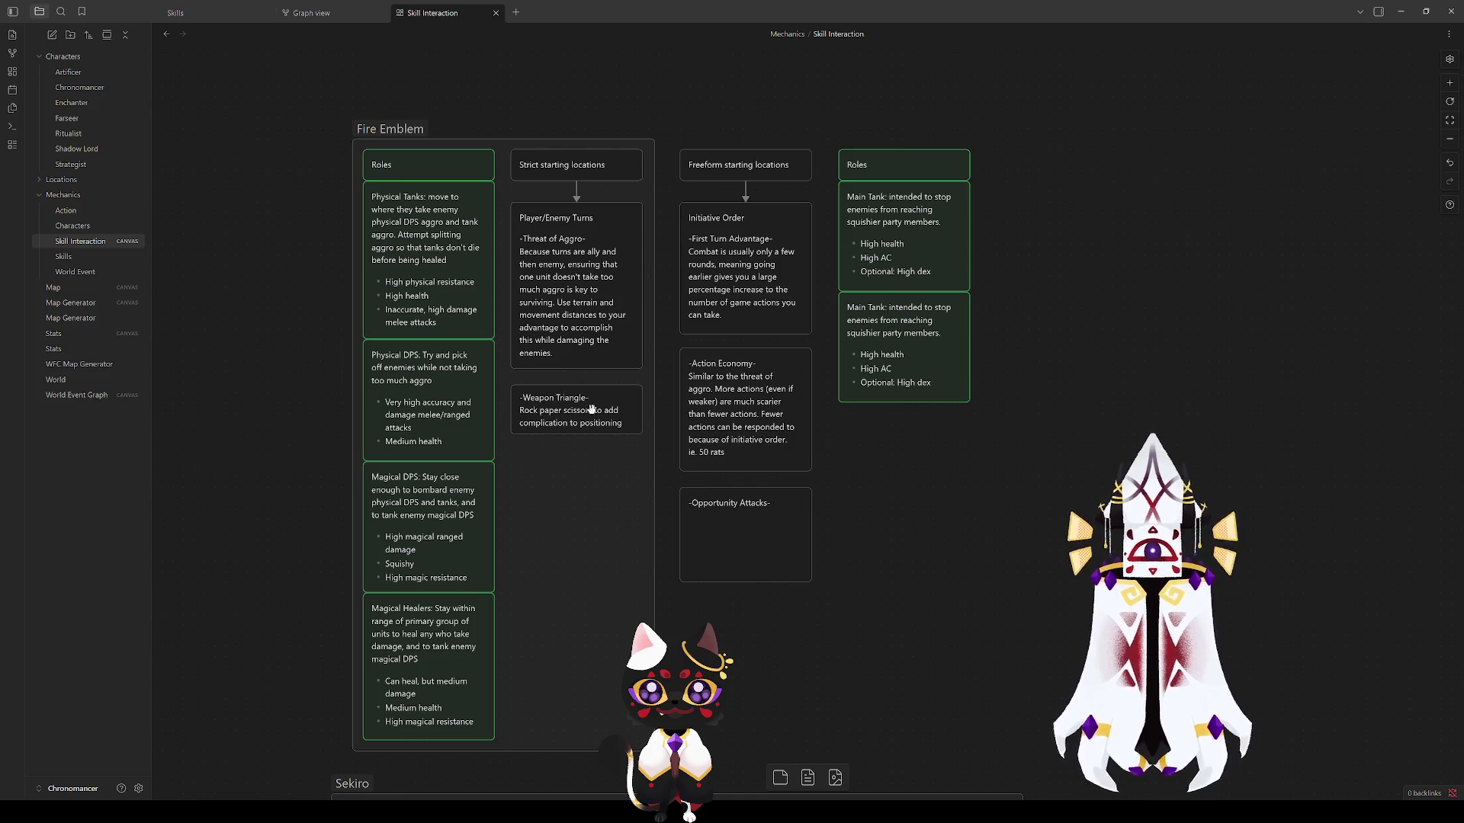
double_click(588, 242)
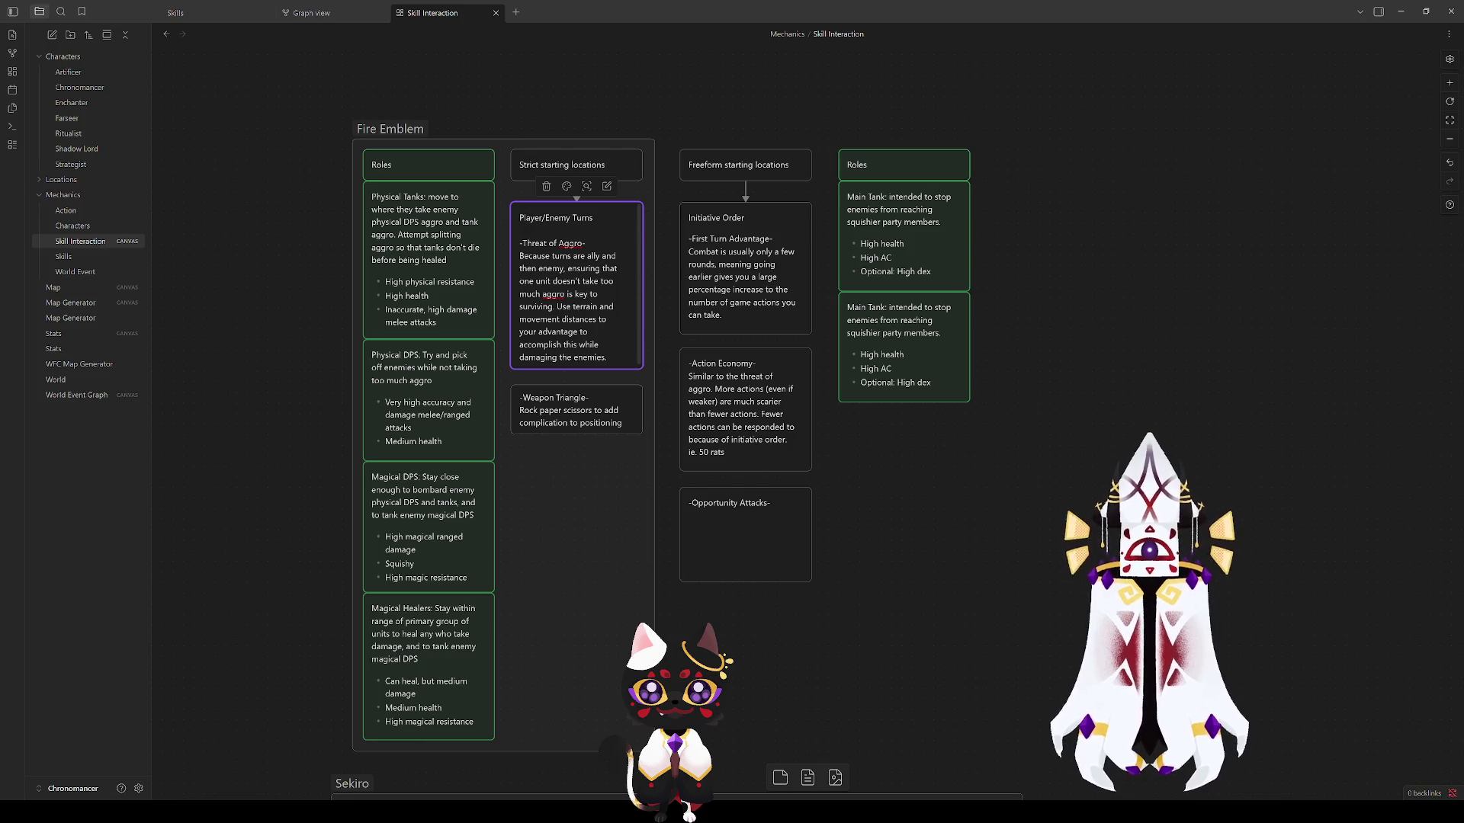
click(1048, 394)
scroll(1052, 412, up, 3)
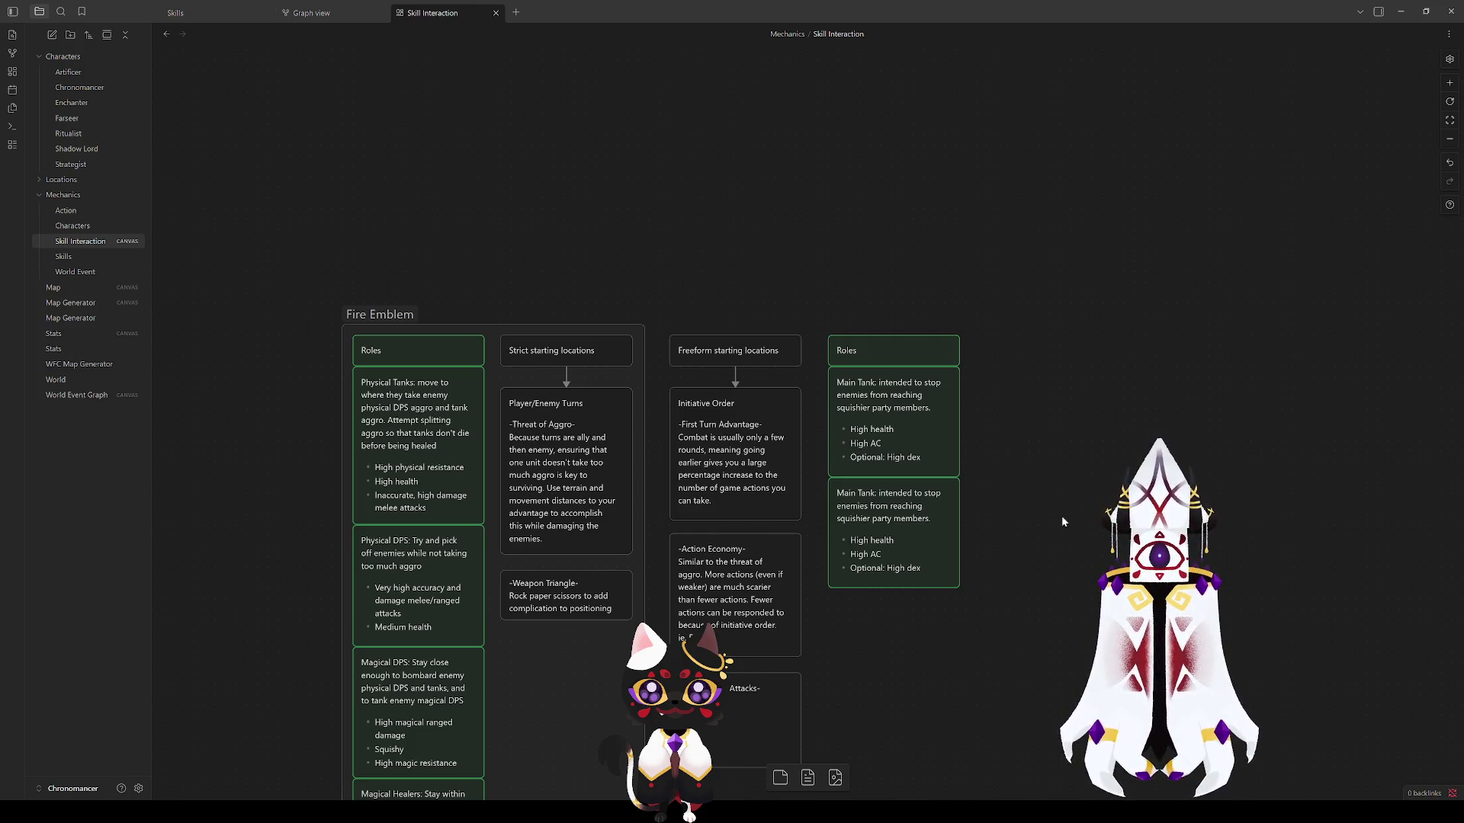
click(560, 474)
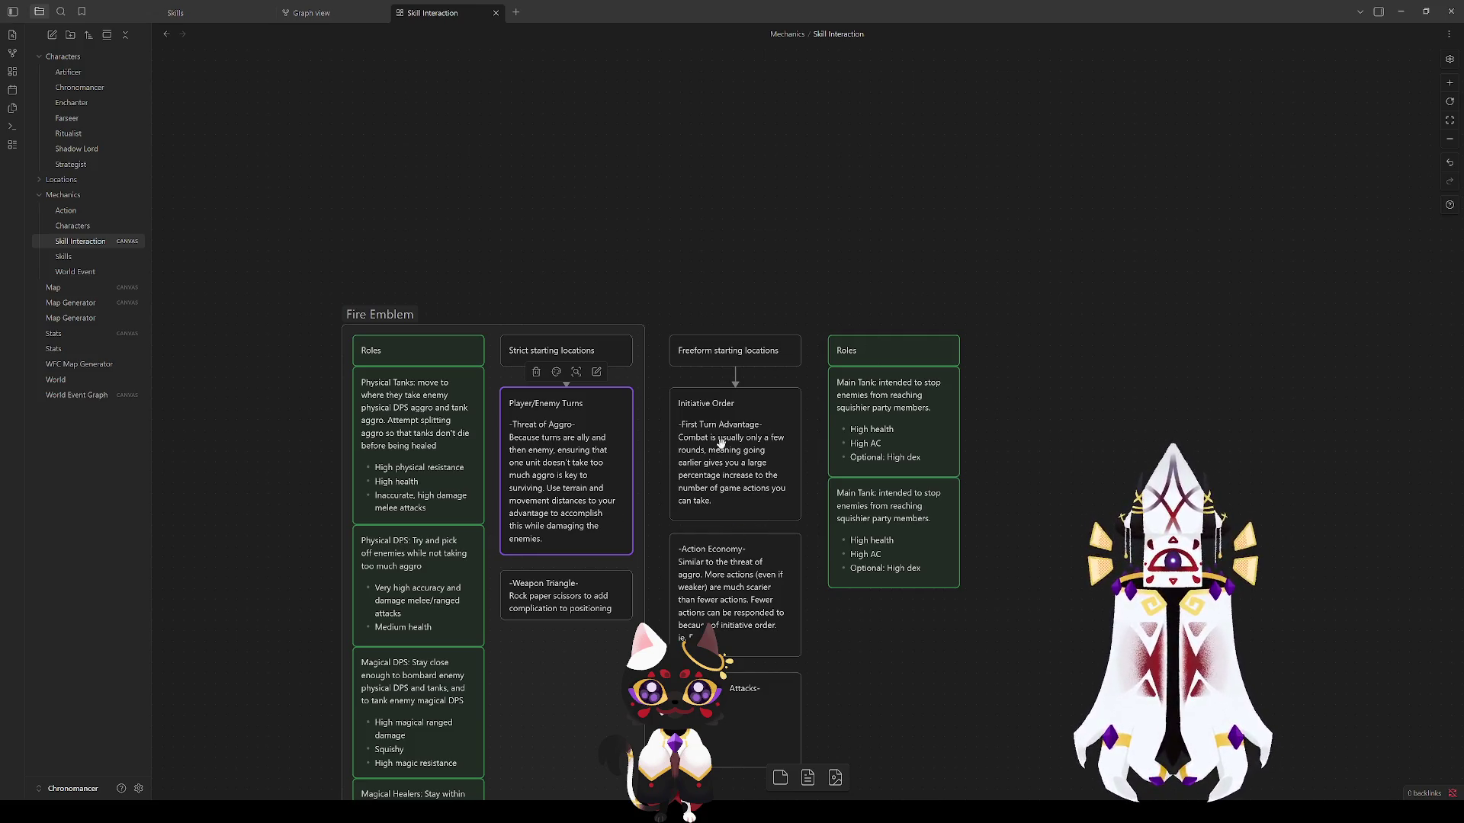
click(1011, 616)
drag(1011, 615, 924, 542)
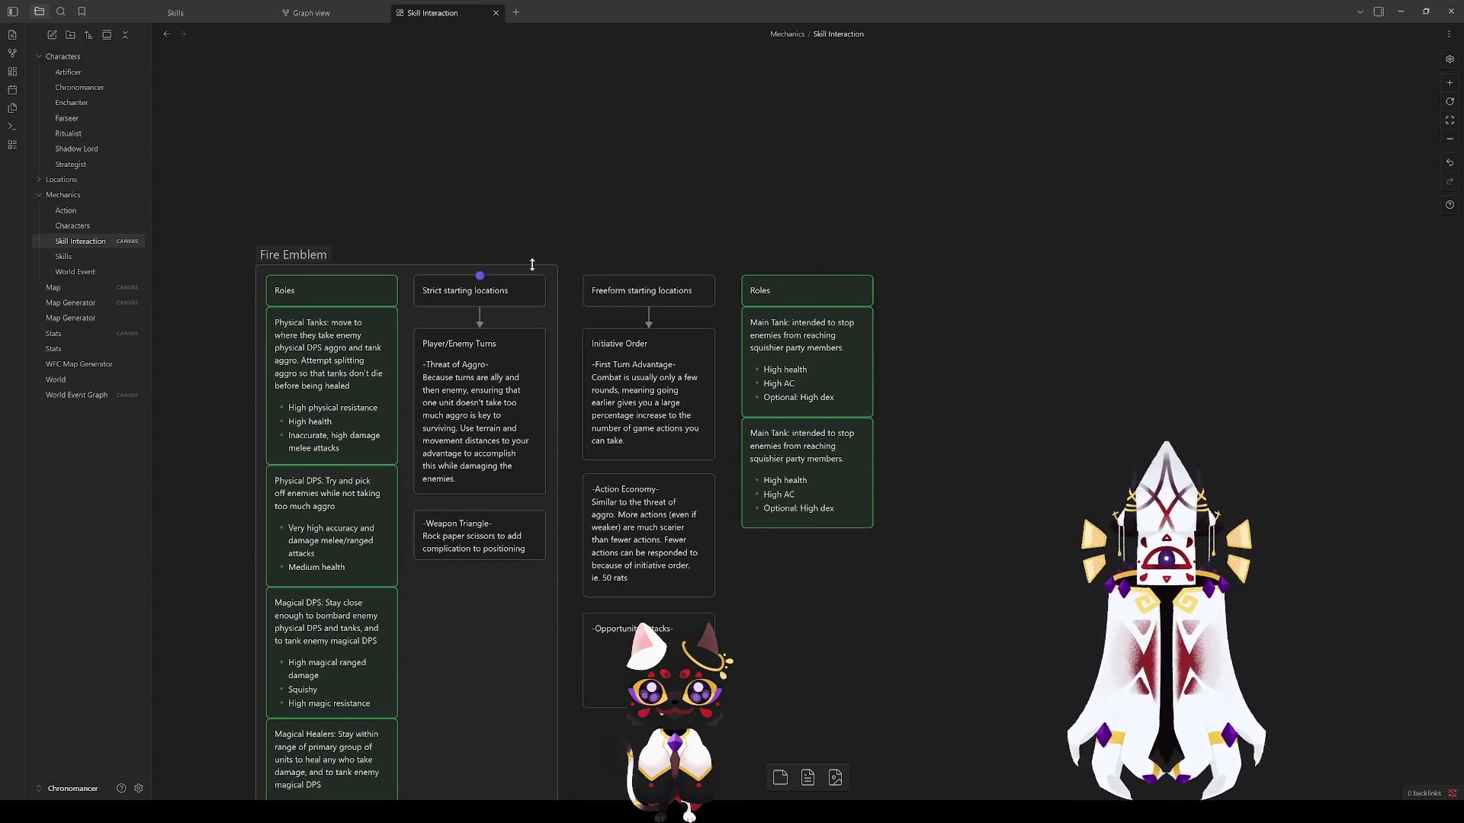
drag(575, 219, 924, 615)
click(977, 710)
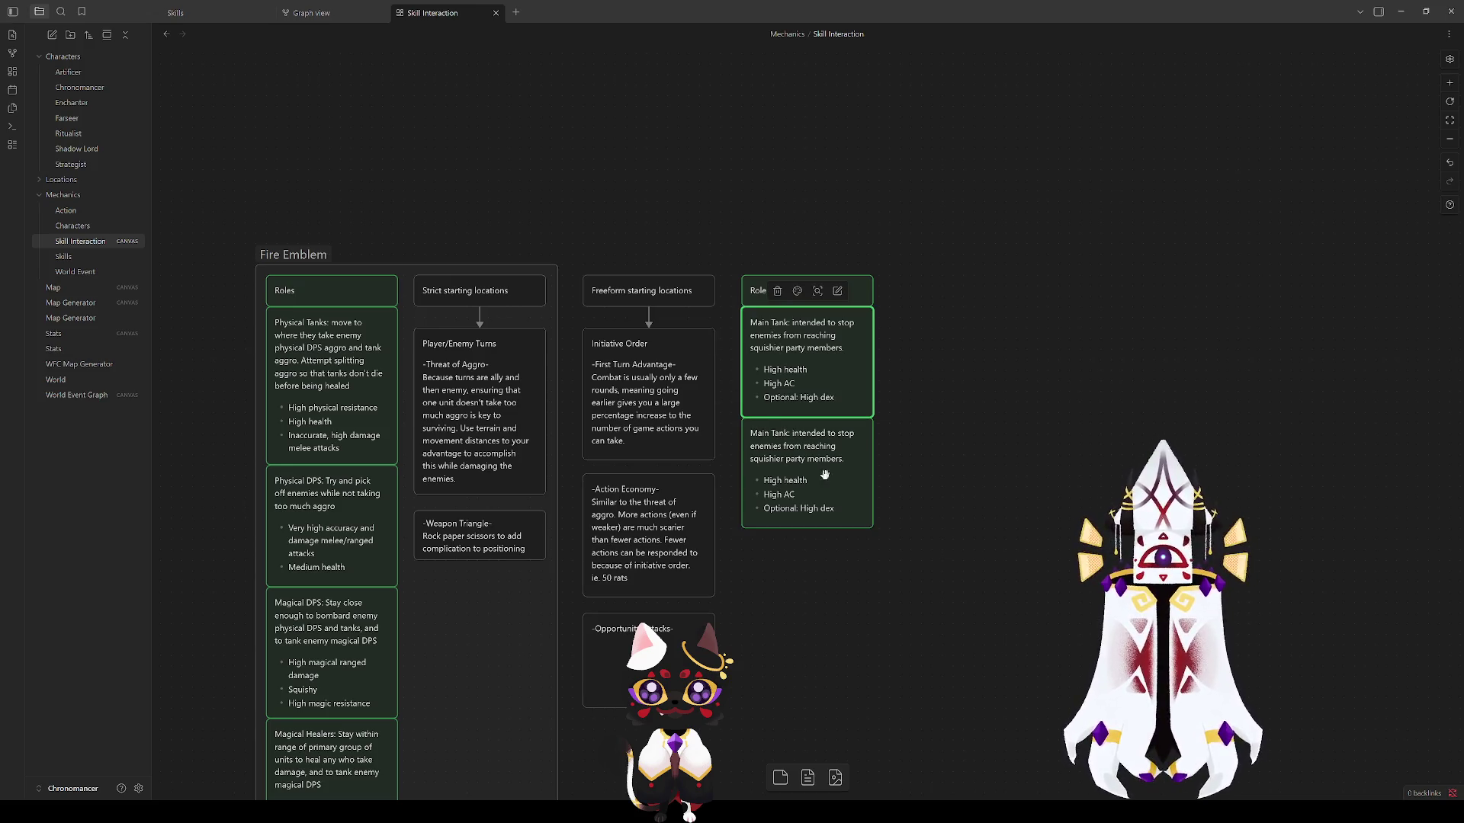
click(618, 373)
click(626, 290)
click(453, 356)
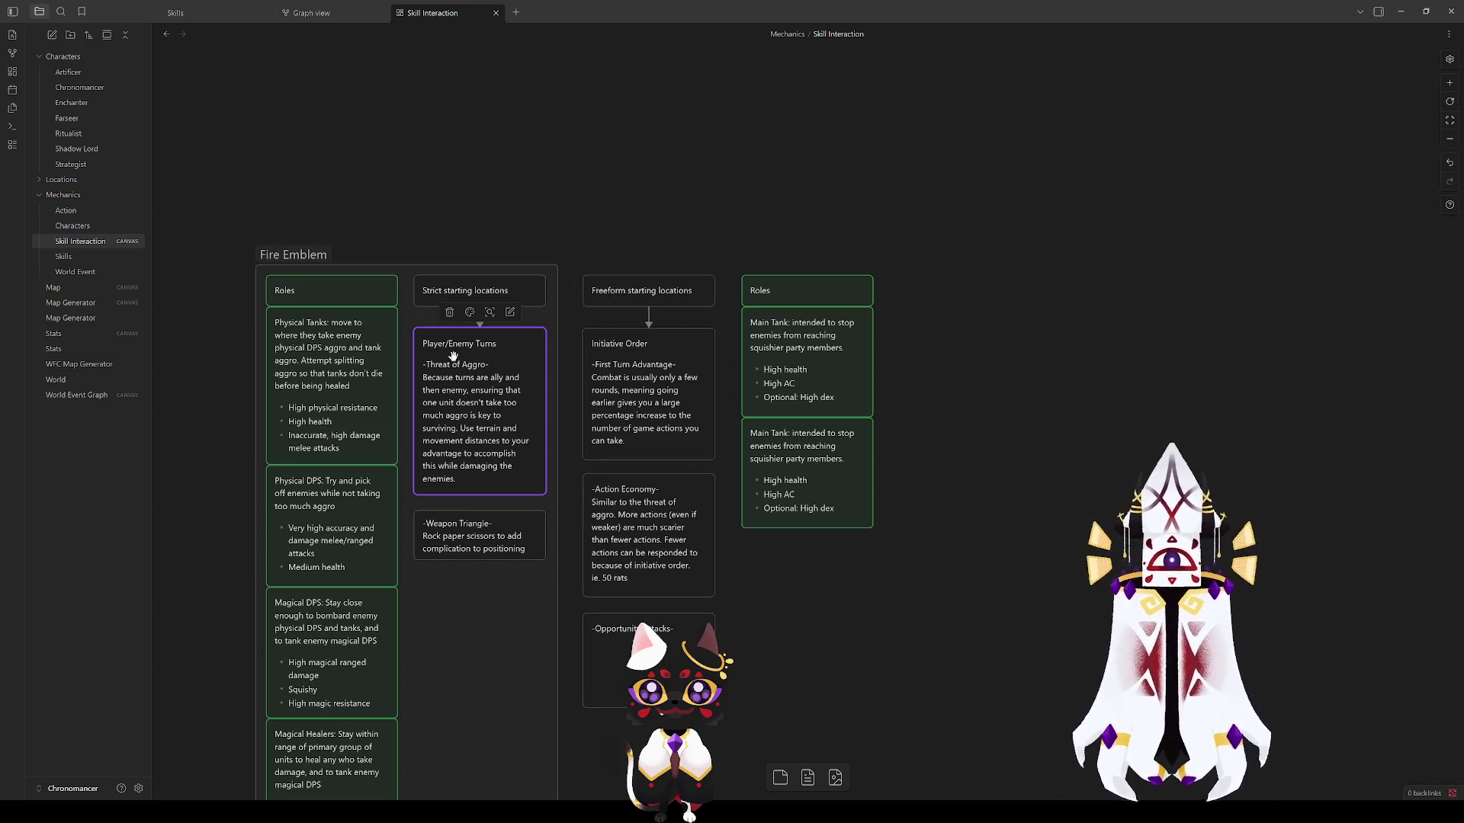
double_click(686, 357)
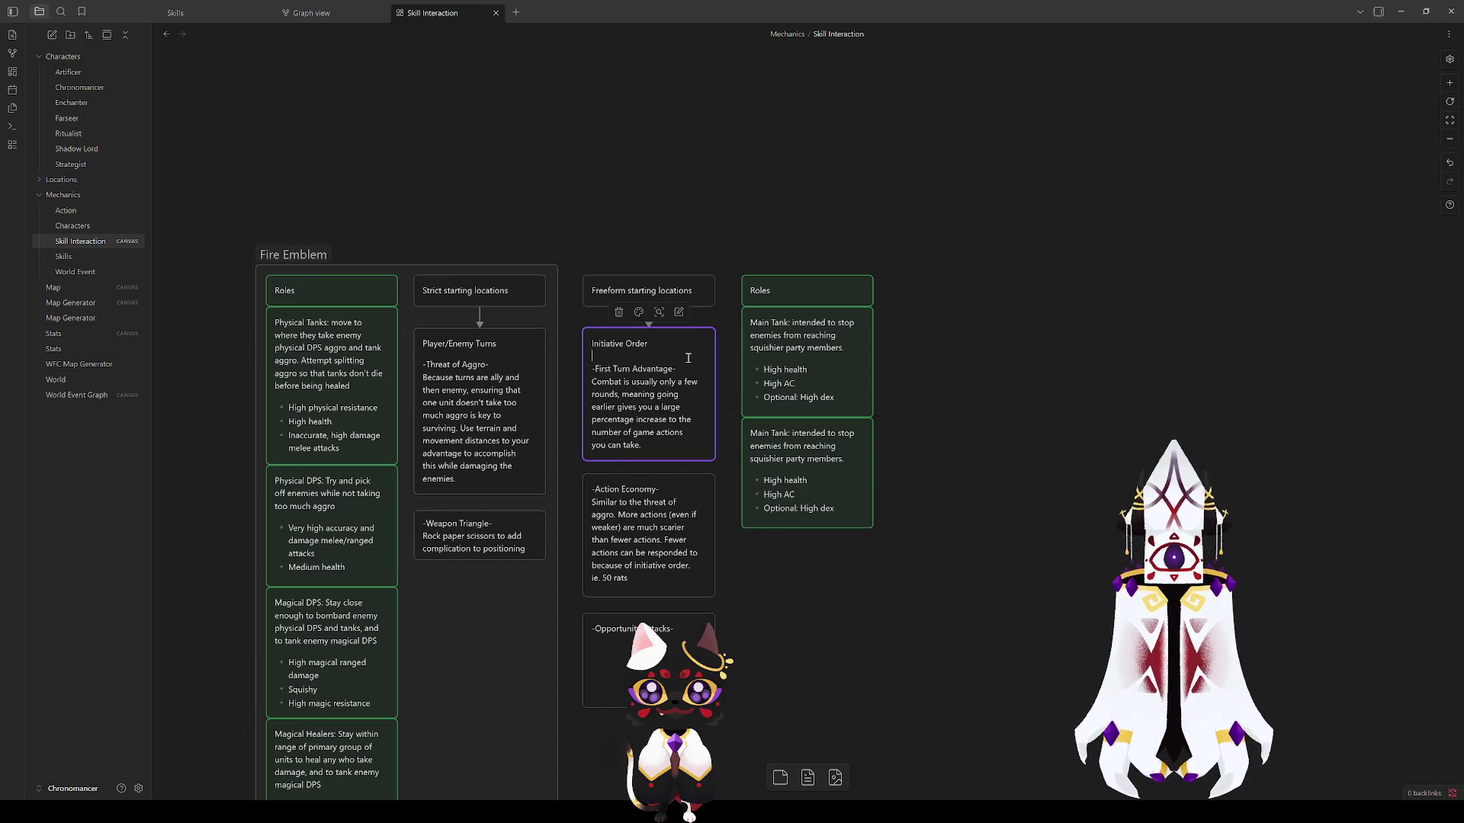
click(647, 381)
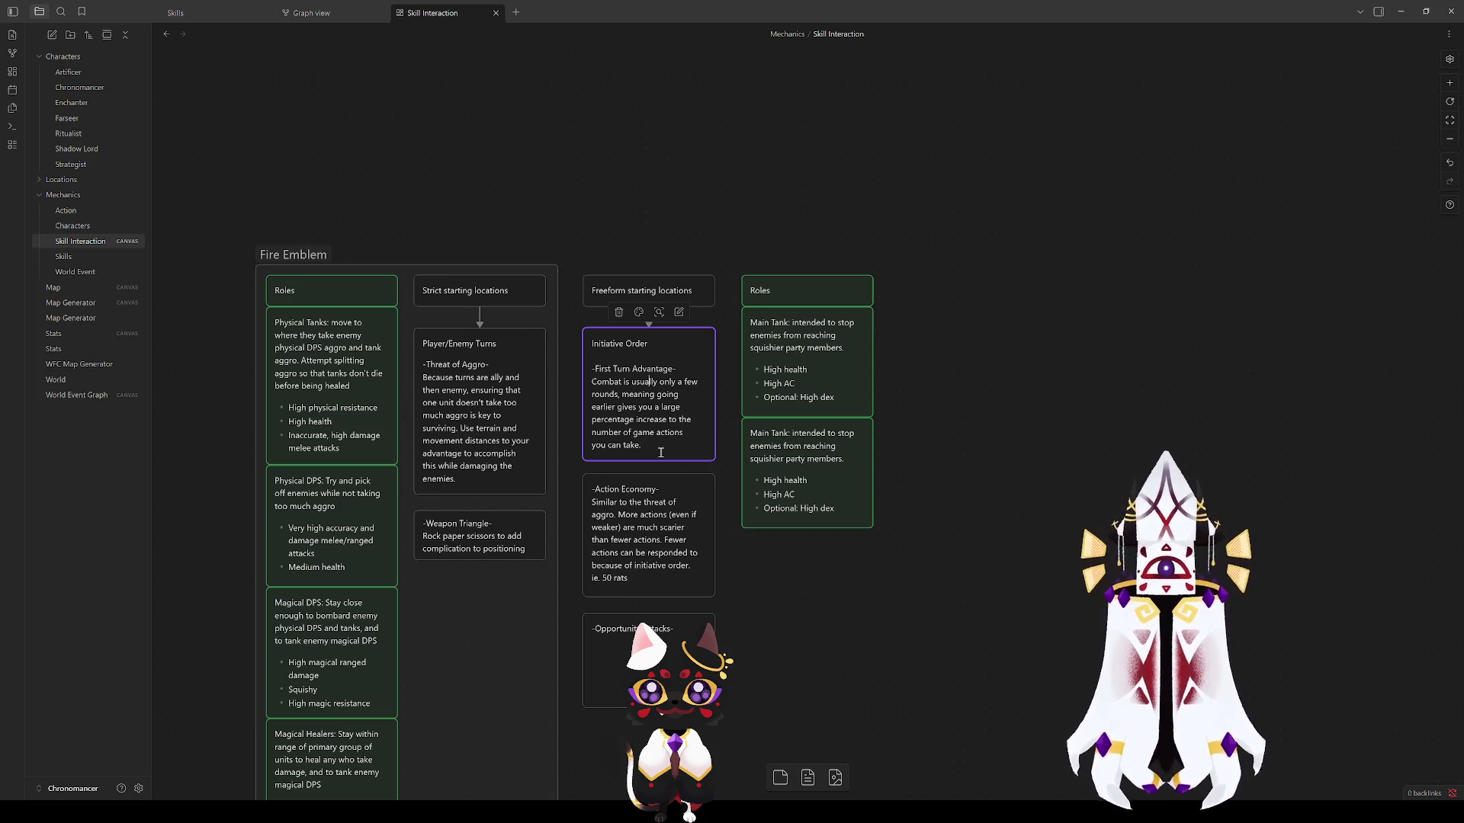
click(1169, 404)
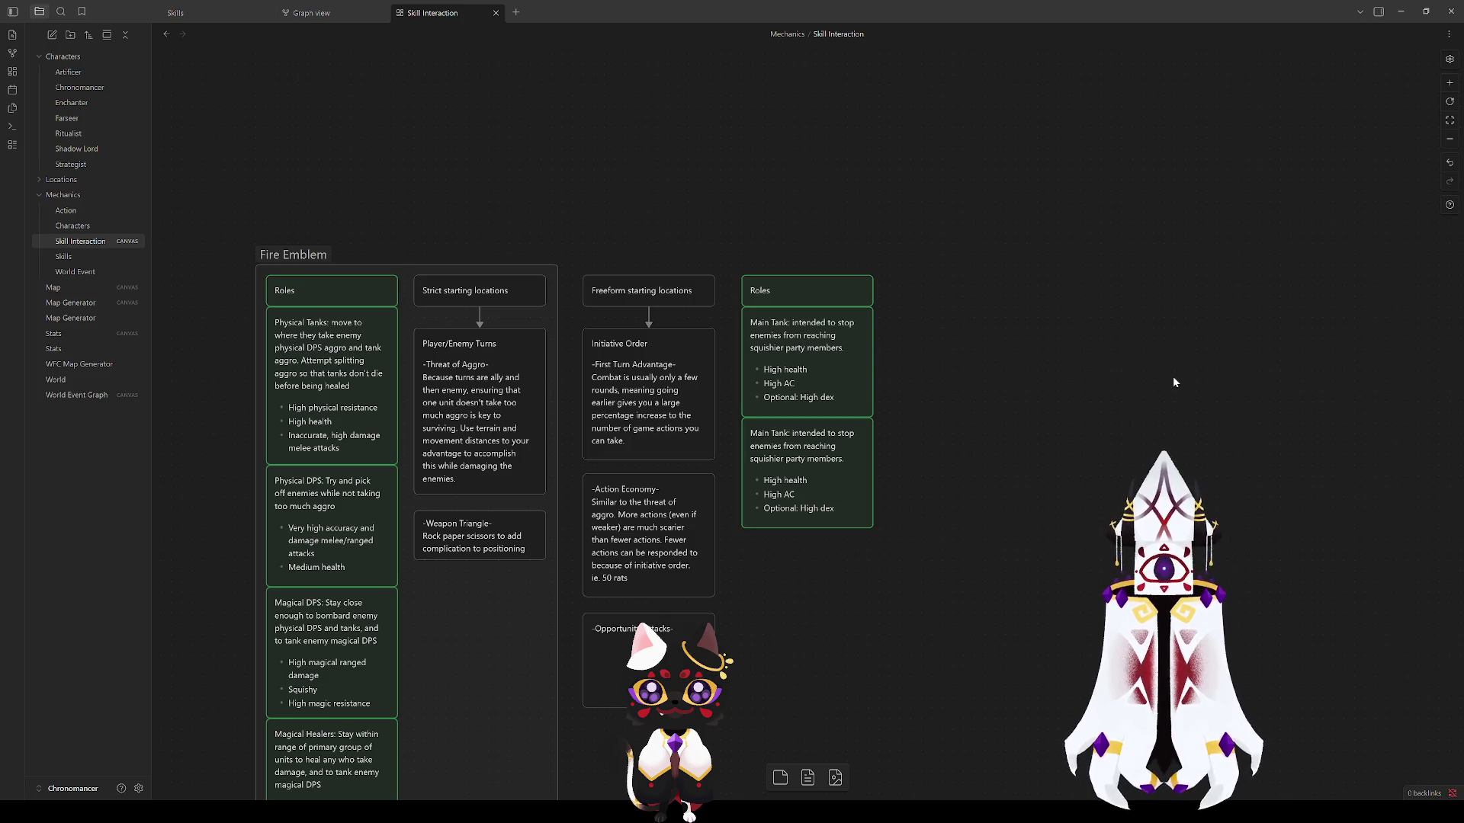
Step: Nudge the second Roles column left toward Freeform, then open Initiative Order for editing
drag(990, 244, 772, 509)
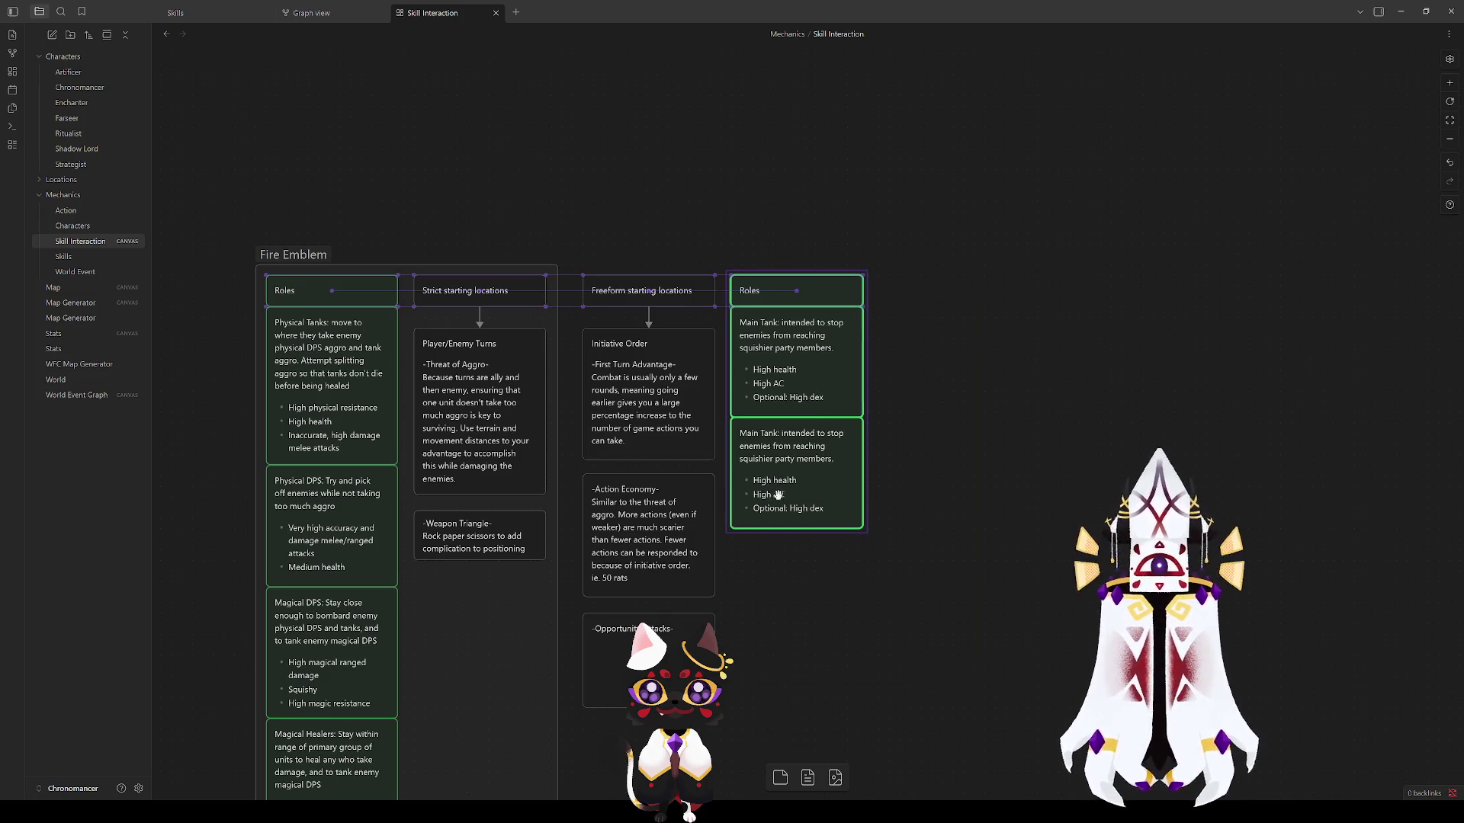
click(1150, 362)
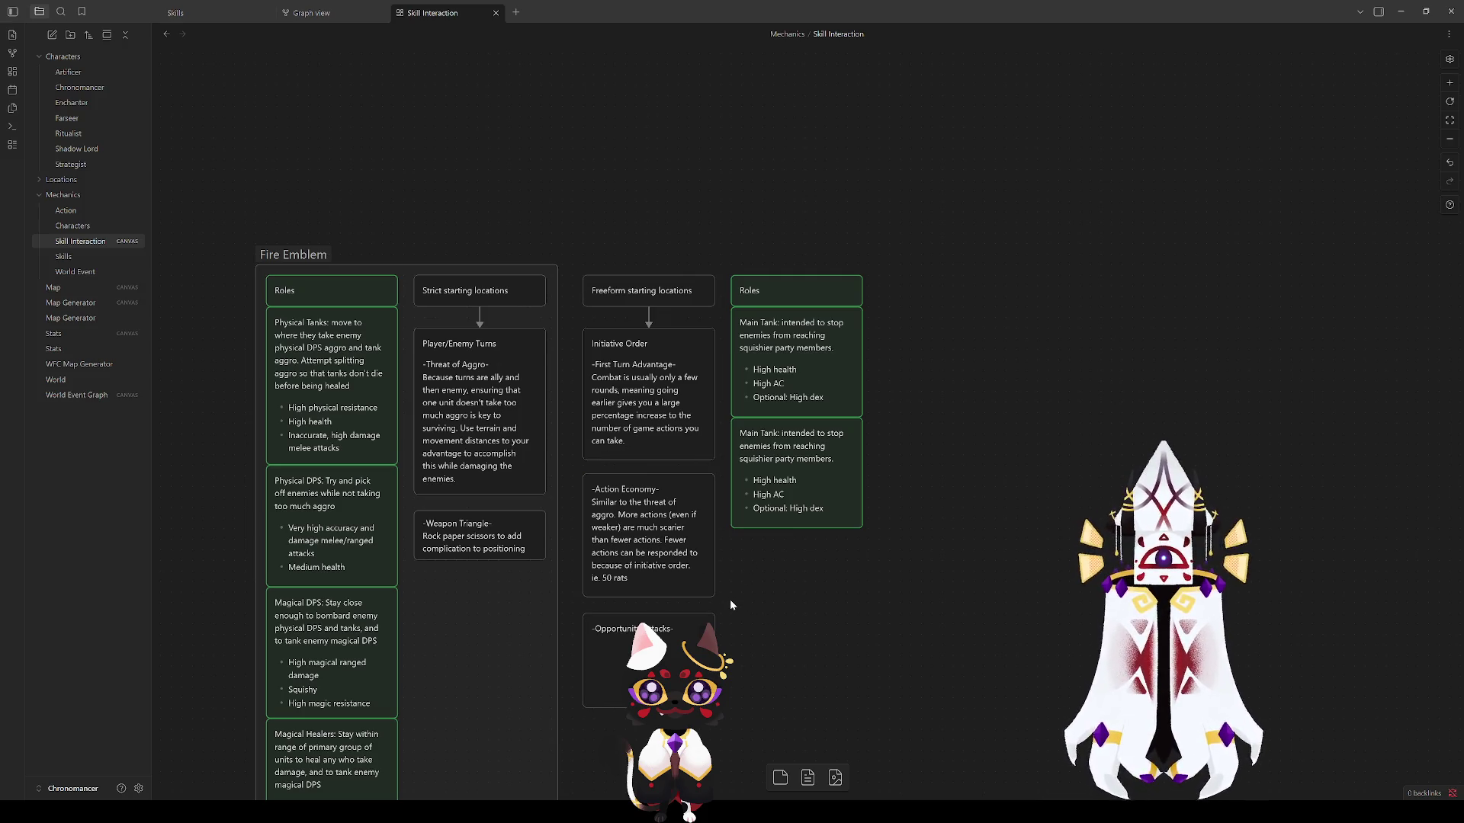
click(709, 589)
click(847, 559)
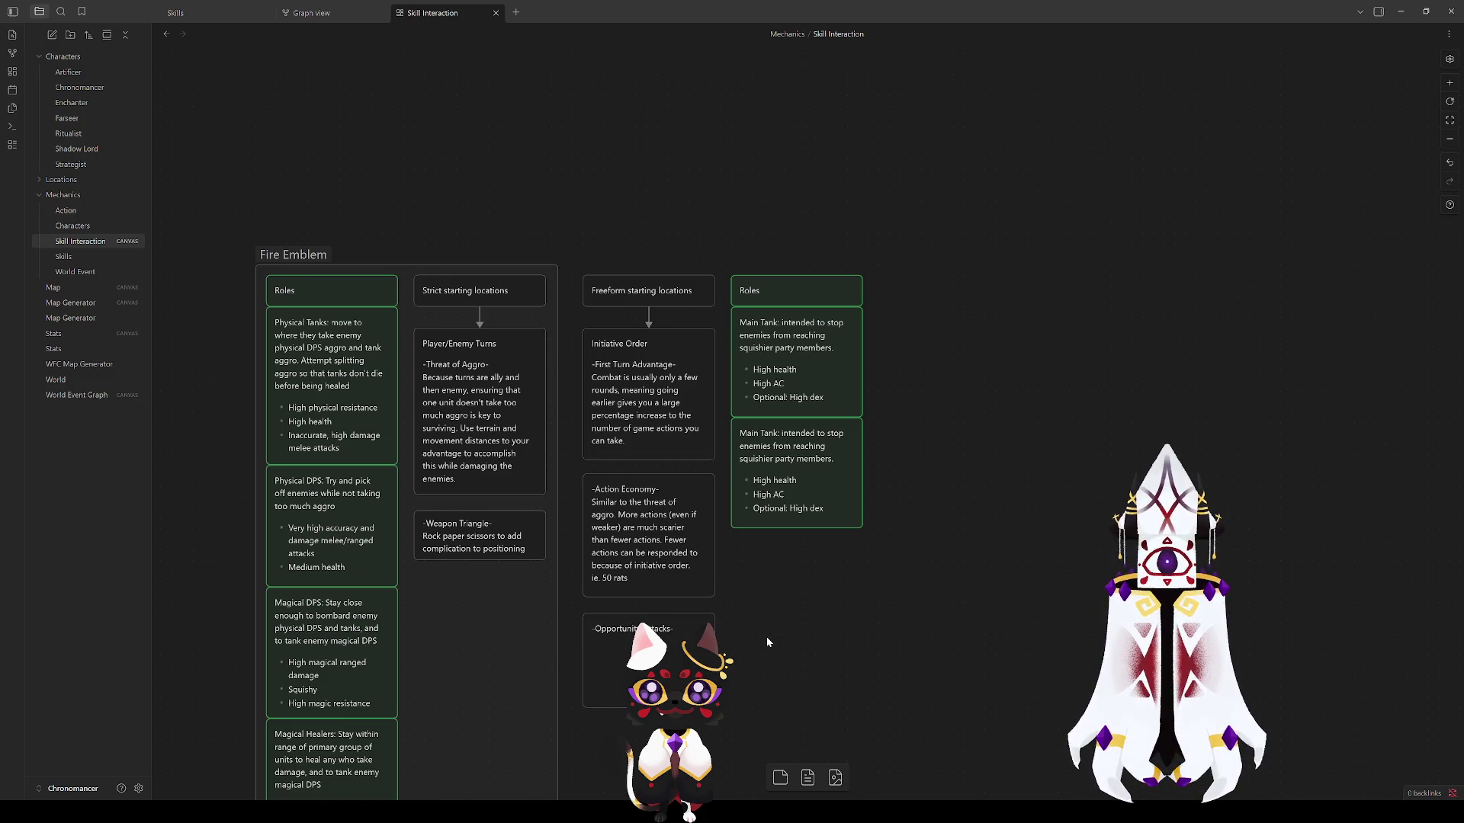
click(660, 381)
double_click(660, 381)
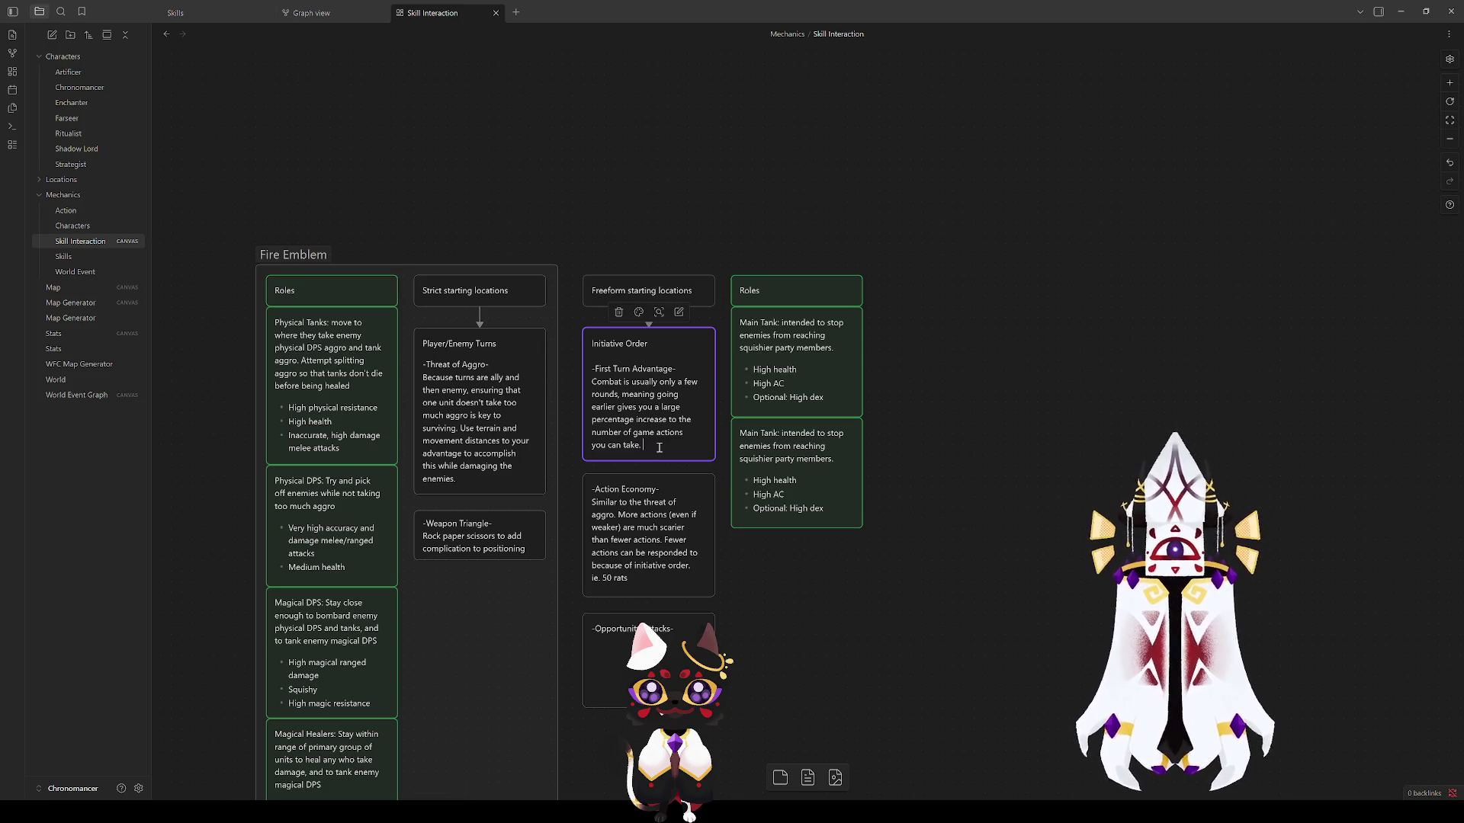
click(963, 390)
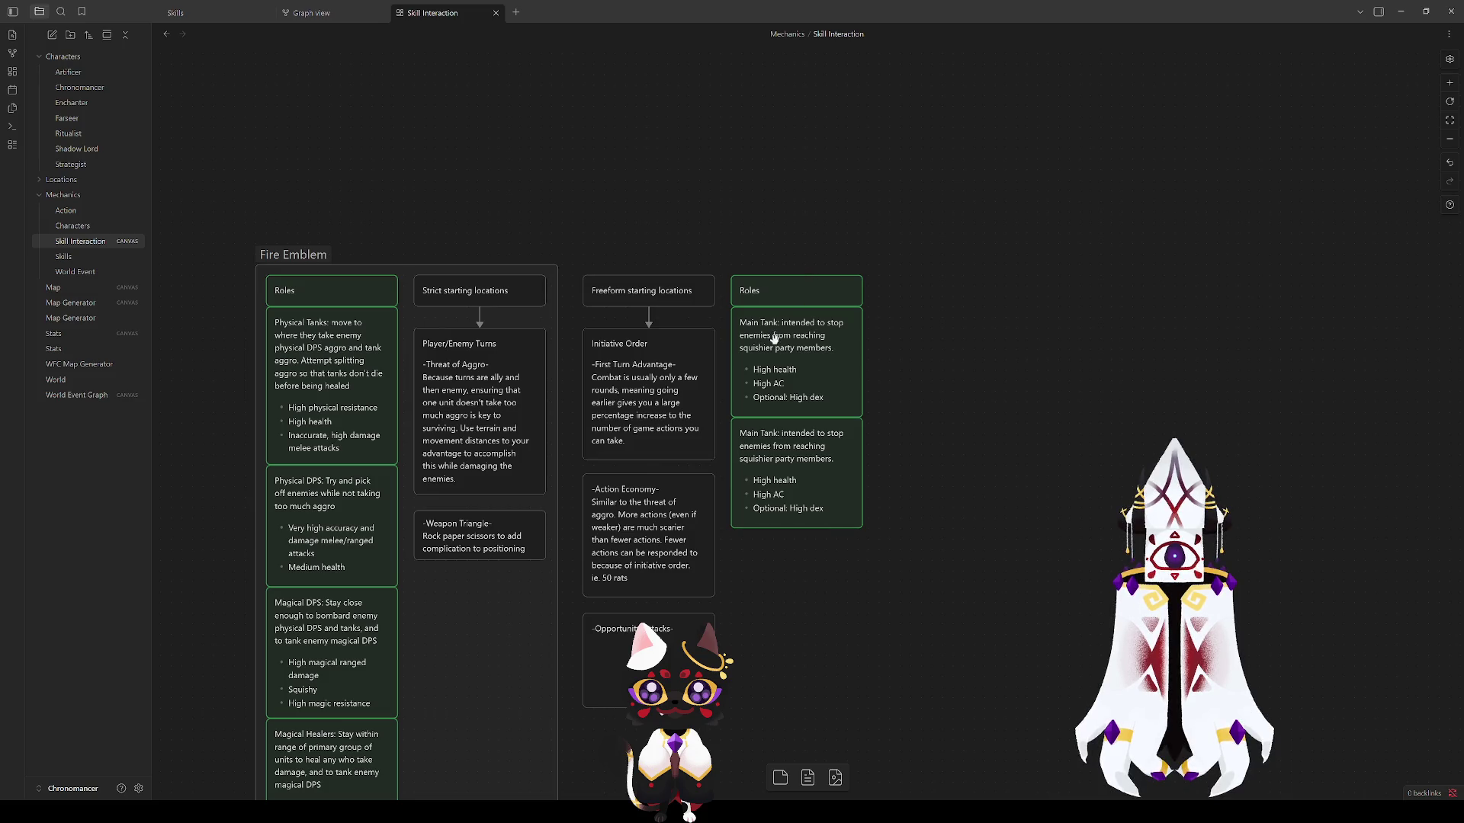
click(640, 663)
double_click(647, 629)
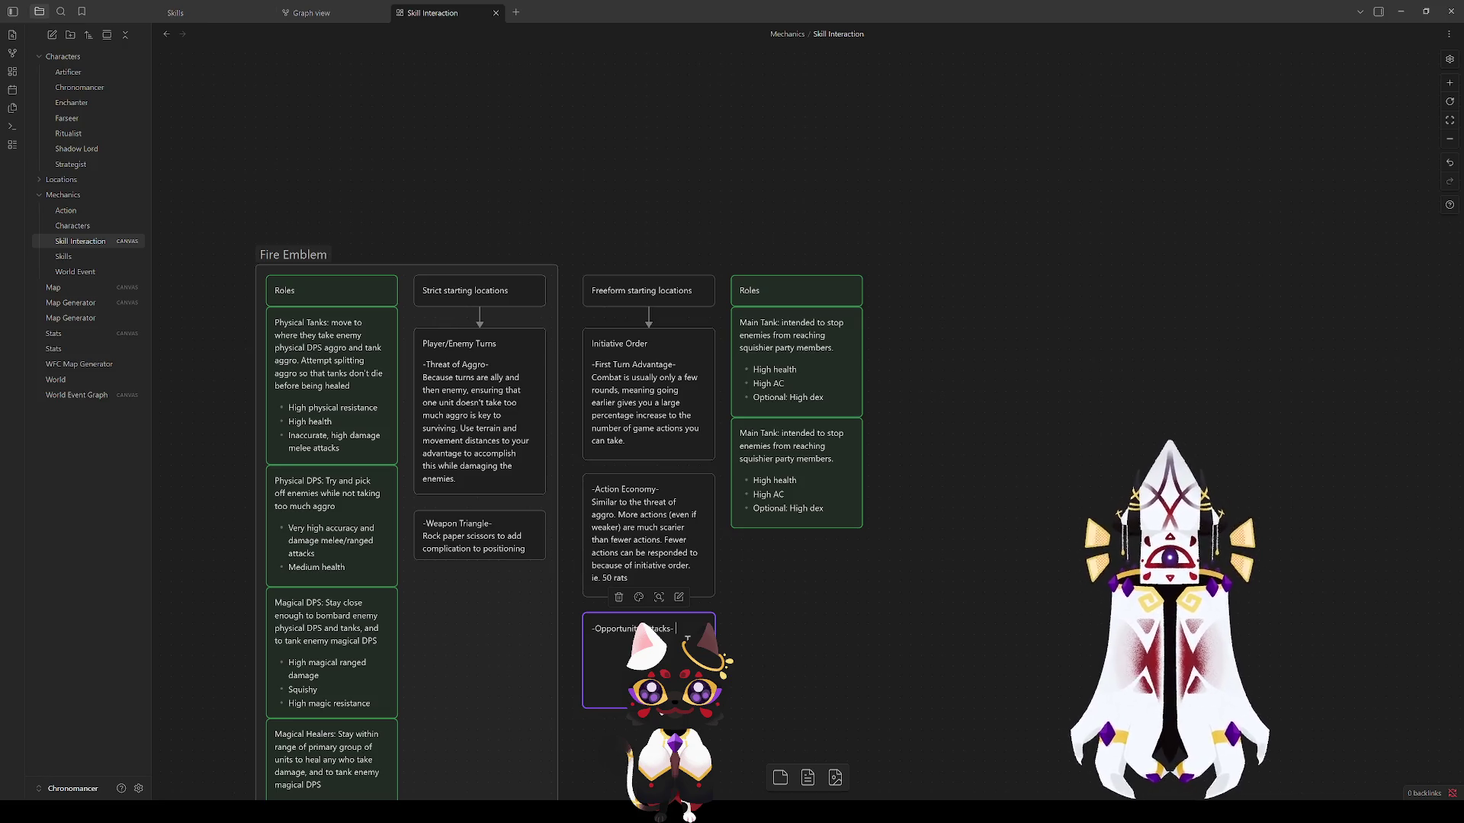
Step: Start a blank line under the Opportunity Attacks heading and bring the group into view
key(Return)
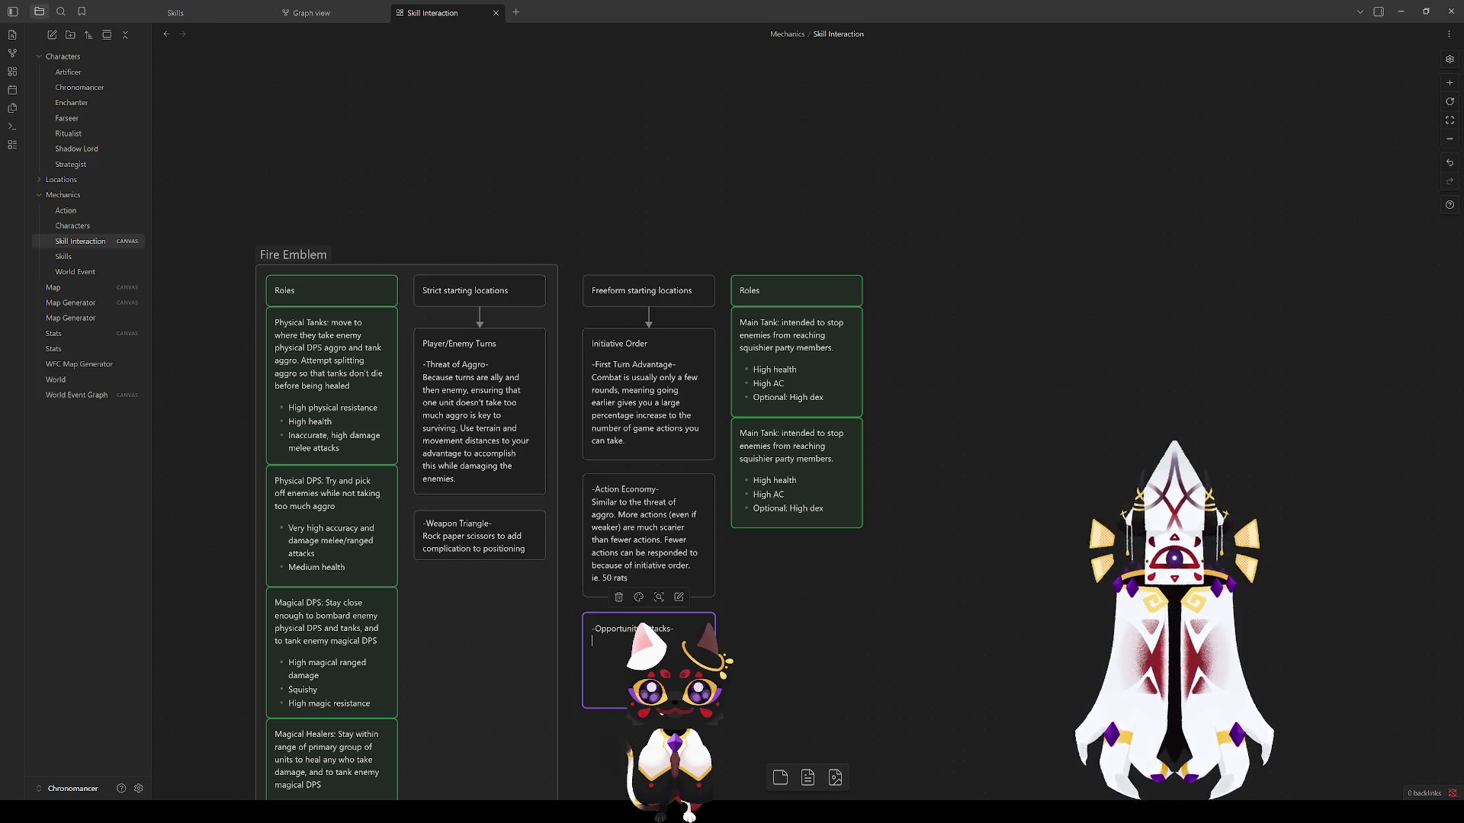
mouse_move(773, 579)
mouse_down()
mouse_move(902, 456)
mouse_move(870, 430)
mouse_up()
text(Punish poo)
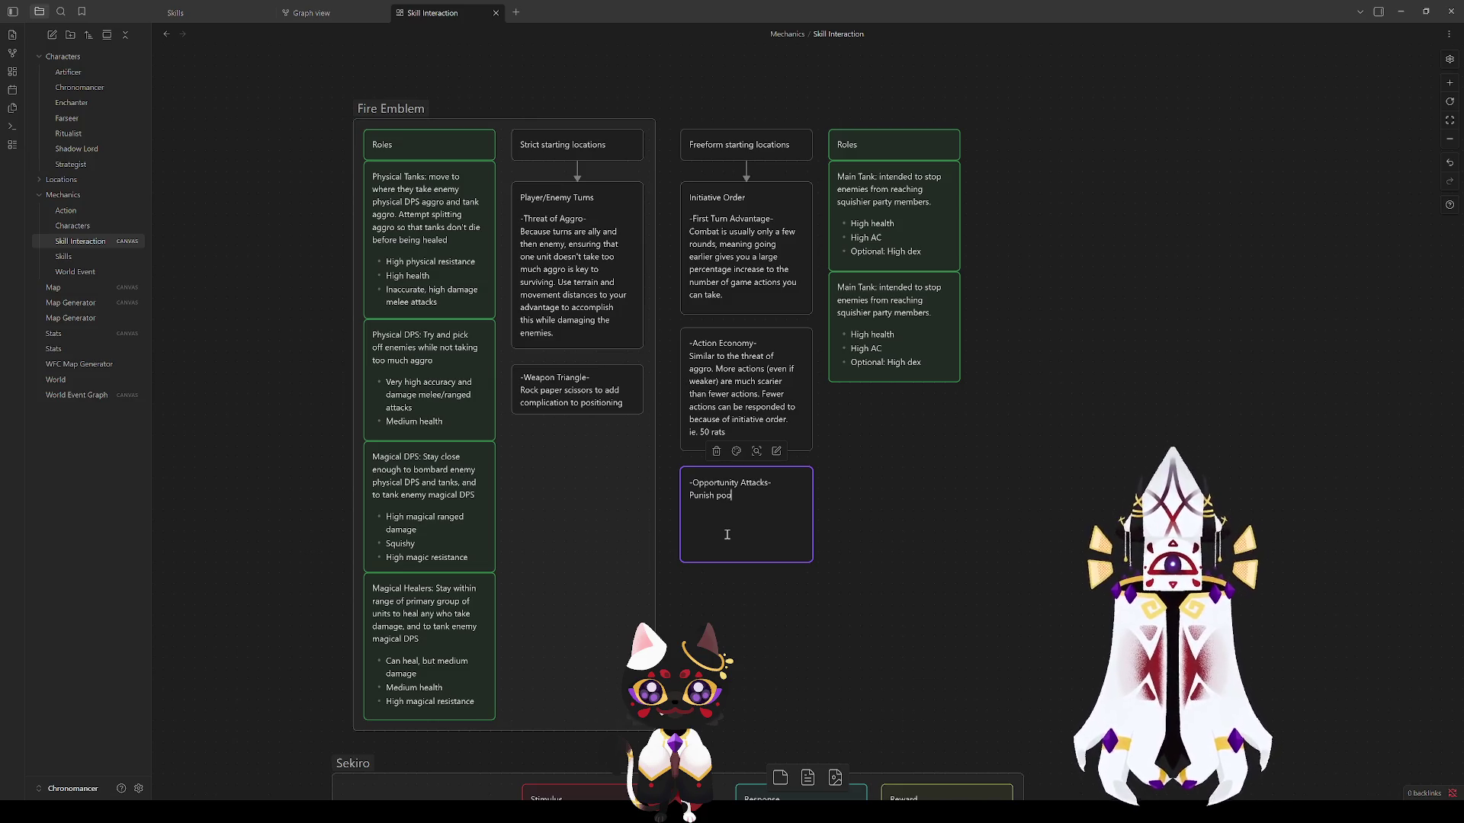
text(r positioning by)
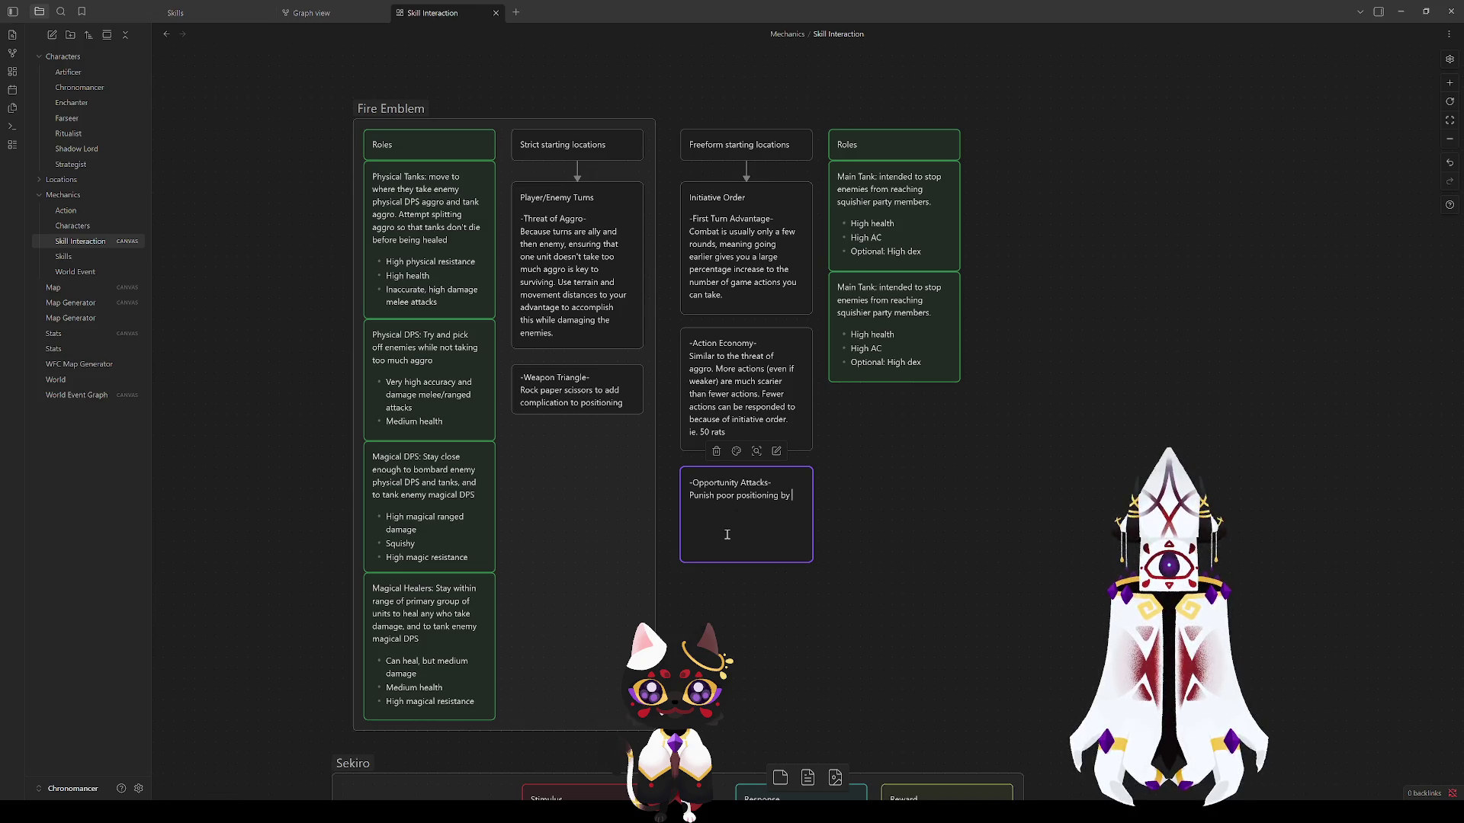
text( either damage or action loss (disengage)
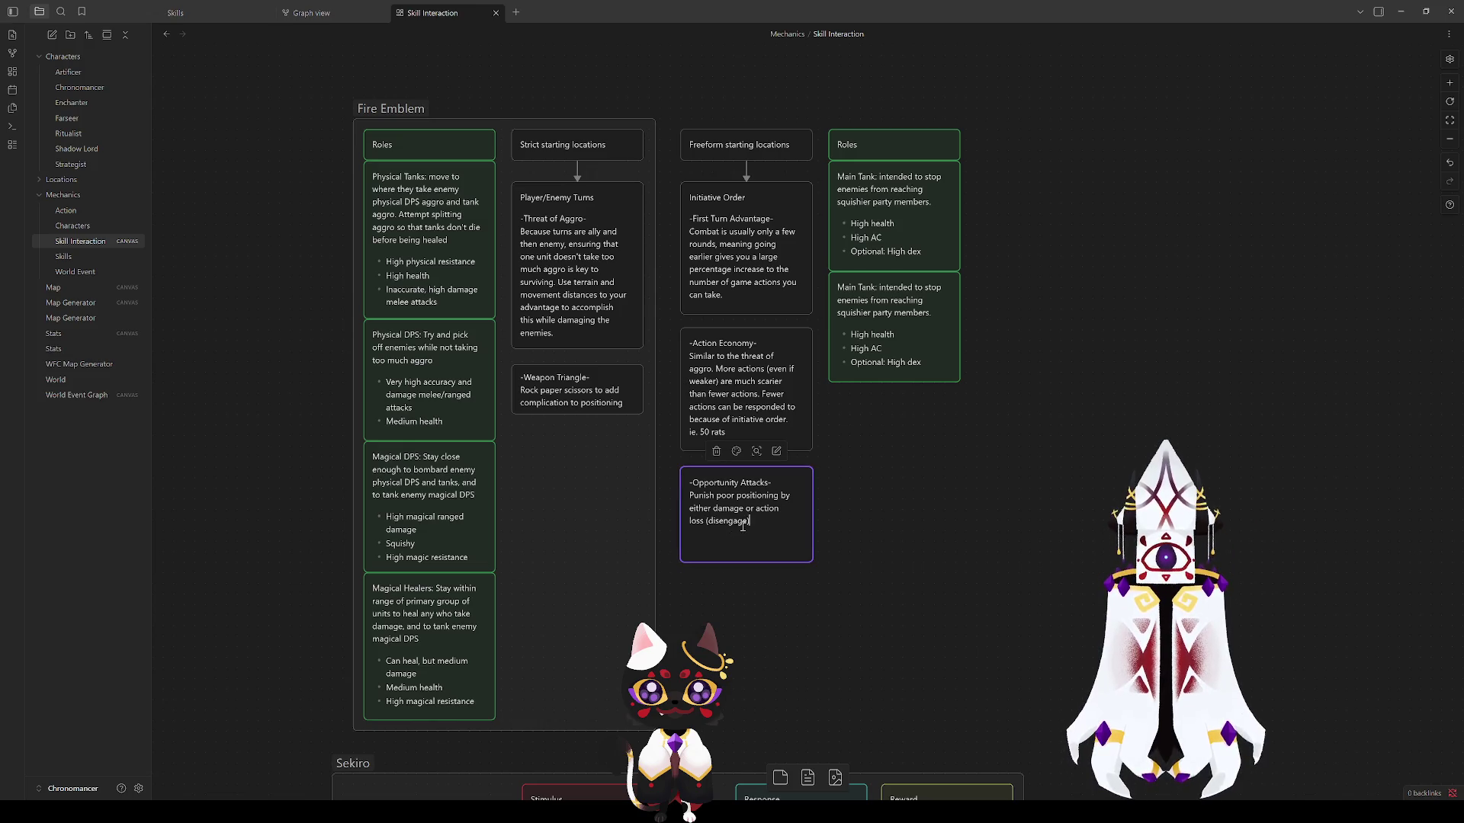
Step: Finish Opportunity Attacks: poor positioning punished by damage or action loss (disengage), sized to fit
click(874, 523)
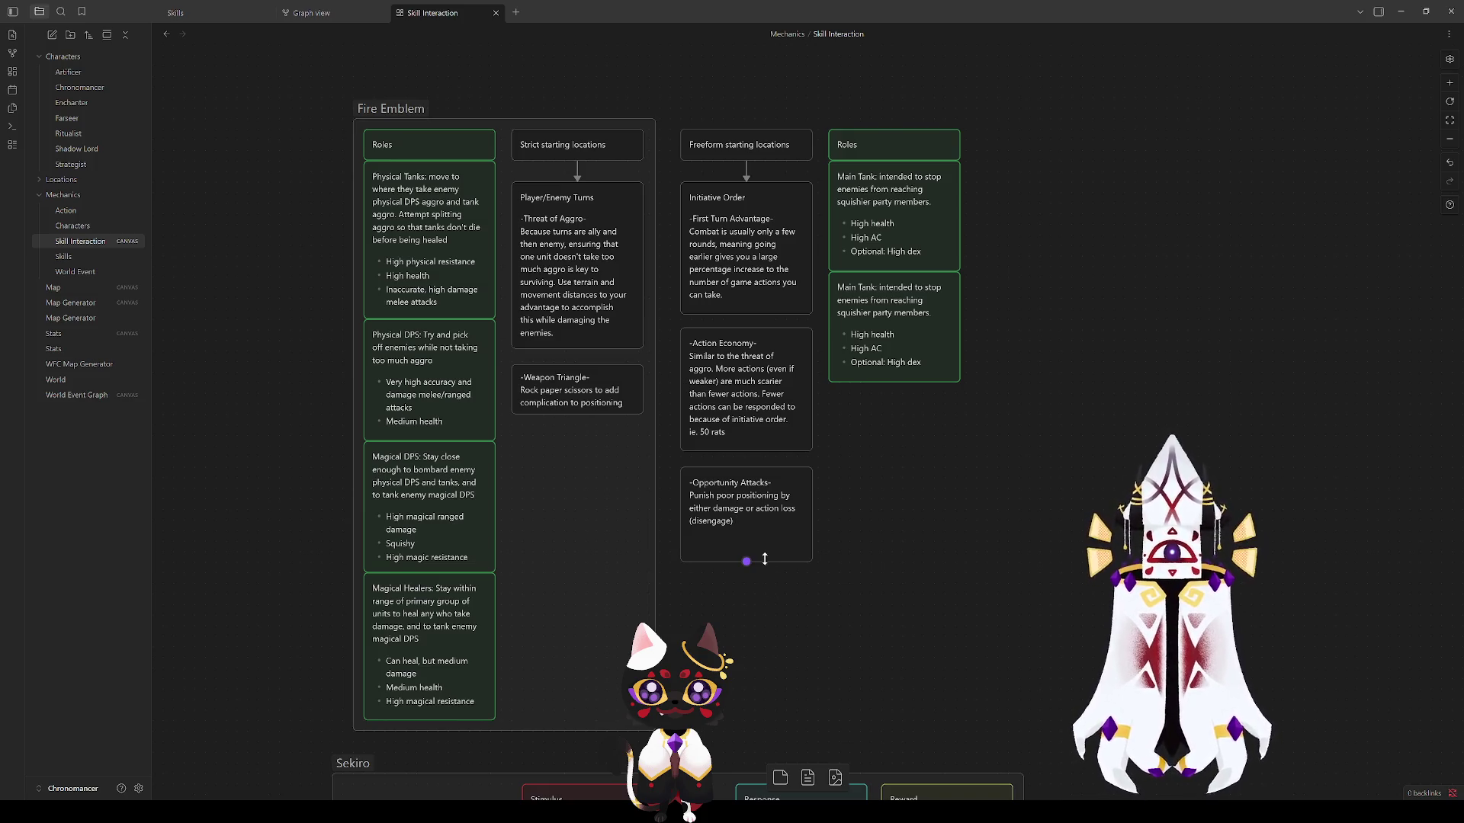
drag(766, 560, 768, 530)
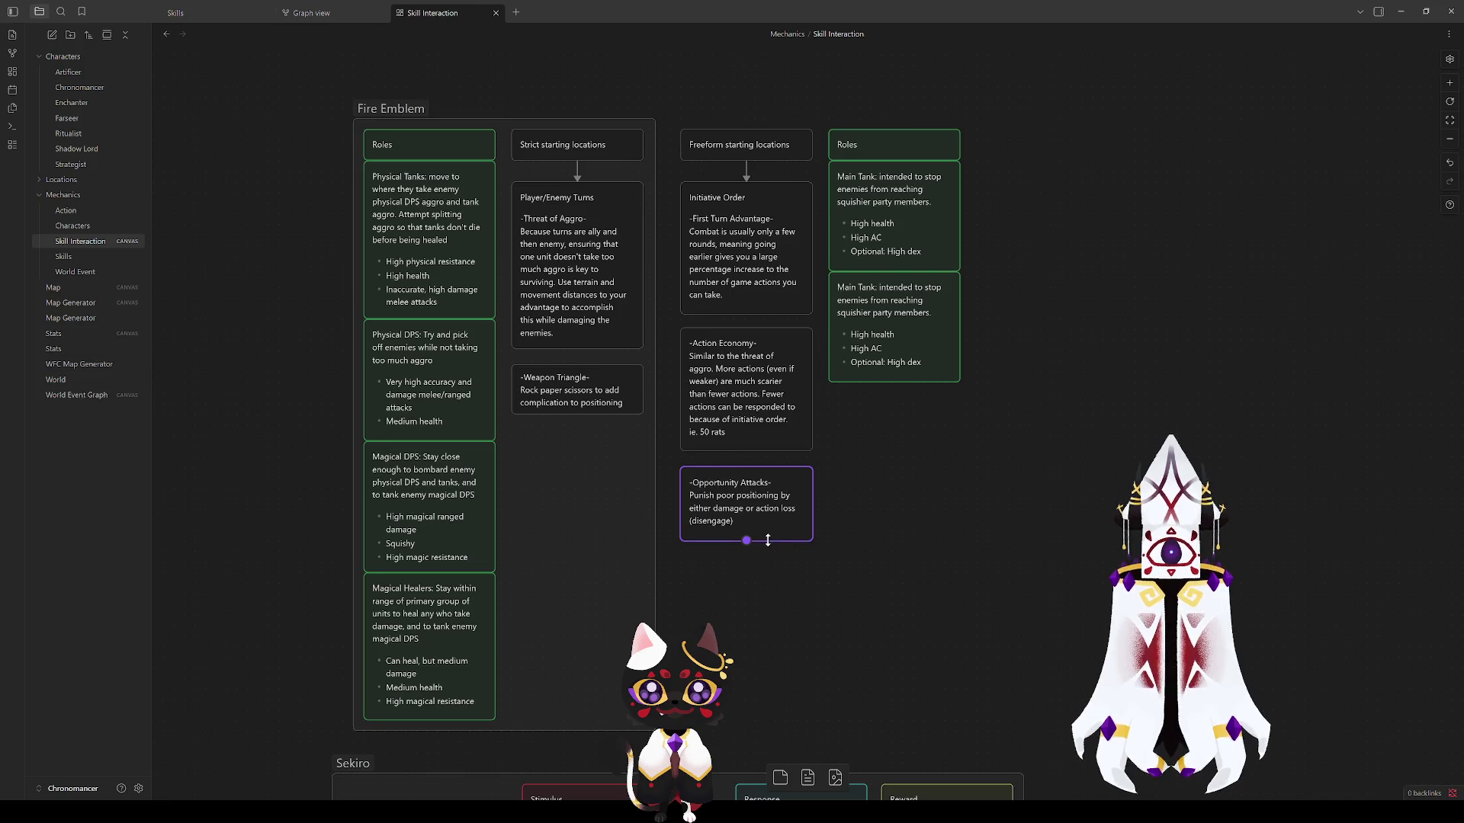
click(783, 604)
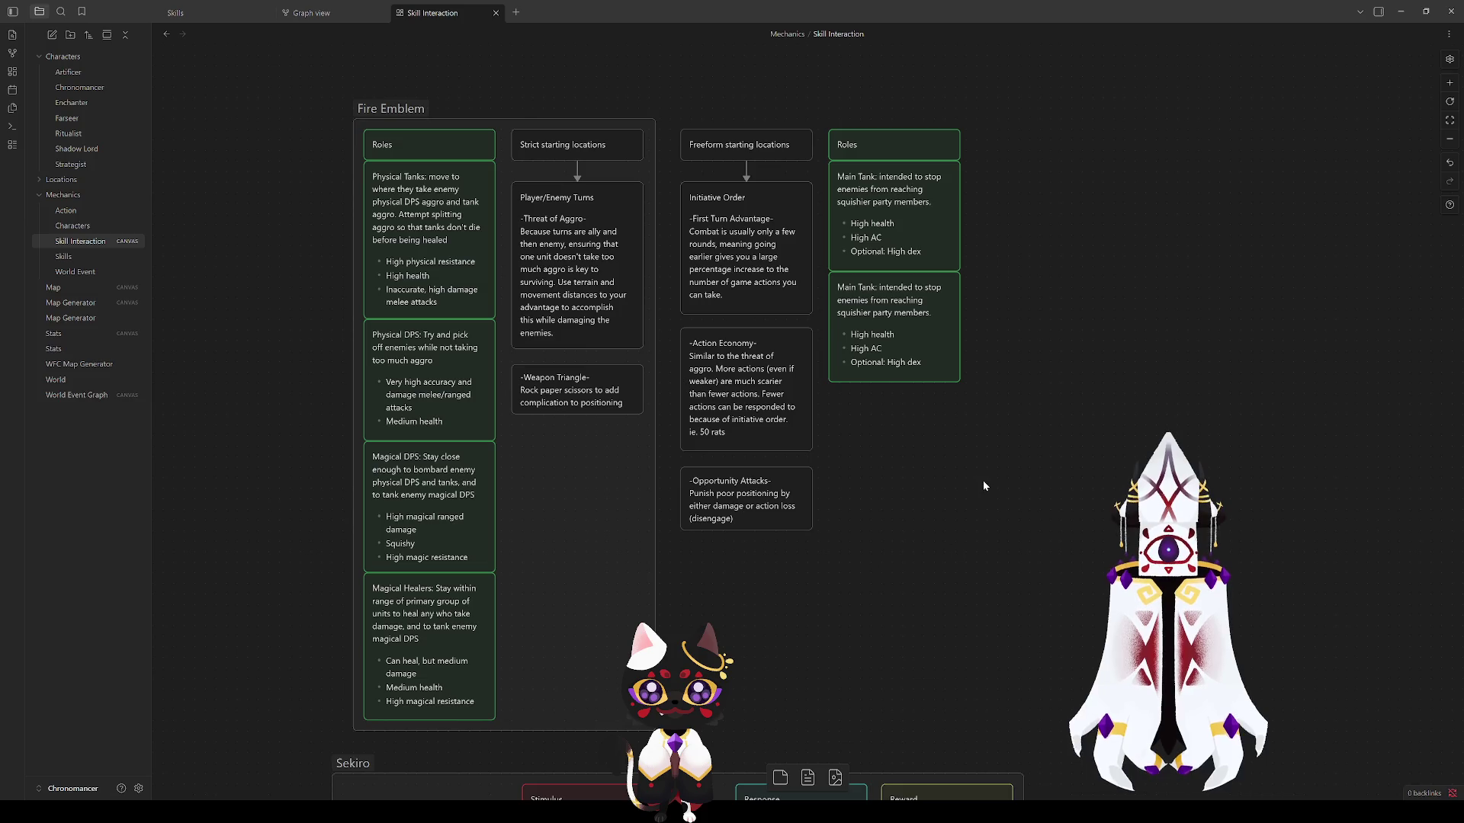
Step: Add a full stop to Action Economy, then open the second Main Tank card for editing
drag(982, 479, 813, 576)
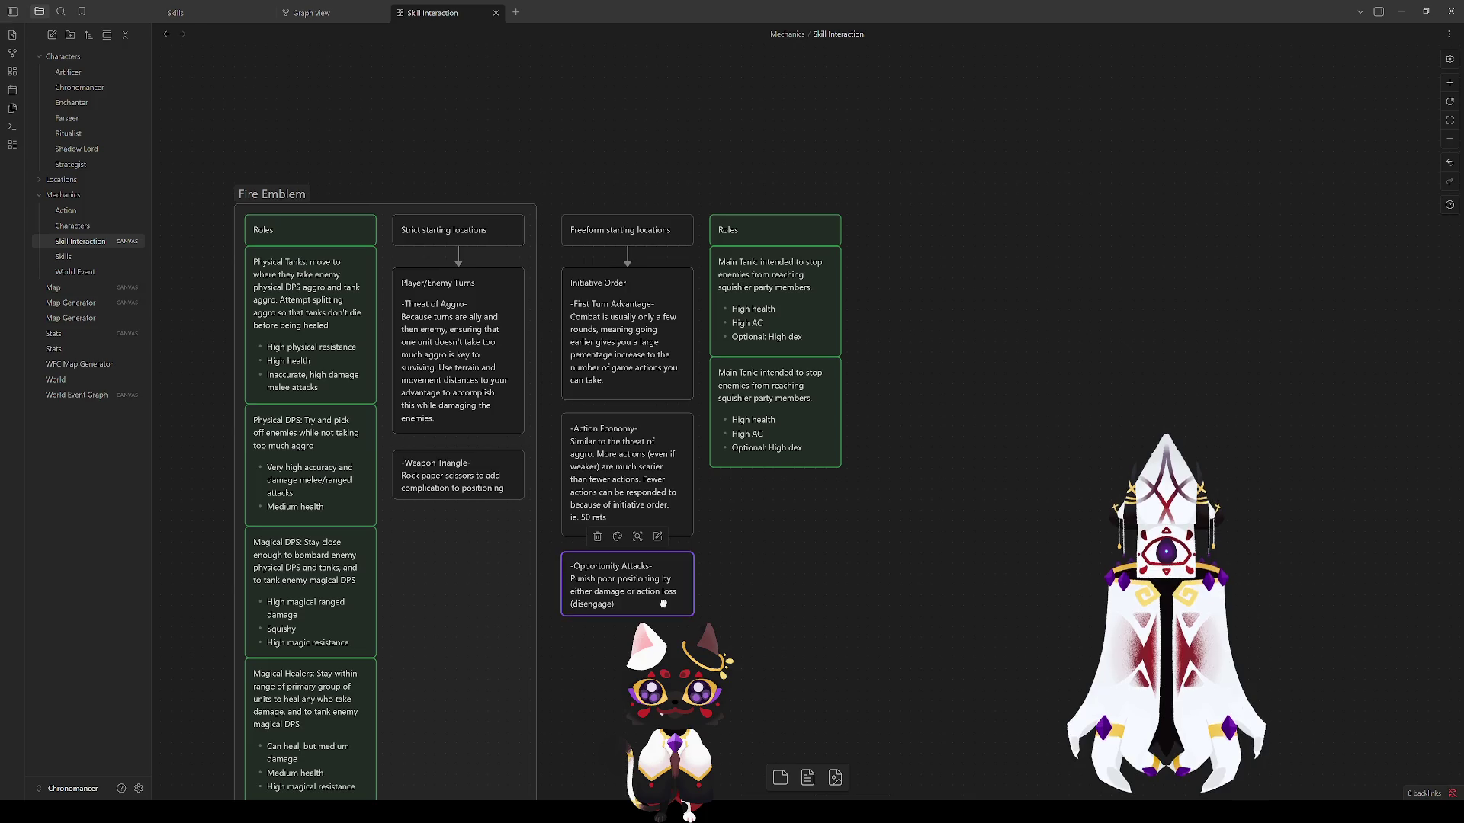
click(619, 496)
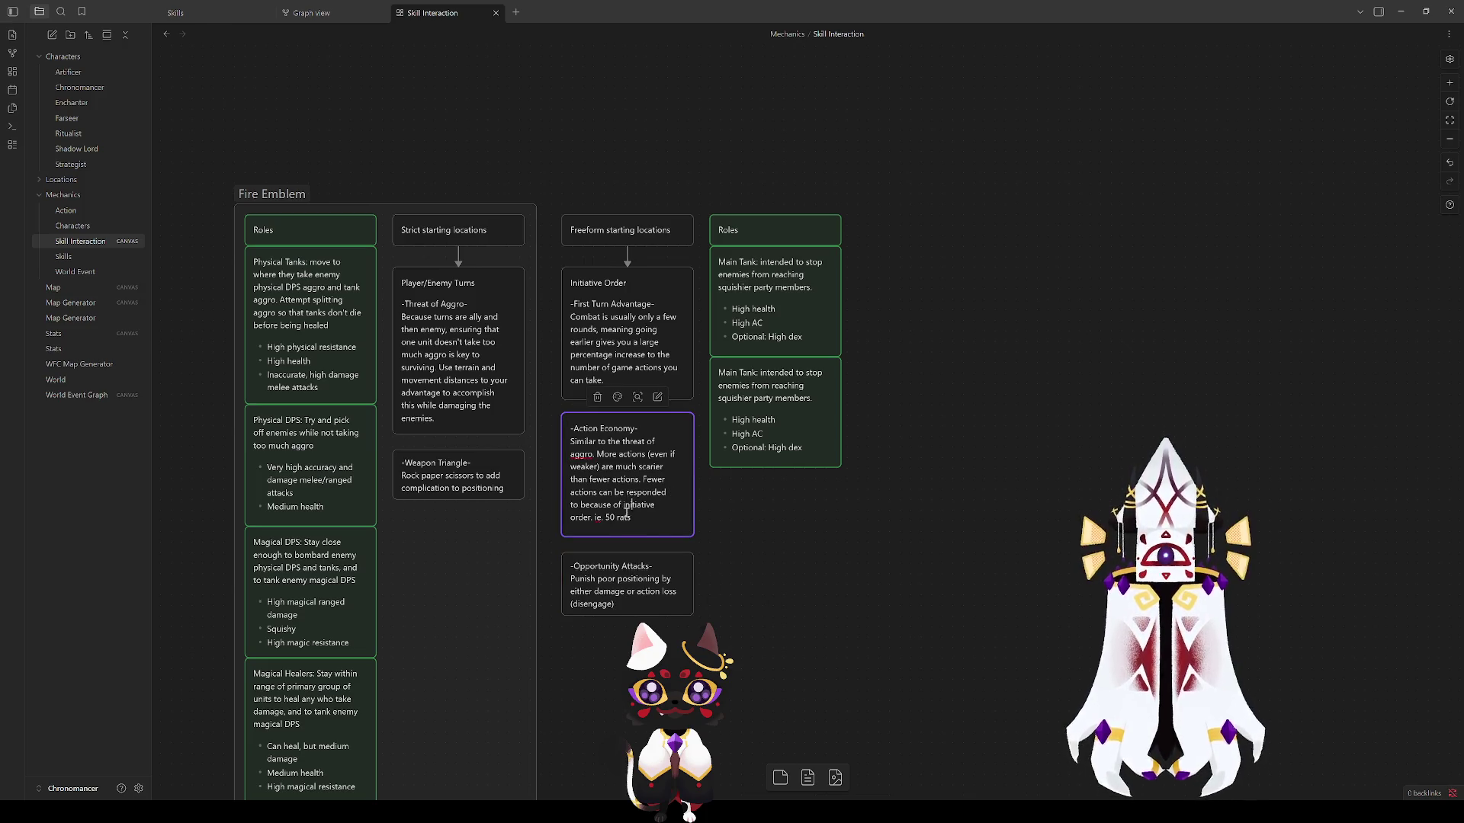
click(809, 626)
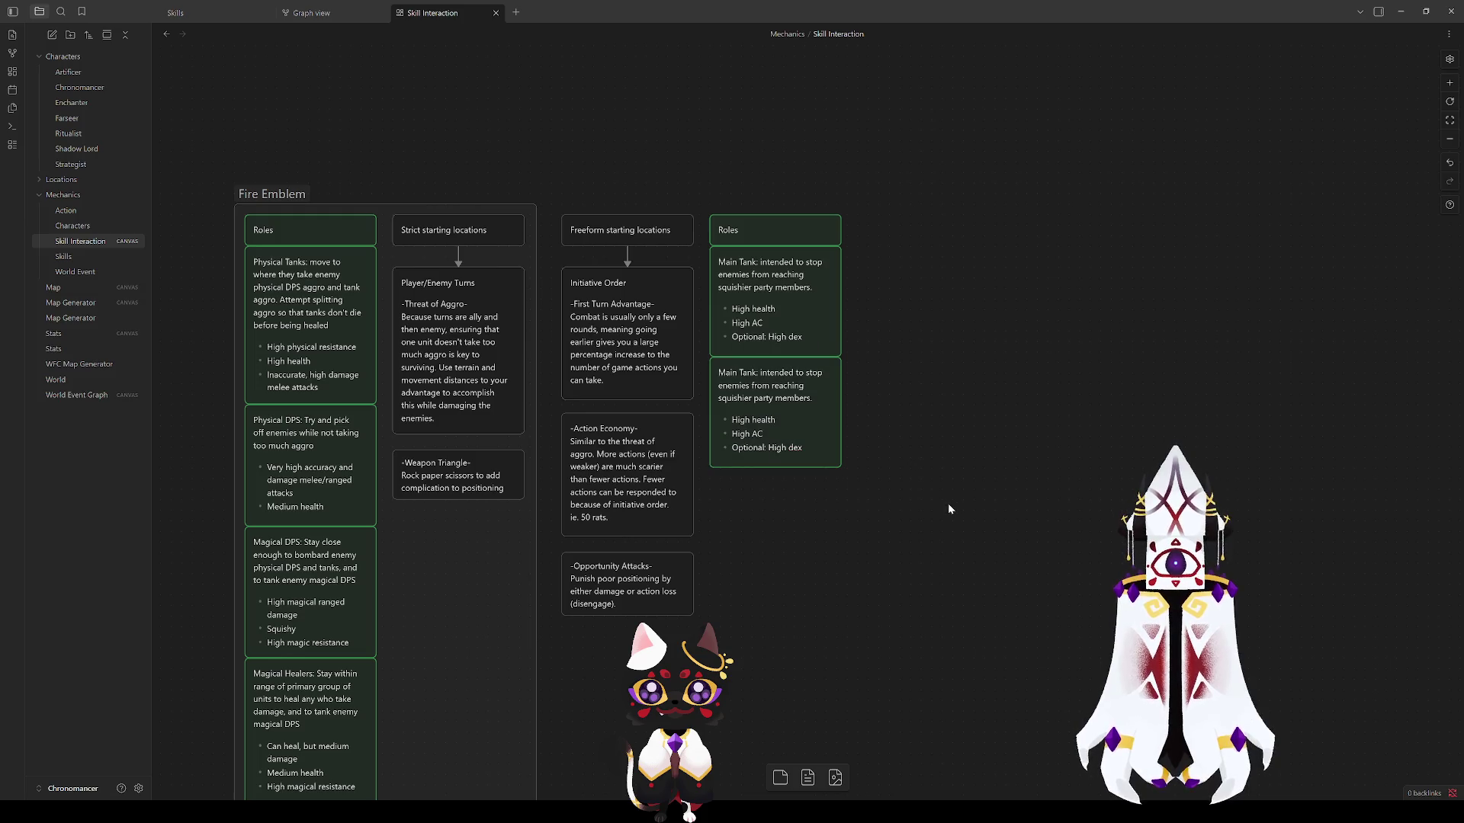
double_click(770, 405)
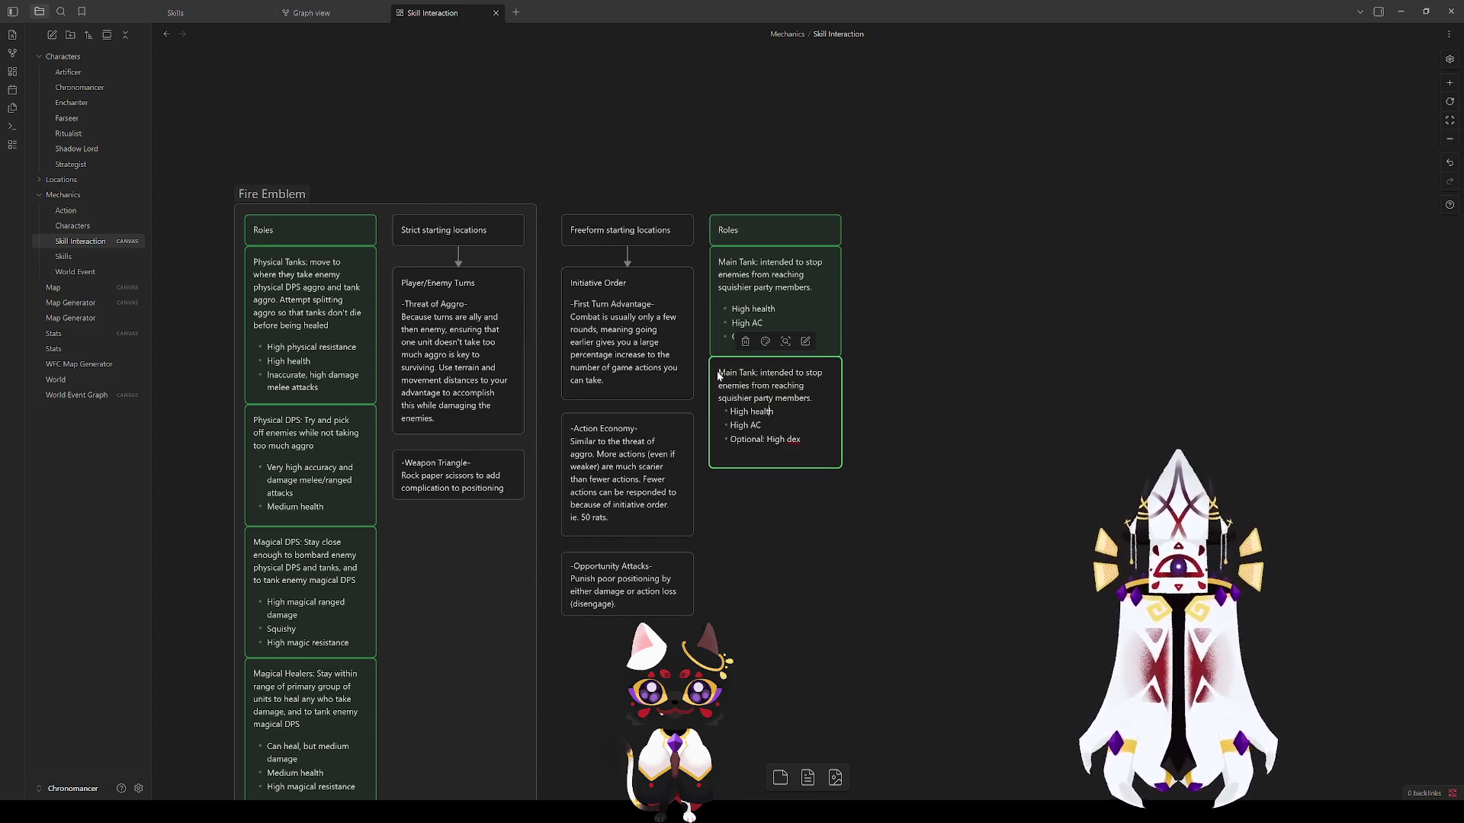
Step: Replace the copied card's Main Tank heading and description with the Off tank text, checking neighbouring cards
drag(718, 373, 756, 374)
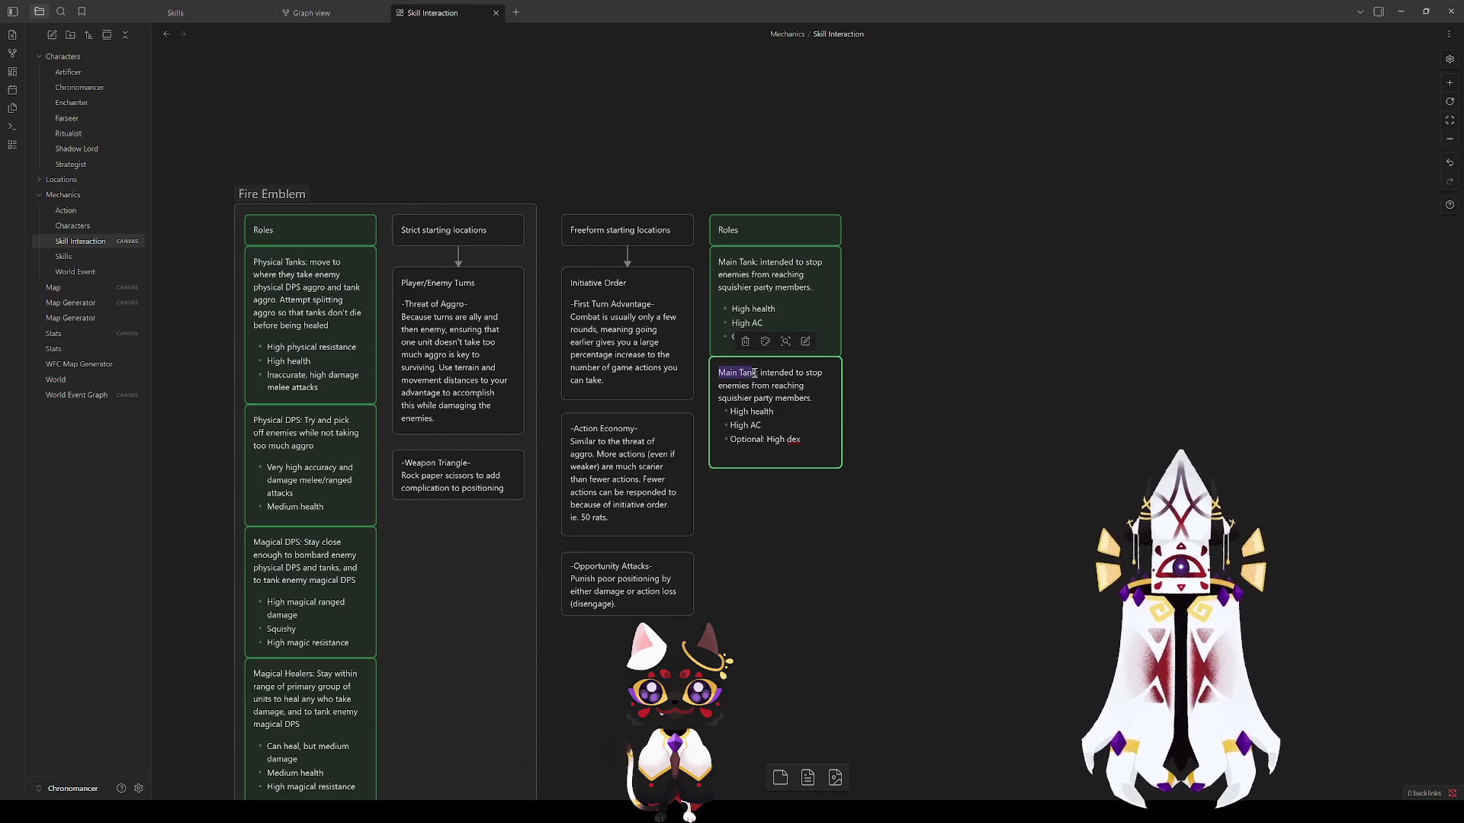
text(Off)
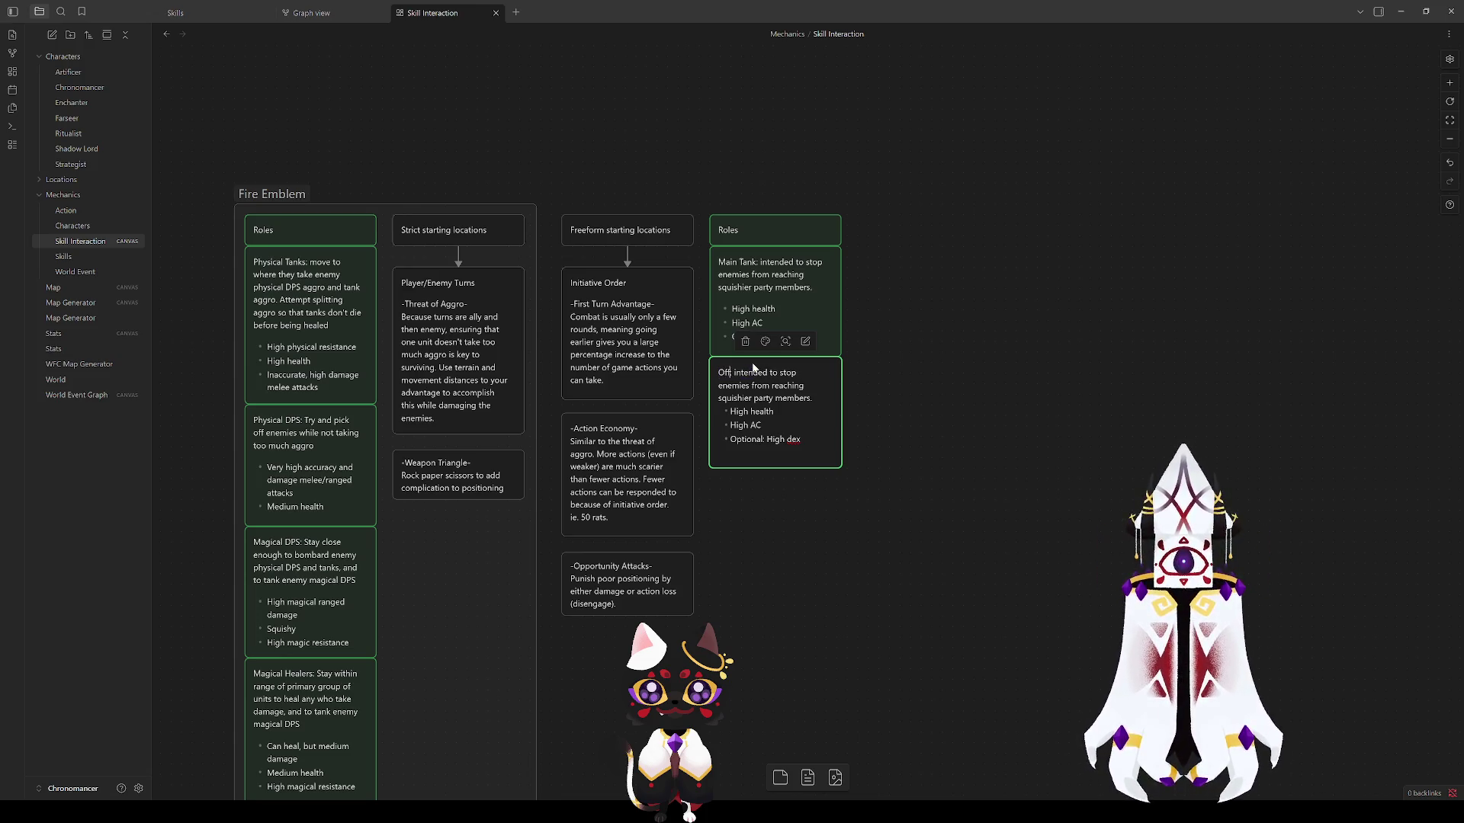
text( Tank:)
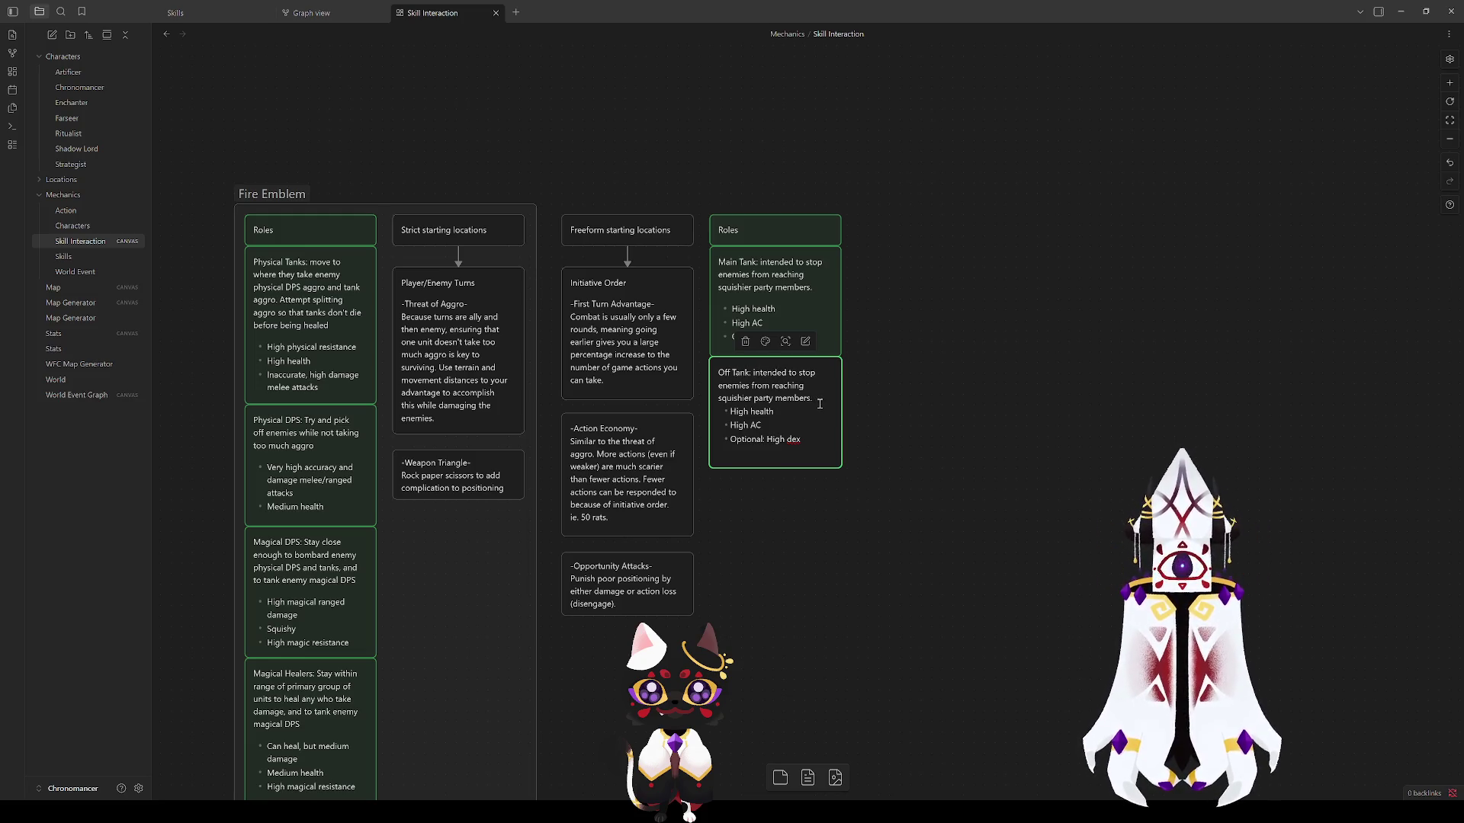
drag(818, 401, 754, 374)
text(fills the)
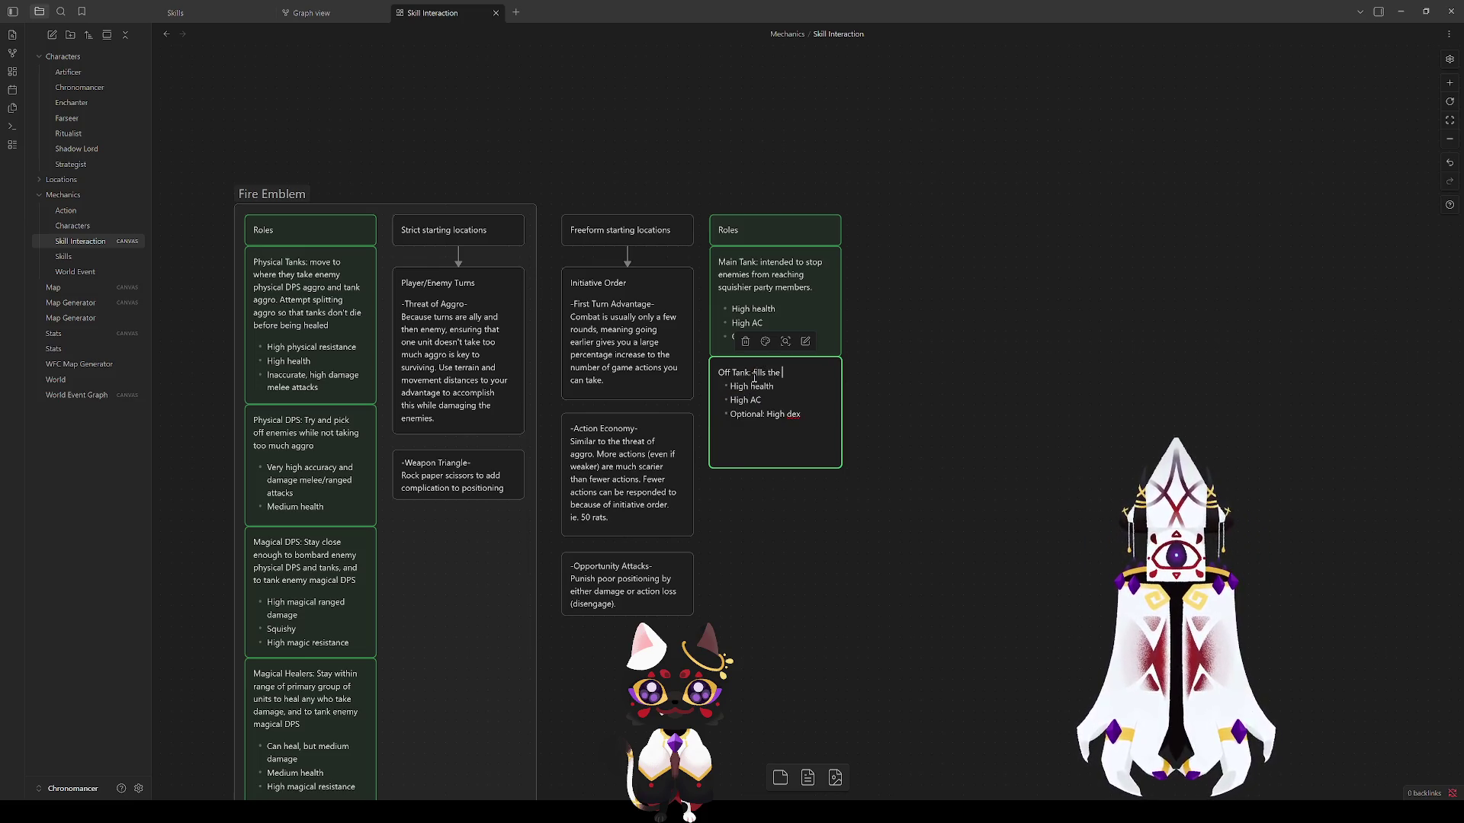
double_click(322, 266)
text(M)
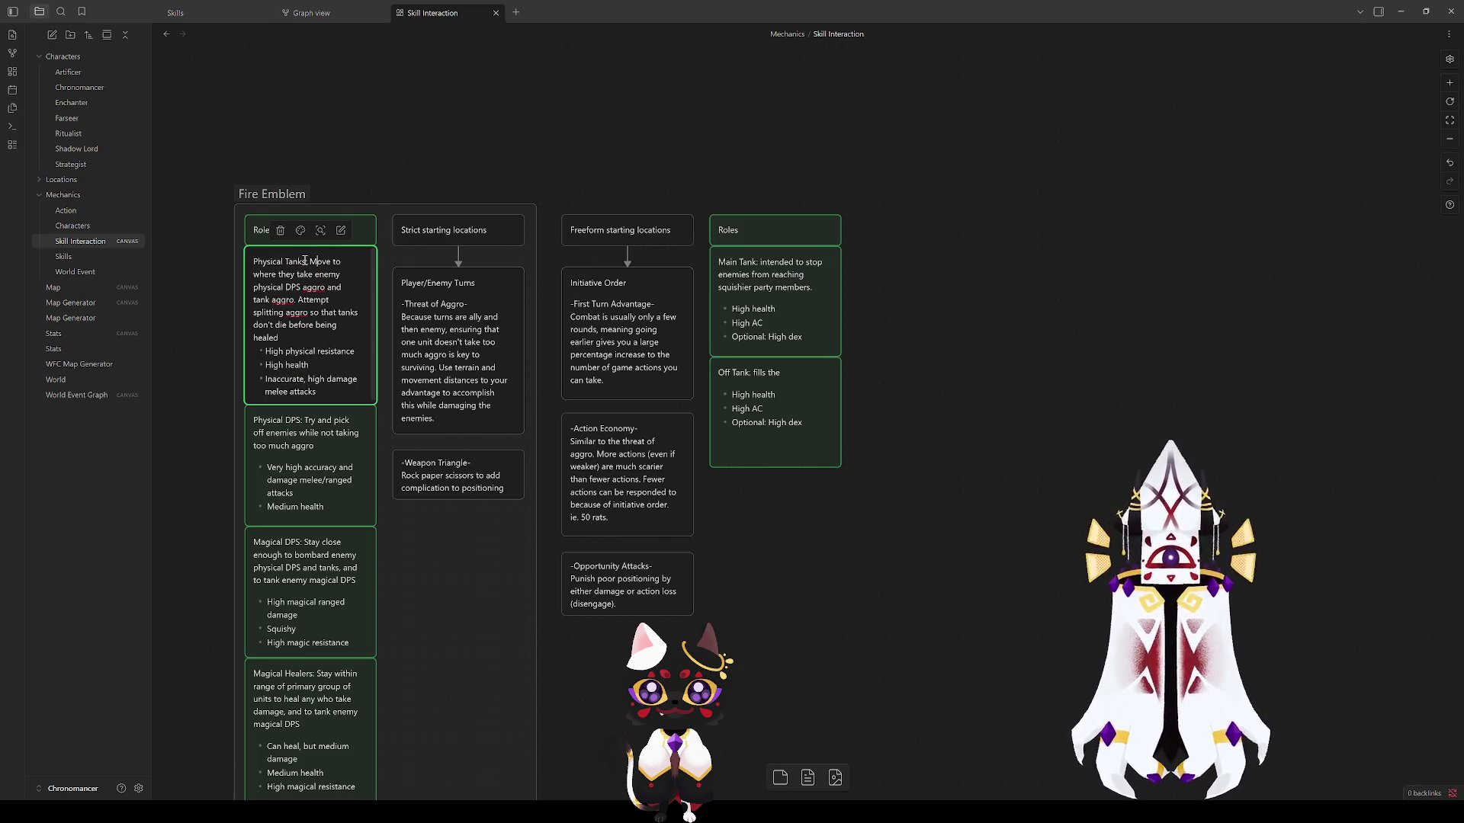
double_click(765, 288)
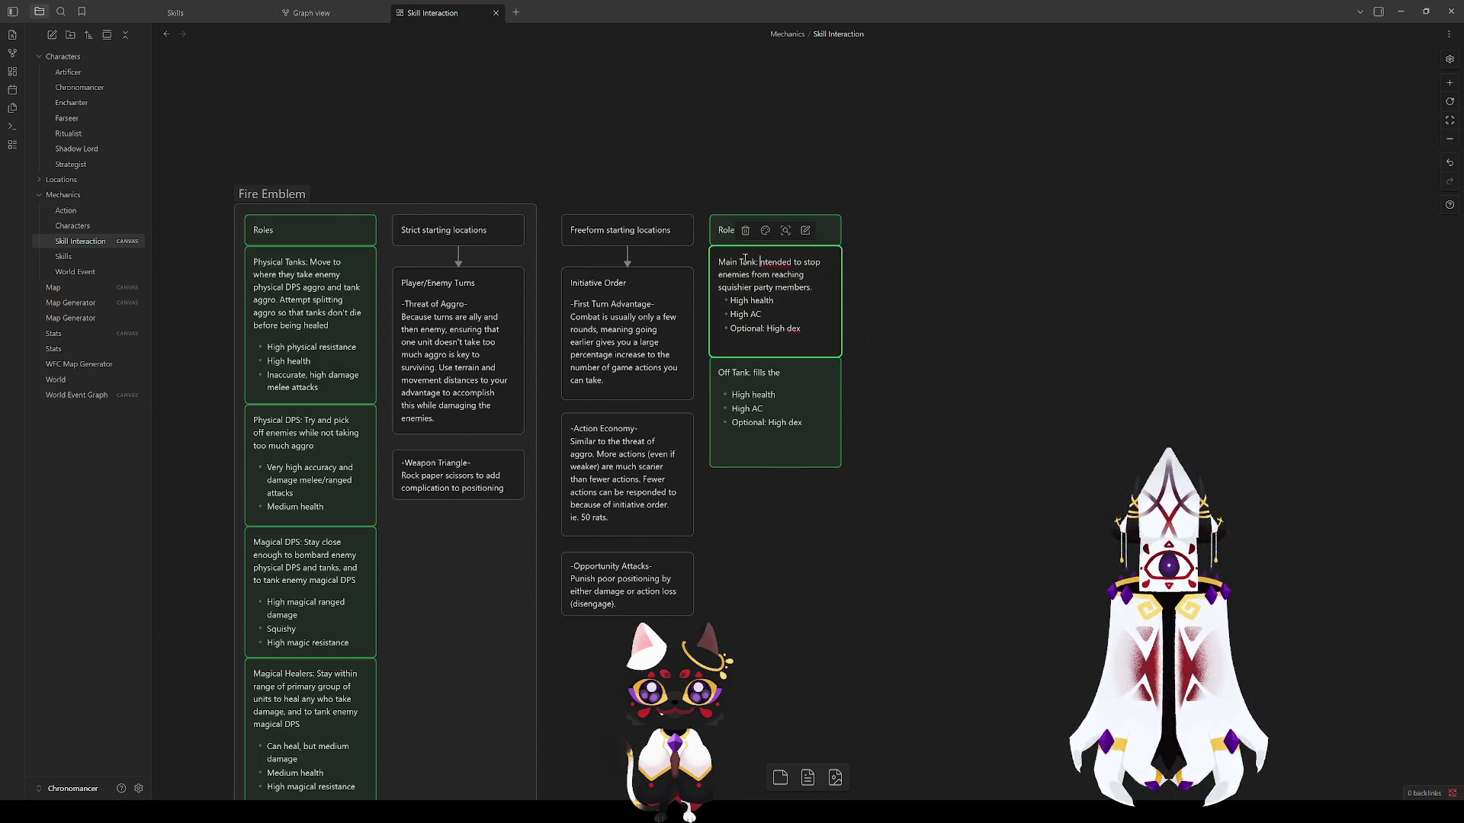
text(I)
Step: Reword Off tank to fill the tank role to a lesser degree while still dealing high damage
double_click(768, 440)
drag(780, 375, 758, 374)
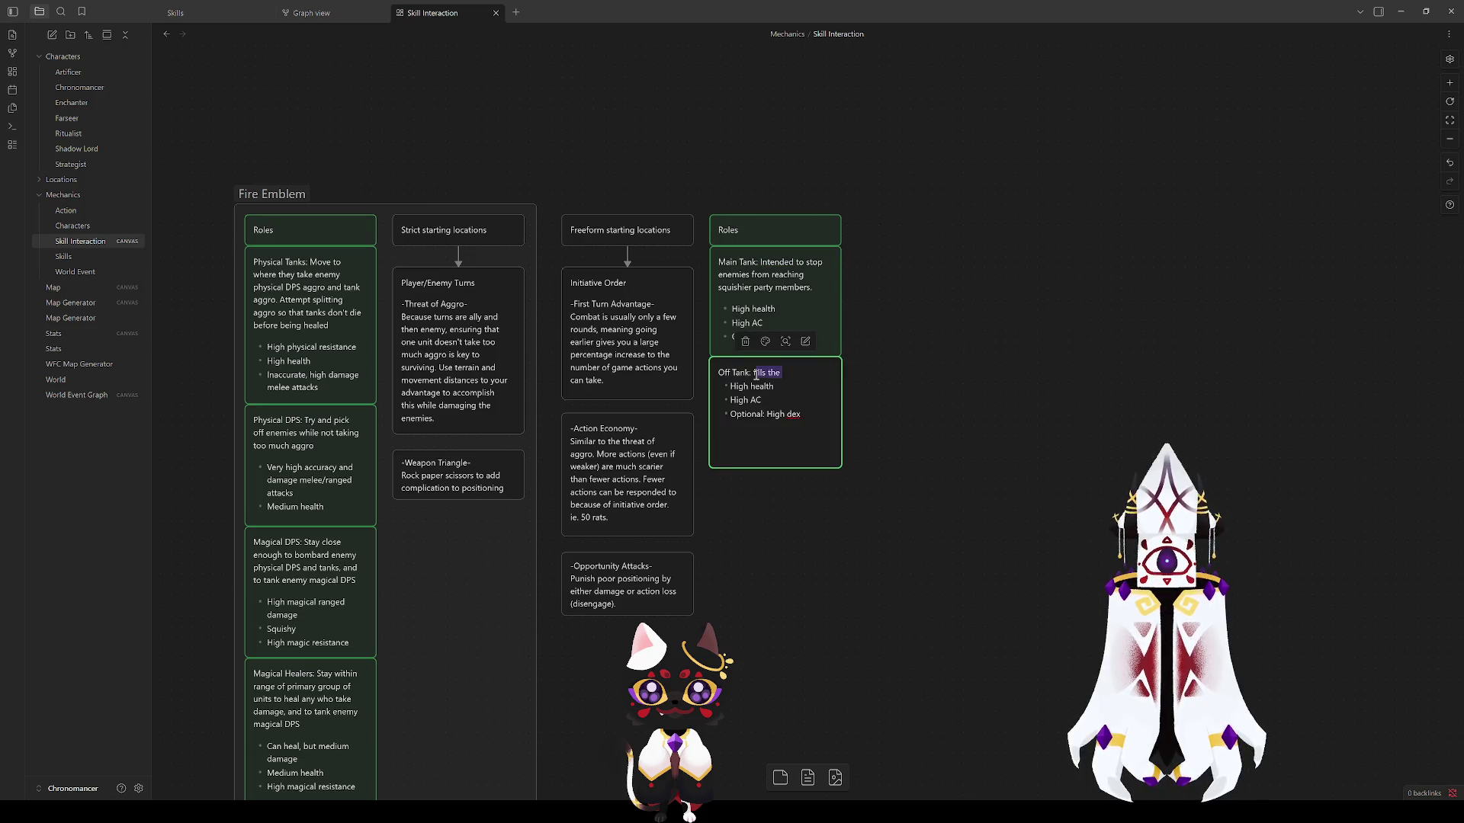
text(Fill)
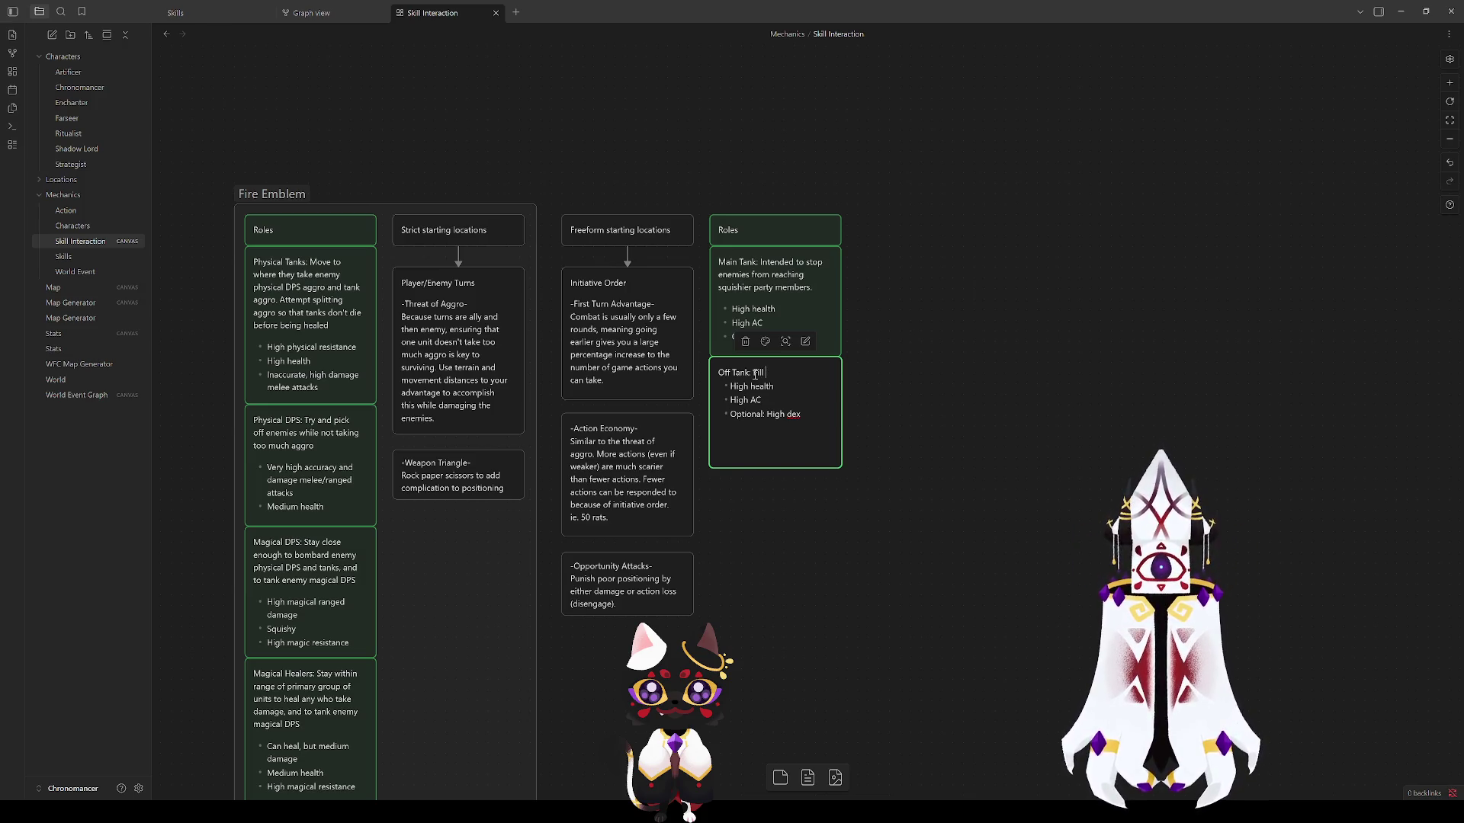
text(s the tank role)
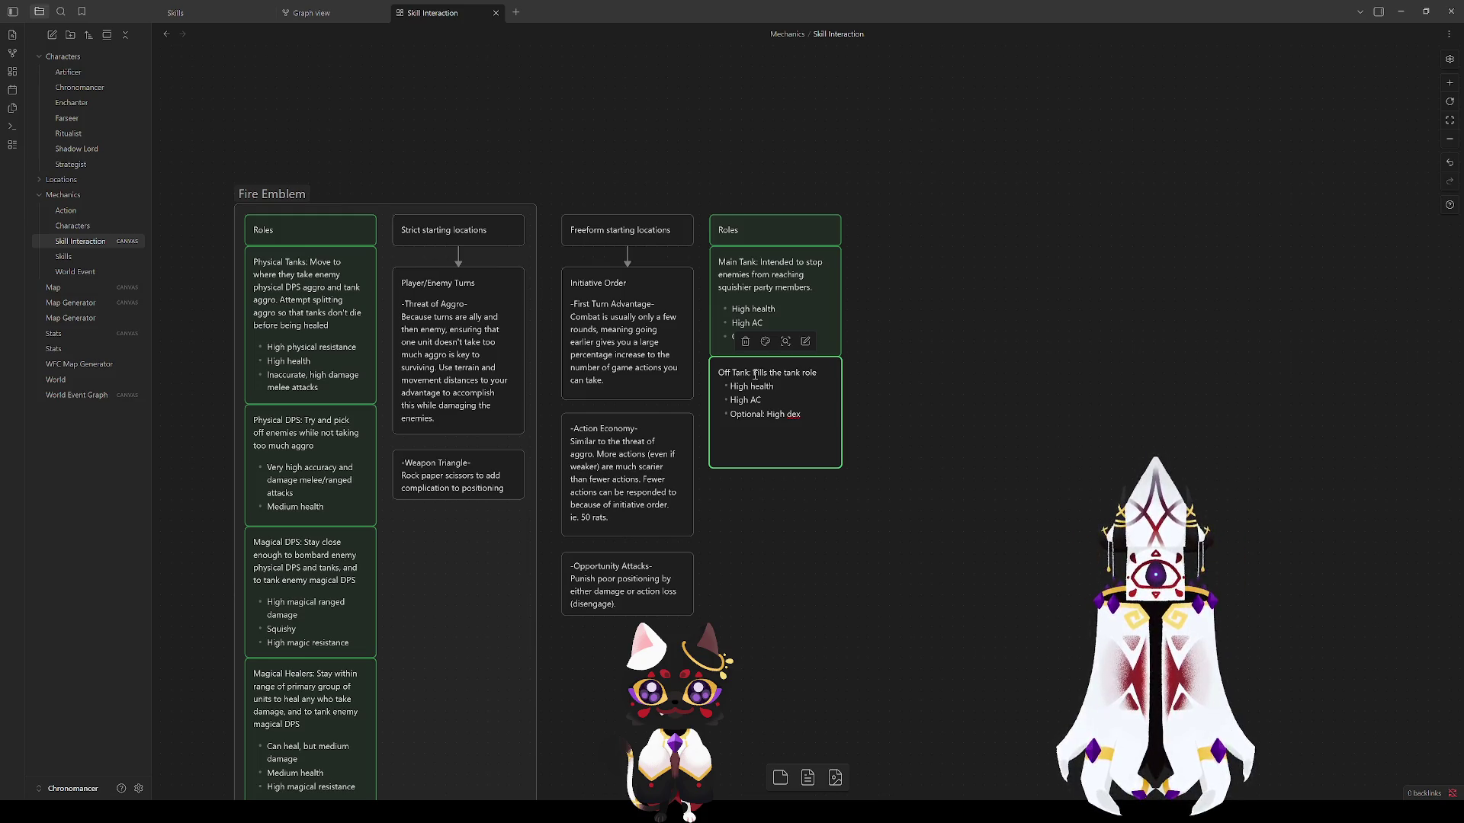
text( to a lesse)
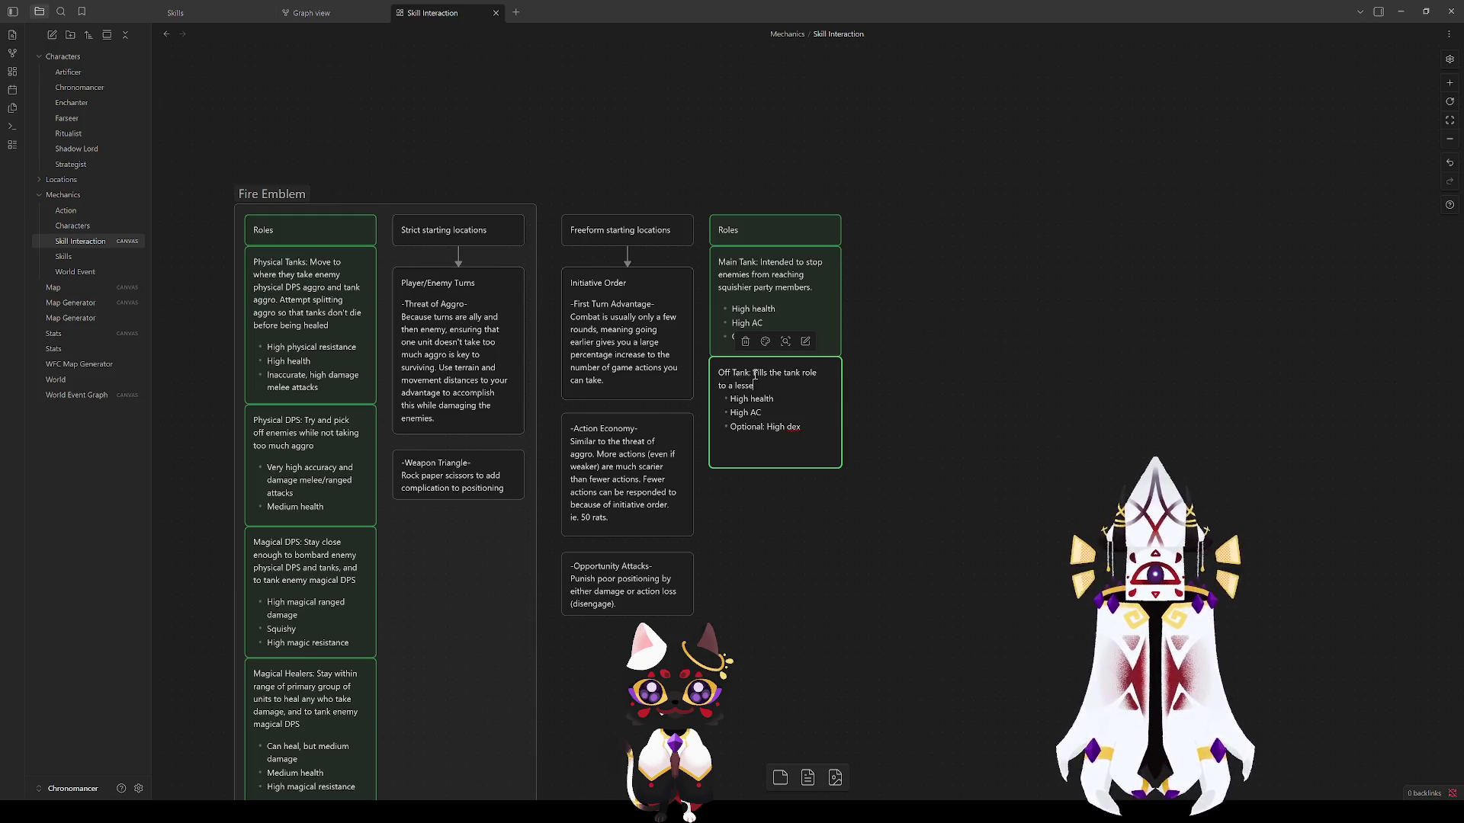
text(r degree while)
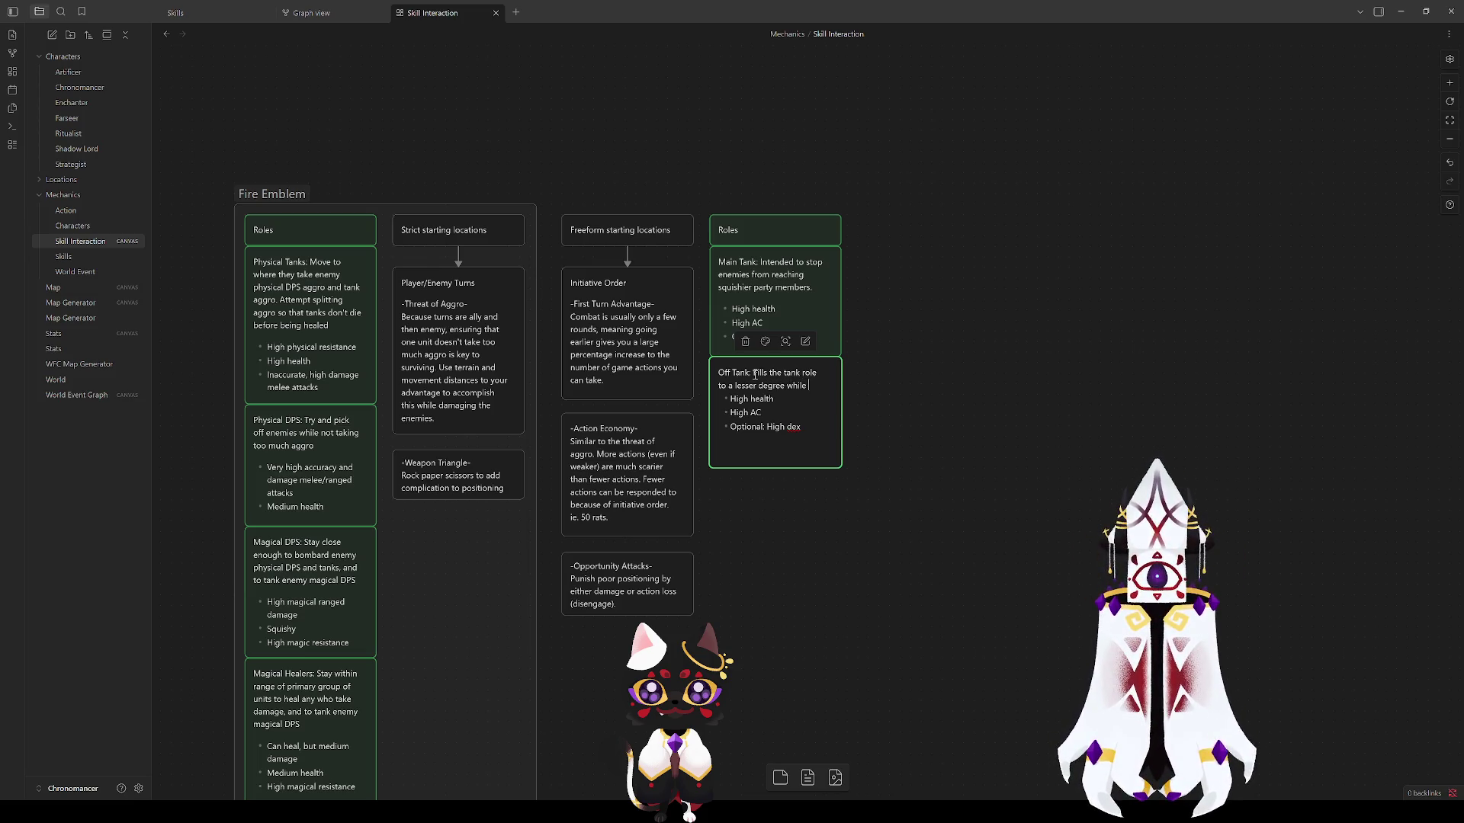
text( still)
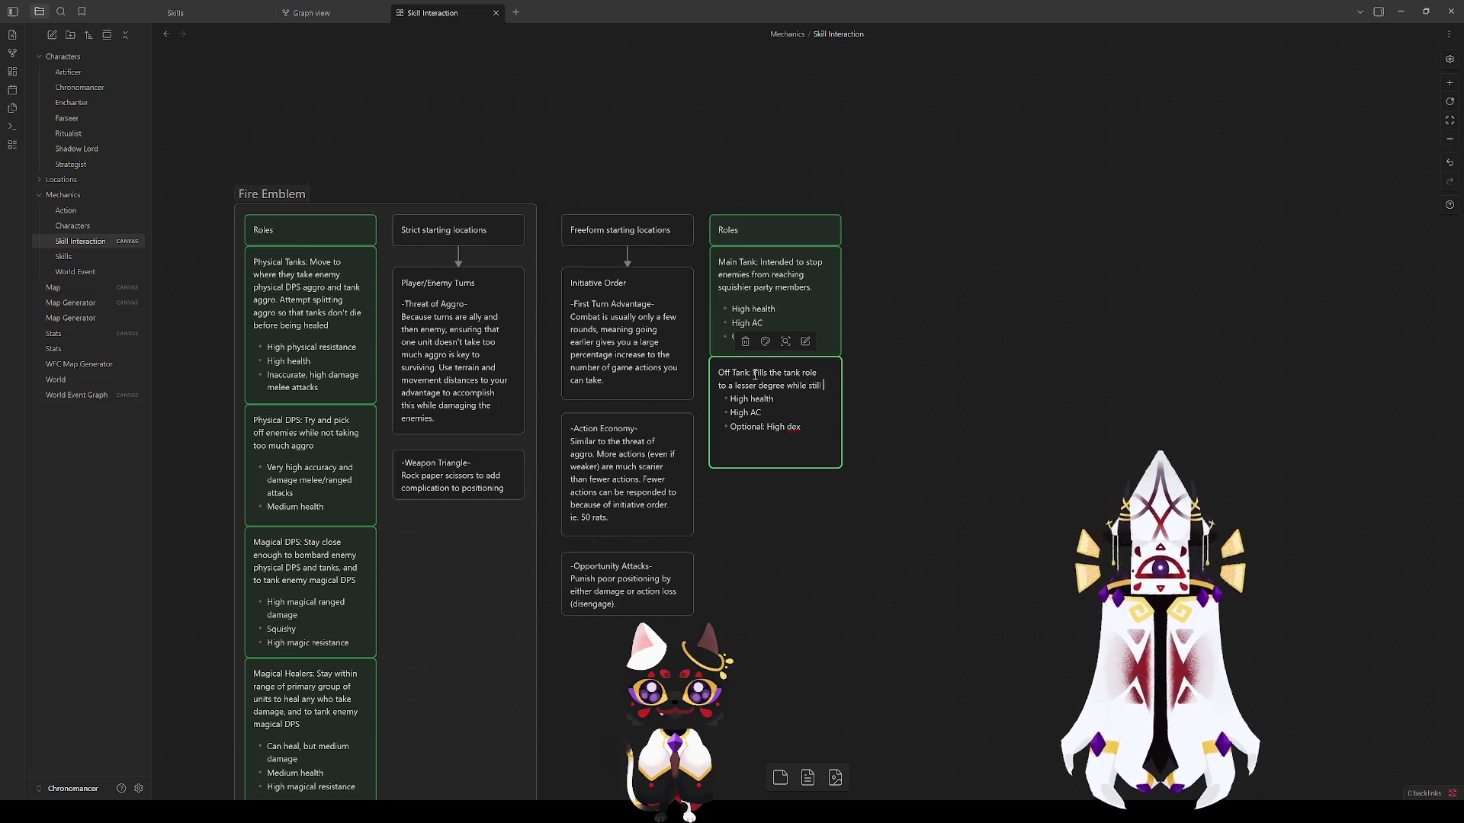
text( dealing high damage)
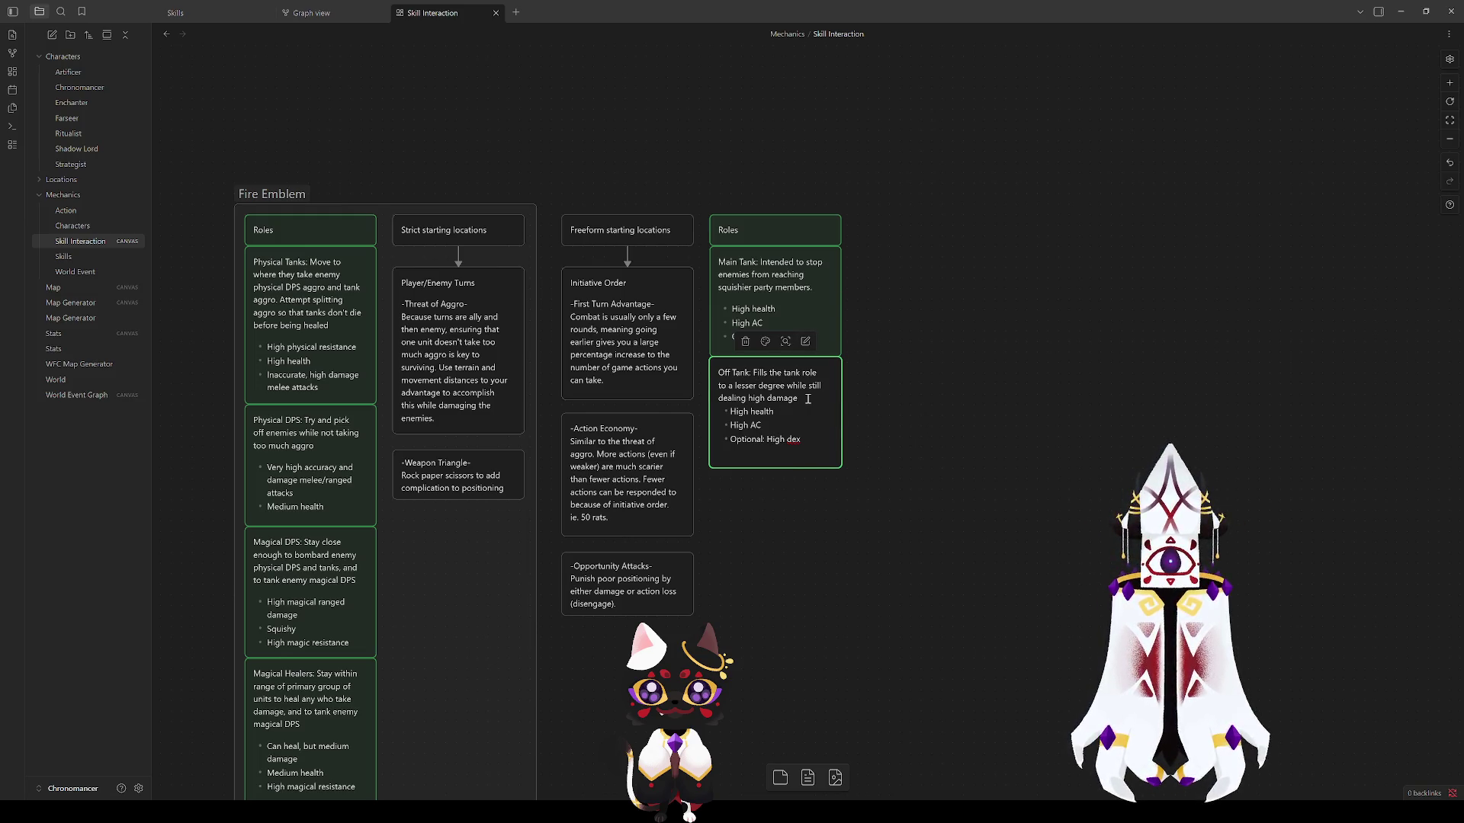
key(Escape)
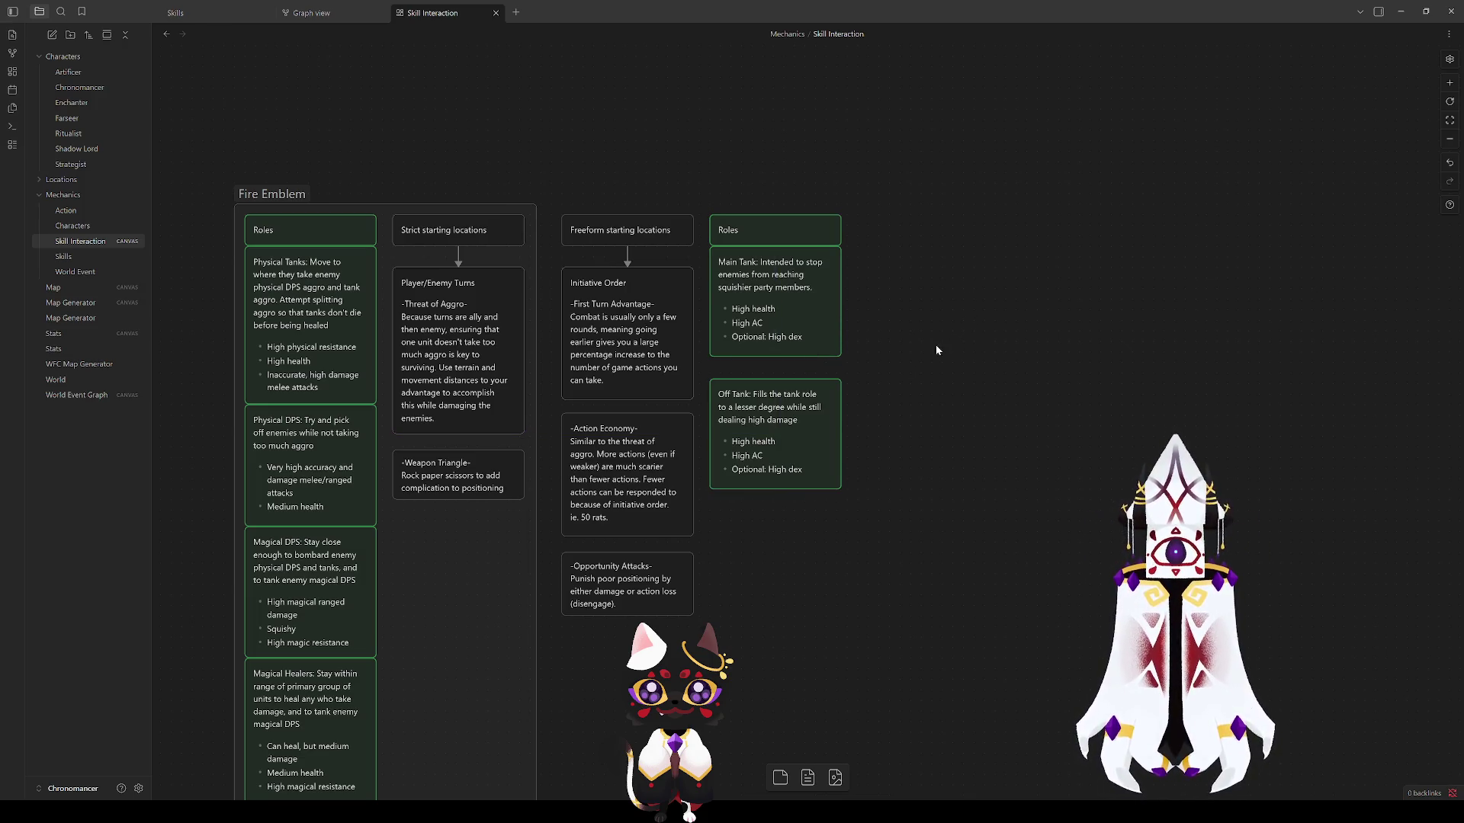
double_click(797, 423)
Step: Adjust the Off Tank damage wording and move the card up under Main Tank
drag(800, 421, 748, 422)
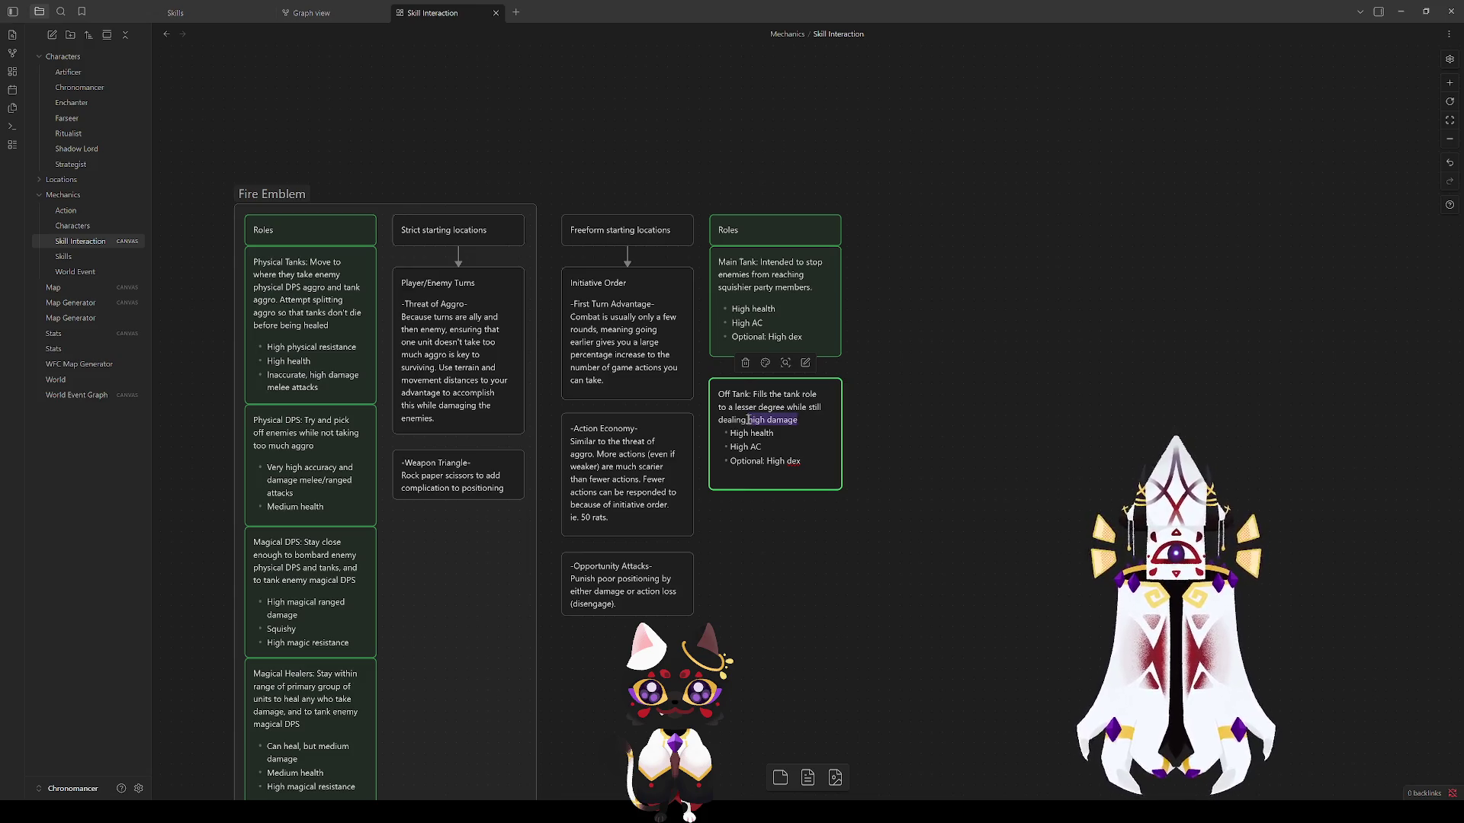
text(medium damage)
key(Escape)
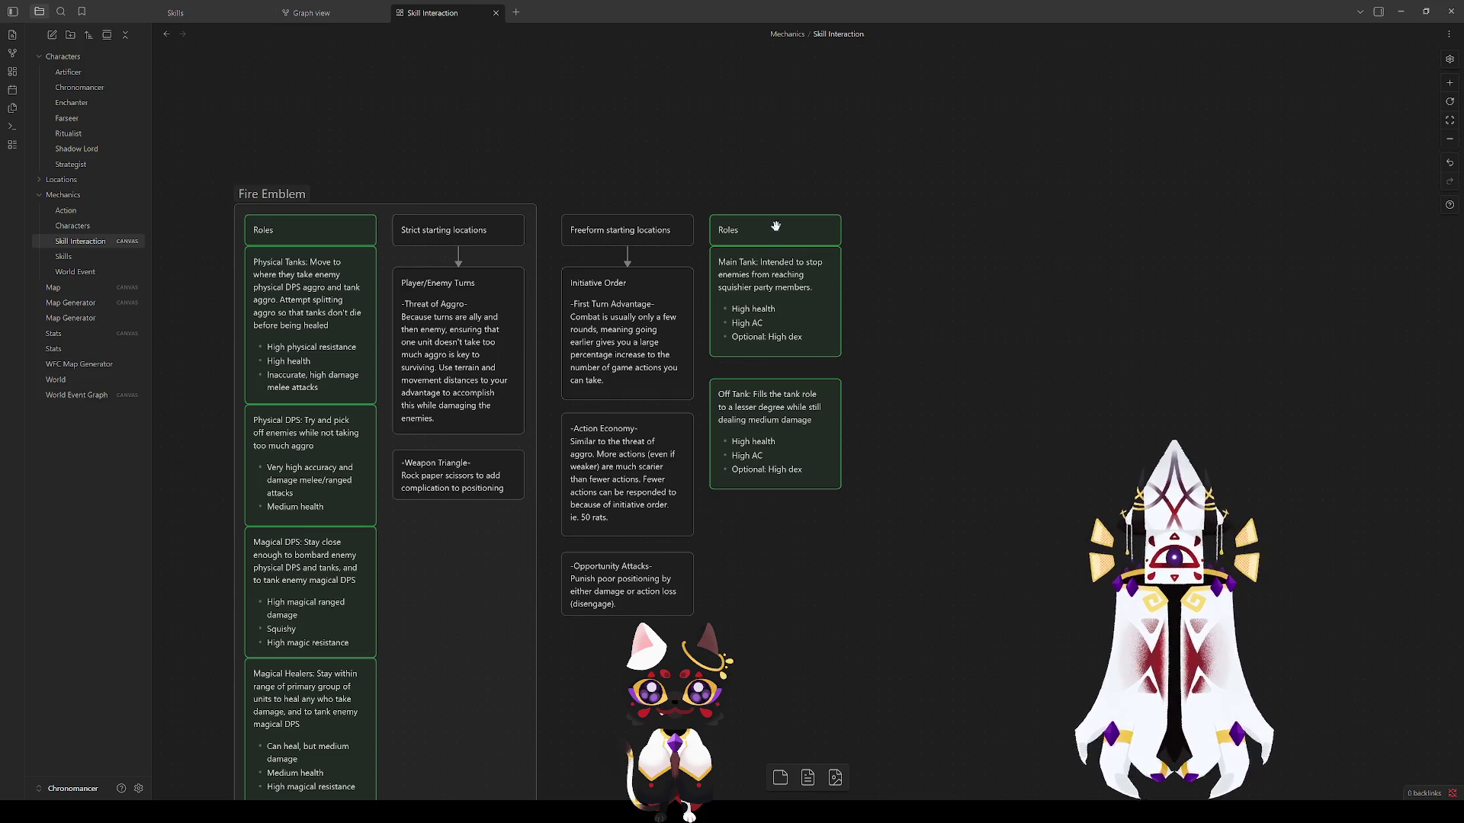
drag(769, 436, 770, 415)
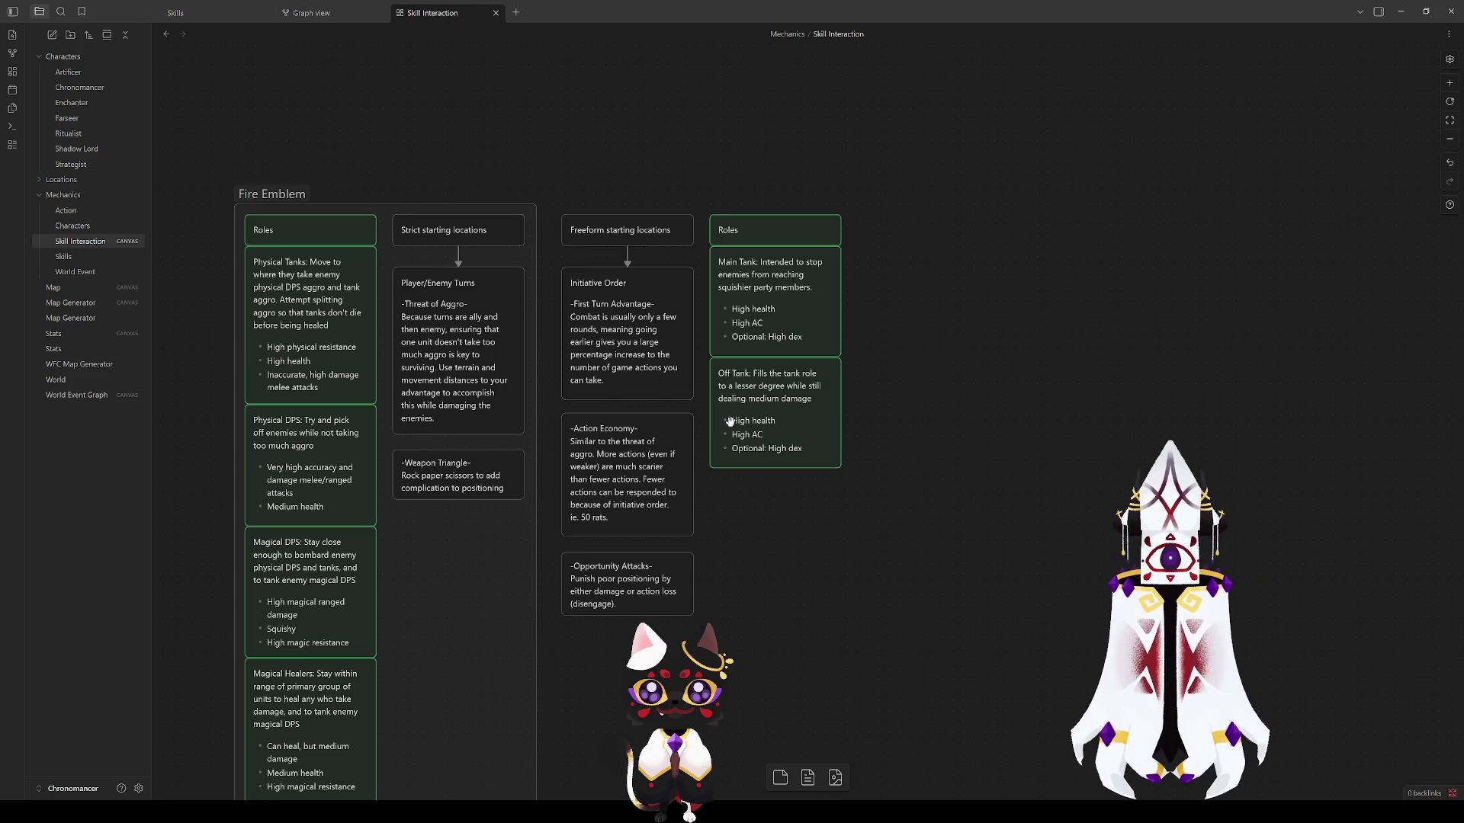
Step: Set Off Tank's bullets to medium health, medium-high AC, optional high dex and medium-high damage
double_click(790, 397)
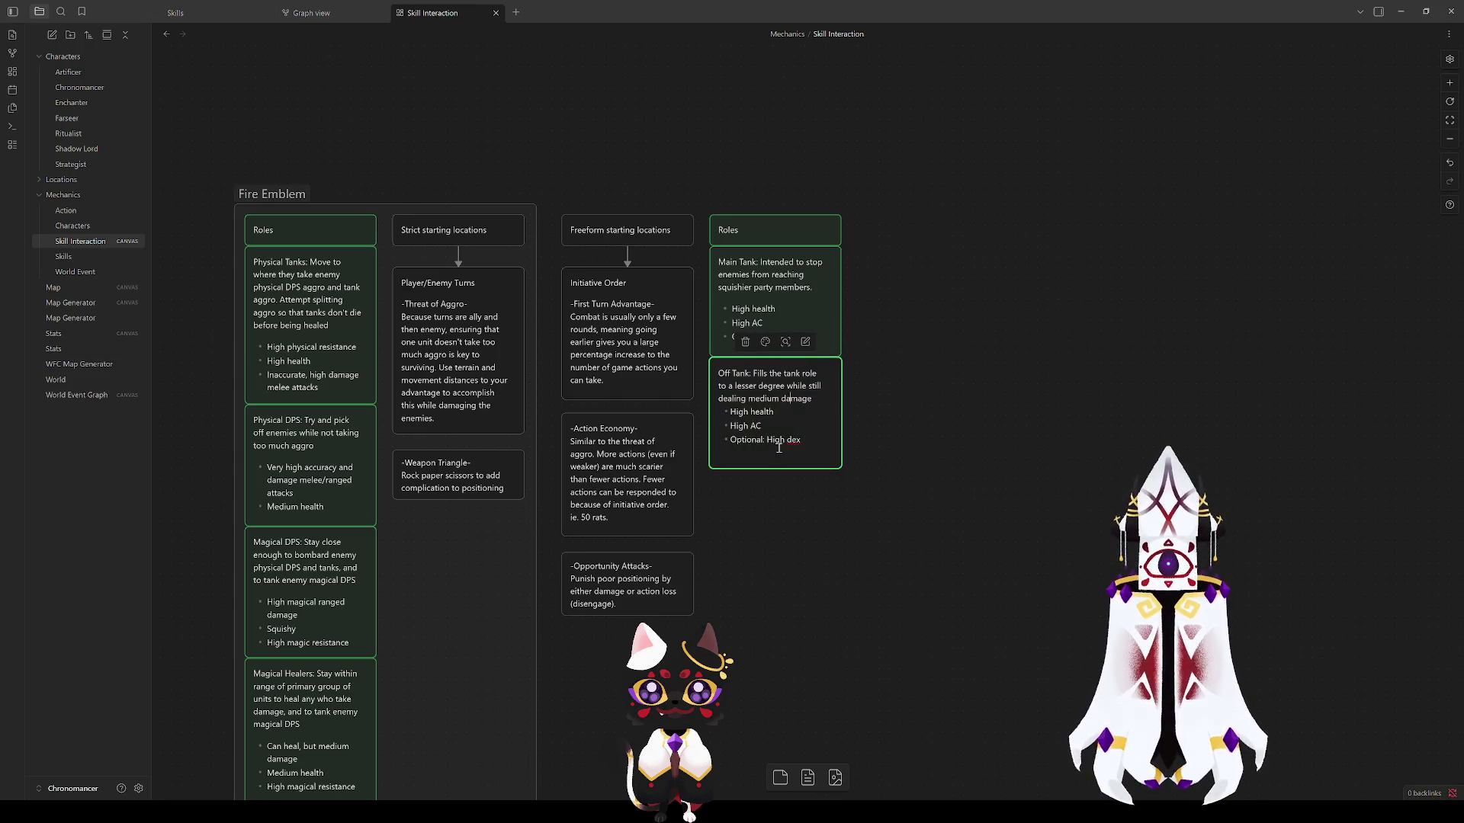
double_click(739, 411)
text(Medium)
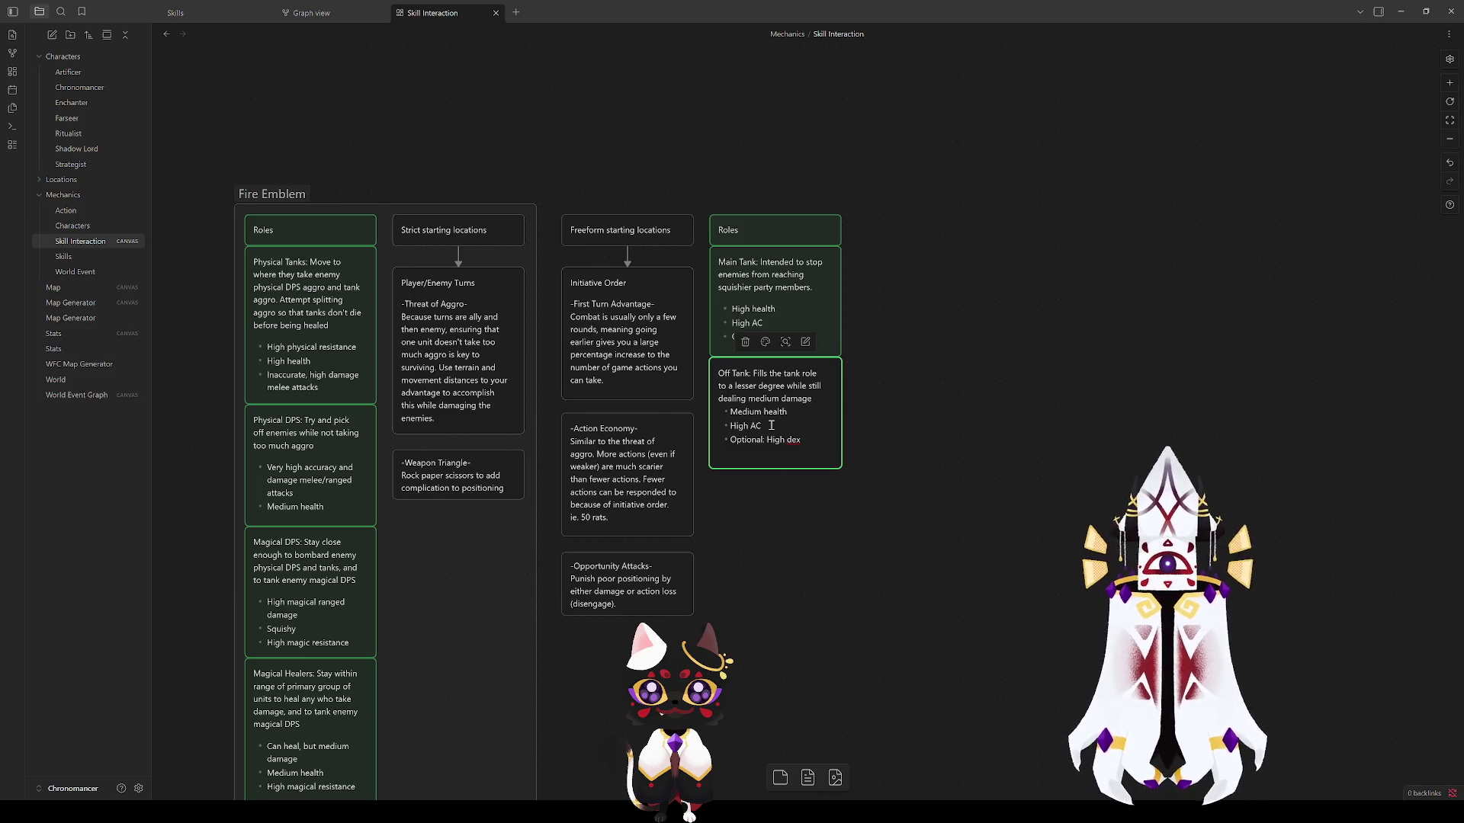
double_click(739, 425)
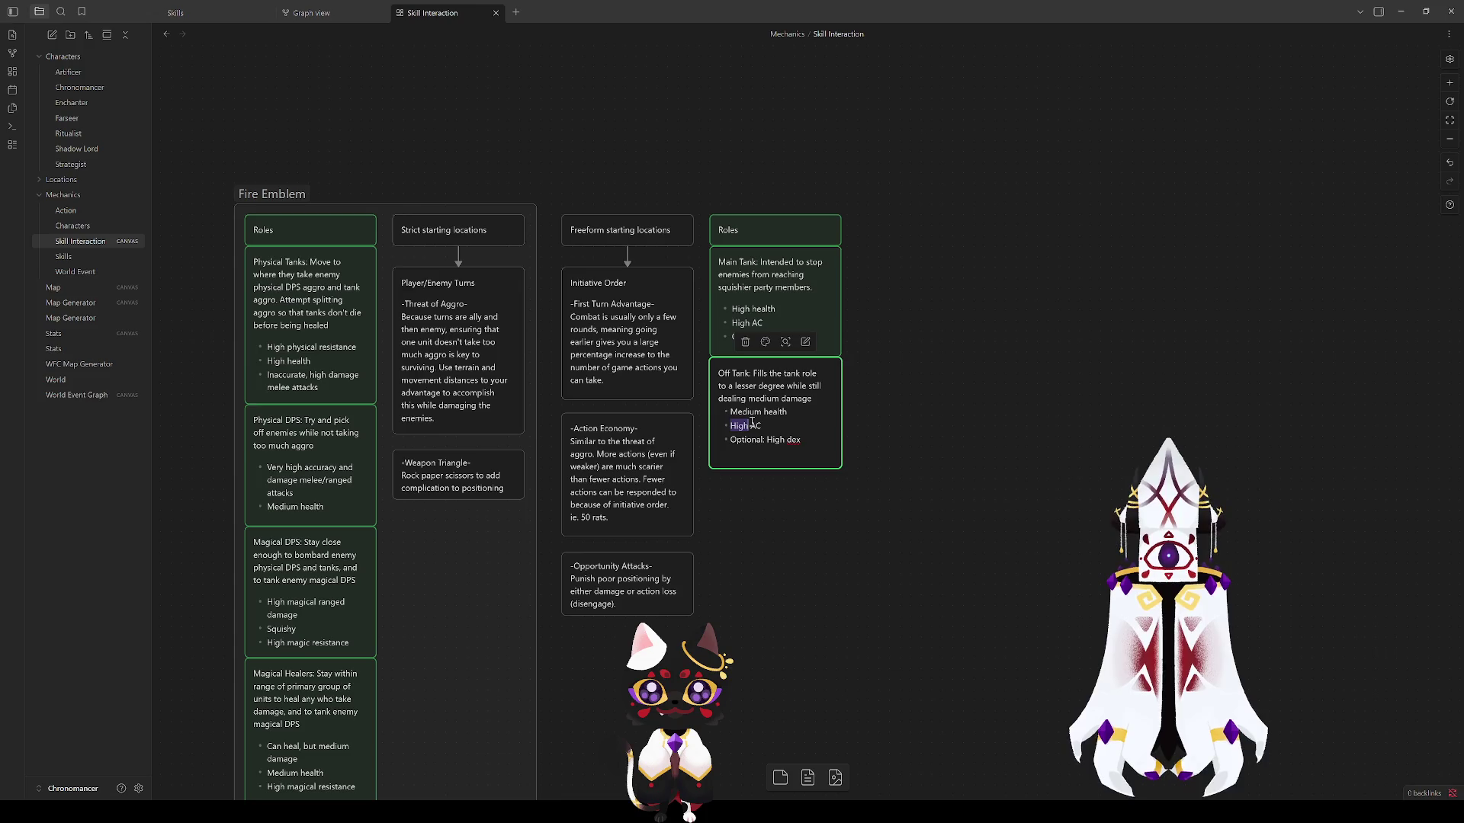
text(Mediu)
text(m-High)
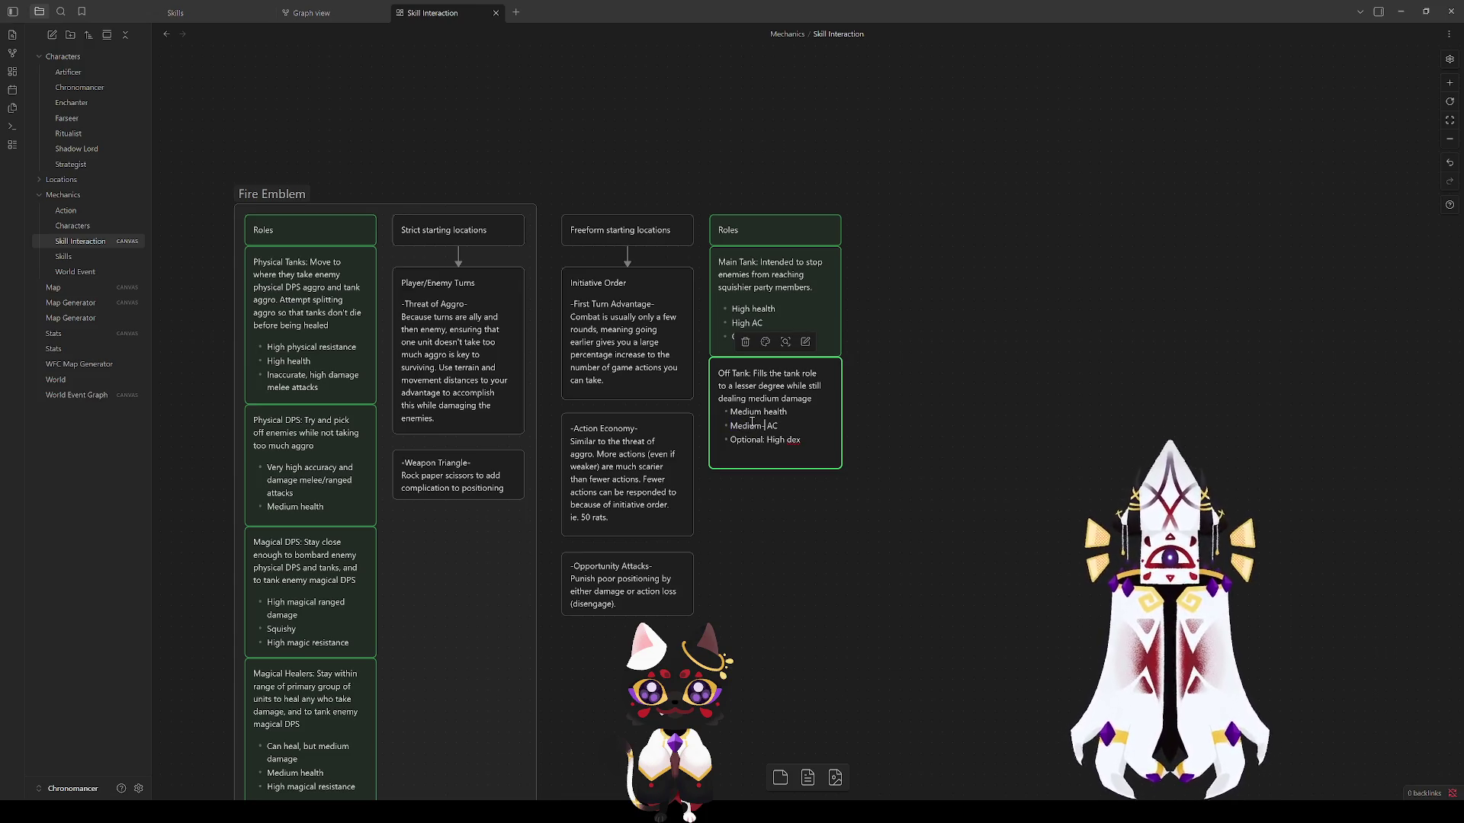
click(804, 441)
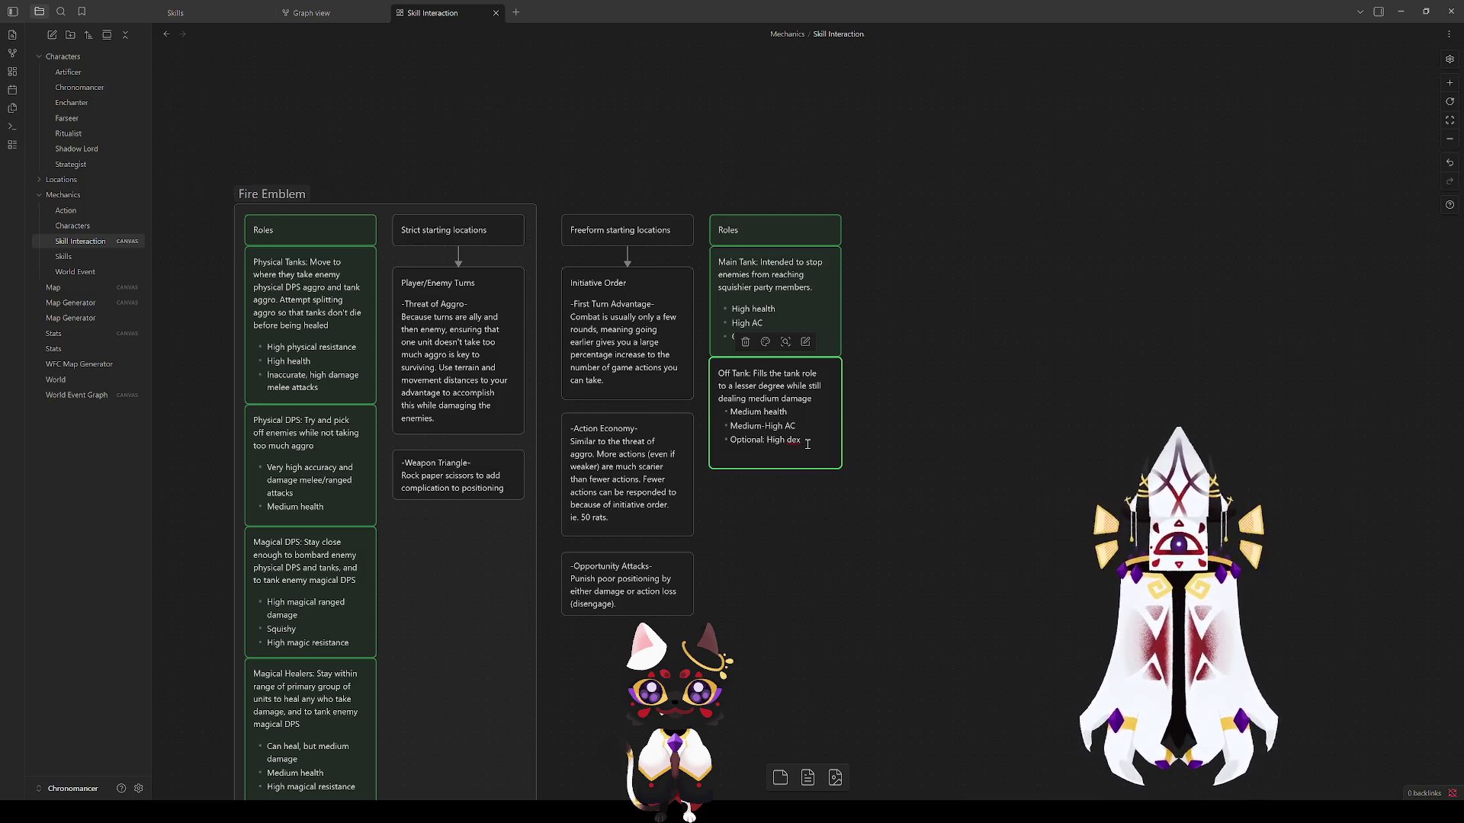
key(Return)
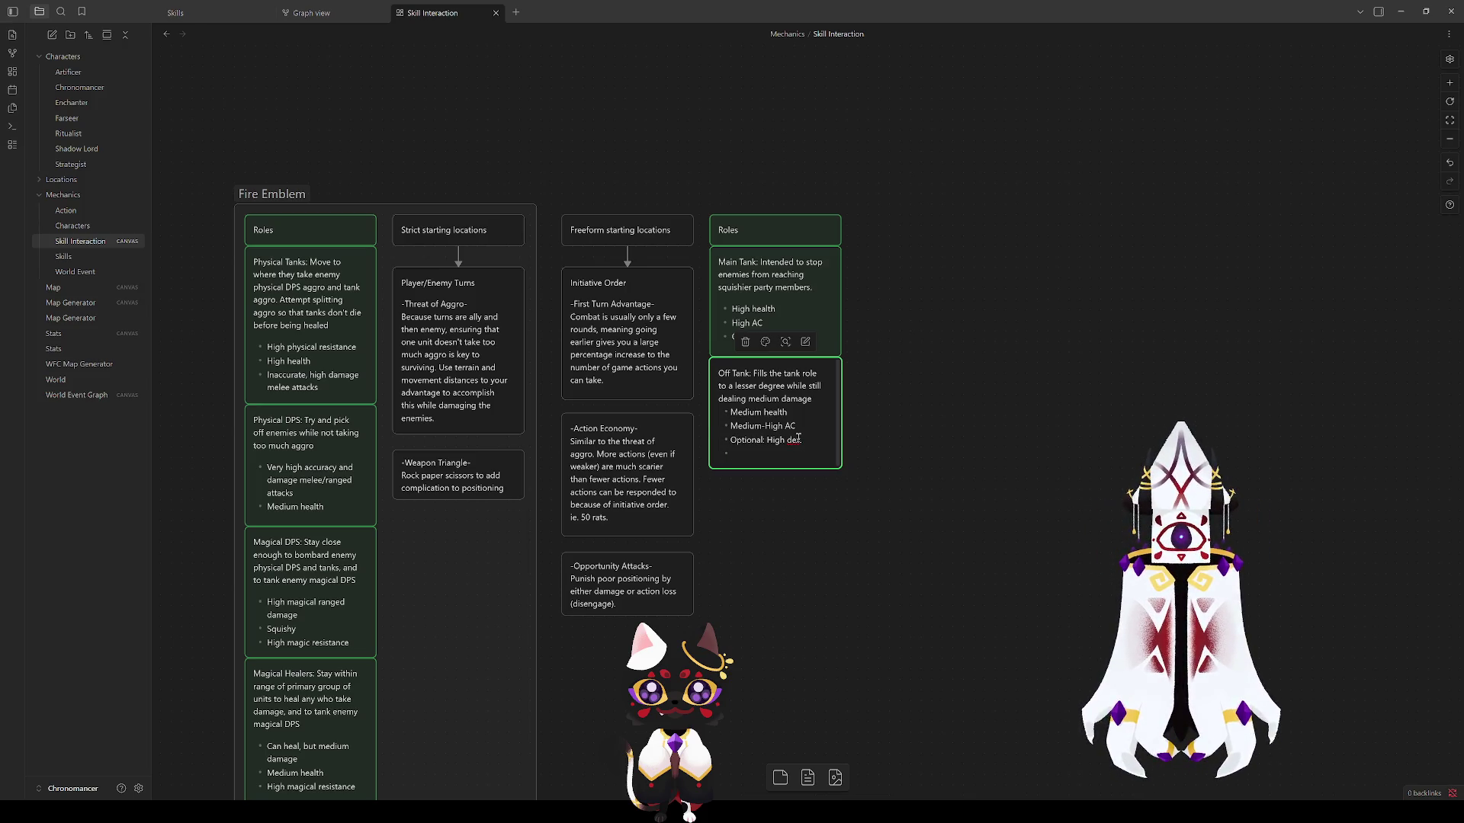
text(Medium damage)
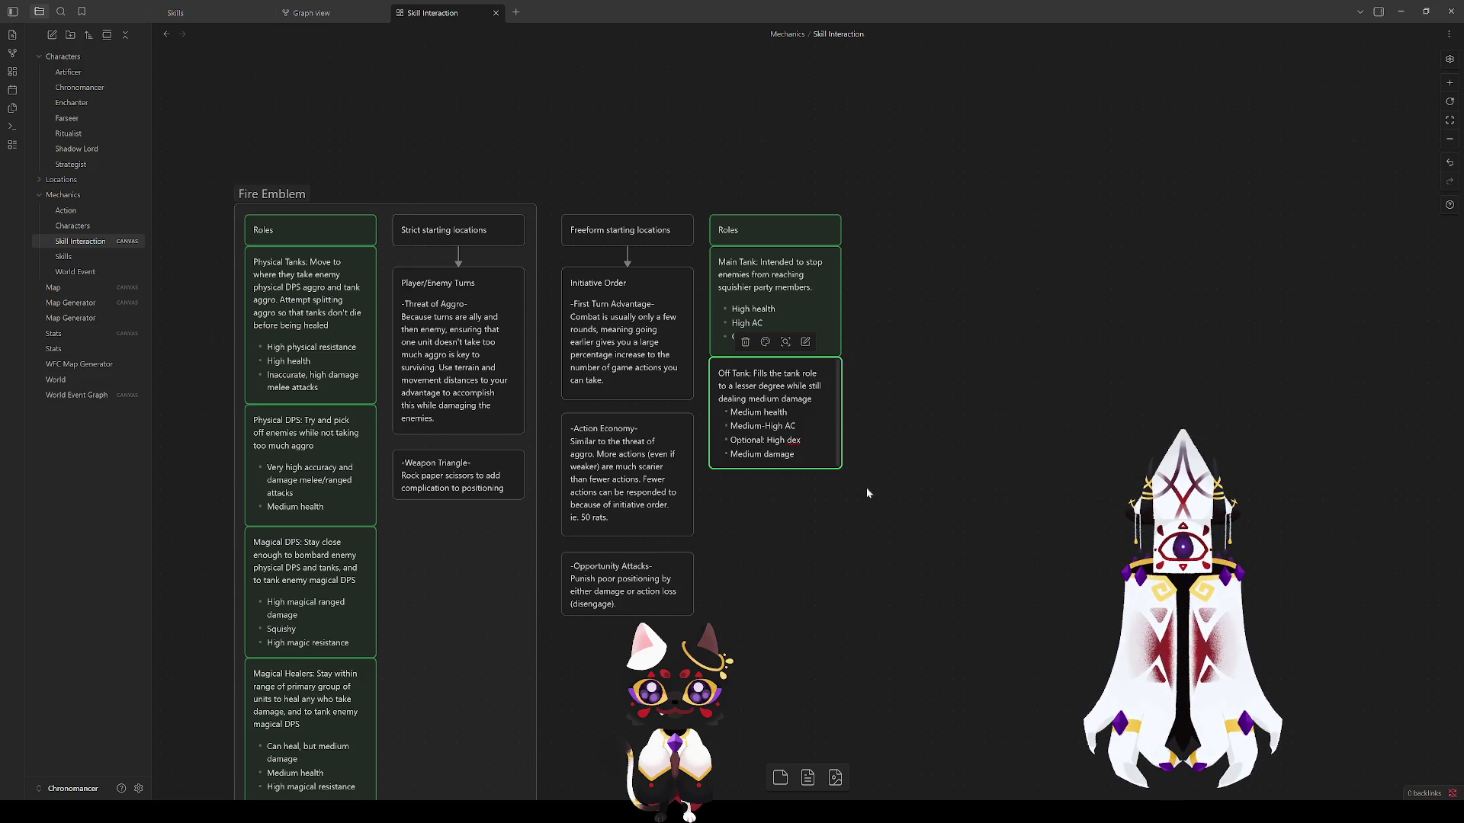
click(764, 454)
text(-High)
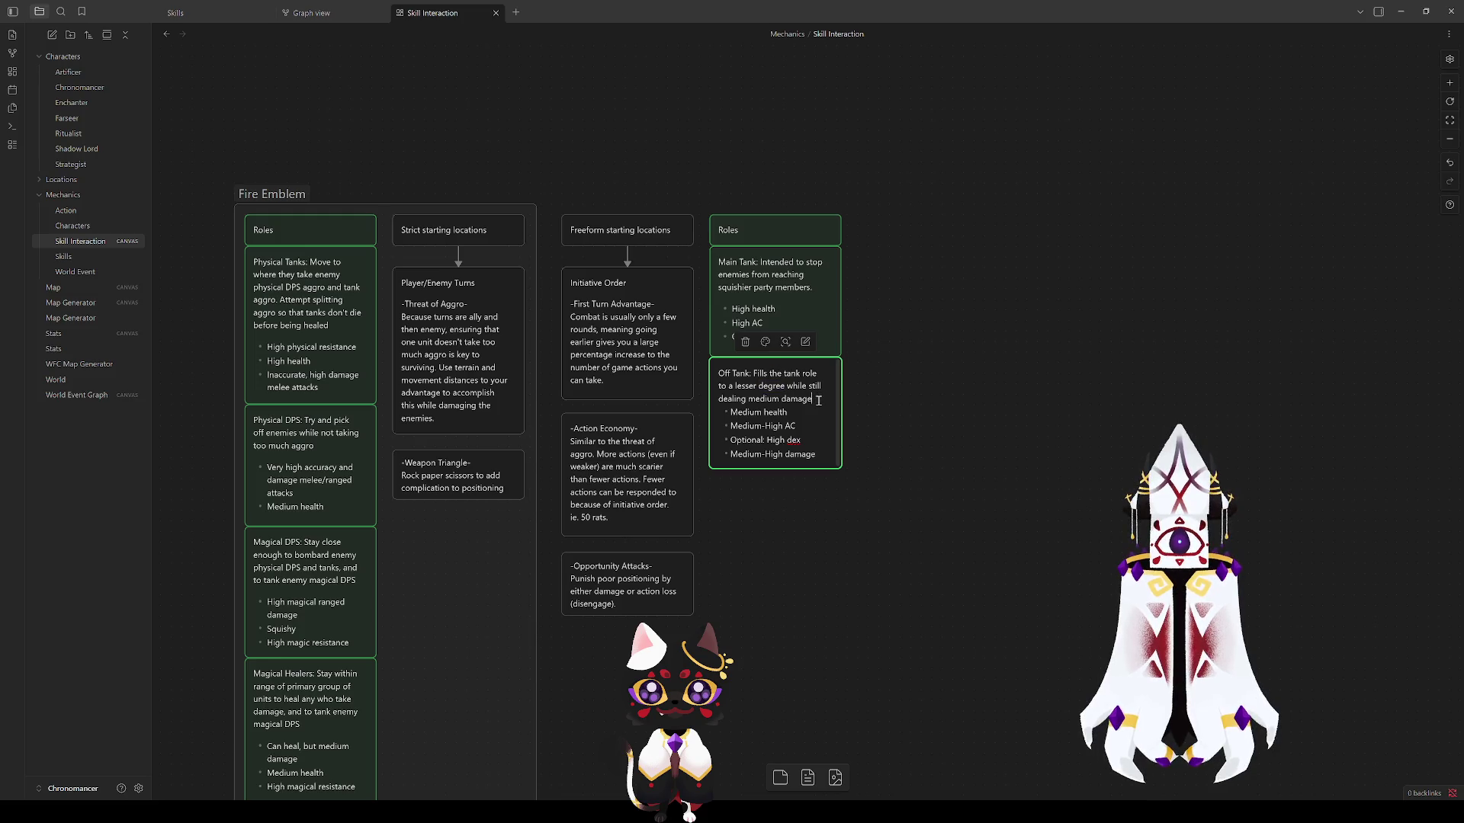
Step: Change the Off Tank description to say it deals solid damage instead of medium
double_click(765, 400)
key(BackSpace)
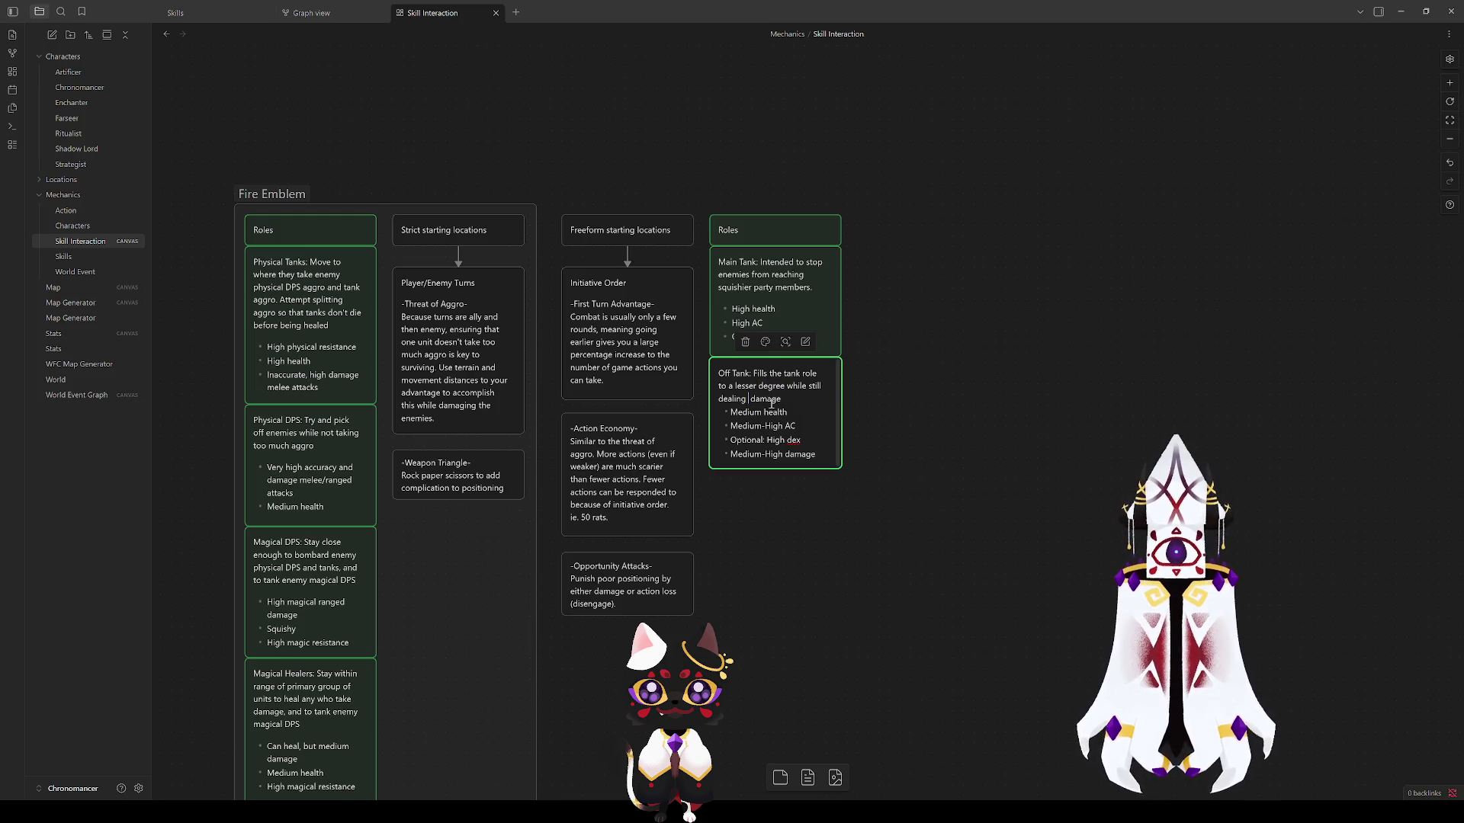
text(solid)
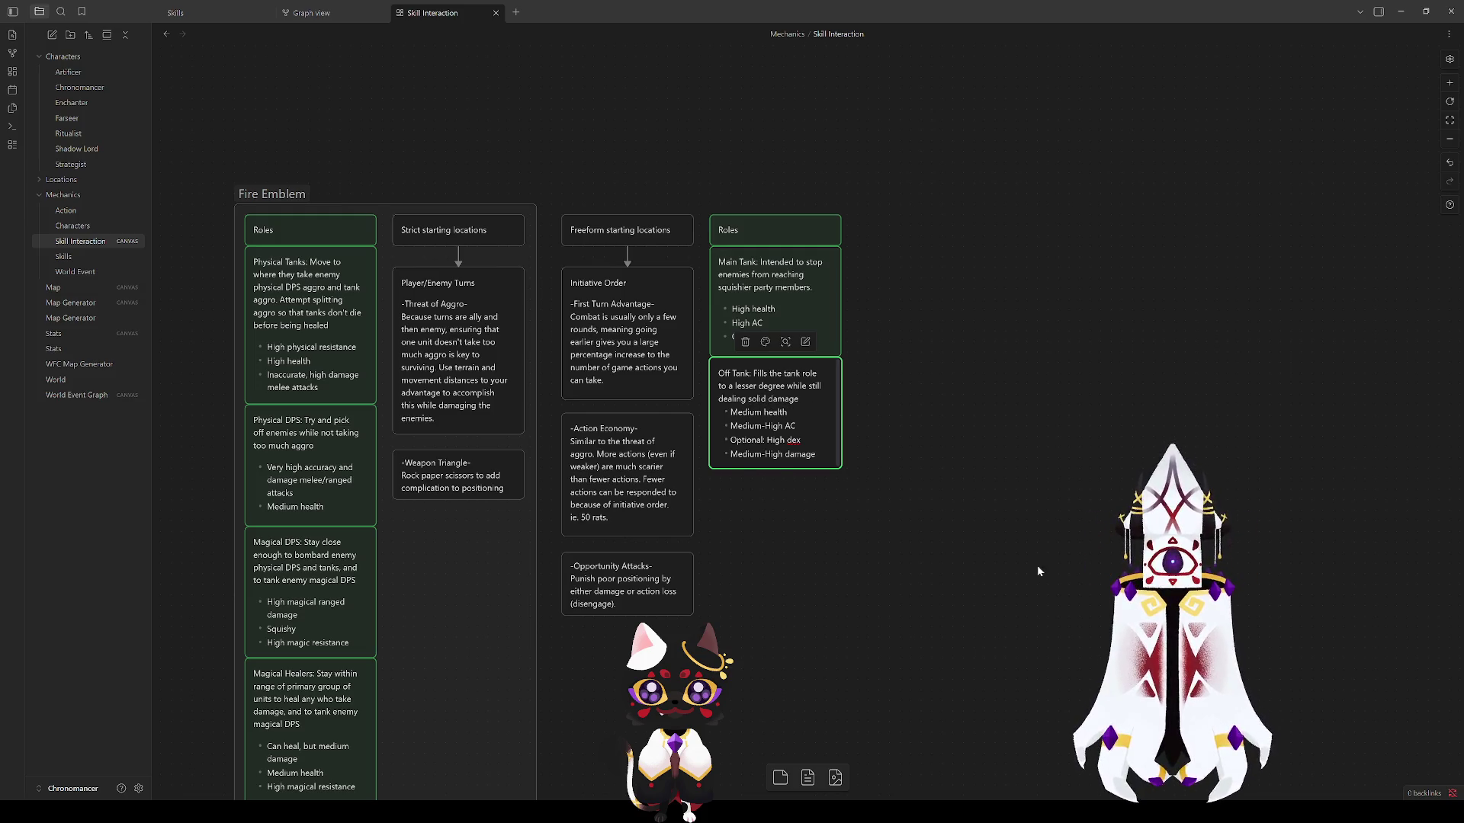
click(1034, 562)
Step: Make the Off Tank card taller and settle it back under Main Tank
drag(839, 466, 841, 490)
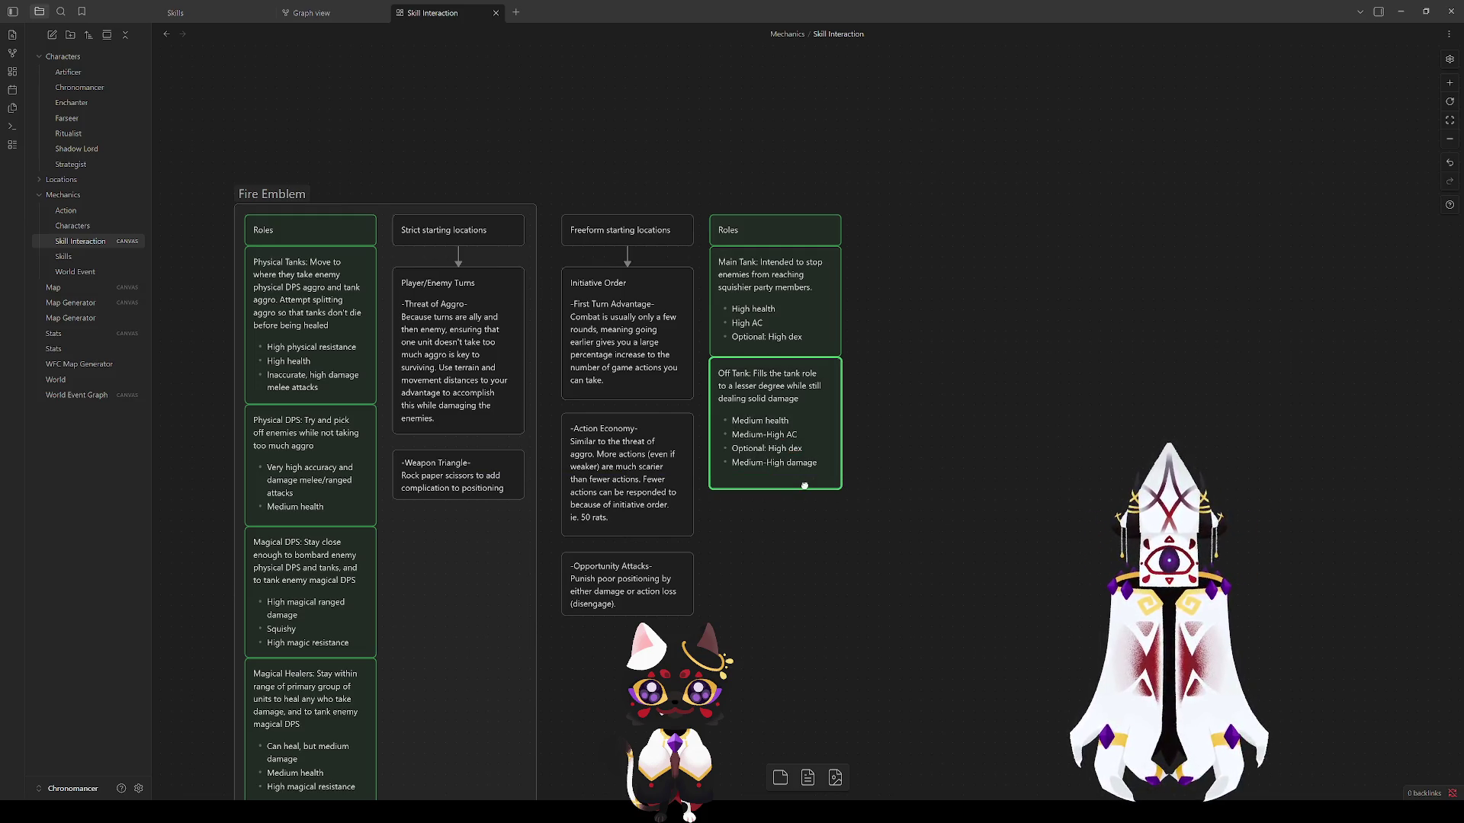
drag(792, 420, 795, 448)
click(994, 304)
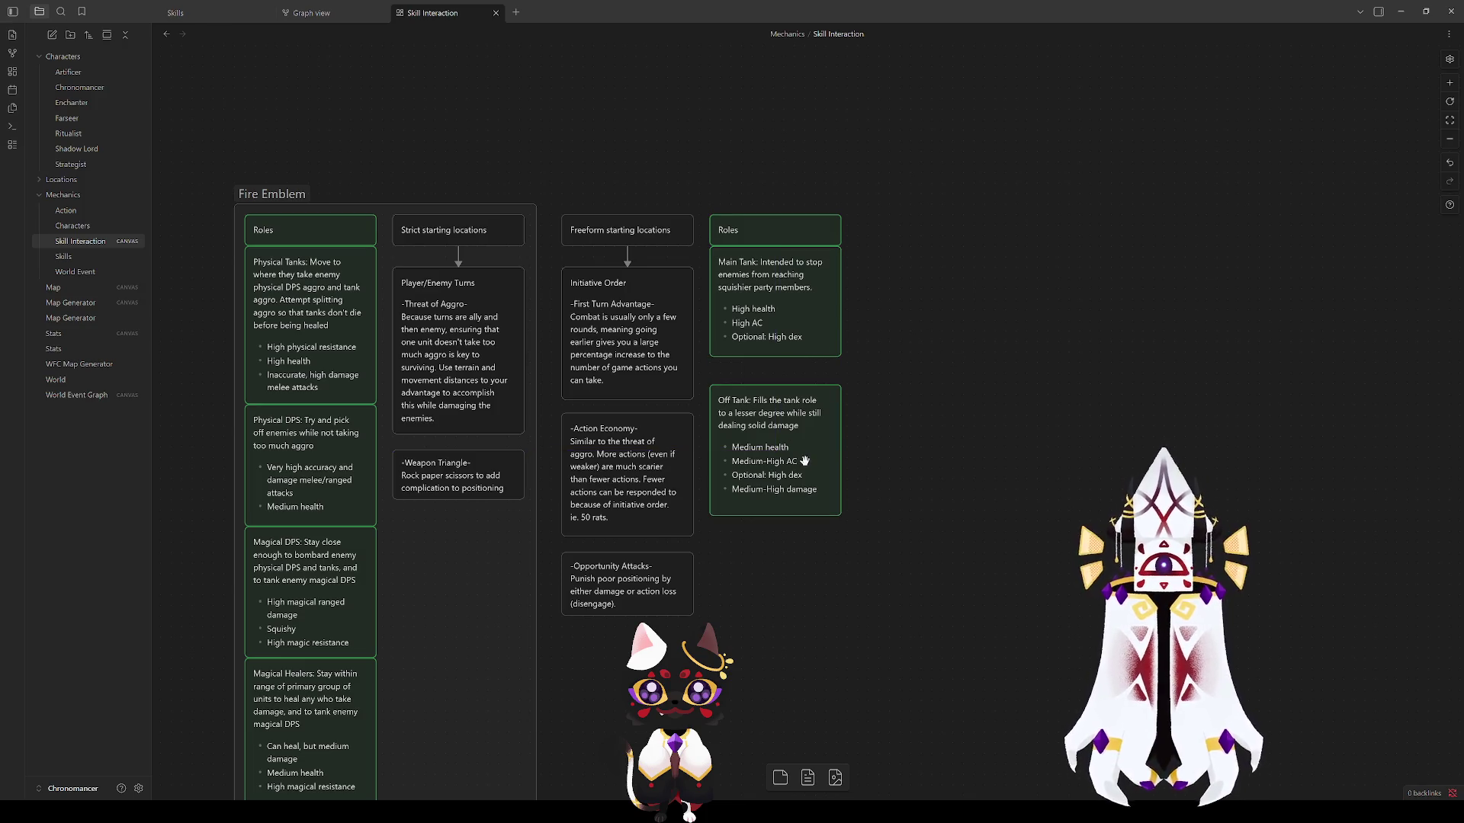
drag(770, 492, 782, 445)
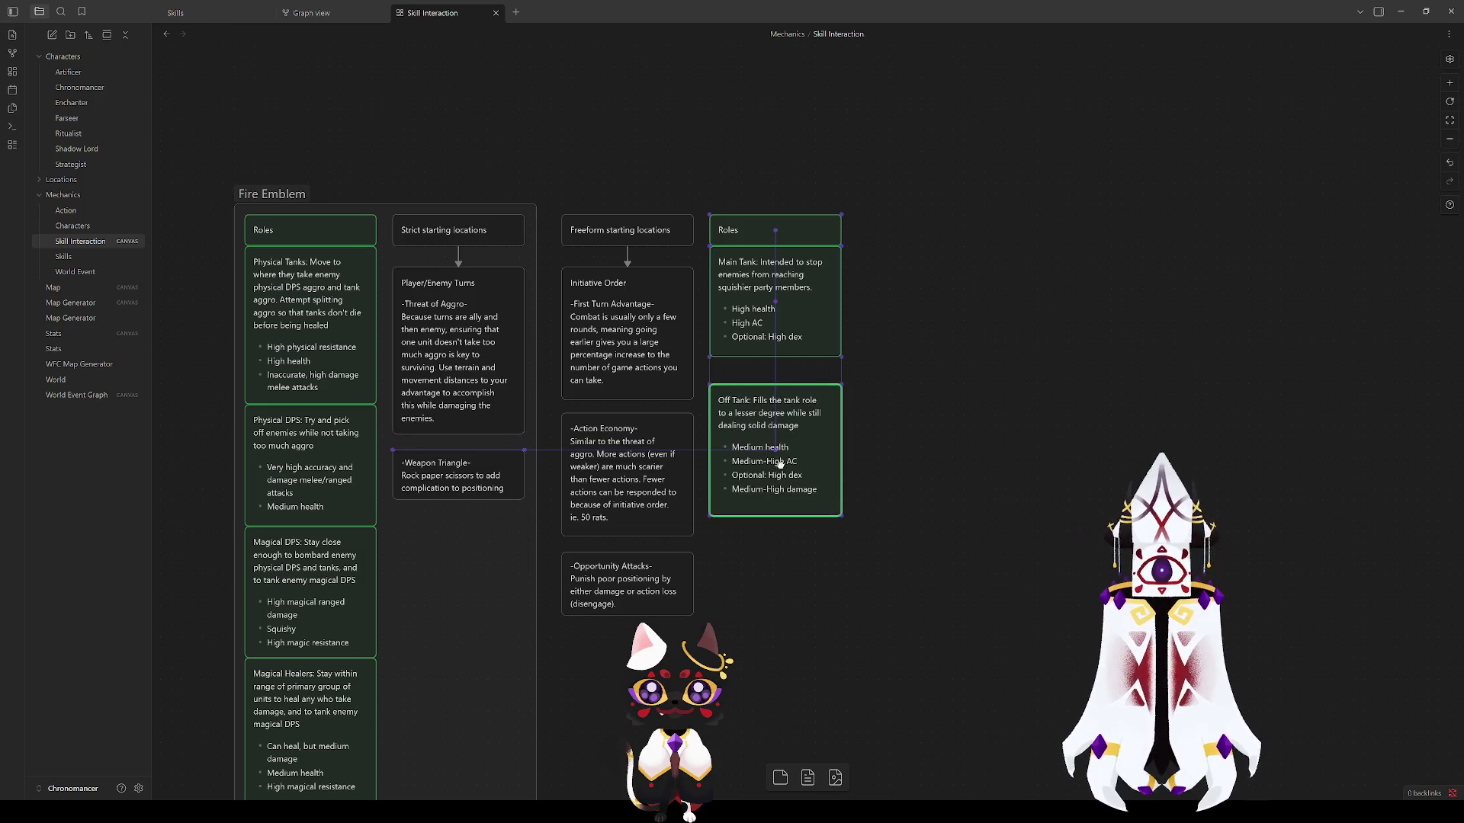
Step: Trim the damage bullet to 'Medium damage' and duplicate the Off Tank card with Ctrl+D
double_click(780, 448)
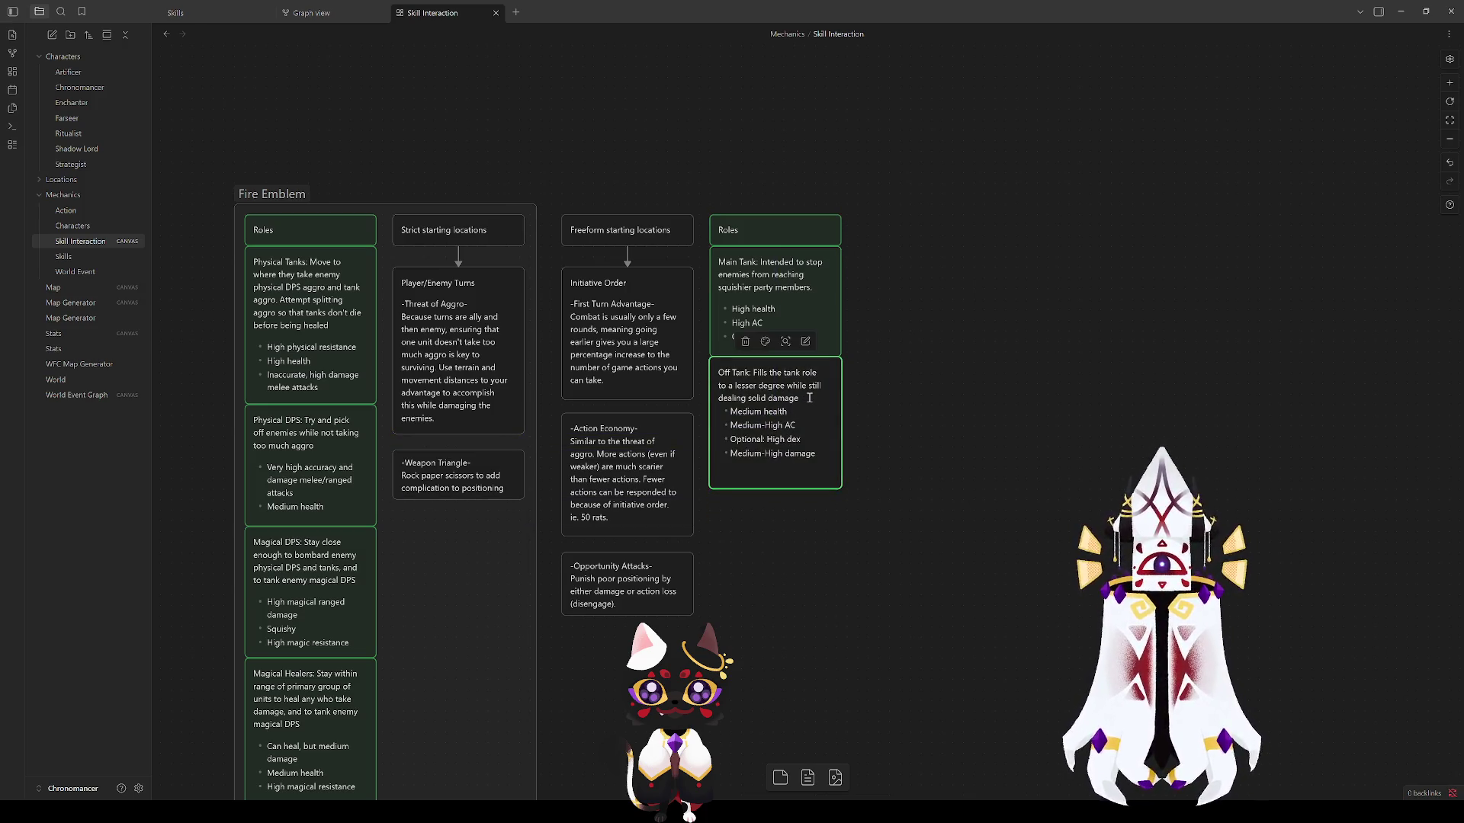
double_click(774, 453)
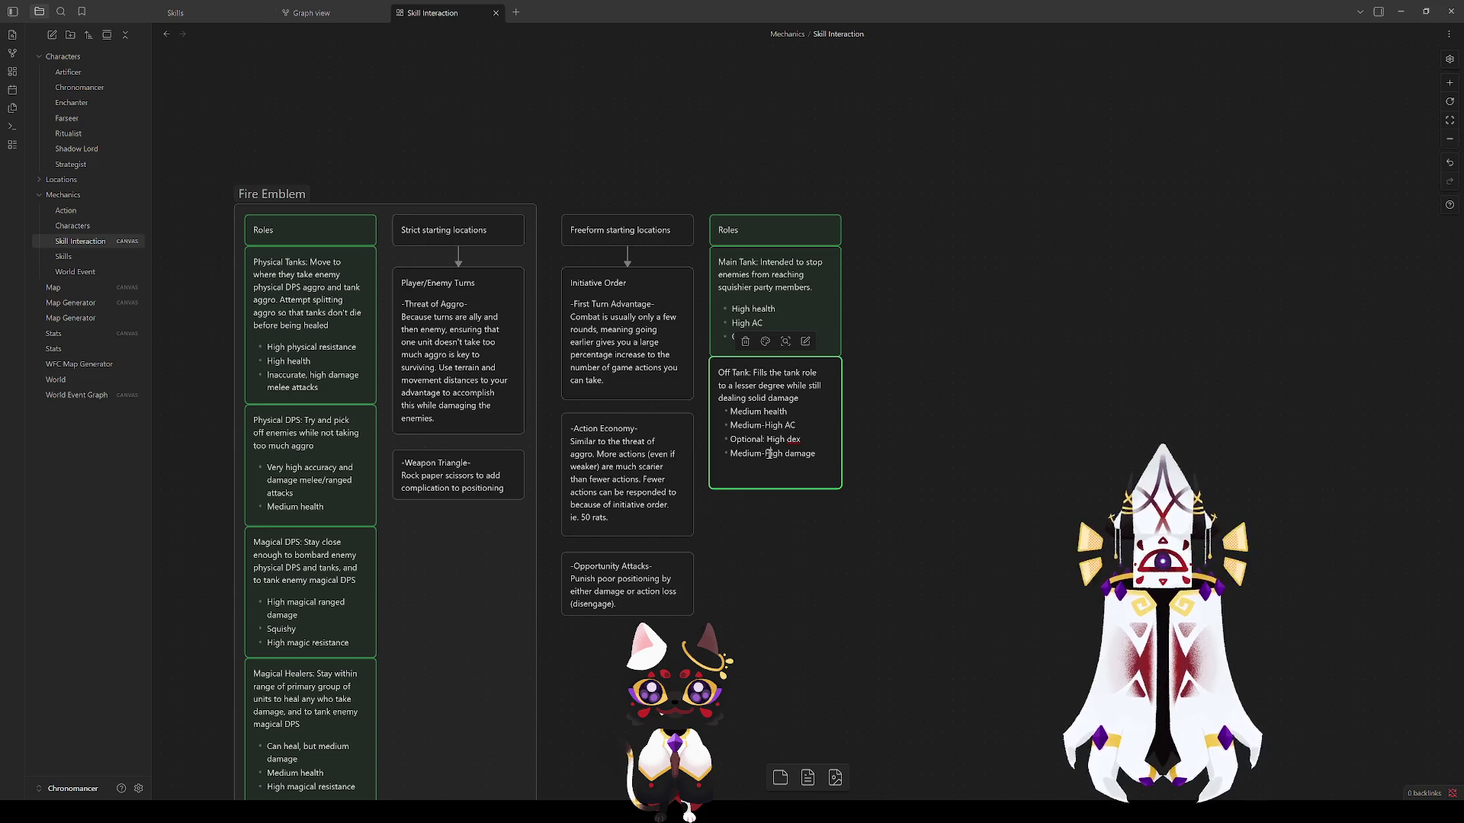
key(BackSpace)
click(926, 542)
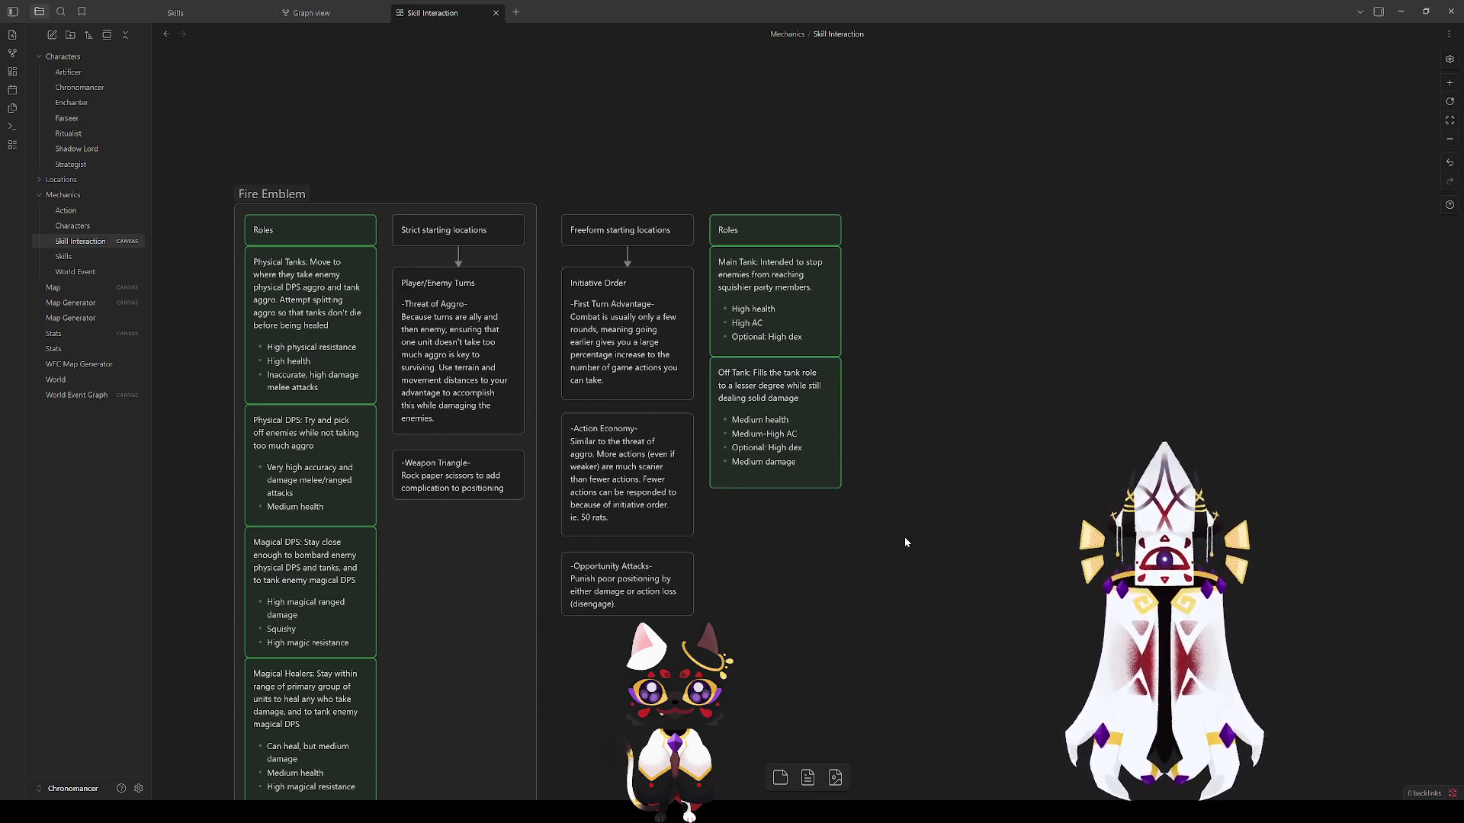
click(777, 458)
key(ctrl+d)
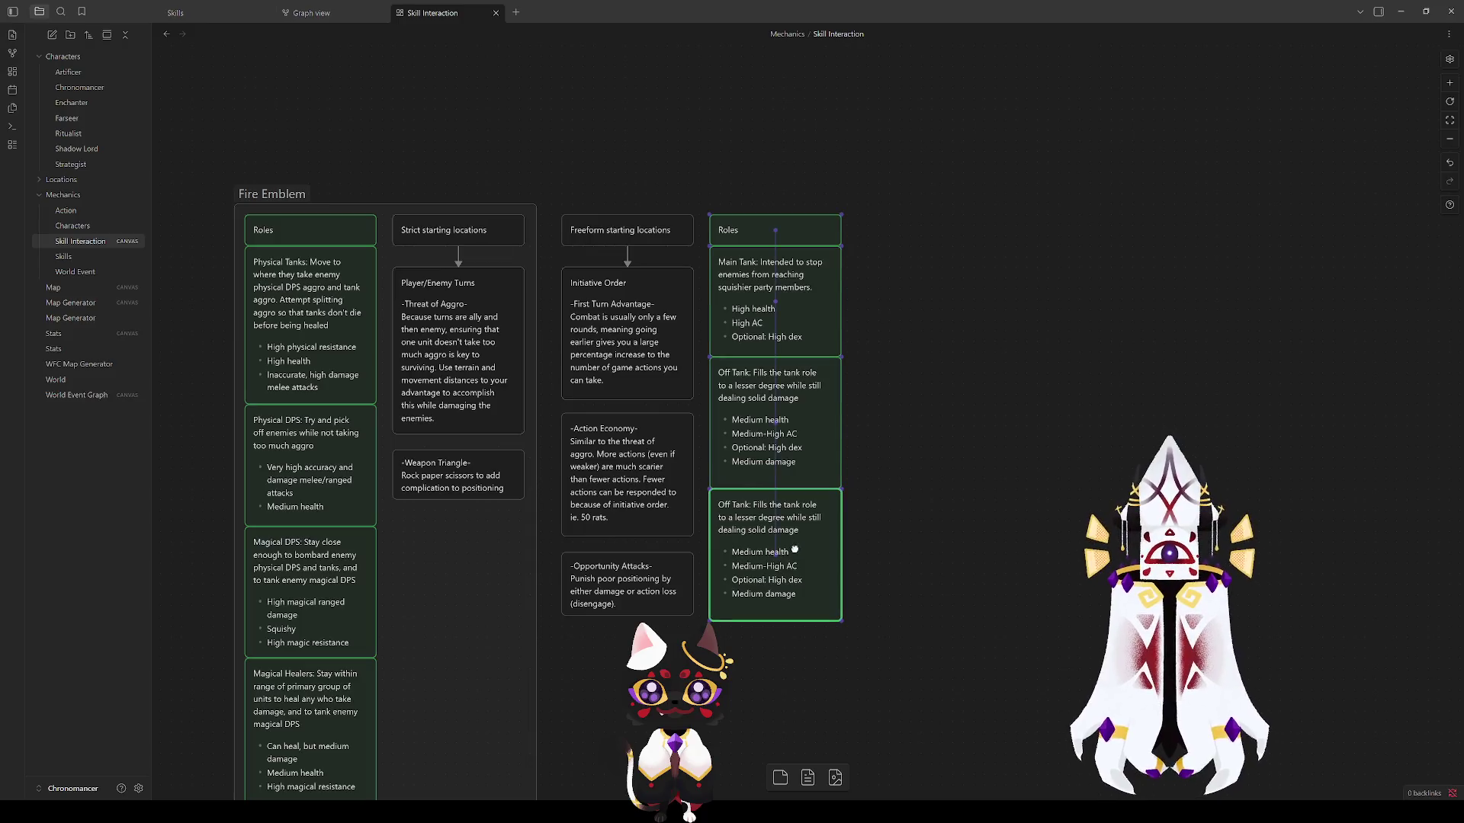
Step: Retitle the duplicate 'Single Target Damage:' and delete the copied Off Tank bullets
double_click(764, 515)
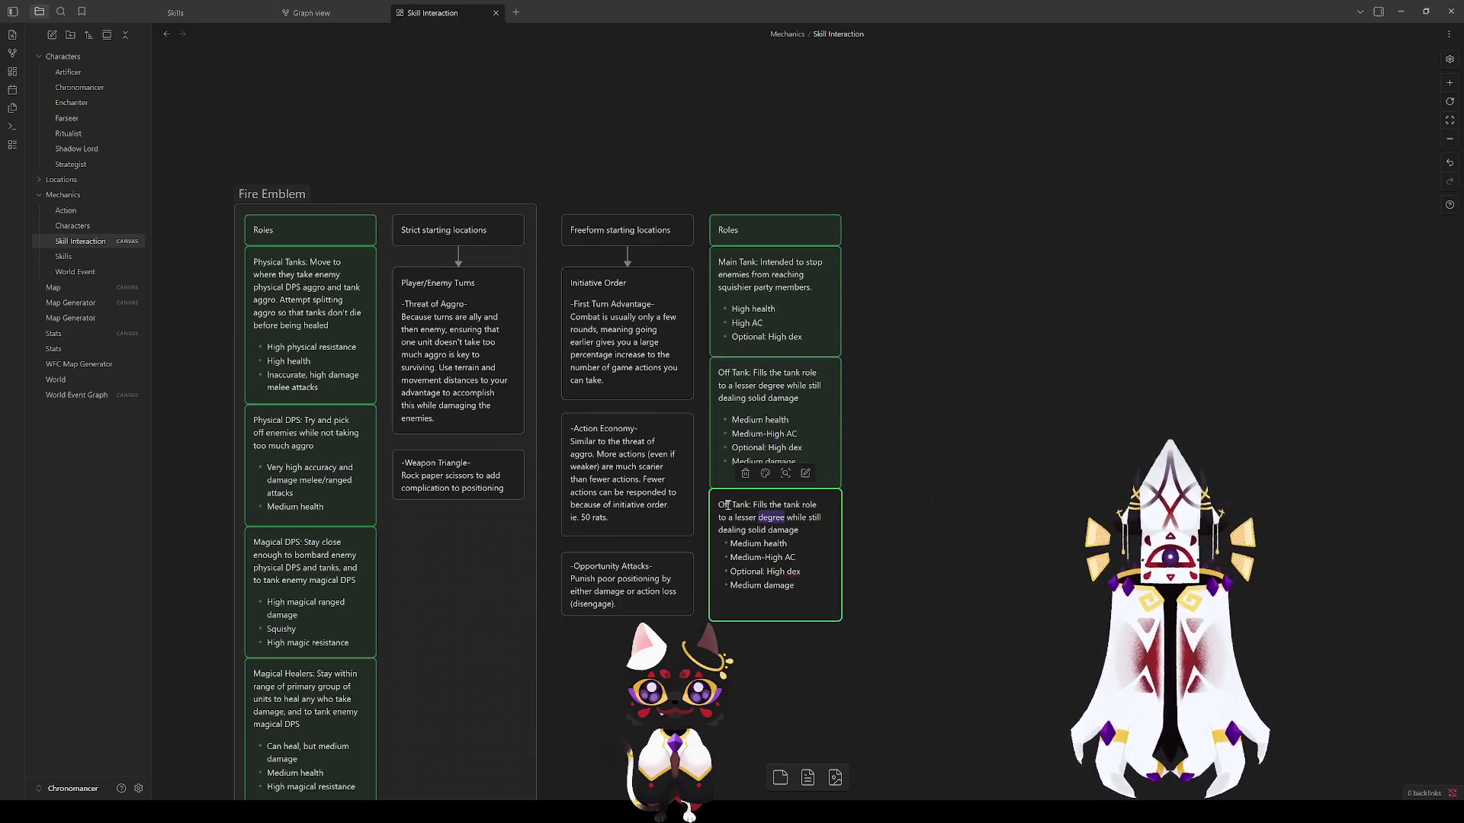
drag(719, 505, 750, 506)
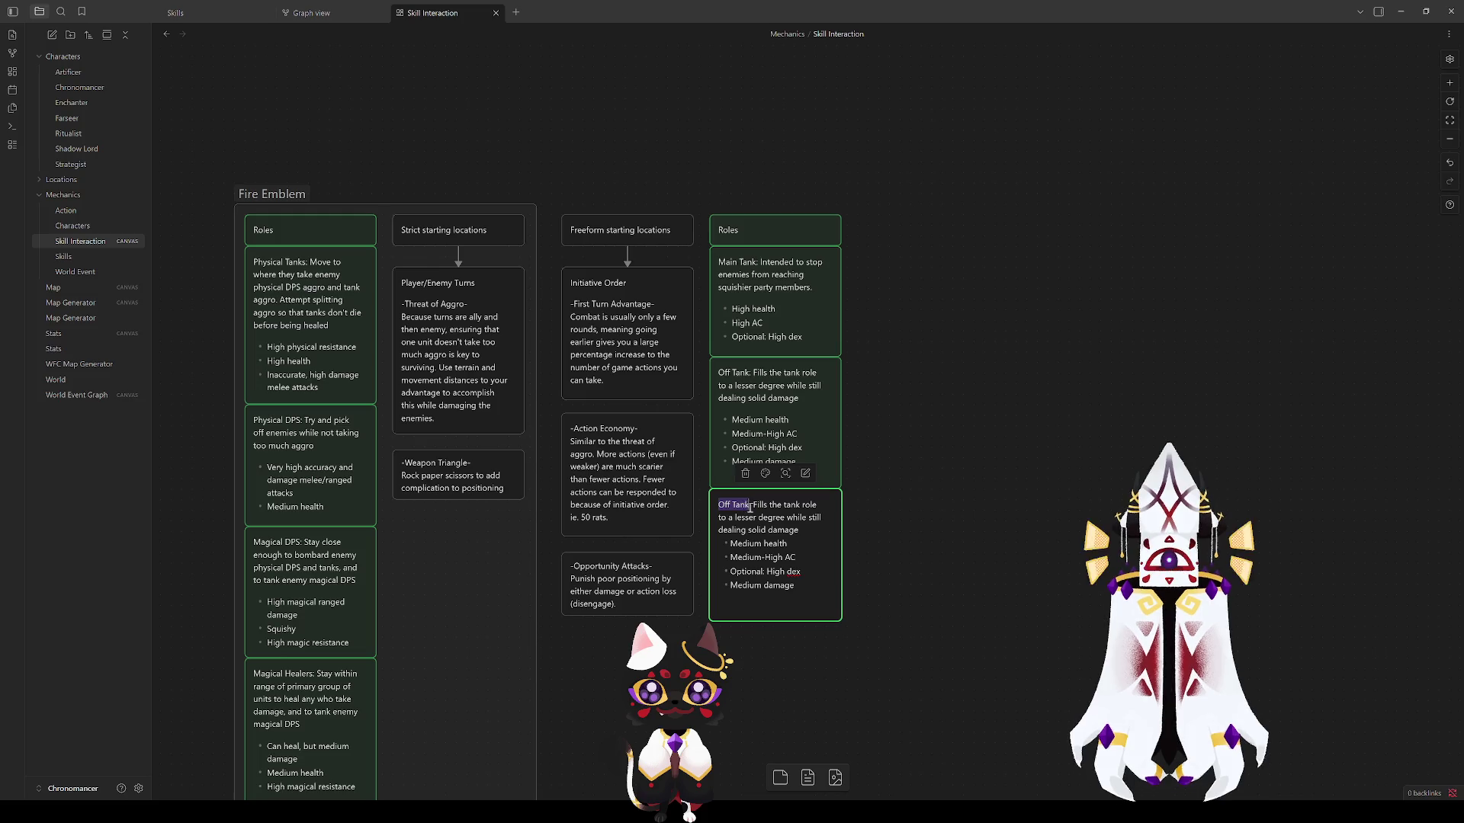
text(Damage)
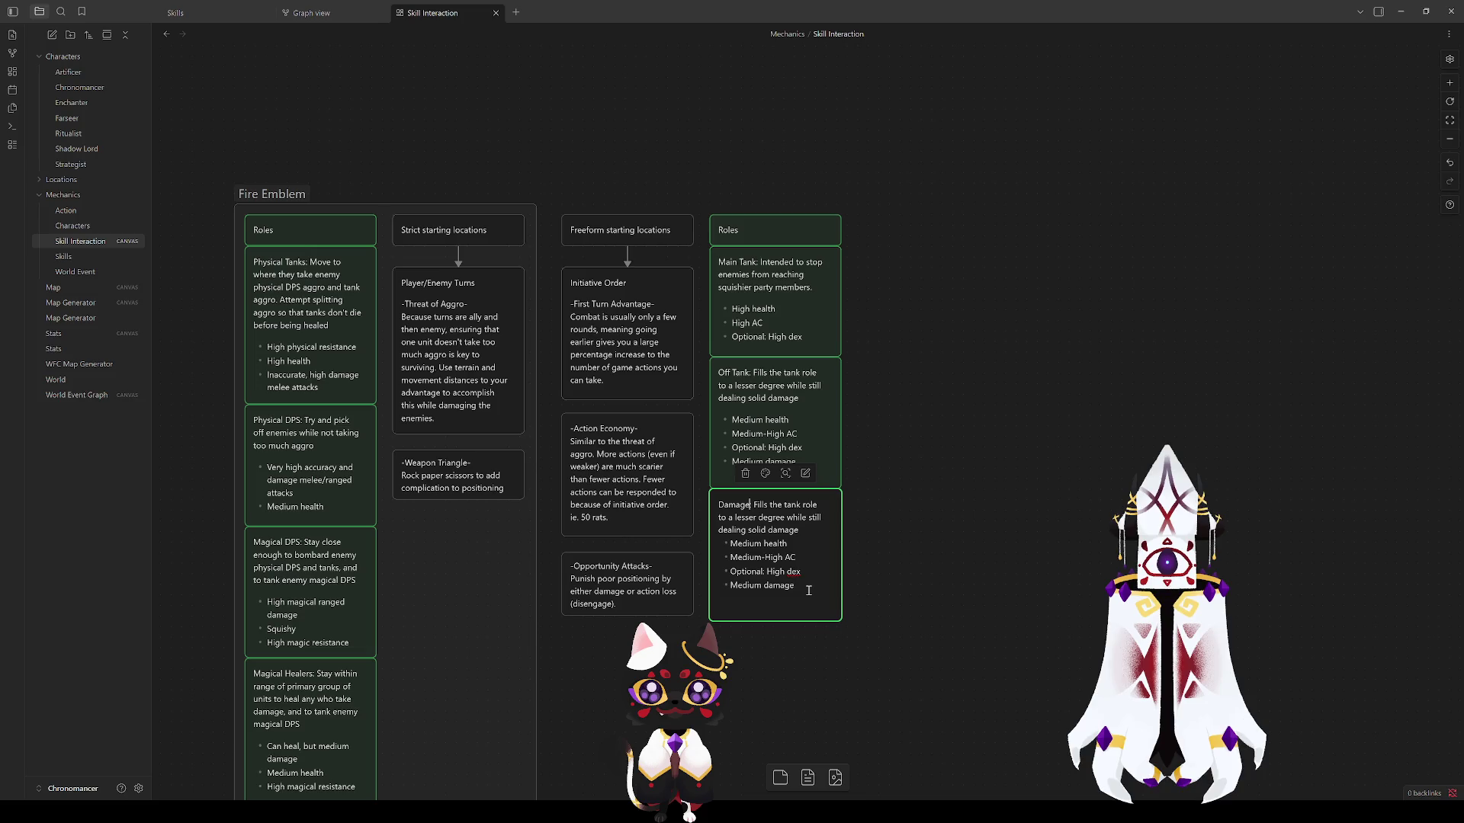
drag(808, 590, 755, 505)
key(BackSpace)
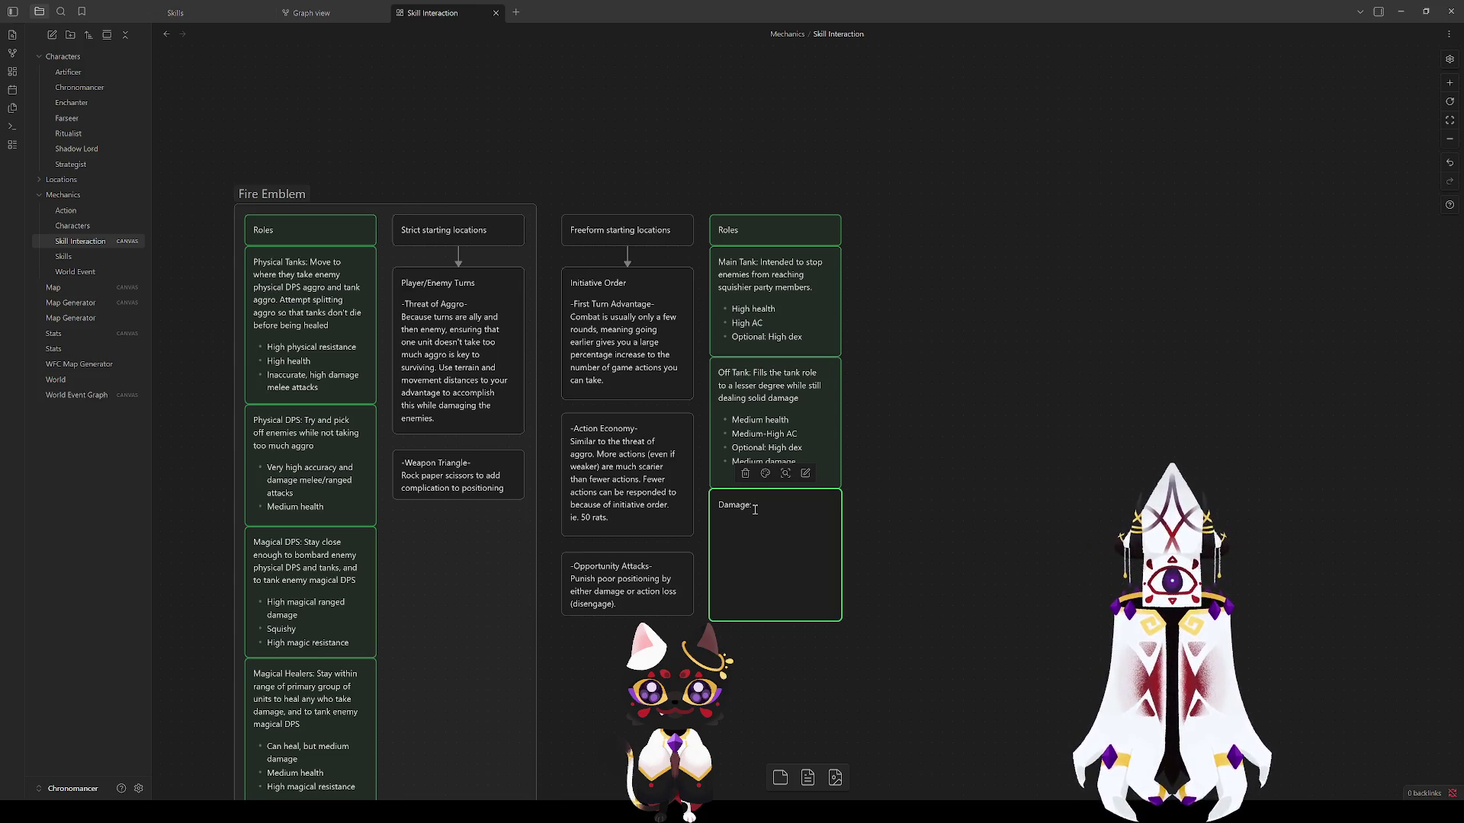
text(Deals )
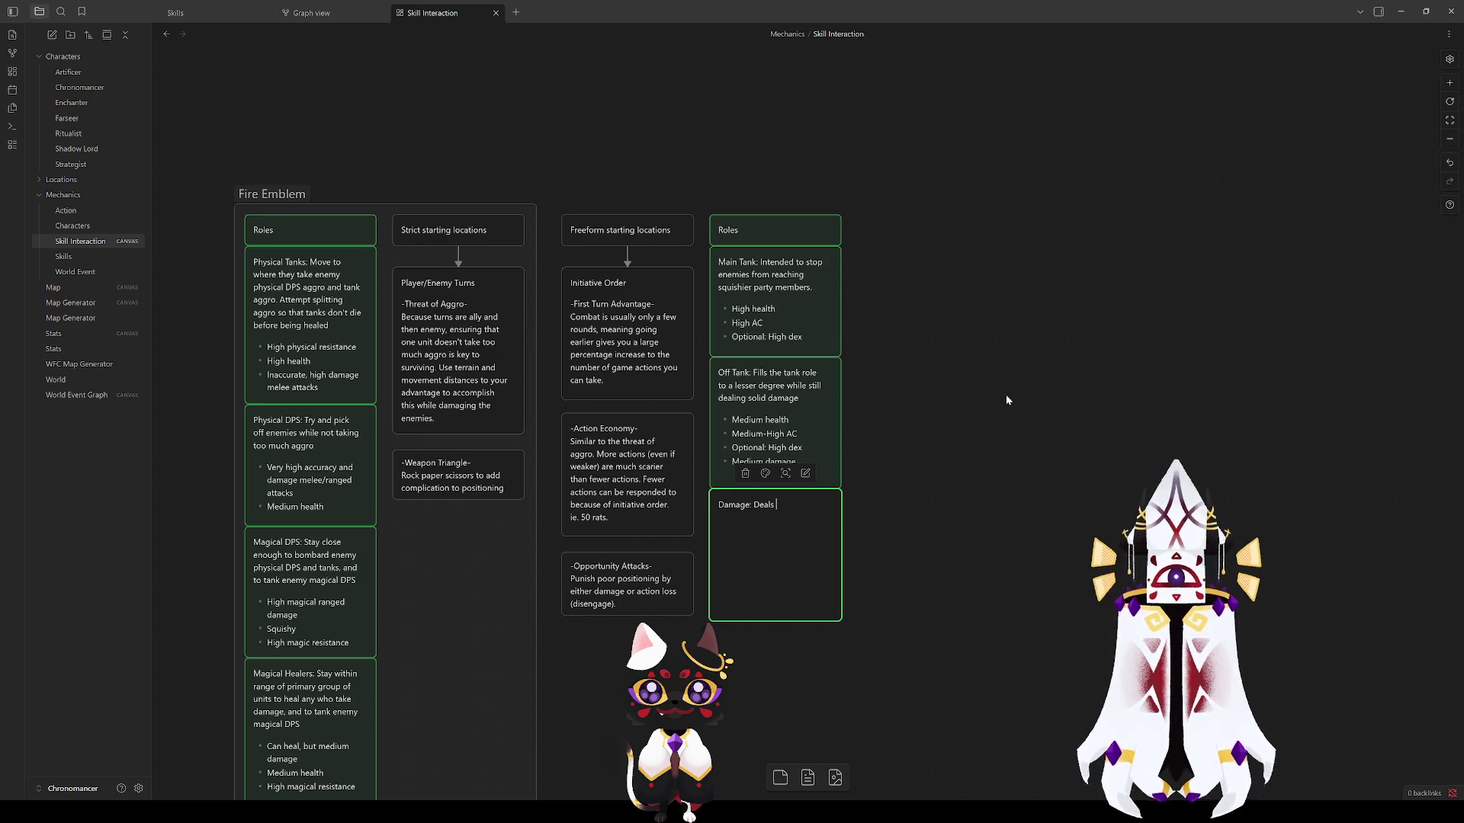
text(...)
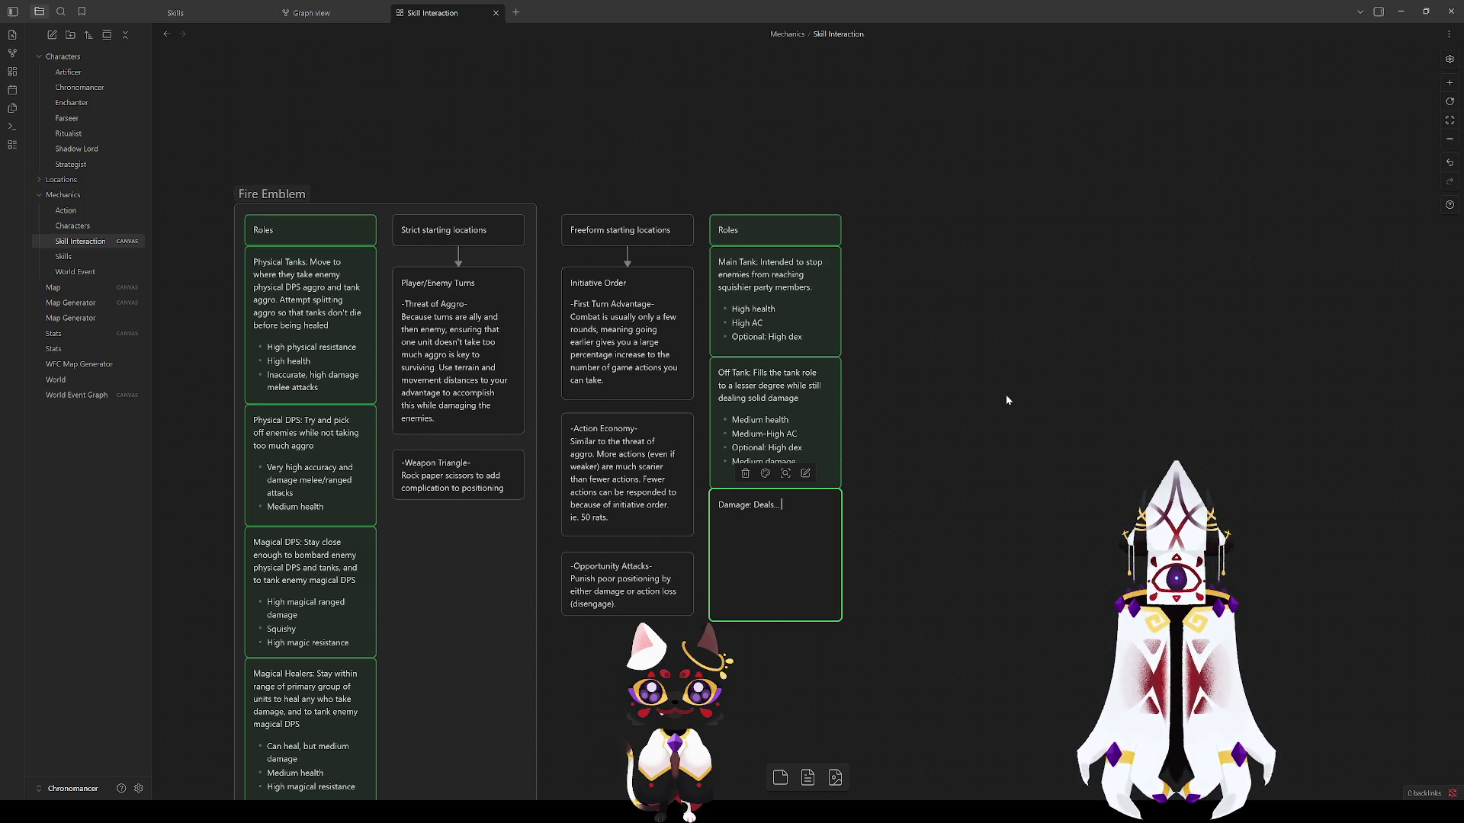
text( damage)
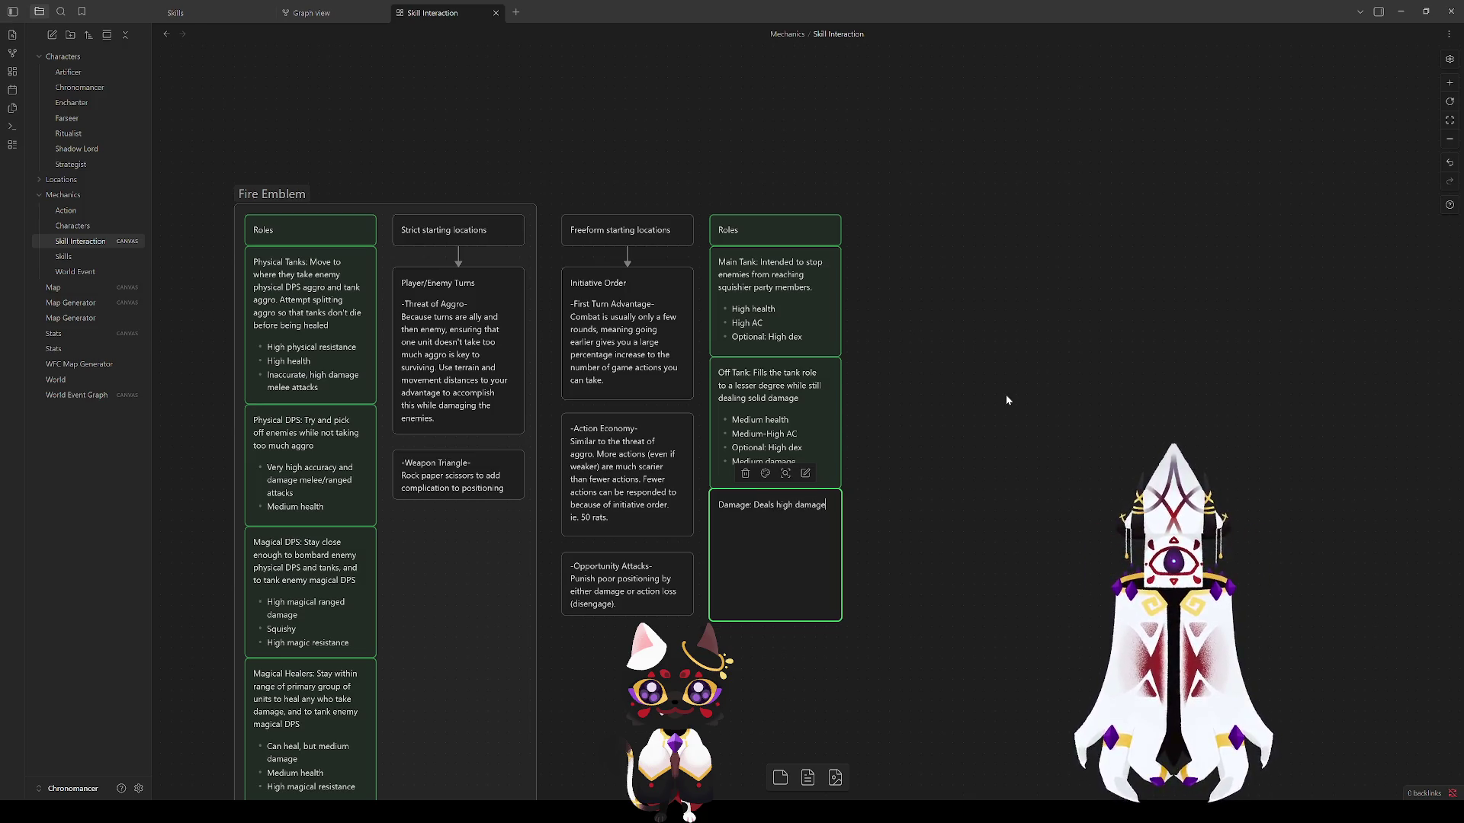
text(.)
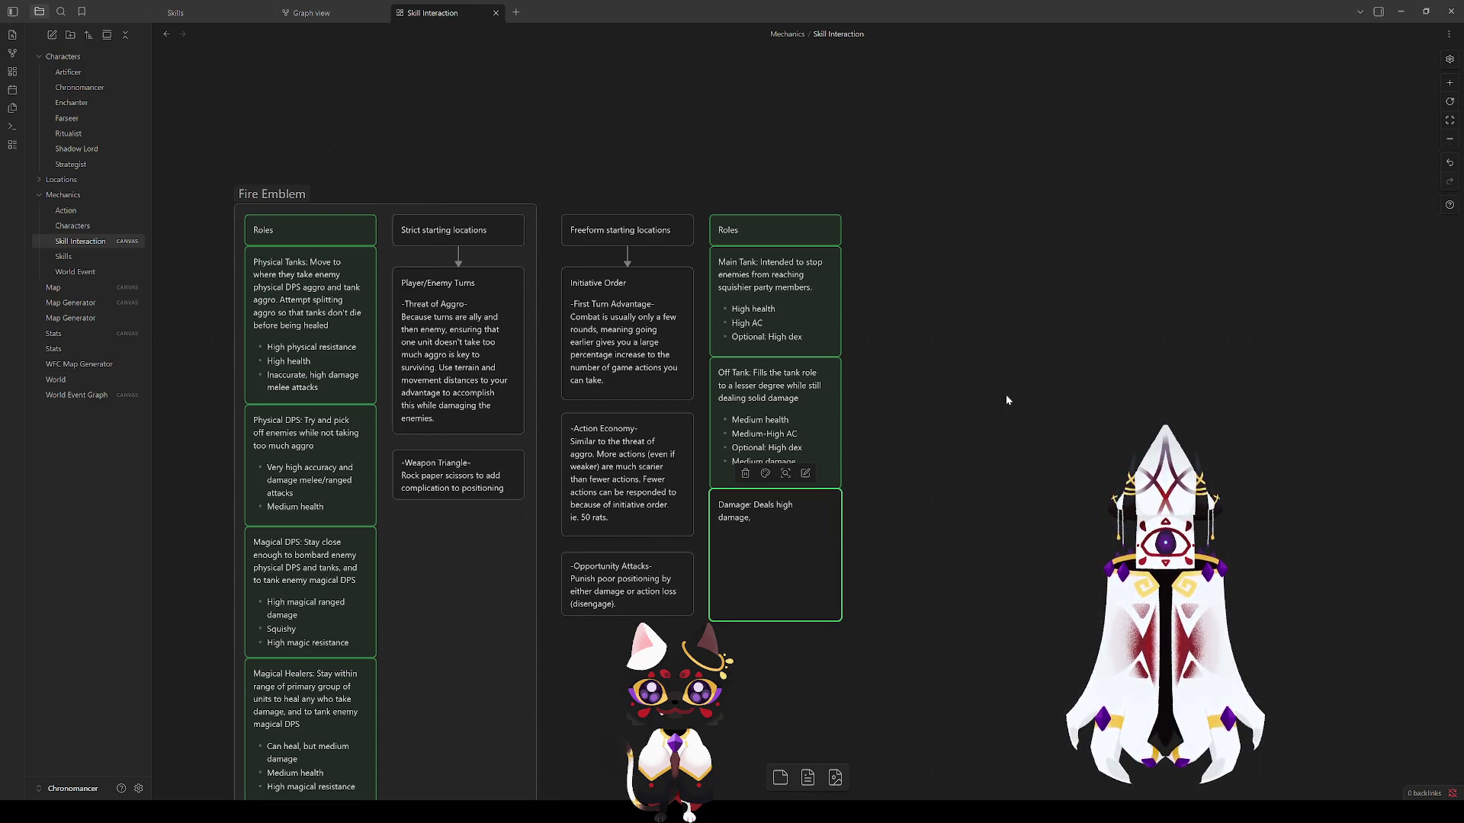
Step: Remove the leftover 'Deals high damage' line from the new card
key(Home)
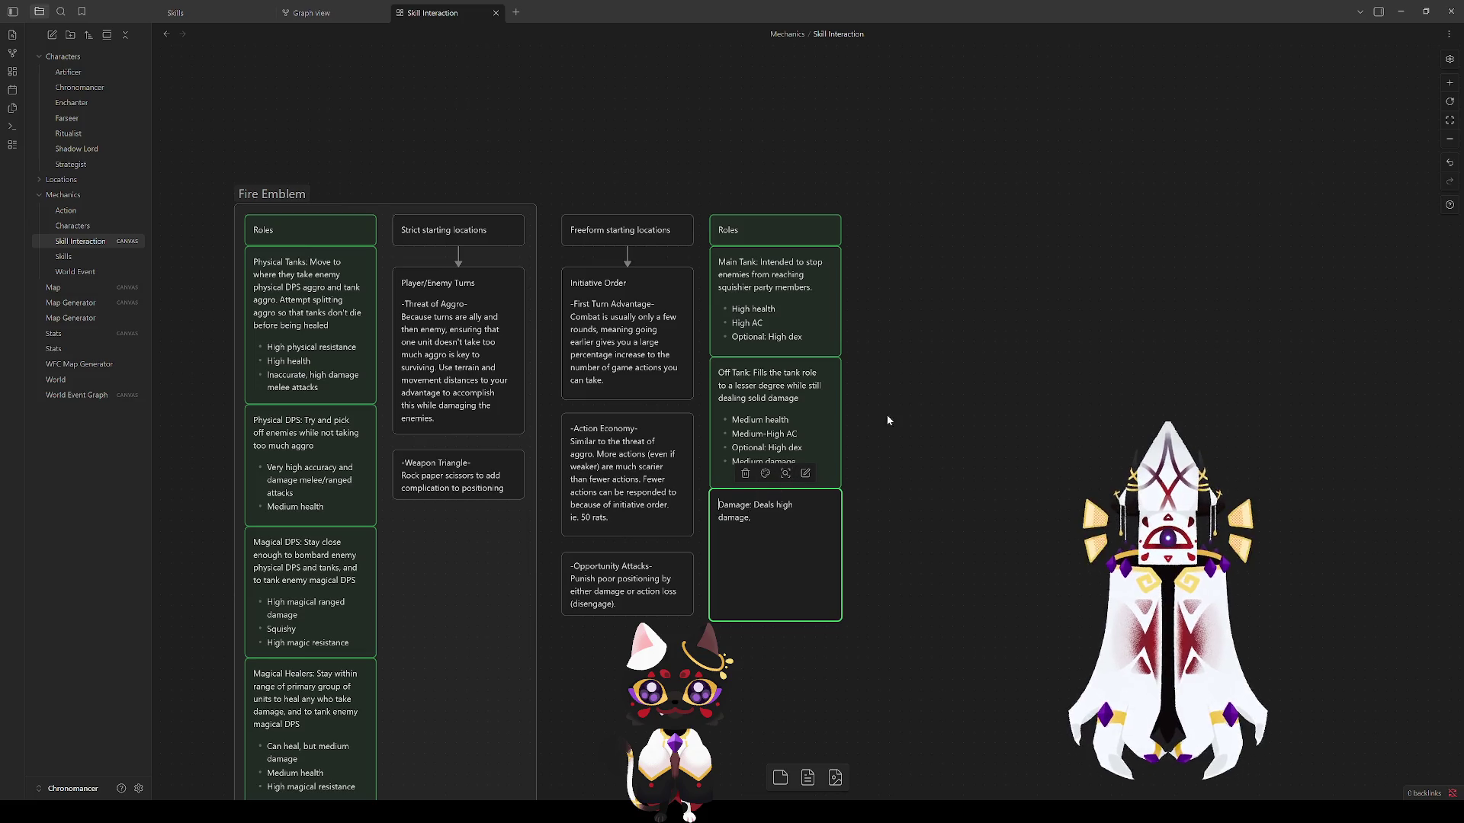
text(Single)
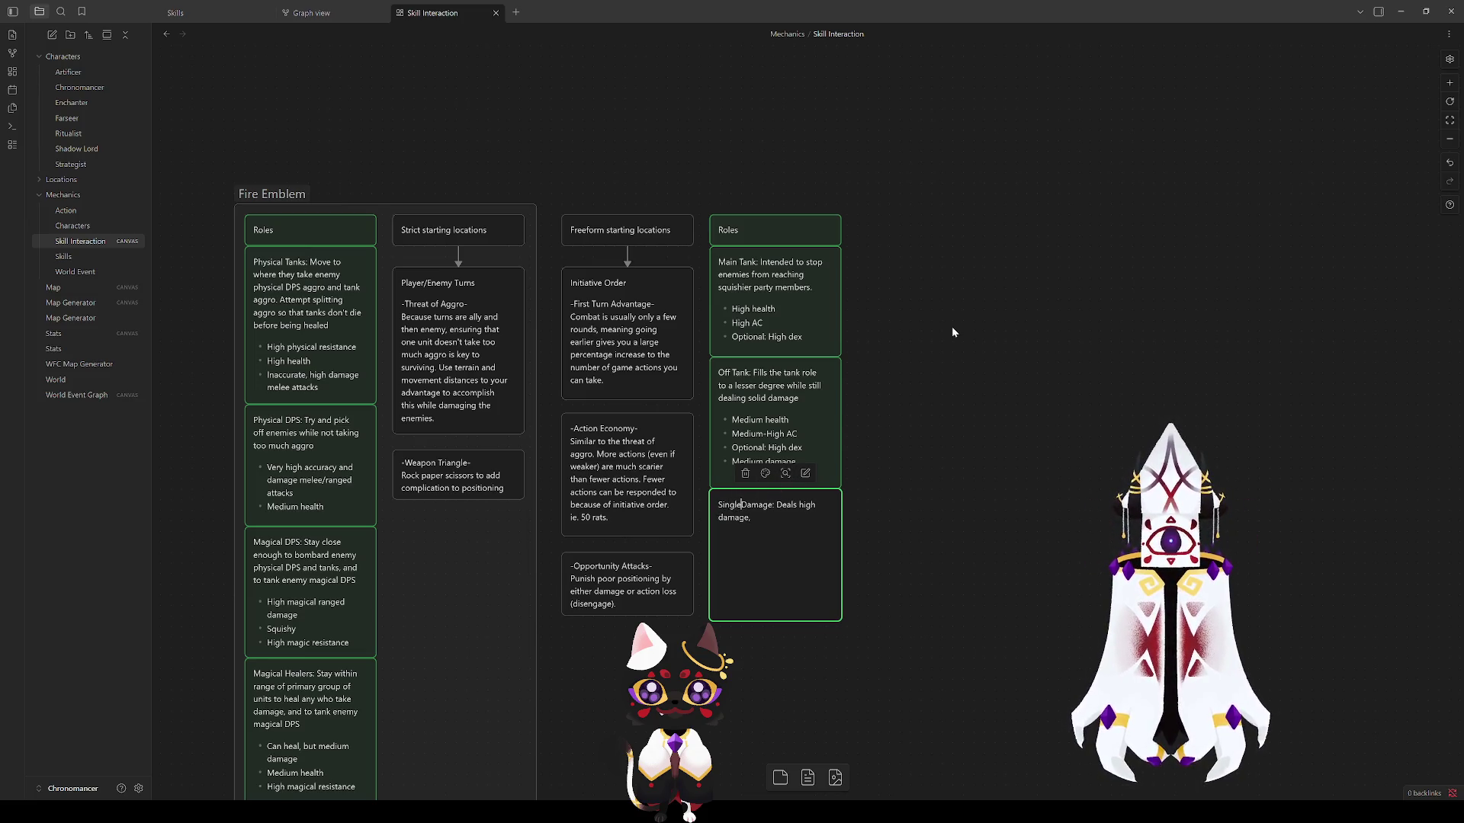
text( Target)
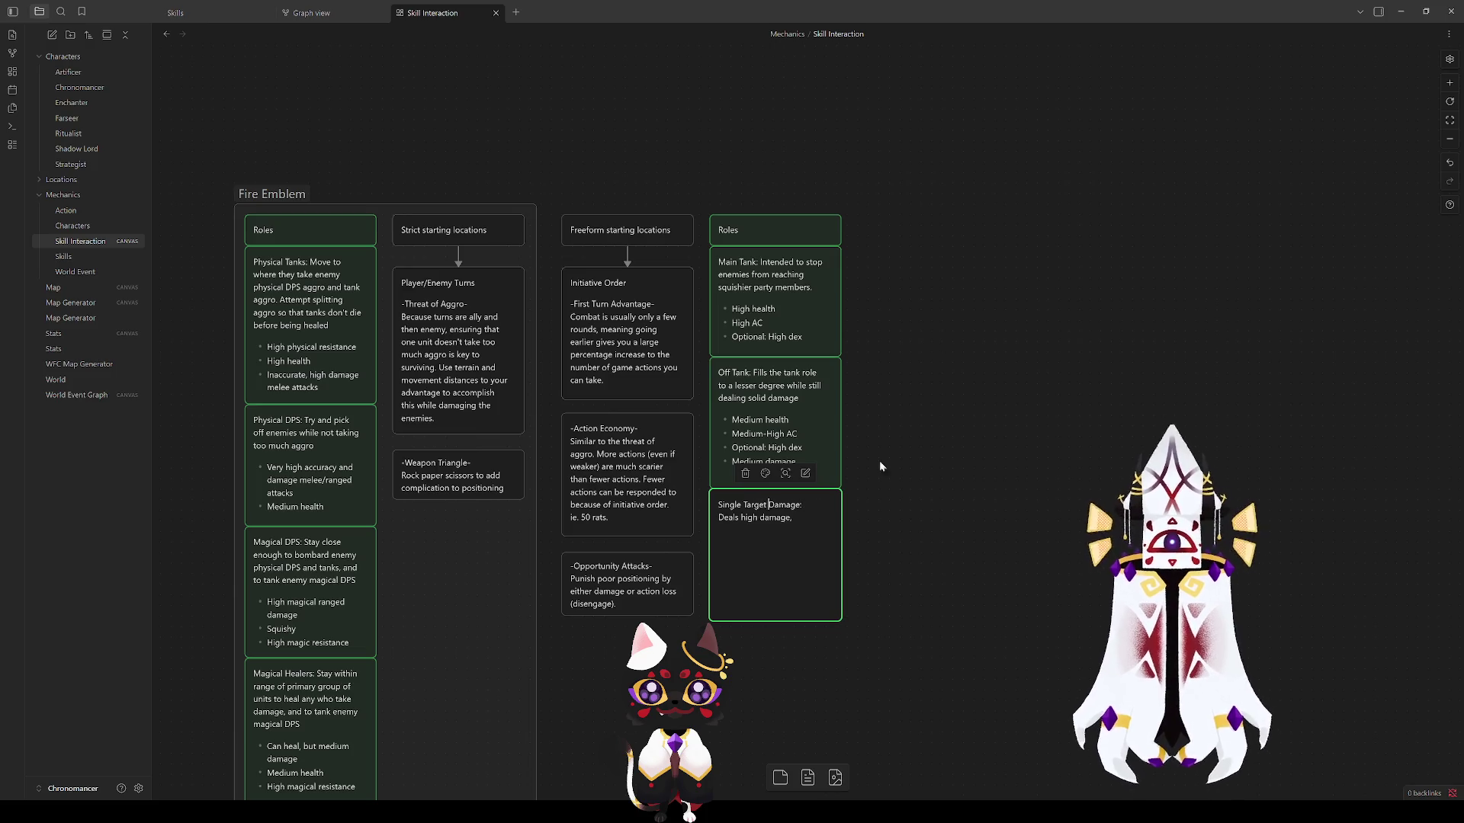
drag(794, 517, 719, 518)
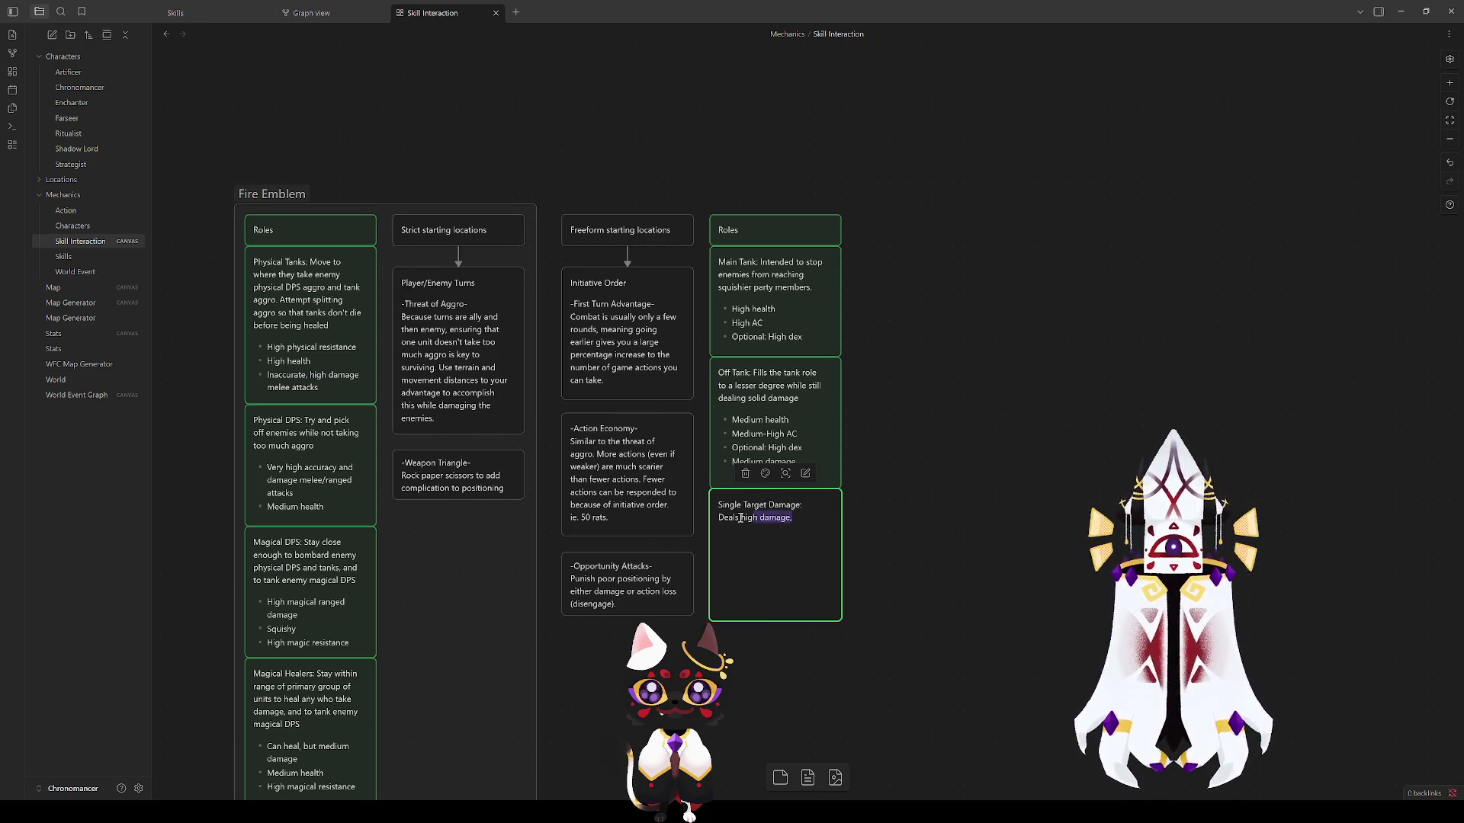
key(BackSpace)
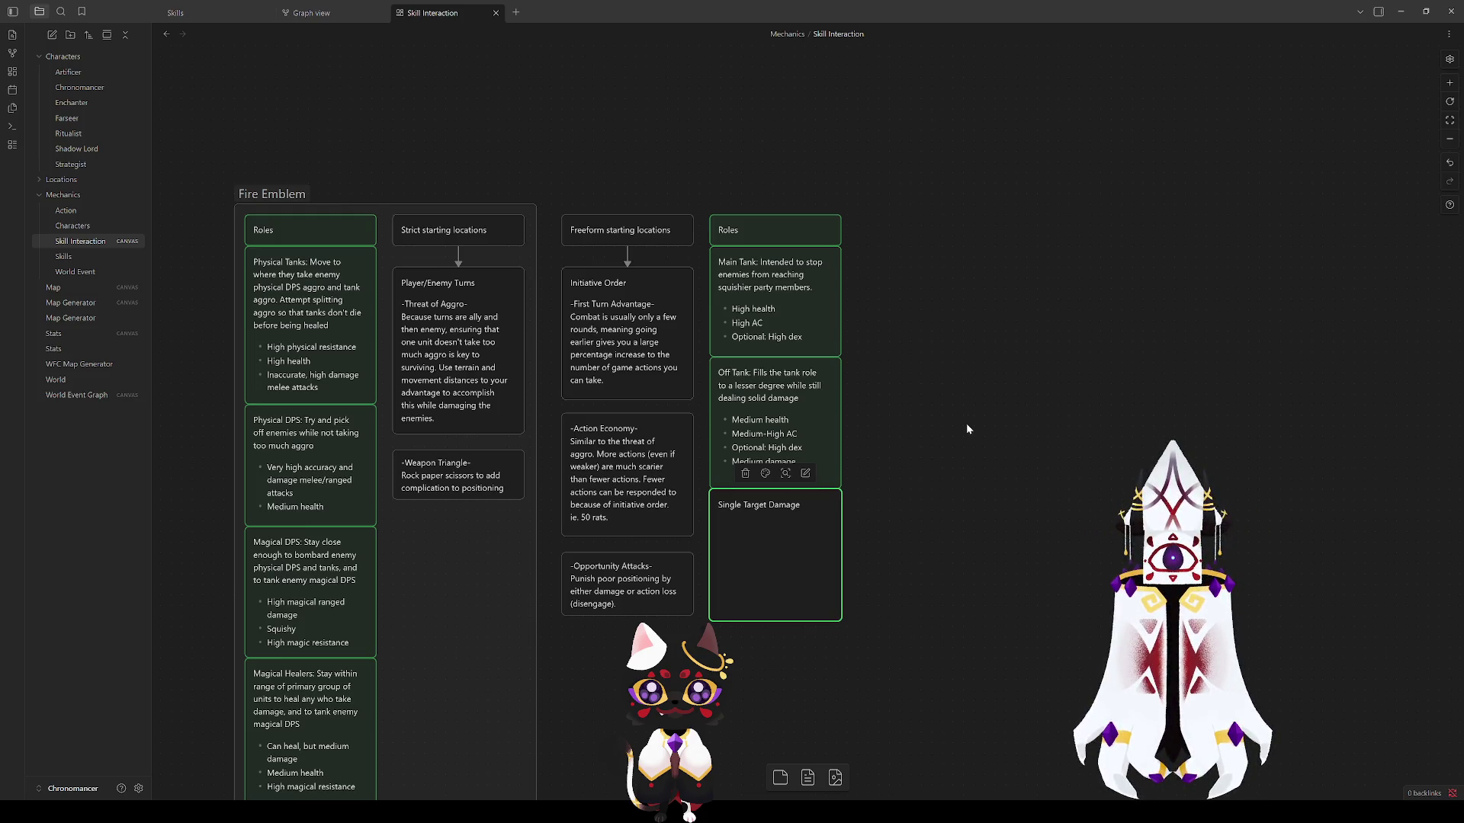
Step: Rename the card's title from Single Target Damage to 'Single Target DPS:'
double_click(797, 397)
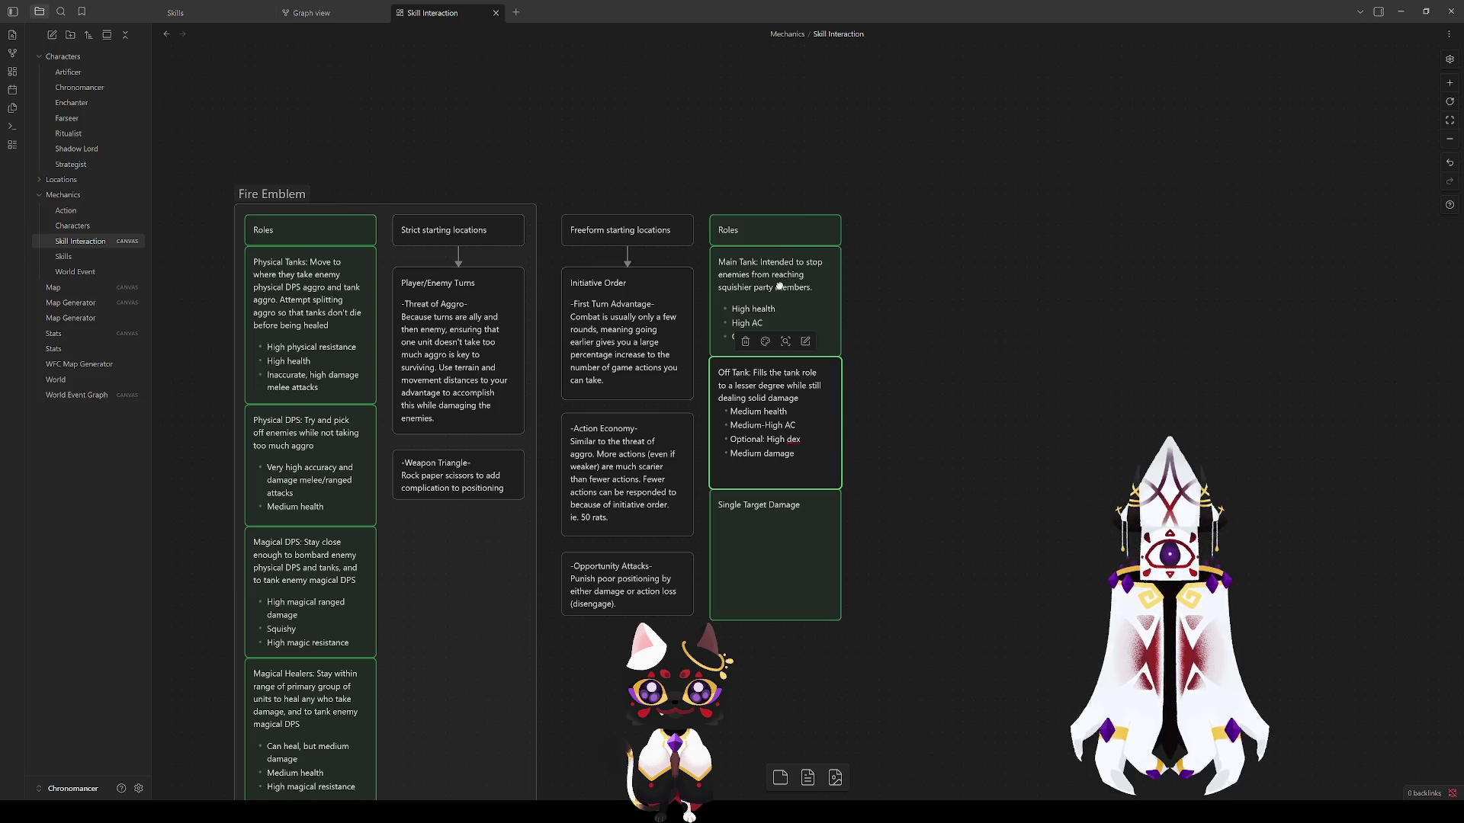
click(815, 520)
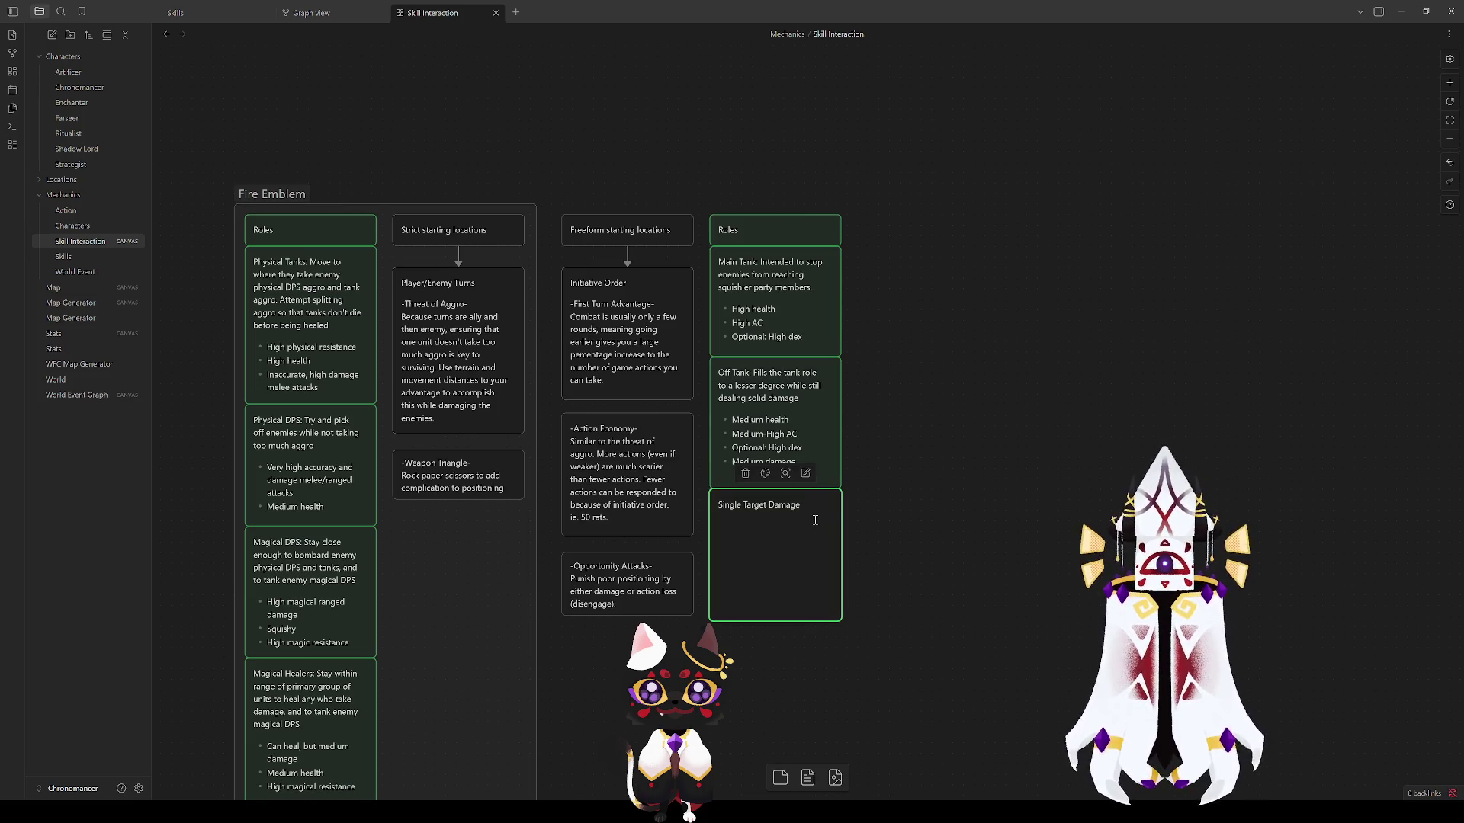
double_click(815, 521)
double_click(780, 506)
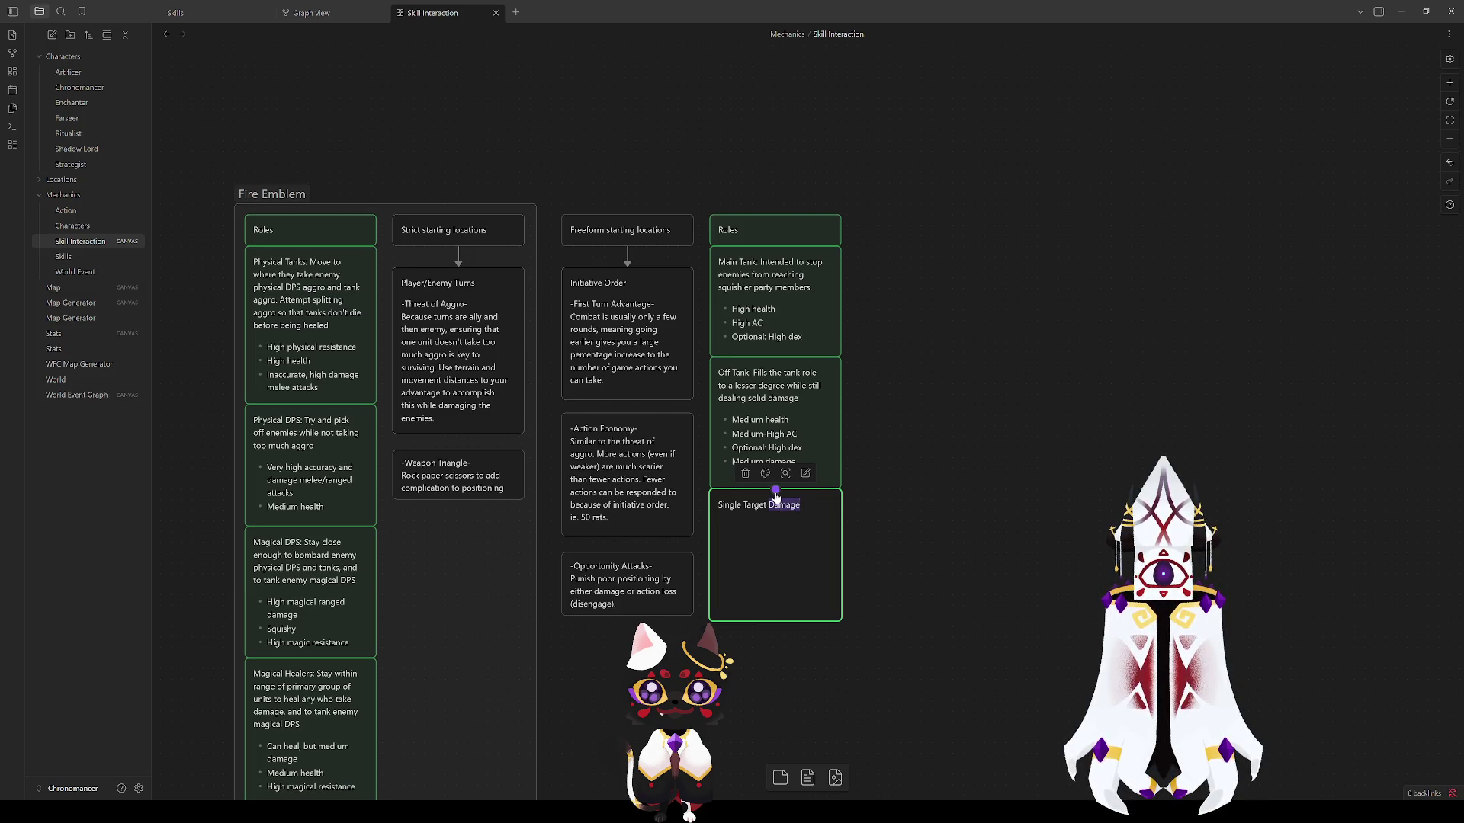
text(DPS)
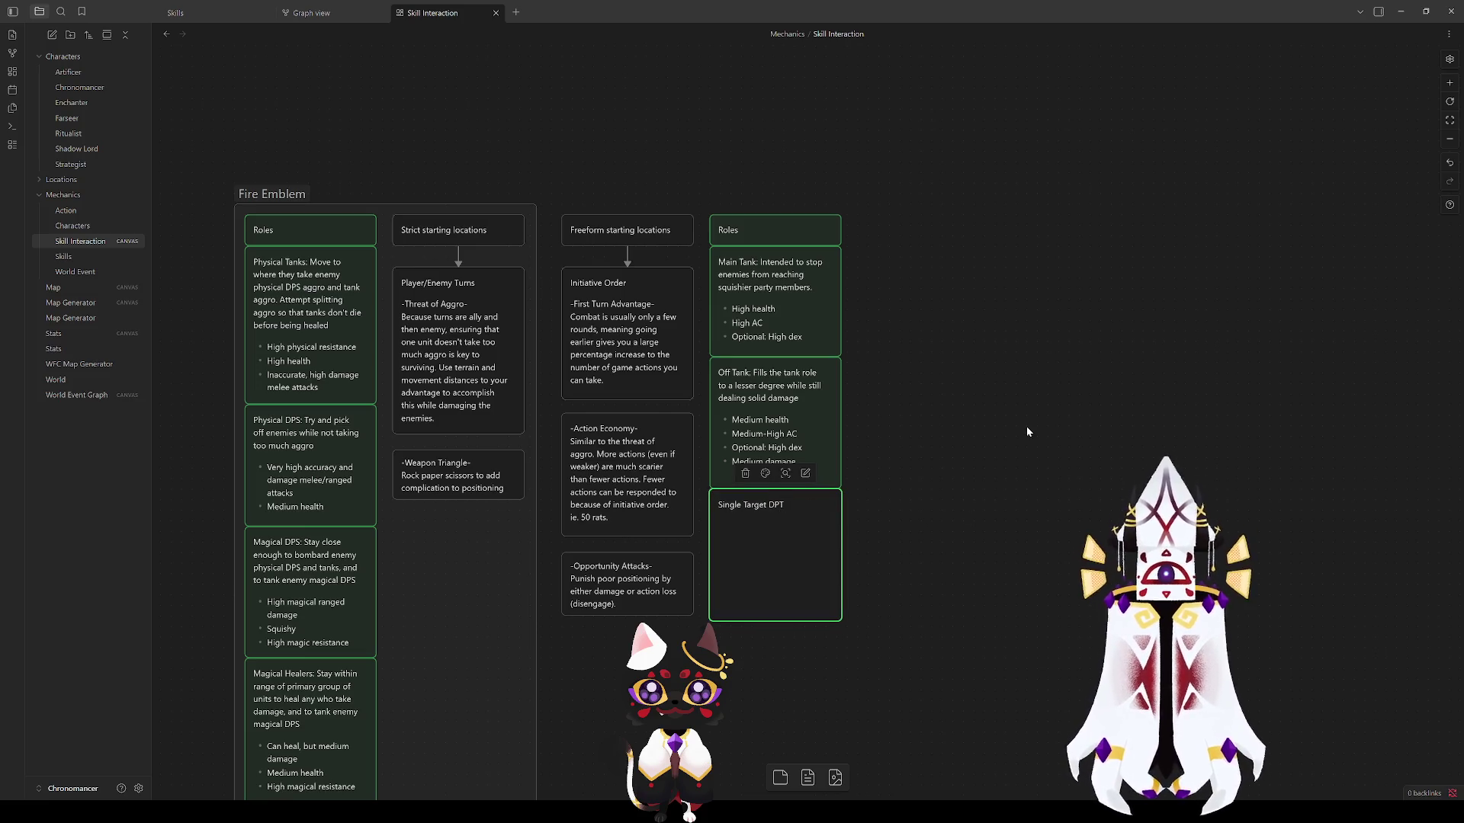
key(BackSpace)
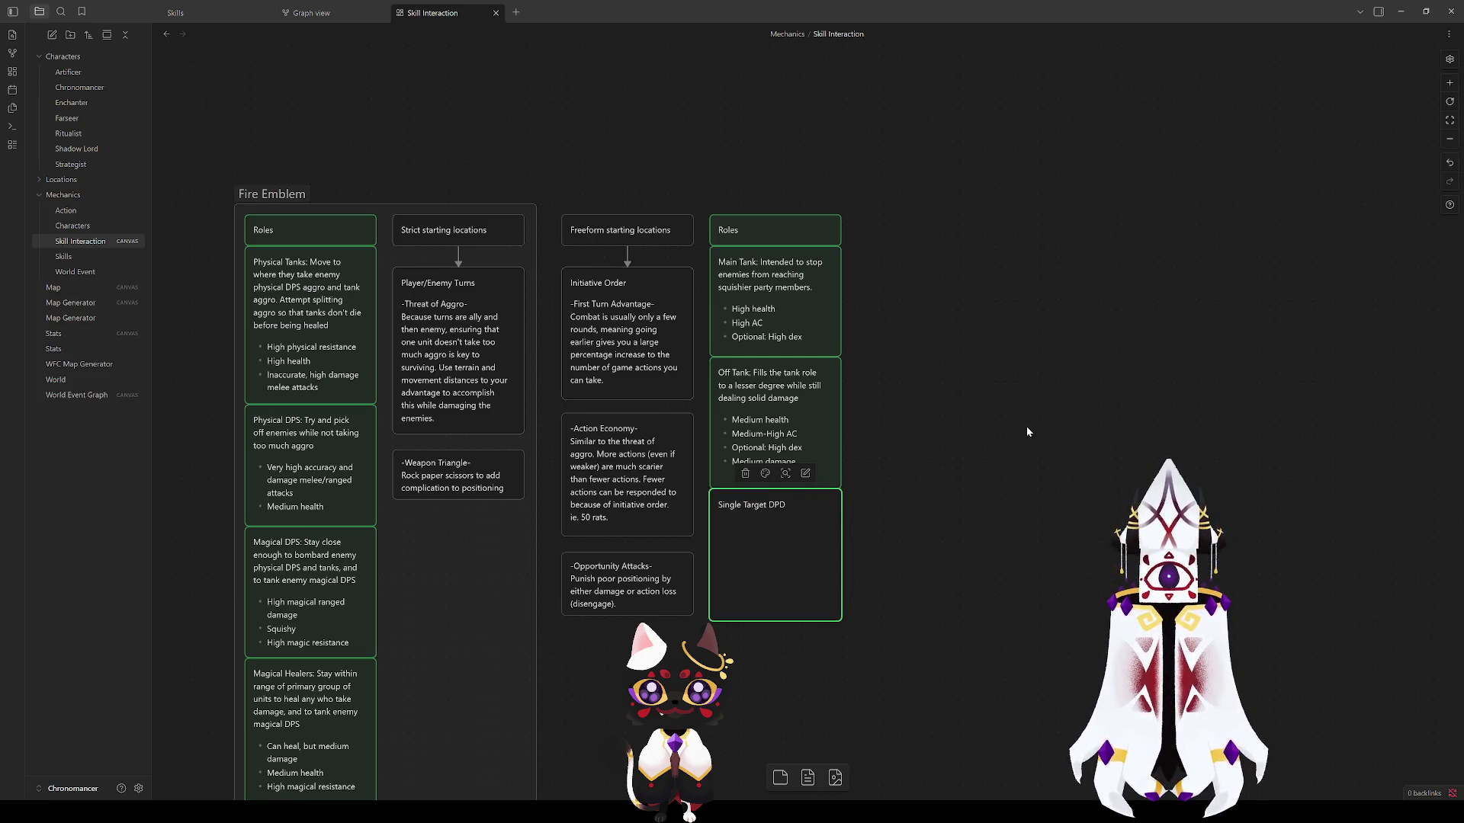
text(S:)
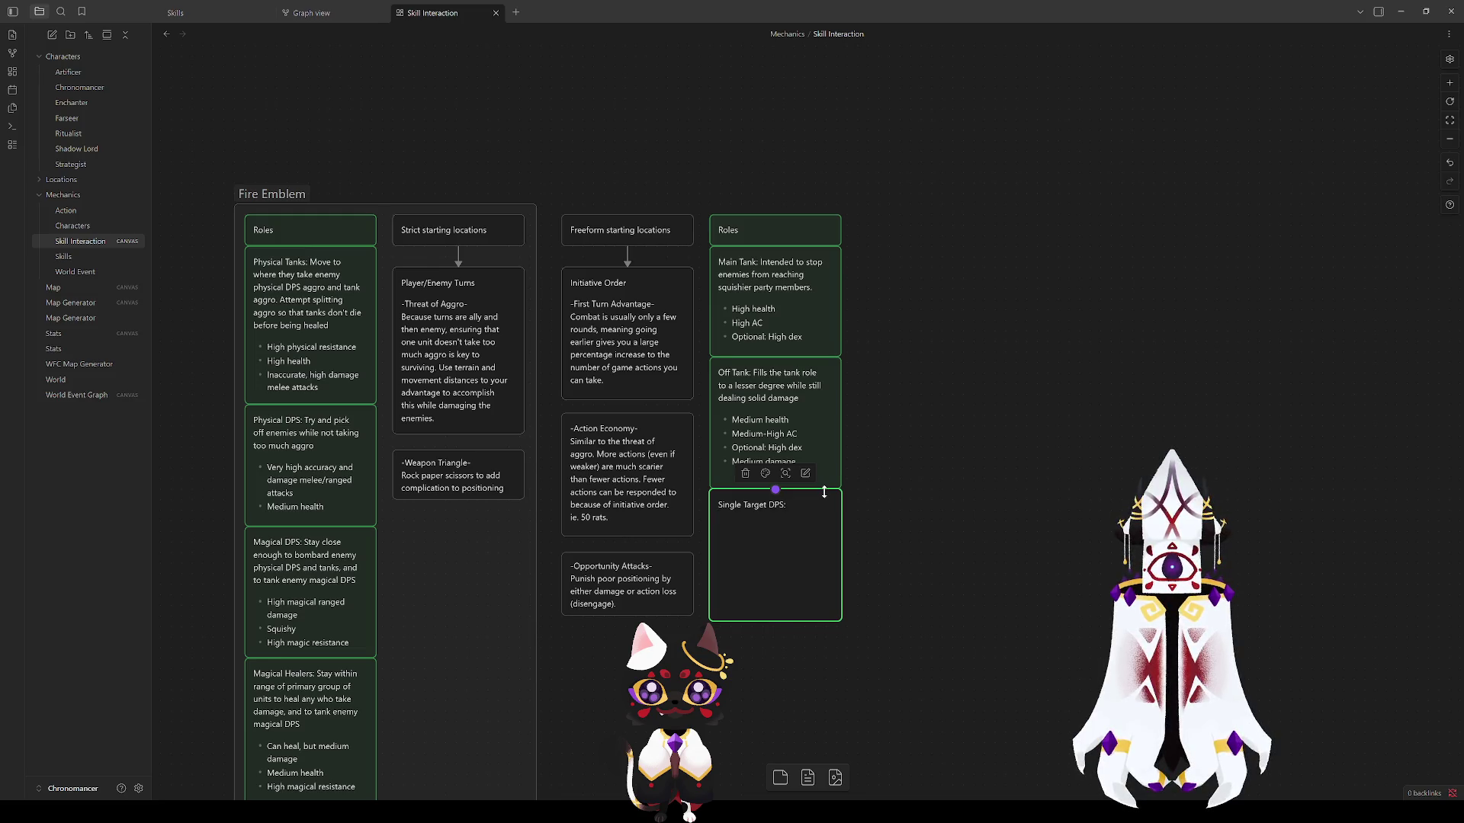
Step: Add a 'High damage' bullet with an empty bullet beneath, then select Off Tank
key(Return)
text(- High )
text(damage)
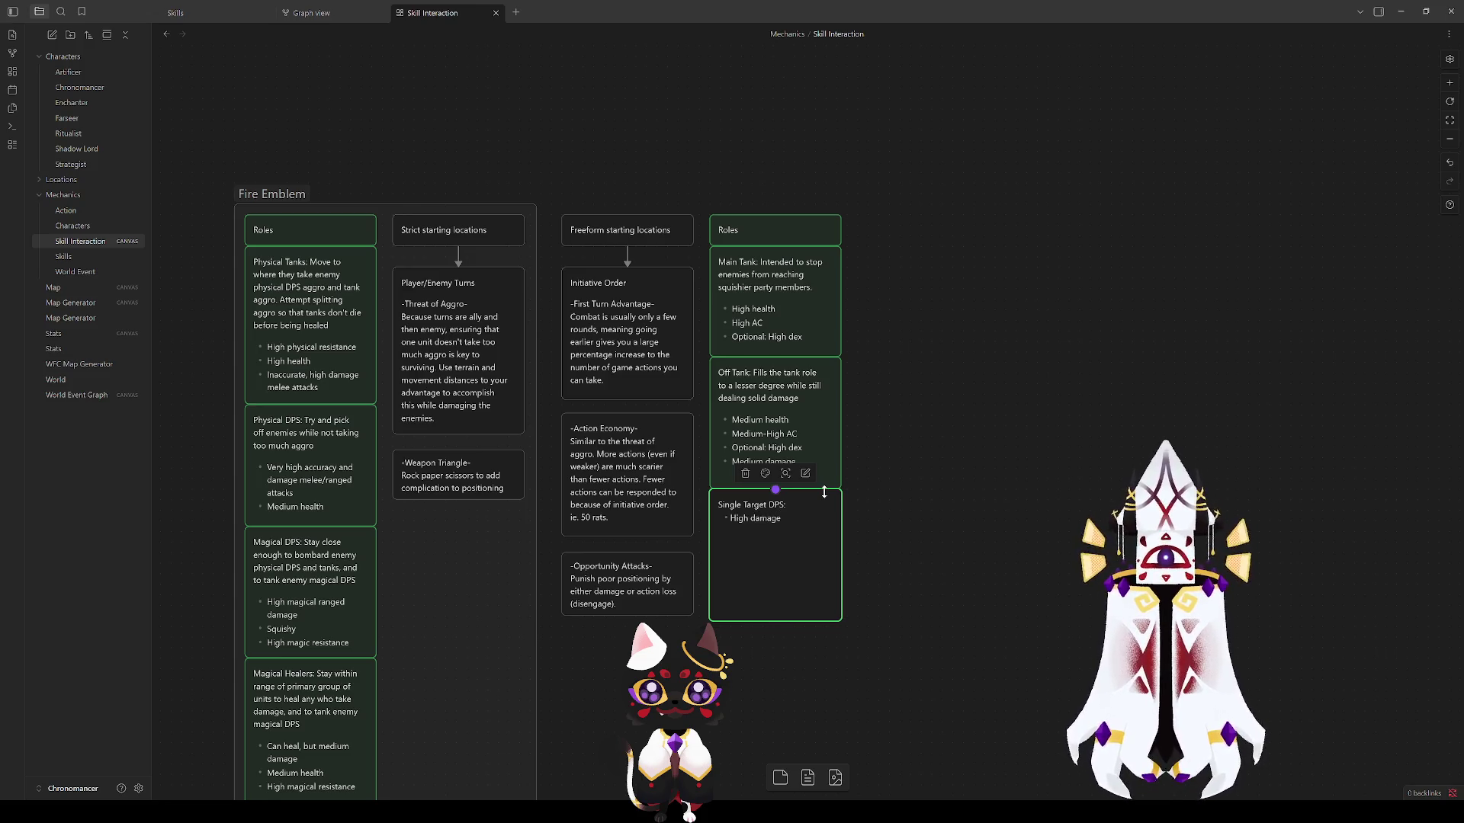
key(Return)
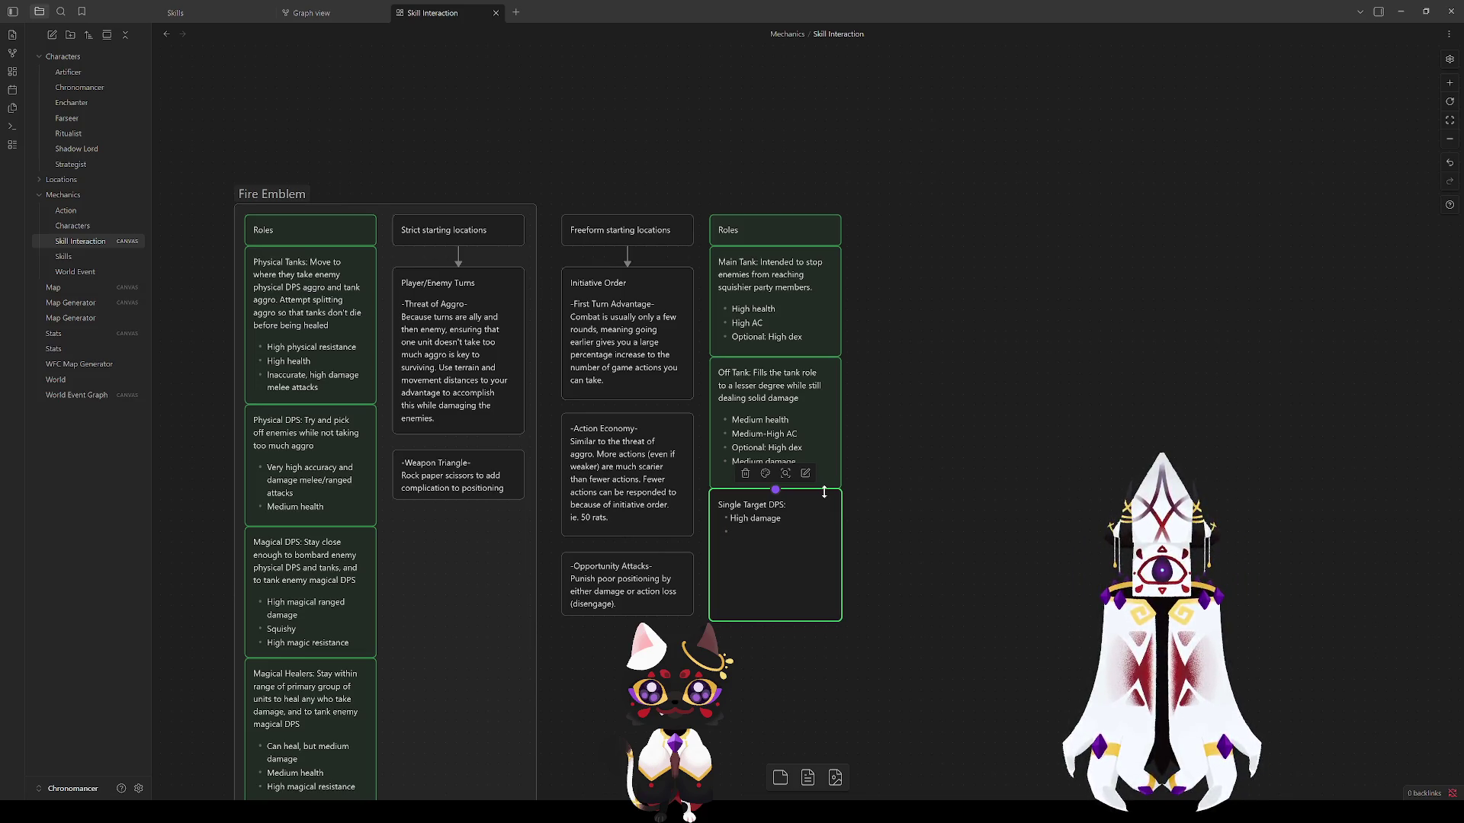
click(764, 401)
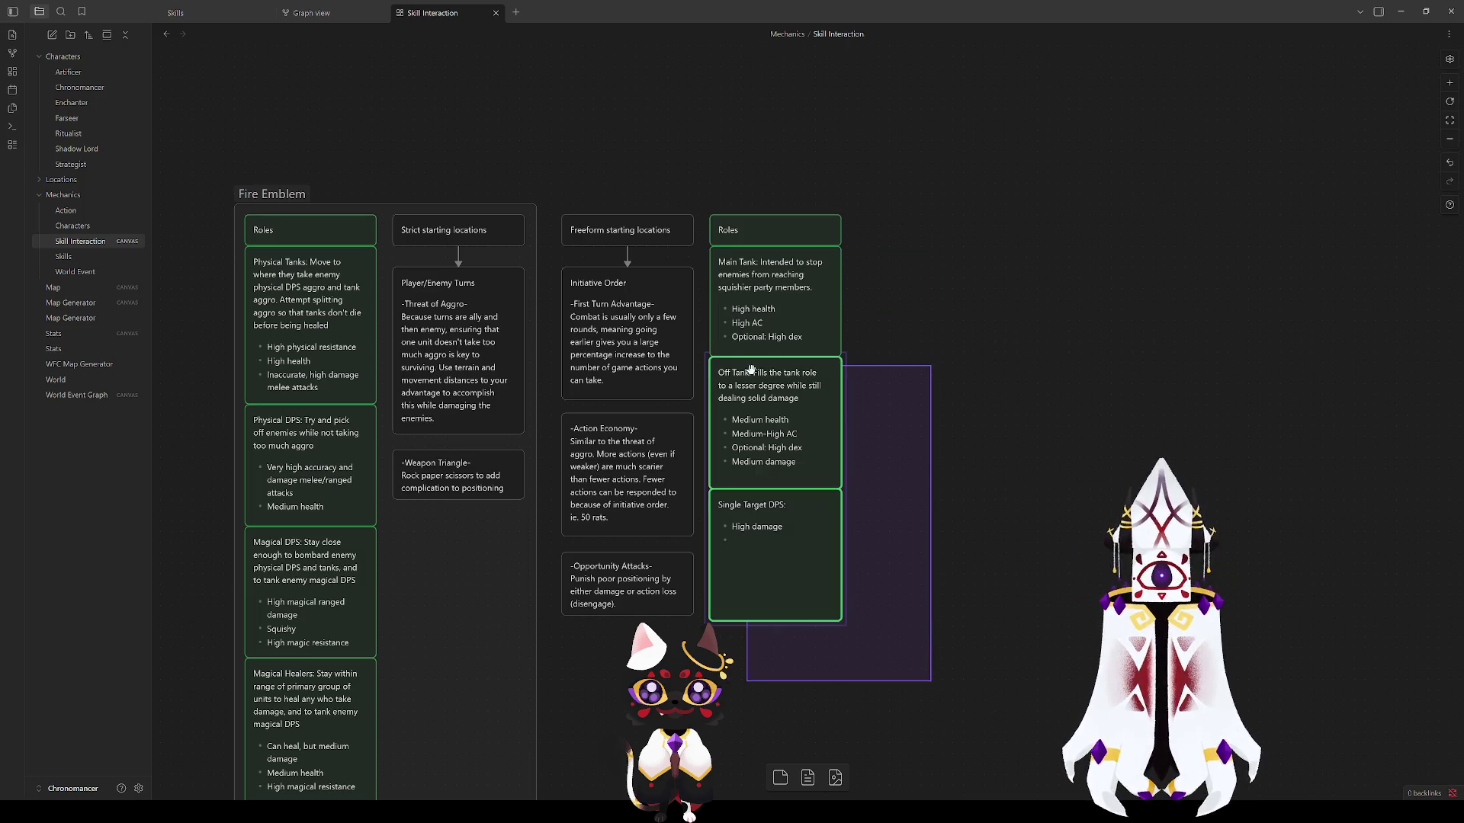
Step: Undo the new role cards and delete the Main Tank card's description
key(ctrl+z)
key(ctrl+z)
key(ctrl+z)
key(ctrl+z)
double_click(806, 311)
drag(803, 330, 762, 263)
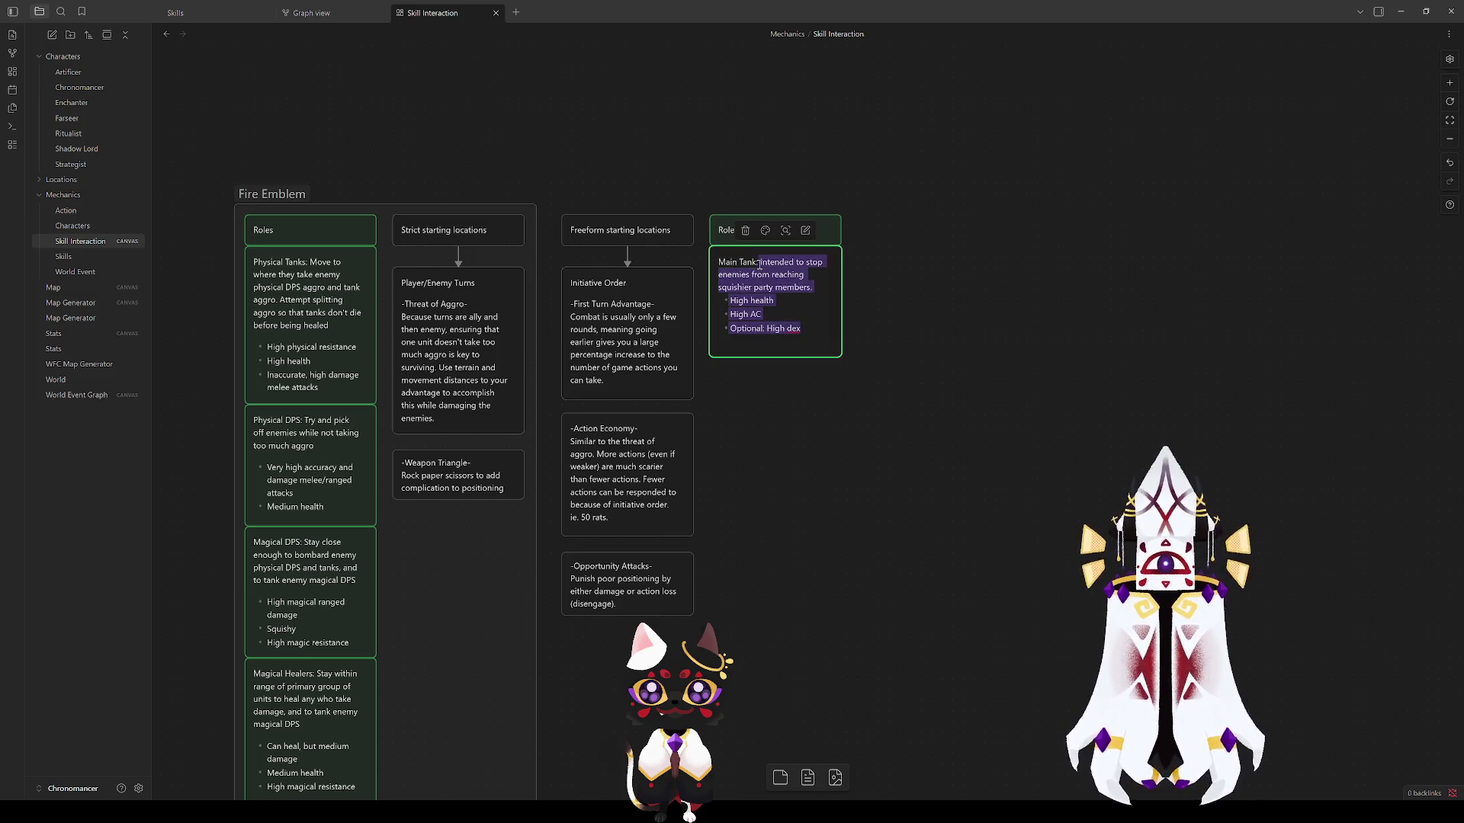
key(Delete)
click(859, 449)
Step: Shrink Main Tank to a title-only card and Alt-drag a copy below it
drag(803, 358, 802, 272)
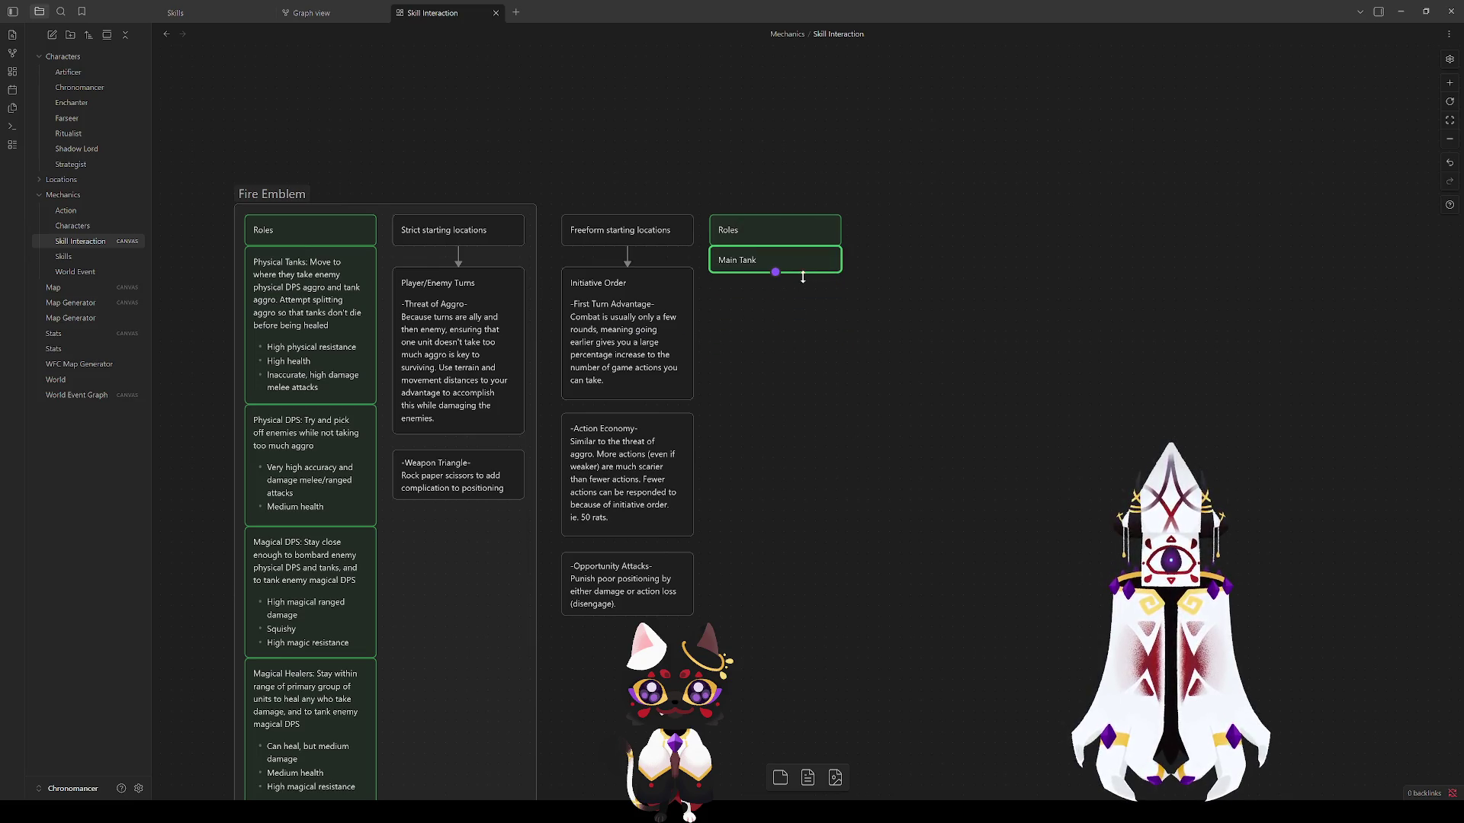
click(785, 258)
mouse_move(784, 260)
mouse_down()
mouse_move(763, 293)
mouse_move(779, 294)
mouse_up()
Step: Name the copy Off Tank and a further copy below it Single Target DPS
double_click(723, 295)
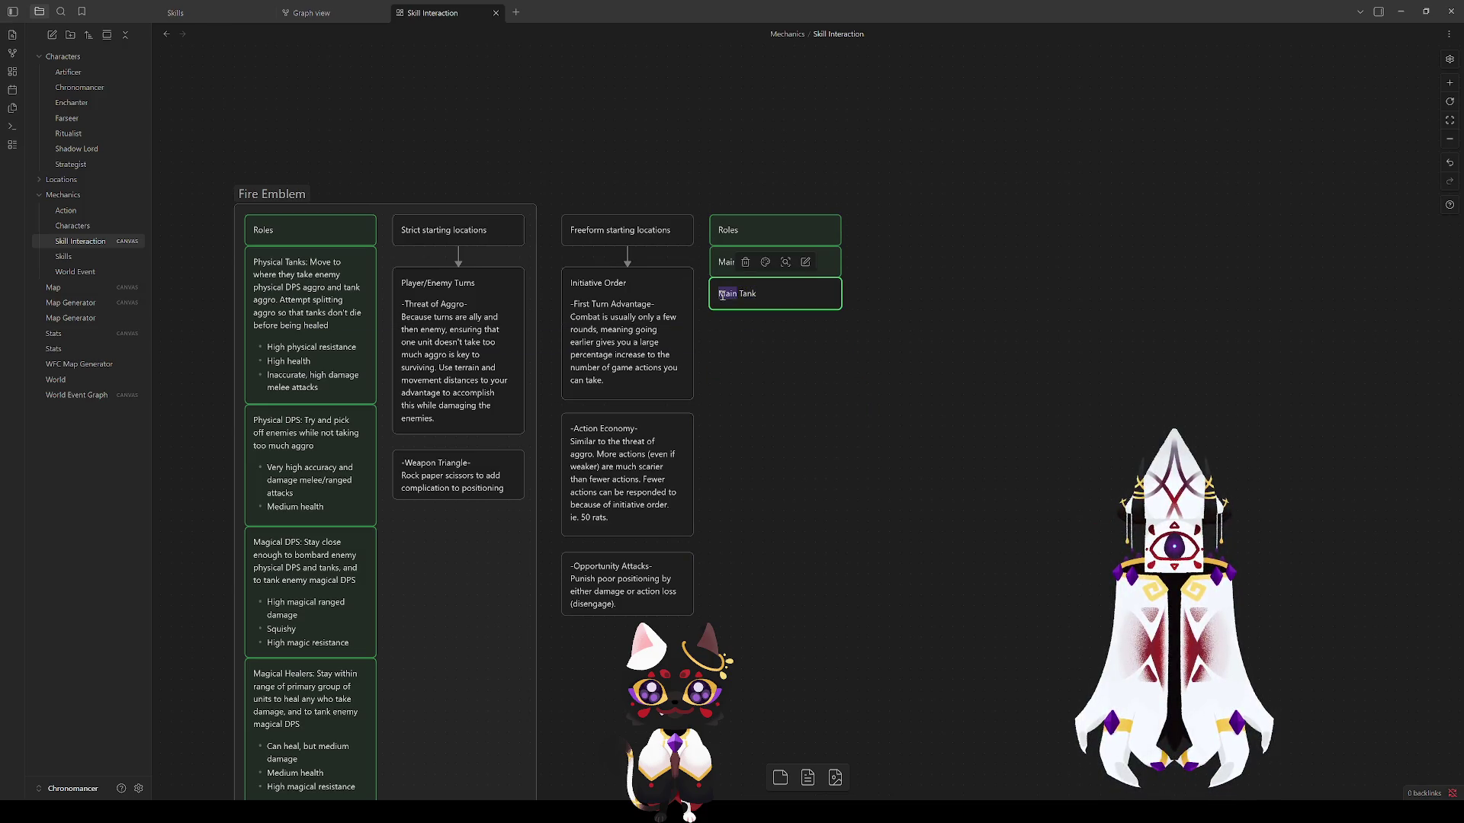
text(Off)
key(Escape)
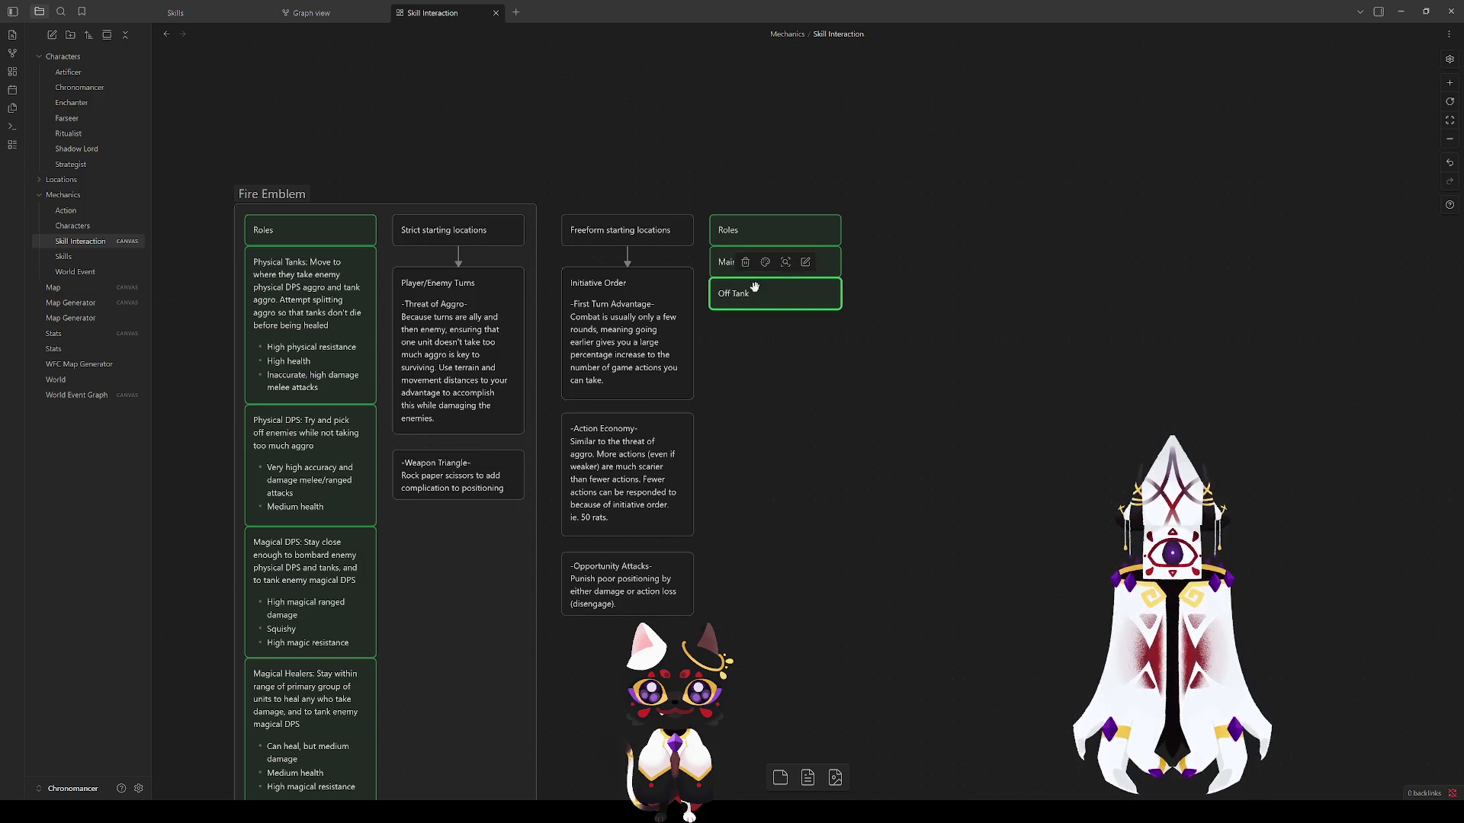
drag(754, 286, 755, 329)
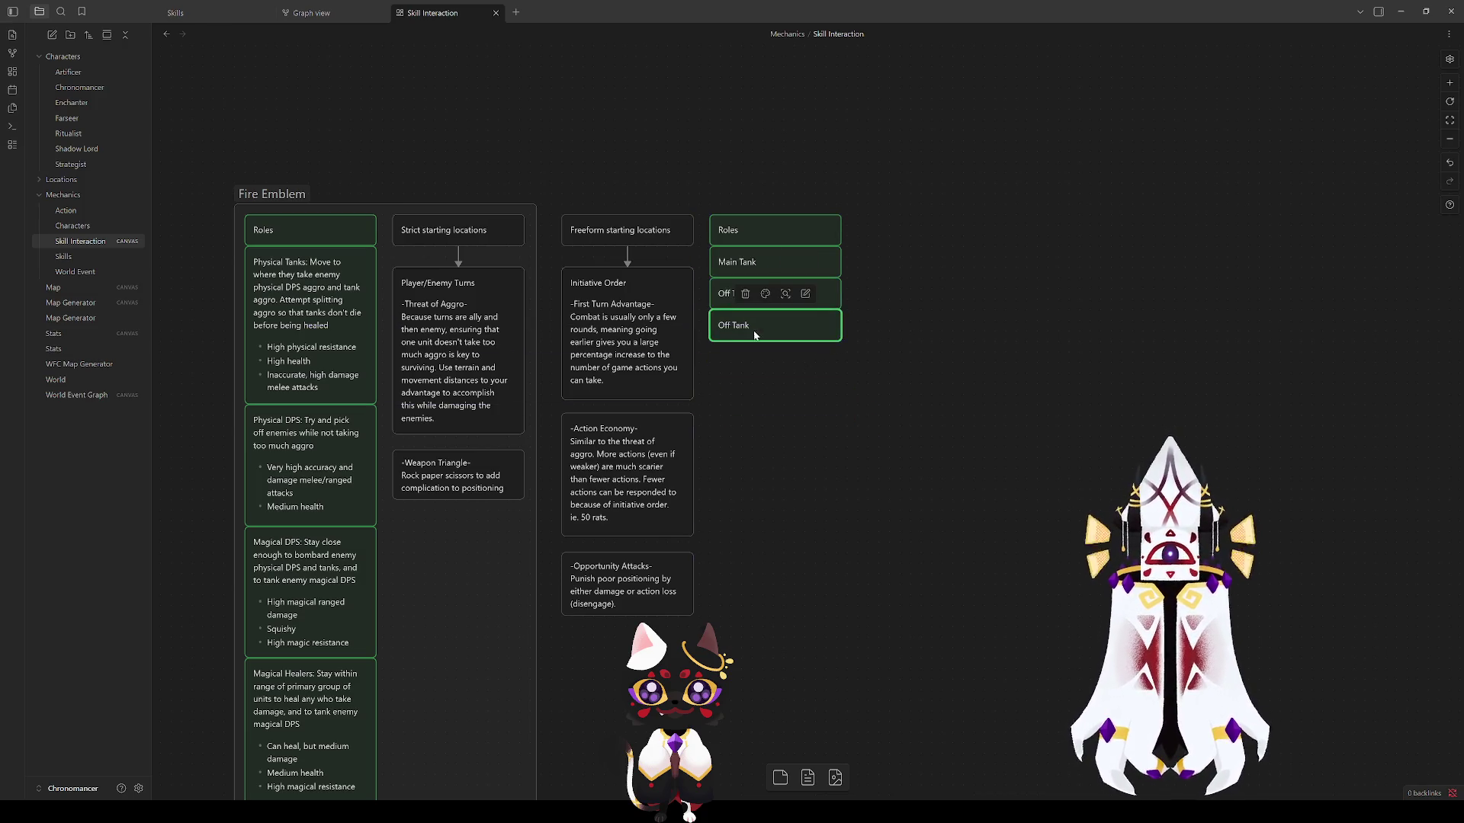
double_click(738, 326)
text(Single)
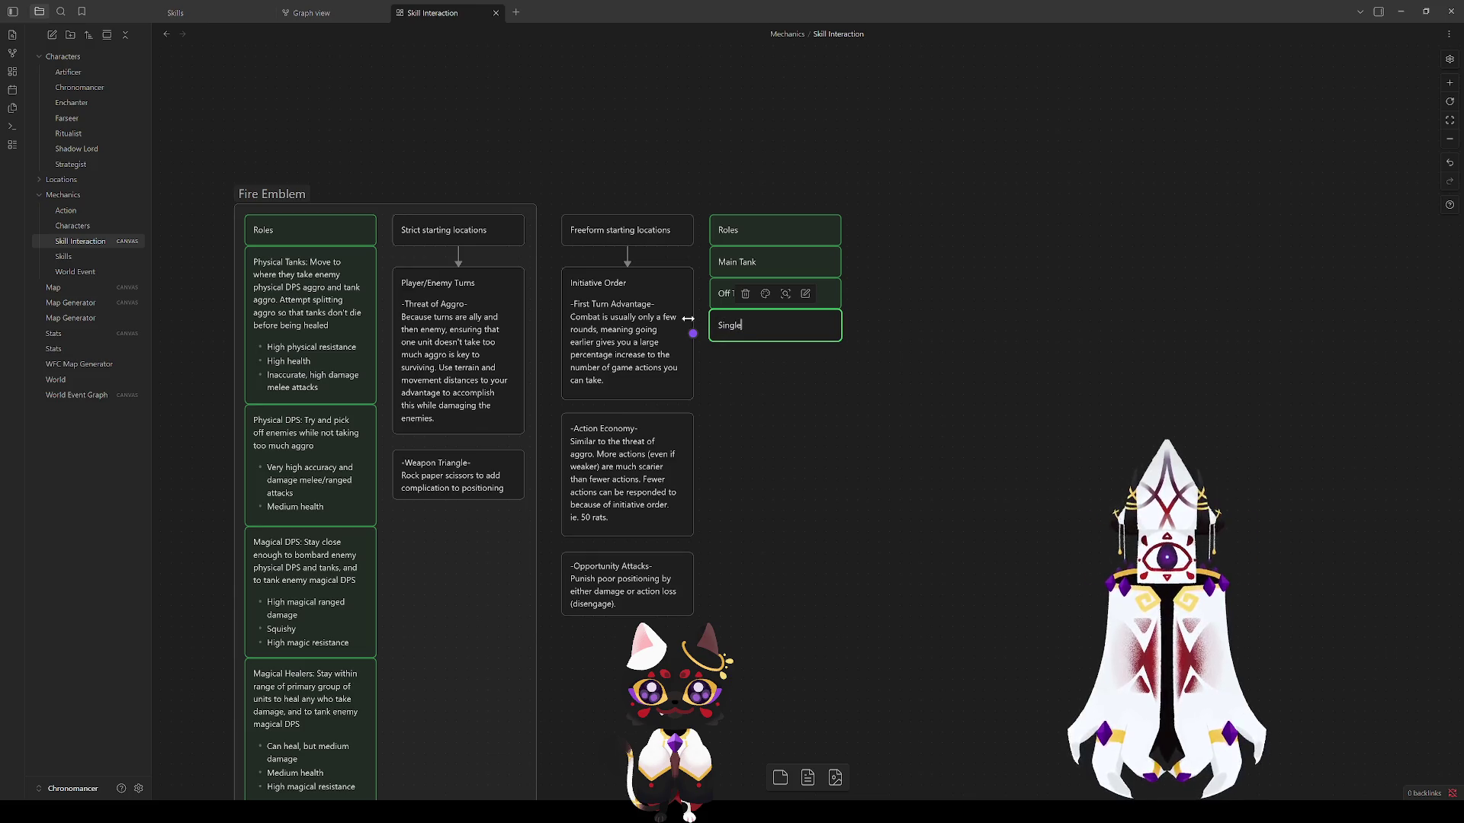
text( Target DPS)
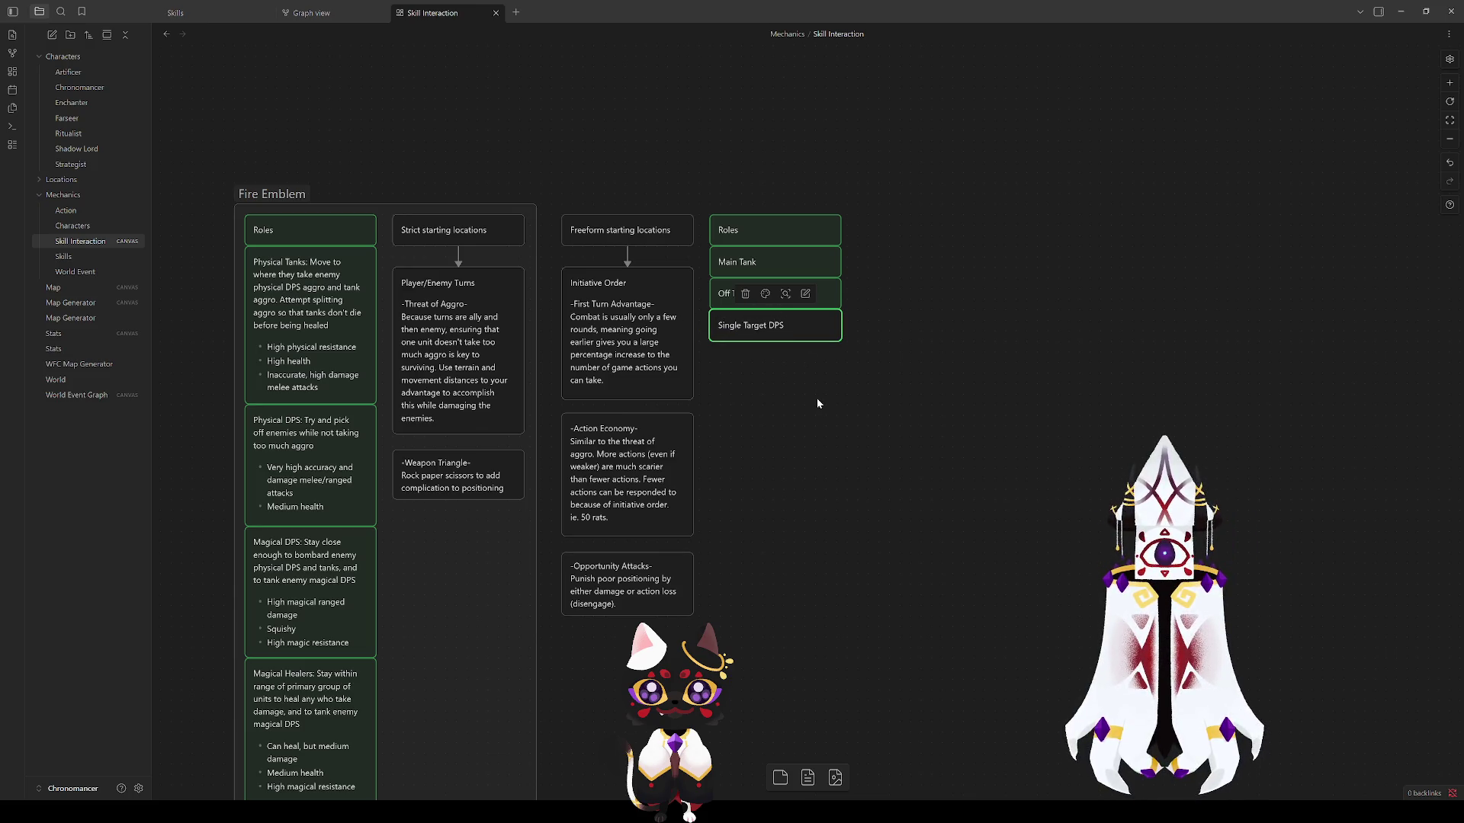
Step: Add a copy beneath Single Target DPS titled AoE Damage
mouse_move(809, 331)
mouse_down()
mouse_move(809, 424)
mouse_move(789, 356)
mouse_up()
double_click(794, 357)
key(ctrl+a)
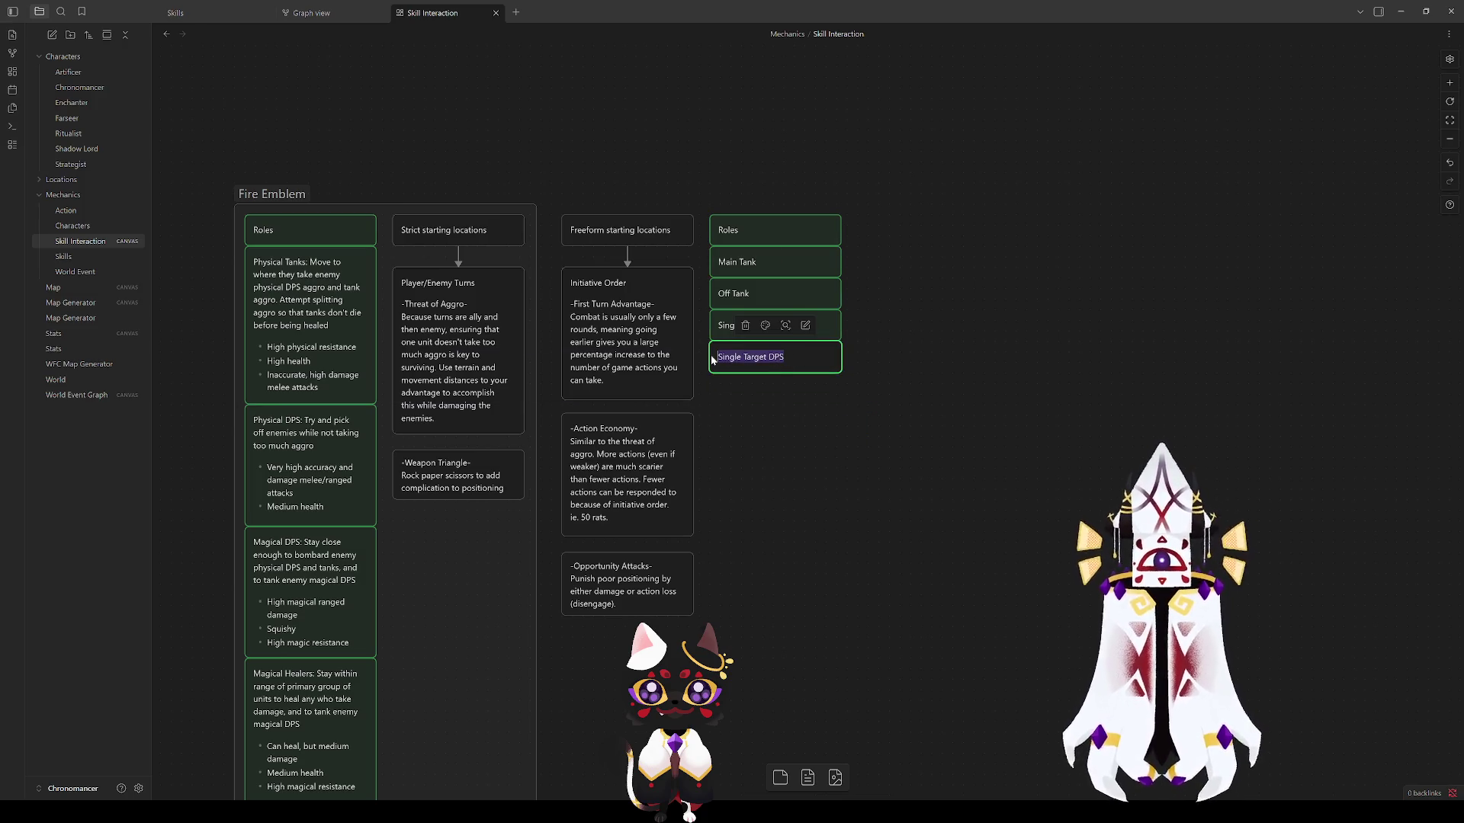
text(AoE )
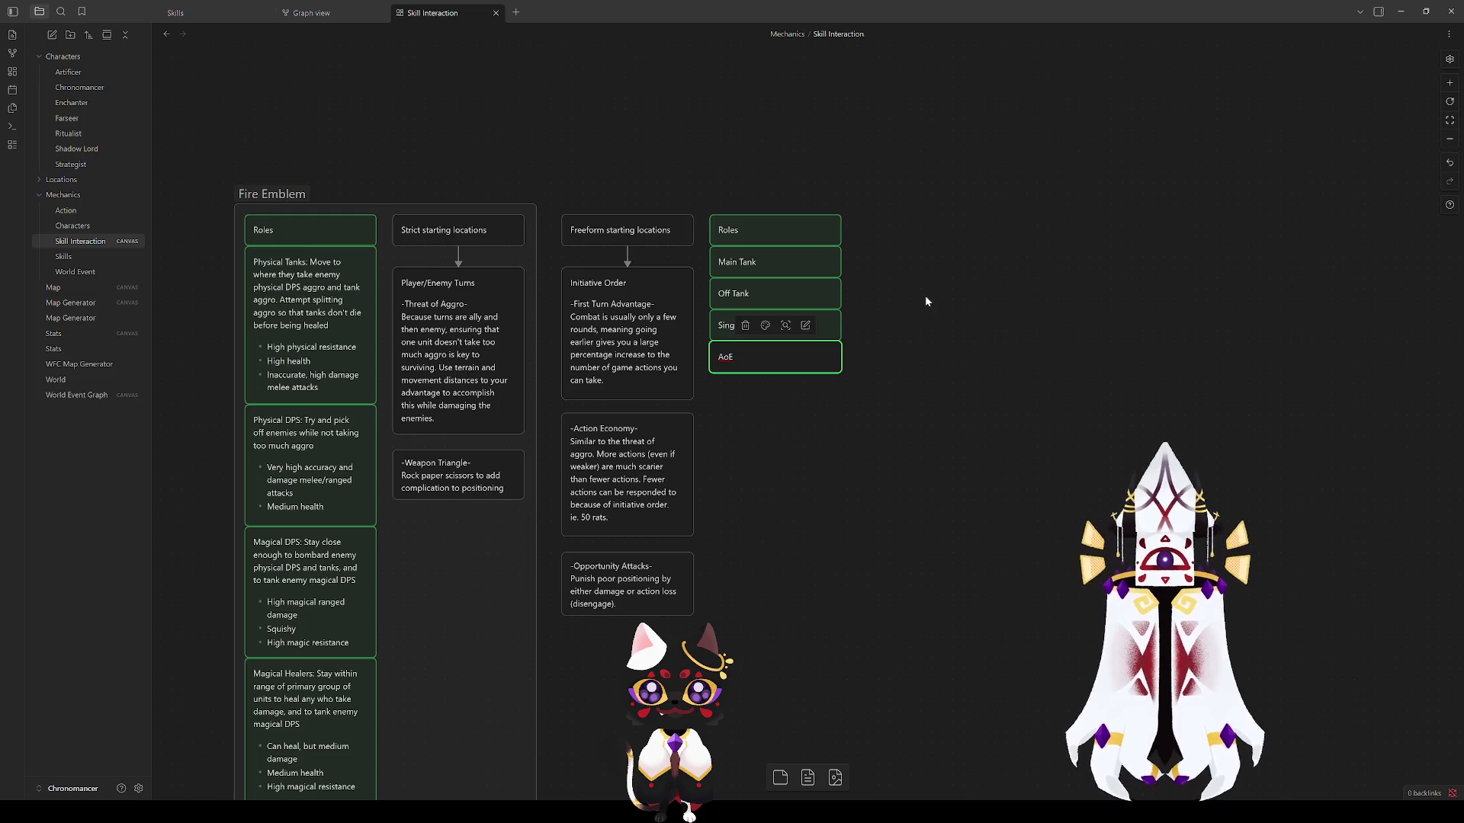
text(Damage)
click(896, 409)
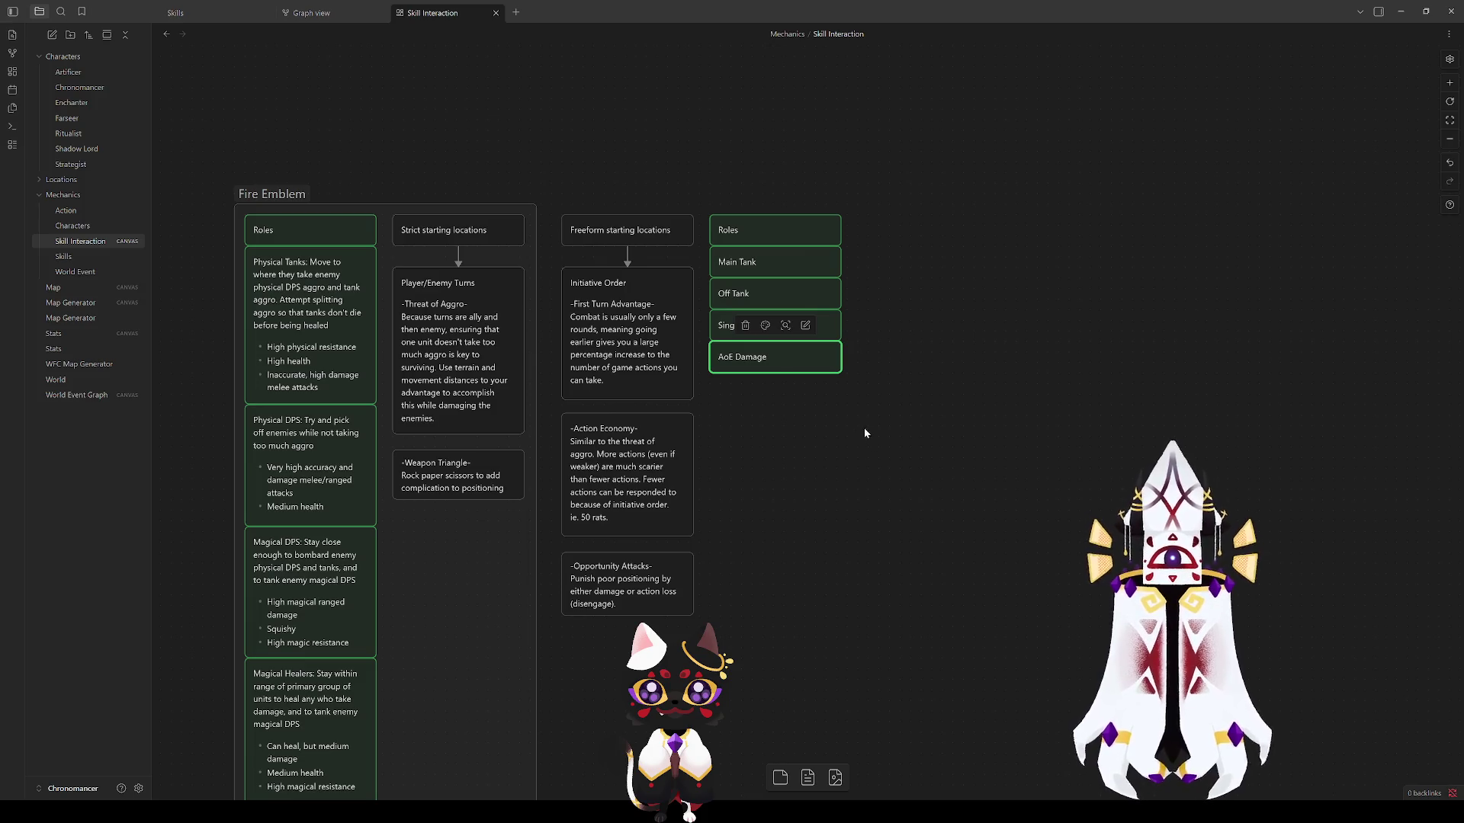
Step: Add another copy below titled Utility Caster
drag(804, 364, 798, 399)
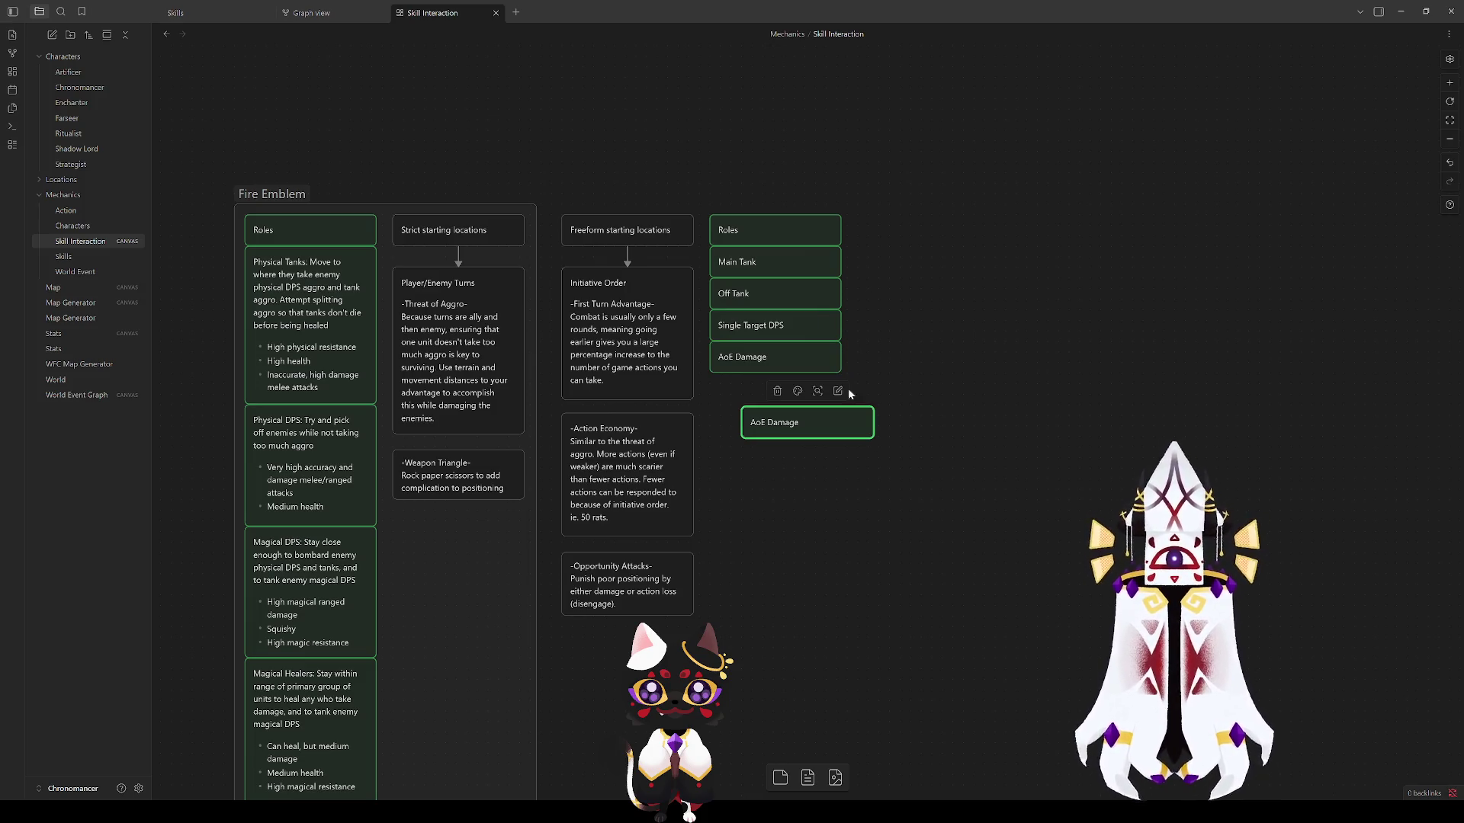
double_click(756, 390)
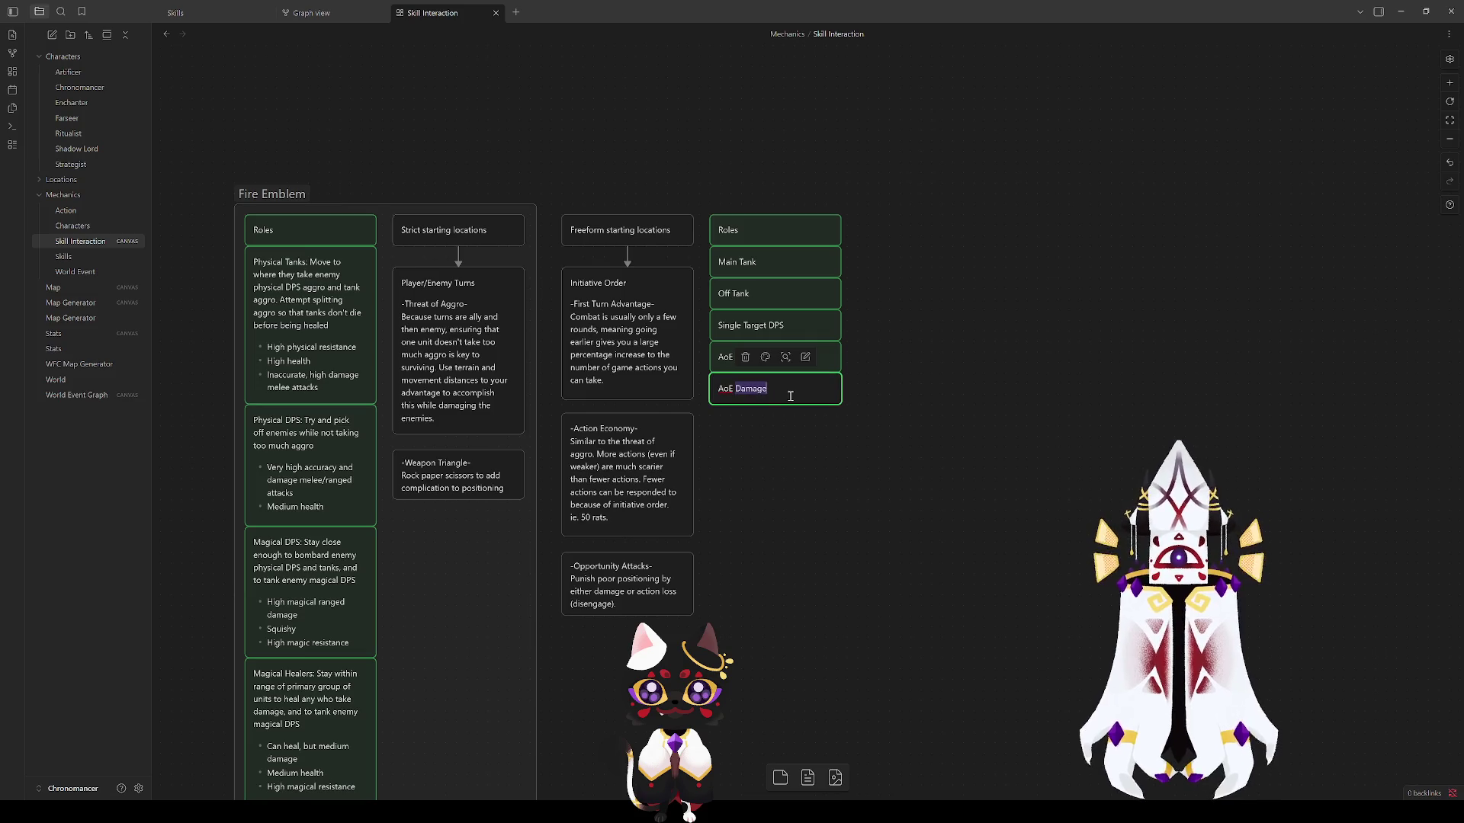
click(777, 388)
key(ctrl+a)
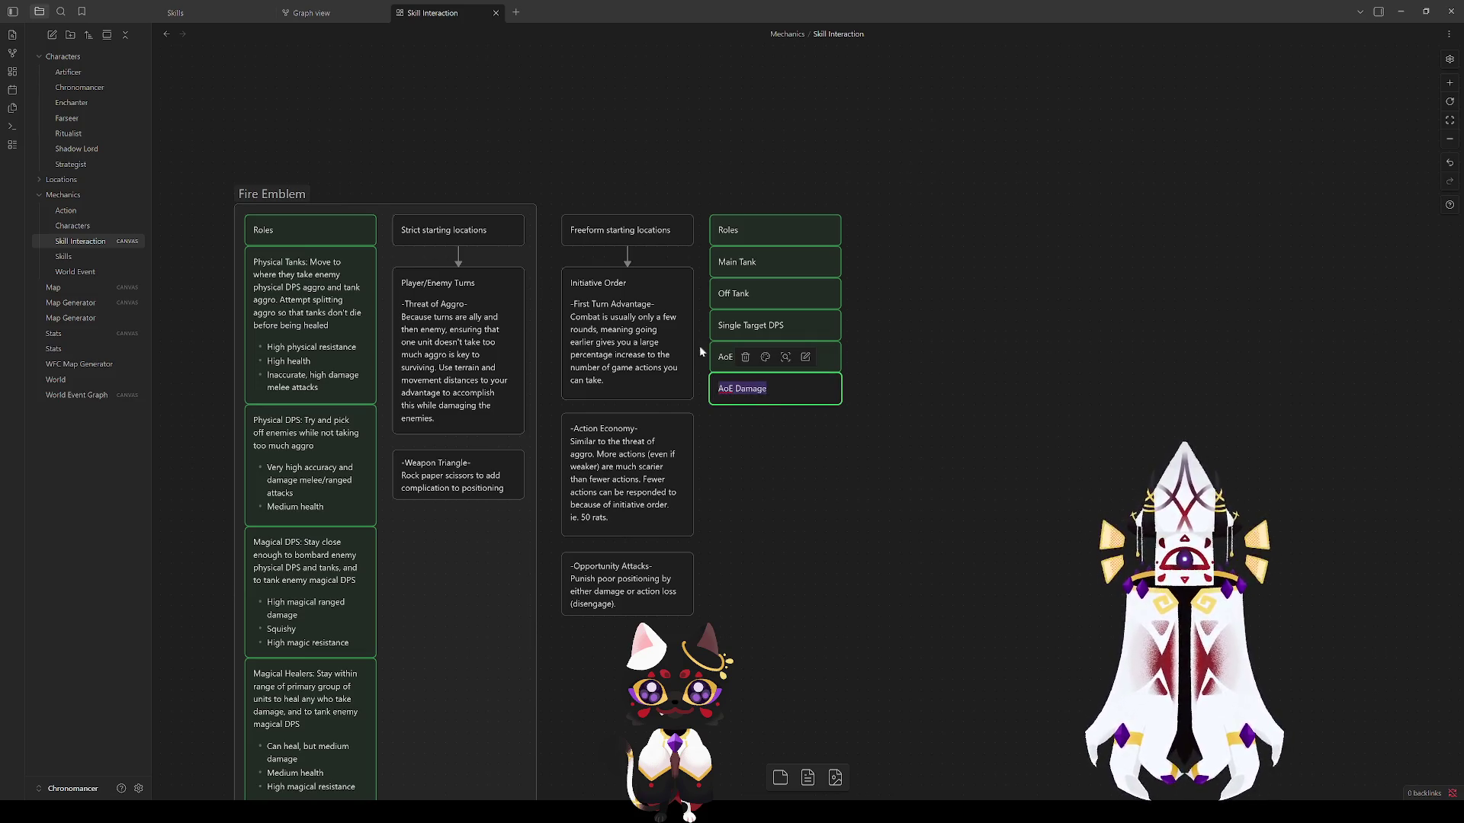
text(Utility)
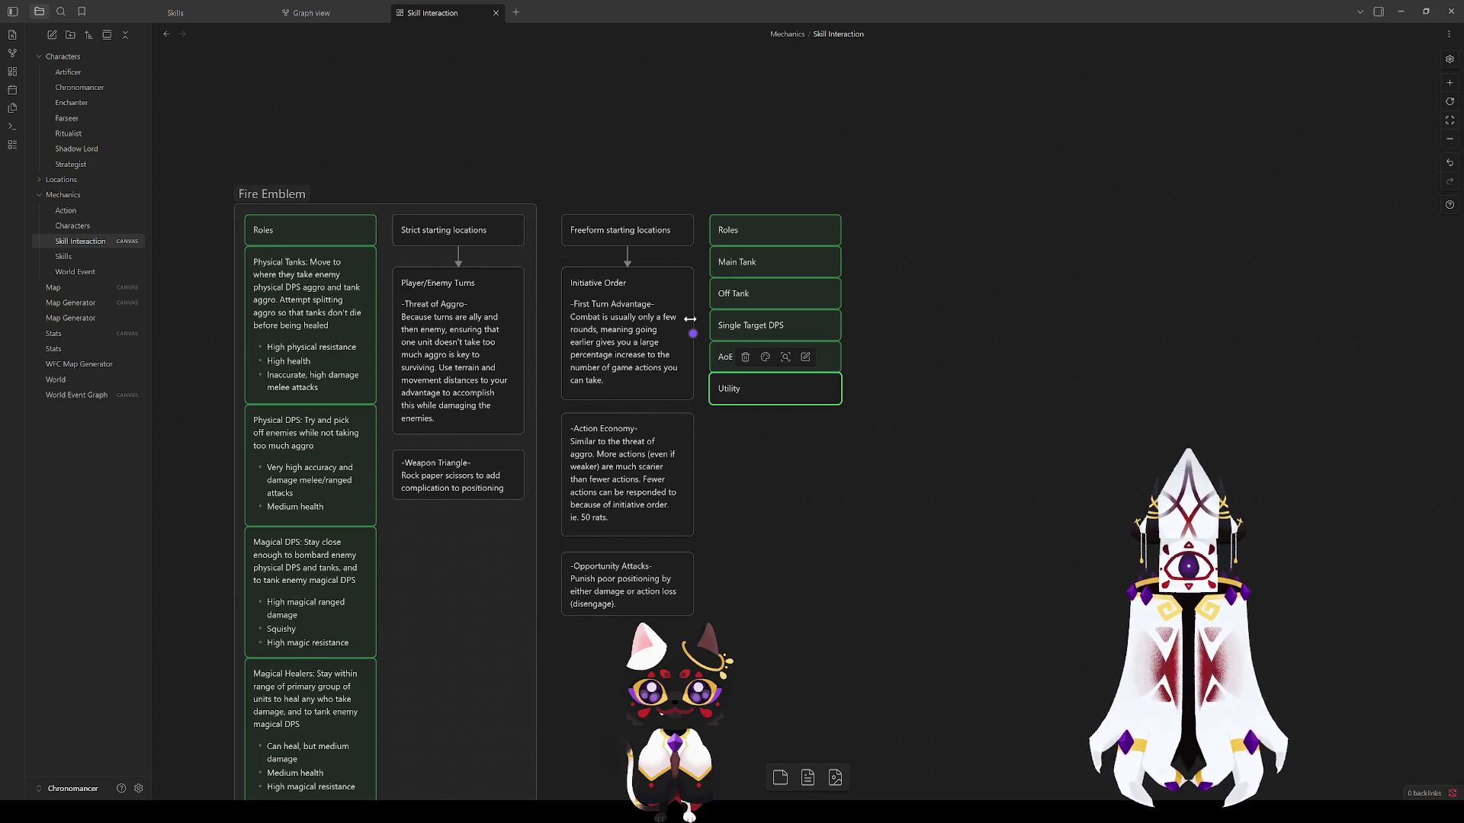
text( Cast)
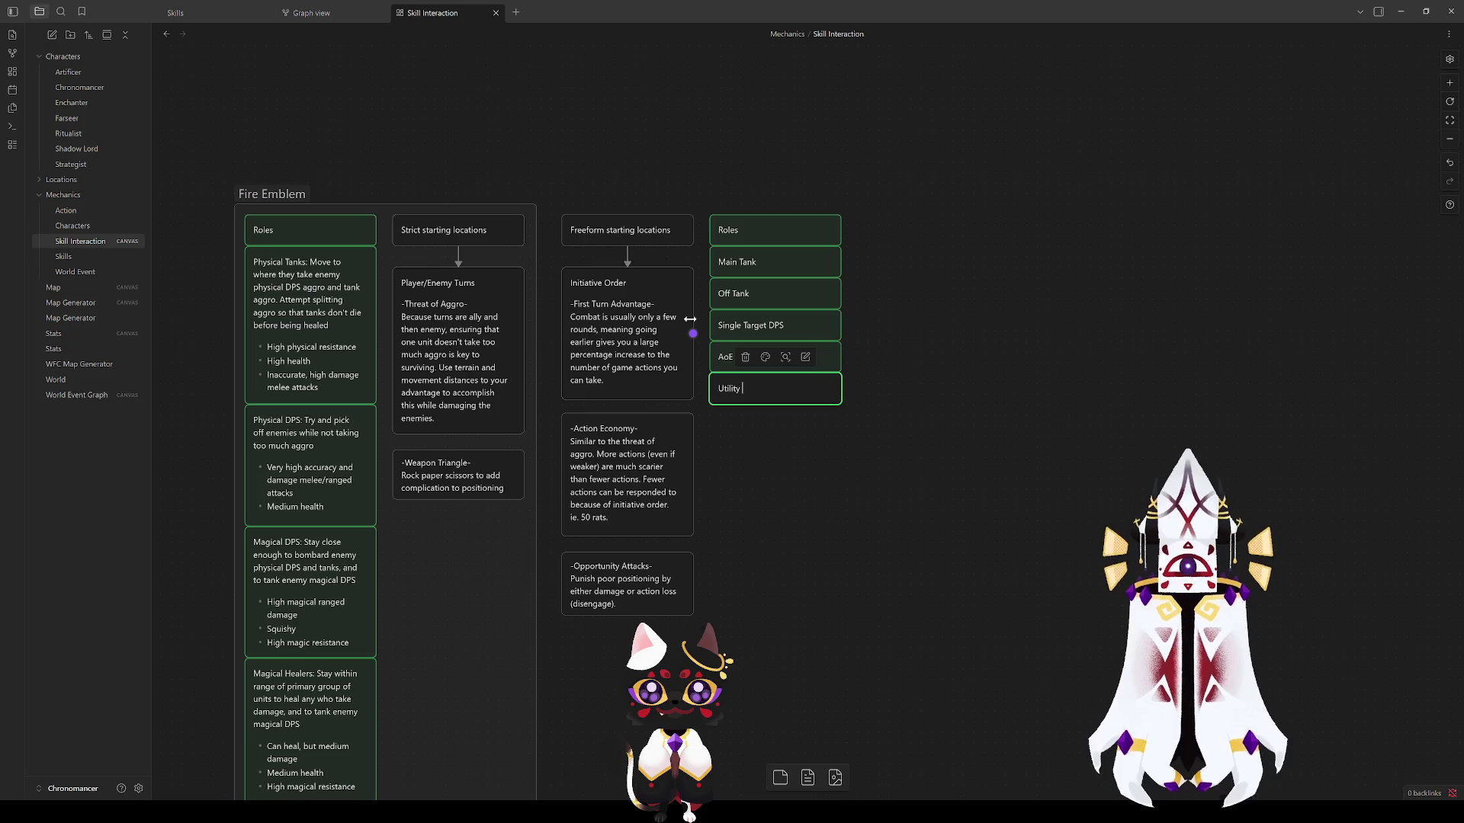
text(er)
Step: Rename AoE Damage to 'Damage Caster (AoE mostly)'
double_click(750, 356)
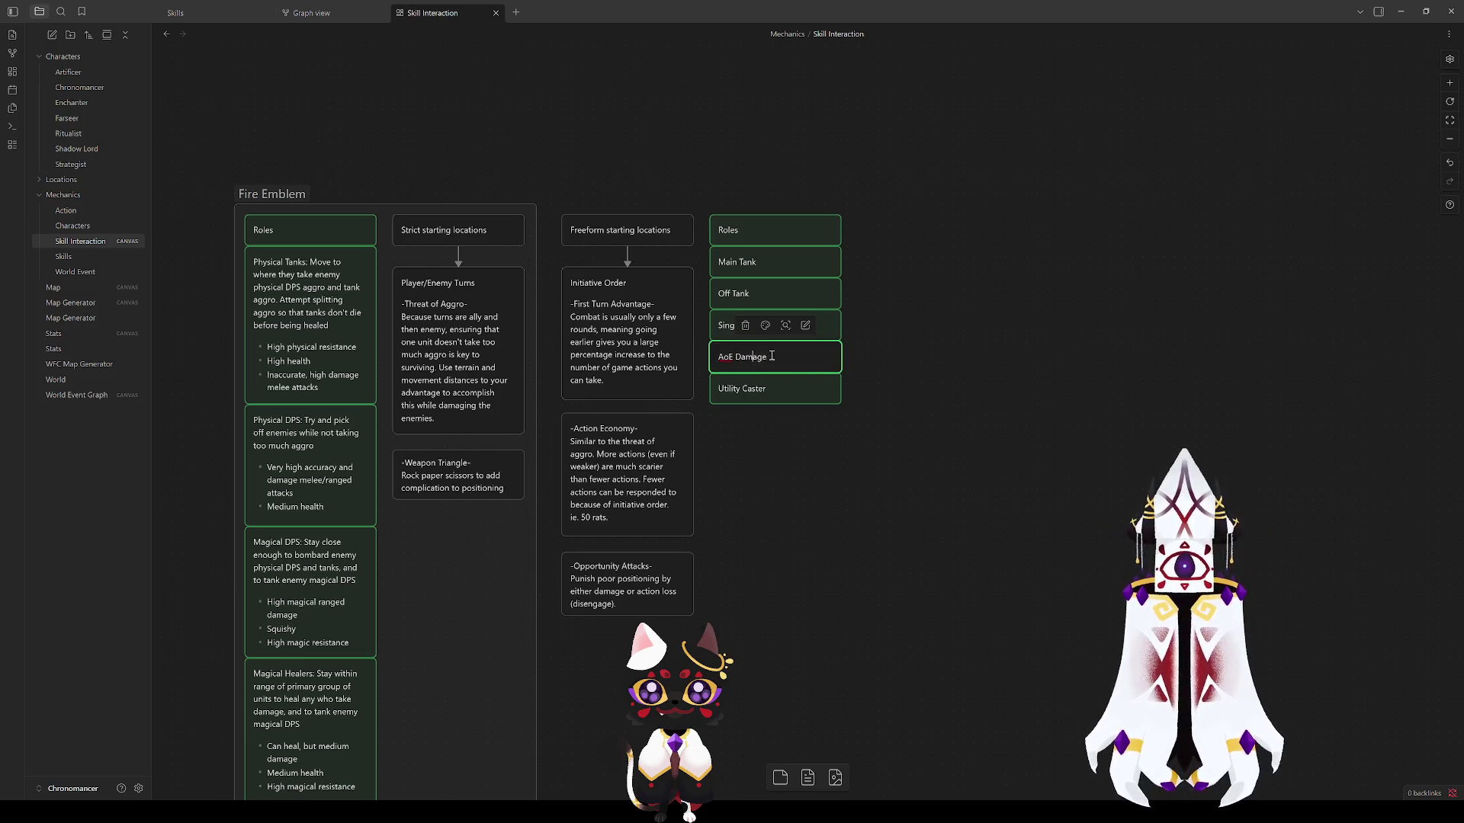
text(Caster)
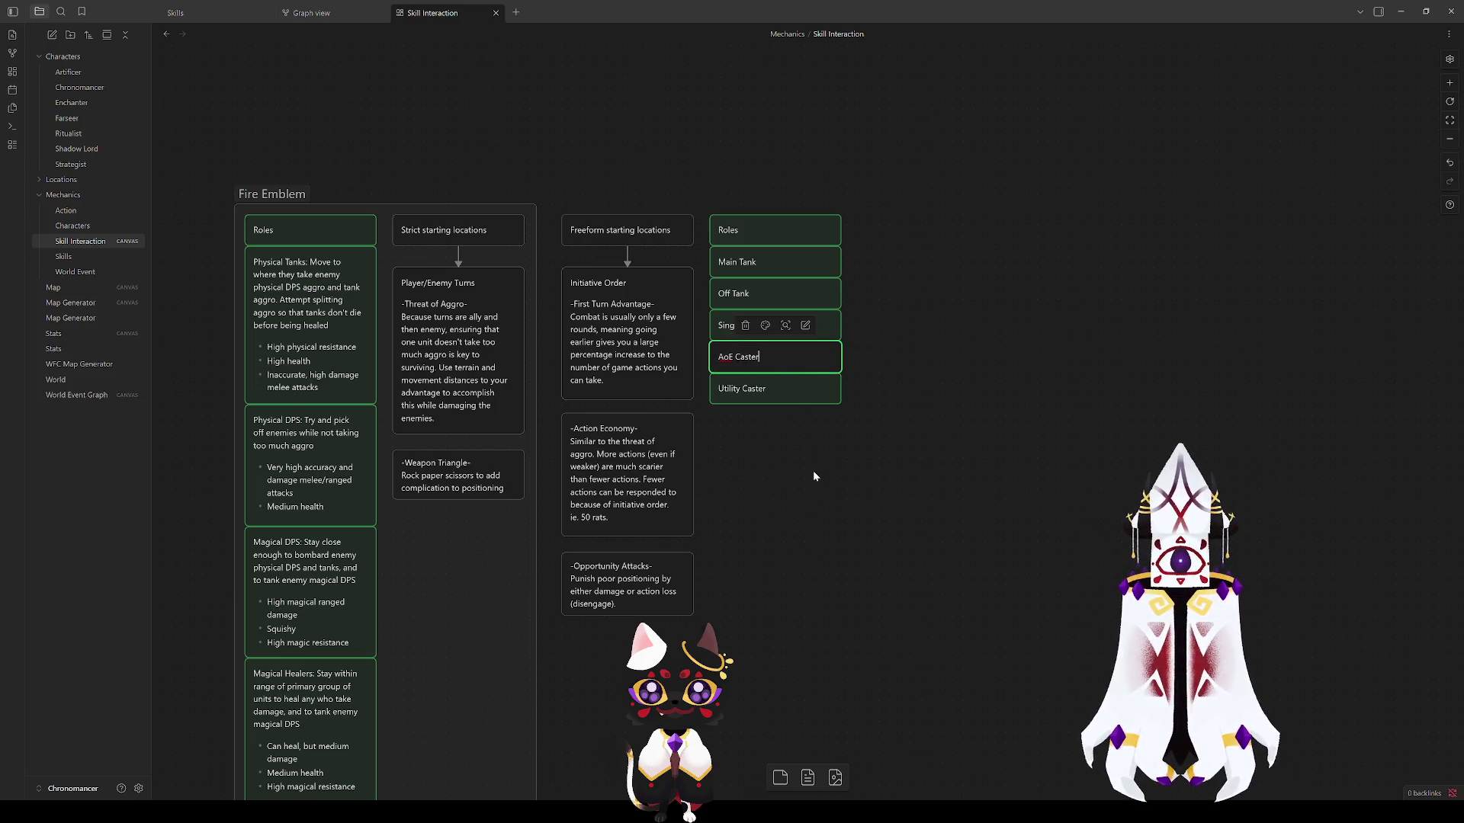
click(811, 471)
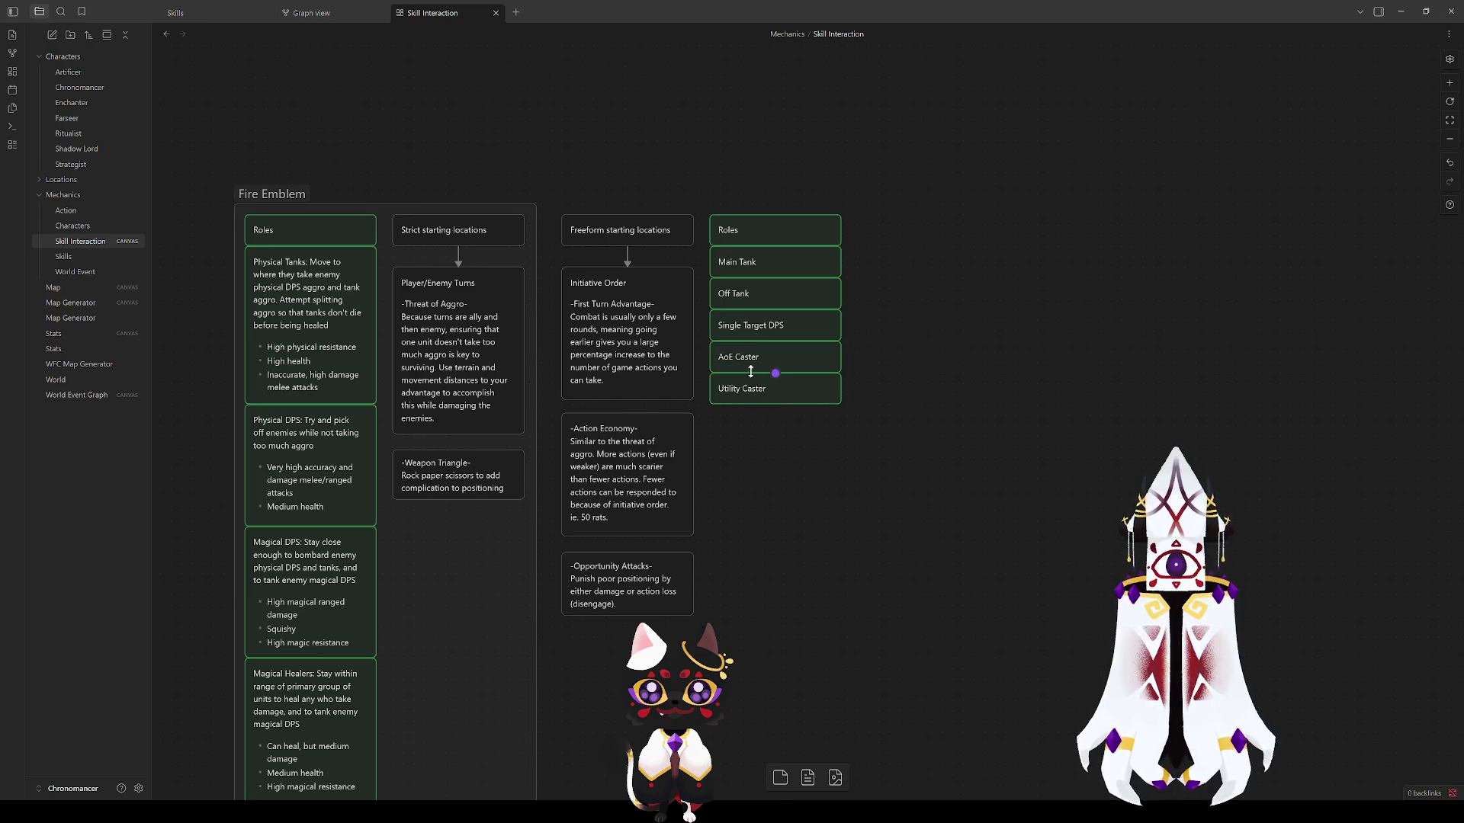
double_click(727, 356)
text(Damage)
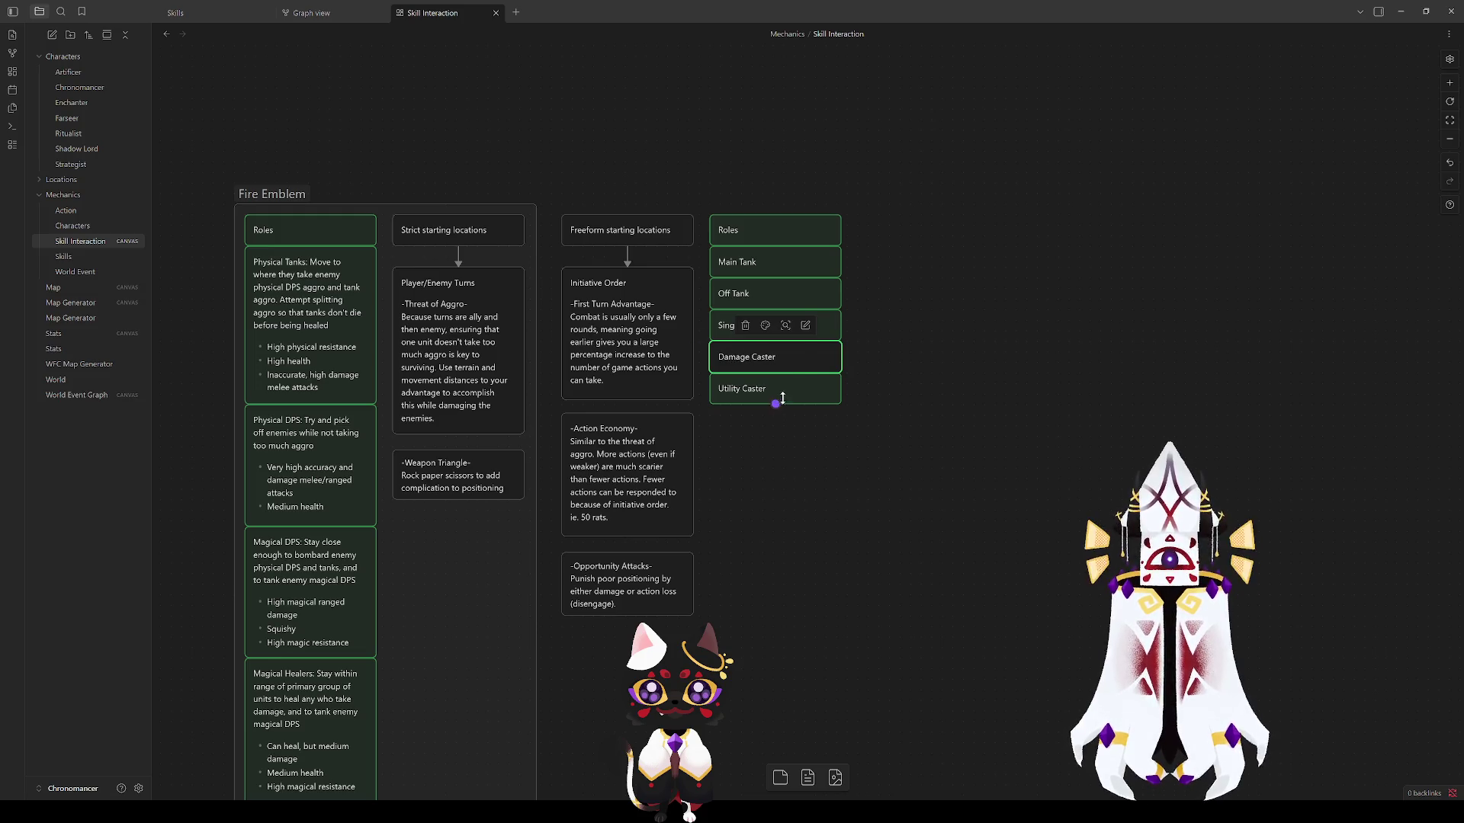
click(795, 356)
text((AoE in))
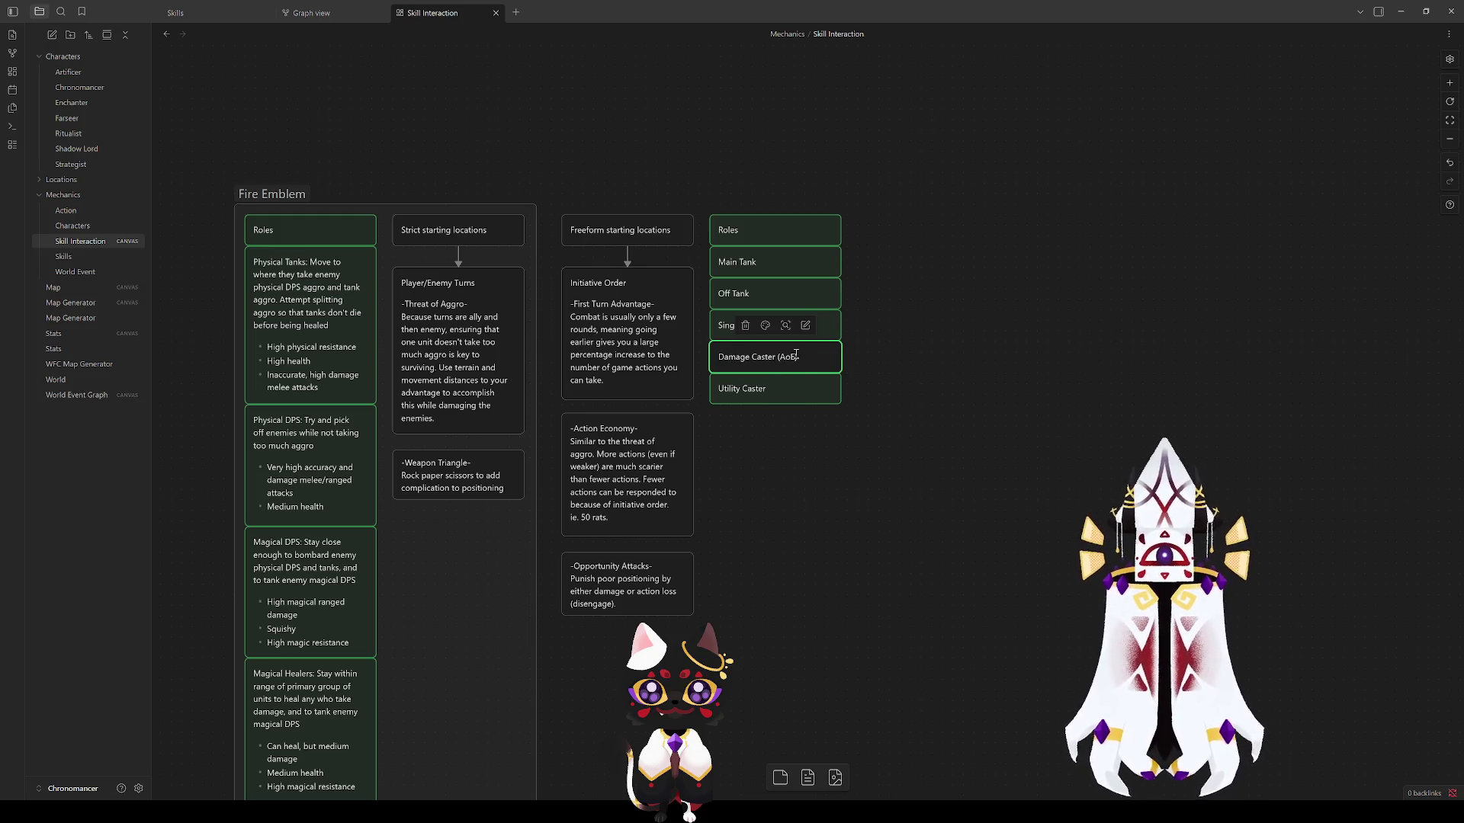
text(mostly)
click(829, 436)
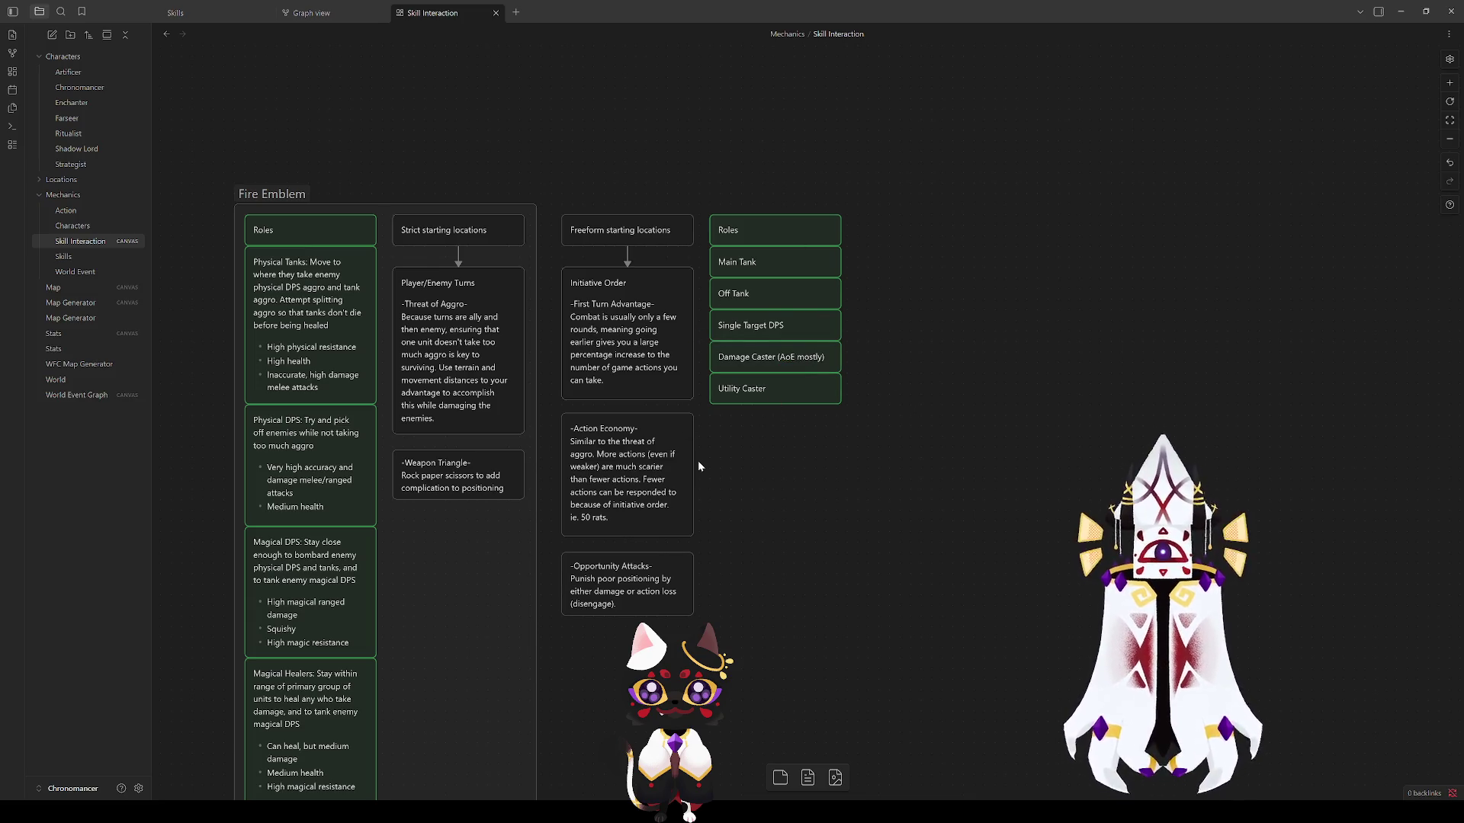
drag(698, 461, 893, 472)
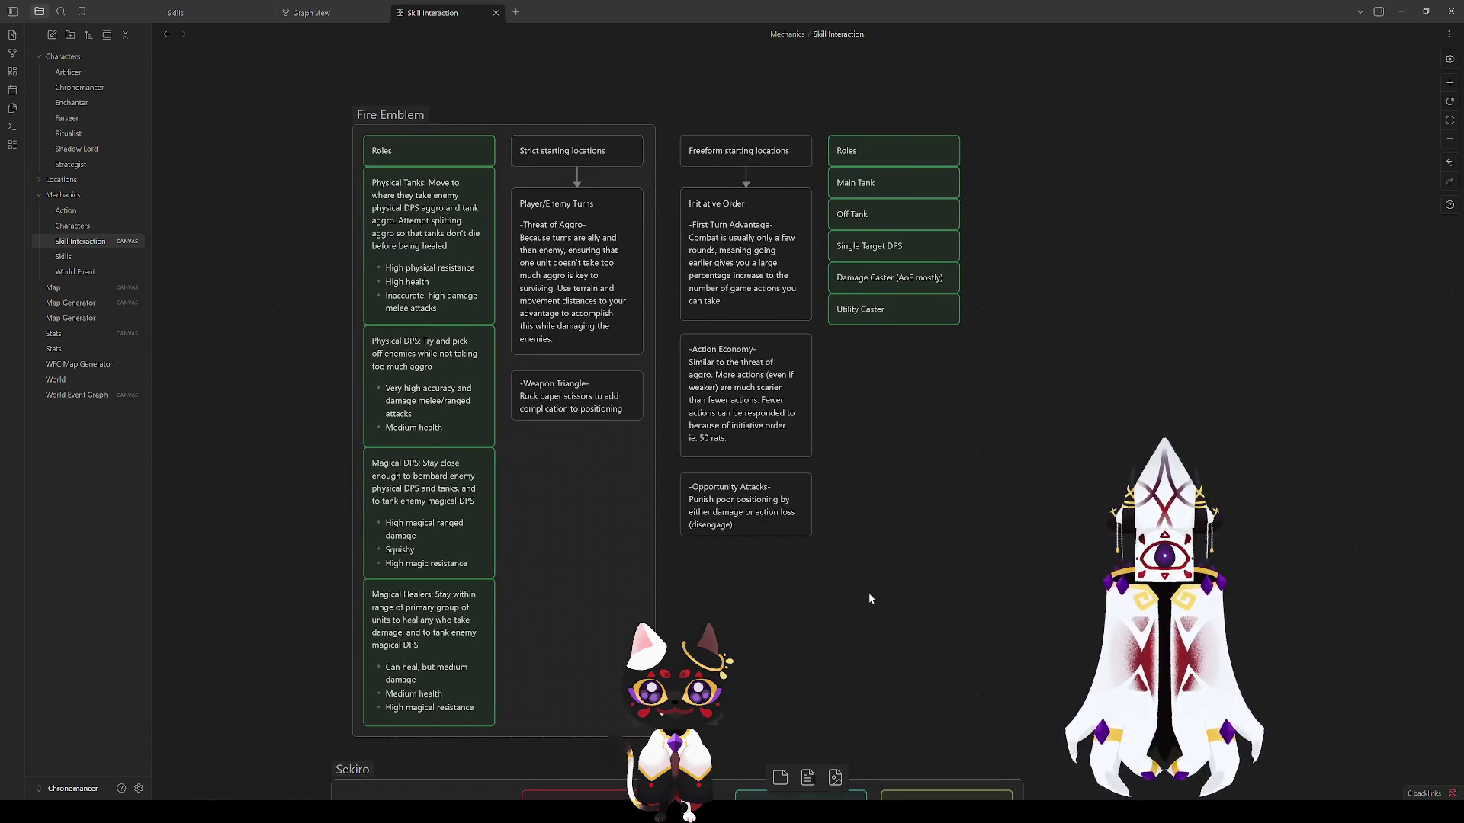
Step: Select the Utility Caster card and Alt-drag a copy of it
click(890, 311)
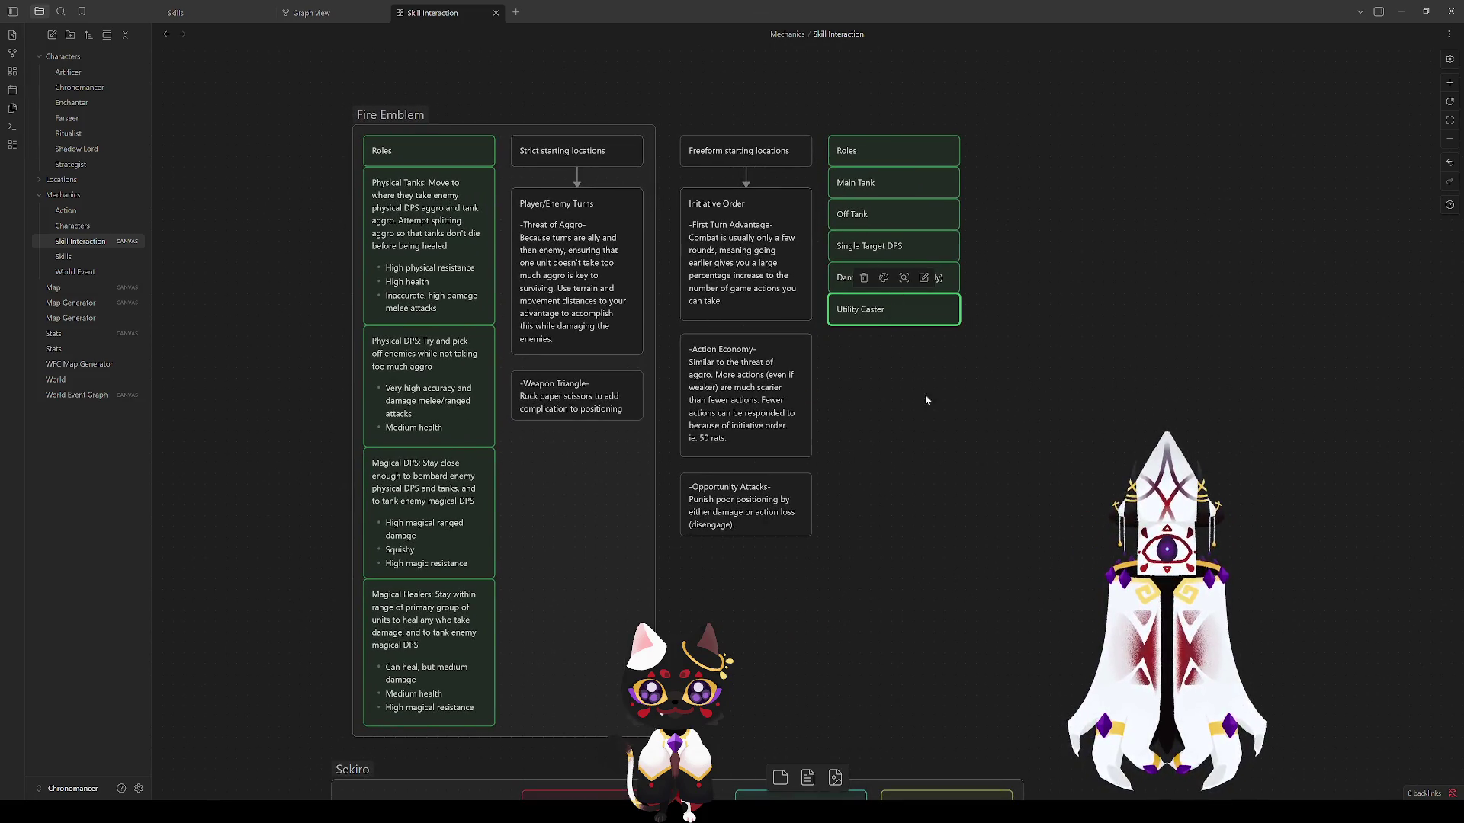
click(939, 425)
click(891, 318)
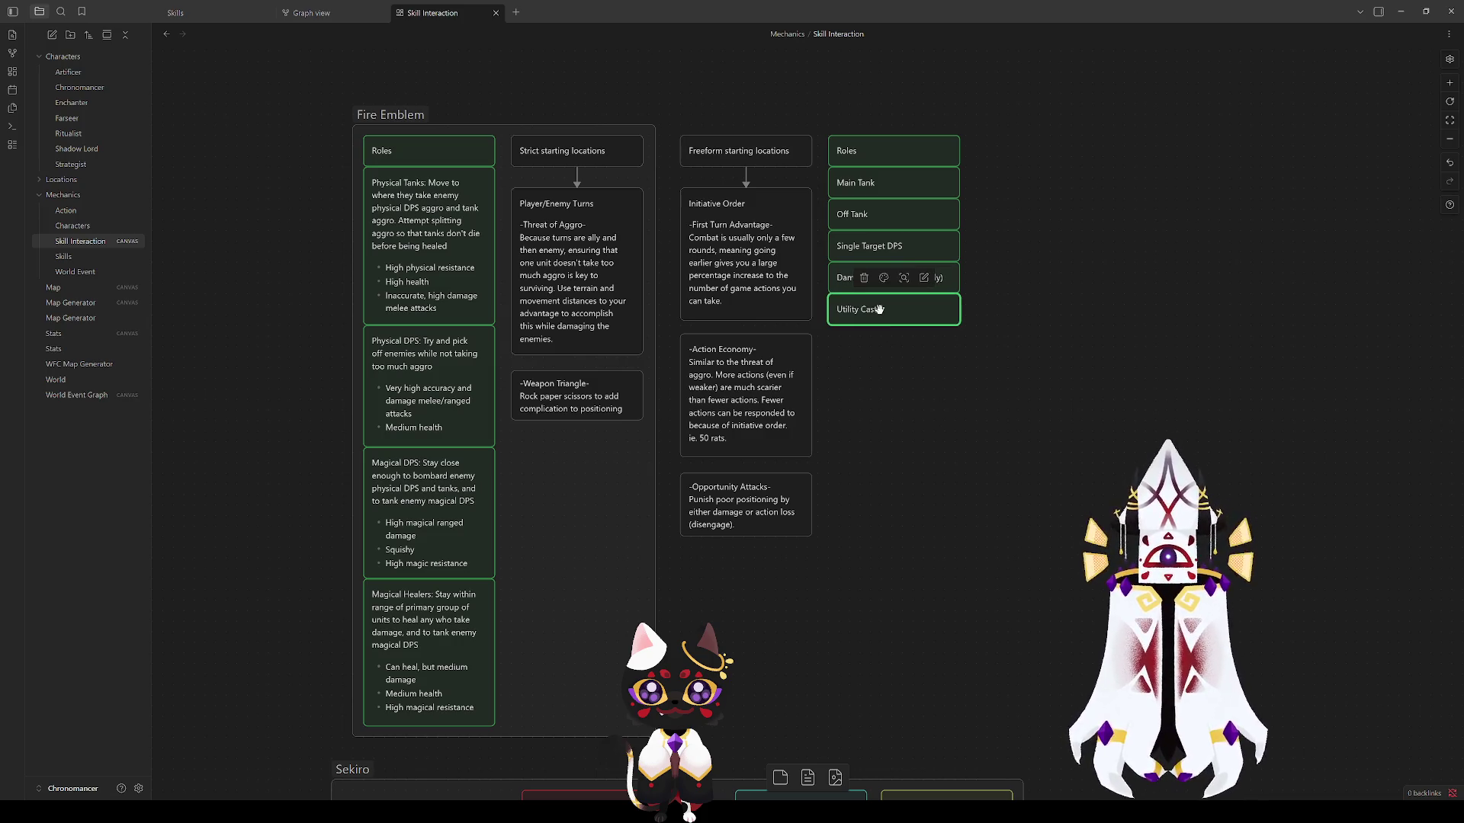
click(927, 423)
mouse_move(894, 311)
mouse_down()
mouse_move(894, 347)
mouse_move(881, 311)
mouse_up()
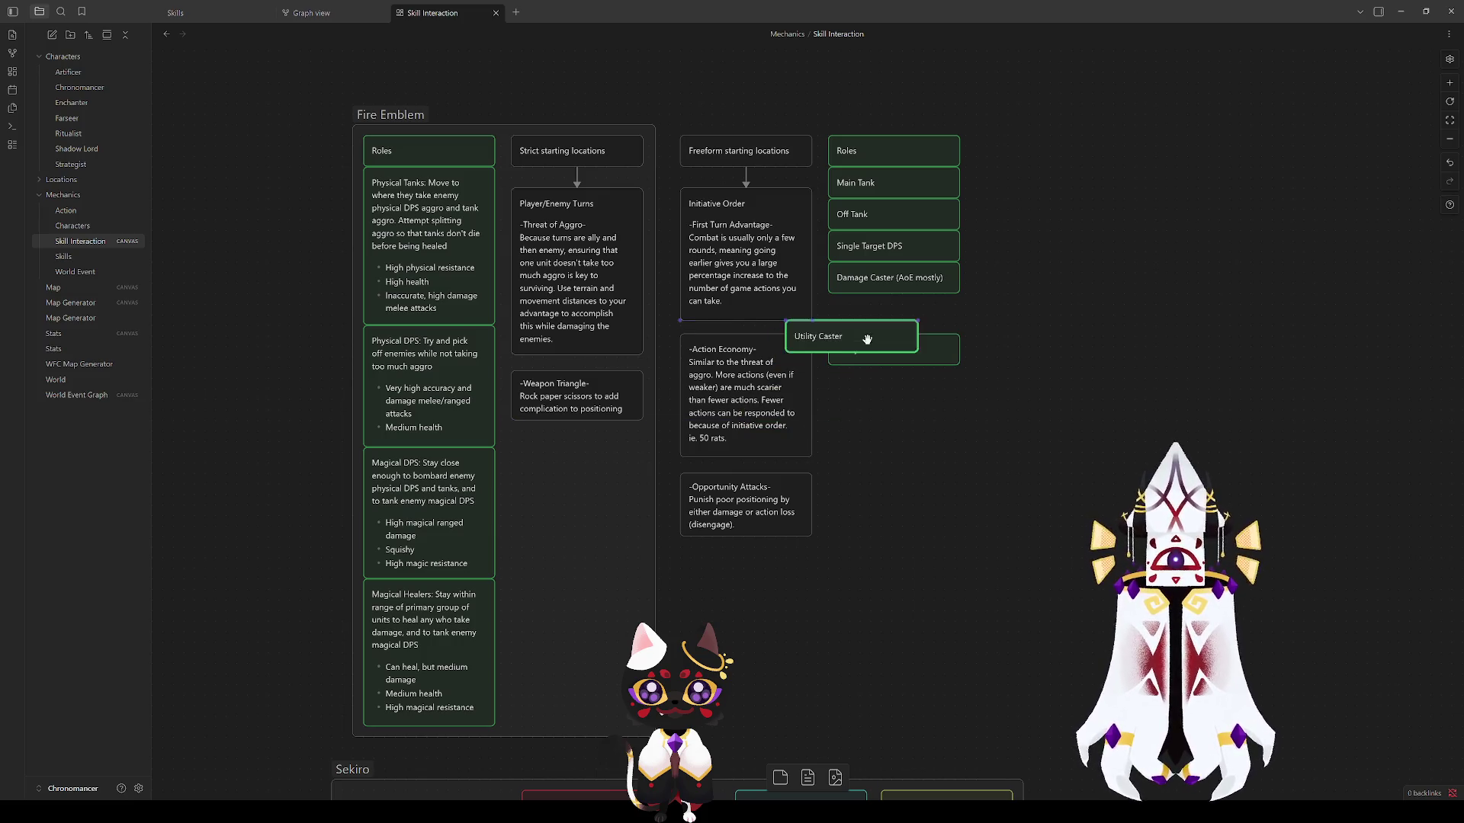
Step: Rename the upper copy Support Caster, snap Utility Caster beneath, then delete Utility Caster
double_click(880, 312)
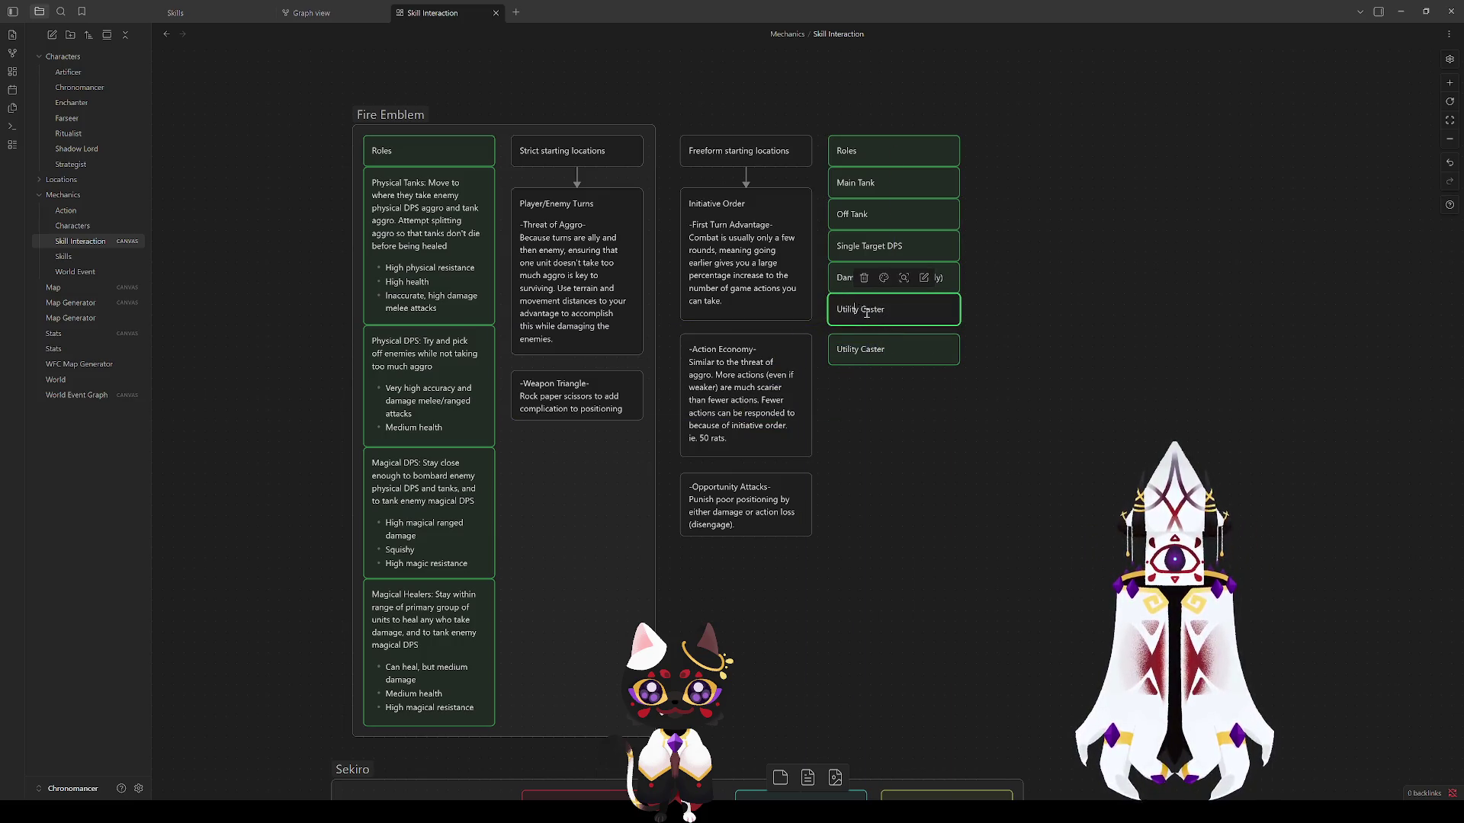
text(Suppor)
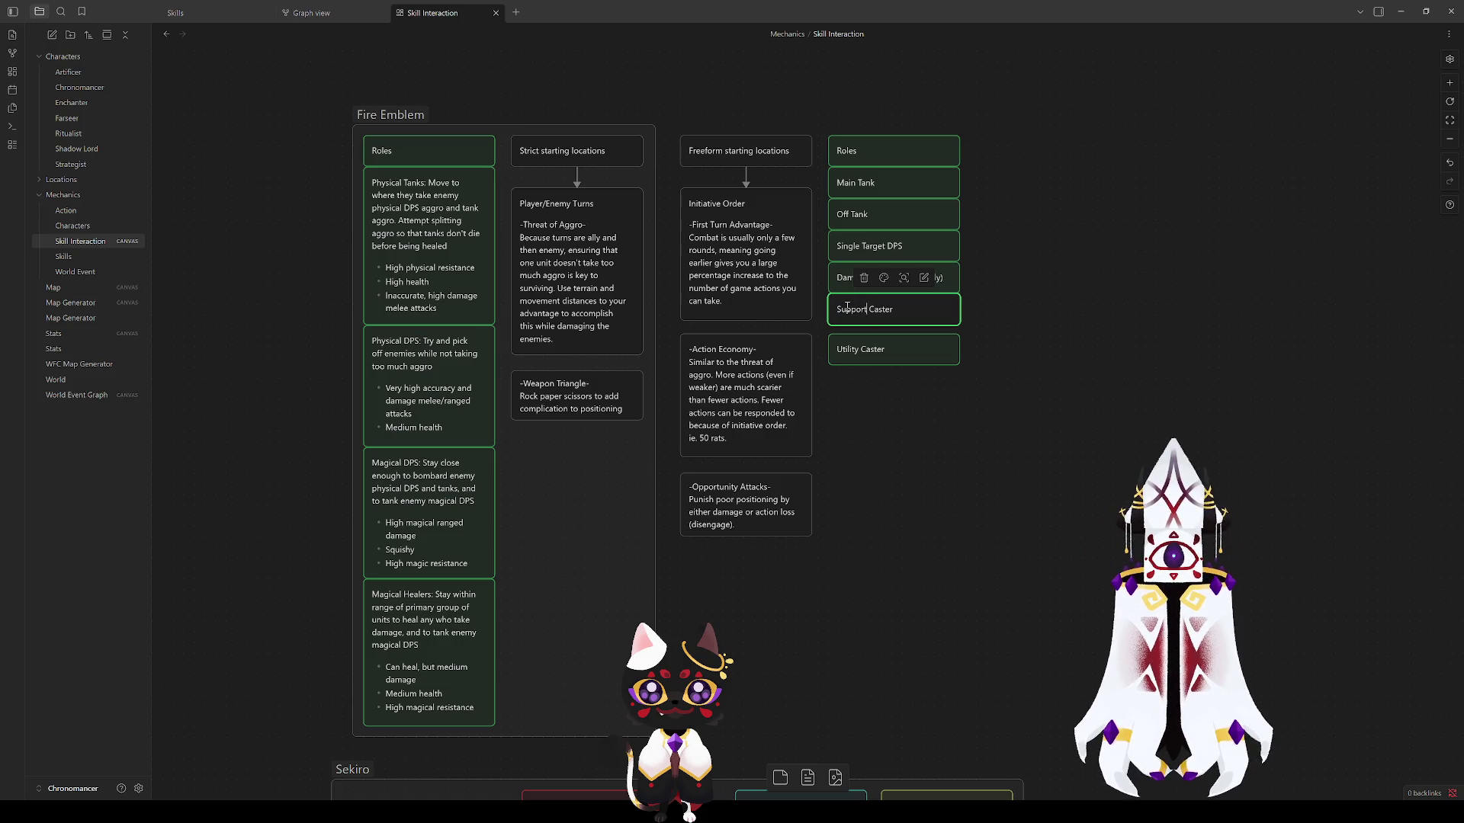
drag(875, 348, 875, 340)
click(880, 398)
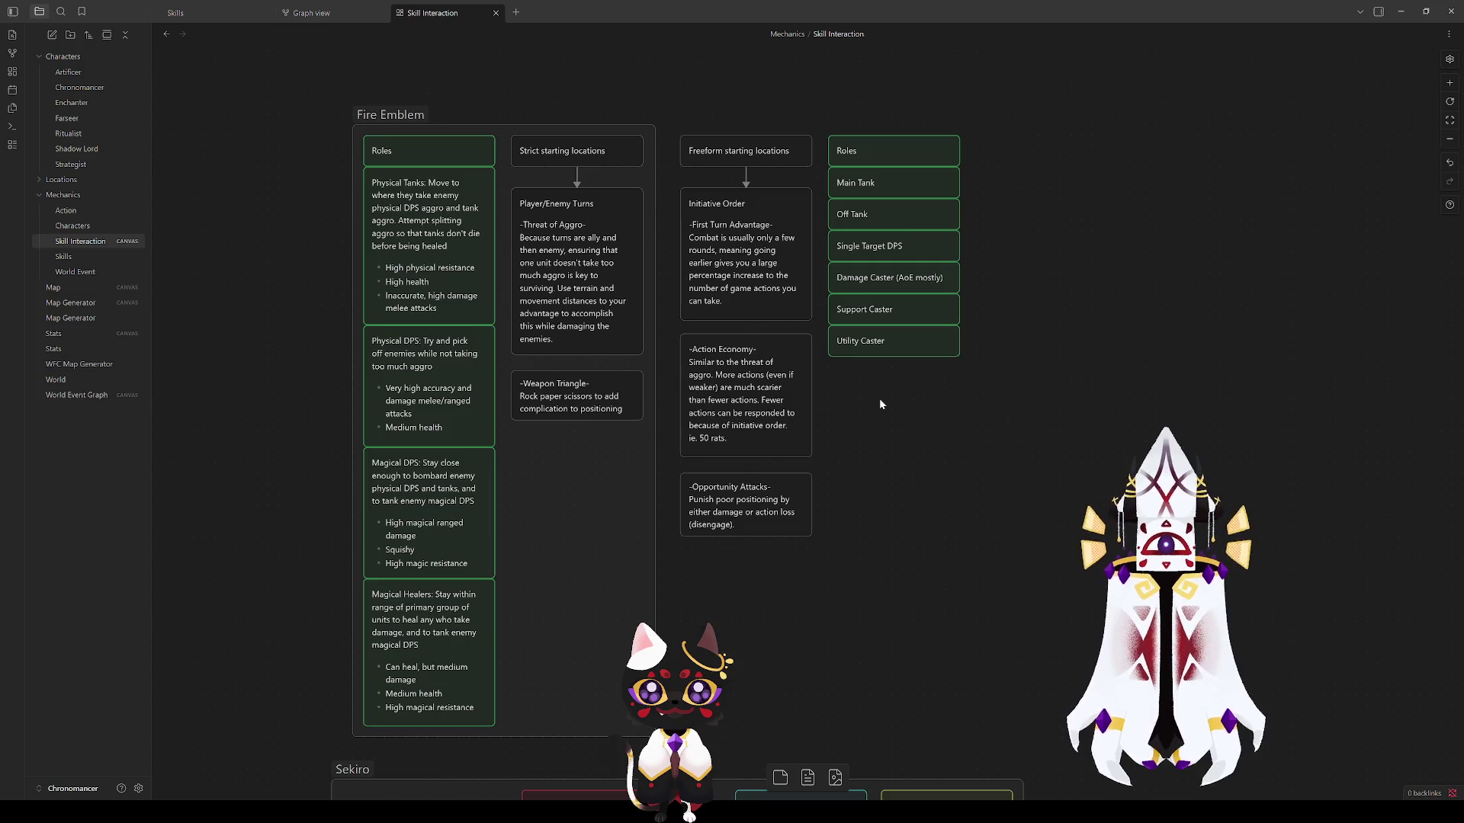
click(878, 339)
key(Delete)
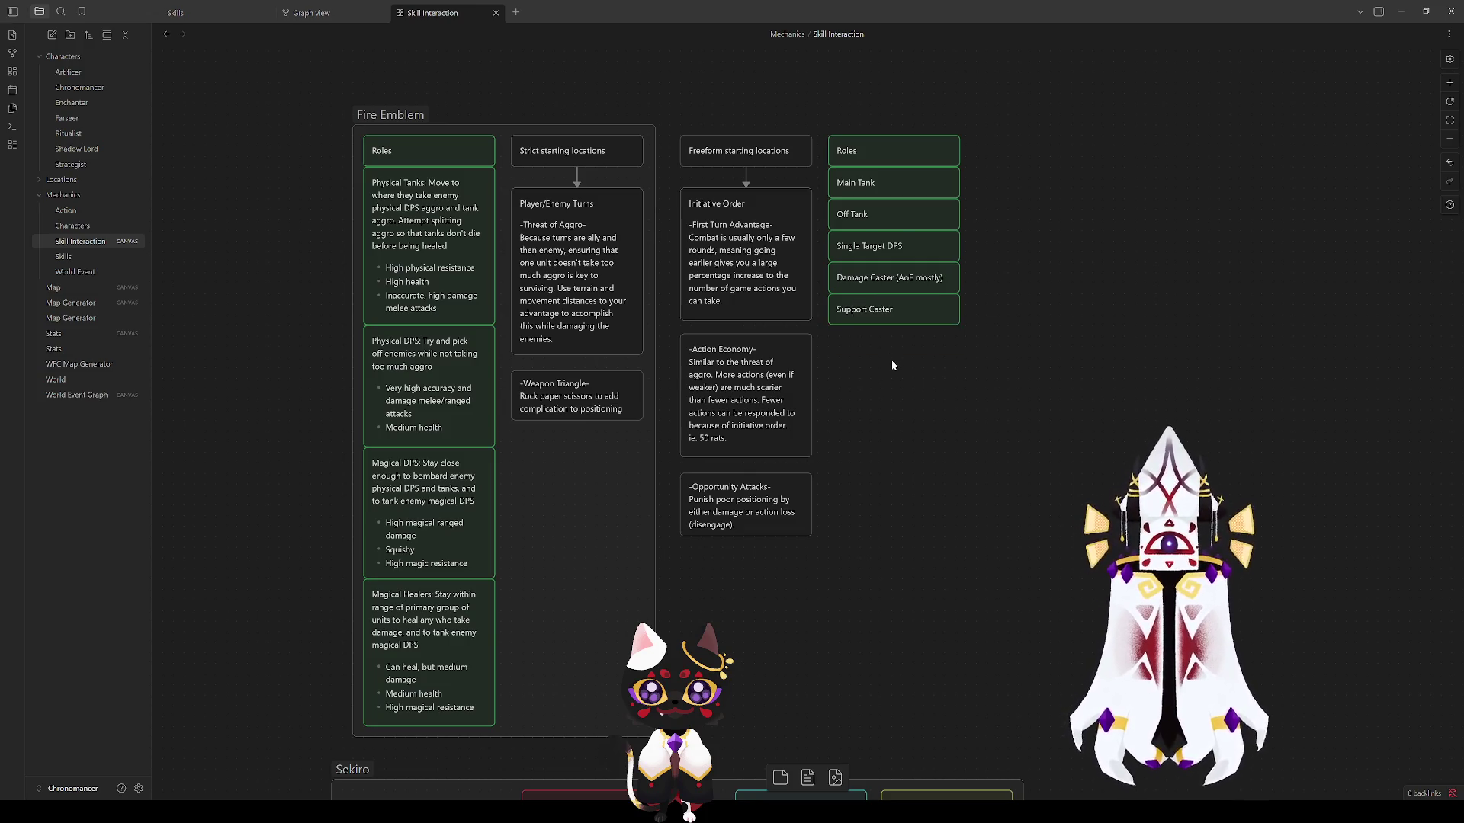
mouse_move(986, 413)
mouse_down()
mouse_move(860, 197)
mouse_move(821, 174)
mouse_up()
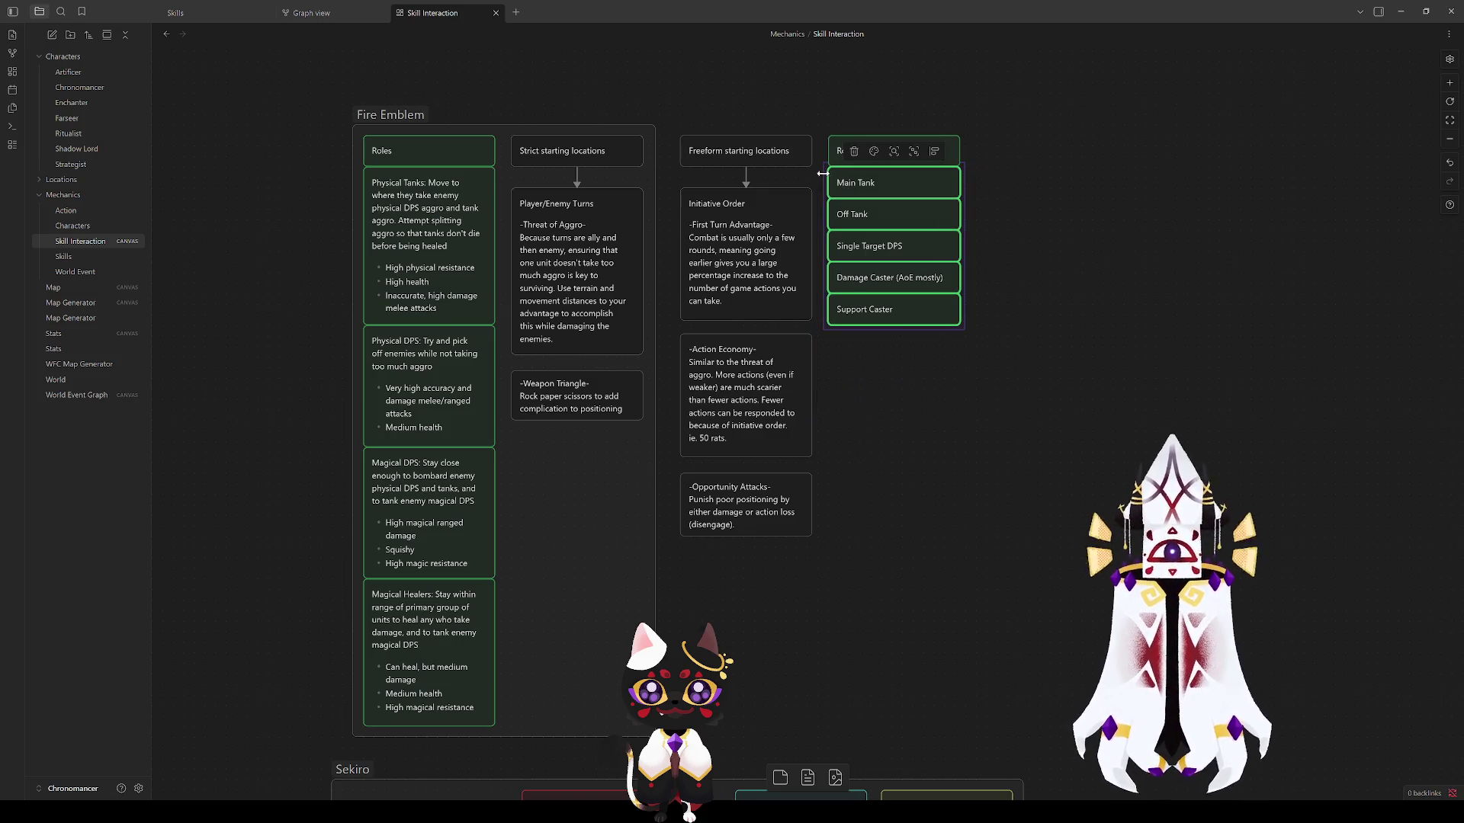
click(956, 400)
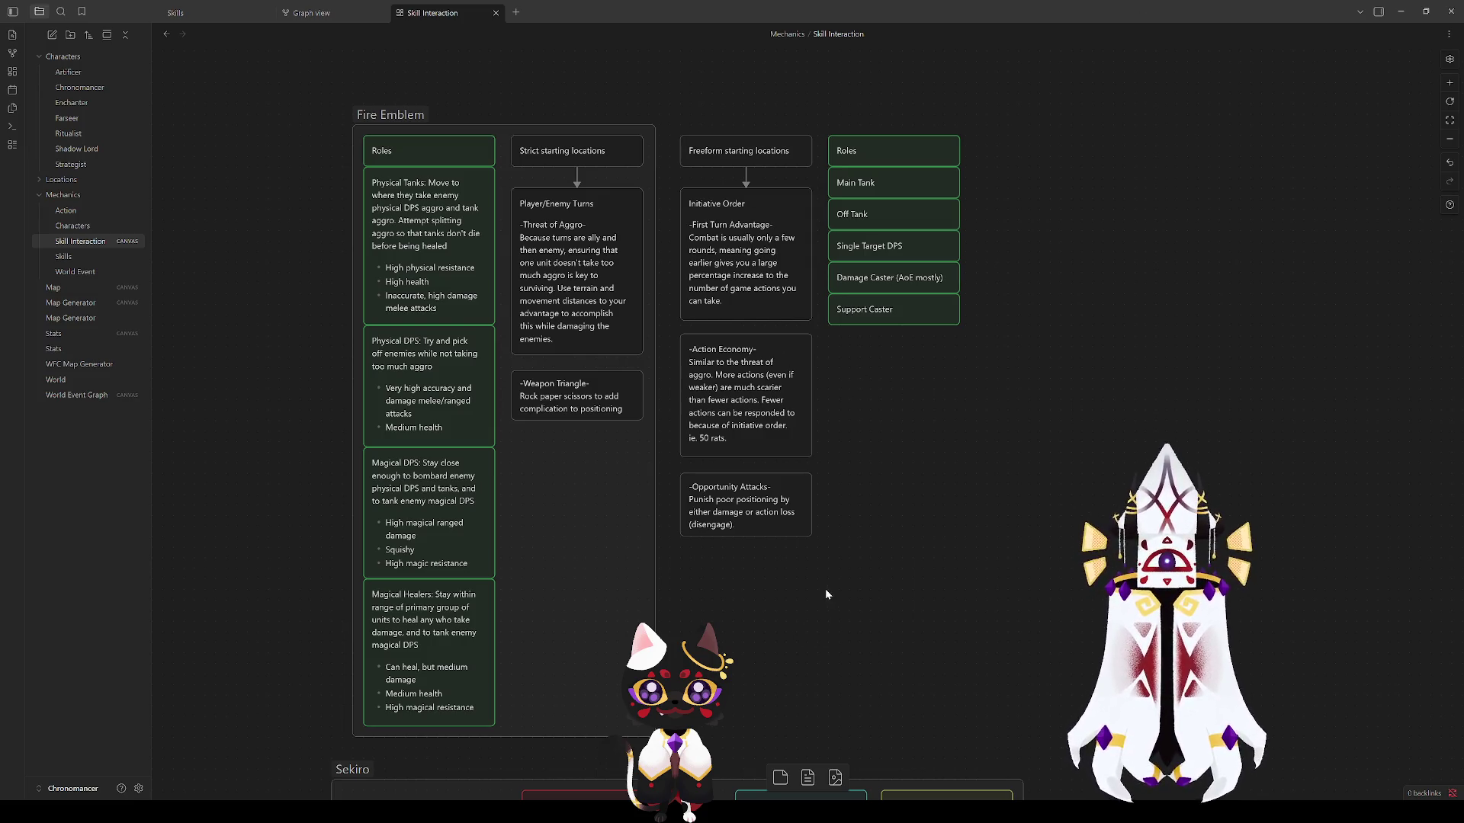
drag(826, 592, 687, 138)
mouse_move(1048, 593)
mouse_down()
mouse_move(729, 117)
mouse_move(670, 117)
mouse_move(710, 203)
mouse_move(968, 569)
mouse_up()
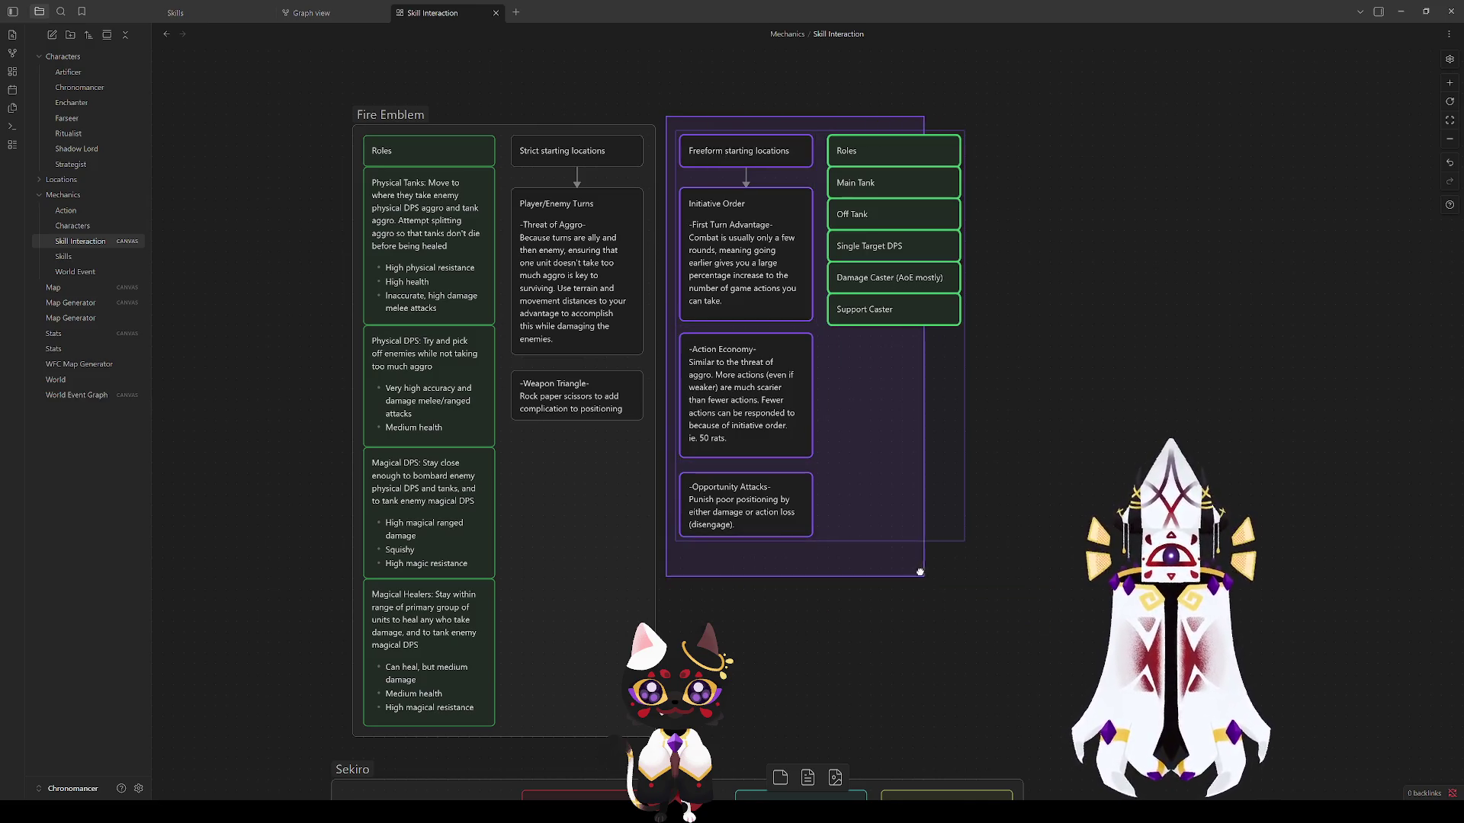
click(984, 563)
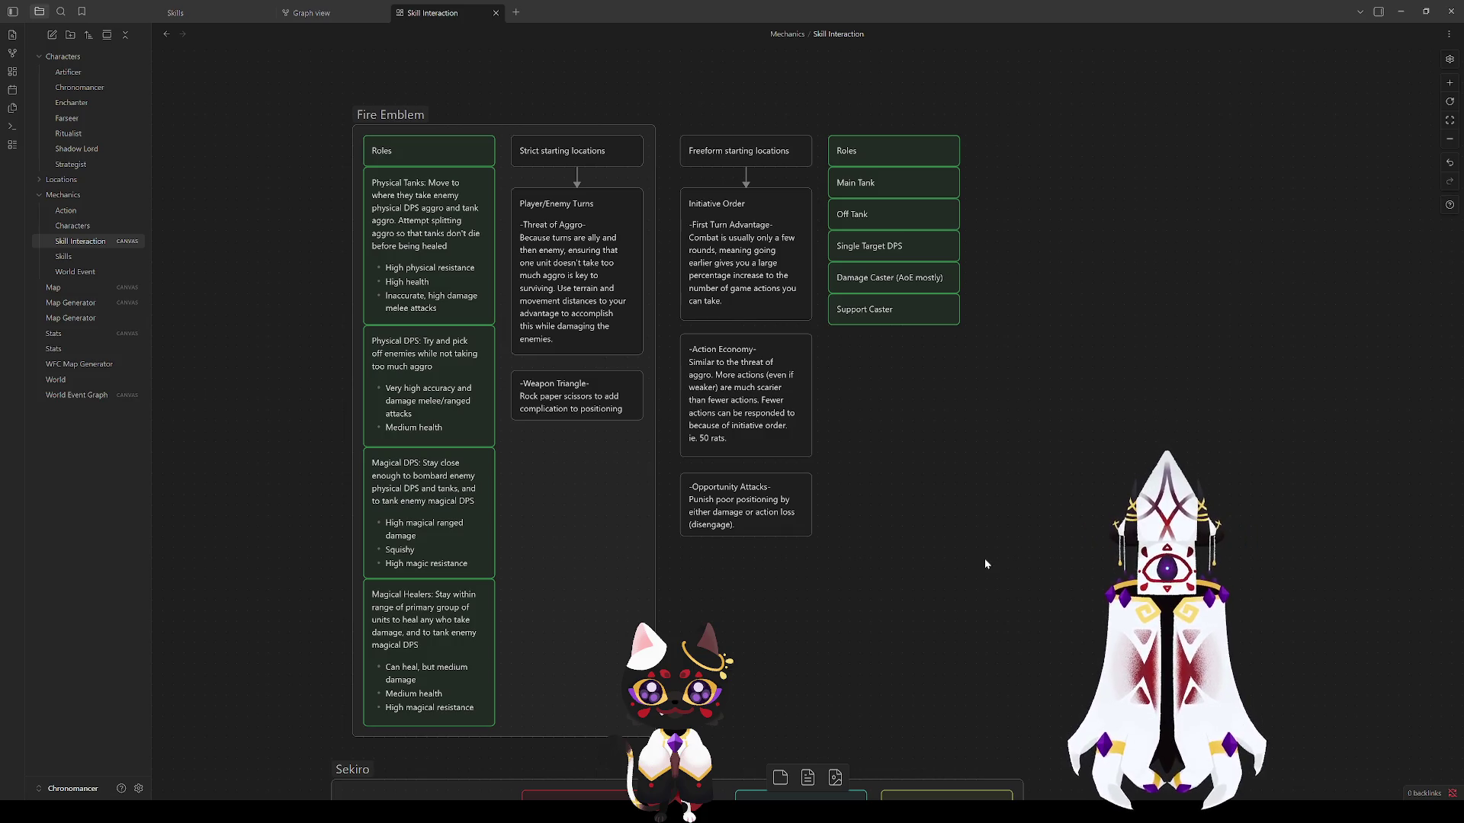
click(870, 277)
click(1043, 238)
click(879, 213)
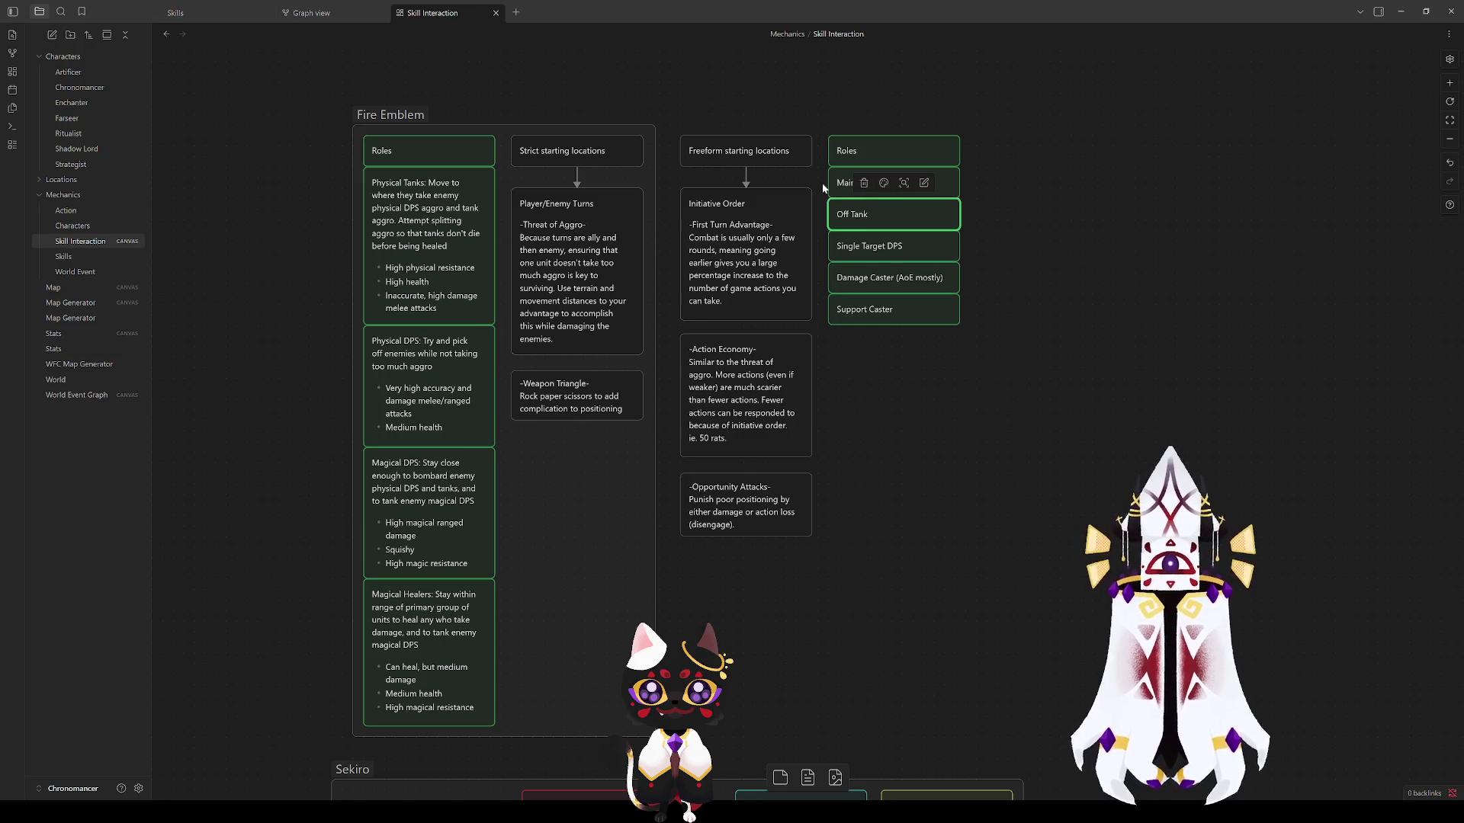
click(1095, 245)
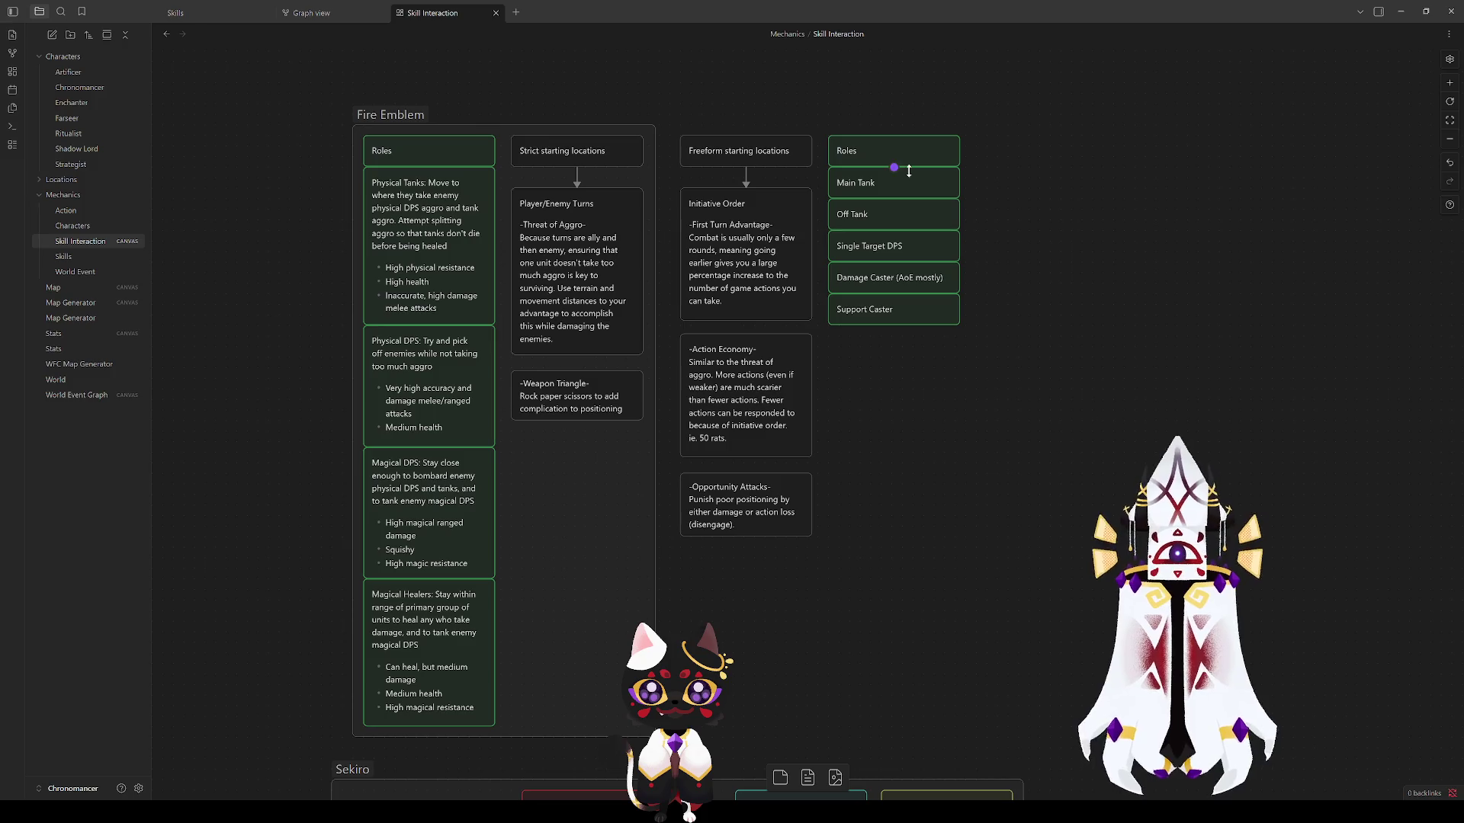
click(875, 184)
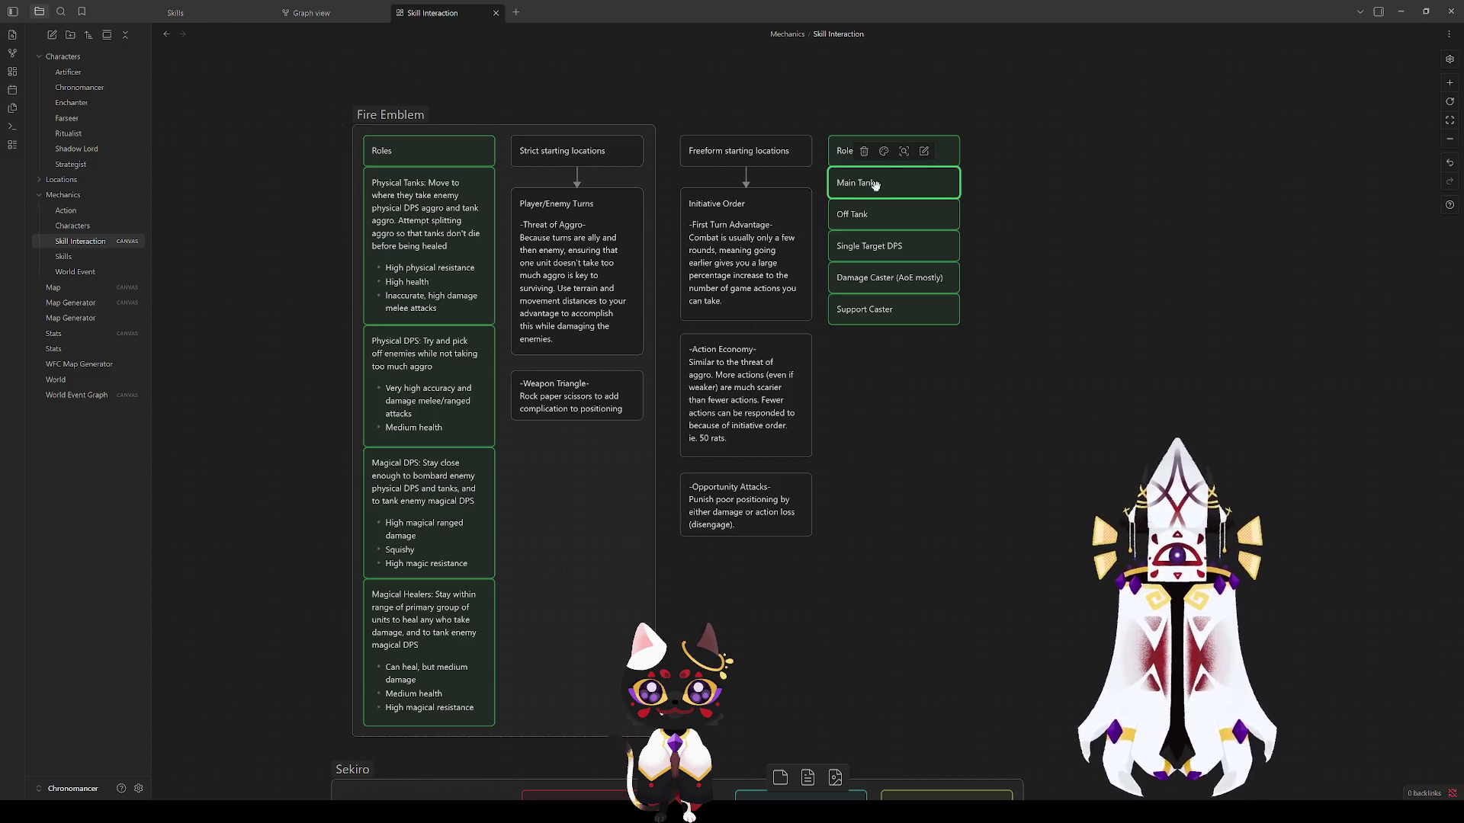
click(870, 246)
click(1002, 381)
click(904, 278)
click(891, 310)
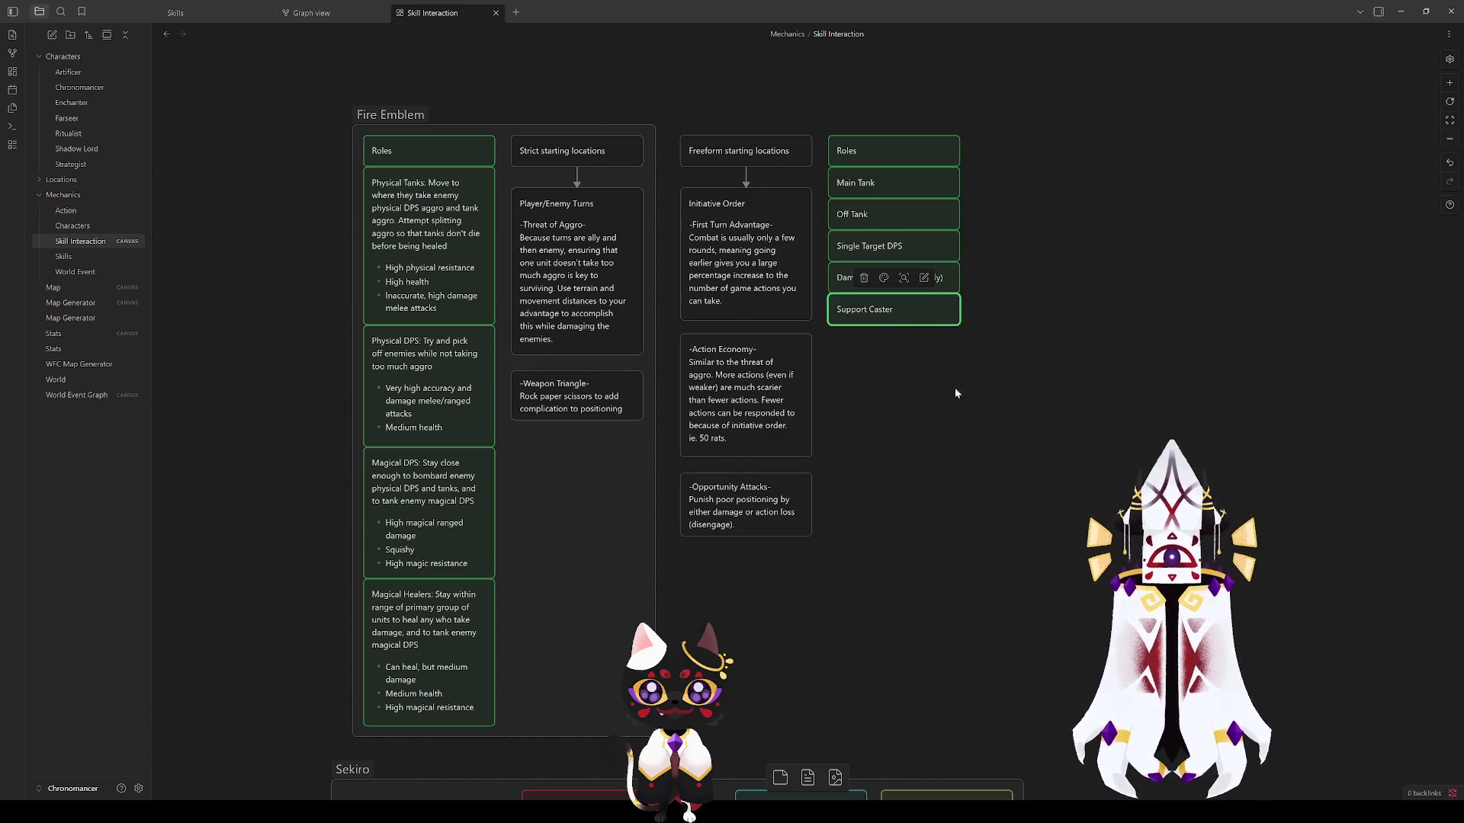
drag(1017, 344, 824, 264)
click(921, 376)
click(892, 310)
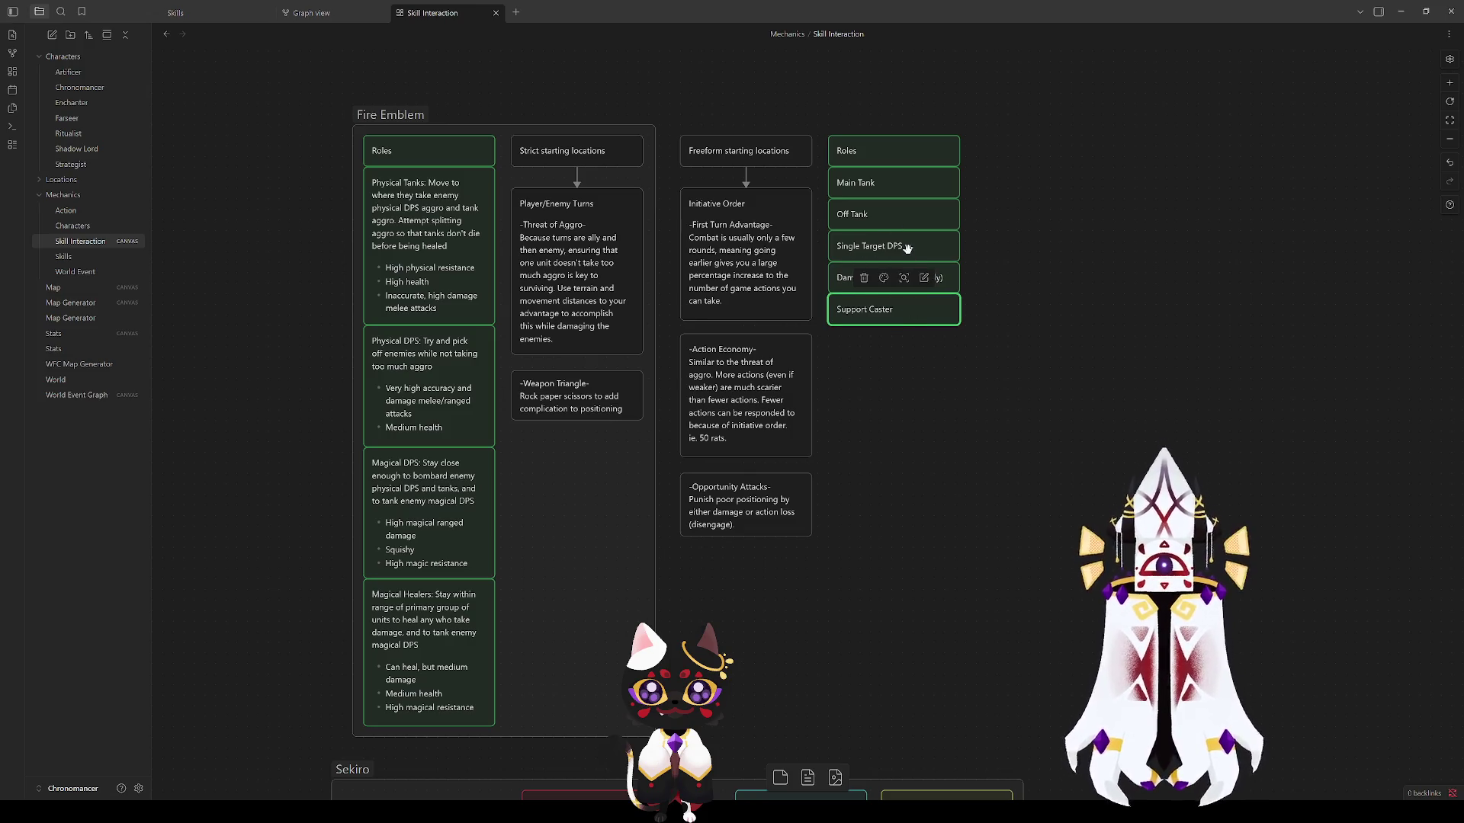
click(890, 277)
click(976, 406)
click(912, 184)
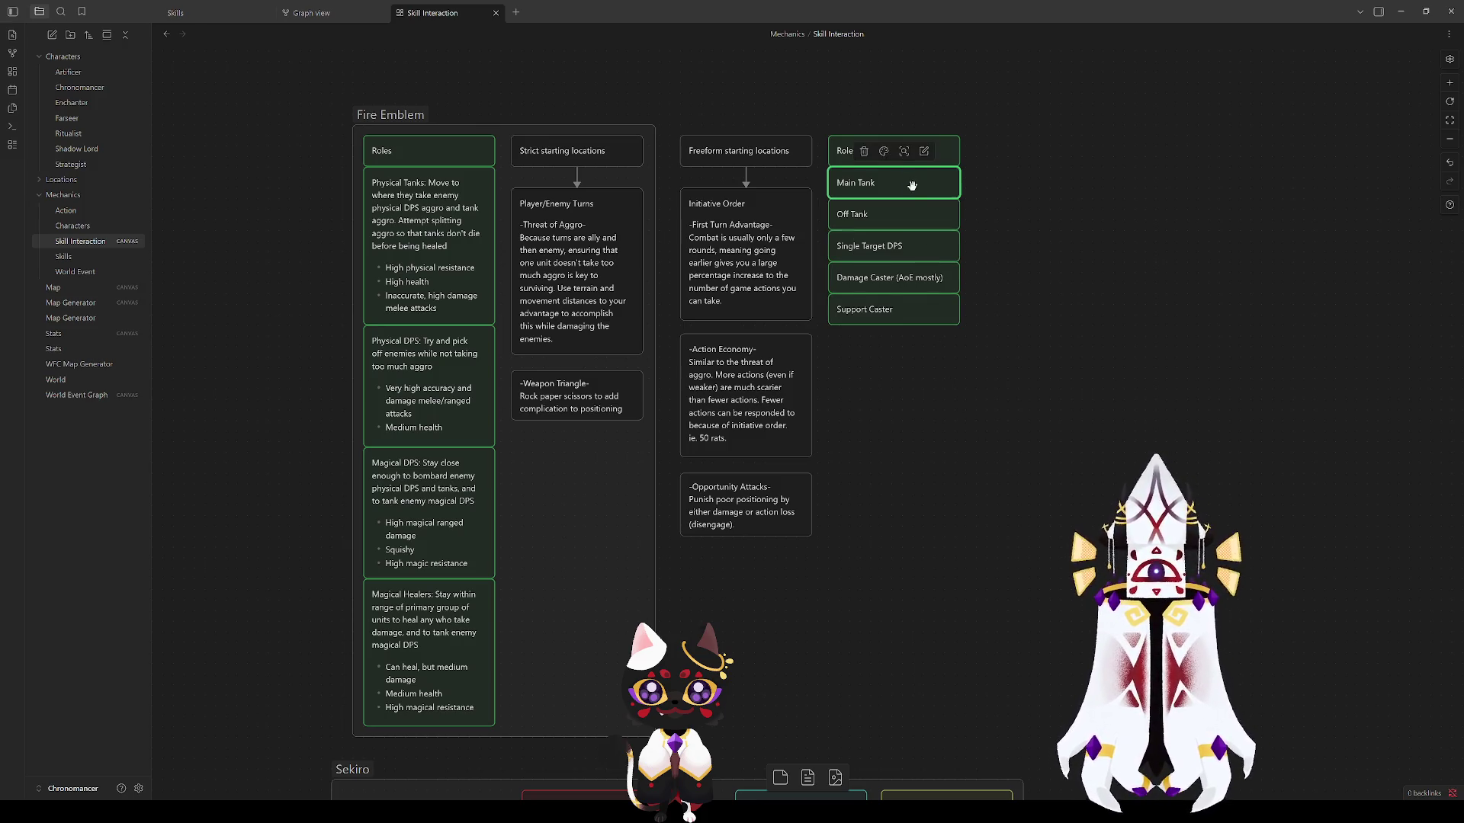
click(927, 401)
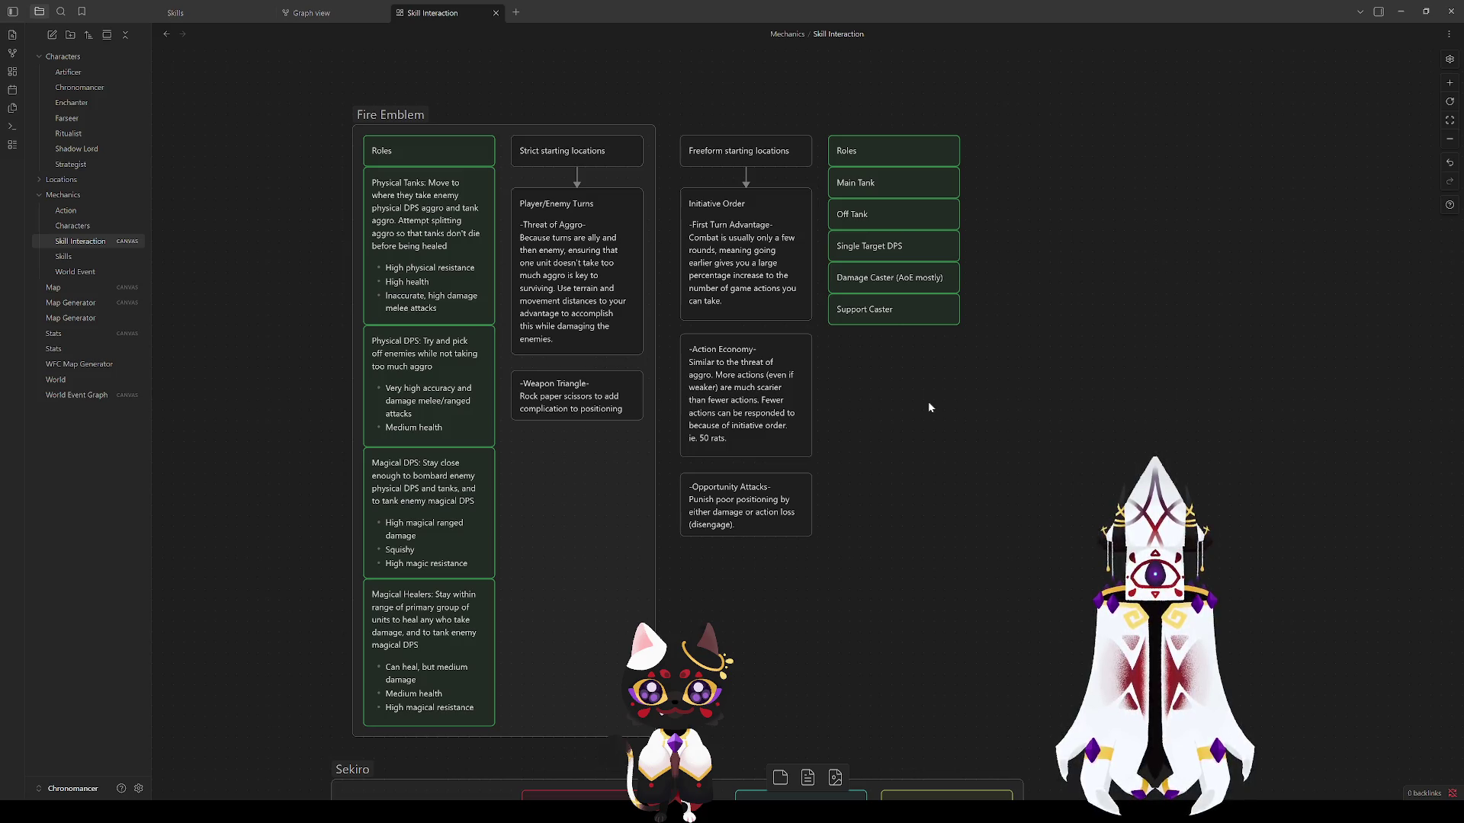
drag(1072, 626, 679, 136)
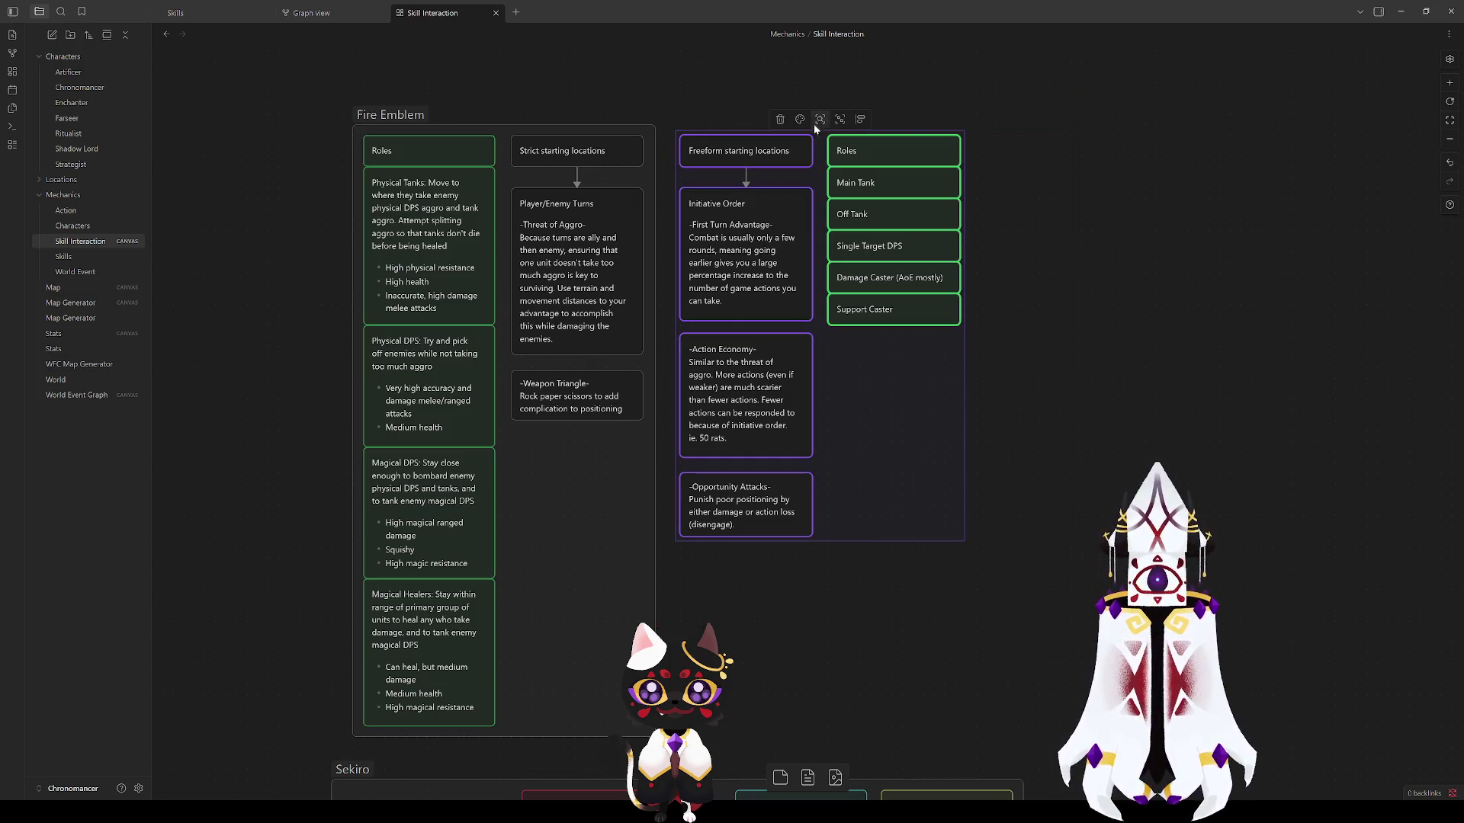
Step: Create a group from the selected cards and name it D&D
right_click(828, 188)
click(865, 216)
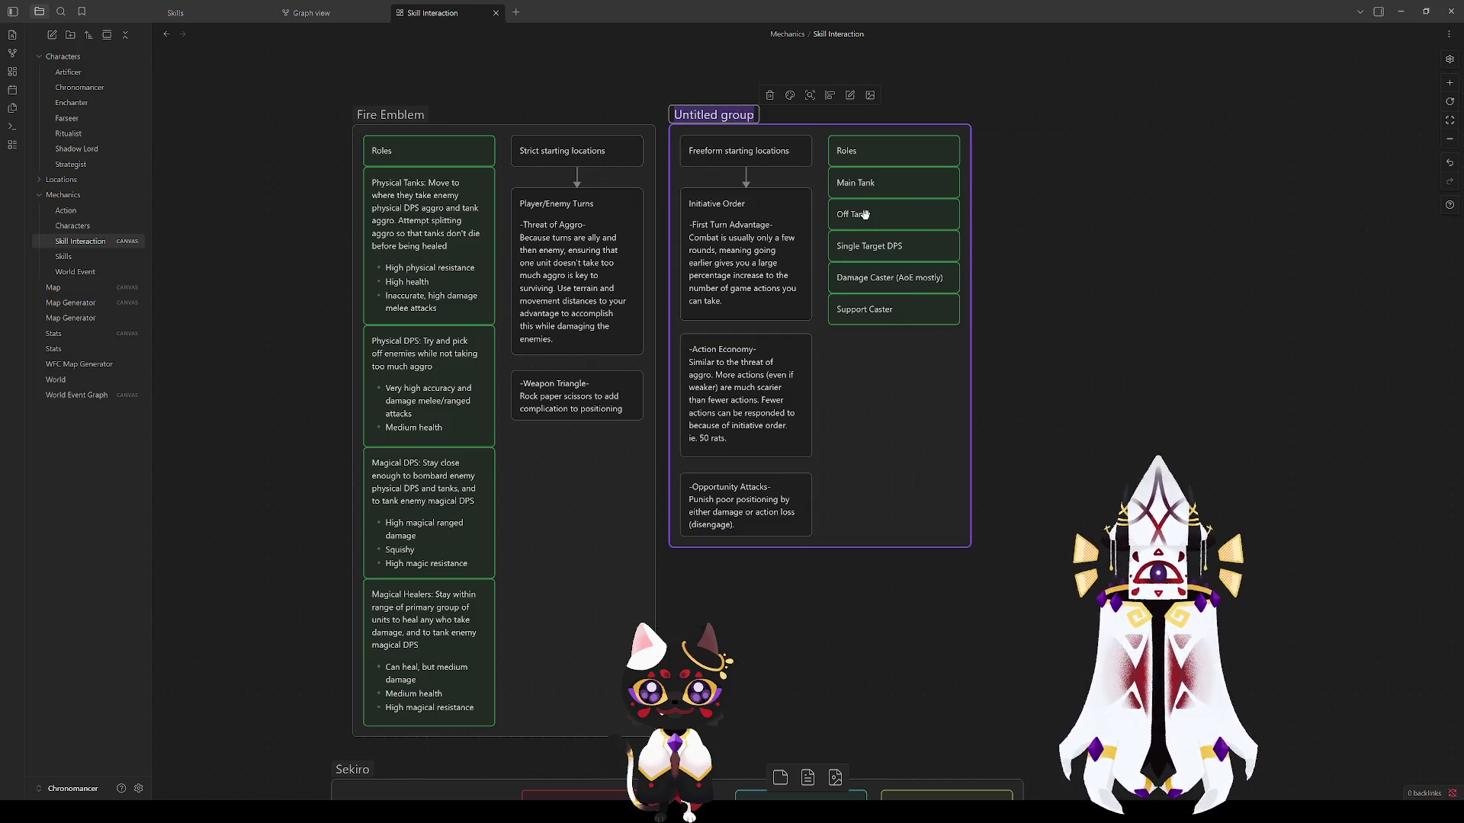
text(D&D)
click(860, 543)
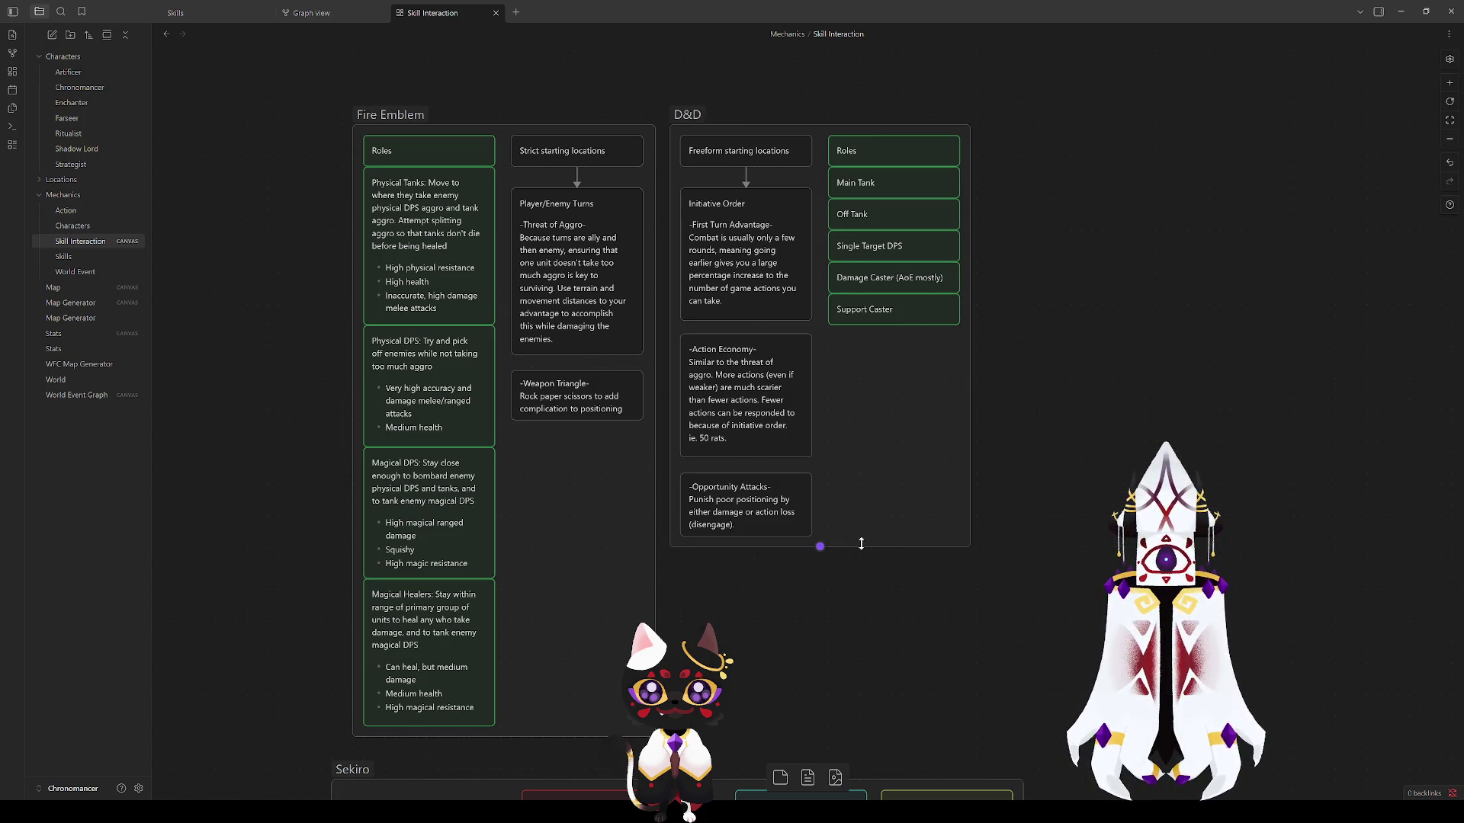
Step: Stretch the D&D group's bottom edge to Fire Emblem's height and nudge the Sekiro group up-left
drag(860, 546, 847, 735)
click(1075, 516)
mouse_move(995, 518)
mouse_down()
mouse_move(967, 482)
mouse_move(999, 258)
mouse_up()
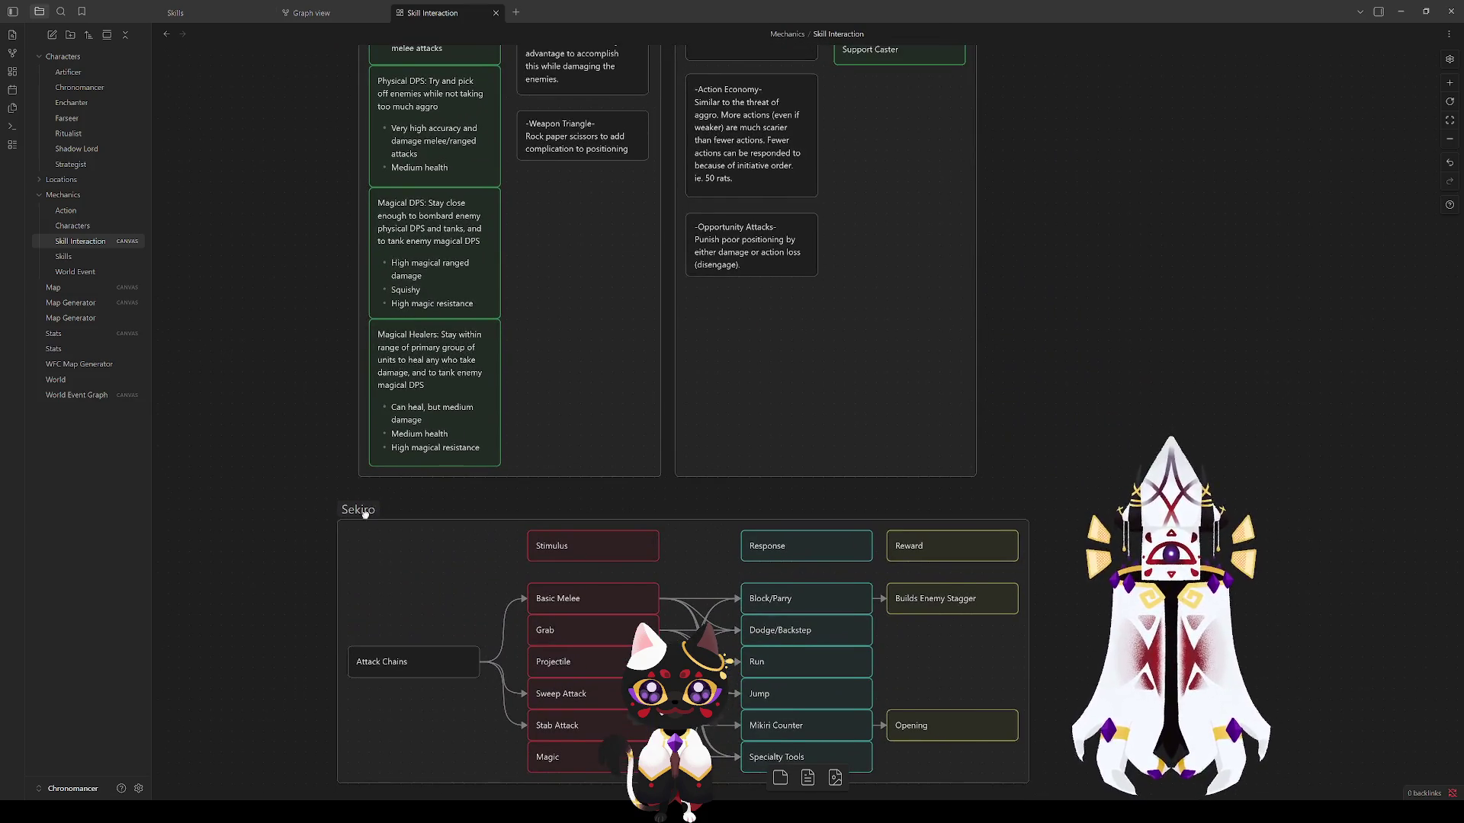
drag(365, 511, 344, 490)
click(1040, 409)
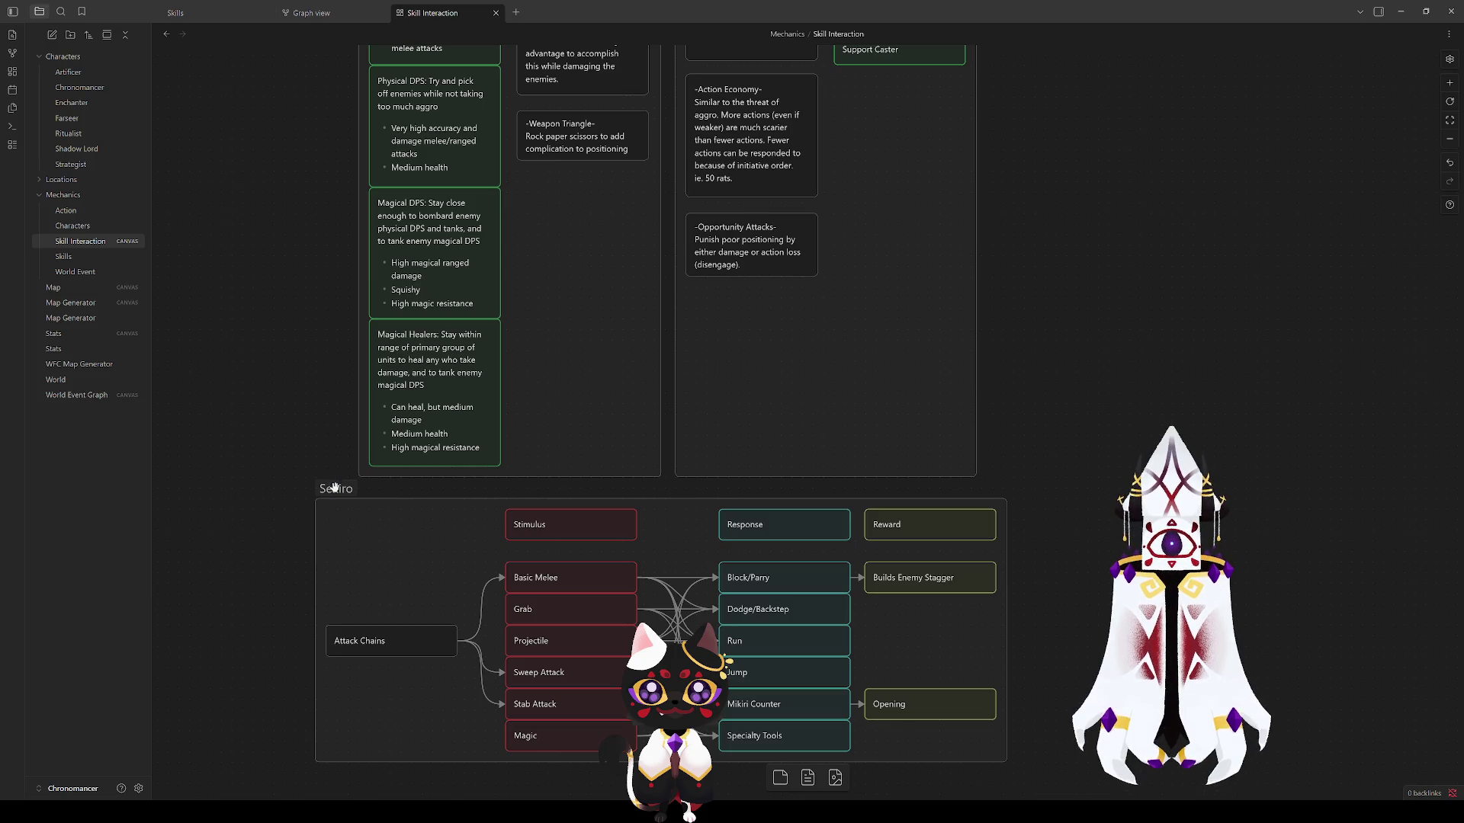
scroll(818, 375, up, 5)
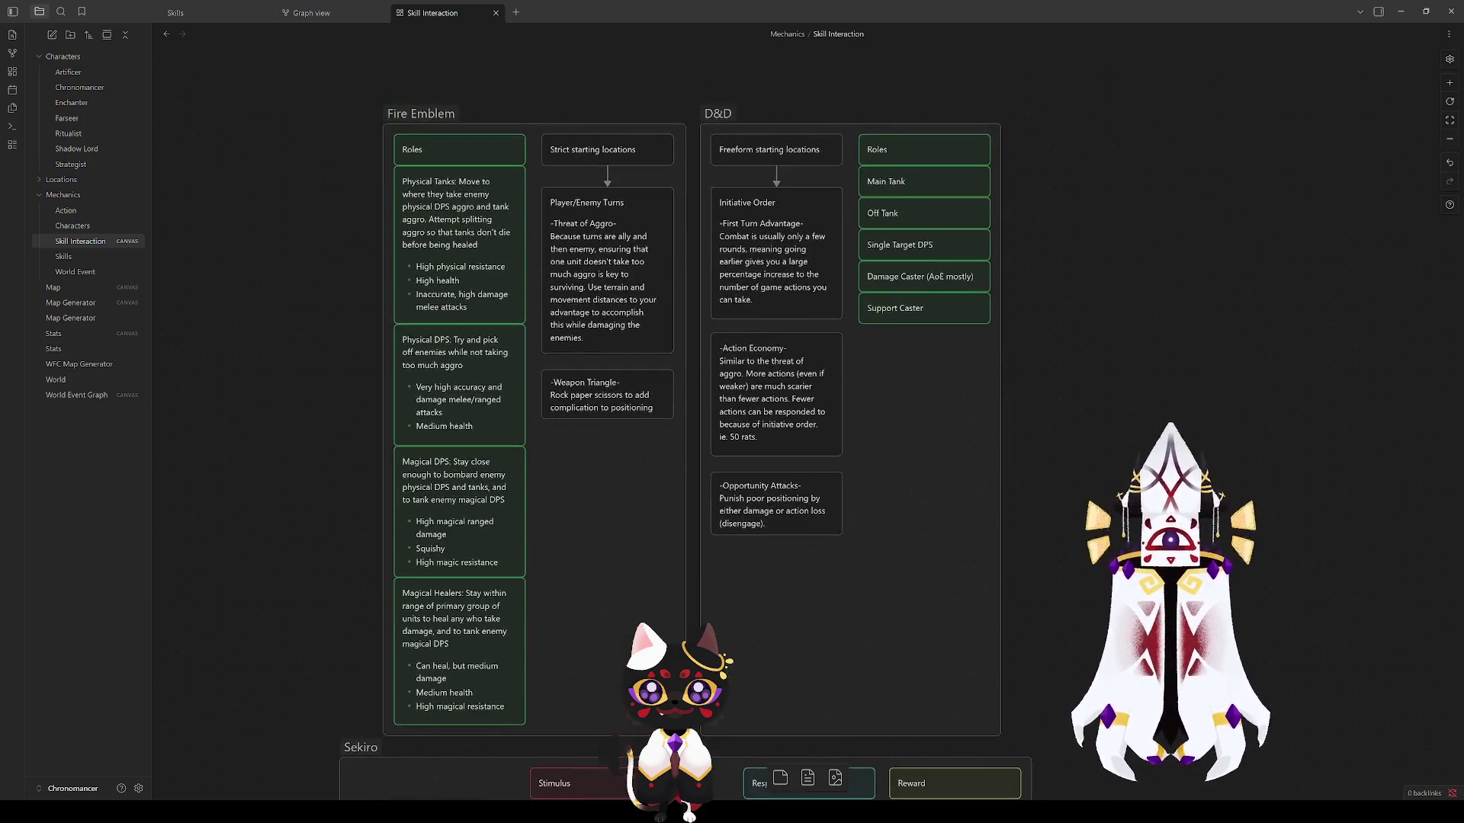
scroll(1059, 426, down, 3)
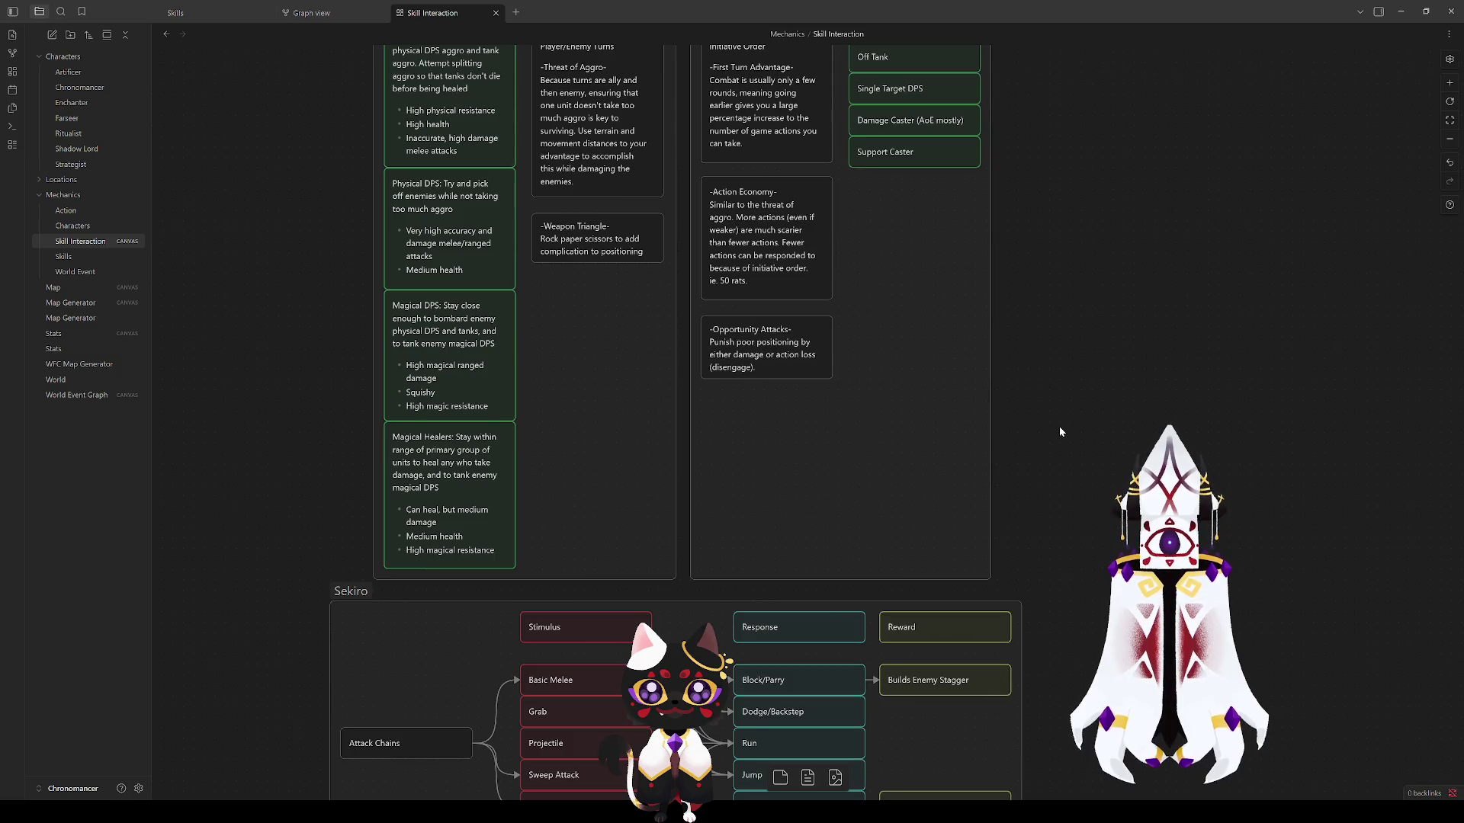
scroll(1059, 427, down, 1)
scroll(1055, 470, right, 2)
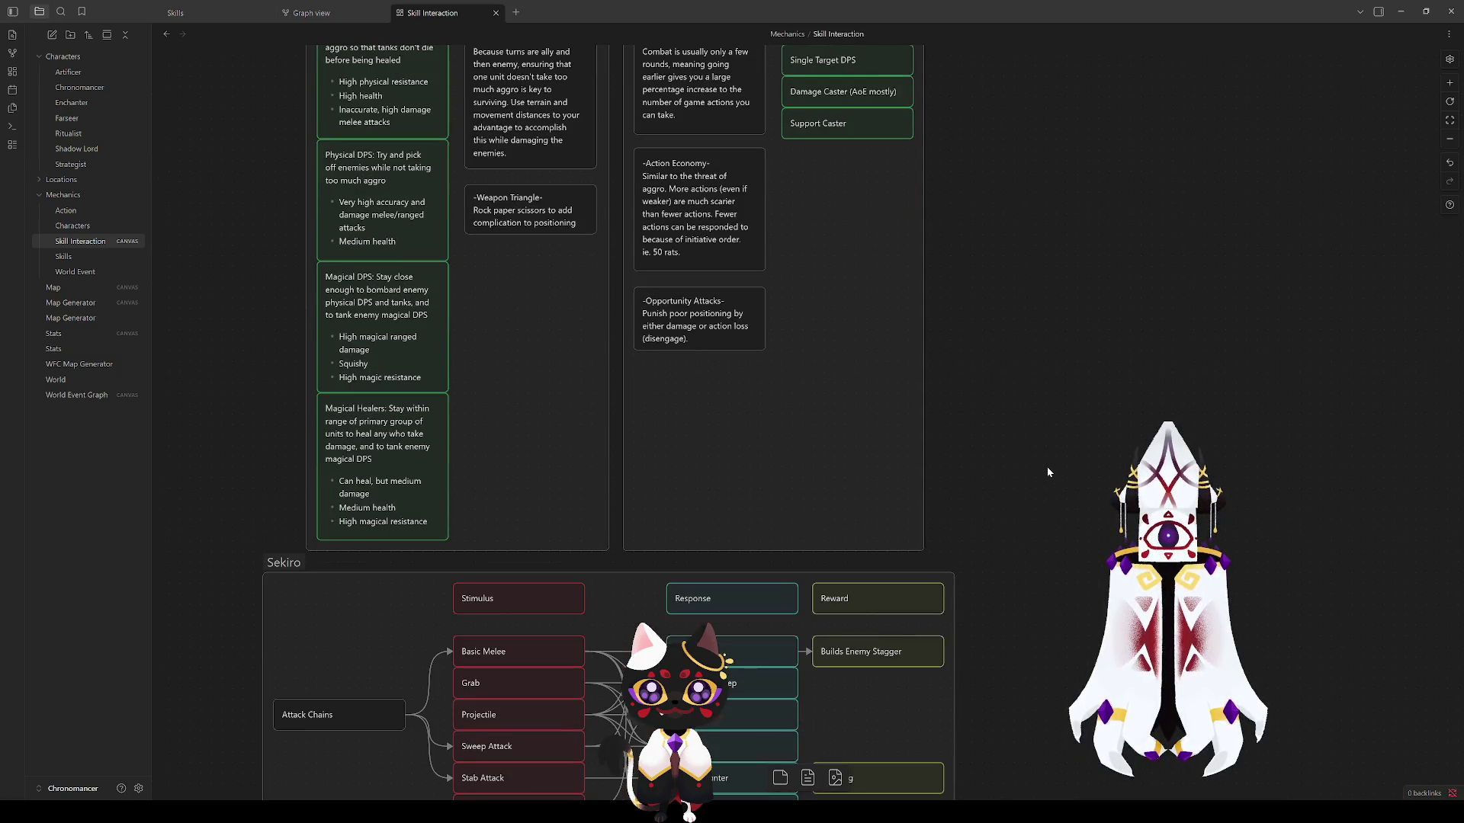
ctrl+scroll(1046, 467, down, 3)
scroll(1047, 467, down, 3)
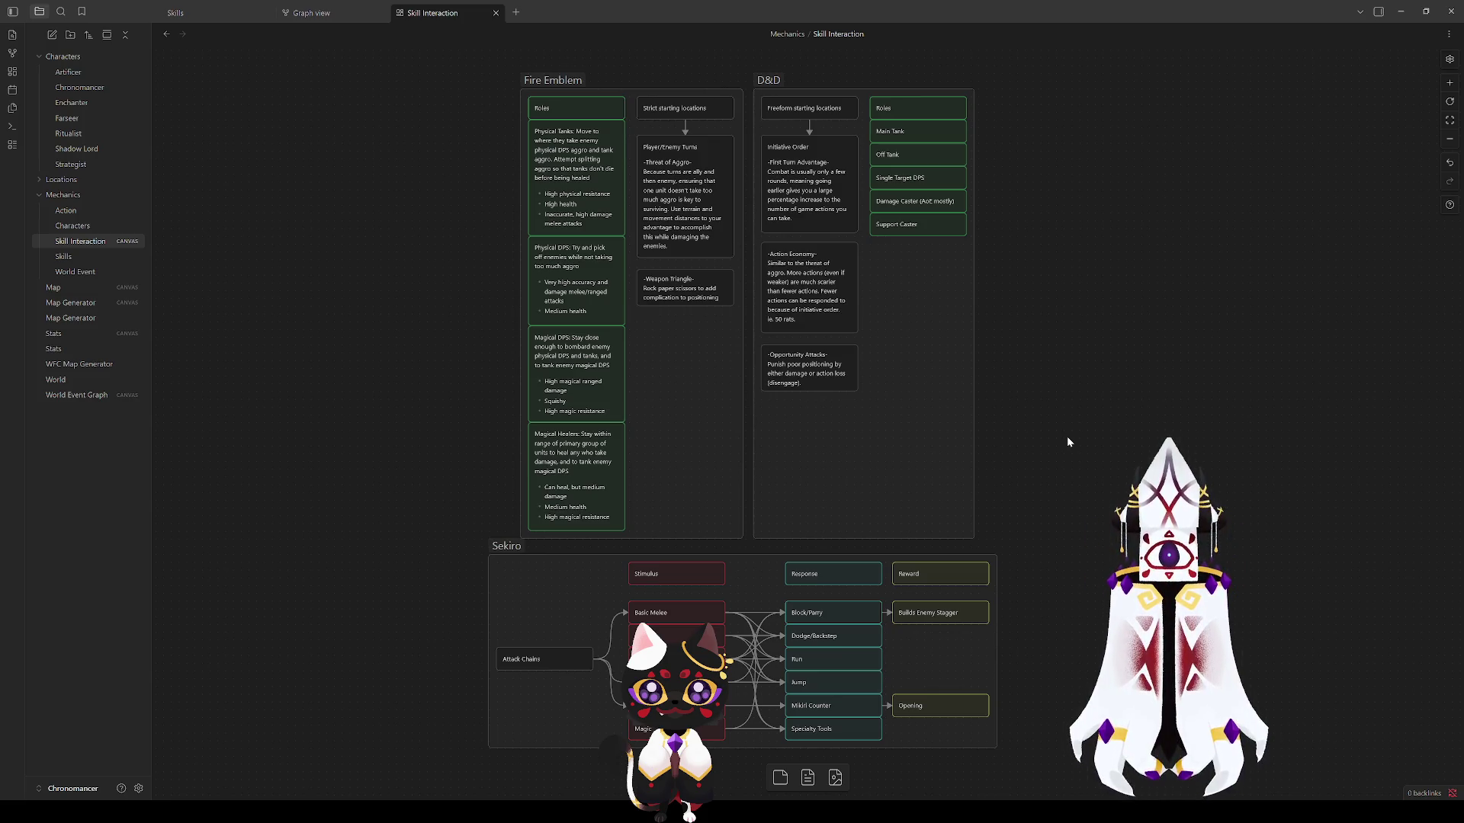
drag(1041, 291, 766, 373)
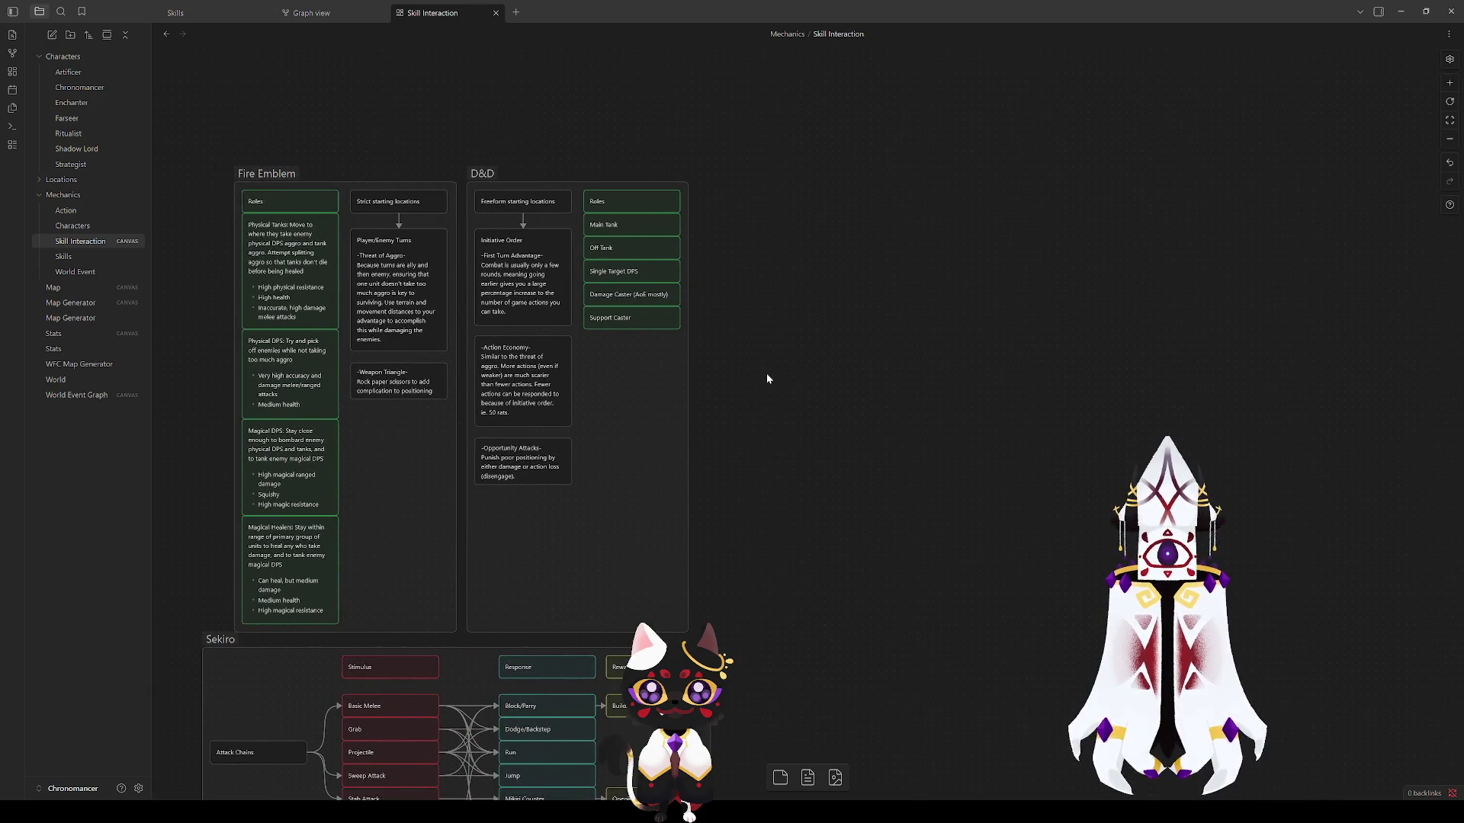
scroll(766, 373, up, 2)
scroll(766, 372, up, 2)
mouse_move(722, 388)
mouse_down()
mouse_move(897, 399)
mouse_move(949, 240)
mouse_move(875, 377)
mouse_up()
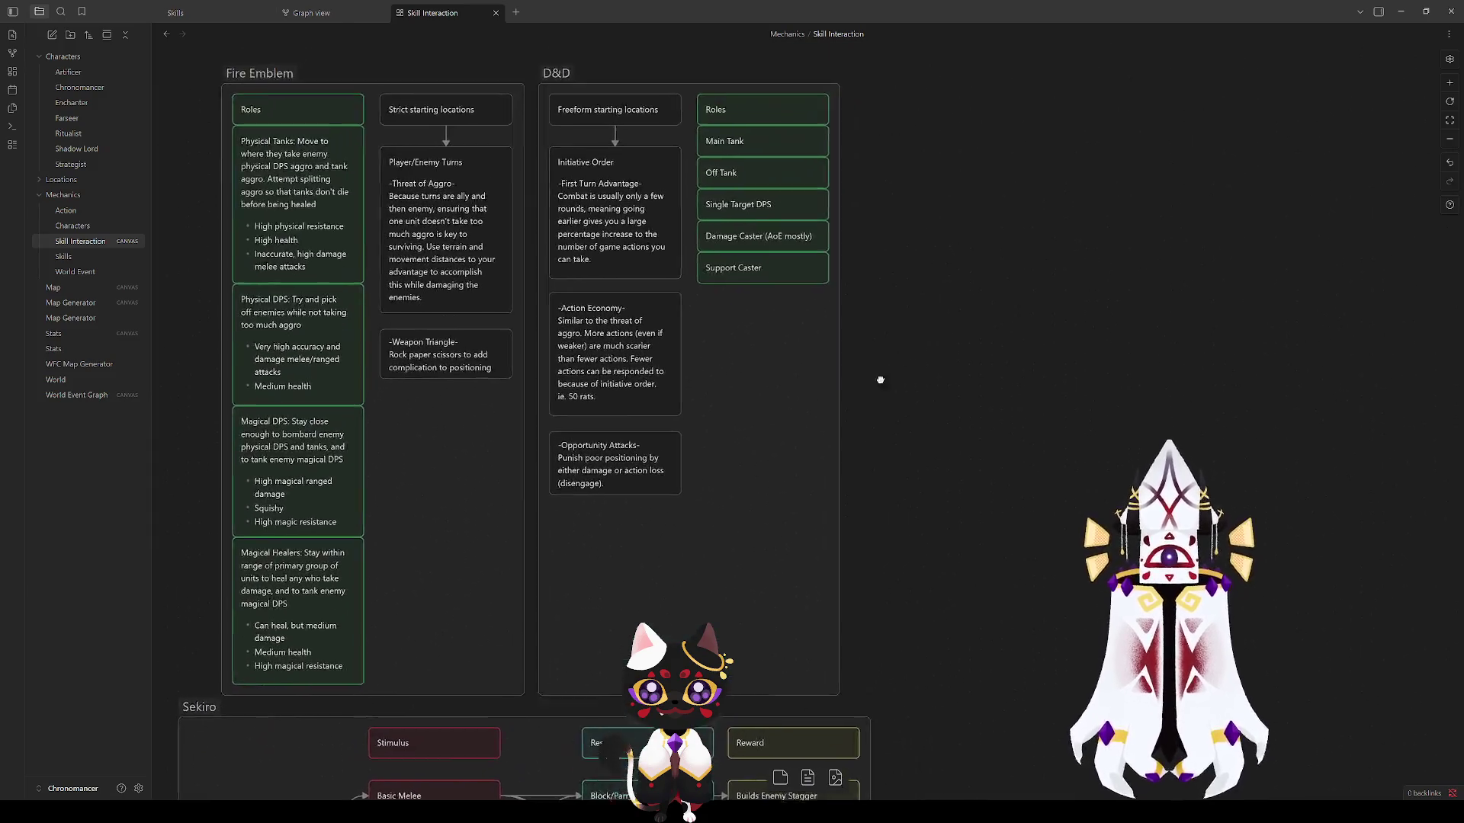
scroll(752, 427, up, 2)
right_click(751, 426)
Step: Add a card beside D&D reading 'Tactics Games Have:' with a first bullet 'Aggro systems'
click(790, 438)
text(Ta)
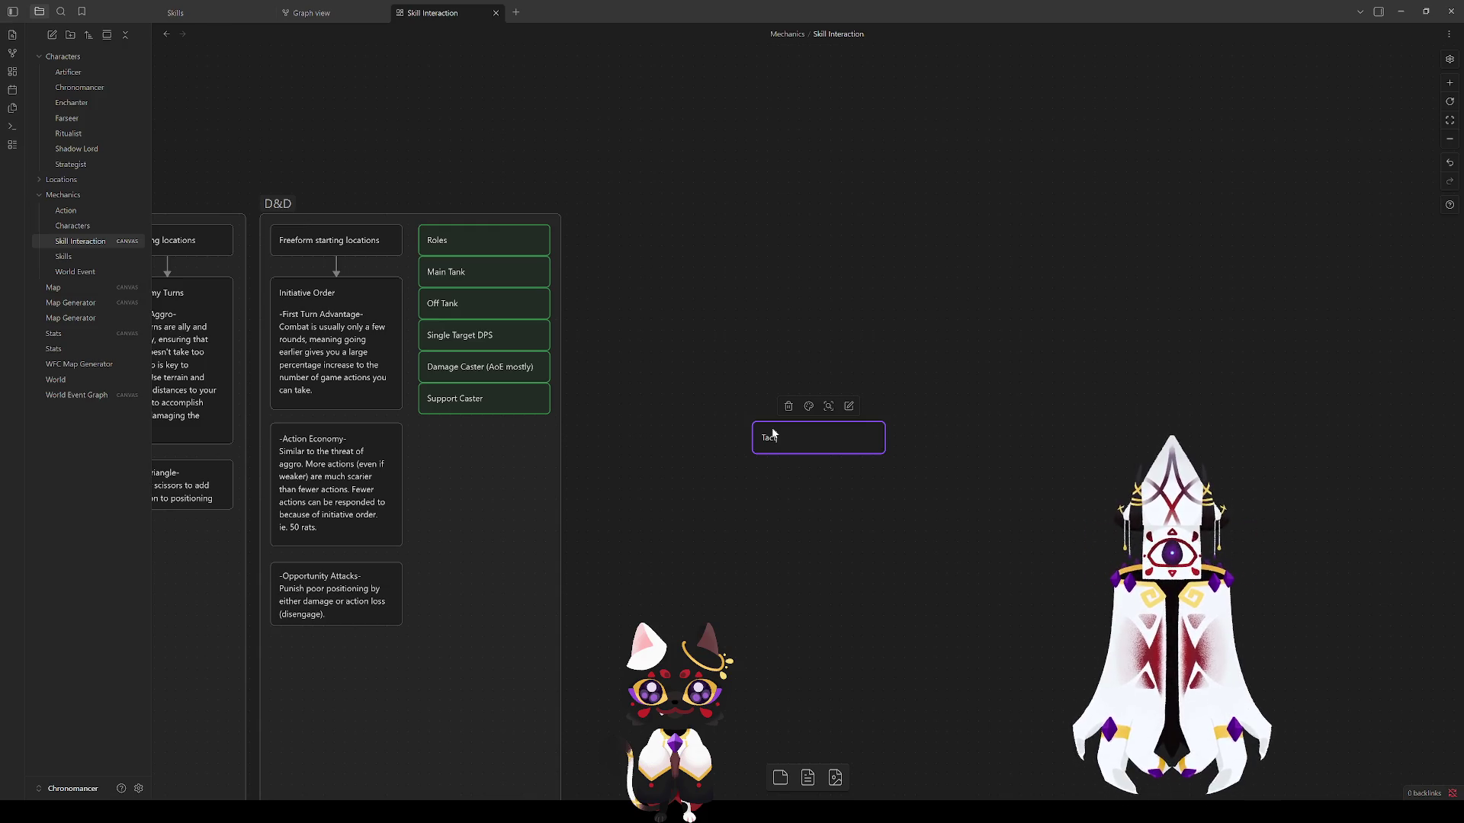
text(ctics Games)
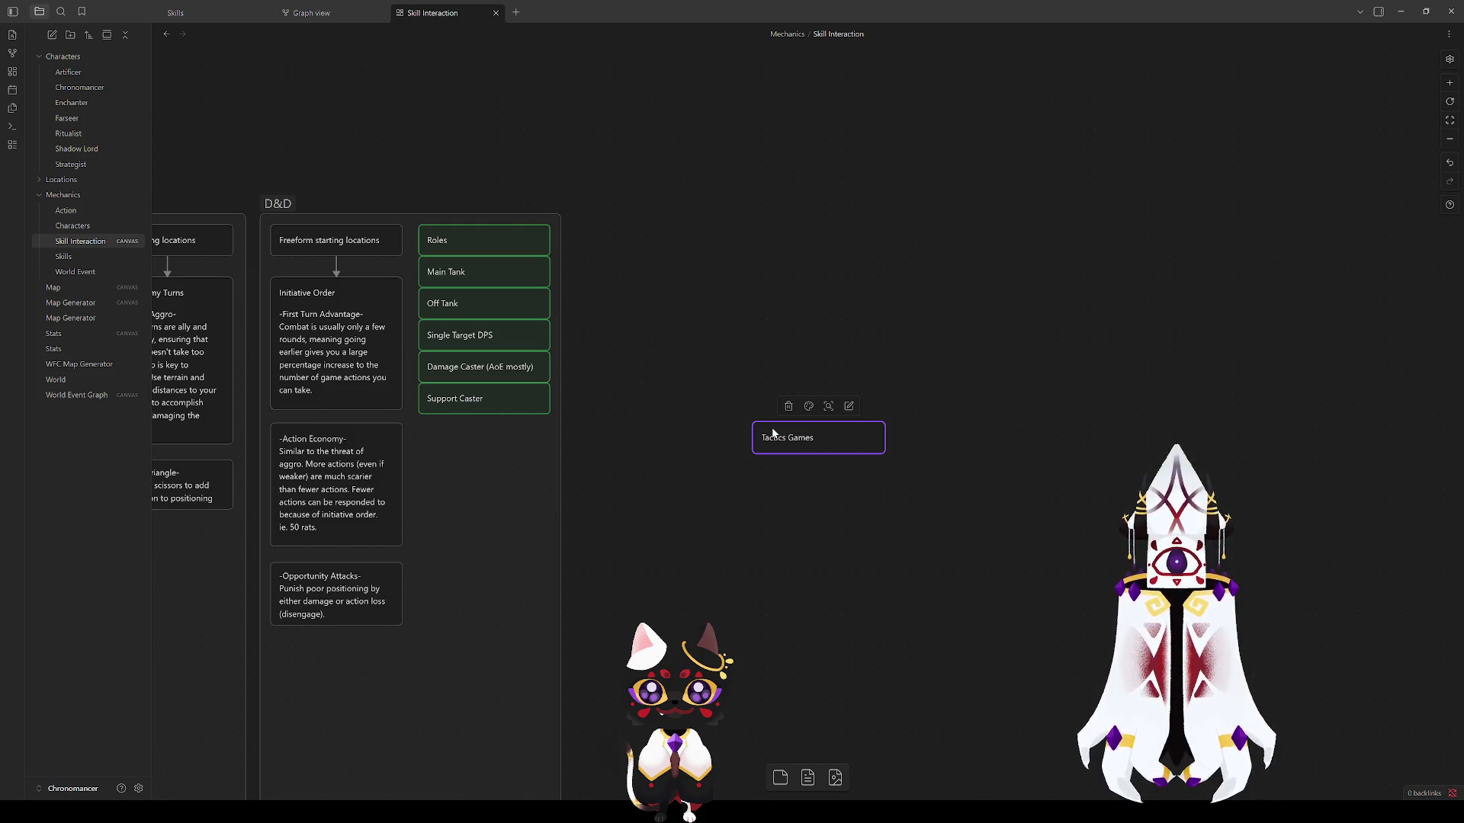
text( Have:)
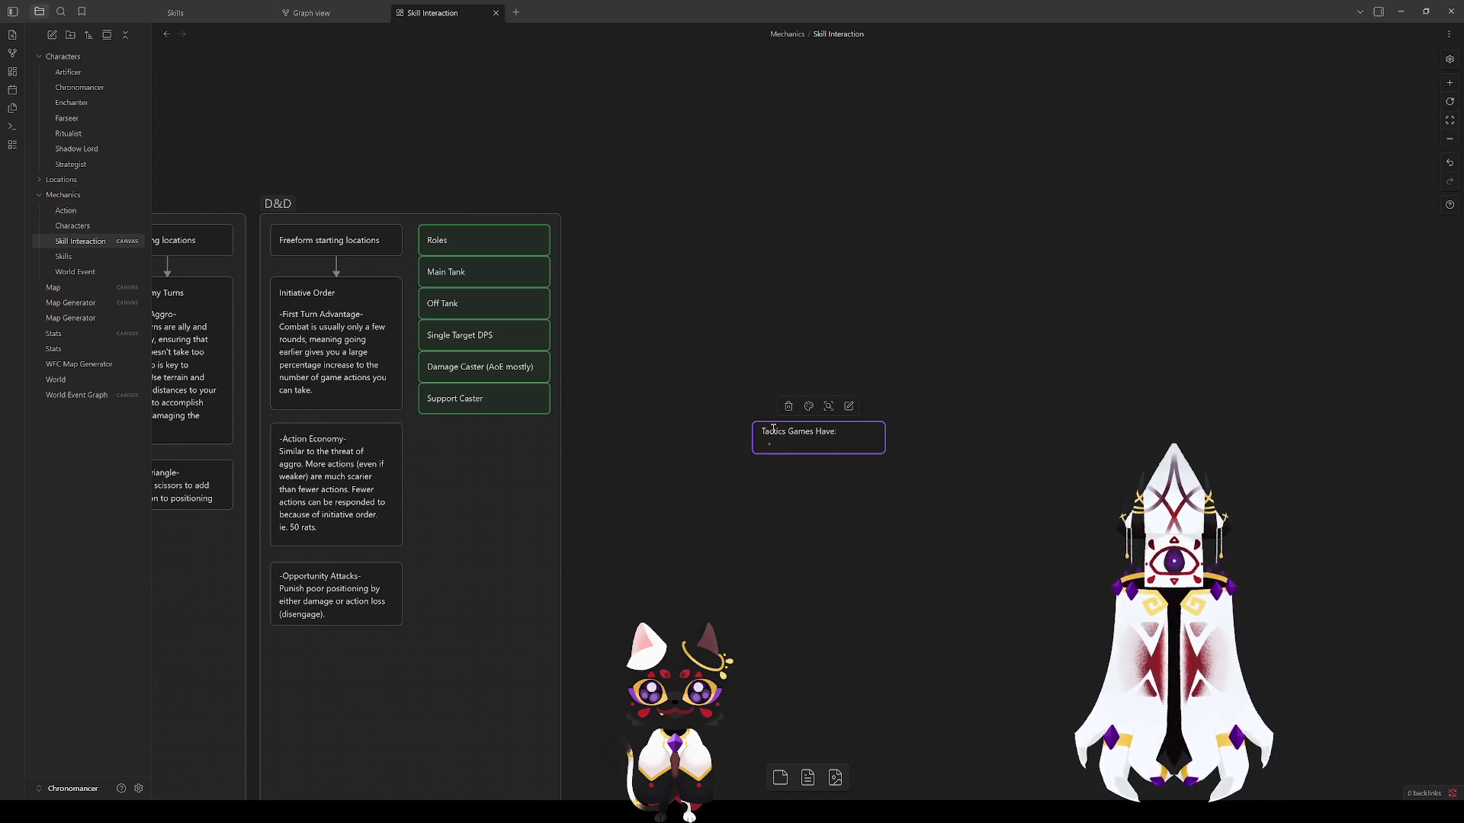
key(Return)
text(- Aggro systems)
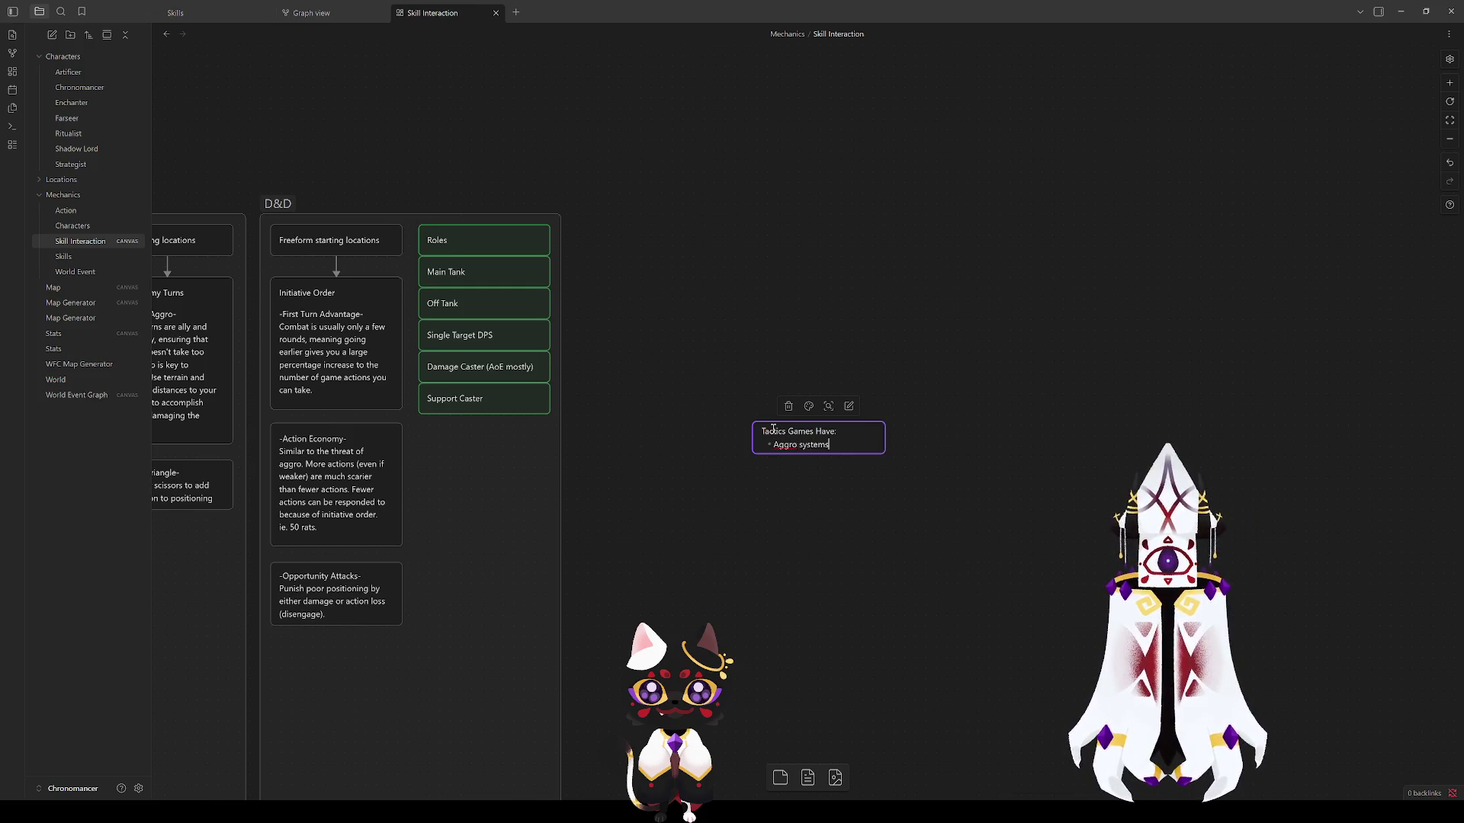
drag(653, 485, 1008, 559)
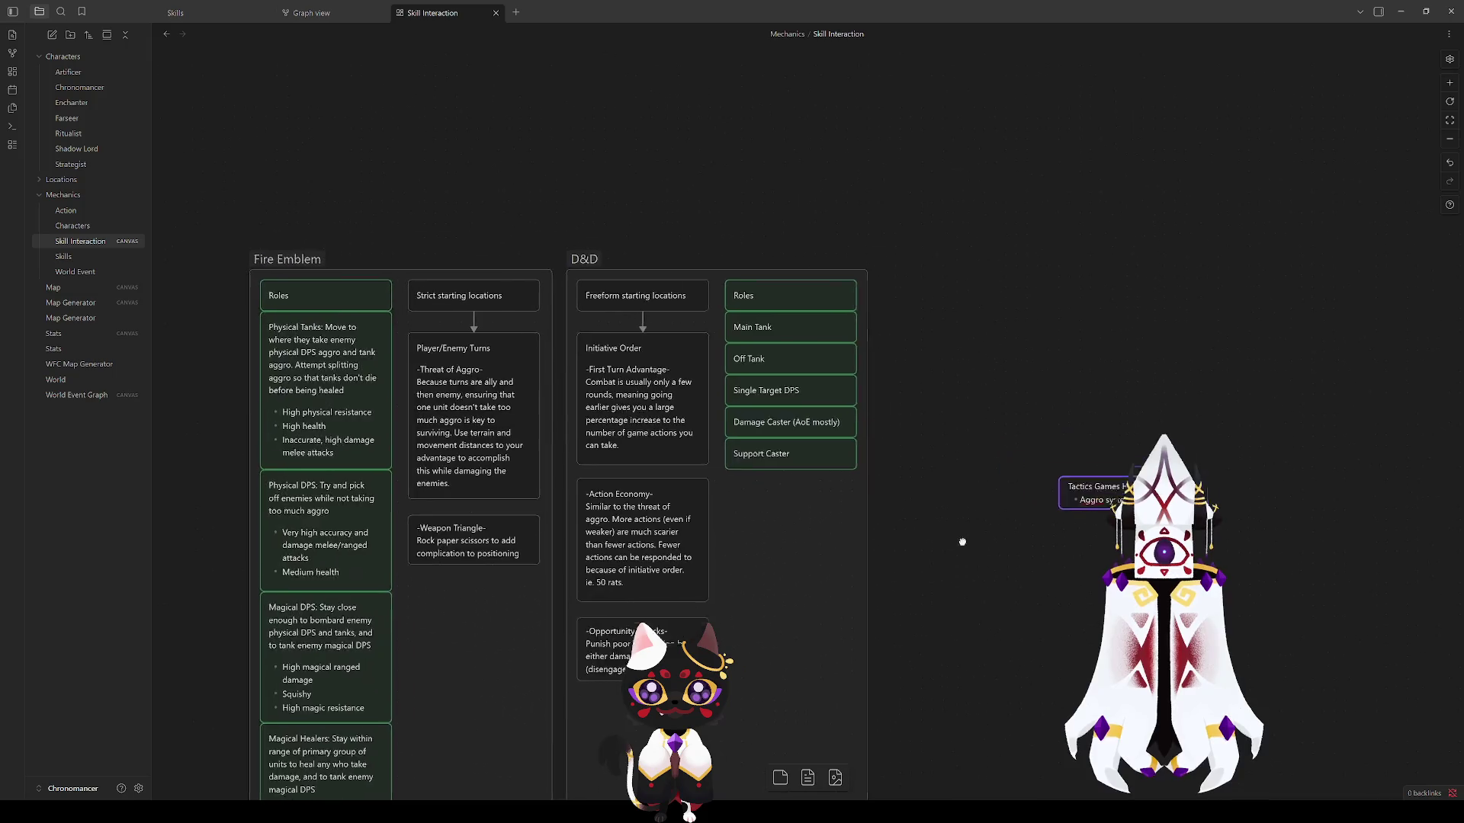
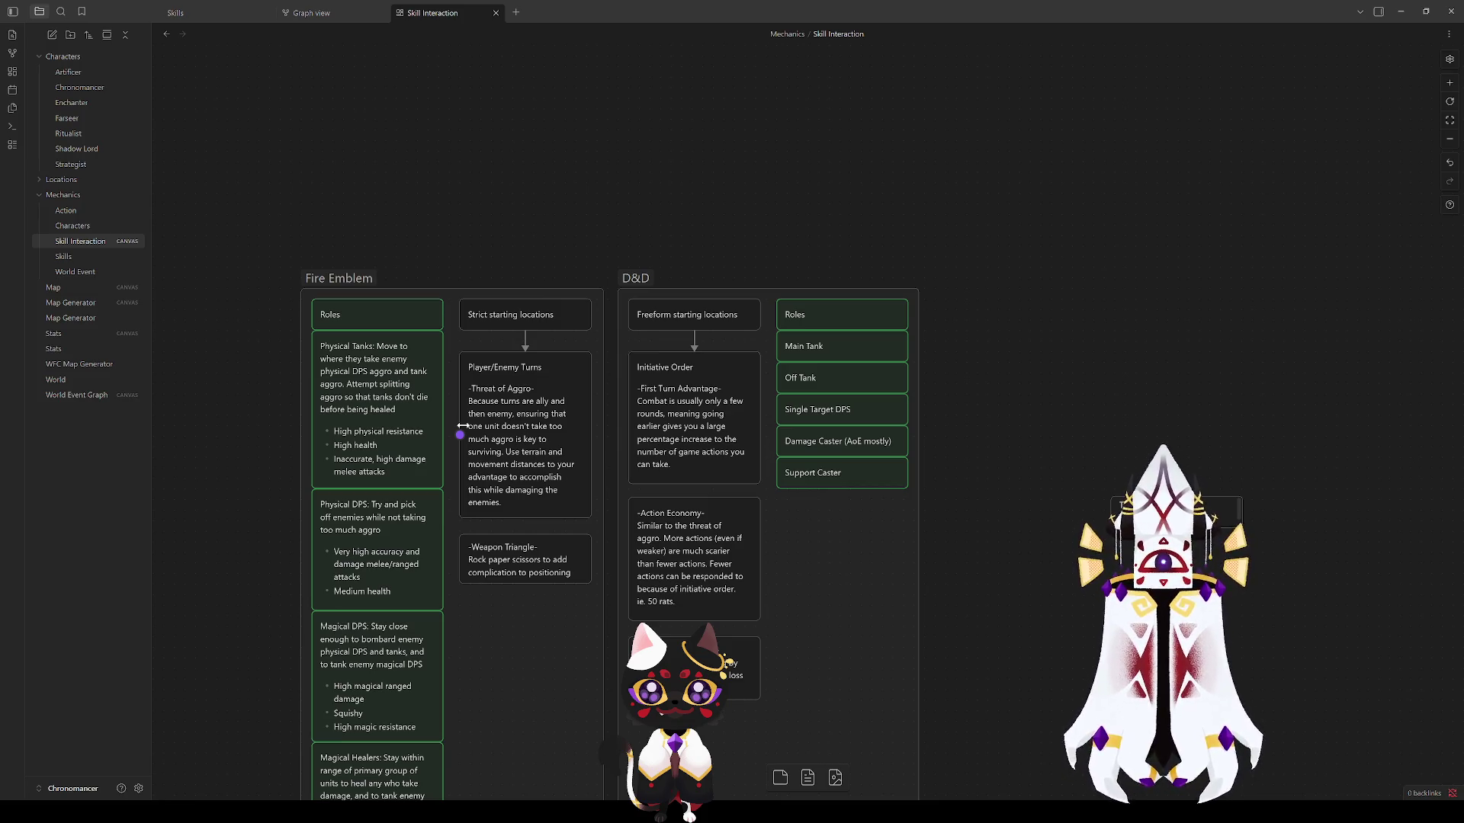
Step: Review the Initiative Order and right-hand cards, bringing the lower cards into view
click(678, 433)
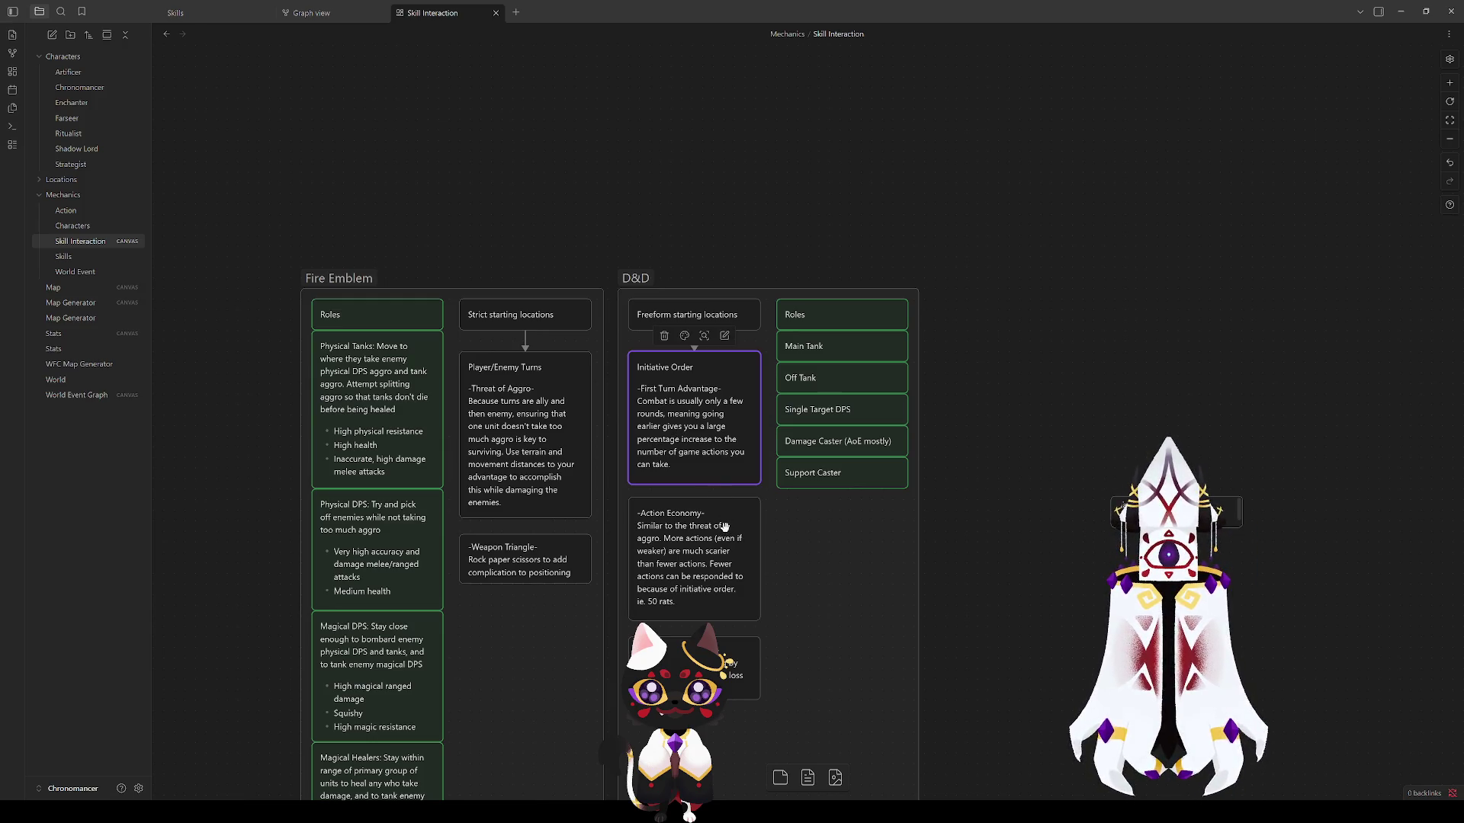
double_click(1175, 545)
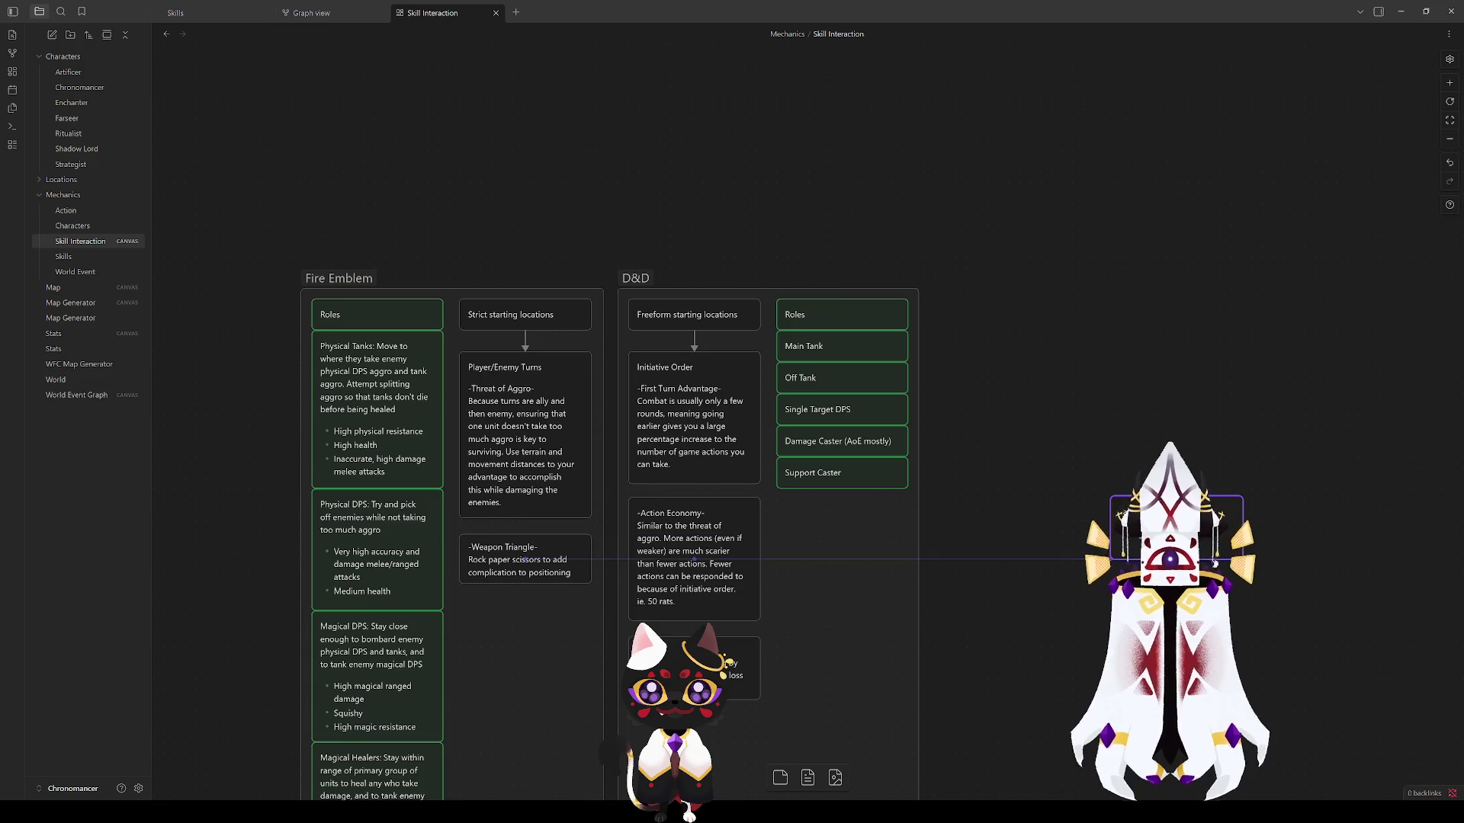
click(1293, 495)
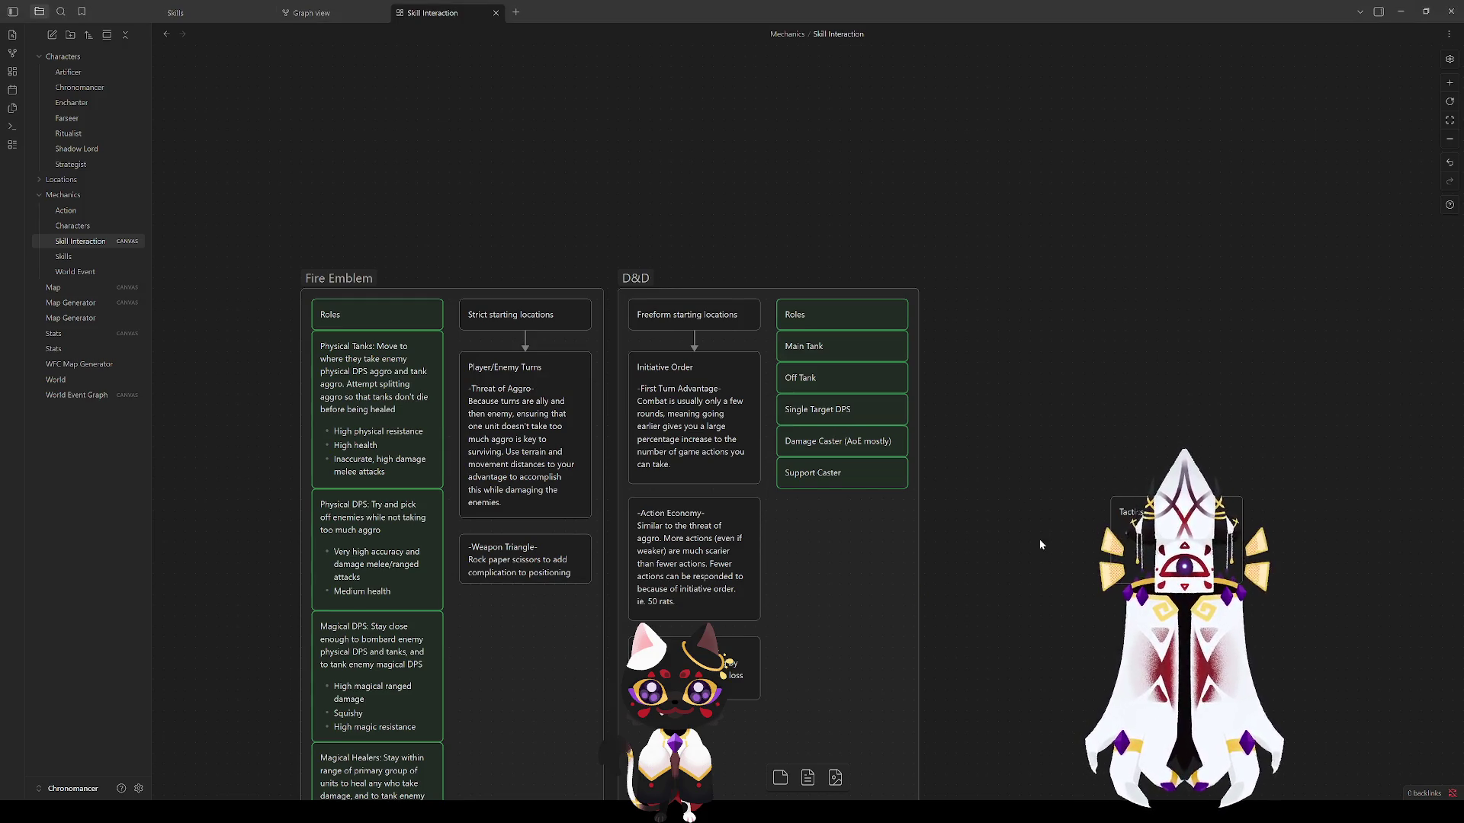
drag(1033, 705, 1019, 561)
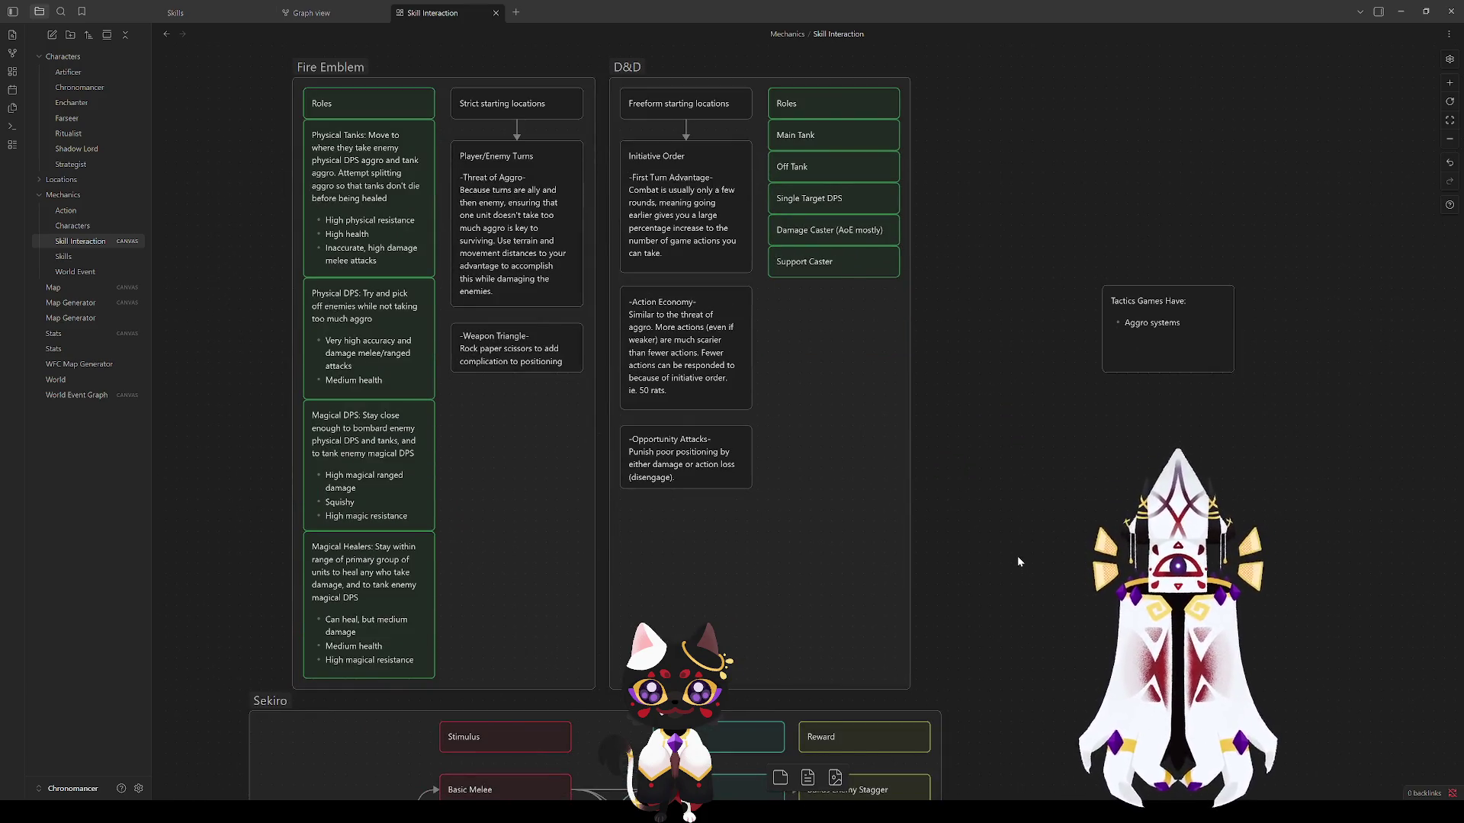
mouse_move(1018, 560)
mouse_down()
mouse_move(1001, 600)
mouse_move(1029, 590)
mouse_up()
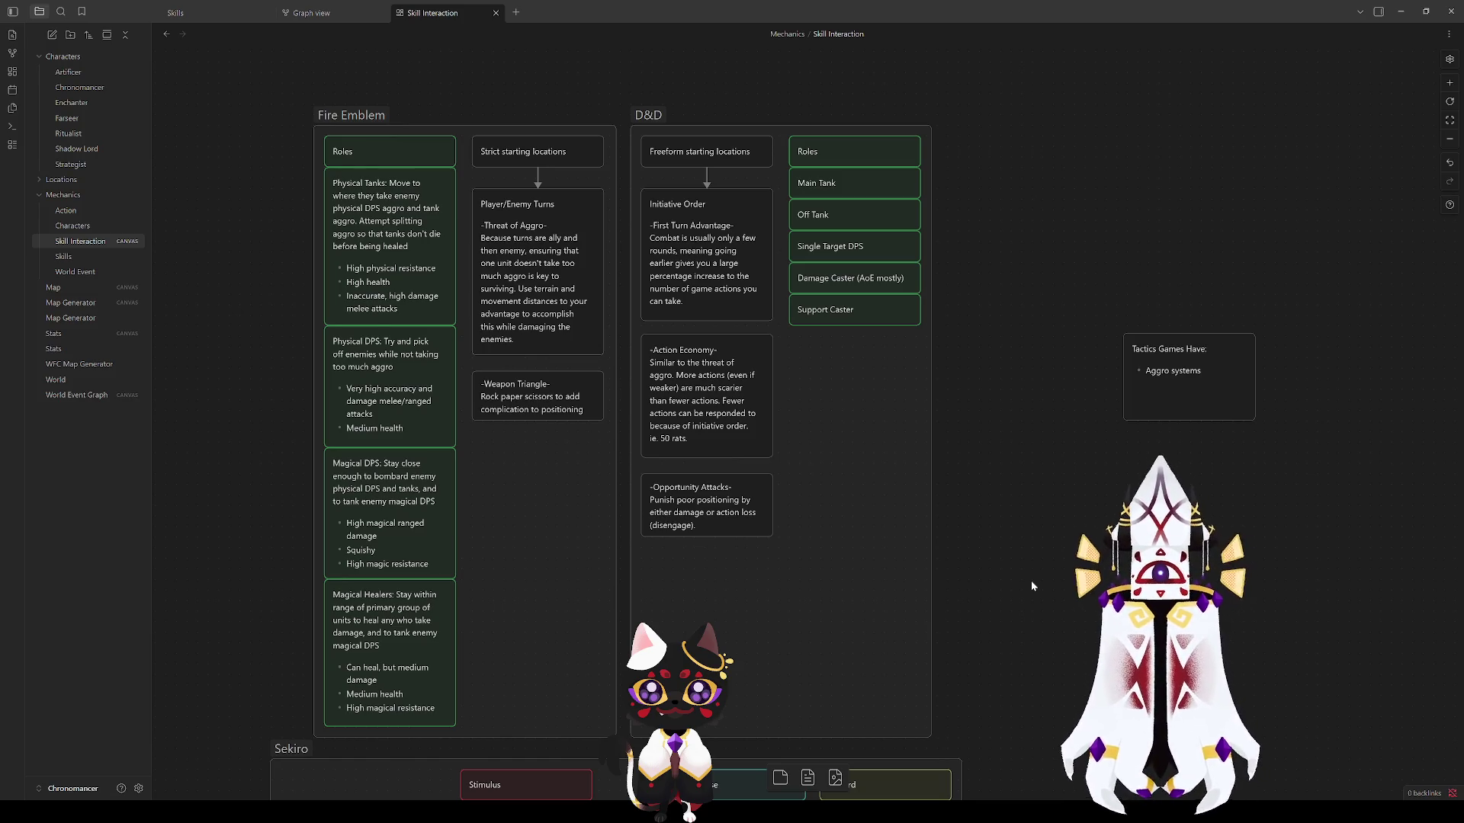
Step: Duplicate the Opportunity Attacks card below itself and clear the copy for the Enemy type AI note
click(686, 504)
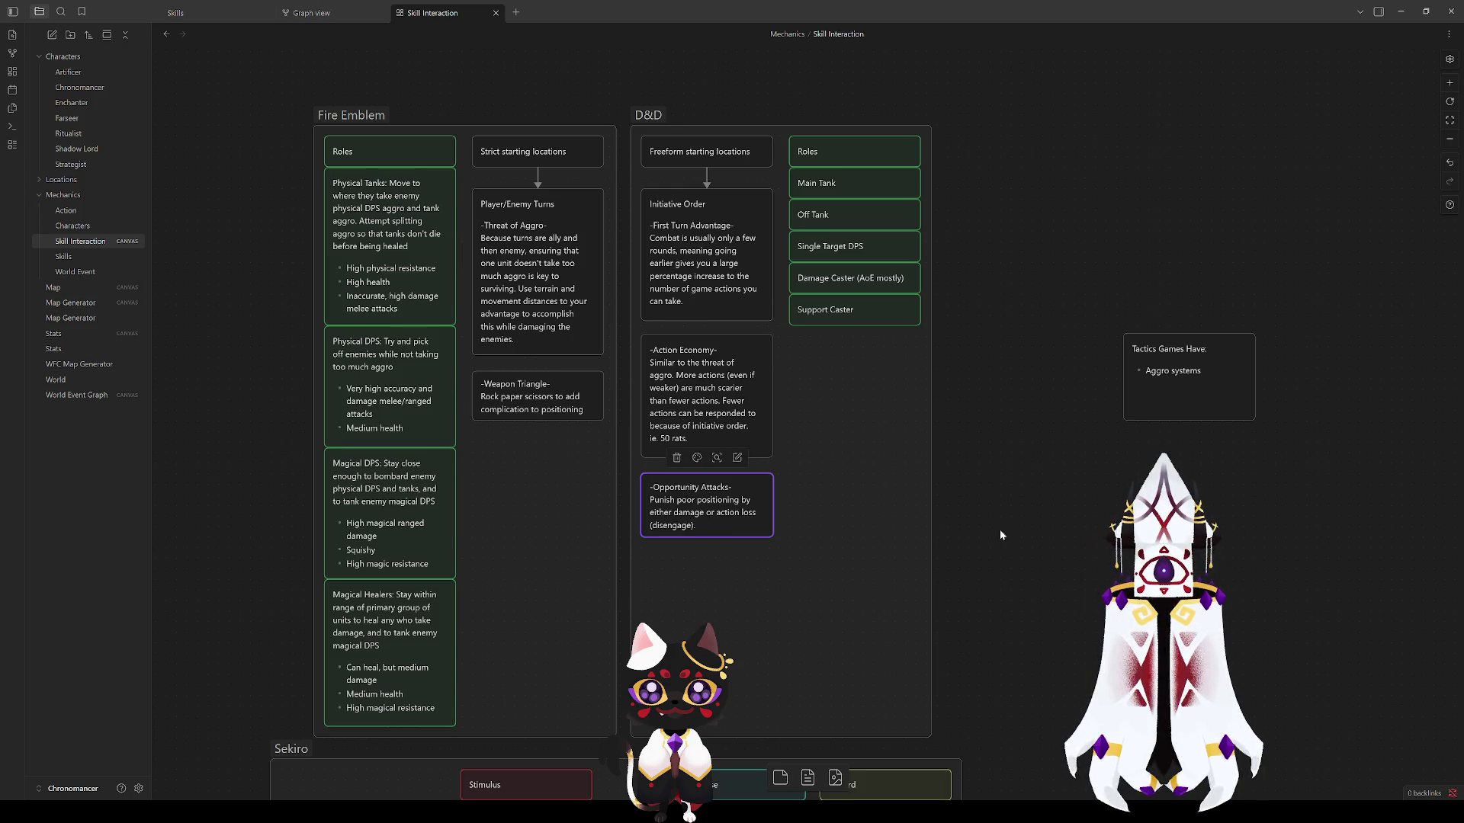
mouse_move(709, 508)
mouse_down()
mouse_move(772, 513)
mouse_move(704, 593)
mouse_up()
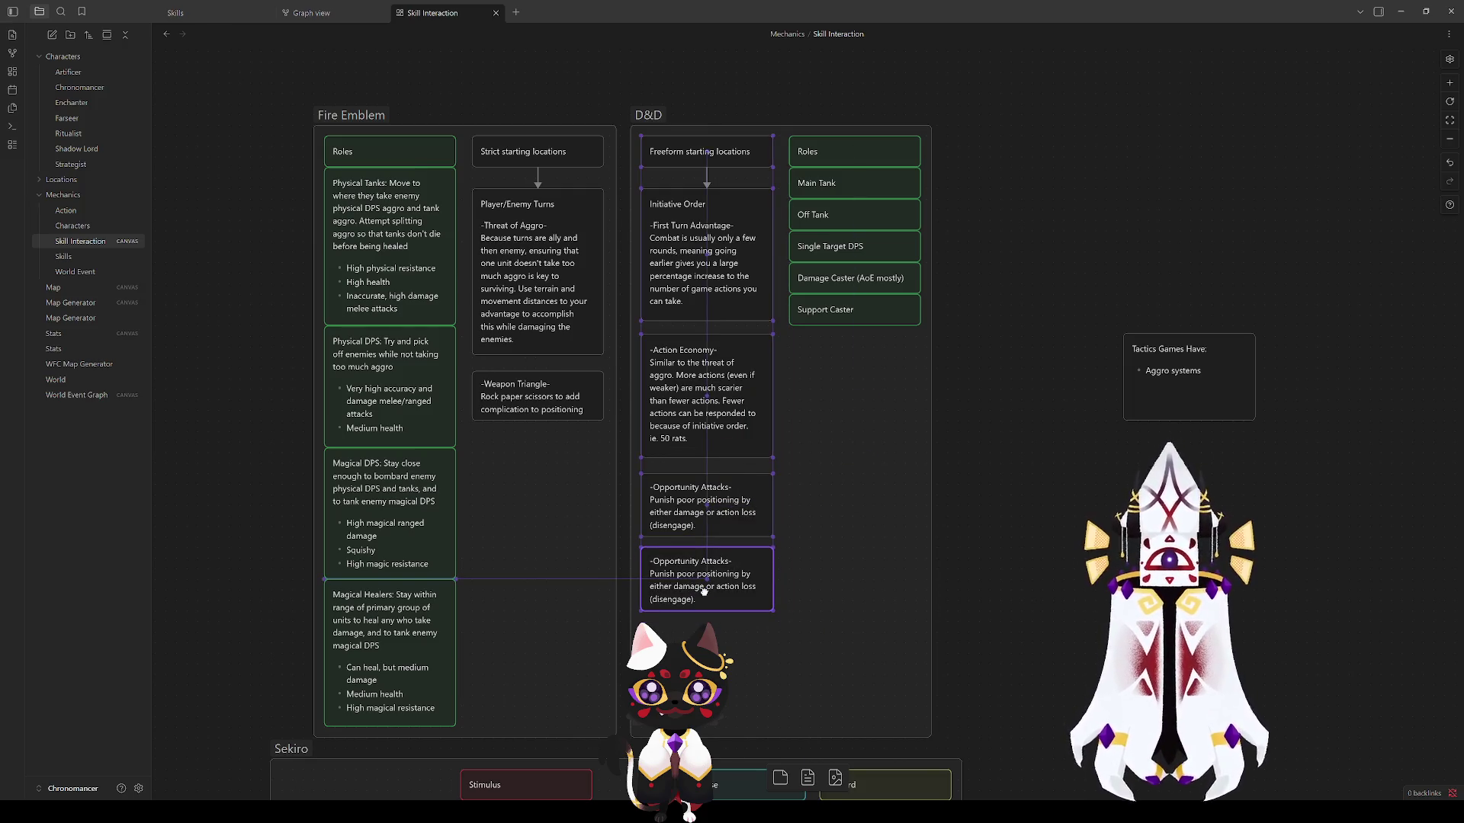
double_click(710, 597)
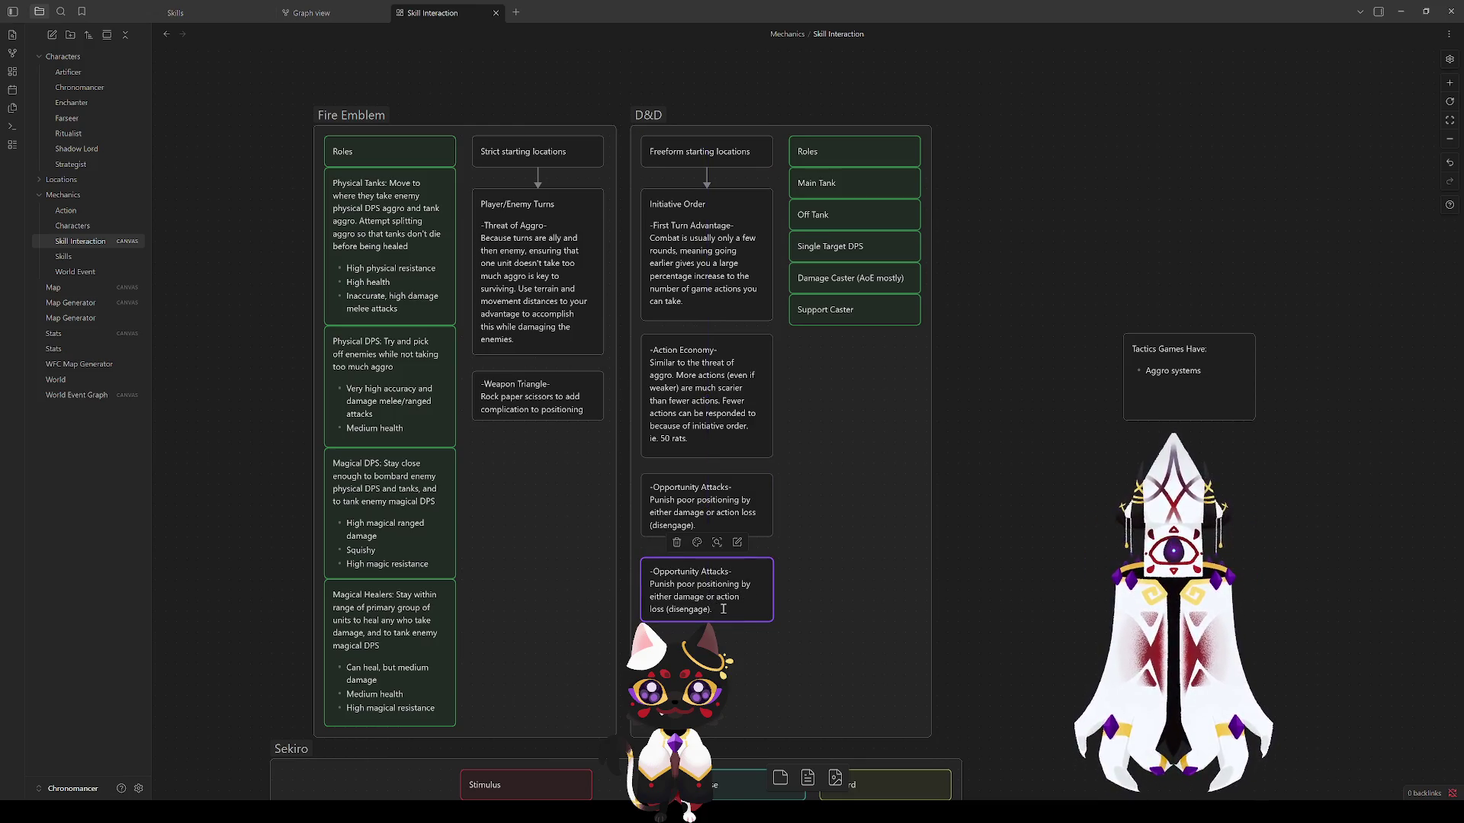
key(ctrl+a)
key(BackSpace)
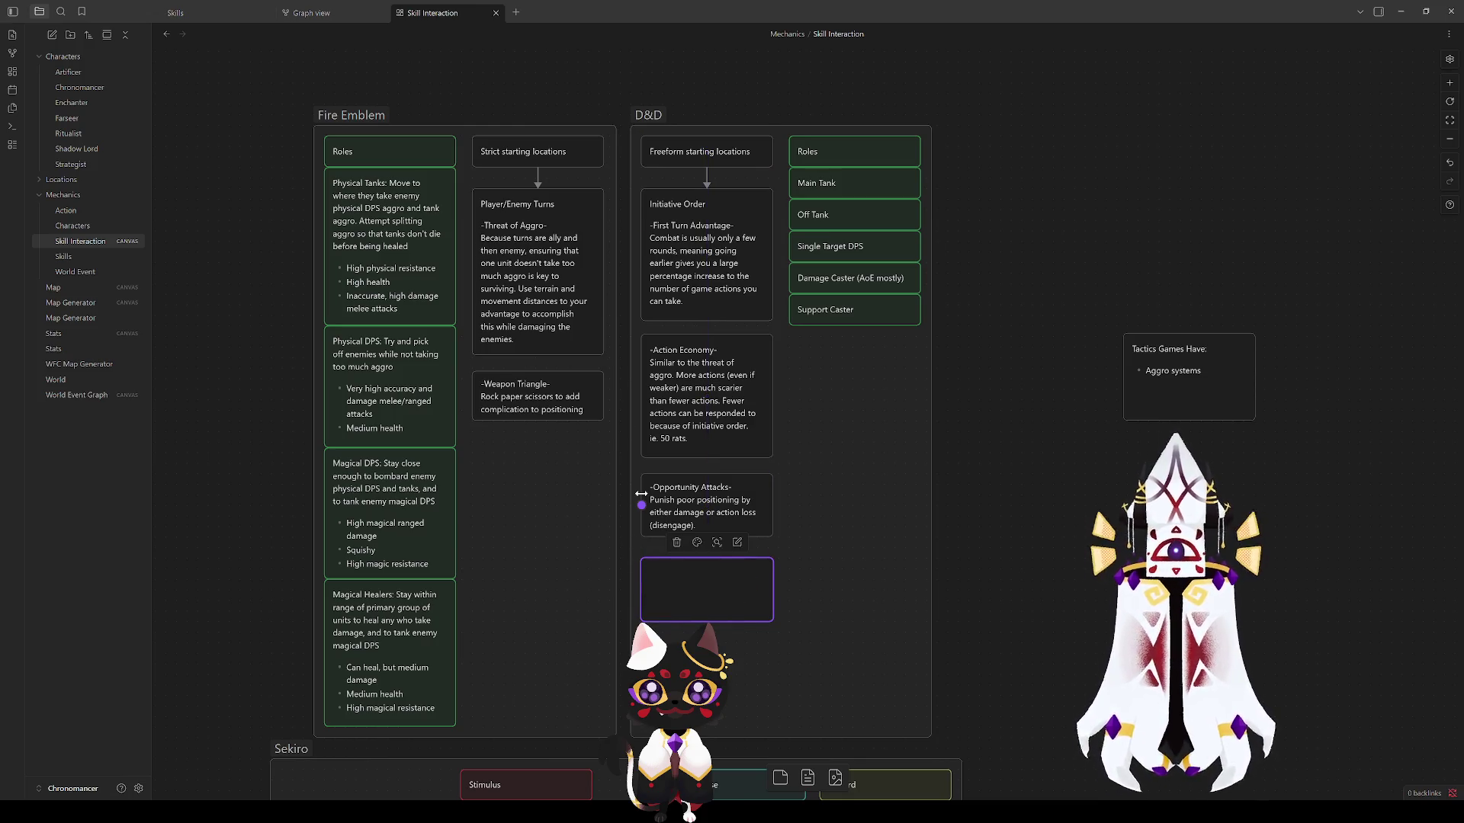
text(-)
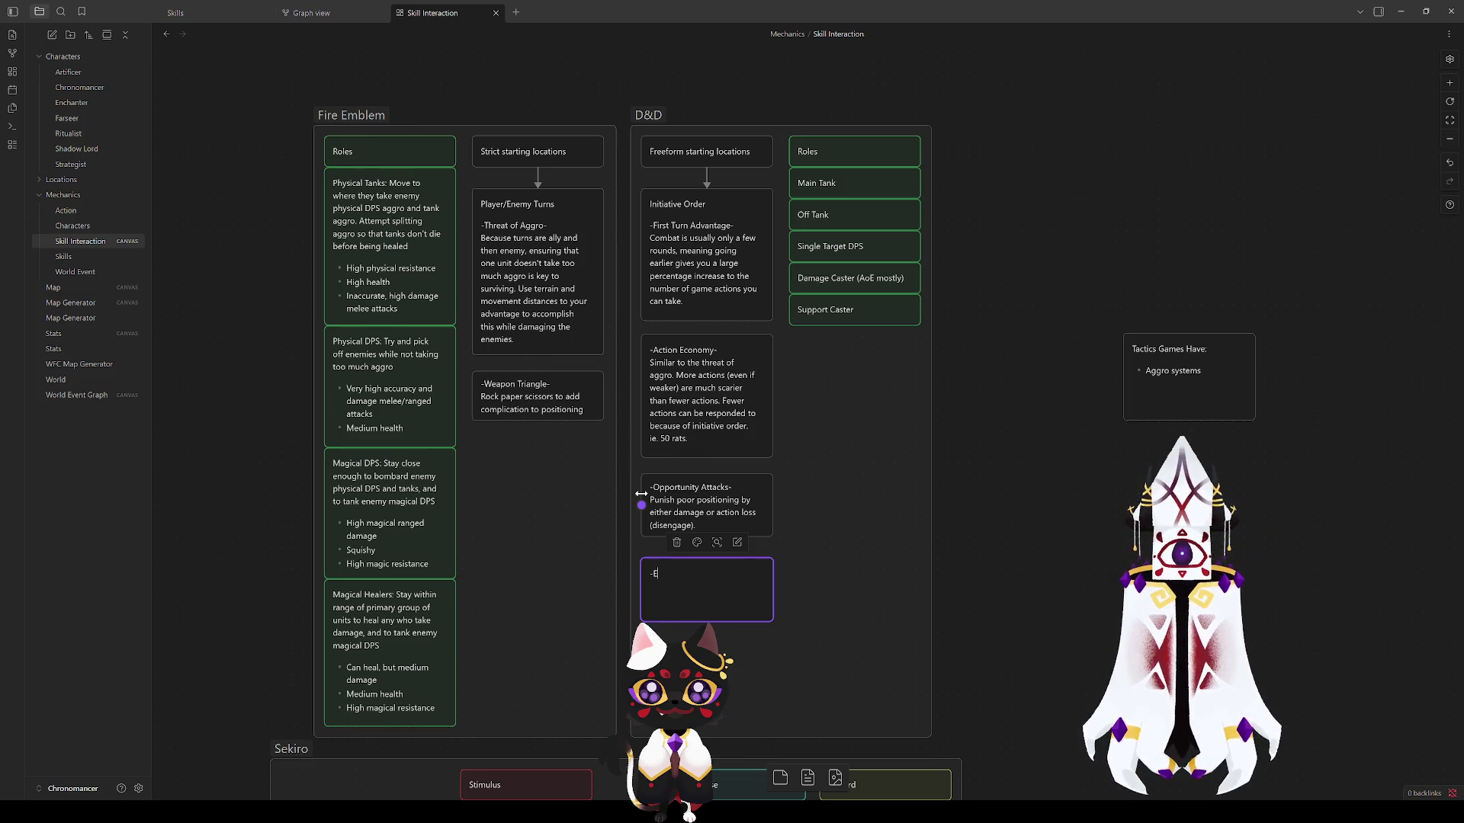
text(Enemy)
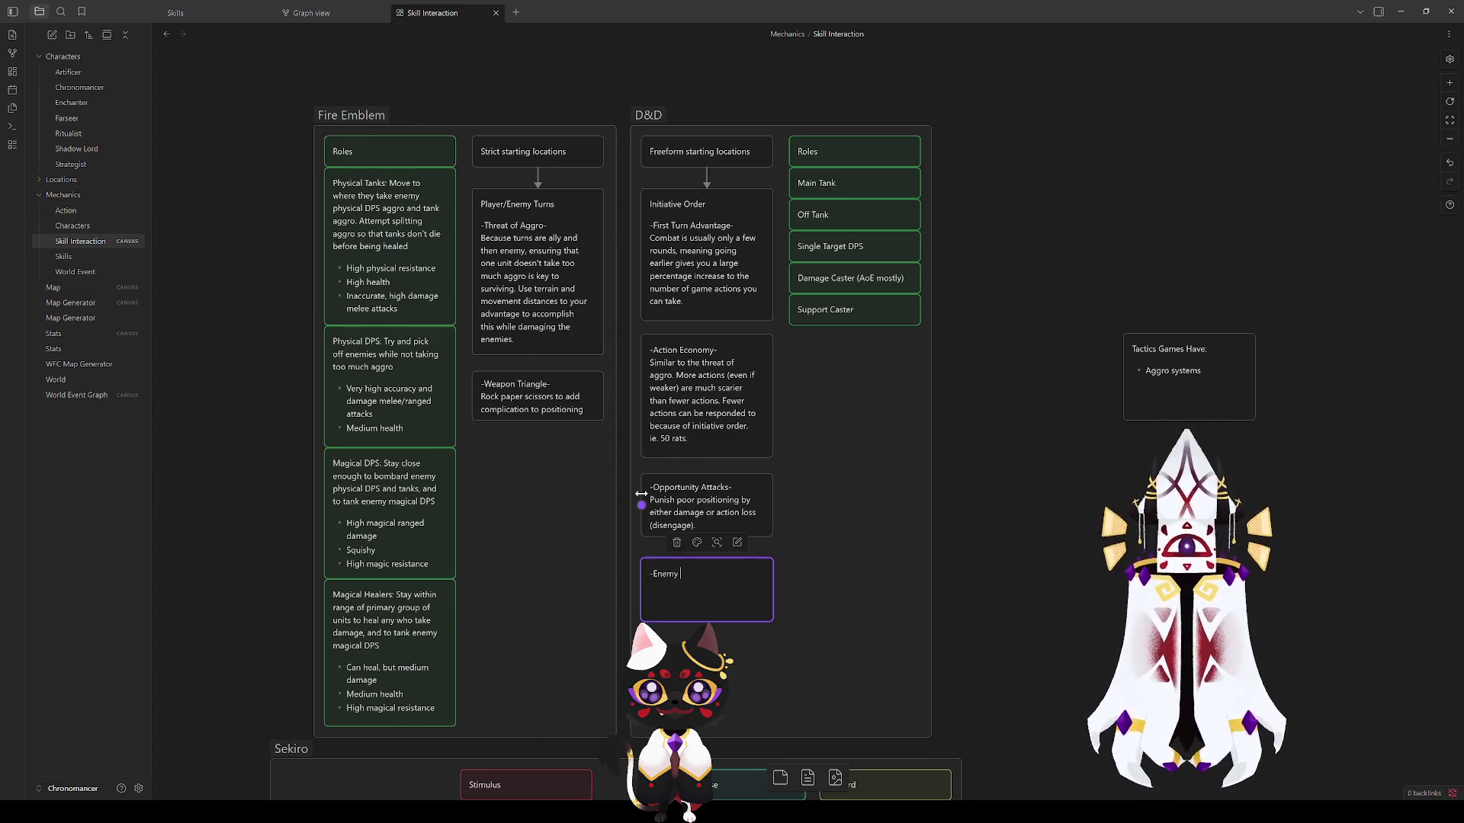
text( type AI-)
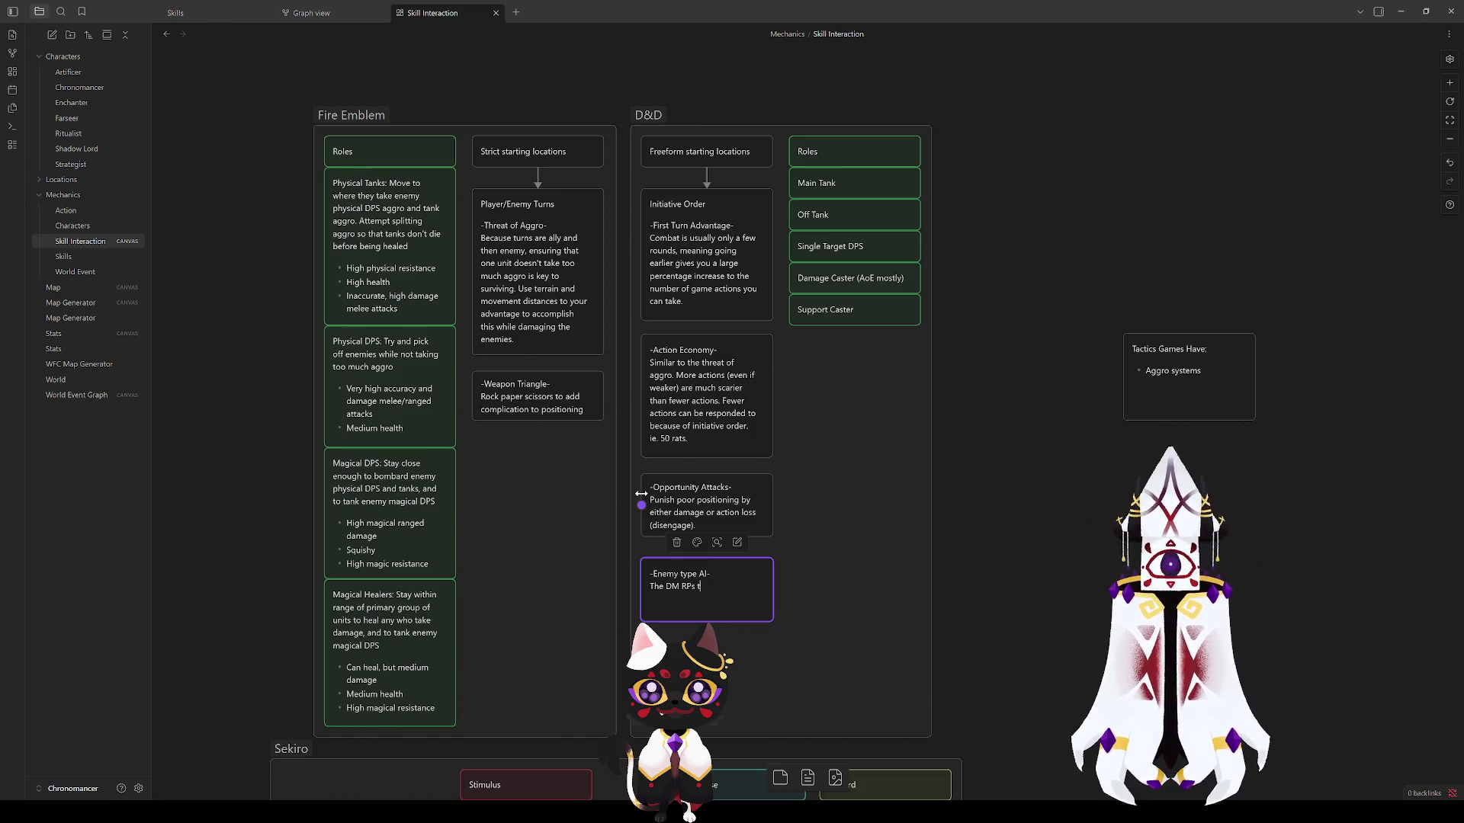
text(mies.)
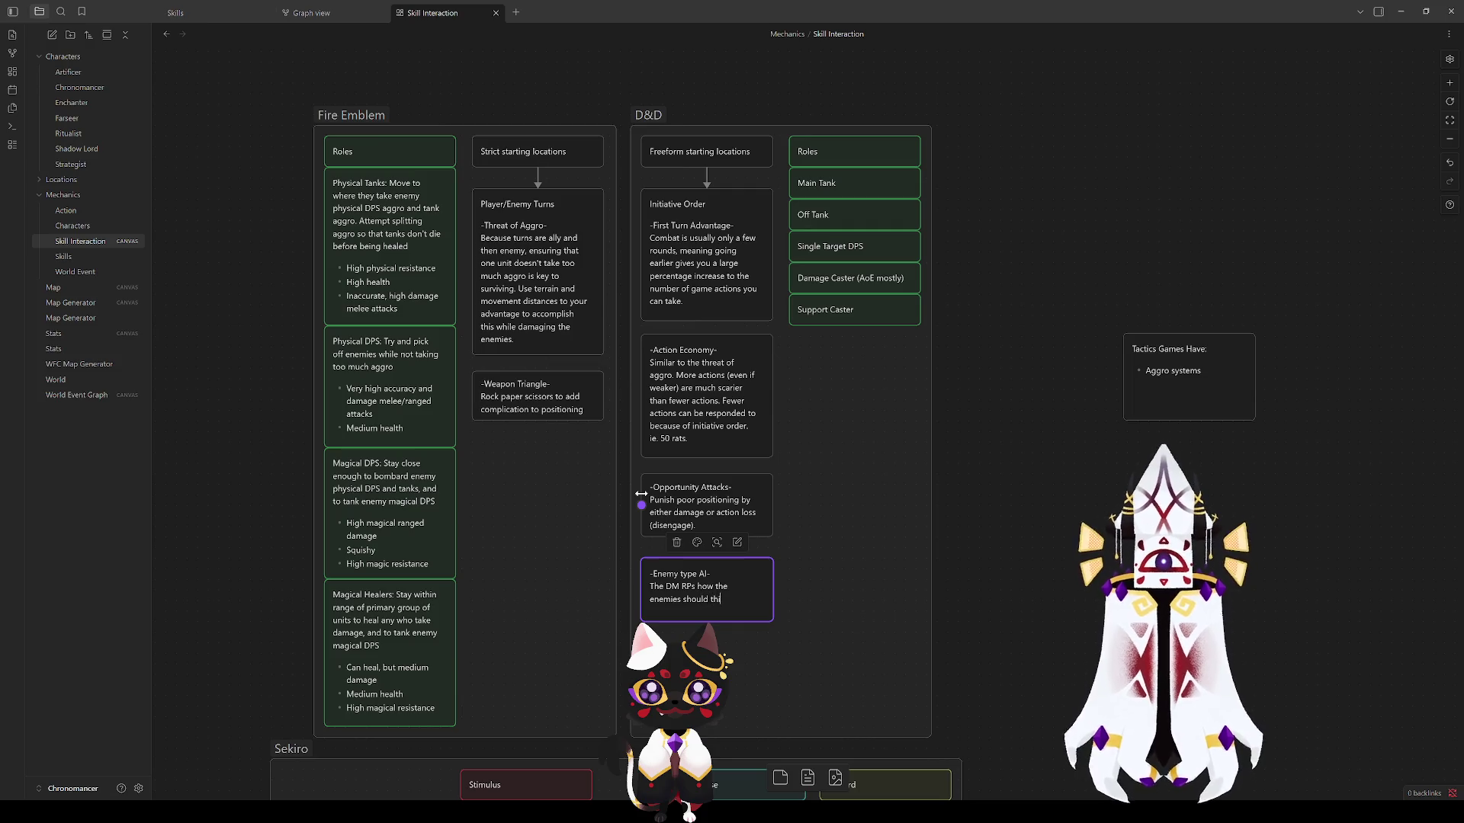
text(ct. But players are (usually)
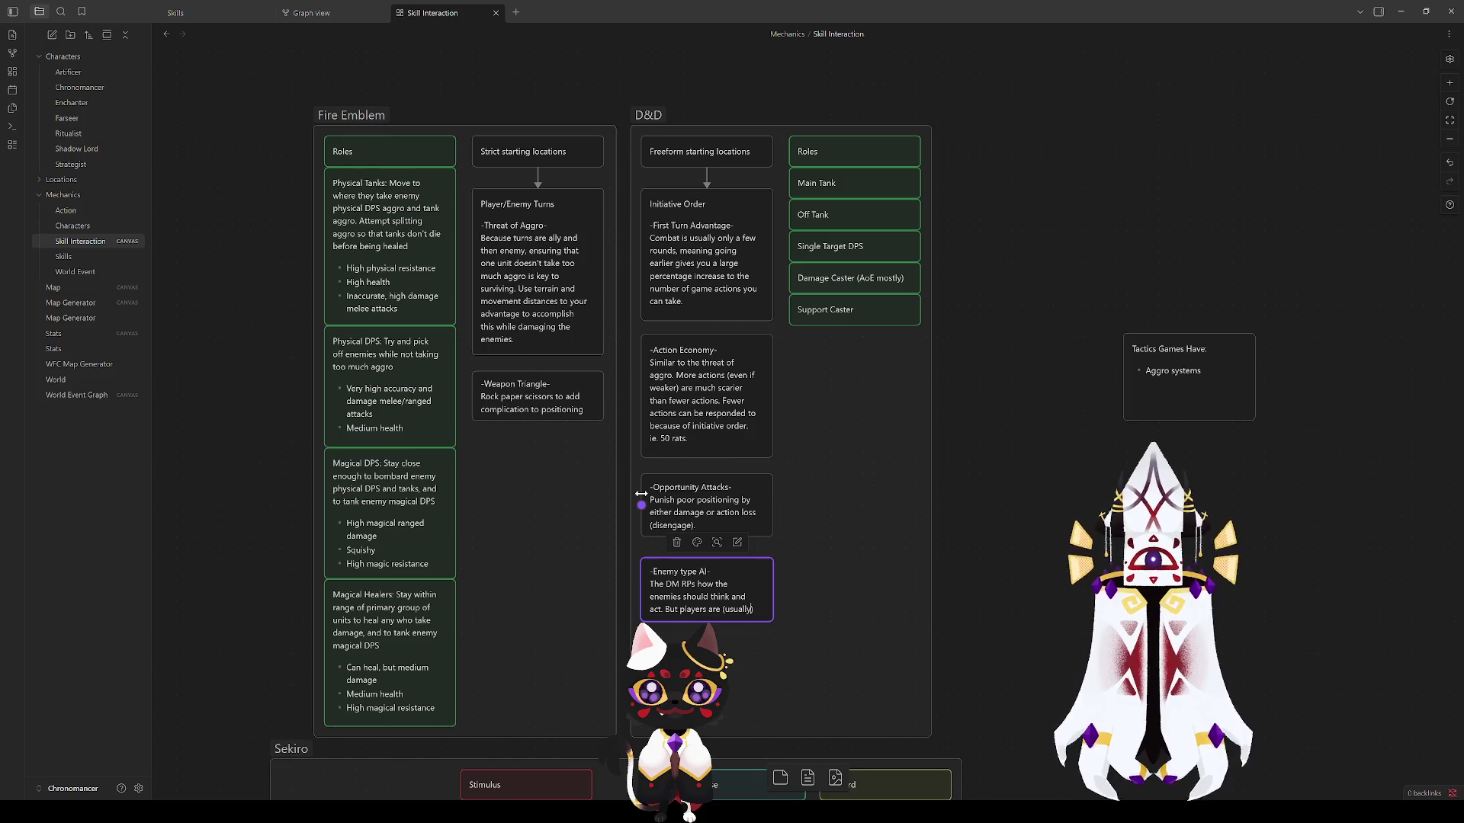
text(given prefferential treatment)
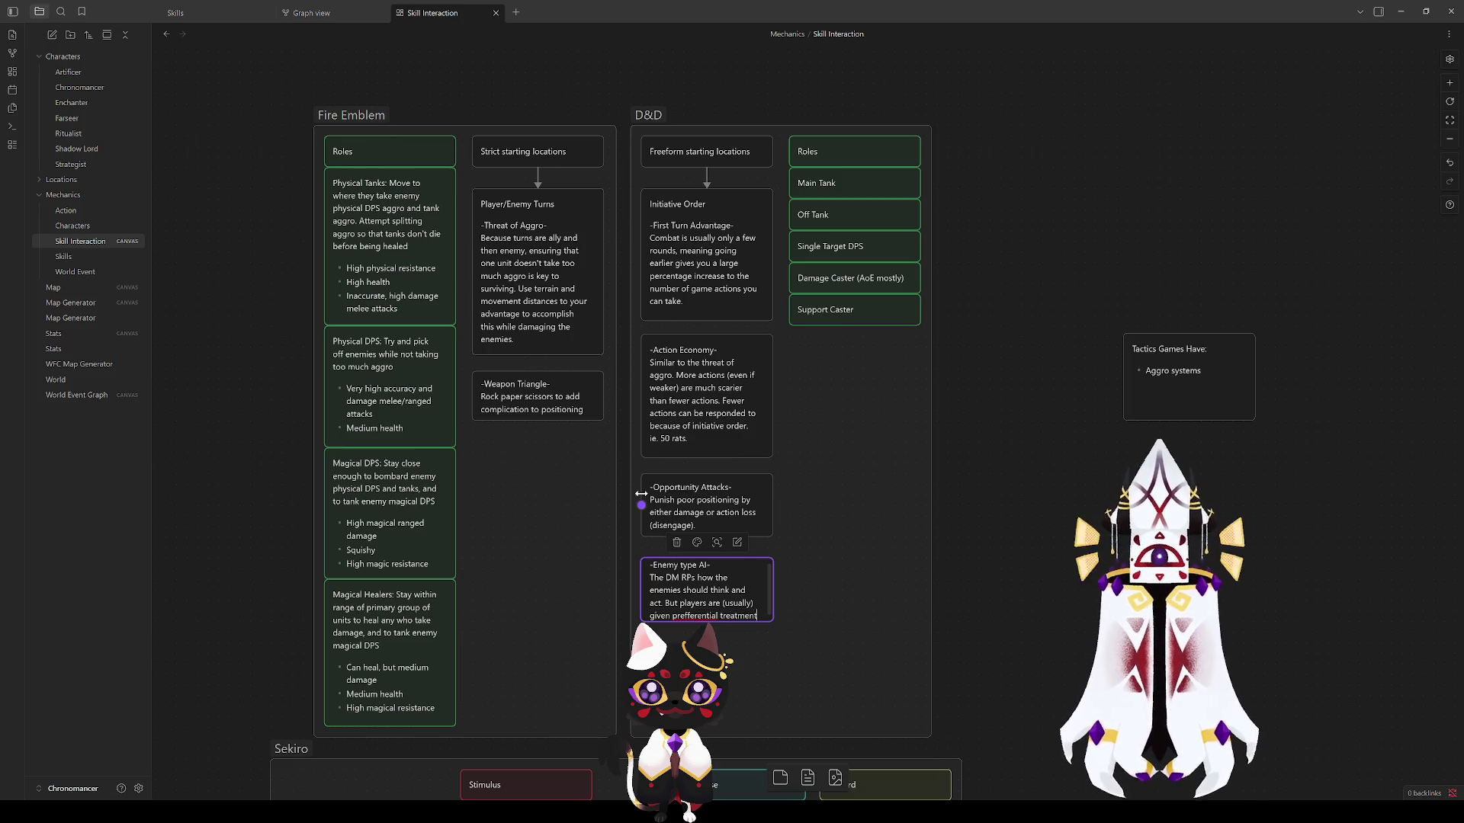
Step: Correct the spelling to 'preferential' and continue the sentence after 'treatment'
right_click(701, 613)
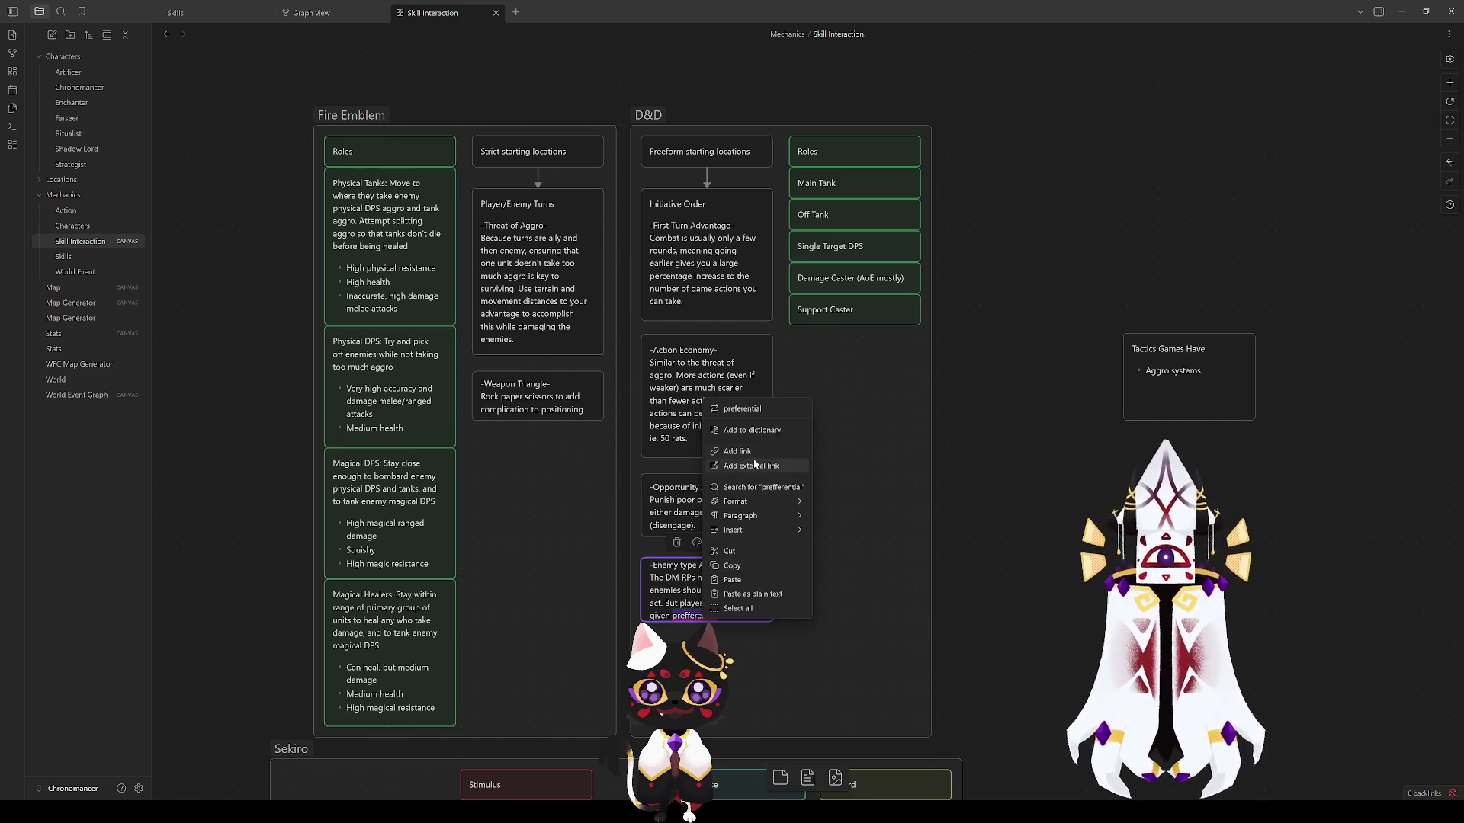
click(743, 412)
click(760, 614)
text(to avoid single characters)
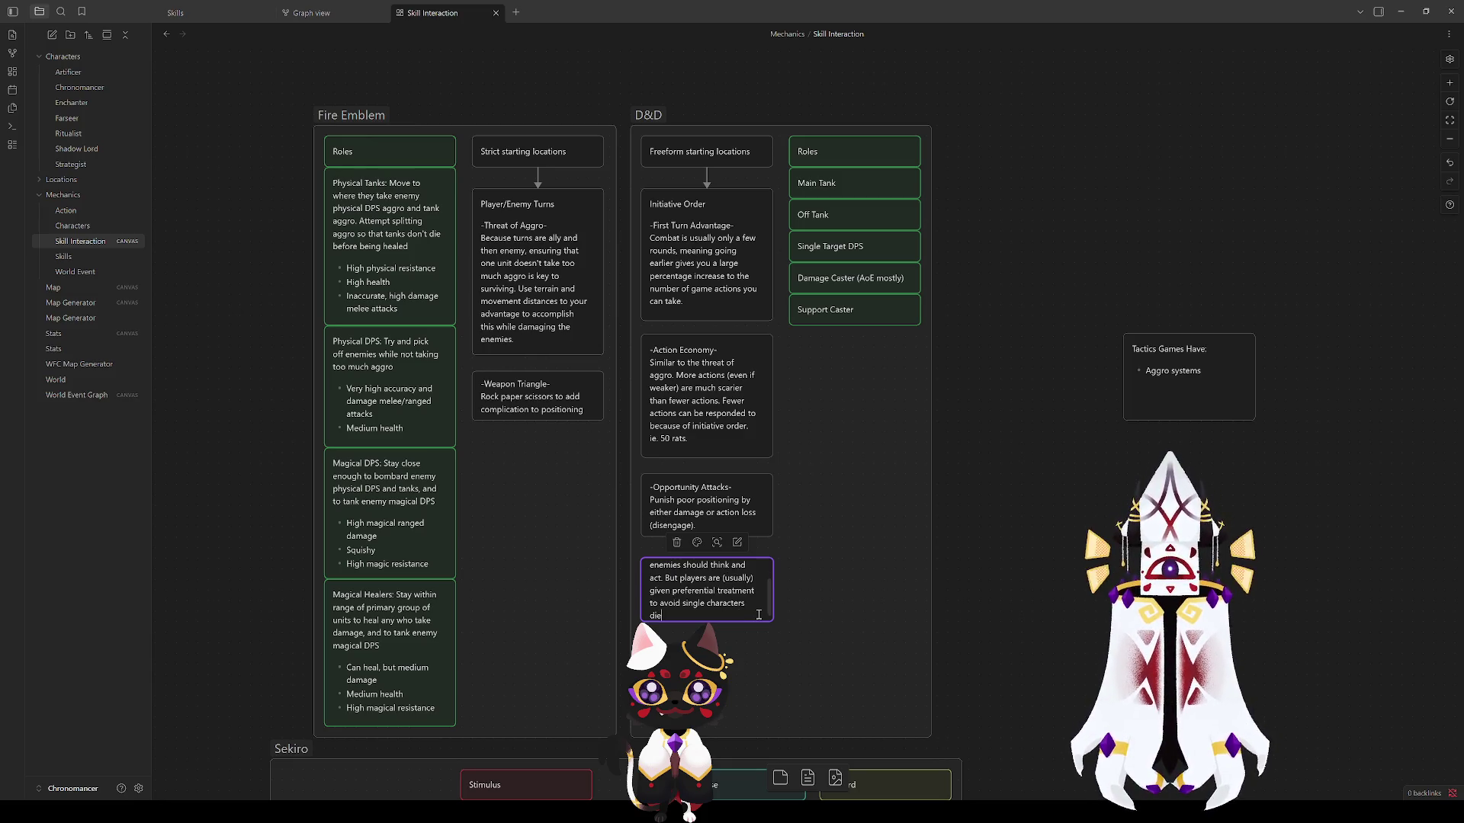
text(dying. Party)
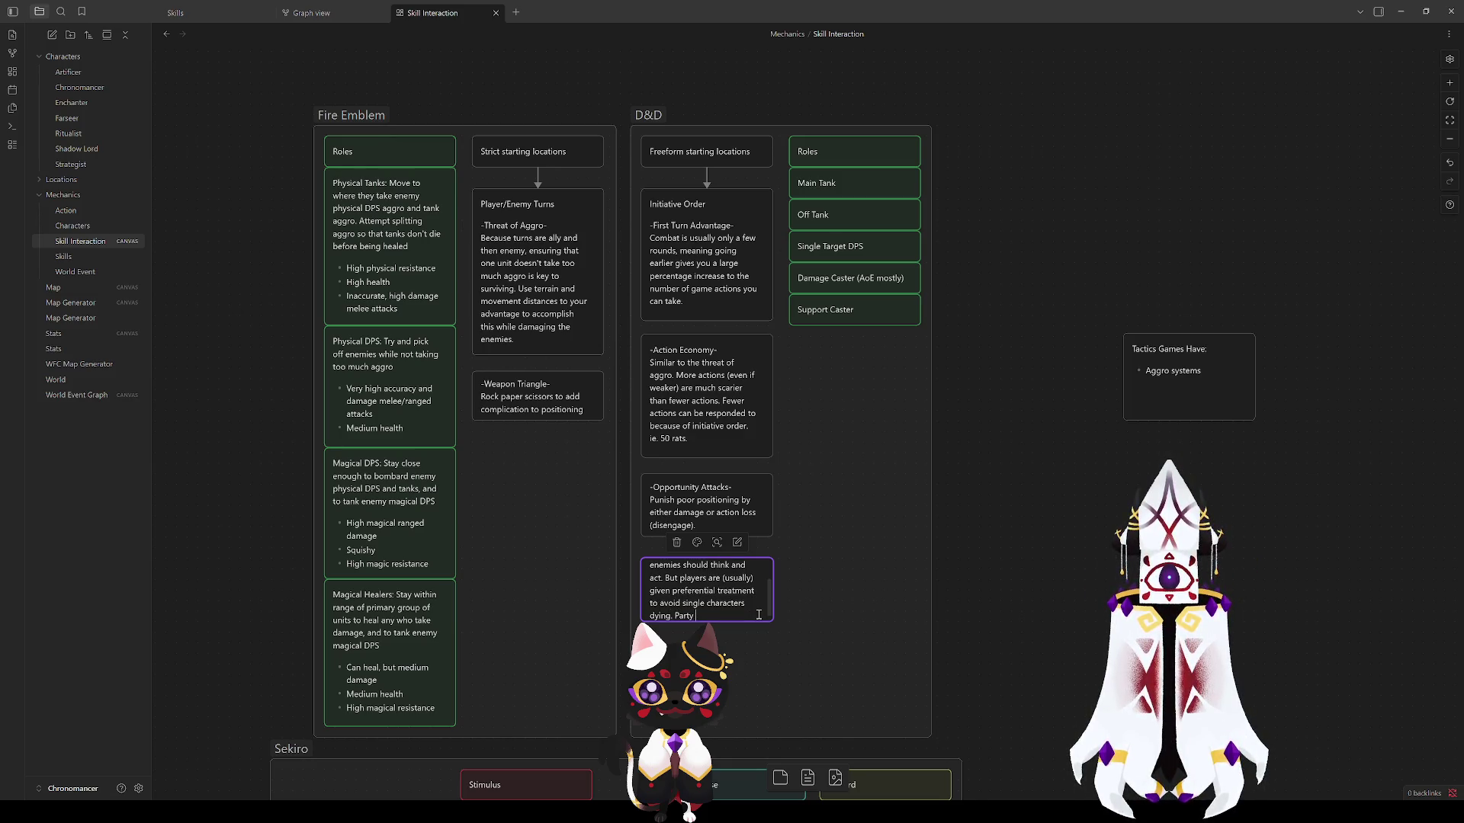
text( wipes are)
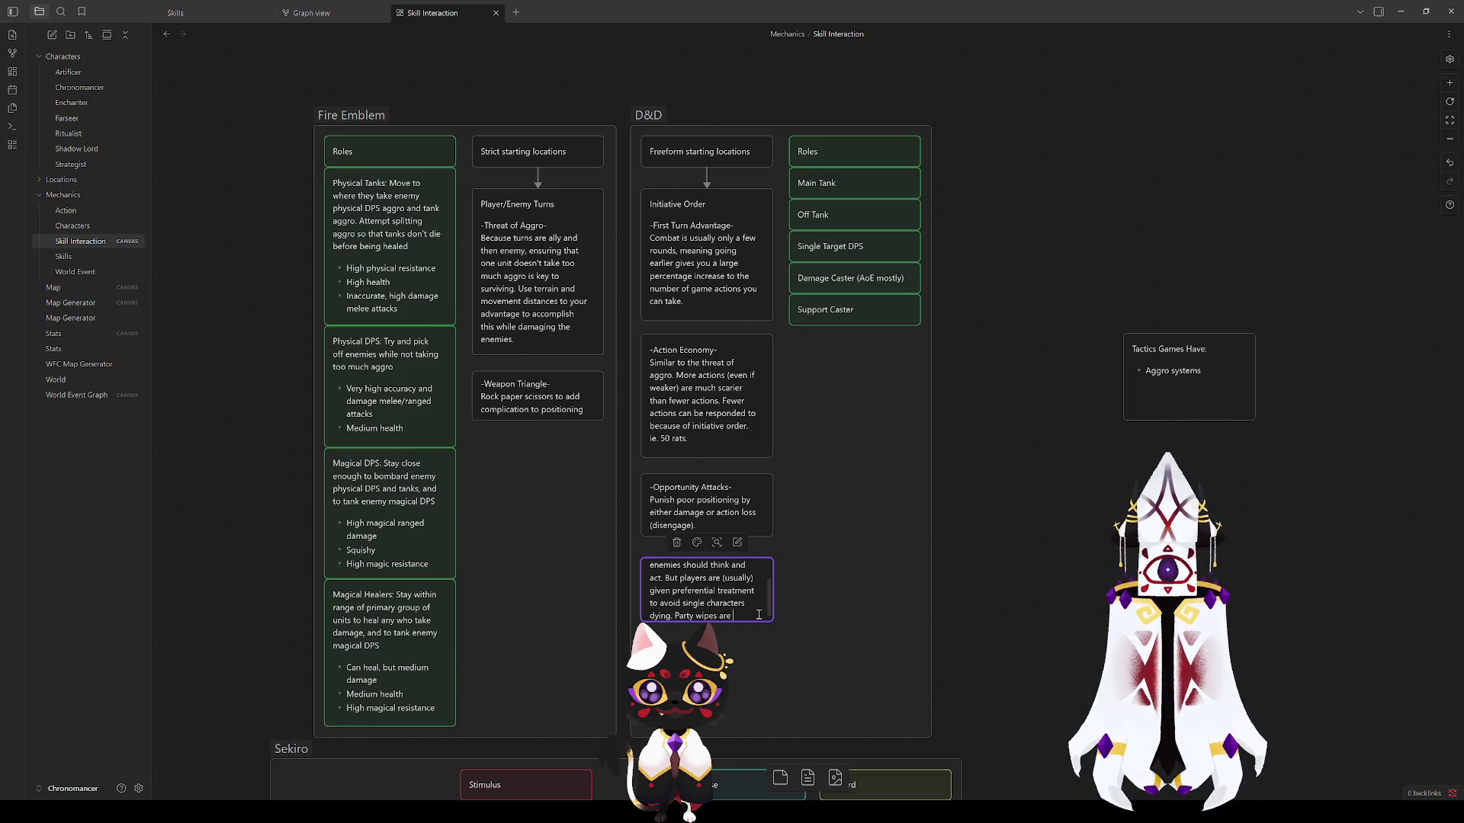
text( far more common than si)
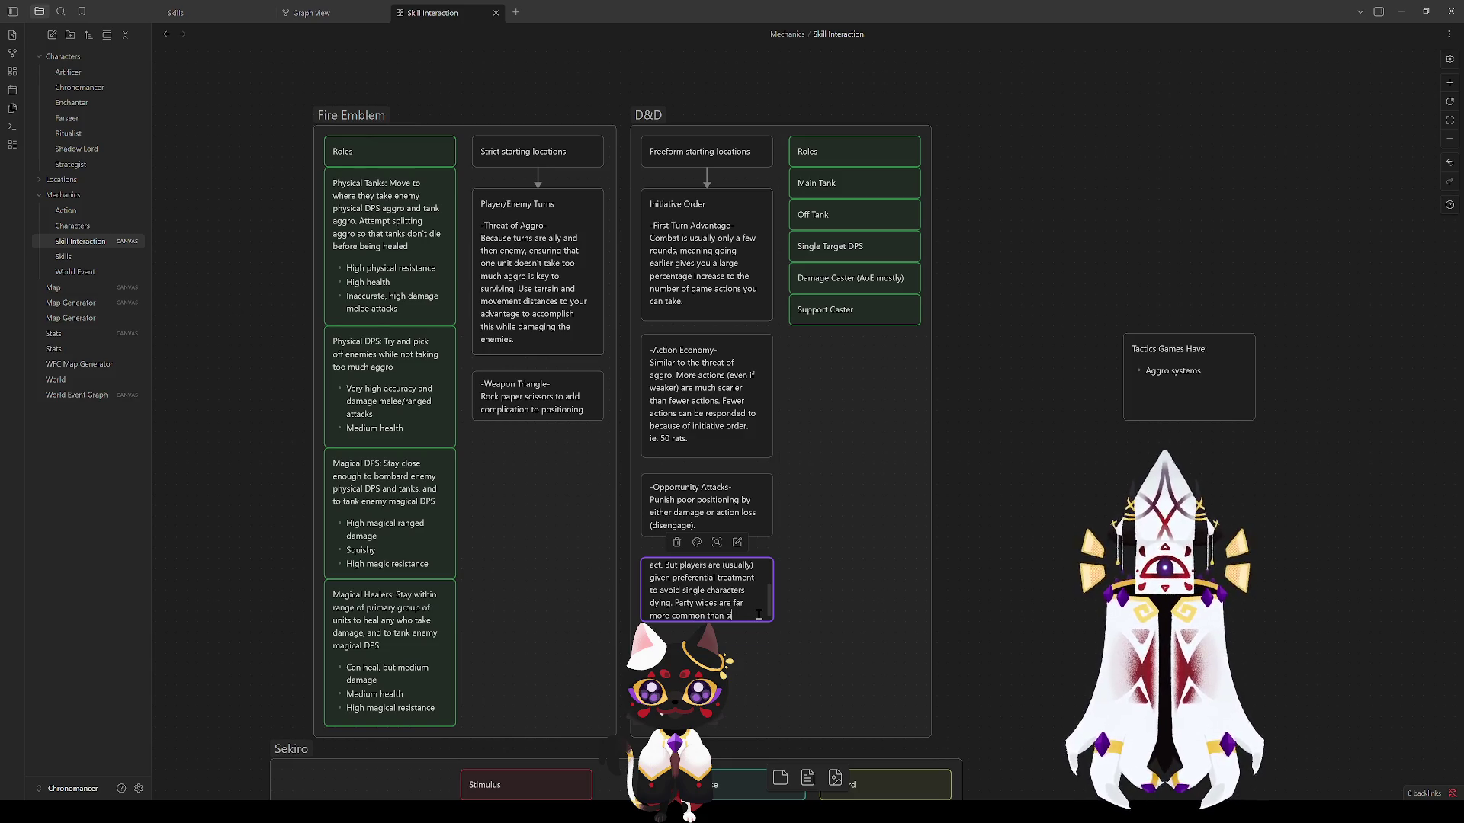
text(ngular deaths.)
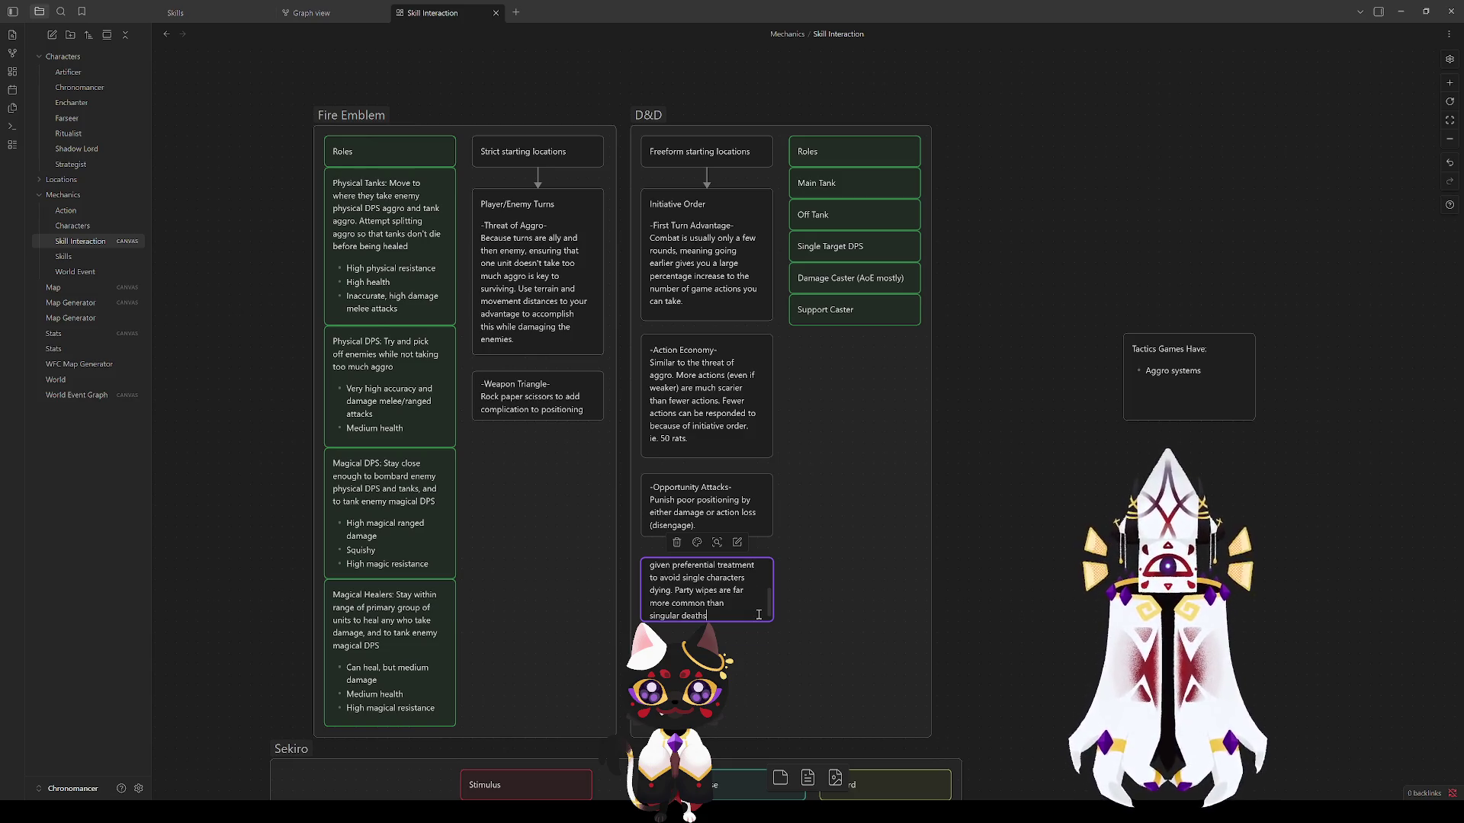
Step: Stretch the Enemy type AI card taller and align Opportunity Attacks above it
drag(738, 625, 737, 692)
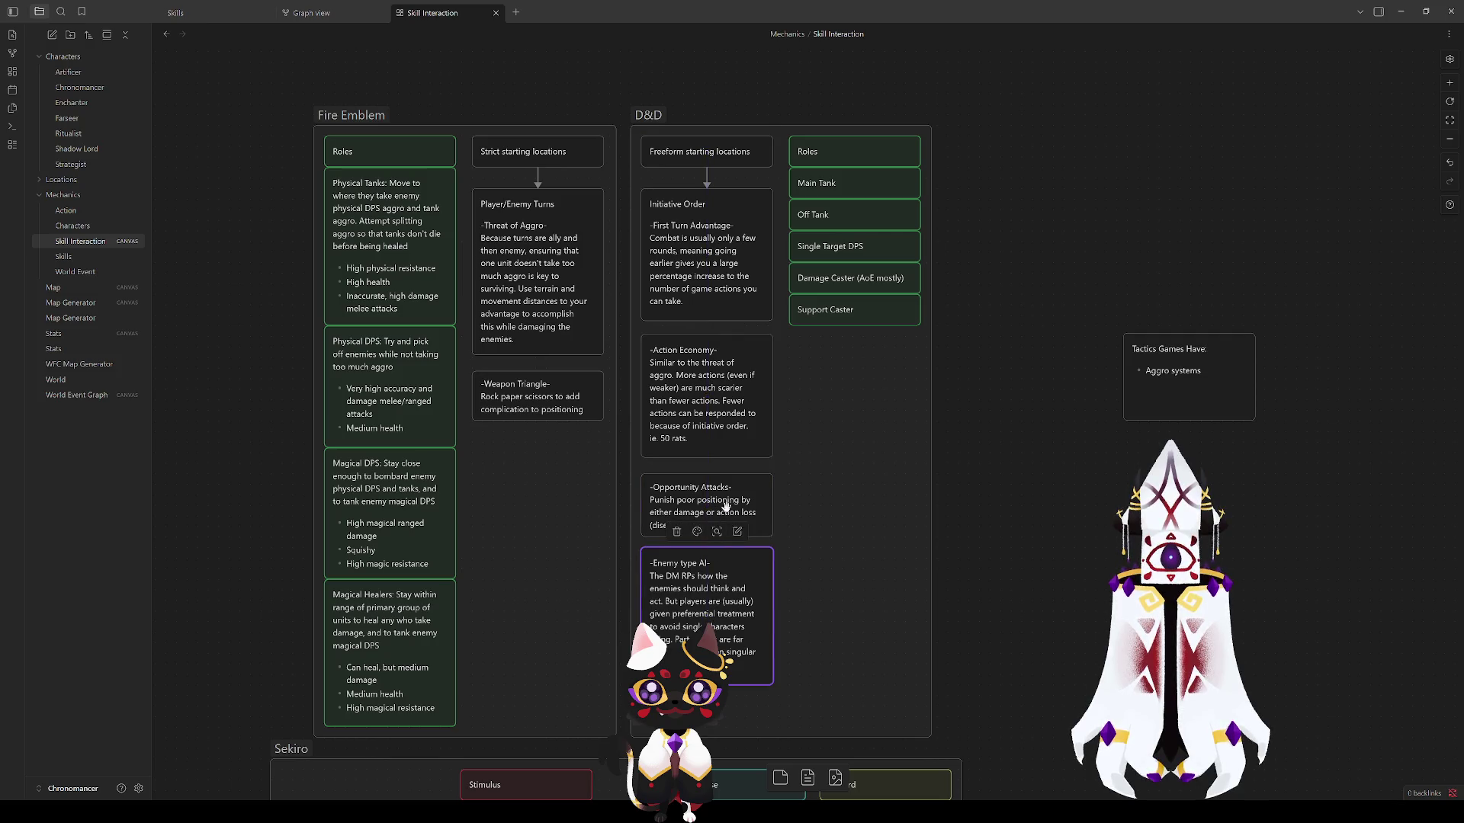
drag(743, 521, 744, 503)
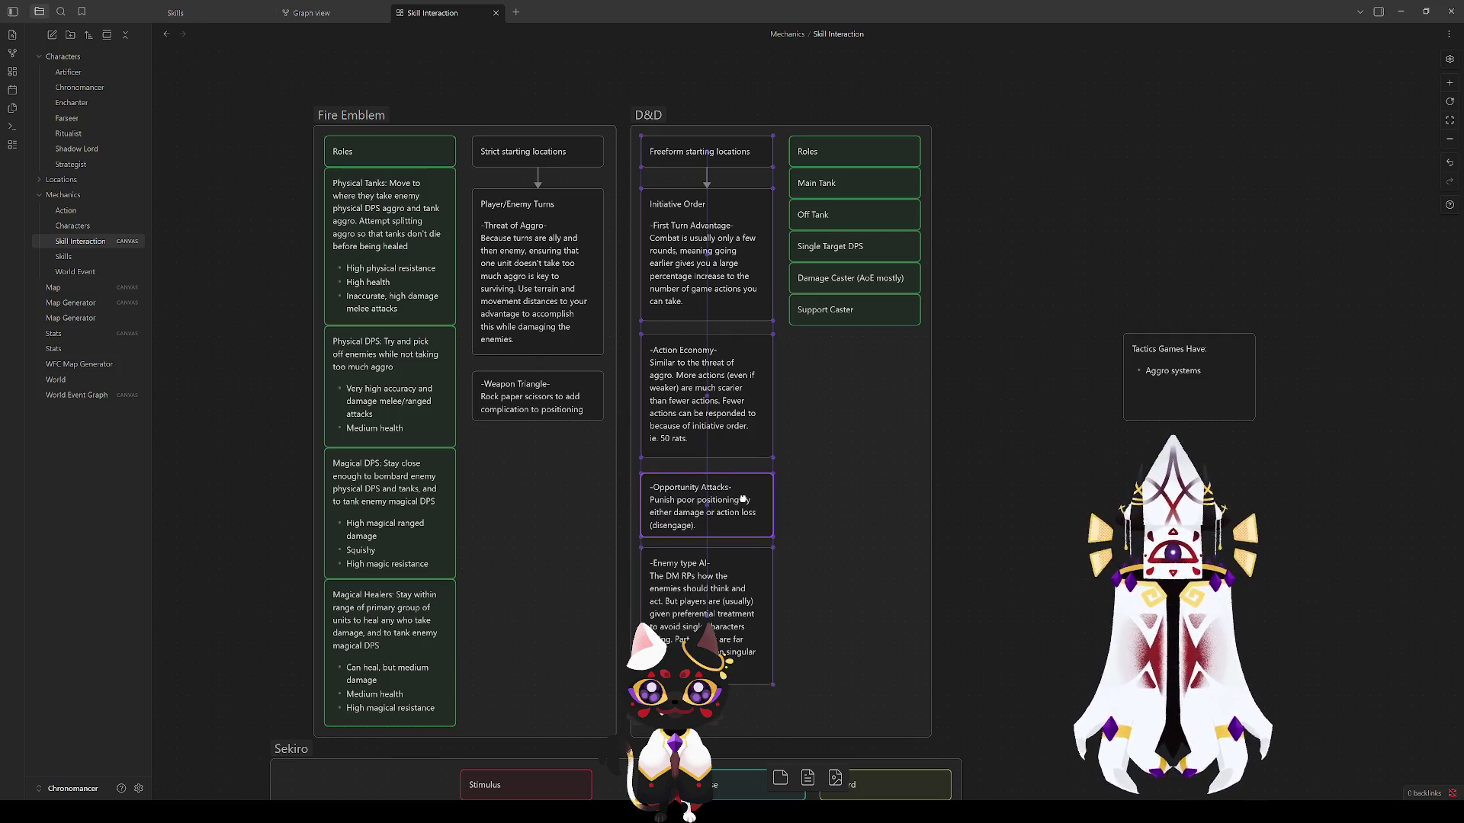
click(1083, 549)
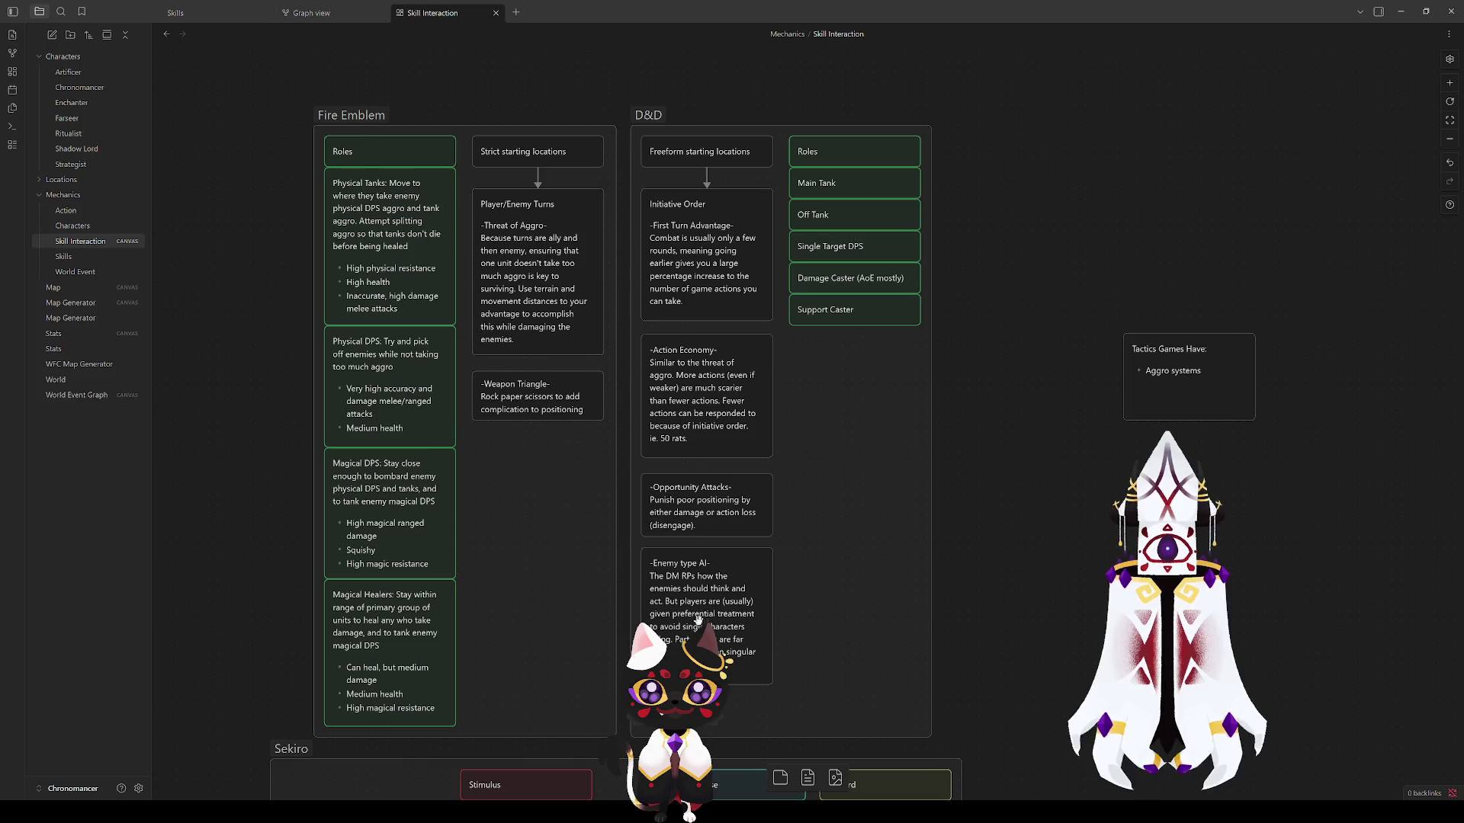
right_click(989, 568)
Step: Duplicate the Weapon Triangle card and place the copy below the original
click(1035, 586)
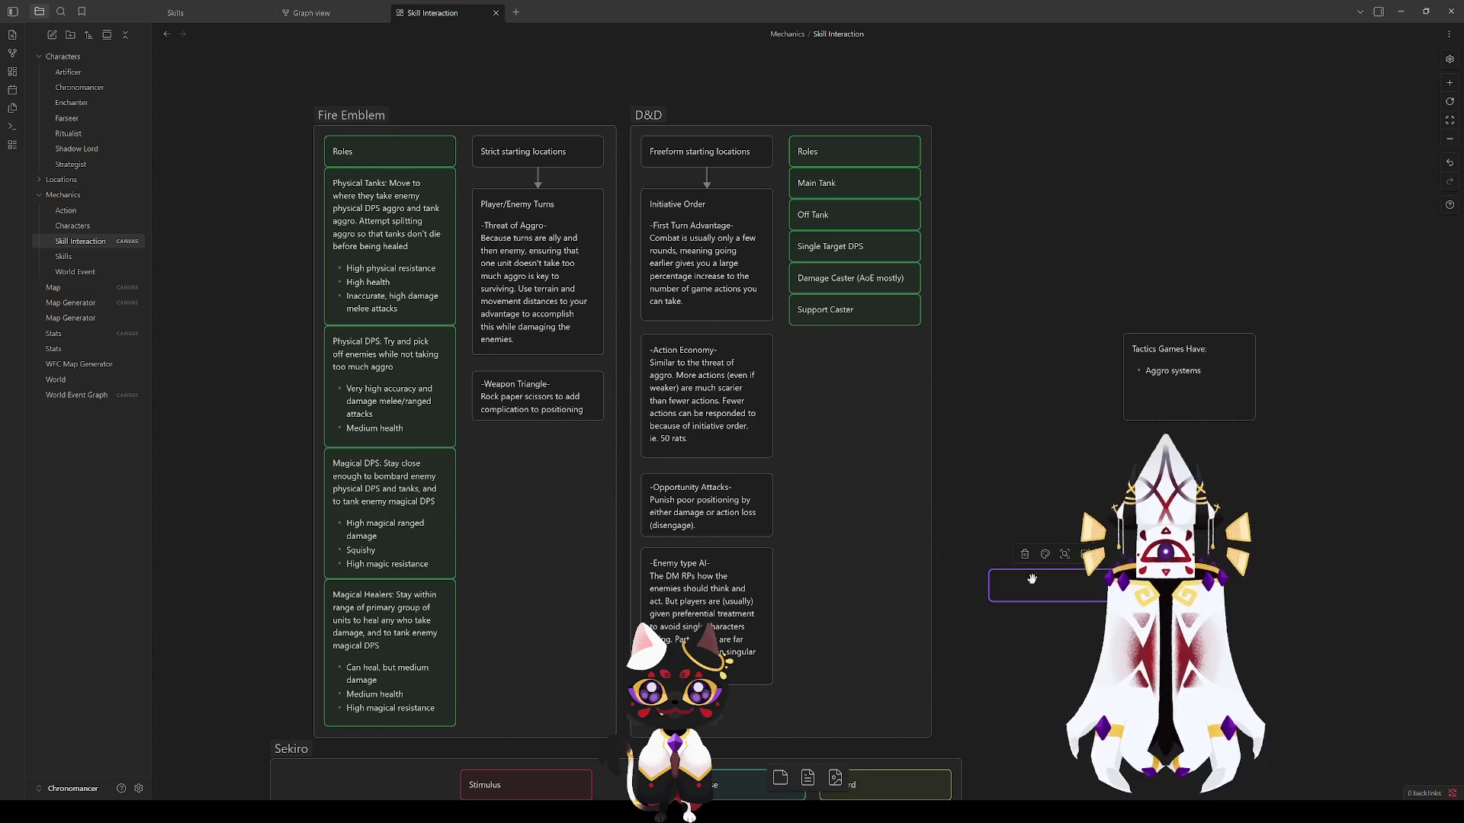
click(542, 410)
key(ctrl+d)
mouse_move(806, 425)
mouse_down()
mouse_move(511, 475)
mouse_move(515, 460)
mouse_up()
Step: Replace the copy's title and body with the Optimal Targeting AI description
double_click(514, 446)
key(BackSpace)
text(-Opti)
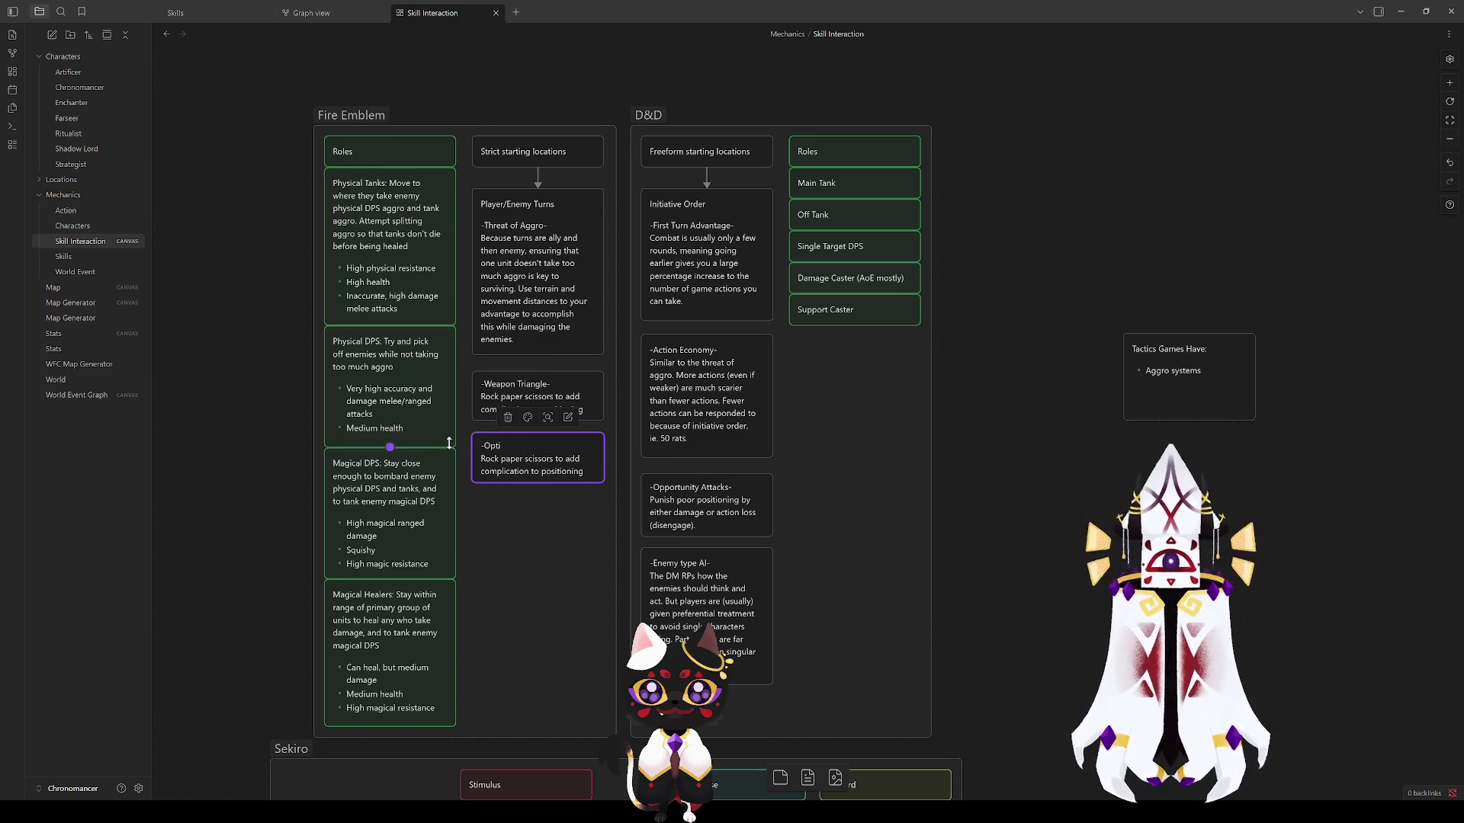
text(mal)
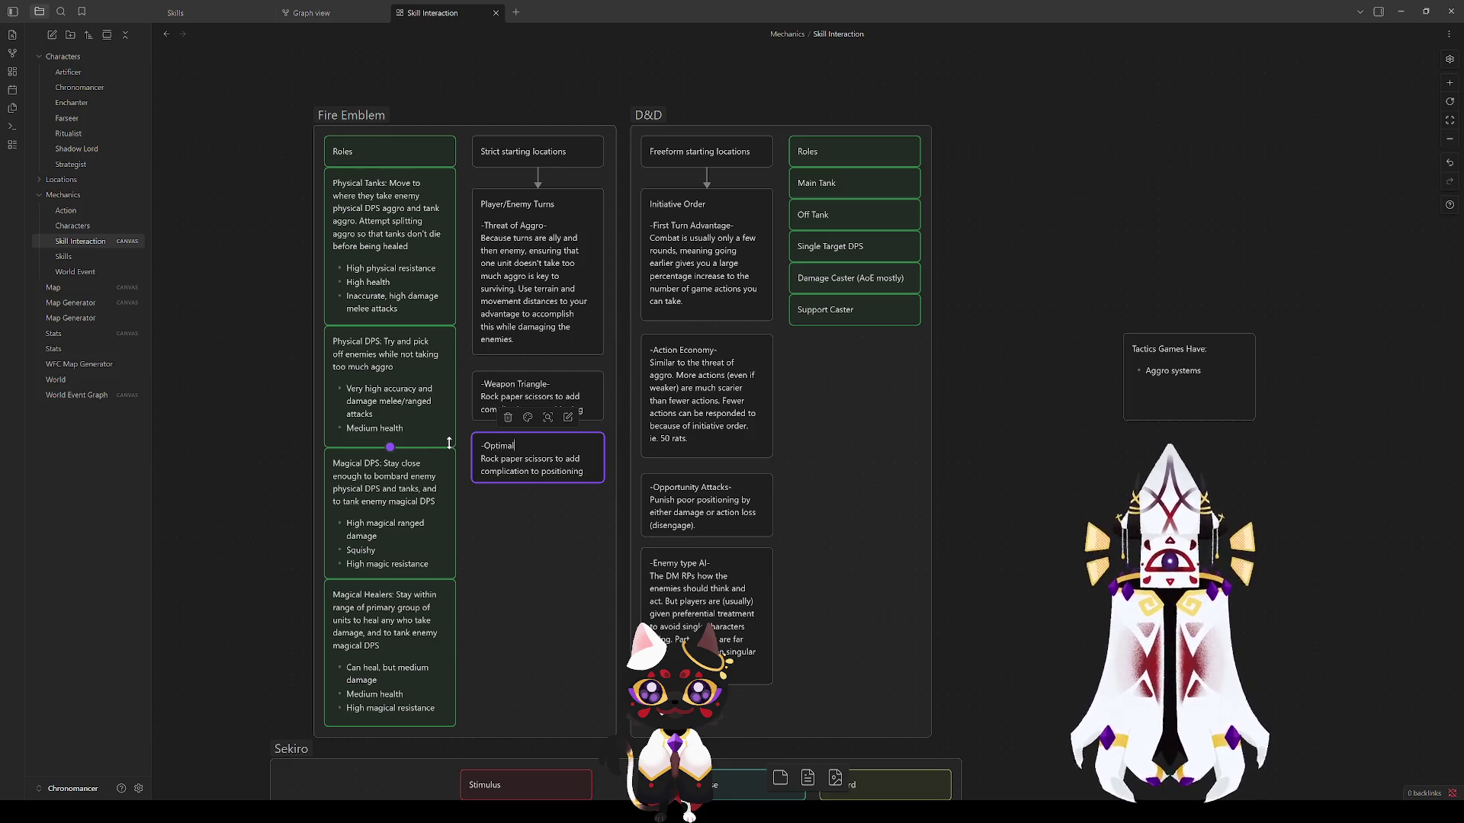
text( Targeting AI-)
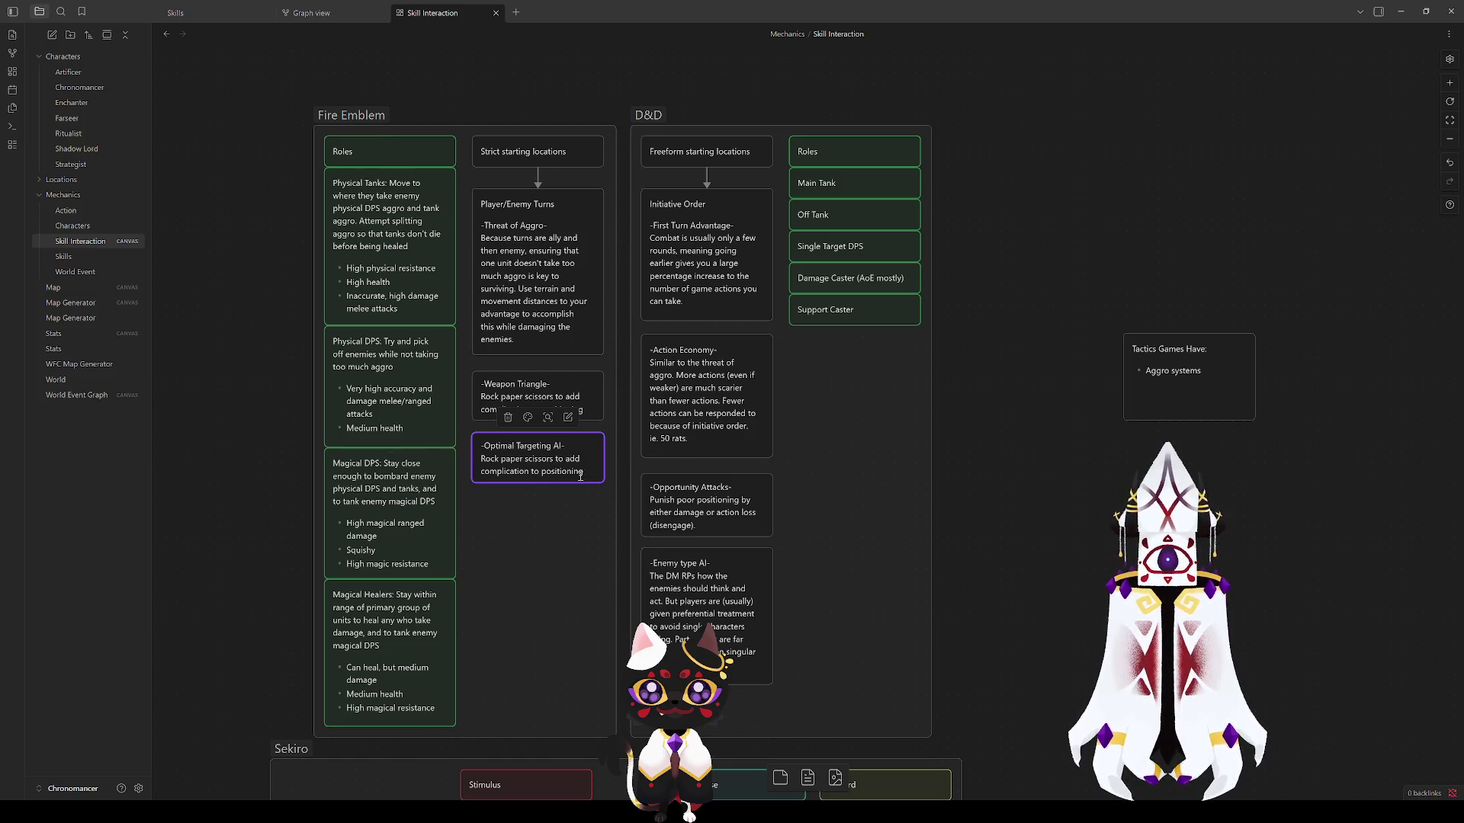
drag(584, 472, 479, 457)
text(Enemies attack)
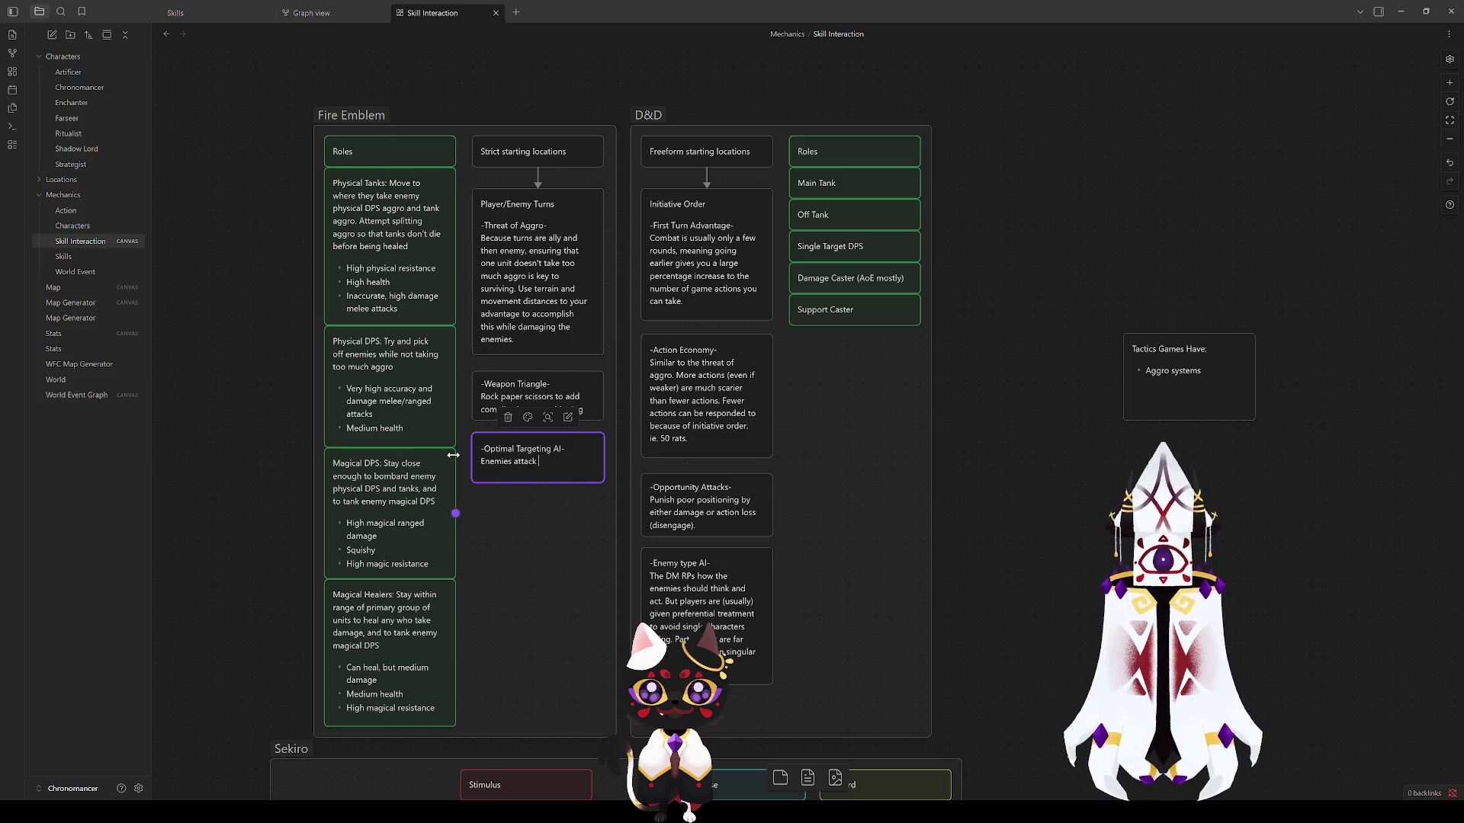
text( are able to and)
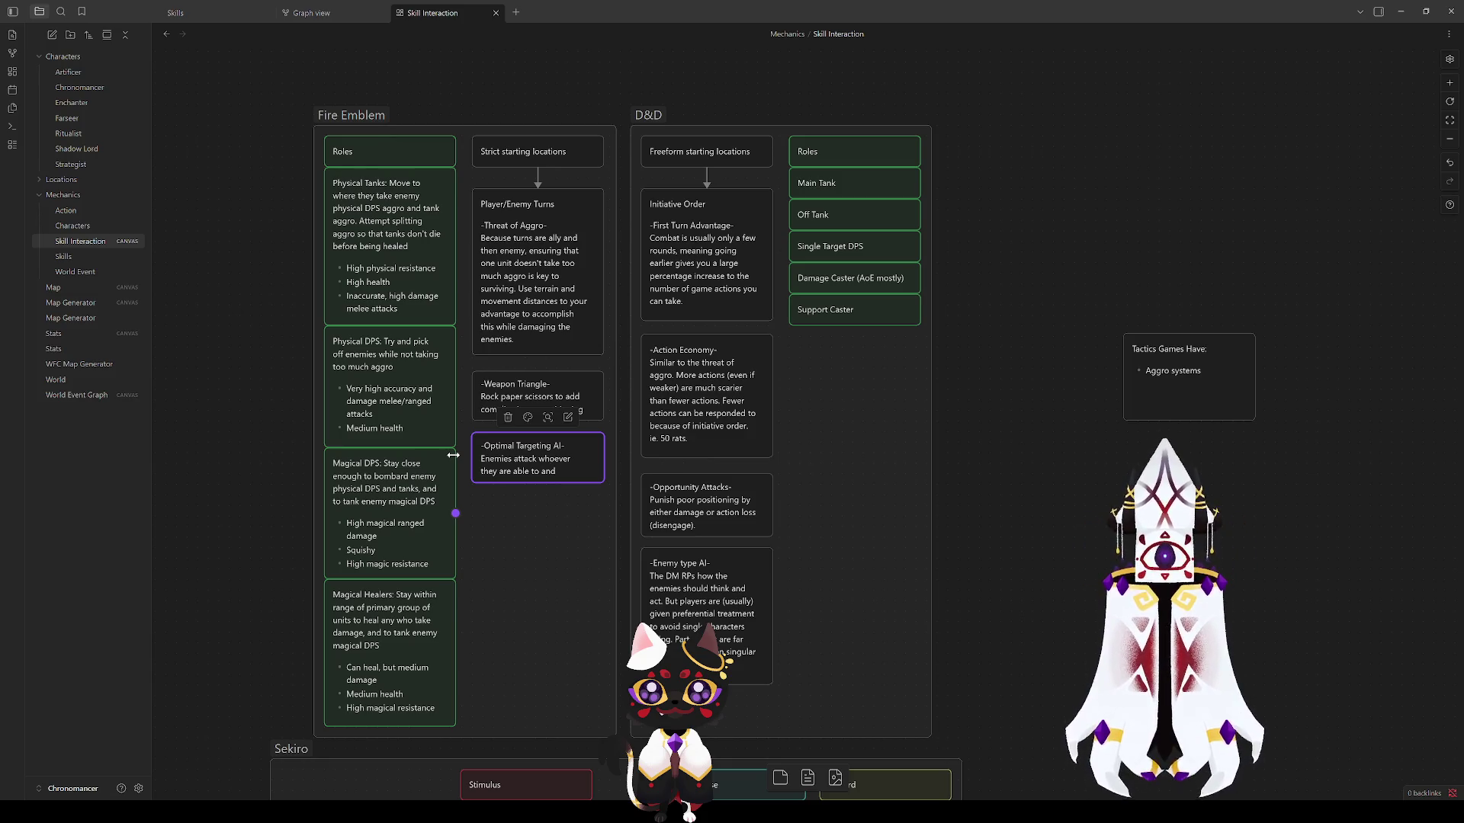
text(whoever they deal the most damage to)
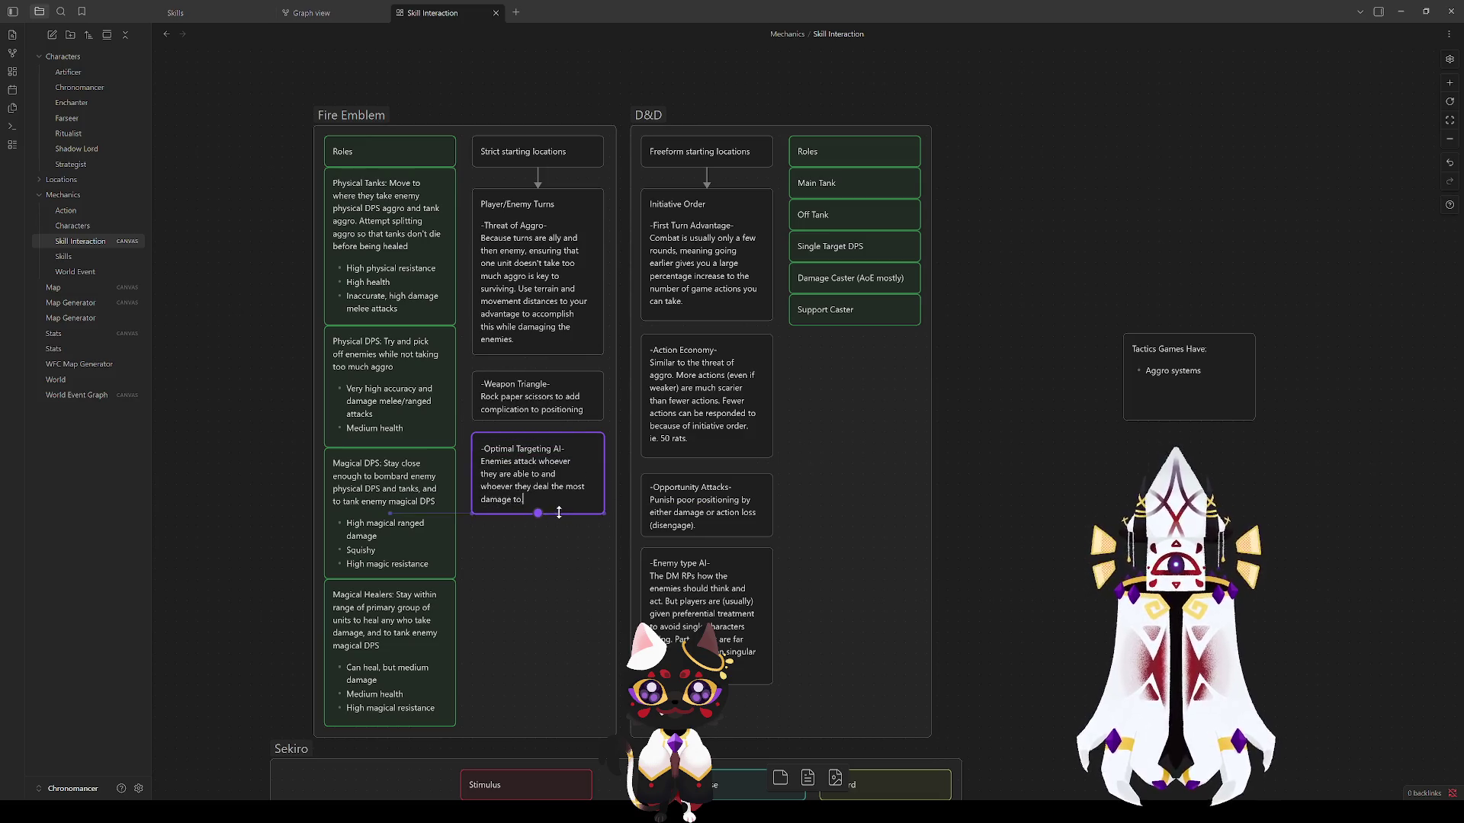
click(1113, 527)
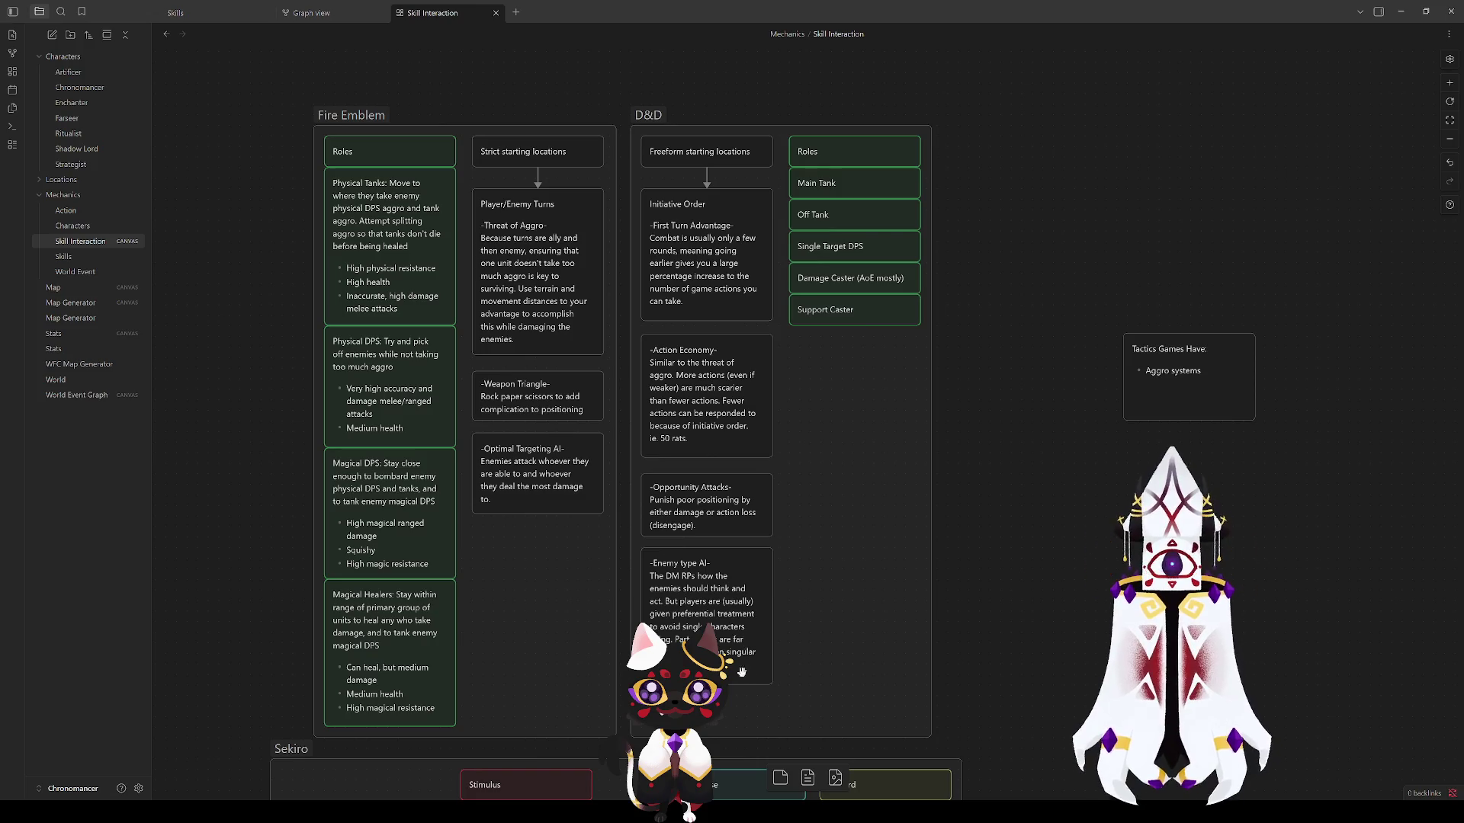
Step: Retitle the Enemy type AI card as 'Roleplaying AI'
mouse_move(1053, 510)
mouse_down()
mouse_move(975, 456)
mouse_move(893, 548)
mouse_up()
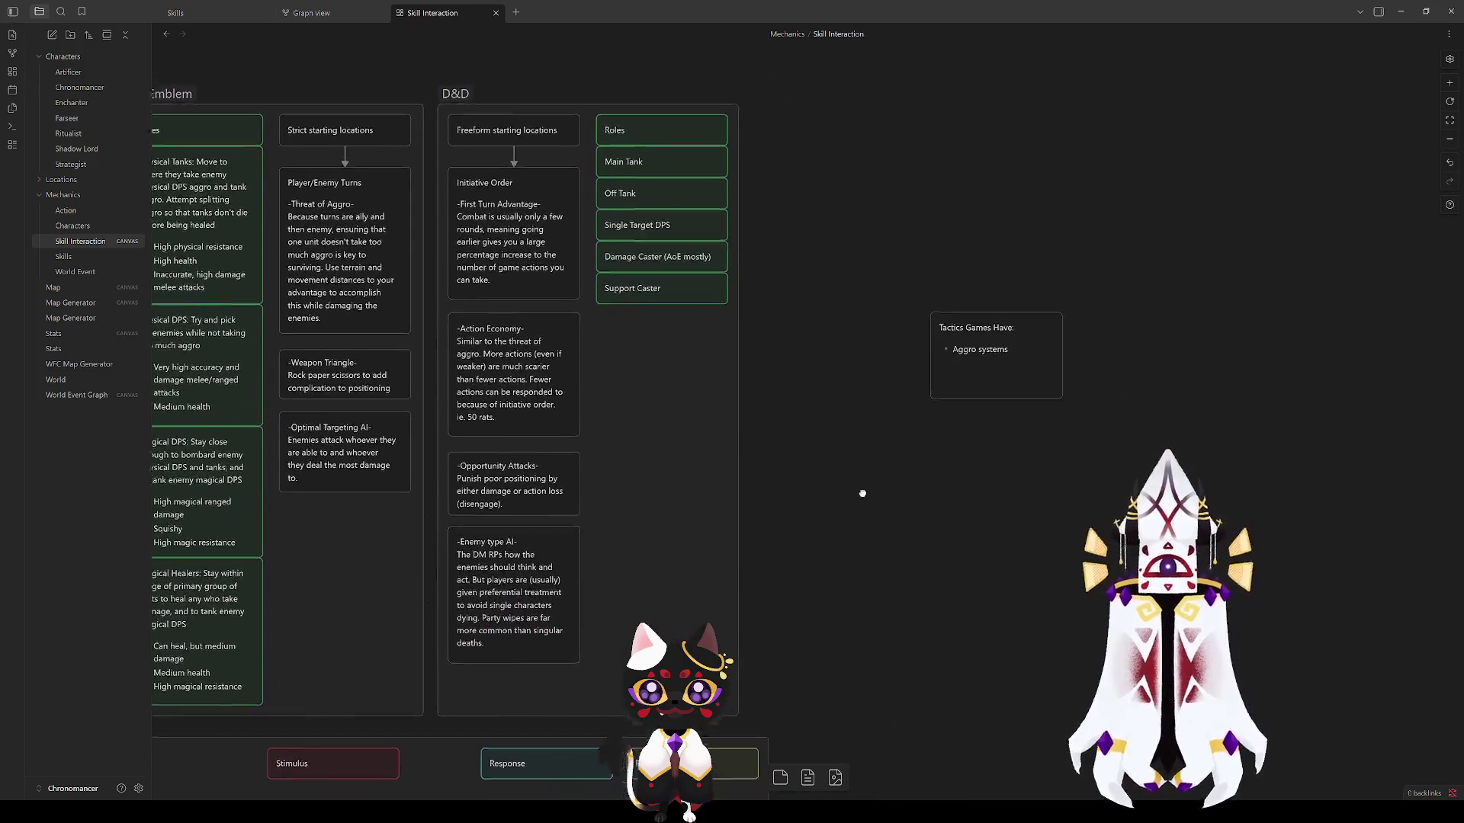
click(610, 576)
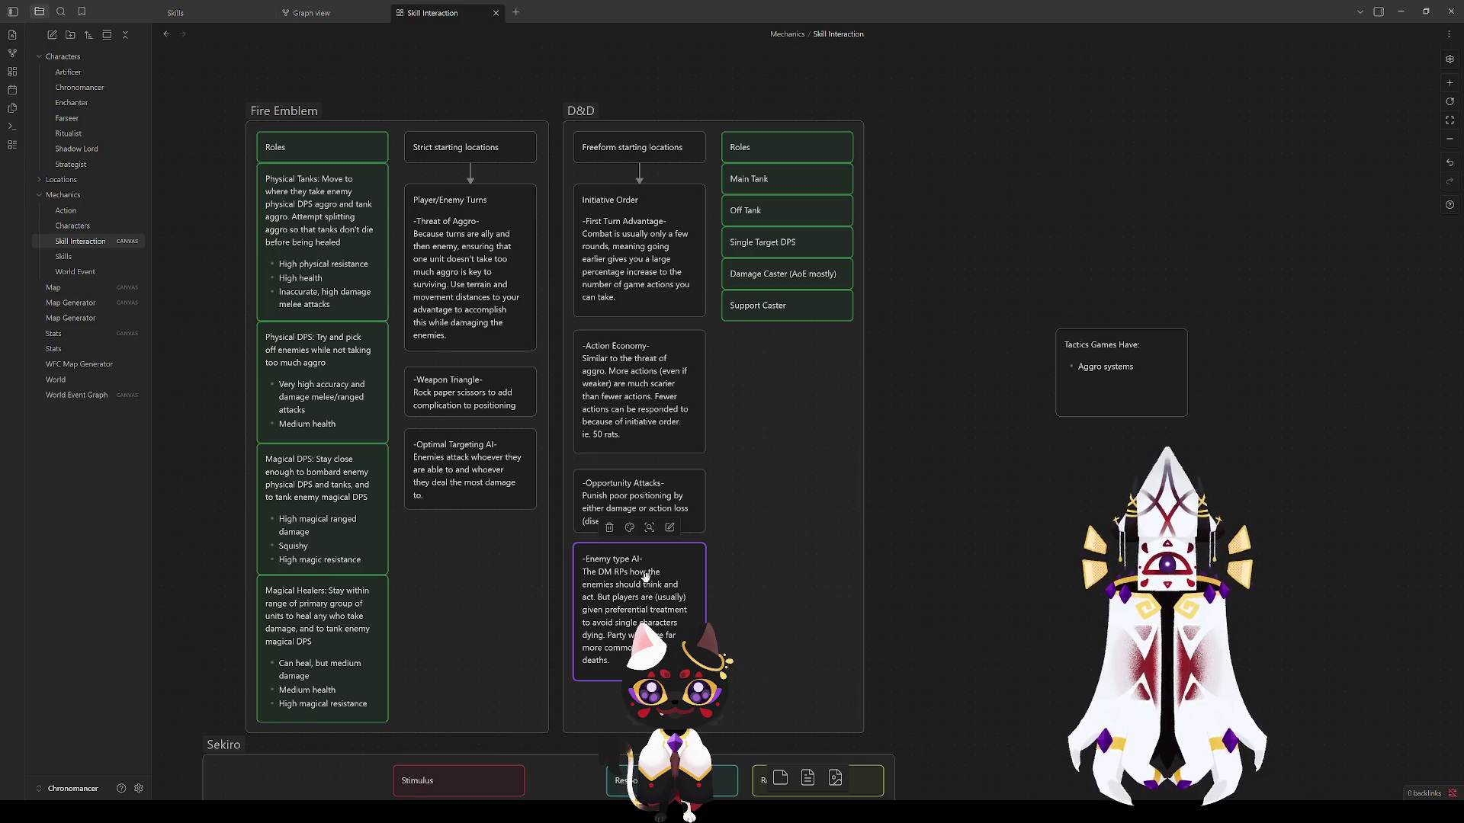
drag(629, 559, 585, 560)
text(Roleplaying)
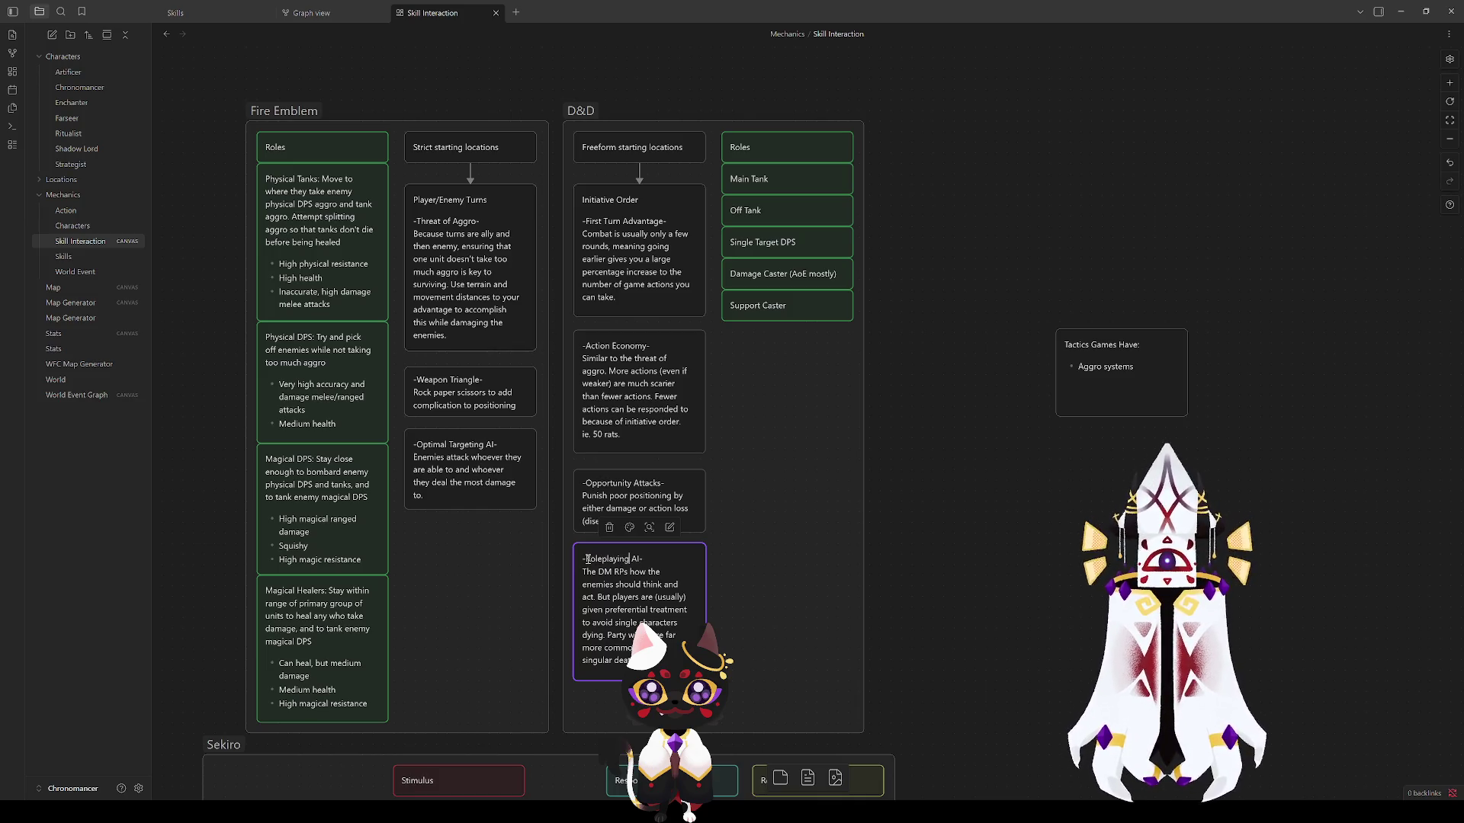
click(891, 609)
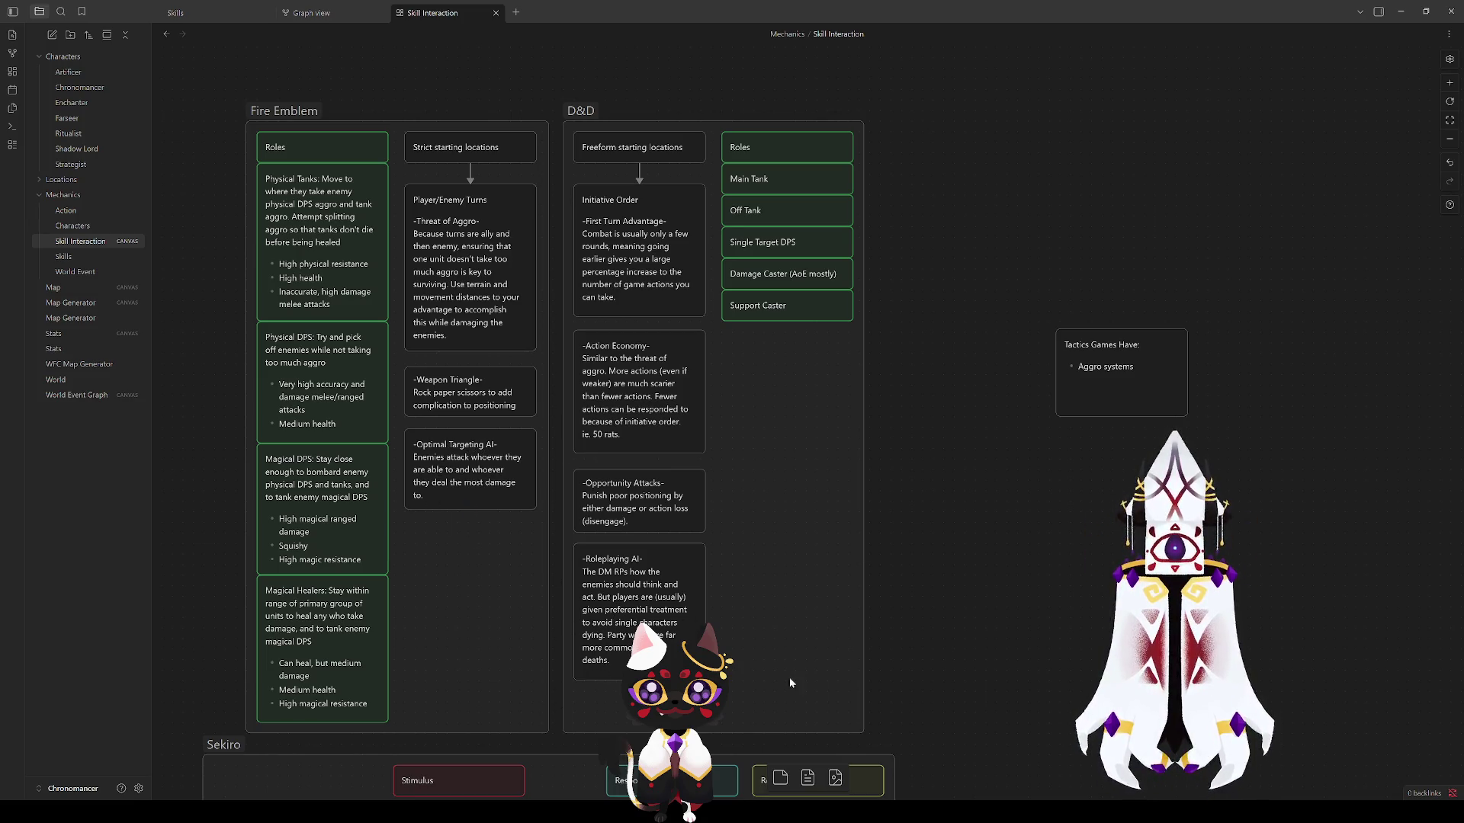
Step: Move the Roleplaying AI card slightly lower within the D&D group
click(571, 111)
click(971, 683)
drag(641, 571, 641, 583)
click(1020, 571)
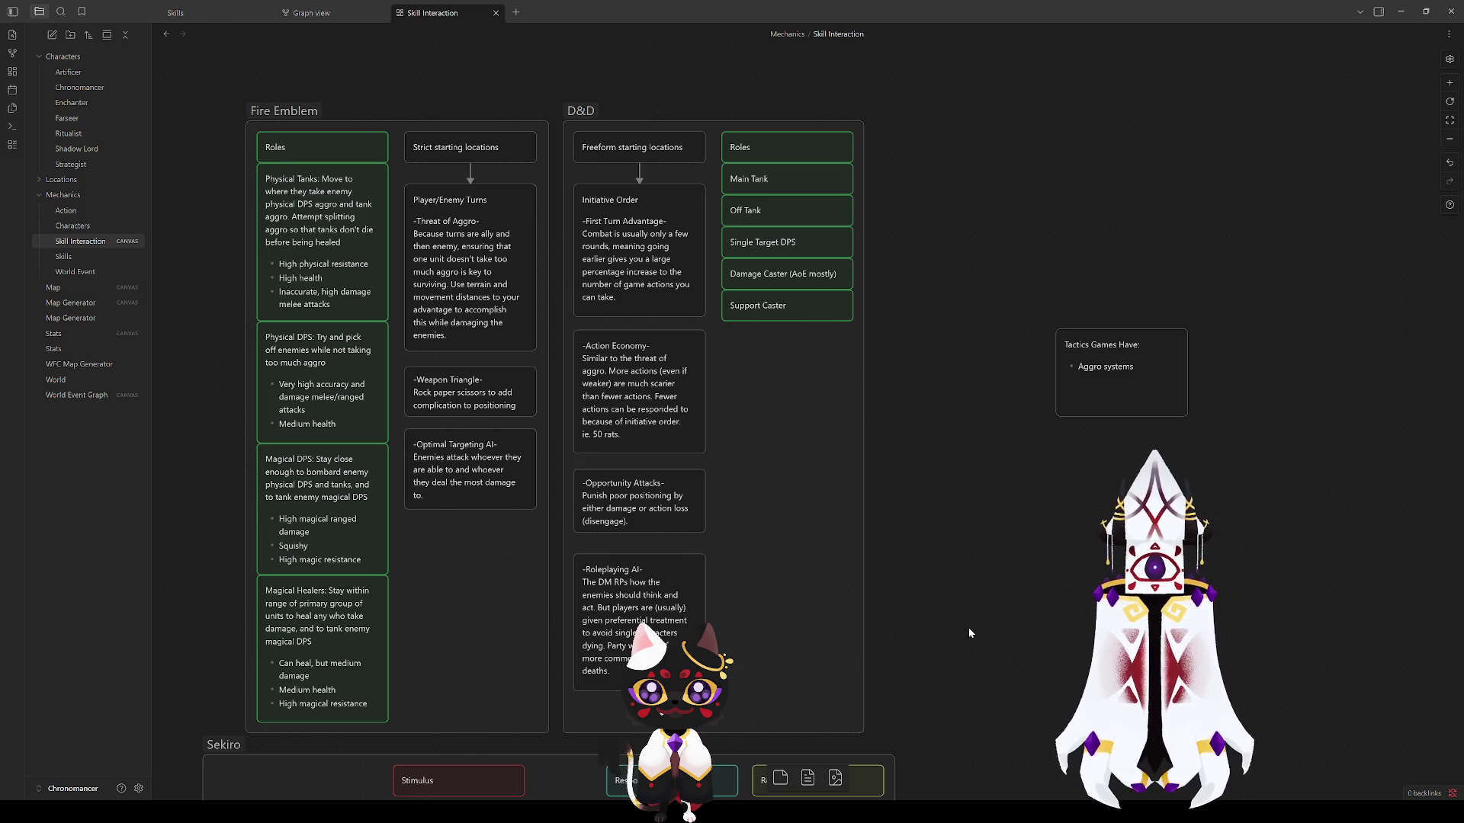
double_click(1146, 372)
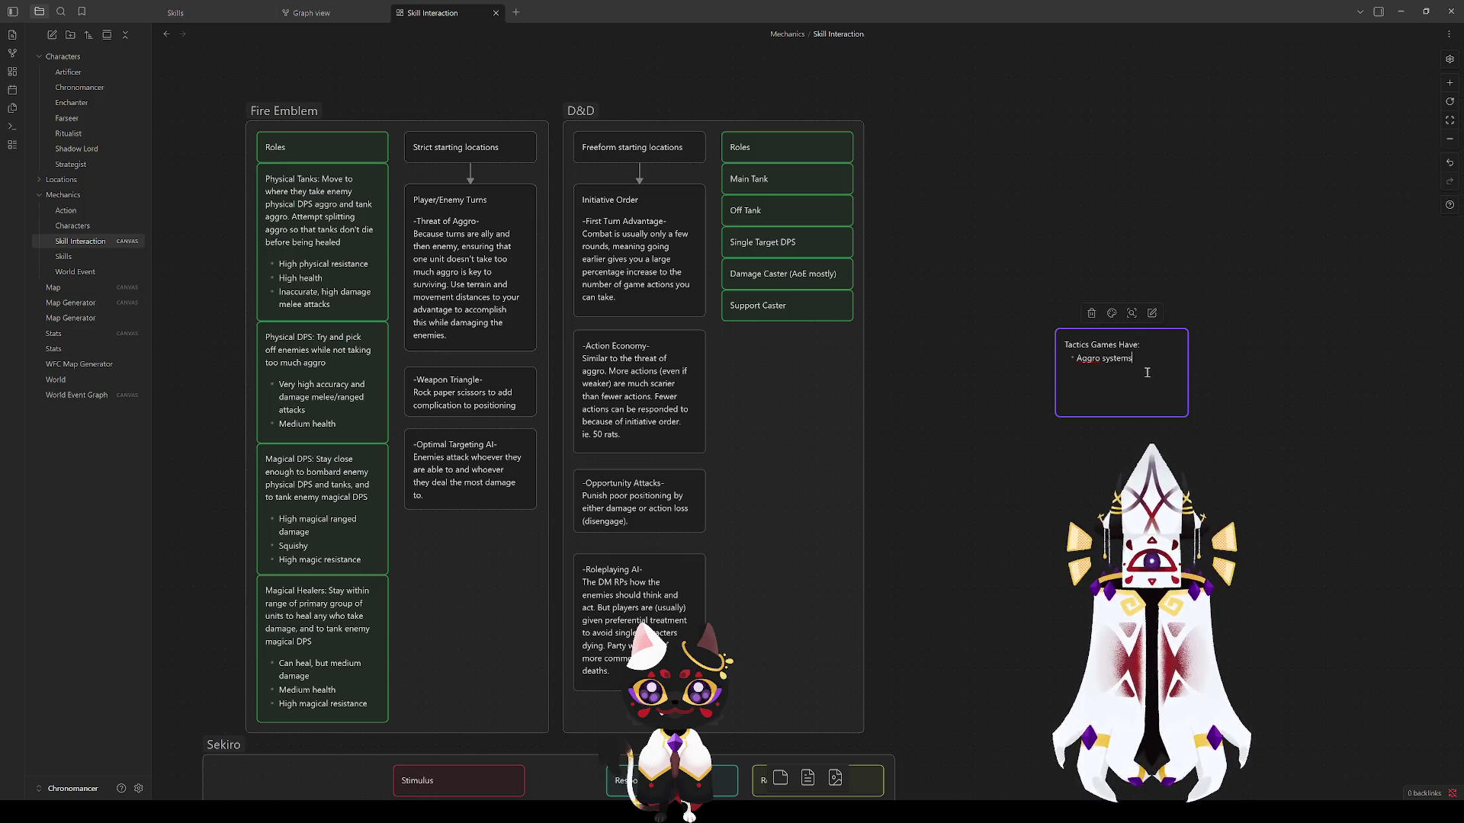
click(607, 595)
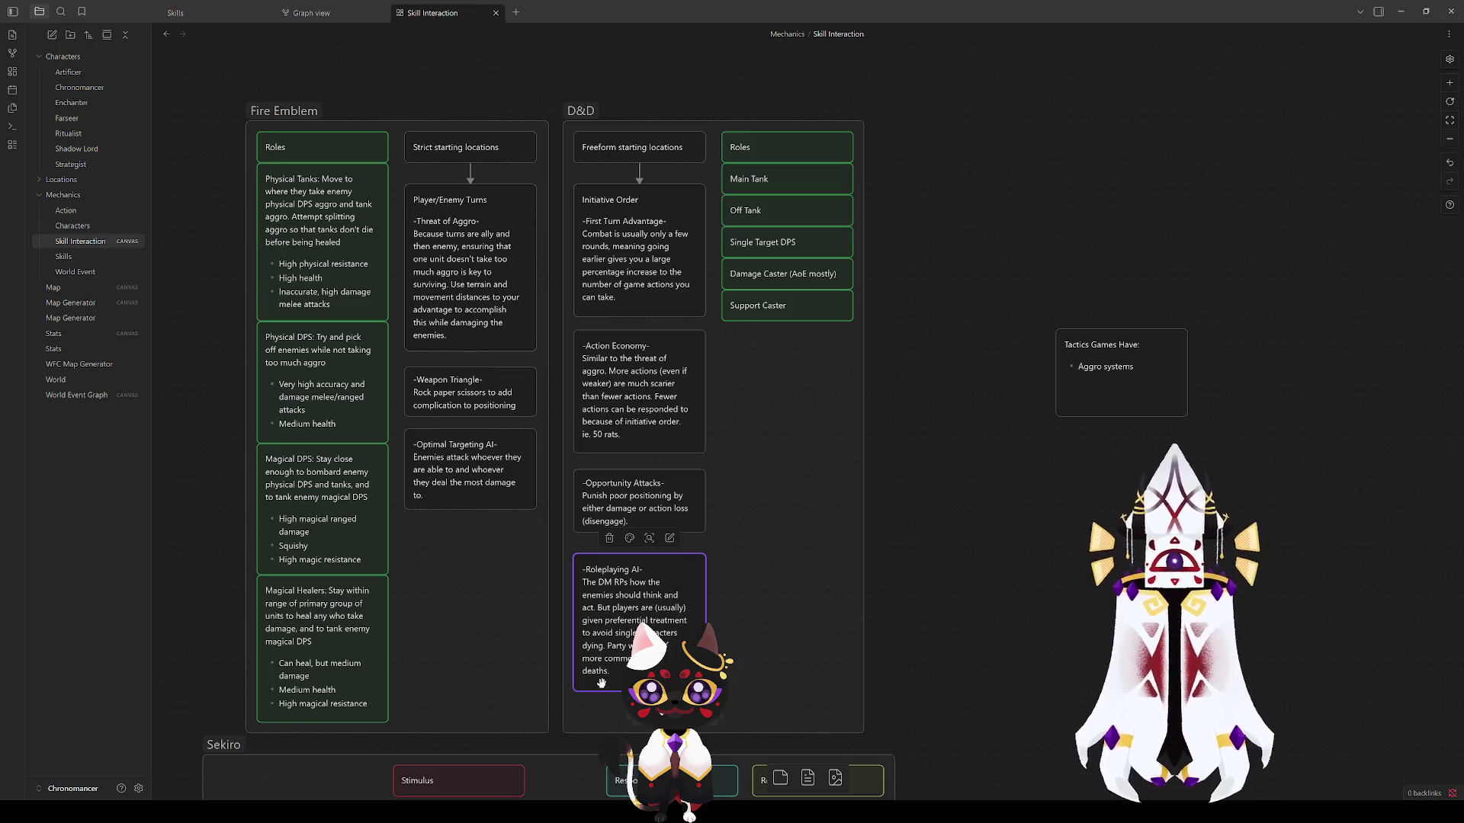
click(1055, 530)
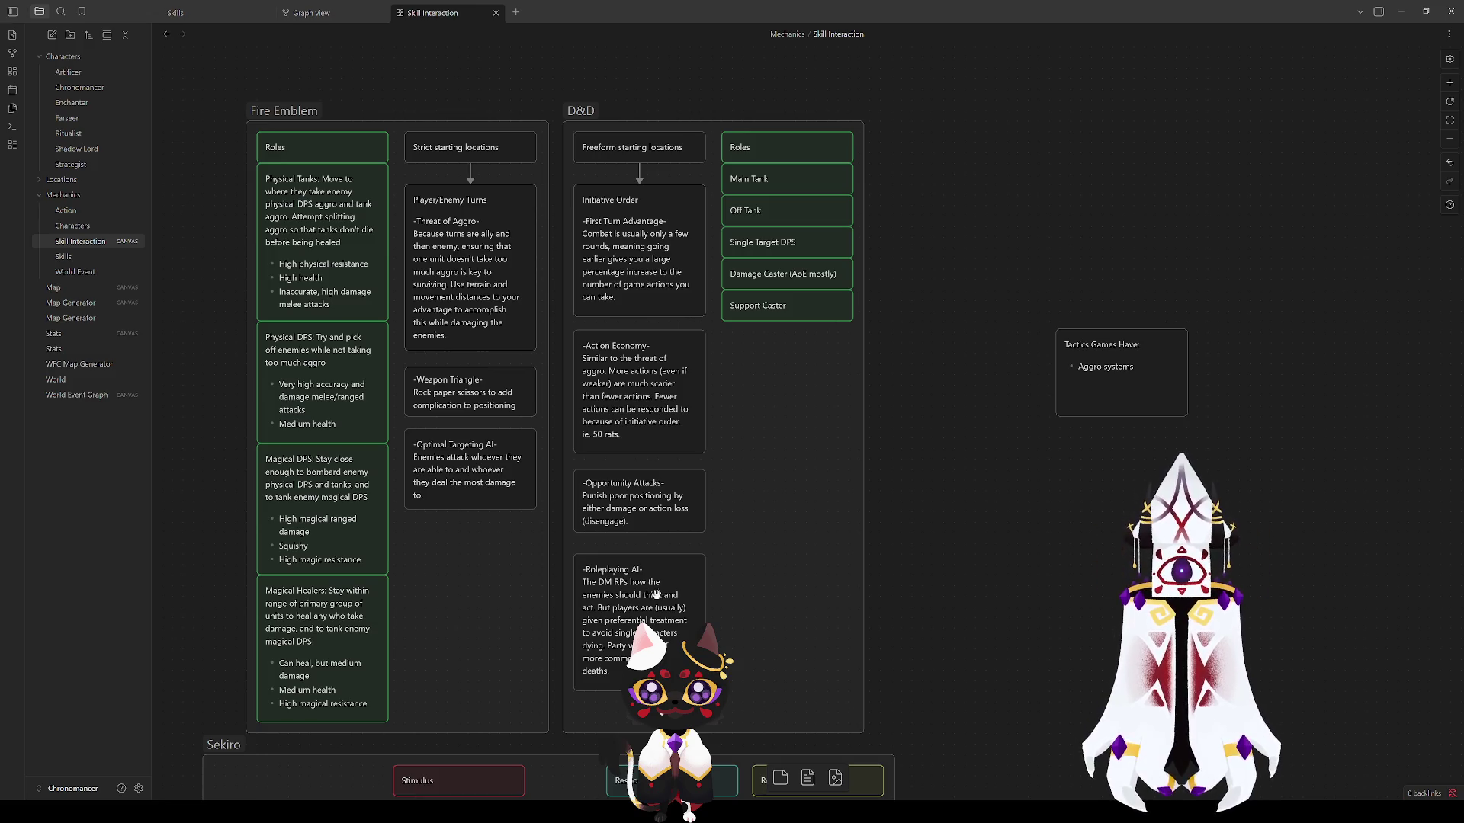
click(658, 532)
click(980, 548)
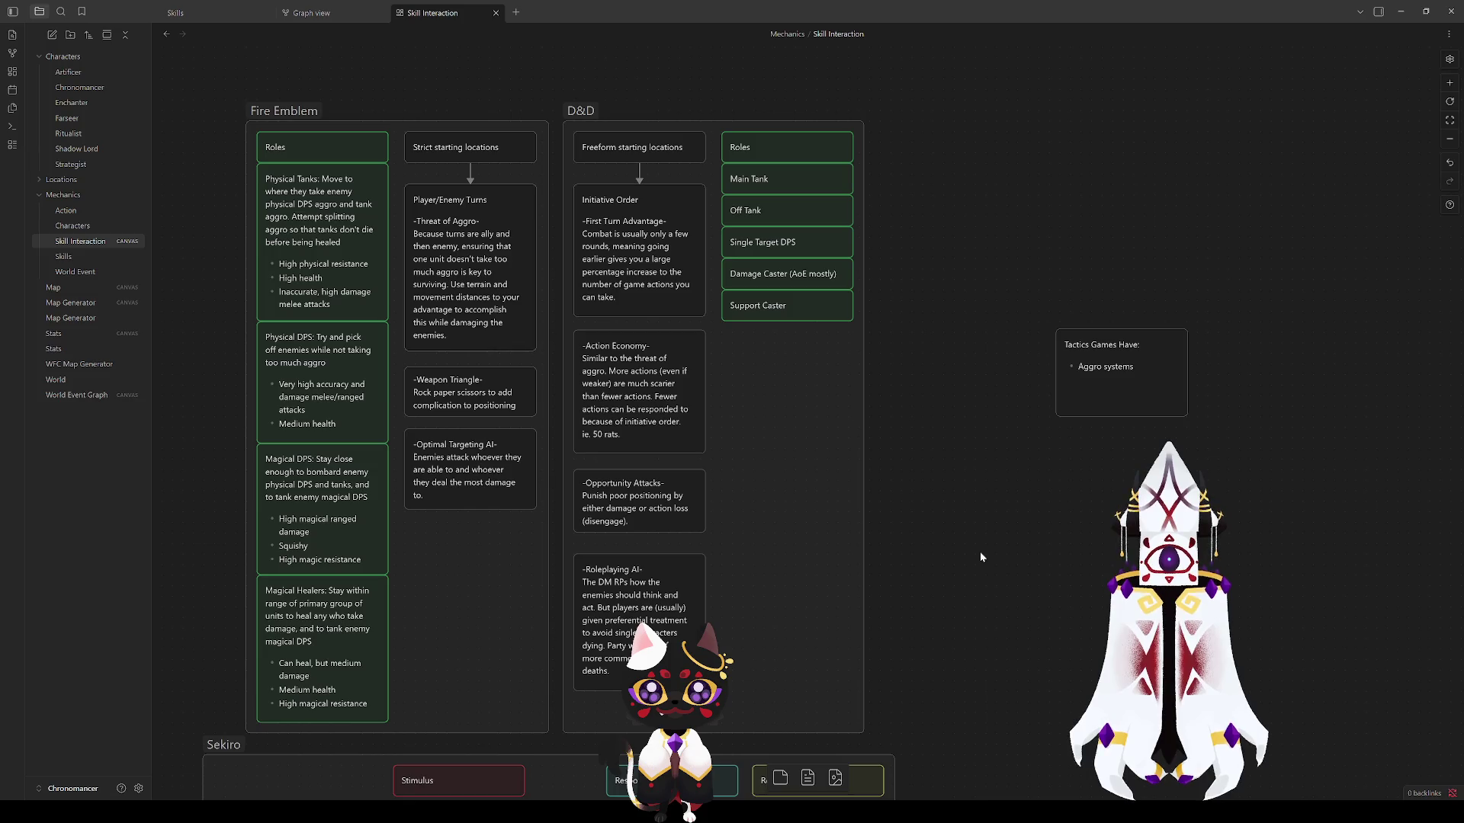
click(669, 588)
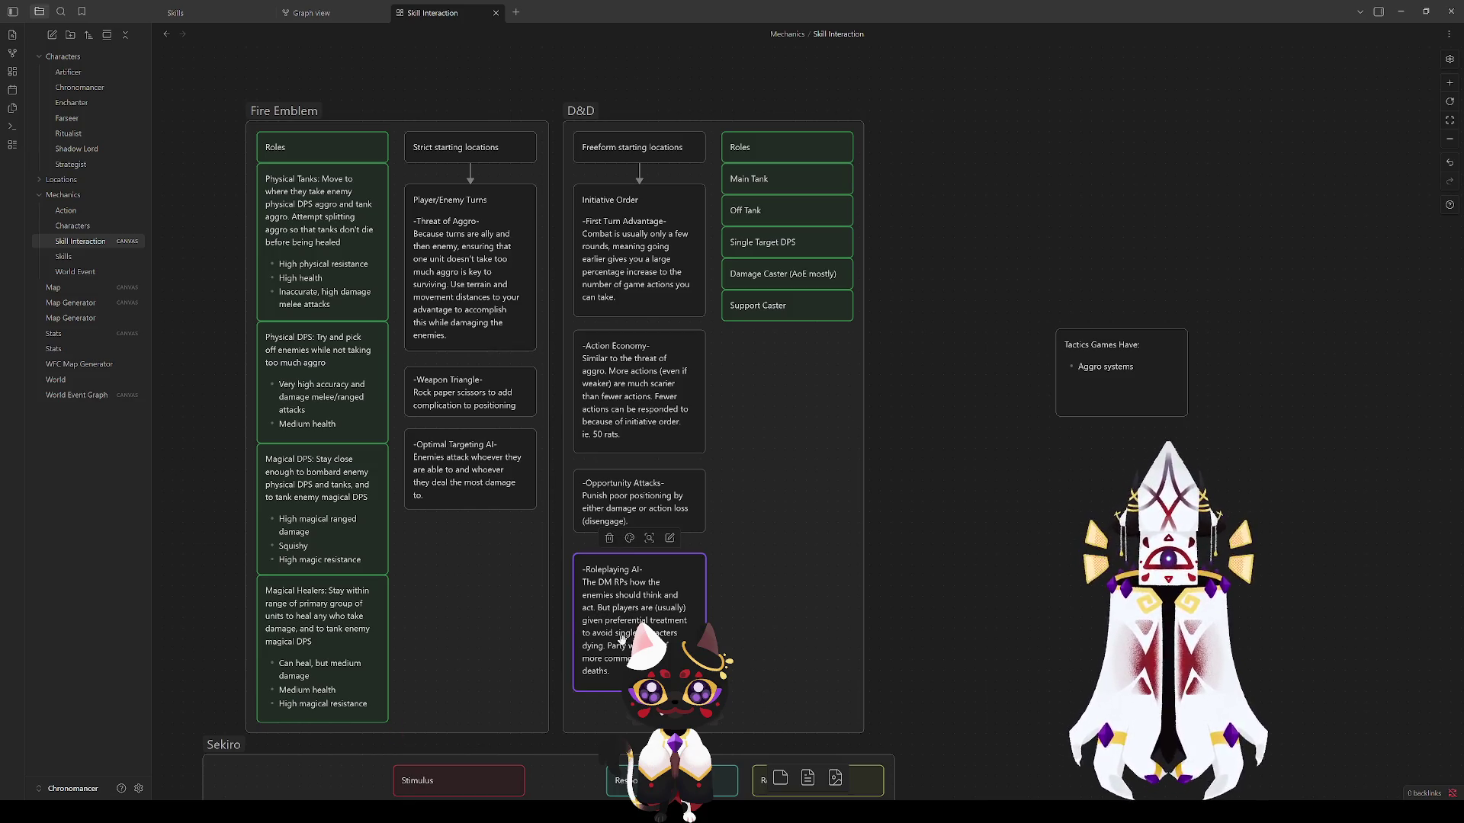
click(469, 393)
click(439, 311)
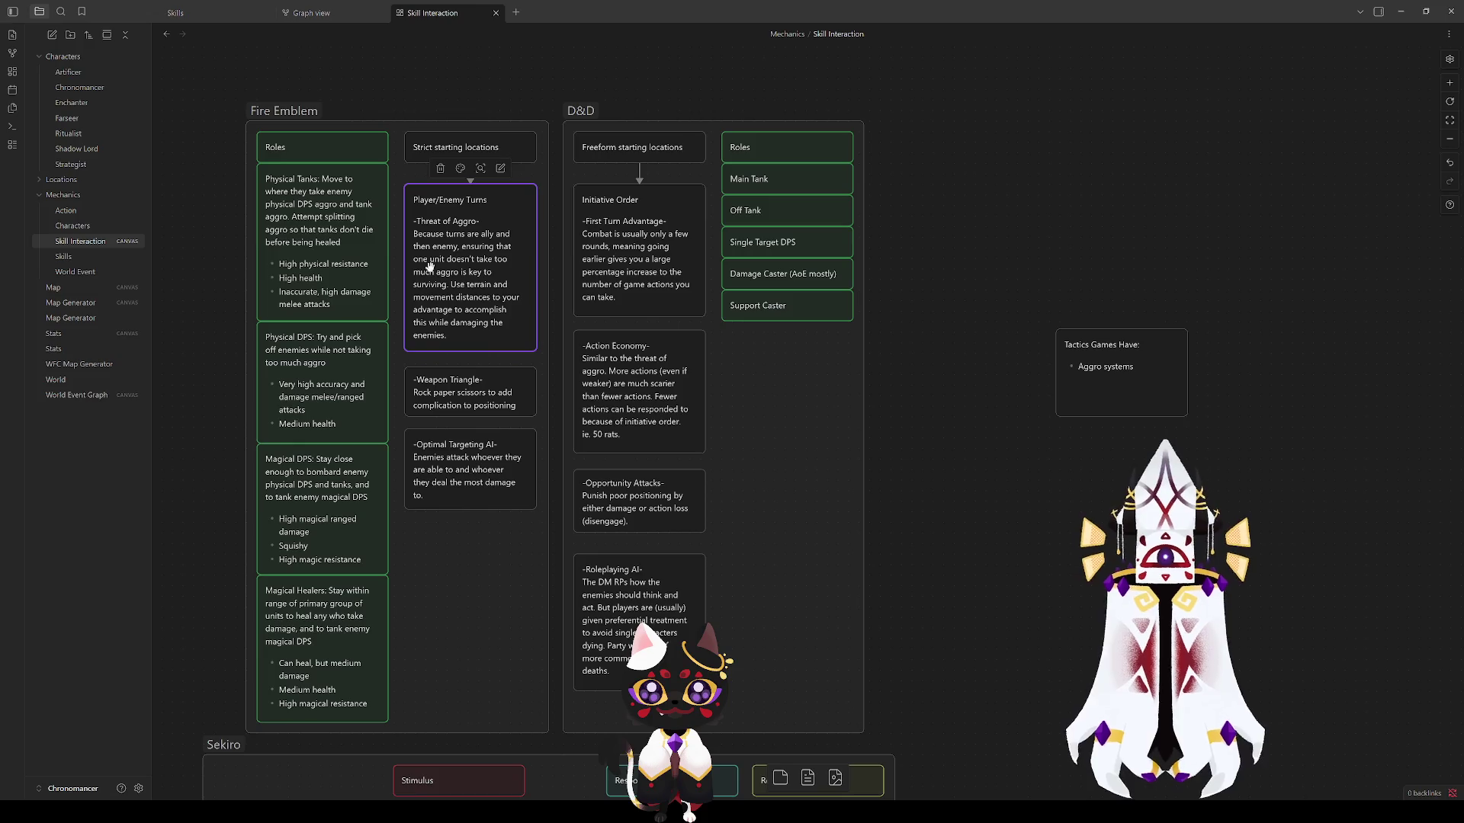
click(302, 166)
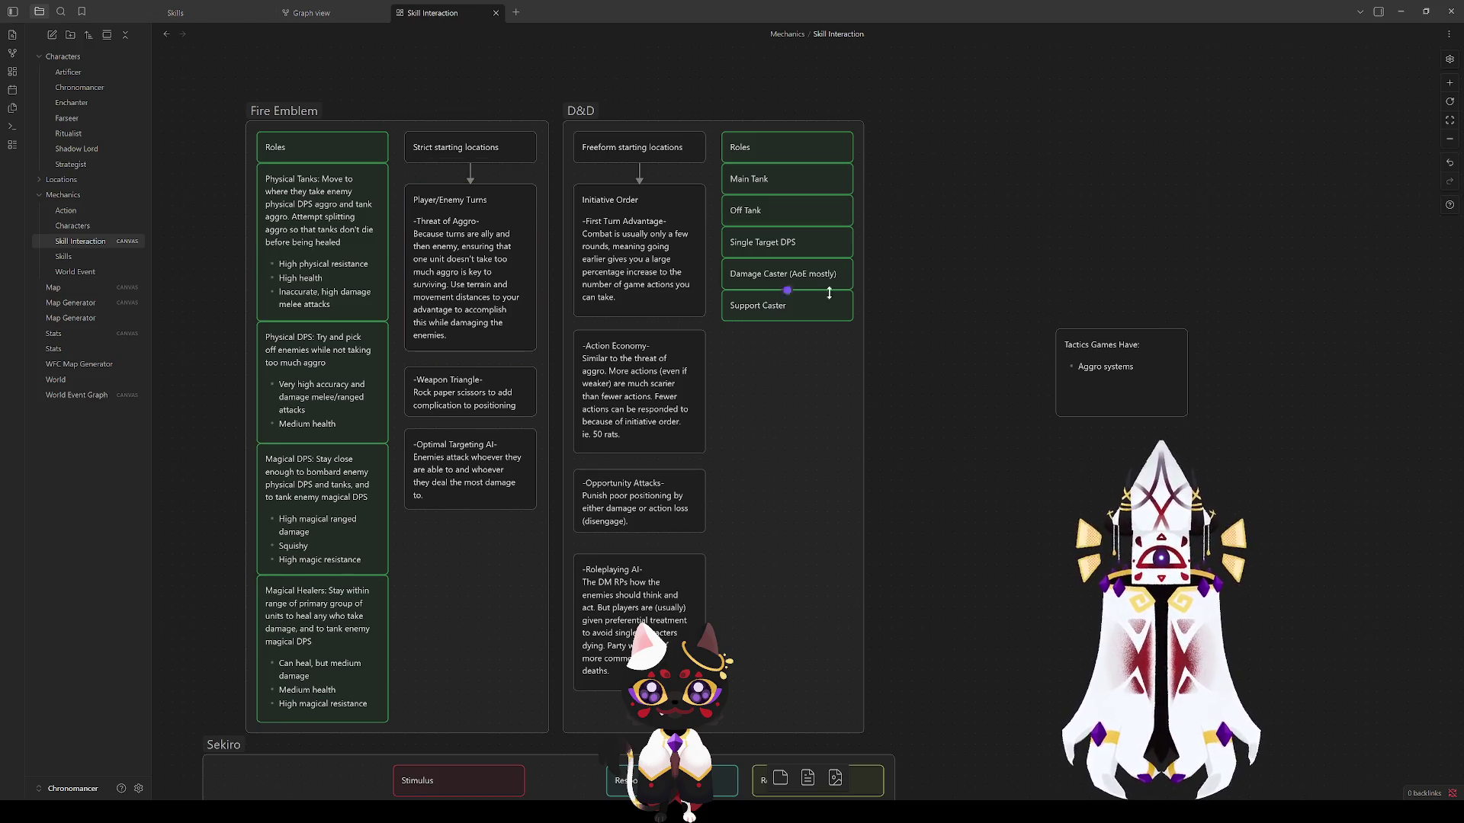
click(275, 110)
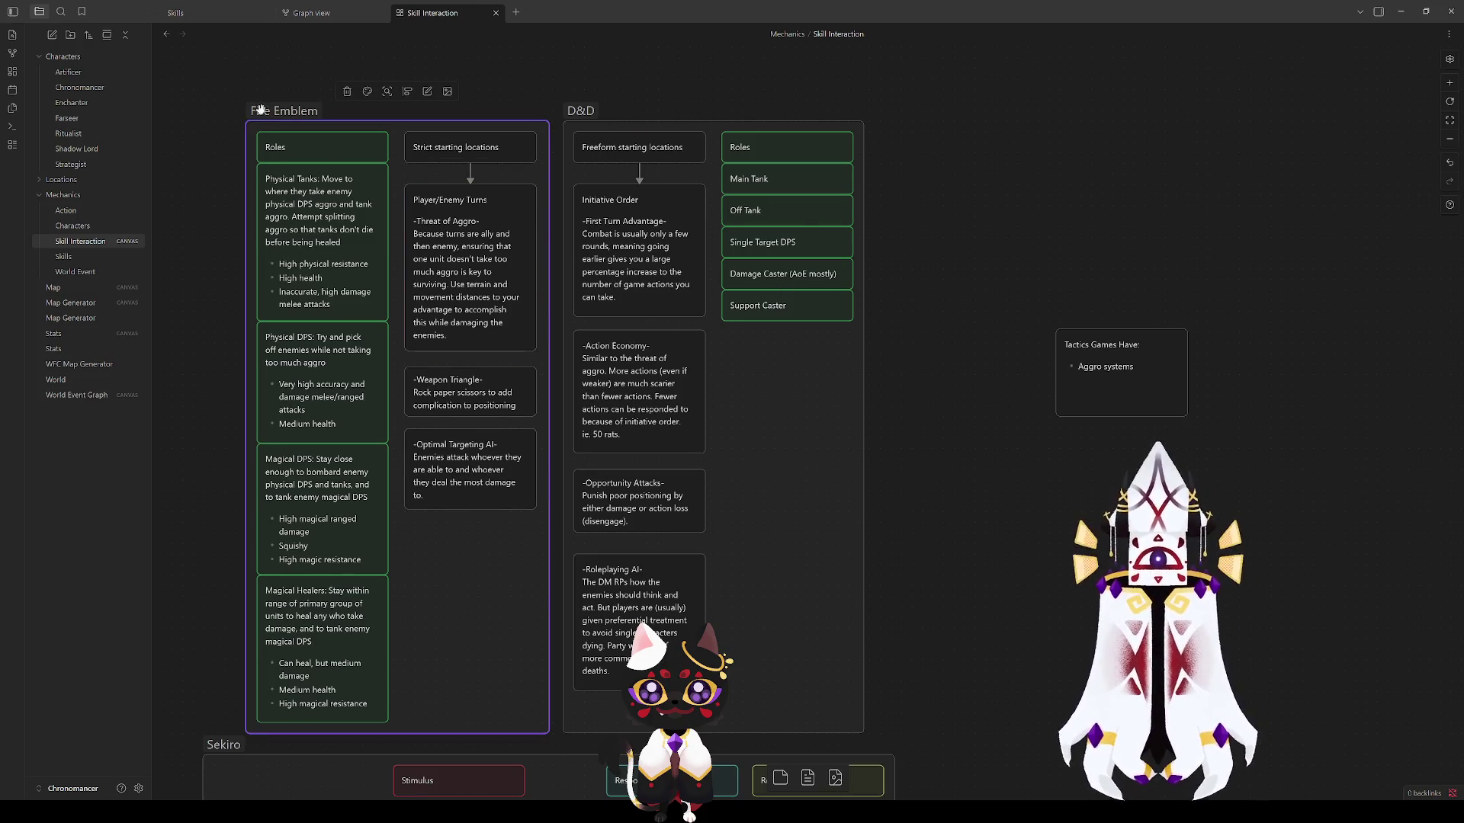
click(221, 132)
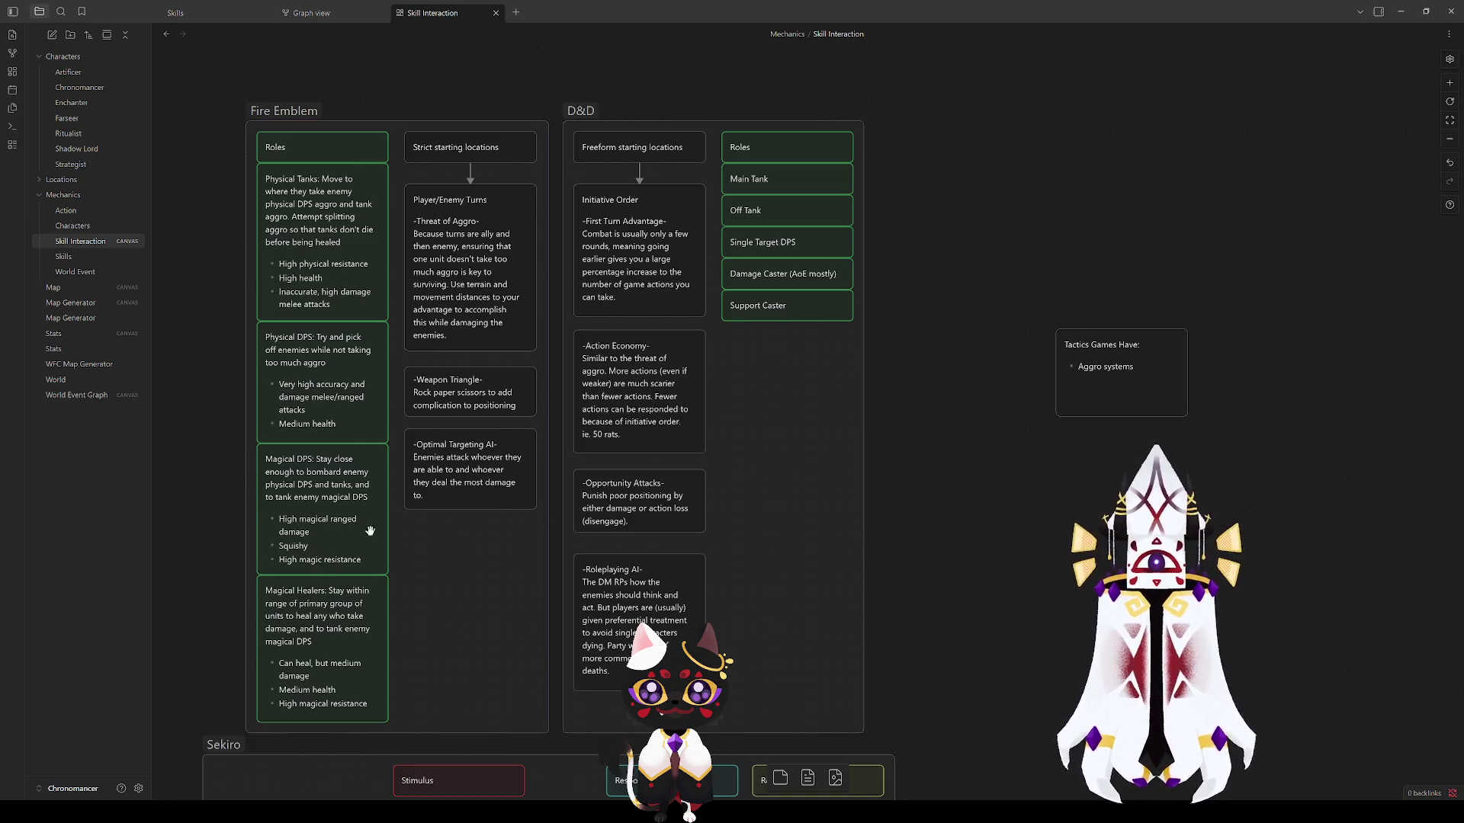
mouse_move(258, 427)
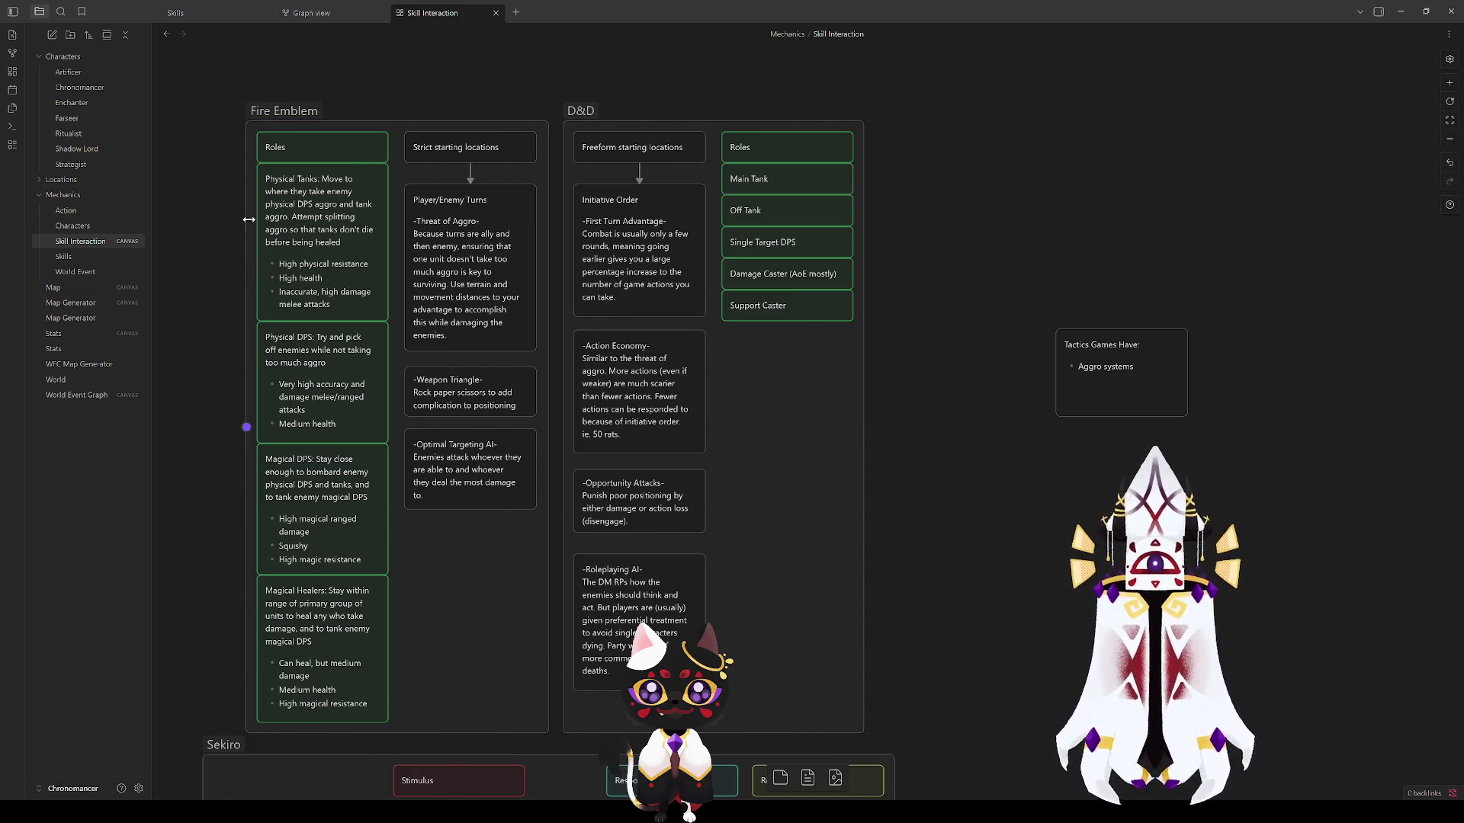
click(284, 112)
click(283, 111)
click(201, 122)
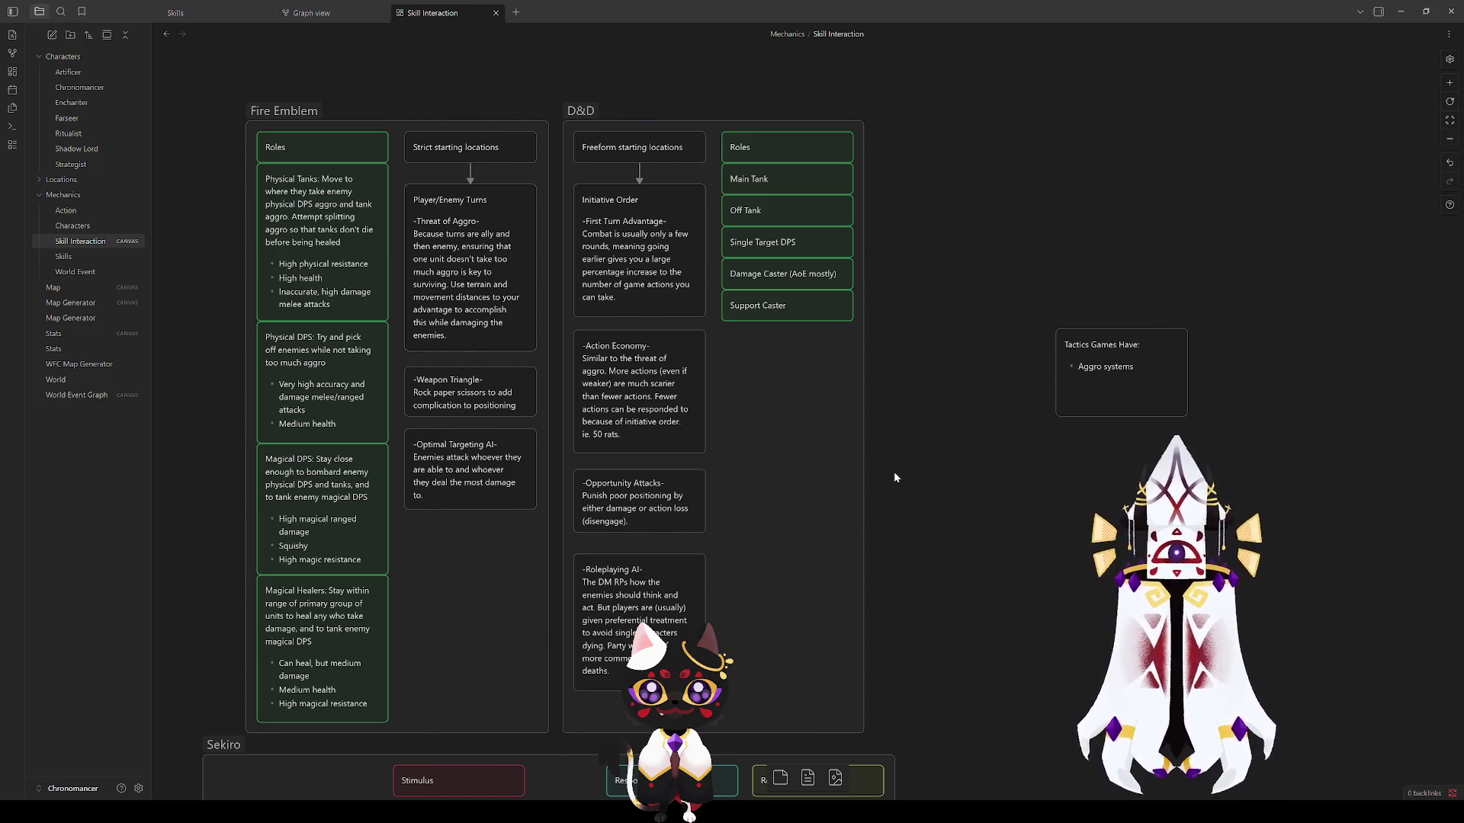
Step: Edit the Tactics Games Have card to read 'Aggro based AI systems' and start a character roles bullet
drag(894, 472, 973, 440)
click(967, 434)
text(based AI)
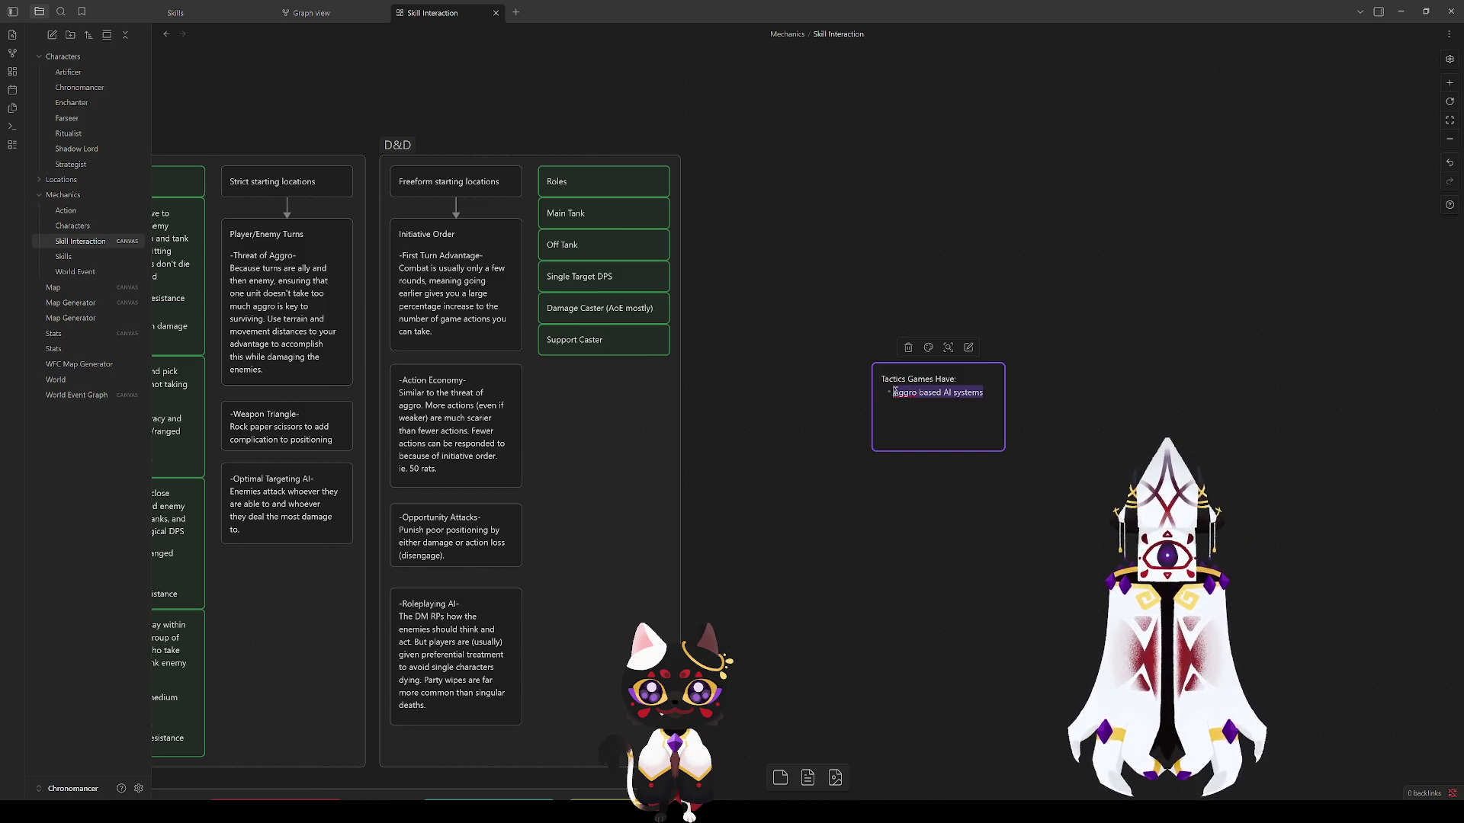
click(978, 365)
text(Character ro)
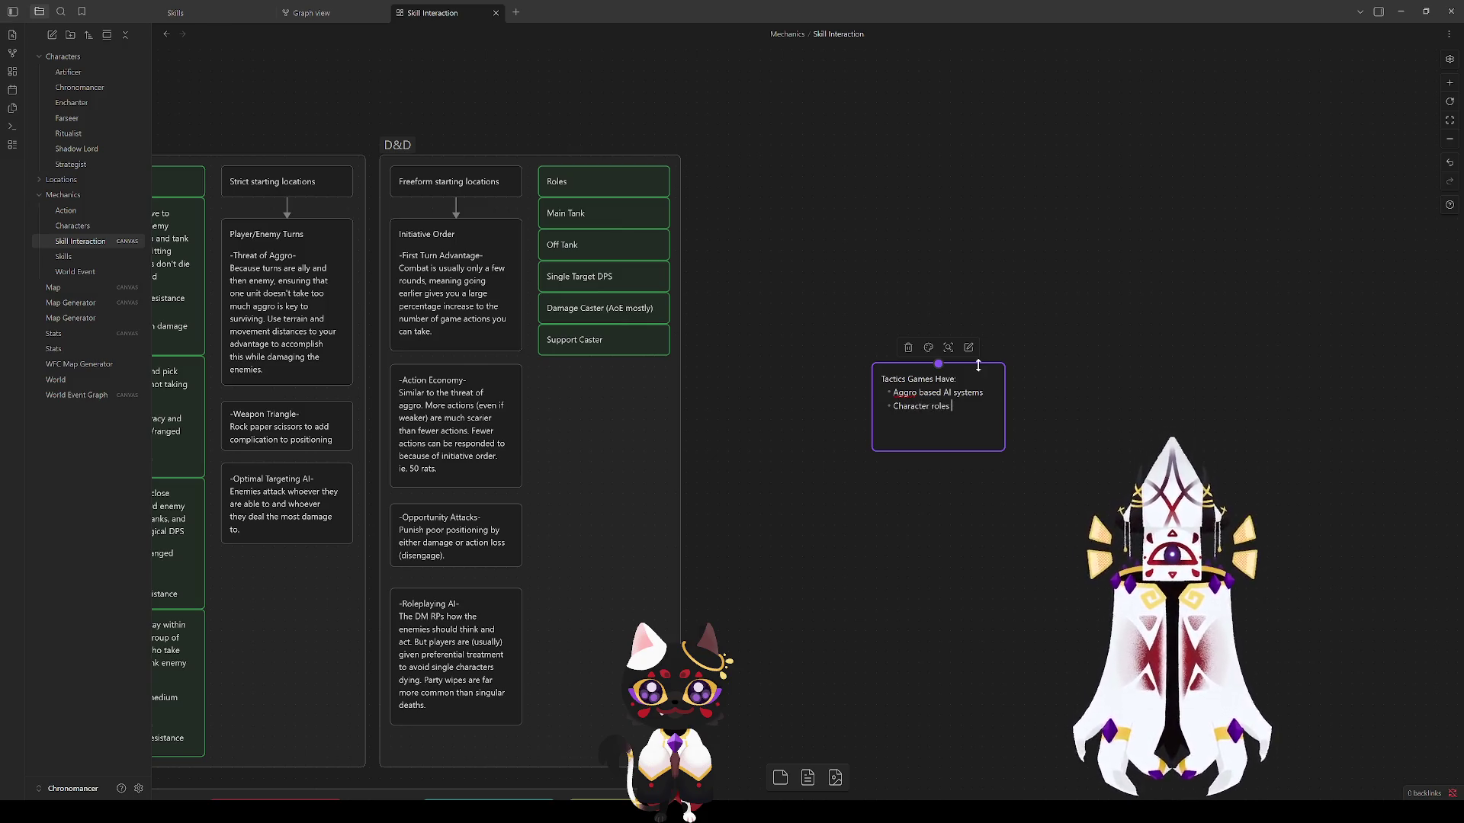
text(les that define the)
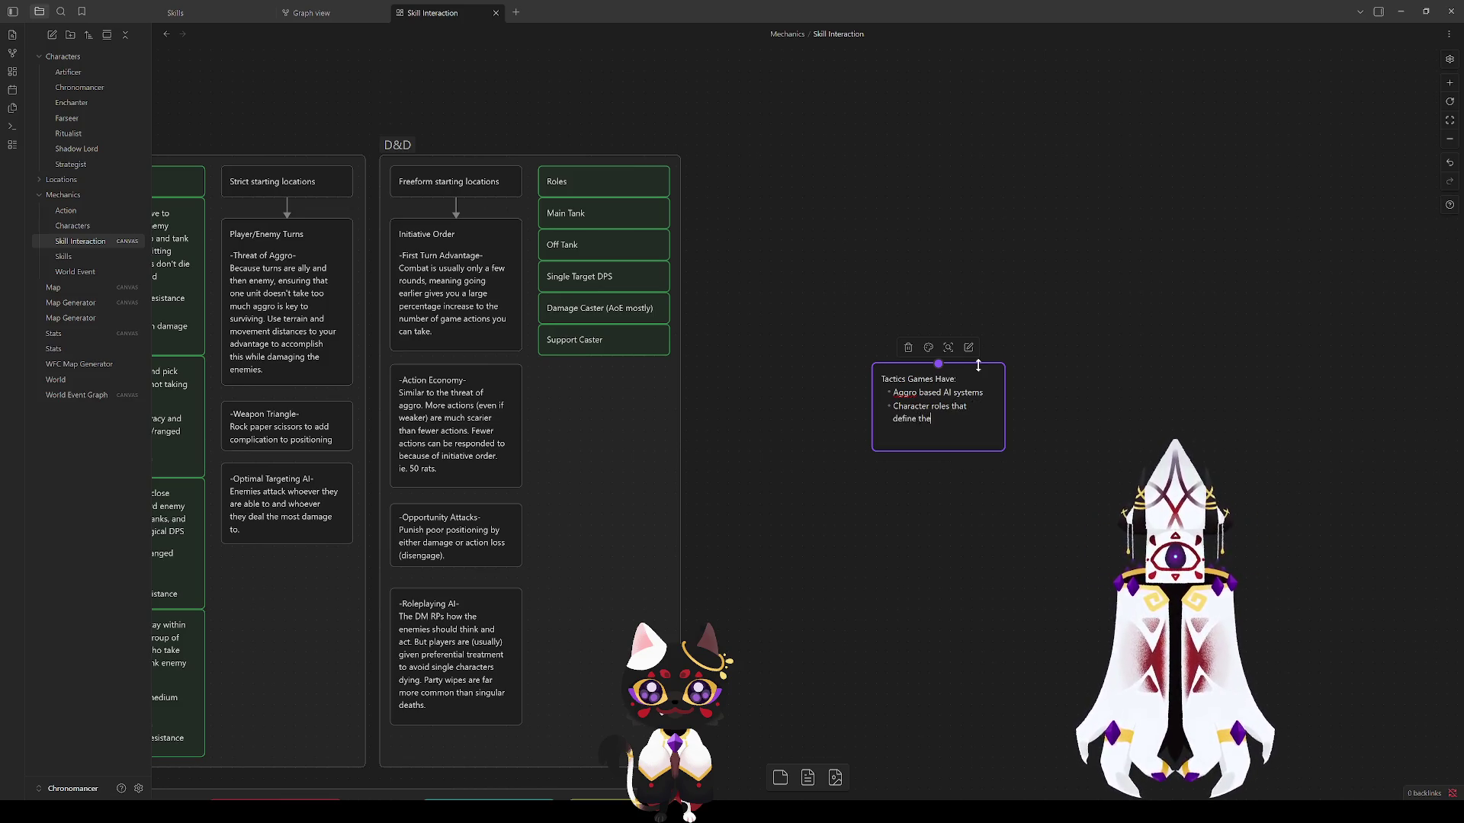